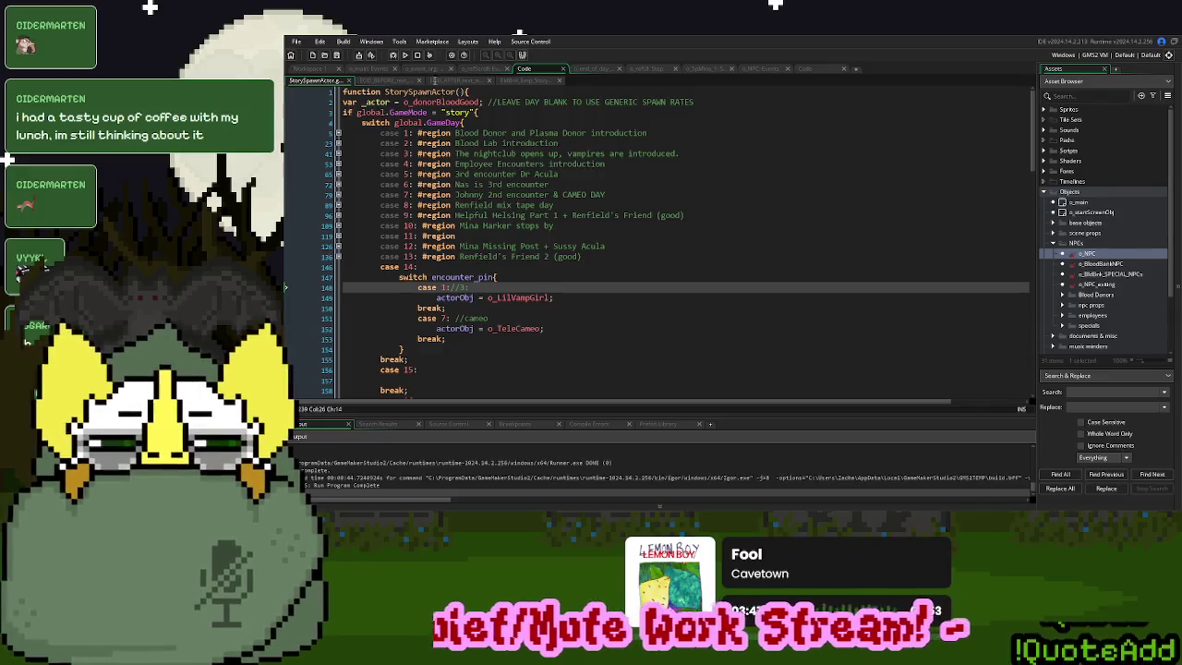
Review the o_event_org, StorySpawnActor, EOD_AFTER_text_storage and BlkBlnk_Emp_Story code
{"action": "left_click", "coordinate": [422, 69]}
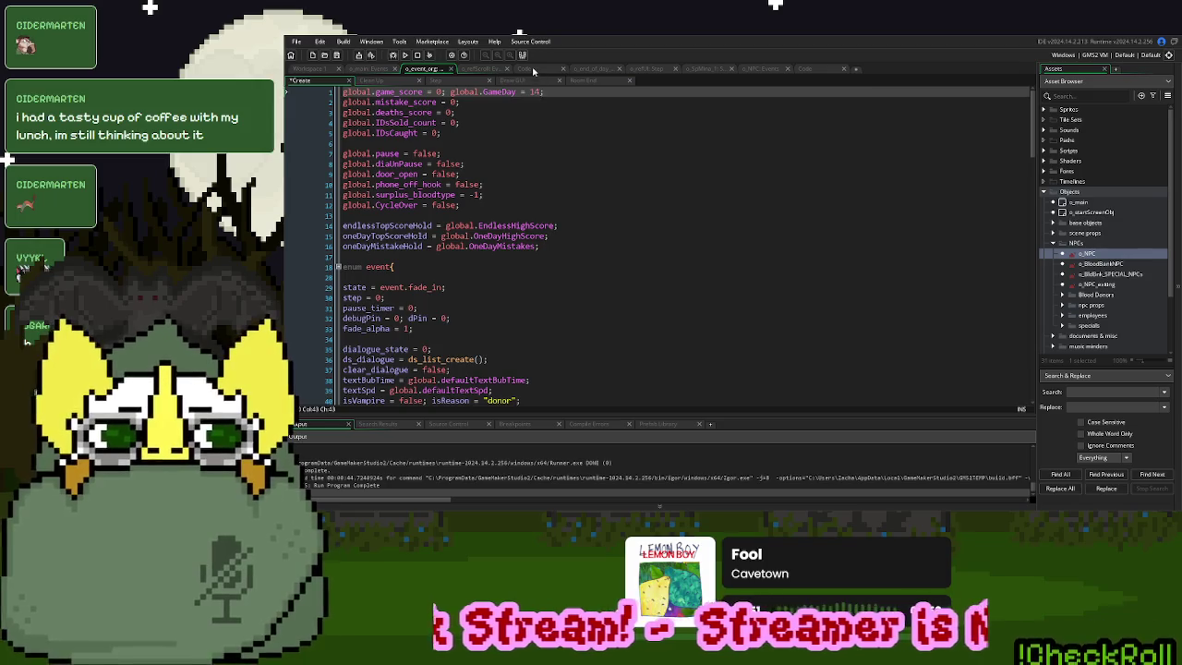
{"action": "left_click", "coordinate": [534, 71]}
{"action": "left_click", "coordinate": [457, 80]}
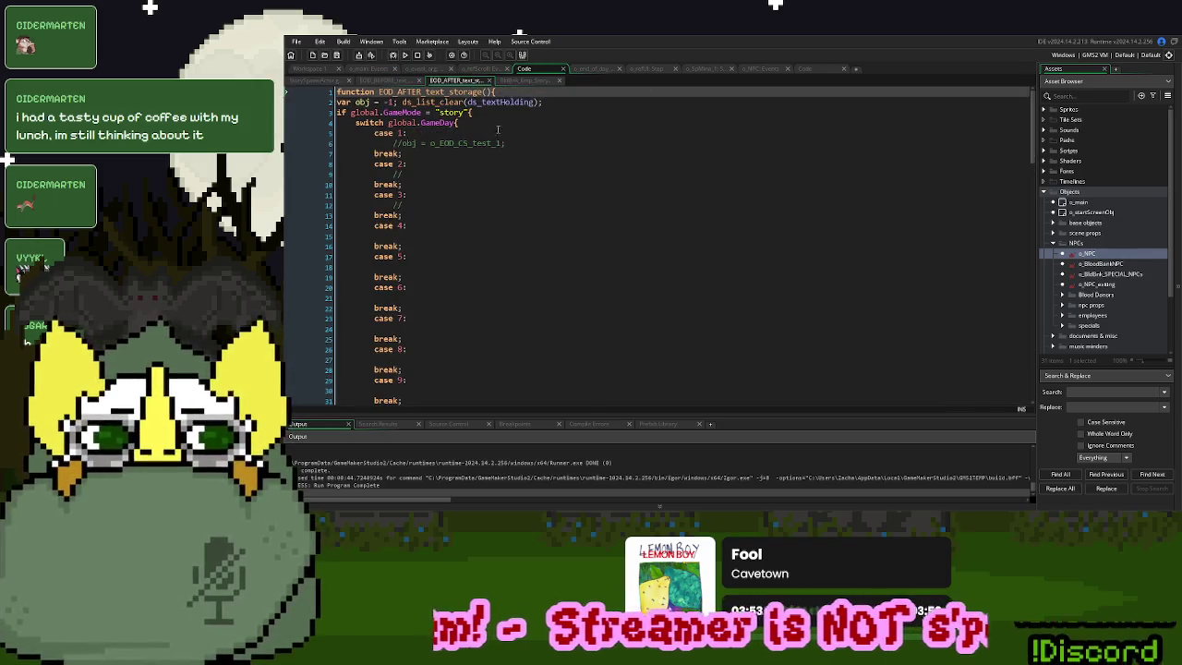
{"action": "left_click", "coordinate": [514, 82]}
{"action": "scroll", "coordinate": [583, 356], "scroll_direction": "up", "scroll_amount": 1}
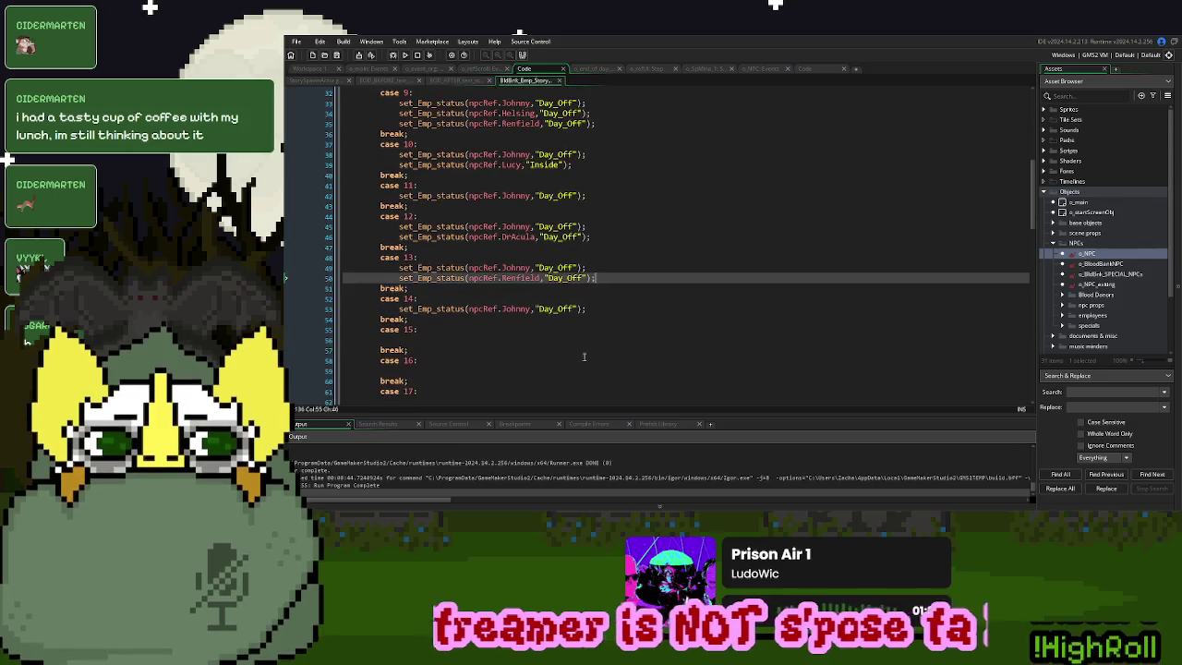
Return to the StorySpawnActor script and build and run the game
{"action": "left_click", "coordinate": [319, 81]}
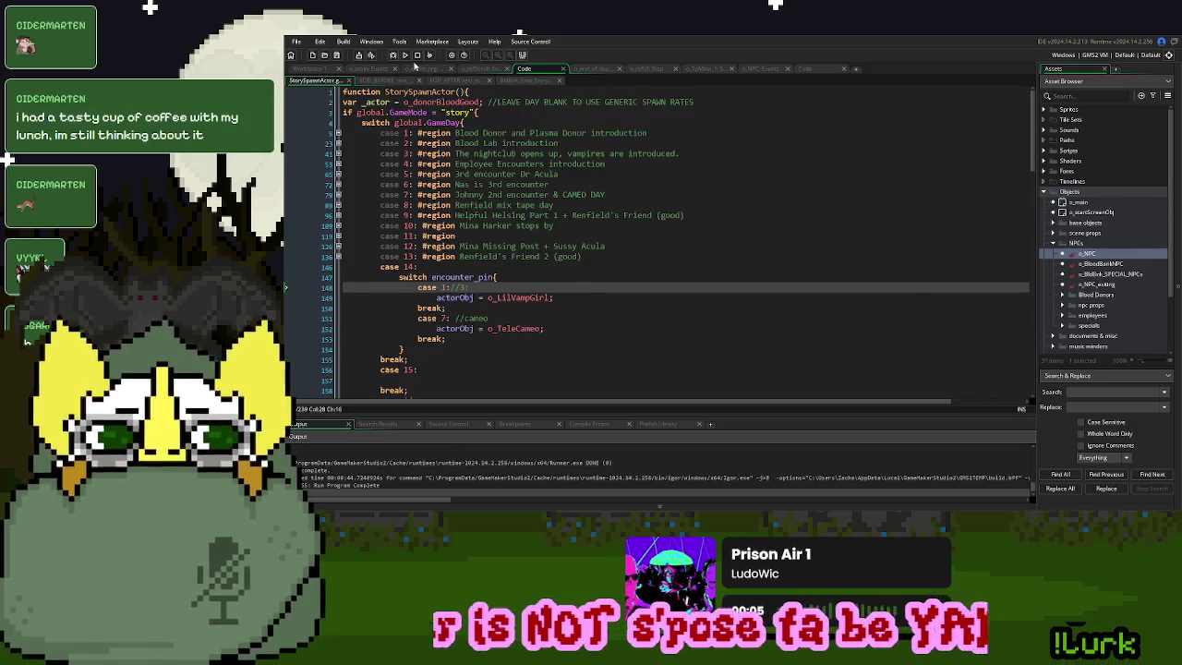
{"action": "left_click", "coordinate": [404, 55]}
{"action": "scroll", "coordinate": [636, 305], "scroll_direction": "down", "scroll_amount": 1}
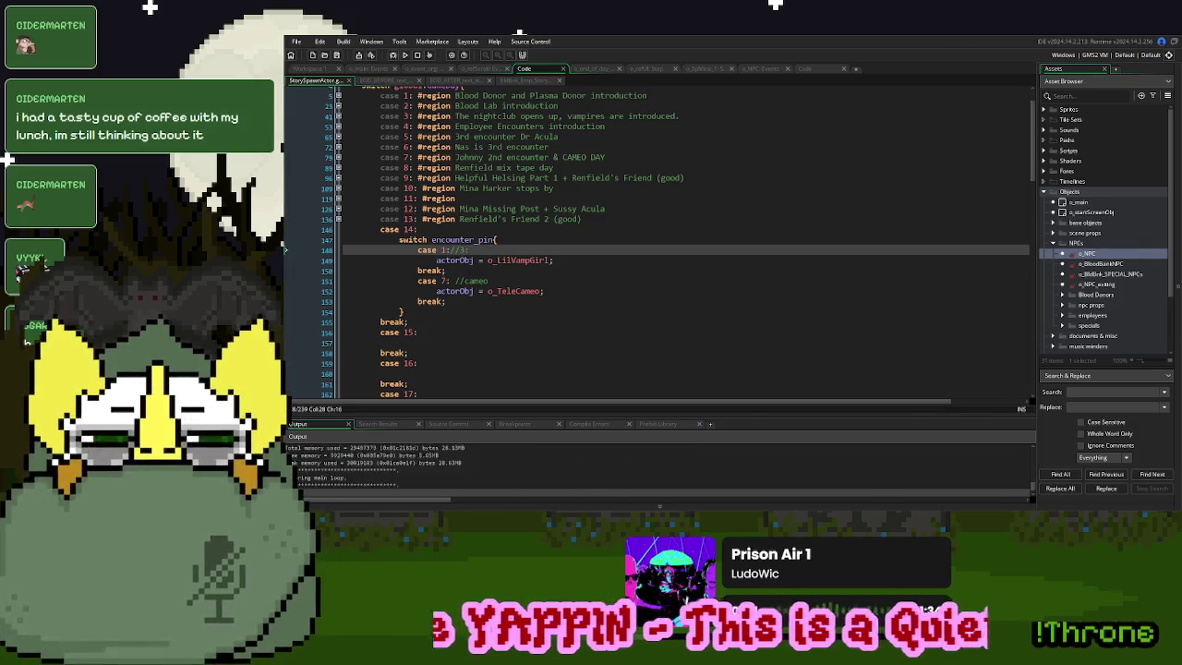
Start a new game, pull the lever, reject the donor twice, then close the game
{"action": "left_click", "coordinate": [735, 196]}
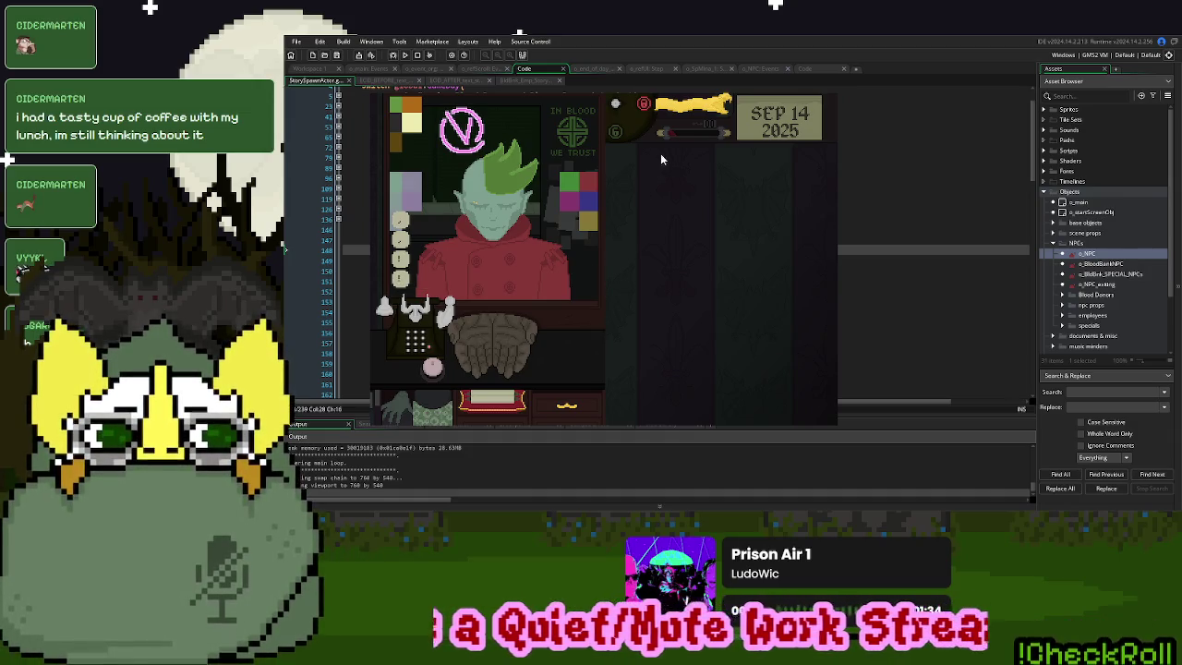
{"action": "left_click", "coordinate": [684, 109]}
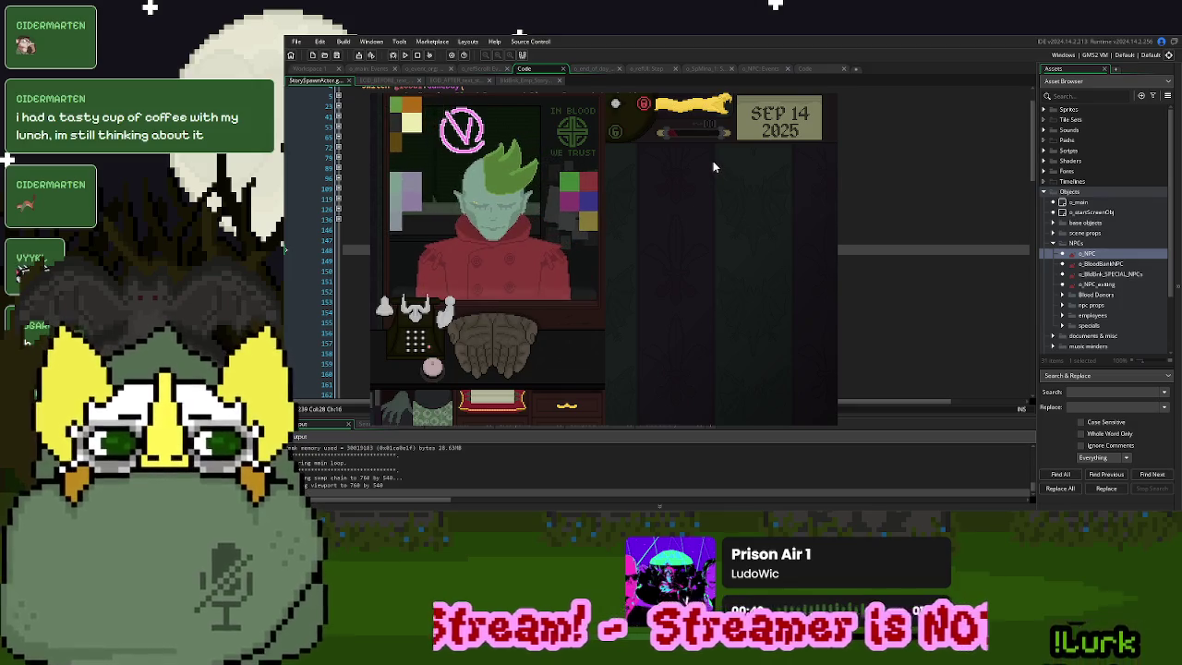
{"action": "left_click", "coordinate": [431, 369]}
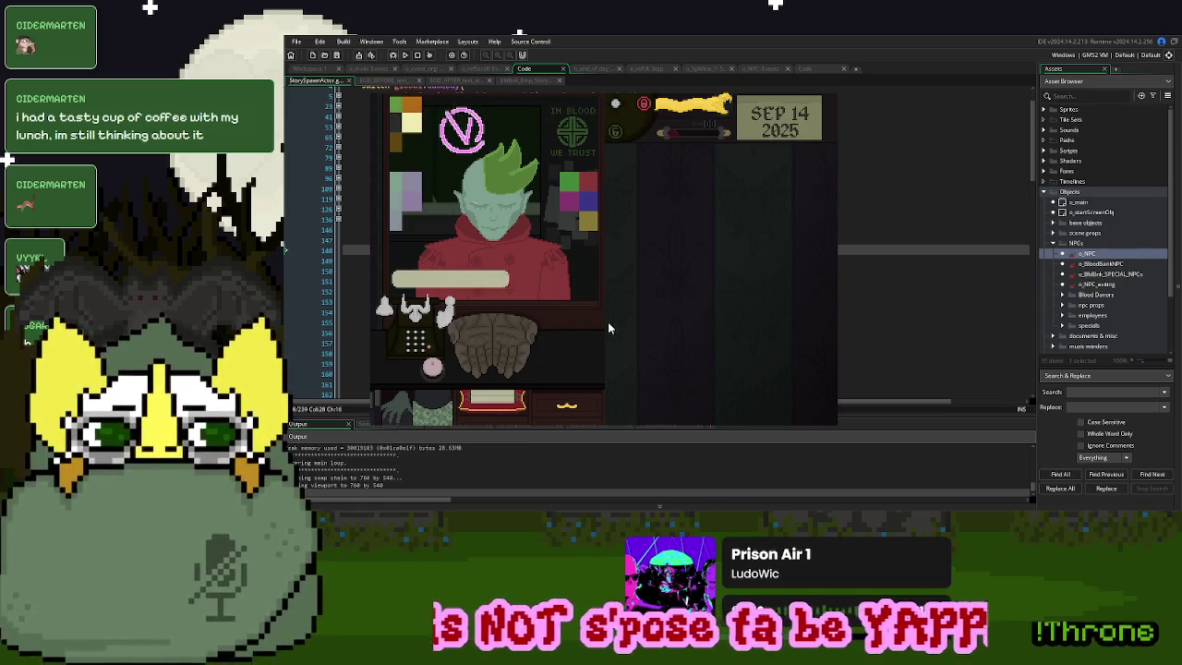
{"action": "left_click", "coordinate": [433, 367]}
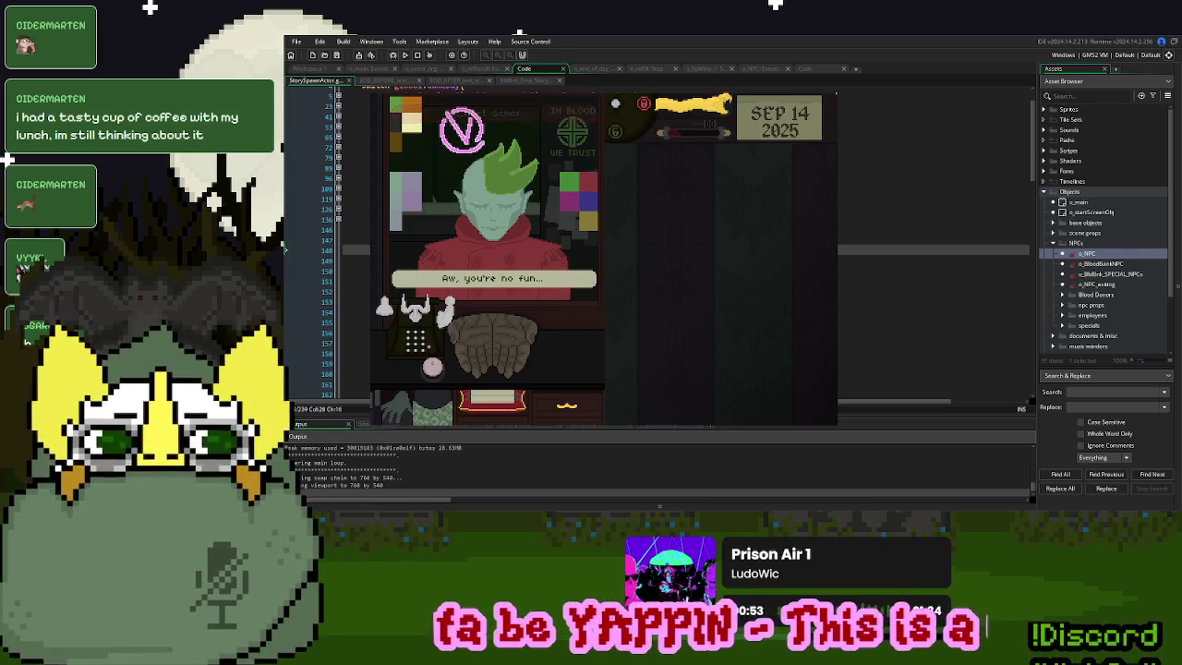
{"action": "left_click", "coordinate": [525, 209]}
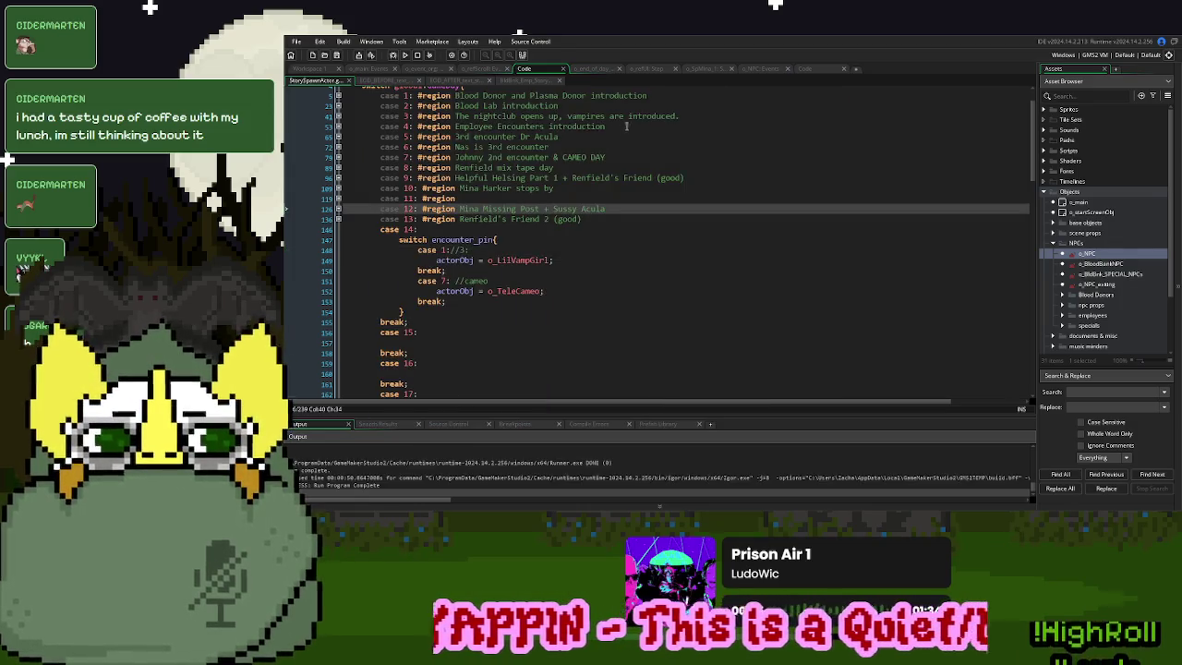
Bring up the o_NPC_Events Step code and expand its Leaving Bank region
{"action": "left_click", "coordinate": [594, 70]}
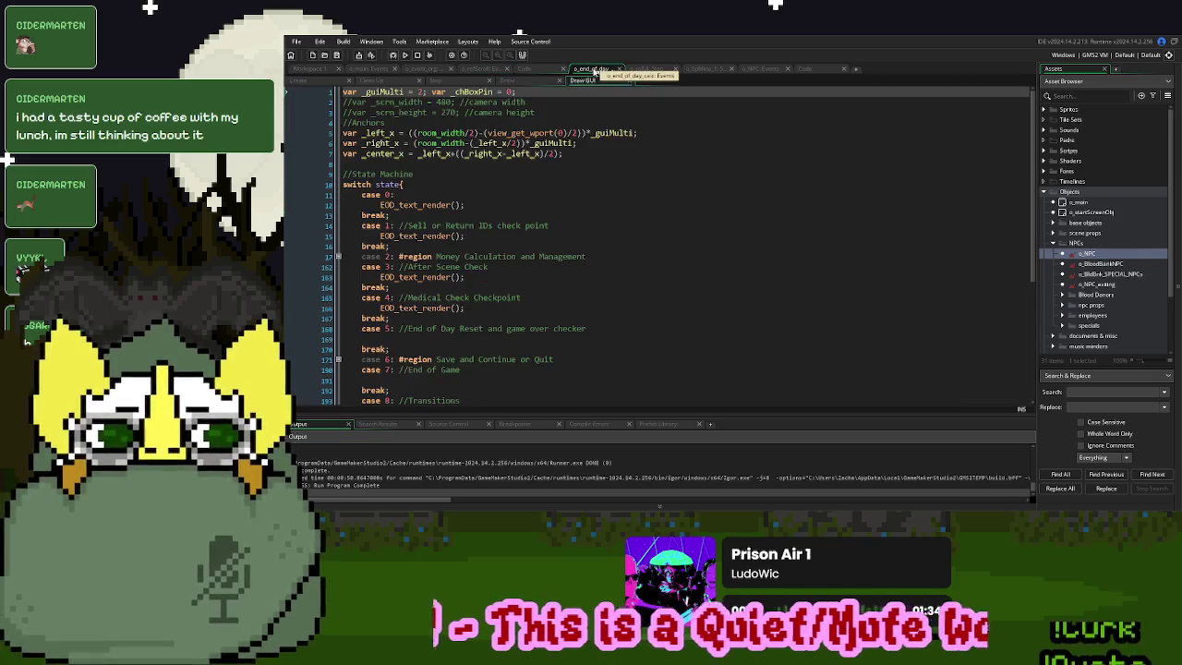
{"action": "left_click", "coordinate": [775, 69]}
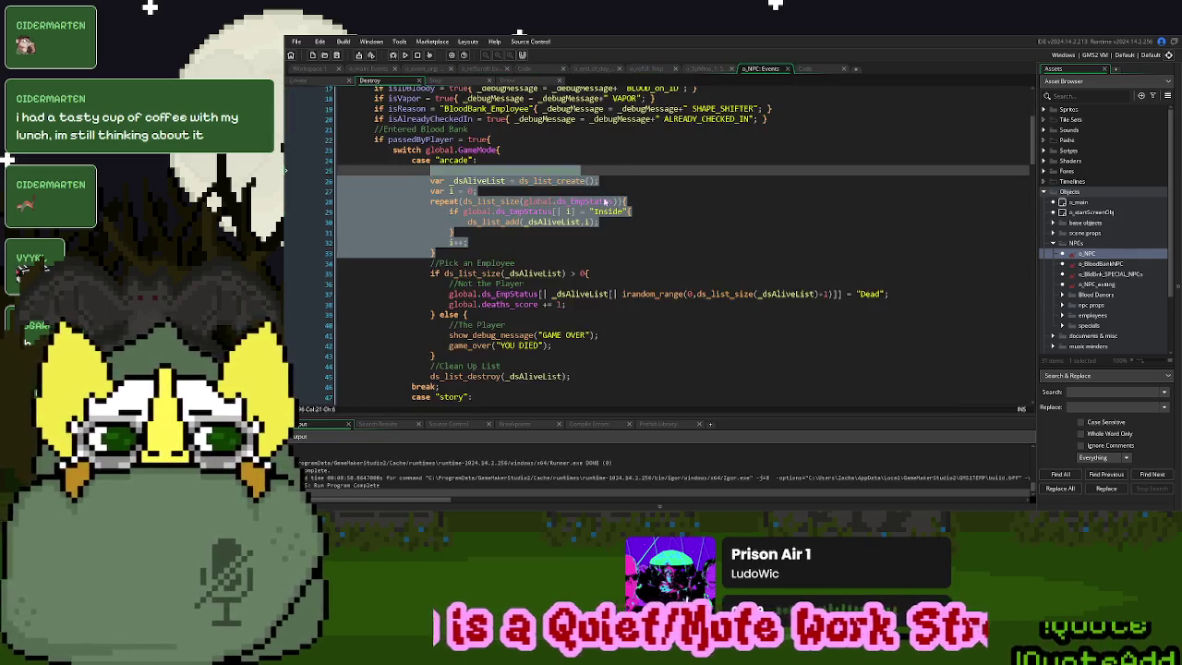
{"action": "left_click", "coordinate": [549, 233]}
{"action": "scroll", "coordinate": [550, 229], "scroll_direction": "up", "scroll_amount": 4}
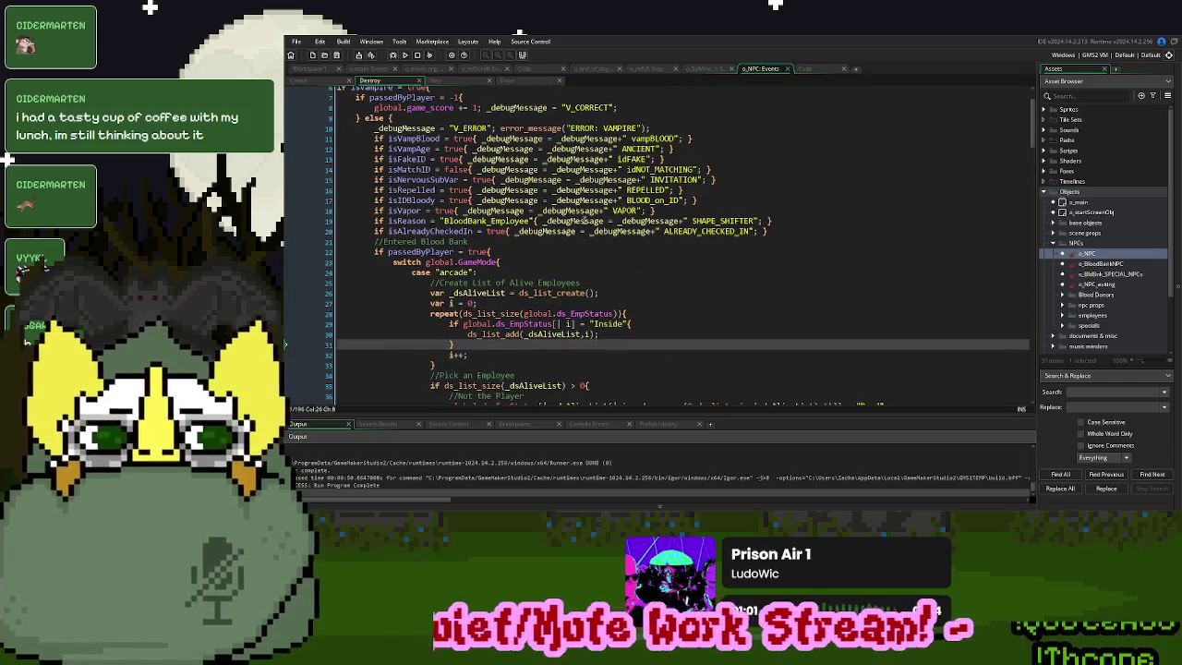
{"action": "left_click", "coordinate": [455, 85]}
{"action": "scroll", "coordinate": [461, 249], "scroll_direction": "up", "scroll_amount": 6}
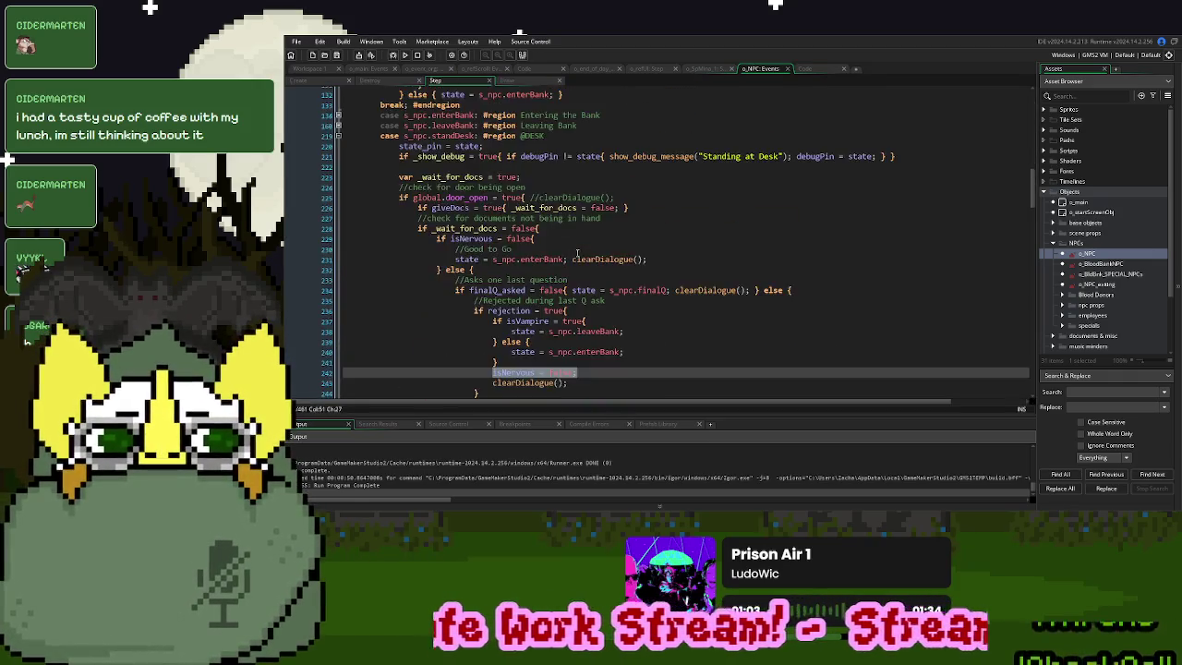
{"action": "left_click", "coordinate": [338, 256]}
{"action": "scroll", "coordinate": [553, 259], "scroll_direction": "down", "scroll_amount": 3}
Duplicate the 'exiting' walk-out check line, change the copy to 'none', and save and run
{"action": "left_click", "coordinate": [651, 263]}
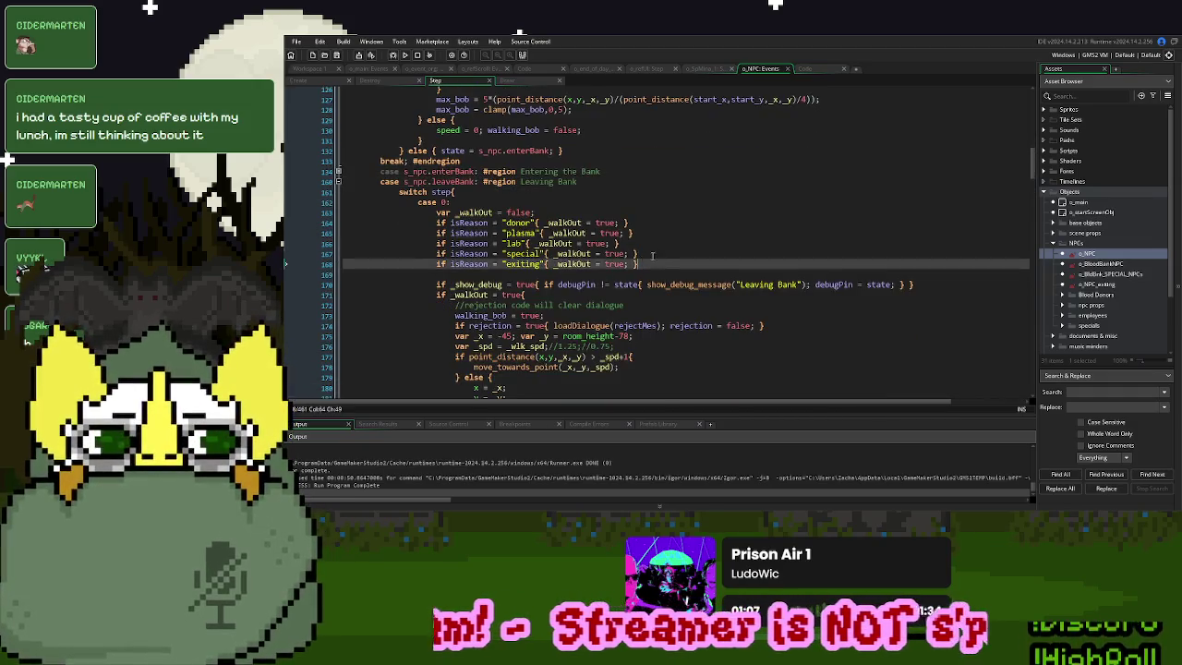
{"action": "key", "text": "shift+Up"}
{"action": "key", "text": "shift+Up"}
{"action": "key", "text": "ctrl+d"}
{"action": "double_click", "coordinate": [521, 274]}
{"action": "type", "text": "none"}
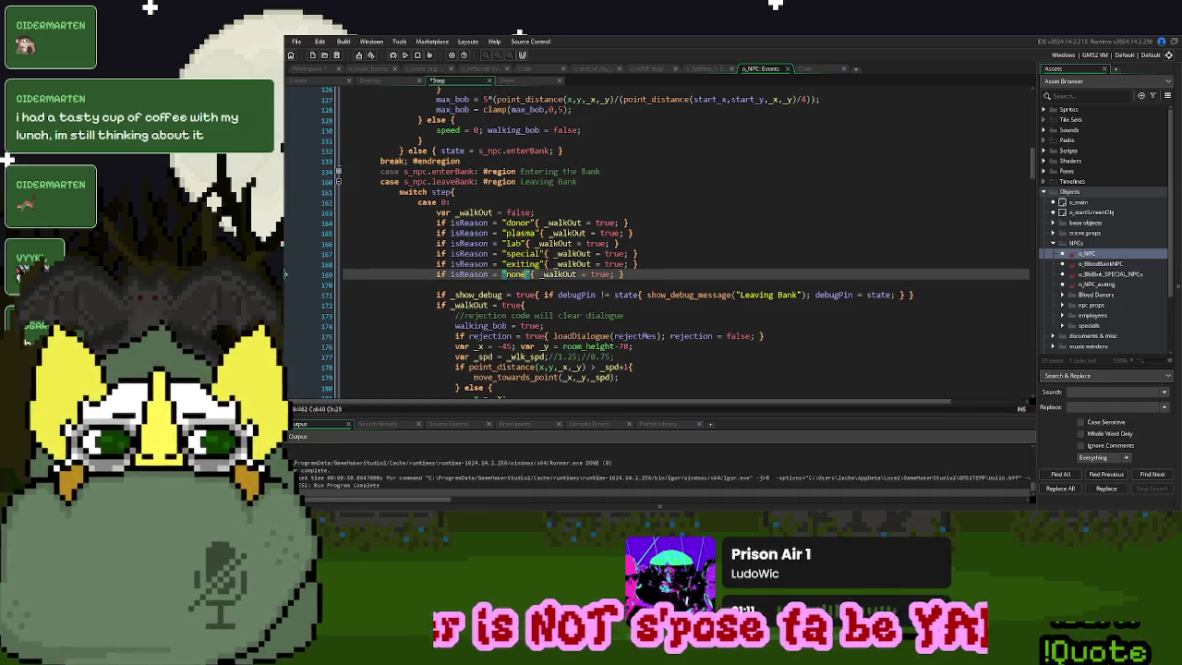
{"action": "key", "text": "F5"}
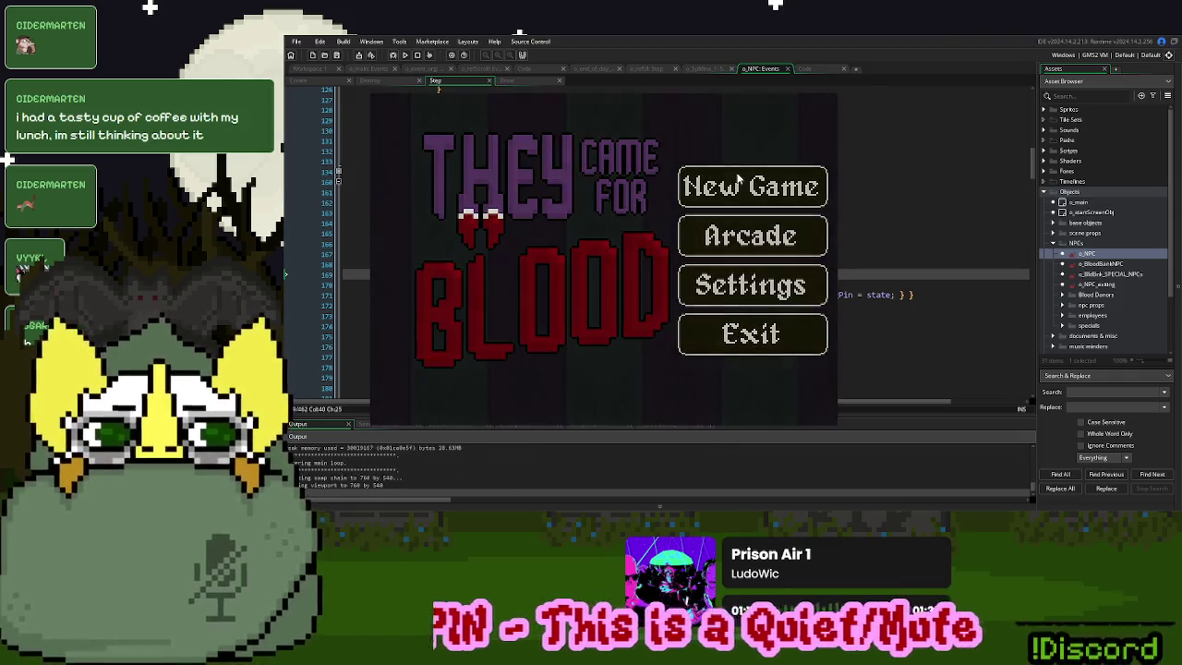
Start a new game, reject a donor, and page through the Employees ID cards to Van Helsing
{"action": "left_click", "coordinate": [722, 167]}
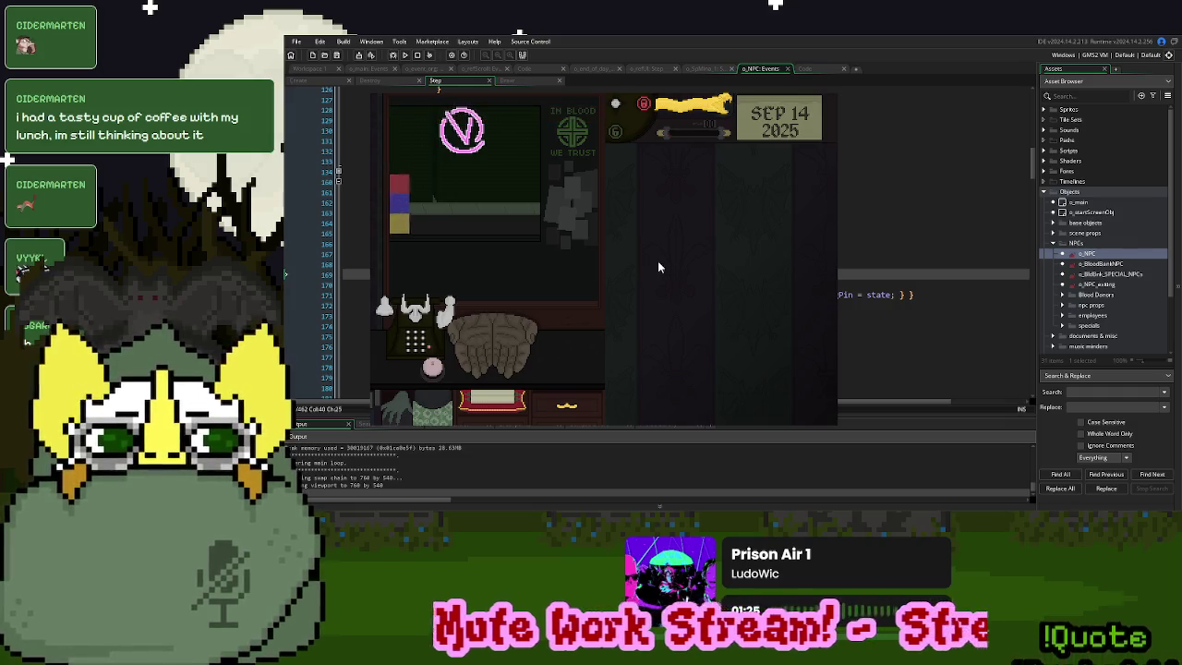
{"action": "left_click", "coordinate": [433, 368]}
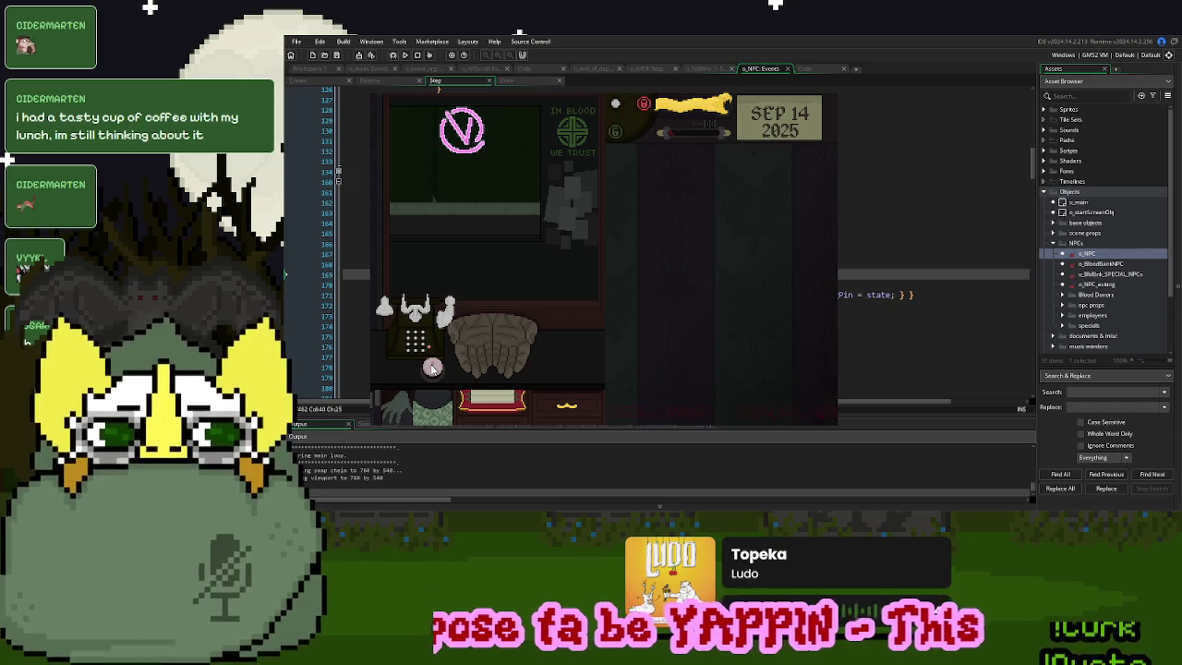
{"action": "left_click", "coordinate": [491, 398]}
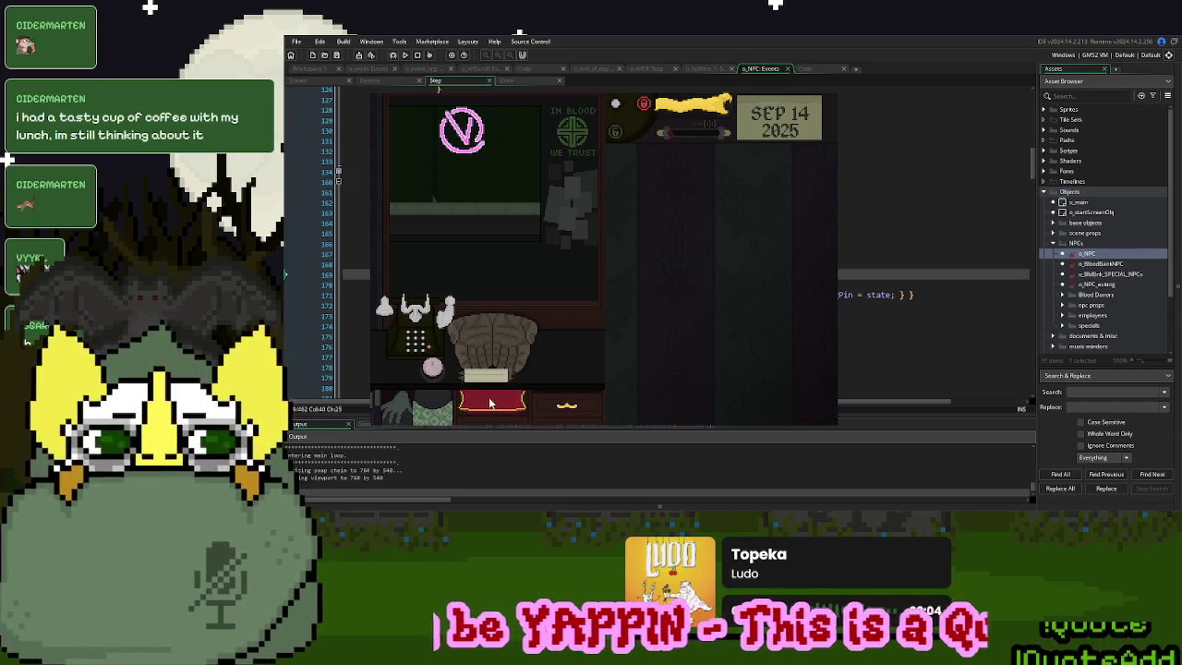
{"action": "left_click", "coordinate": [717, 280]}
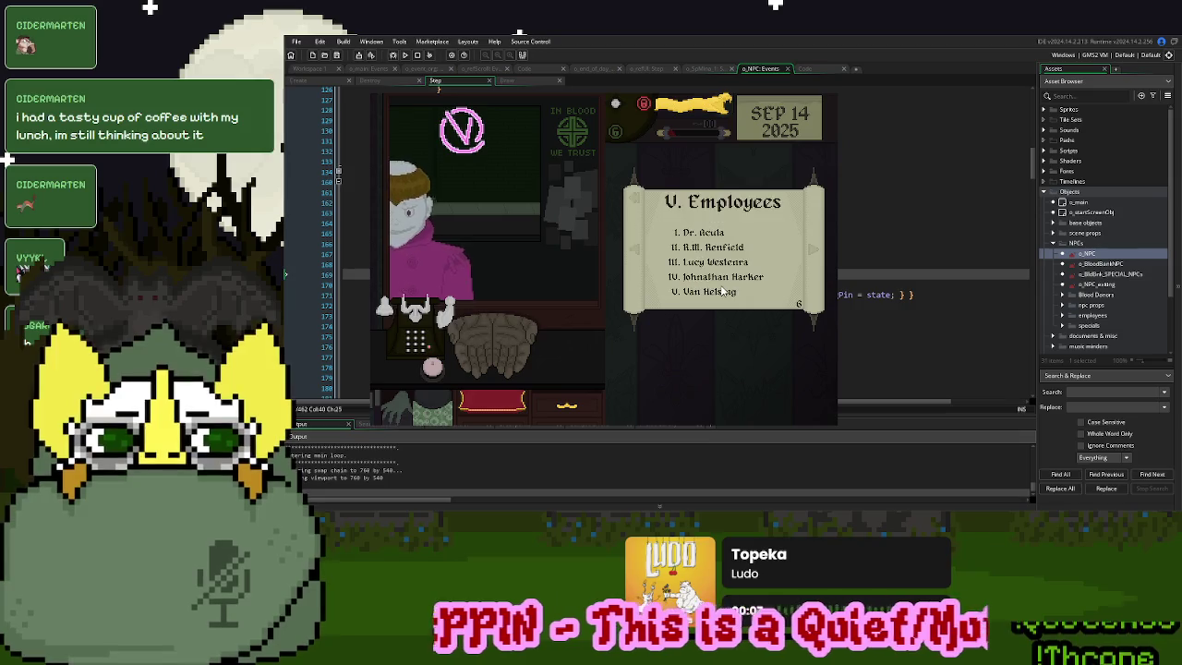
{"action": "left_click", "coordinate": [810, 249]}
{"action": "left_click", "coordinate": [810, 249]}
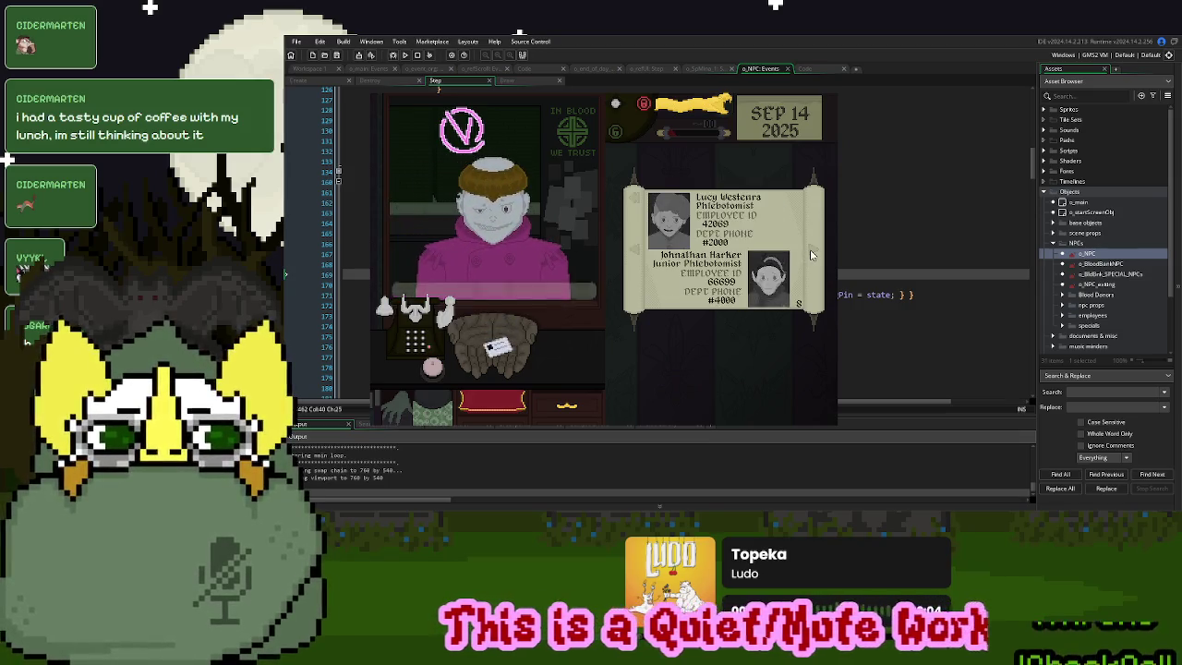
{"action": "left_click", "coordinate": [809, 249]}
Flip to the Dr. Acula and R.M. Renfield cards, close the game, and show the NPC's Create code
{"action": "left_click", "coordinate": [636, 251]}
{"action": "left_click", "coordinate": [636, 251]}
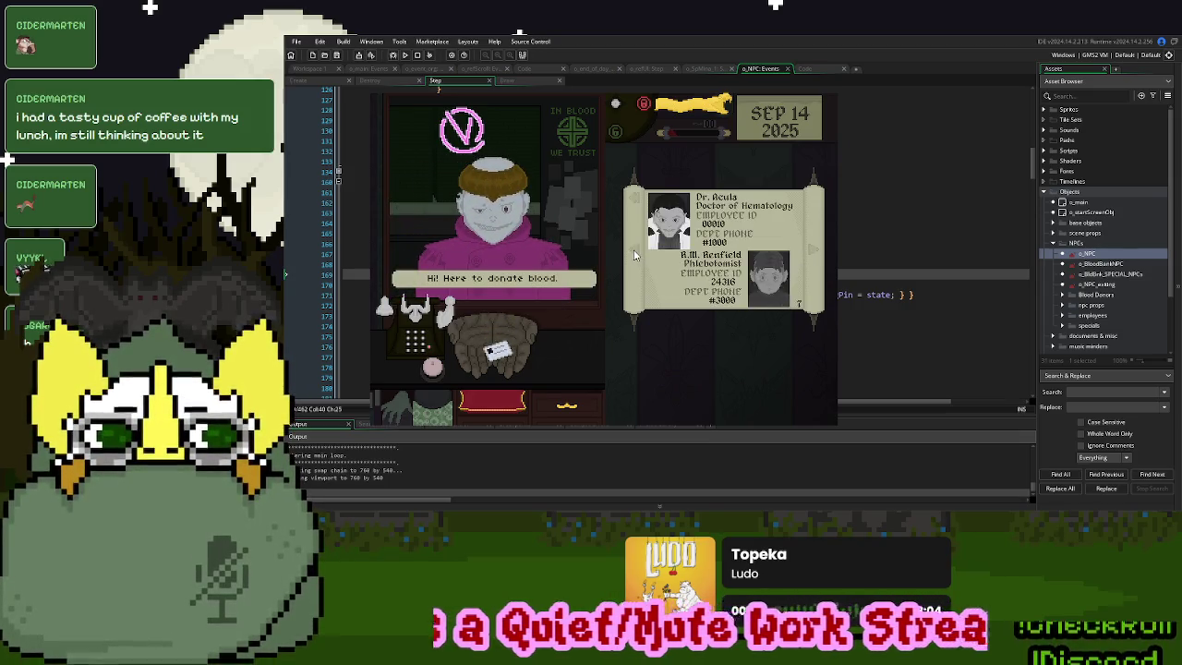
{"action": "left_click", "coordinate": [636, 251]}
{"action": "left_click", "coordinate": [811, 253]}
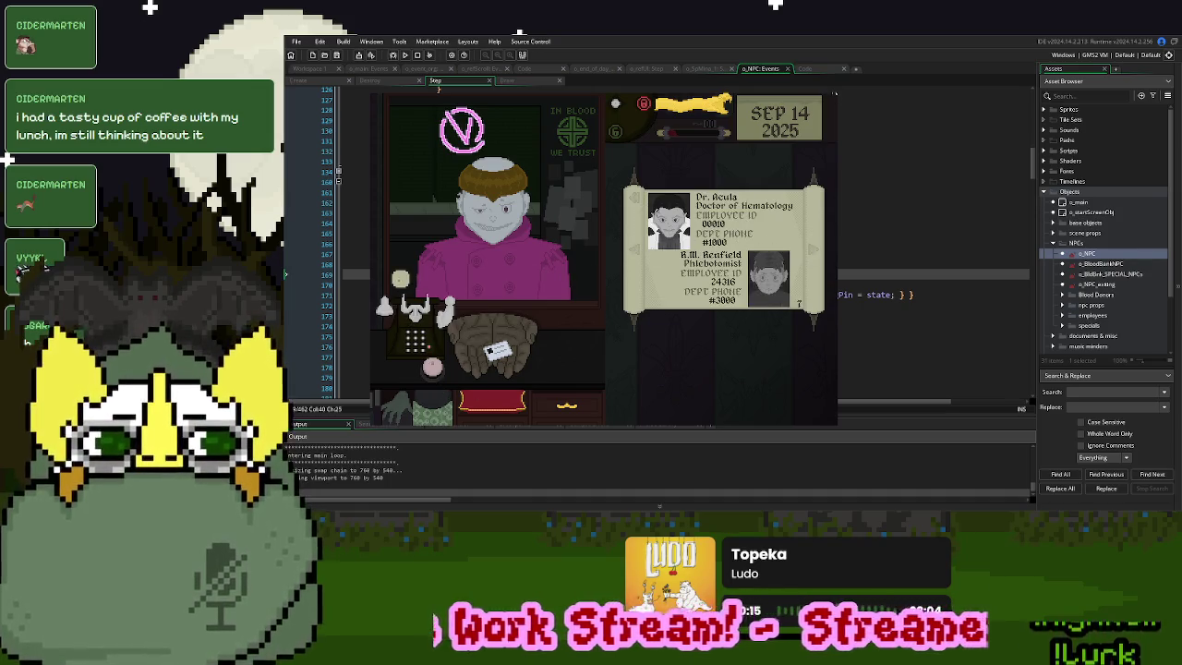
{"action": "key", "text": "Escape"}
{"action": "left_click", "coordinate": [805, 69]}
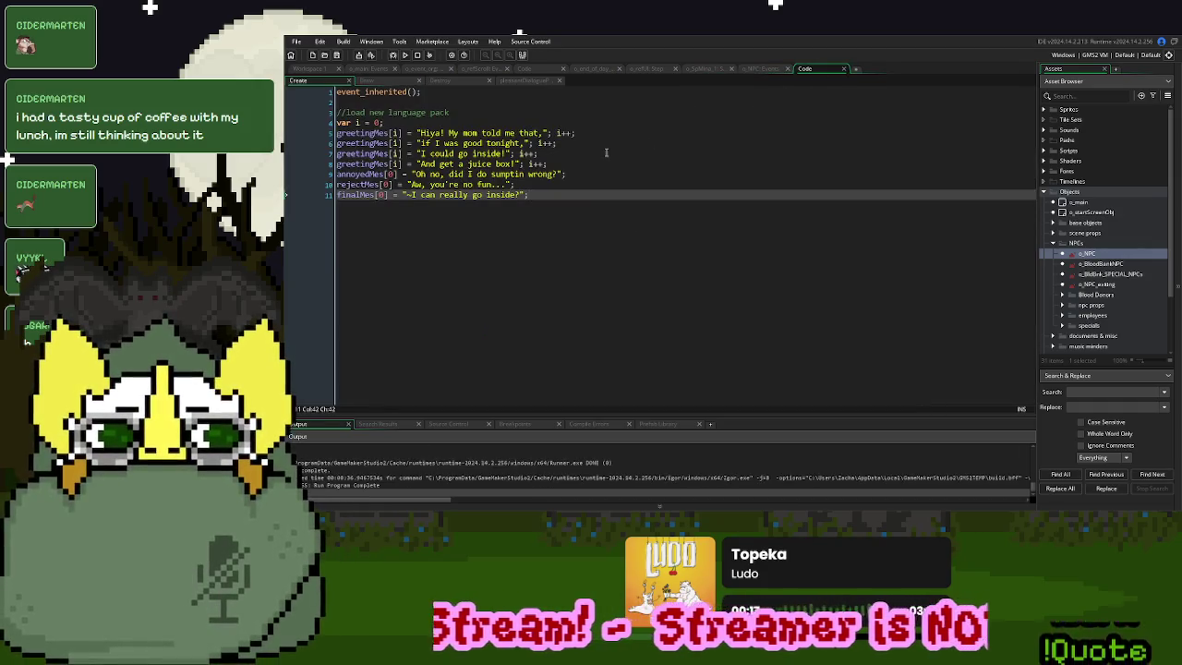
Add an empty show_debug_message call after the deaths score line in the Destroy code
{"action": "left_click", "coordinate": [466, 81]}
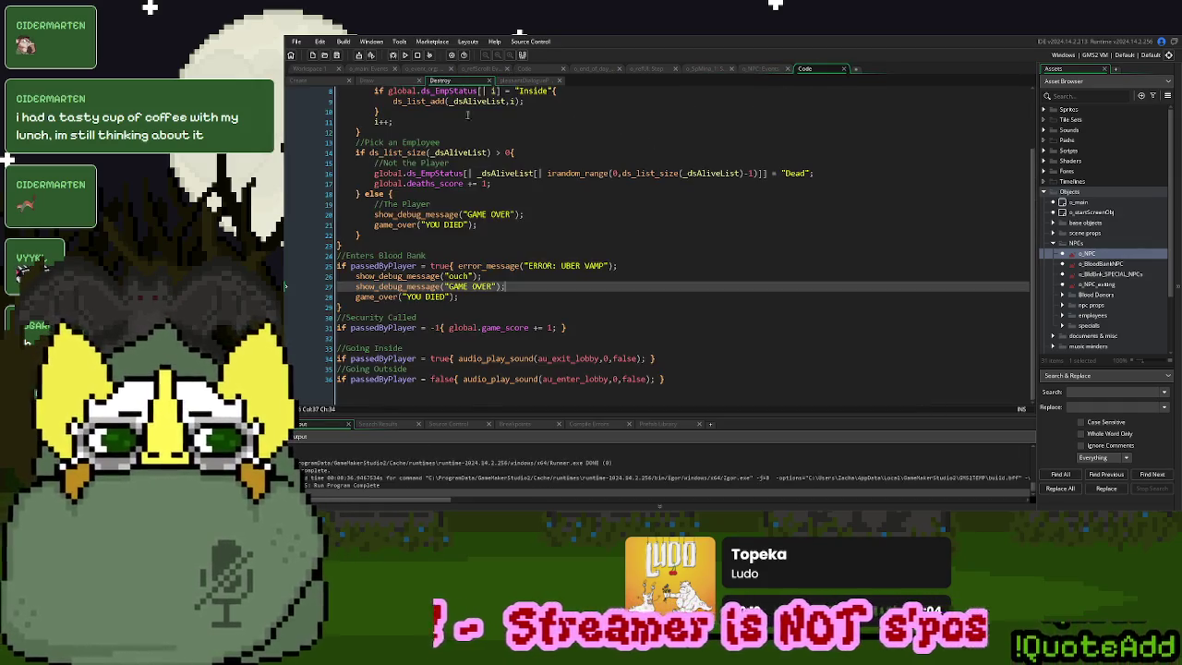
{"action": "scroll", "coordinate": [513, 246], "scroll_direction": "up", "scroll_amount": 3}
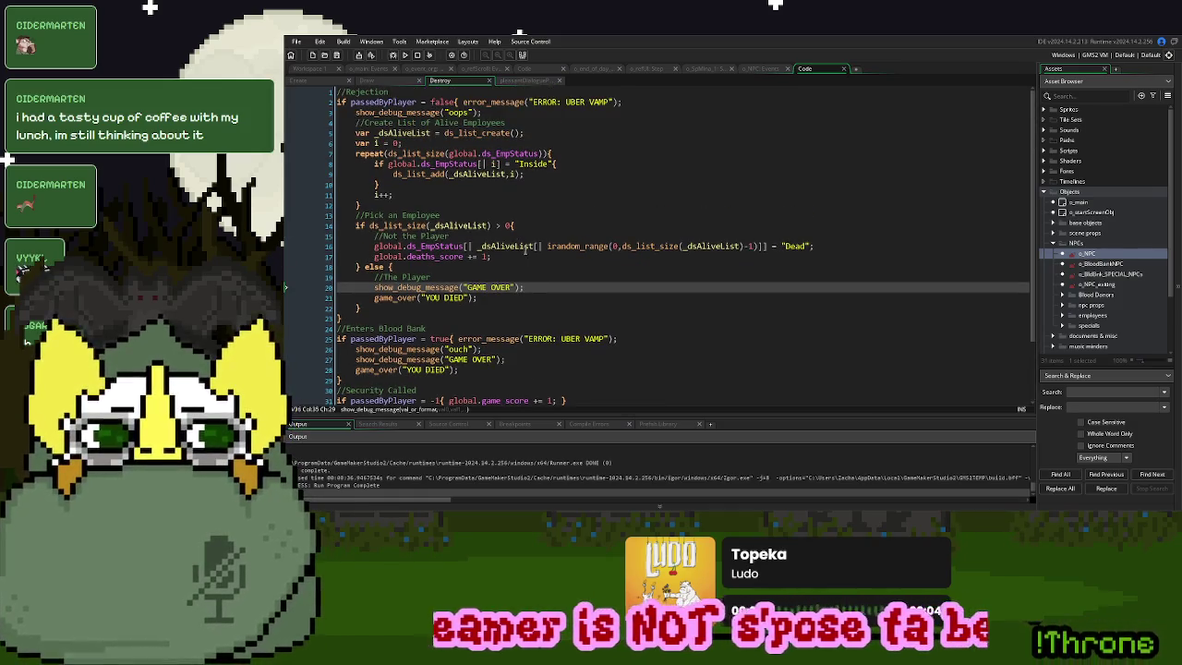
{"action": "left_click", "coordinate": [527, 255]}
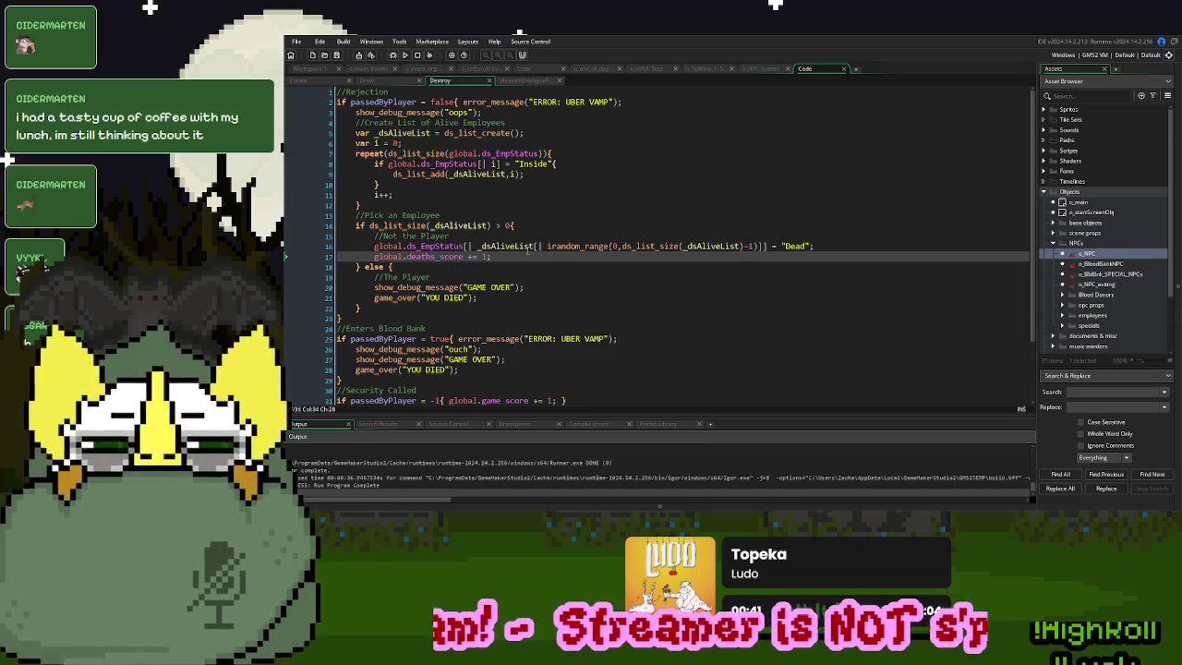
{"action": "type", "text": "show"}
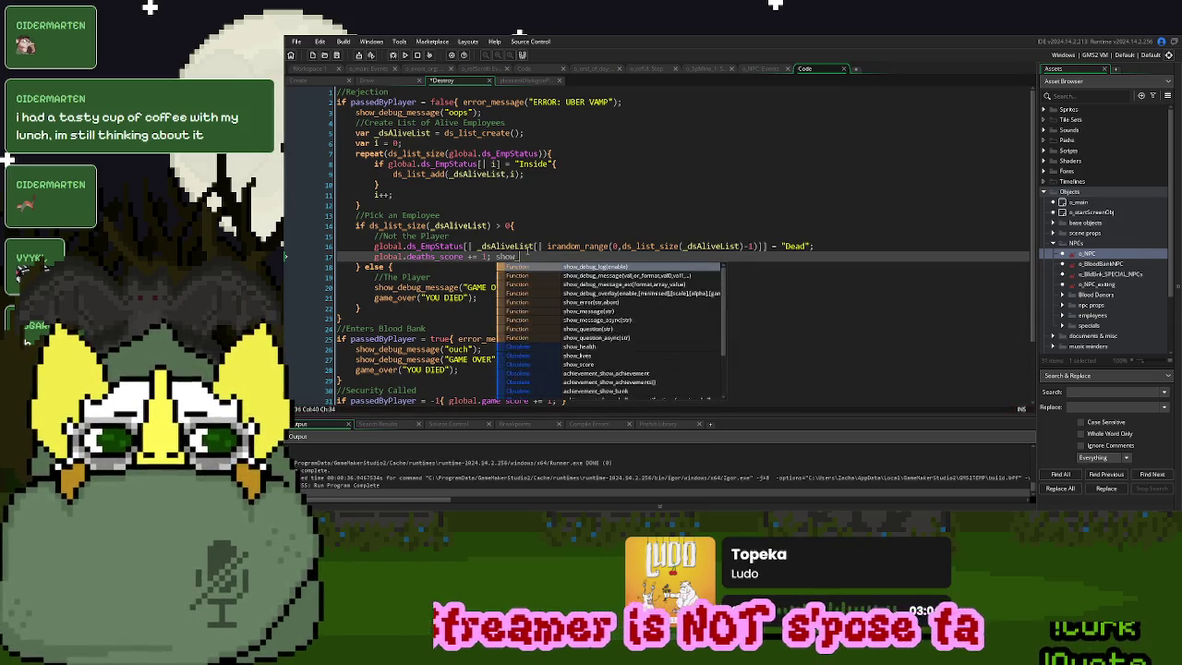
{"action": "type", "text": "_debug_me"}
{"action": "key", "text": "Return"}
{"action": "type", "text": "\");"}
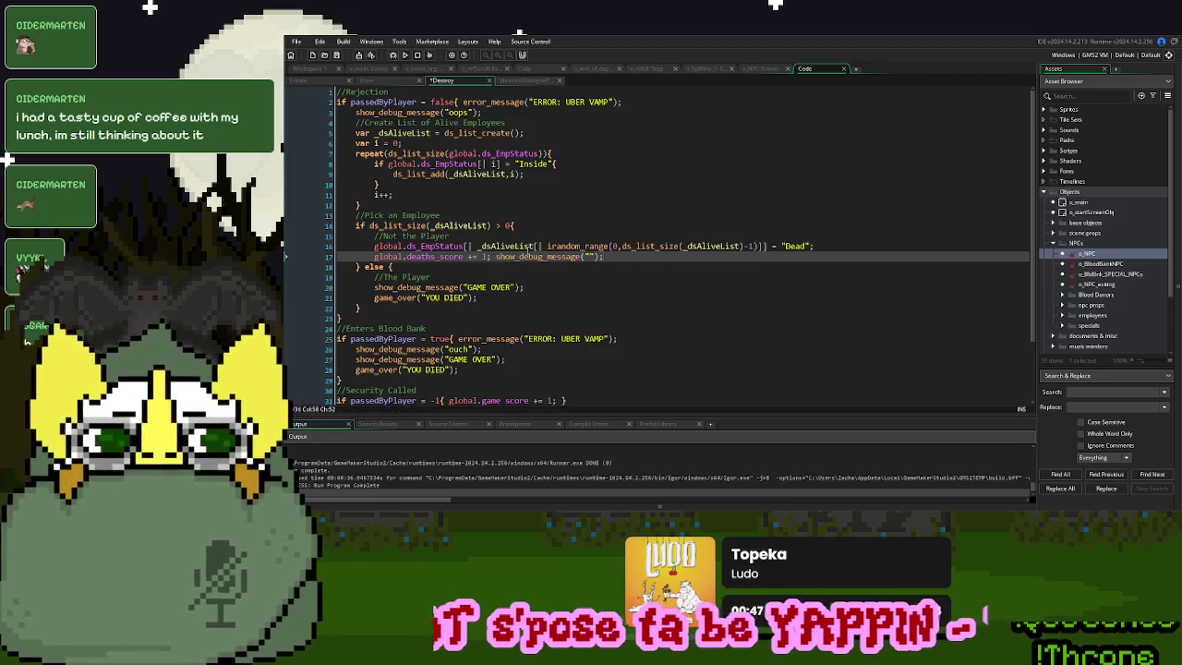
Insert 'var _choice' on line 16, assigned the random alive-list index expression
{"action": "left_click_drag", "start_coordinate": [757, 245], "coordinate": [549, 250]}
{"action": "key", "text": "ctrl+c"}
{"action": "left_click", "coordinate": [374, 245]}
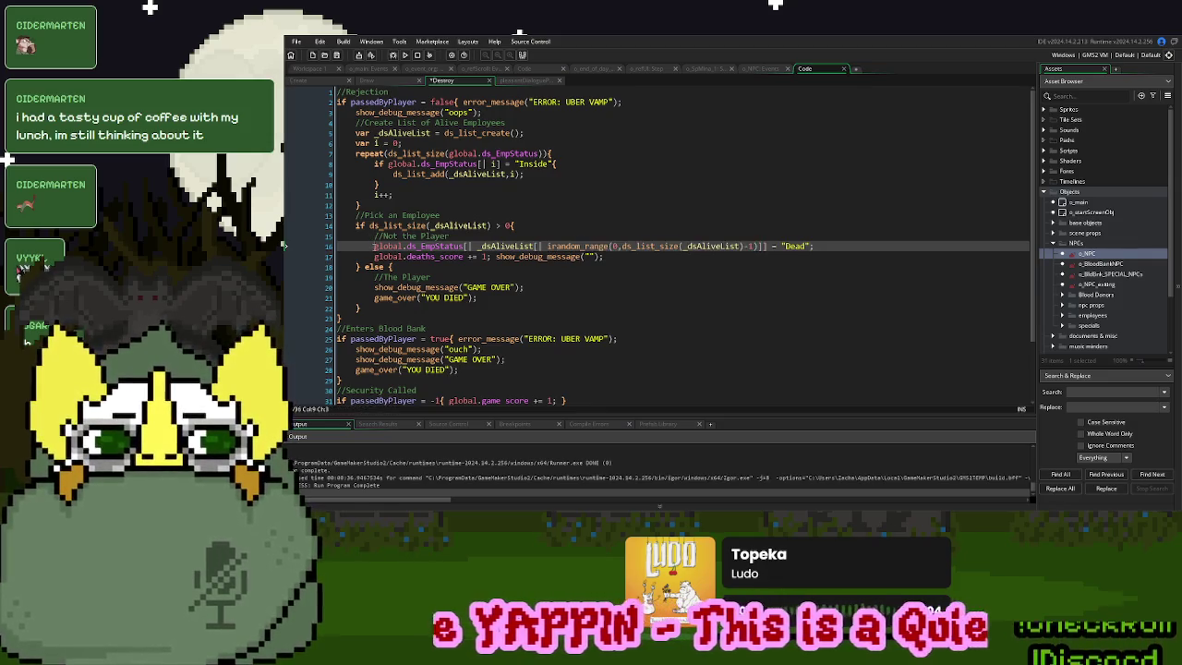
{"action": "key", "text": "Return"}
{"action": "key", "text": "Up"}
{"action": "type", "text": "var _choi"}
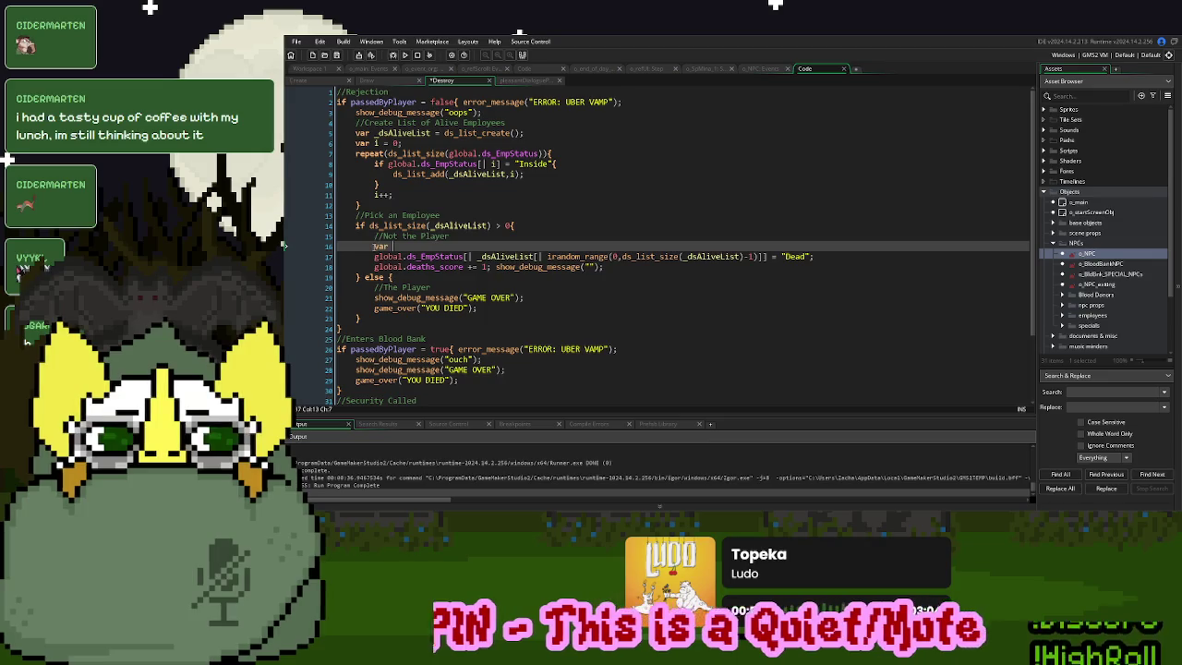
{"action": "key", "text": "ctrl+v"}
Use _choice as the Dead-status index on line 17 and in the debug message, then build
{"action": "double_click", "coordinate": [401, 247]}
{"action": "key", "text": "ctrl+c"}
{"action": "left_click_drag", "start_coordinate": [759, 257], "coordinate": [547, 261]}
{"action": "key", "text": "ctrl+v"}
{"action": "left_click", "coordinate": [591, 267]}
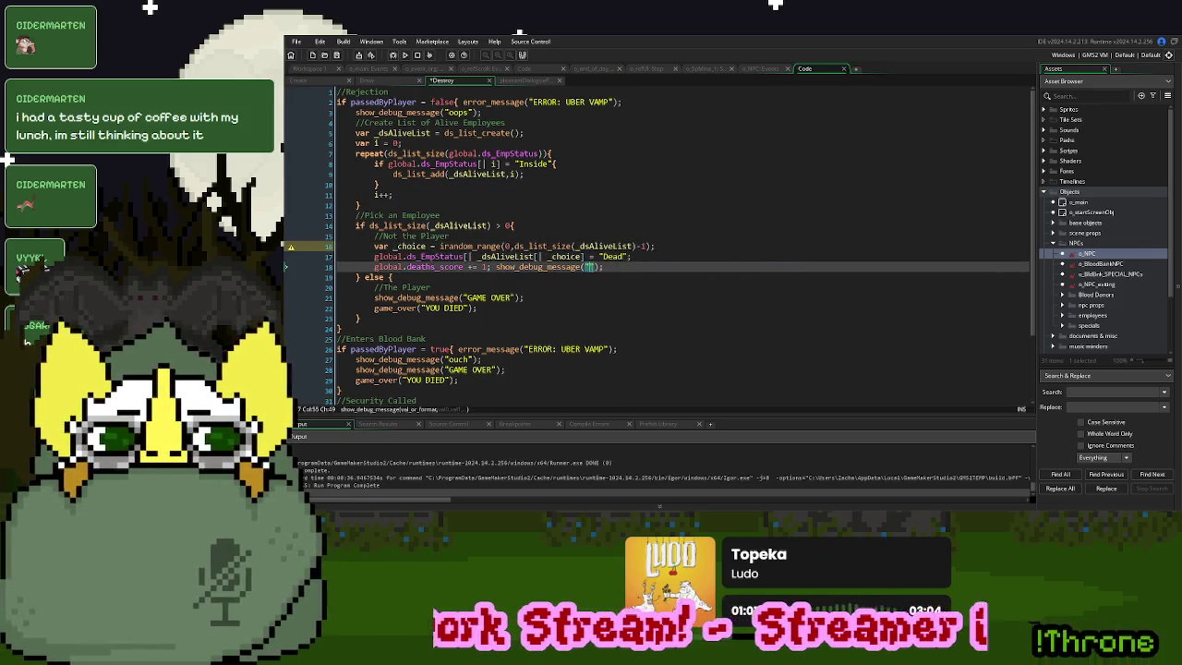
{"action": "key", "text": "BackSpace"}
{"action": "key", "text": "ctrl+v"}
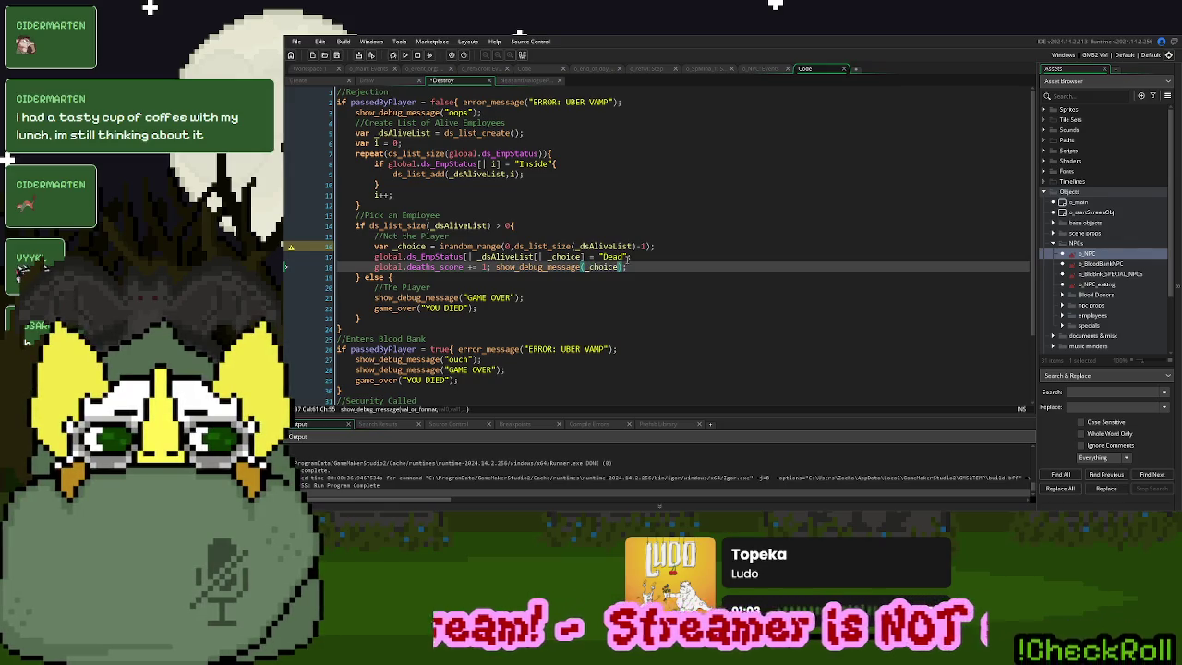
{"action": "key", "text": "F5"}
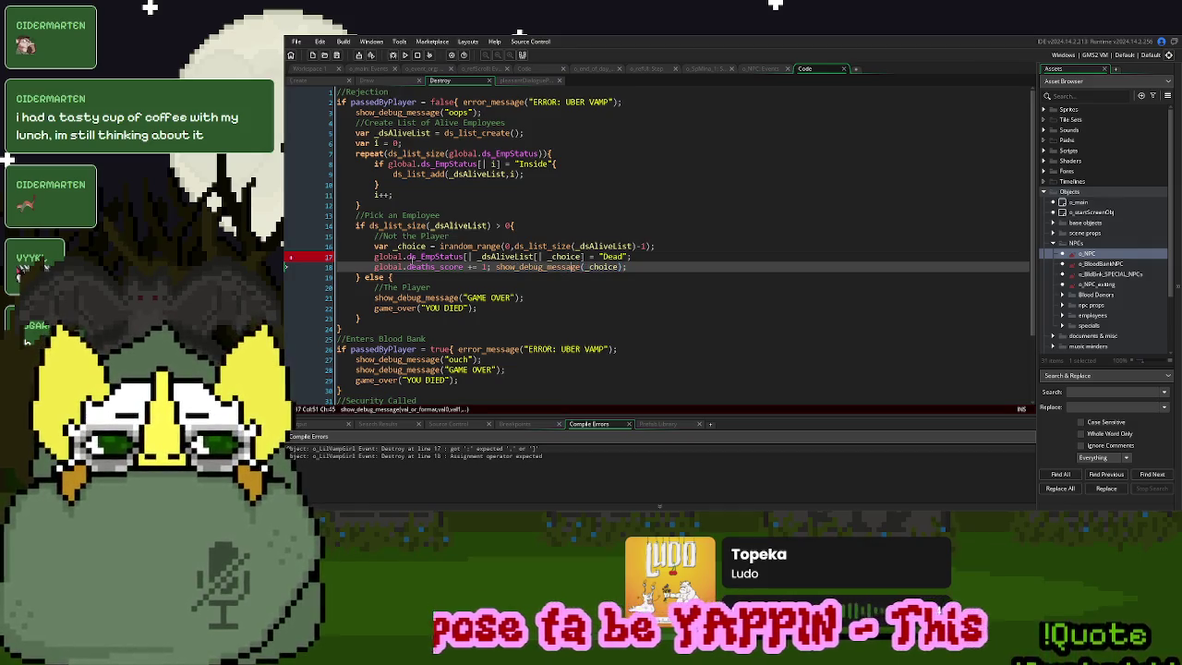
Make line 16 assign _choice = _dsAliveList[| irandom_range(...)]
{"action": "double_click", "coordinate": [566, 256]}
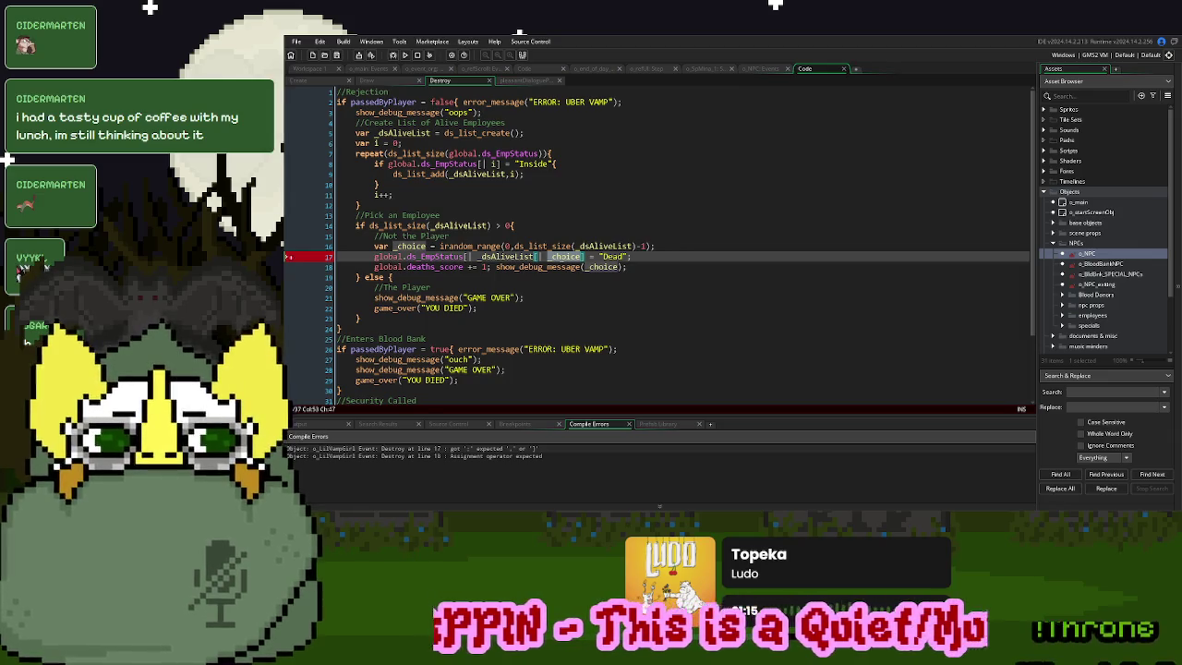
{"action": "left_click", "coordinate": [546, 264]}
{"action": "type", "text": "\"\""}
{"action": "double_click", "coordinate": [565, 256]}
{"action": "key", "text": "ctrl+v"}
{"action": "left_click_drag", "start_coordinate": [759, 257], "coordinate": [475, 262]}
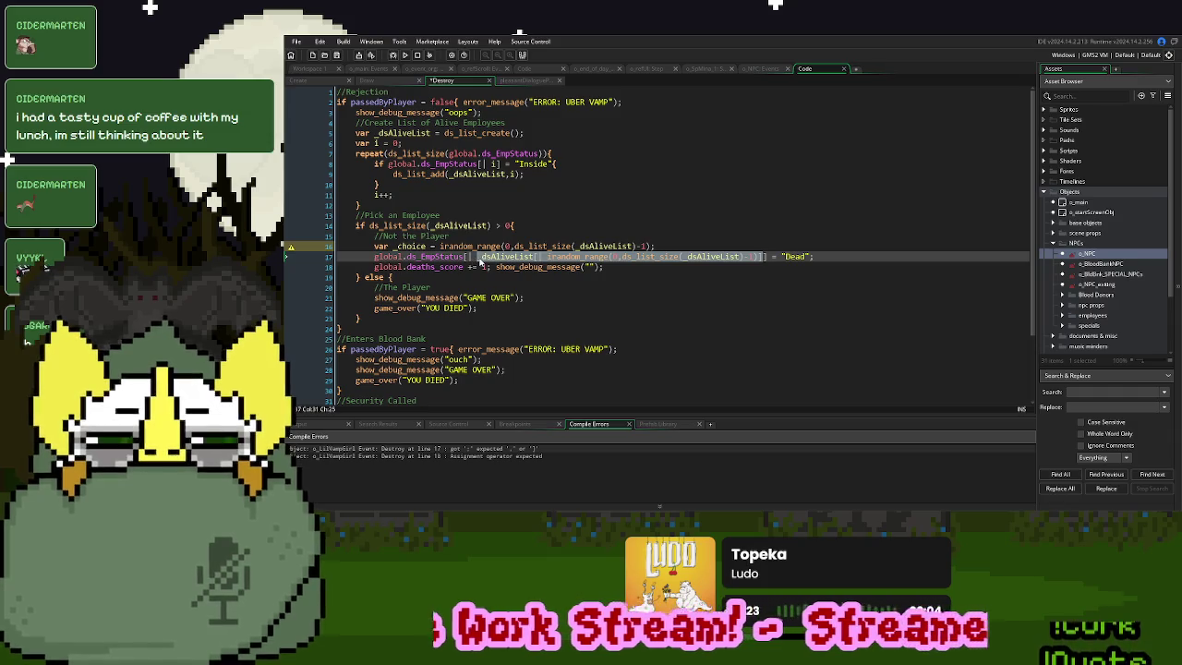
{"action": "left_click_drag", "start_coordinate": [655, 246], "coordinate": [439, 250]}
{"action": "type", "text": "_dsAliveList[| irandom_range(0,ds_list_size(_dsAliveList)-1)]"}
Set global.ds_EmpStatus[| _choice] to "Dead", print _choice with show_debug_message, and run
{"action": "double_click", "coordinate": [410, 246]}
{"action": "left_click_drag", "start_coordinate": [478, 258], "coordinate": [764, 259]}
{"action": "key", "text": "ctrl+v"}
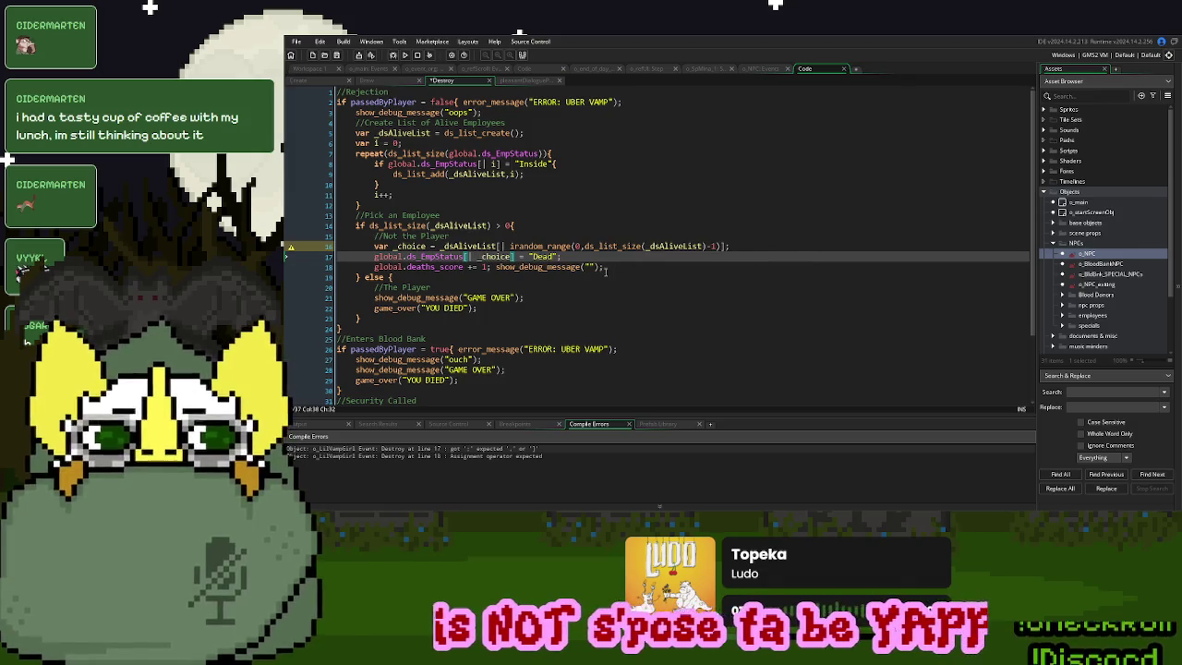
{"action": "left_click", "coordinate": [589, 267]}
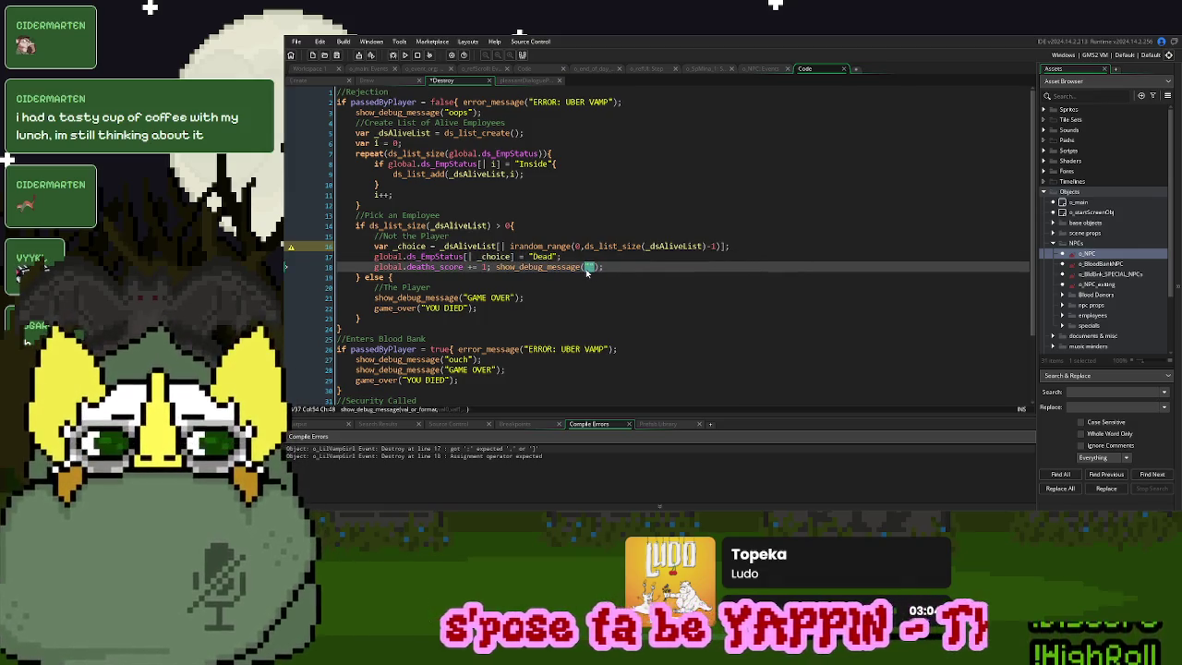
{"action": "key", "text": "ctrl+v"}
{"action": "left_click", "coordinate": [405, 54]}
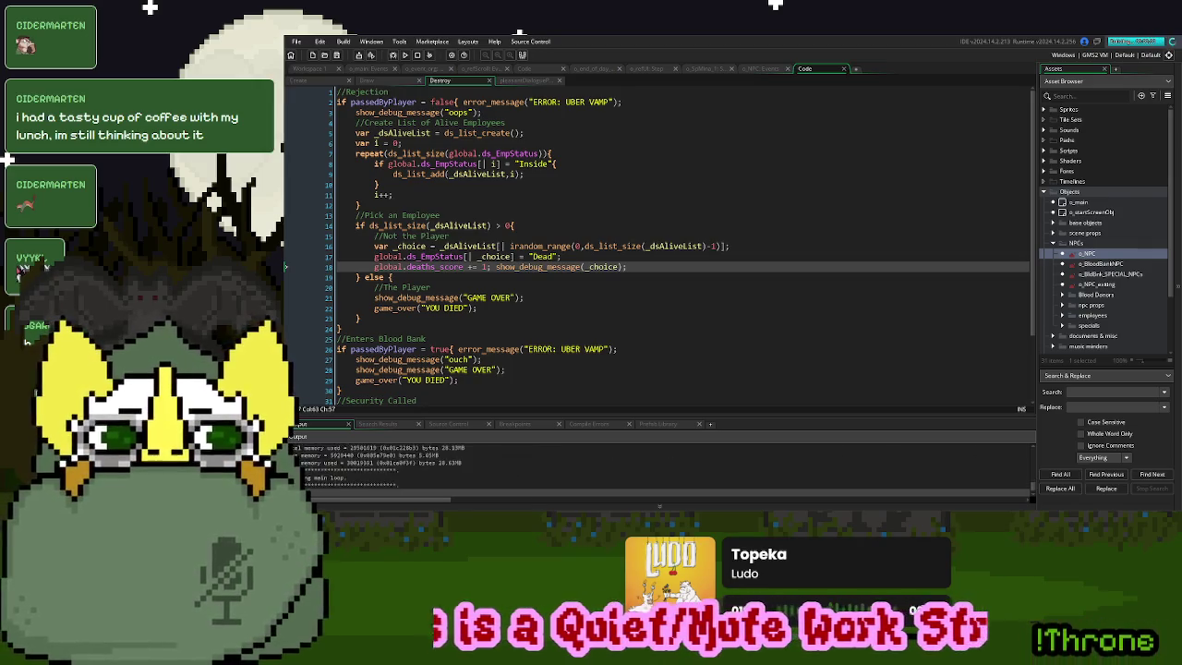
Start a new game, turn away a donor, and page through the Index's Employees profiles
{"action": "key", "text": "Return"}
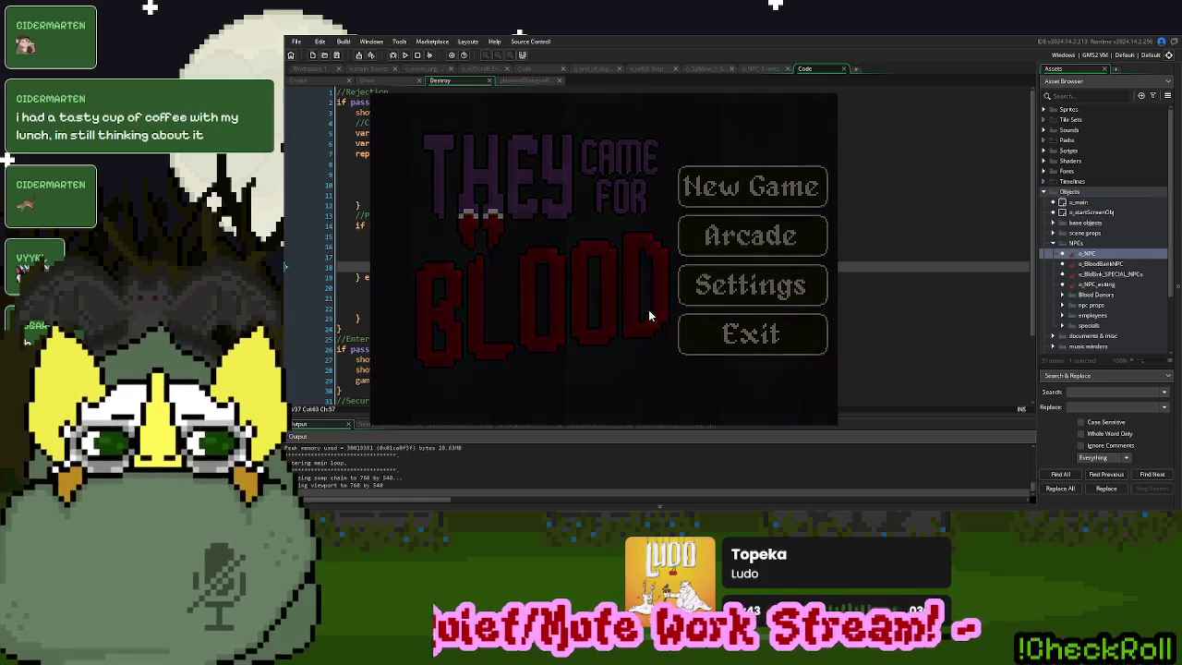
{"action": "left_click", "coordinate": [432, 368]}
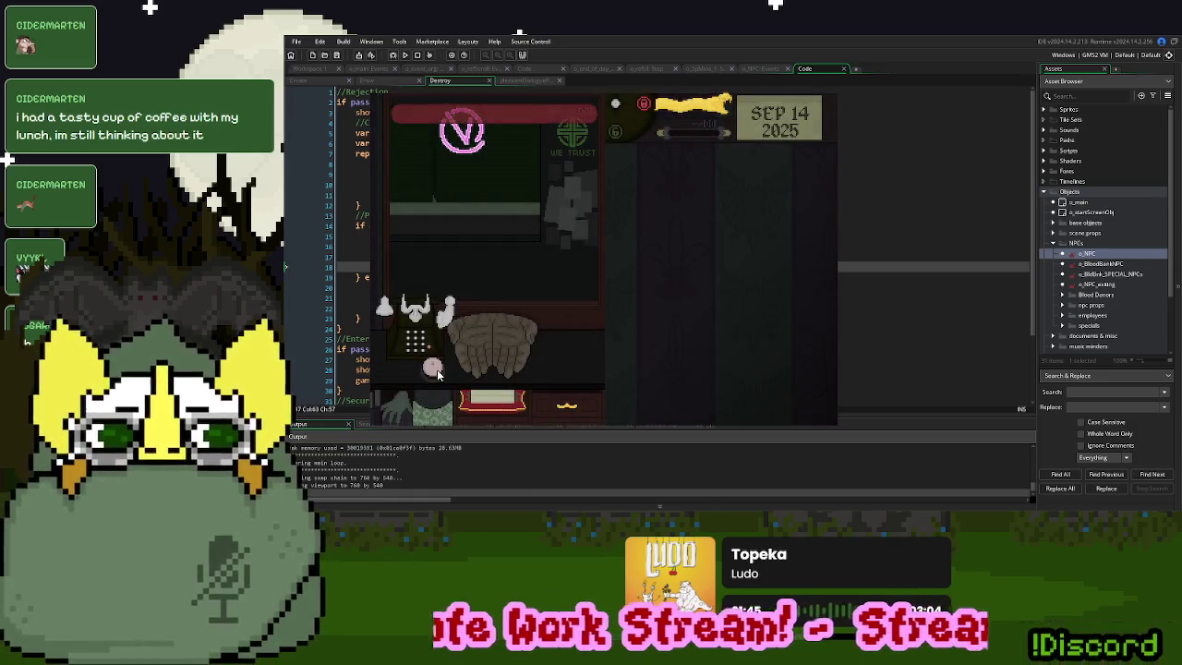
{"action": "left_click", "coordinate": [566, 404]}
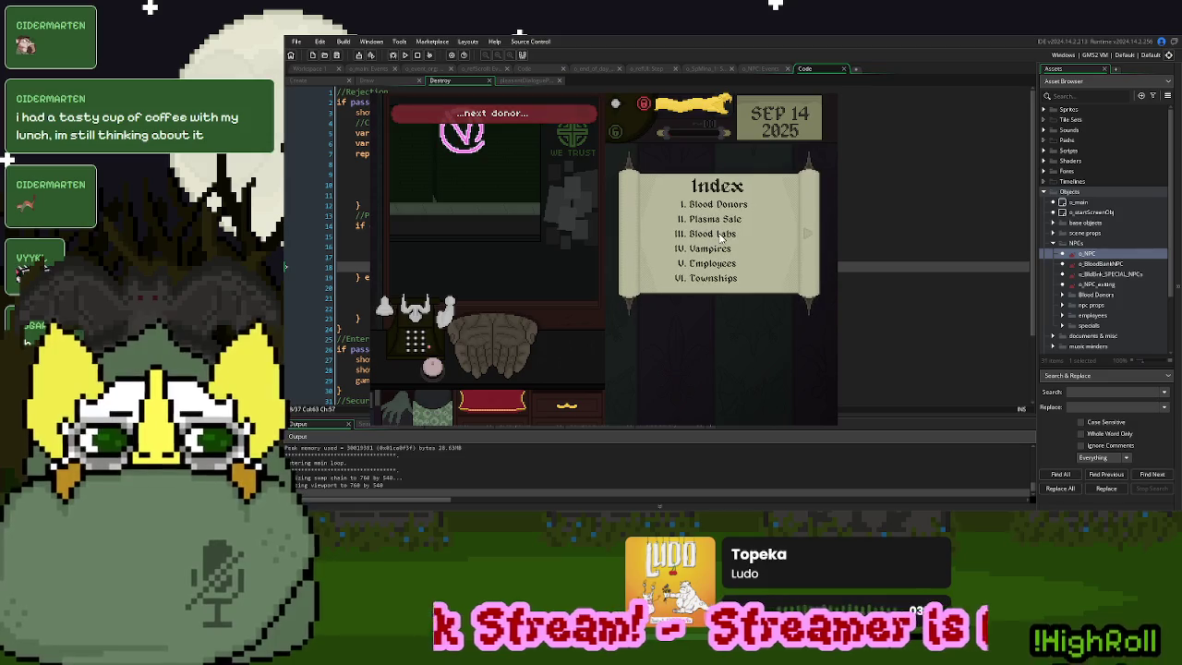
{"action": "left_click", "coordinate": [729, 270]}
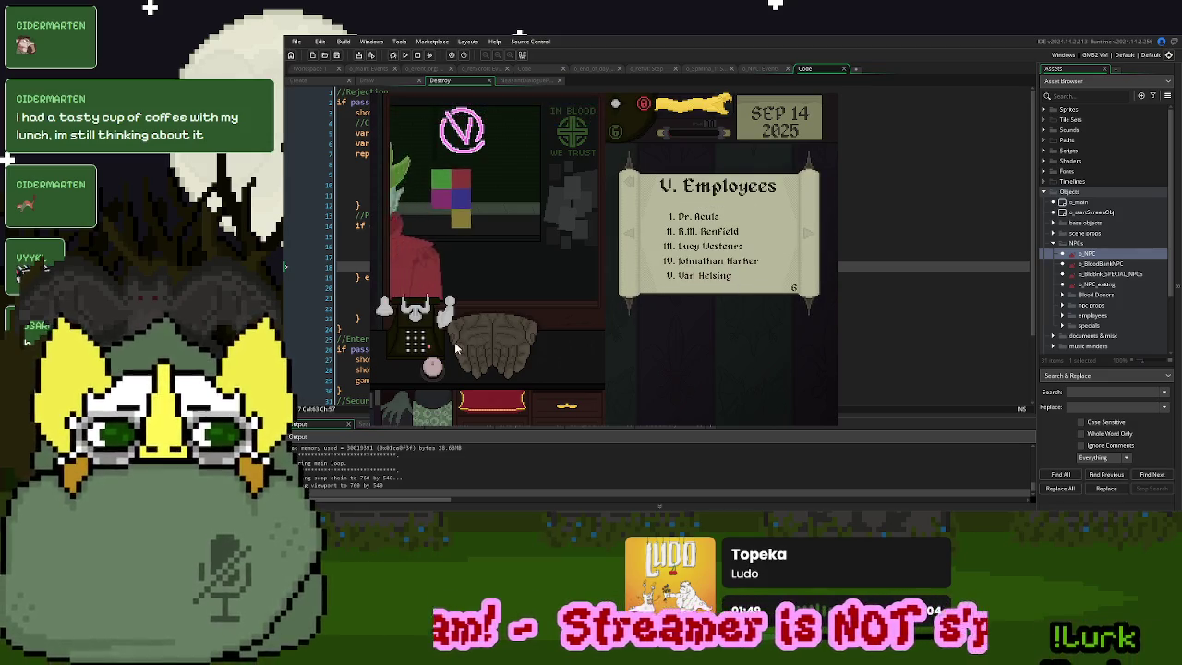
{"action": "left_click", "coordinate": [433, 368]}
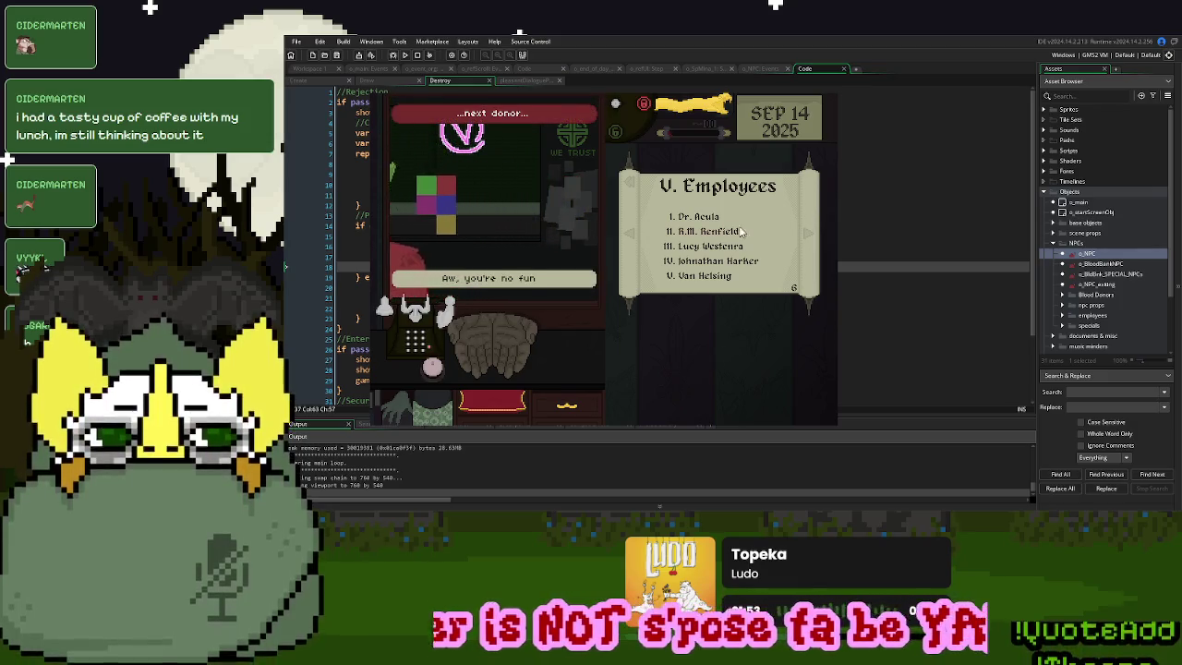
{"action": "left_click", "coordinate": [810, 235]}
{"action": "left_click", "coordinate": [810, 236]}
{"action": "left_click", "coordinate": [809, 238]}
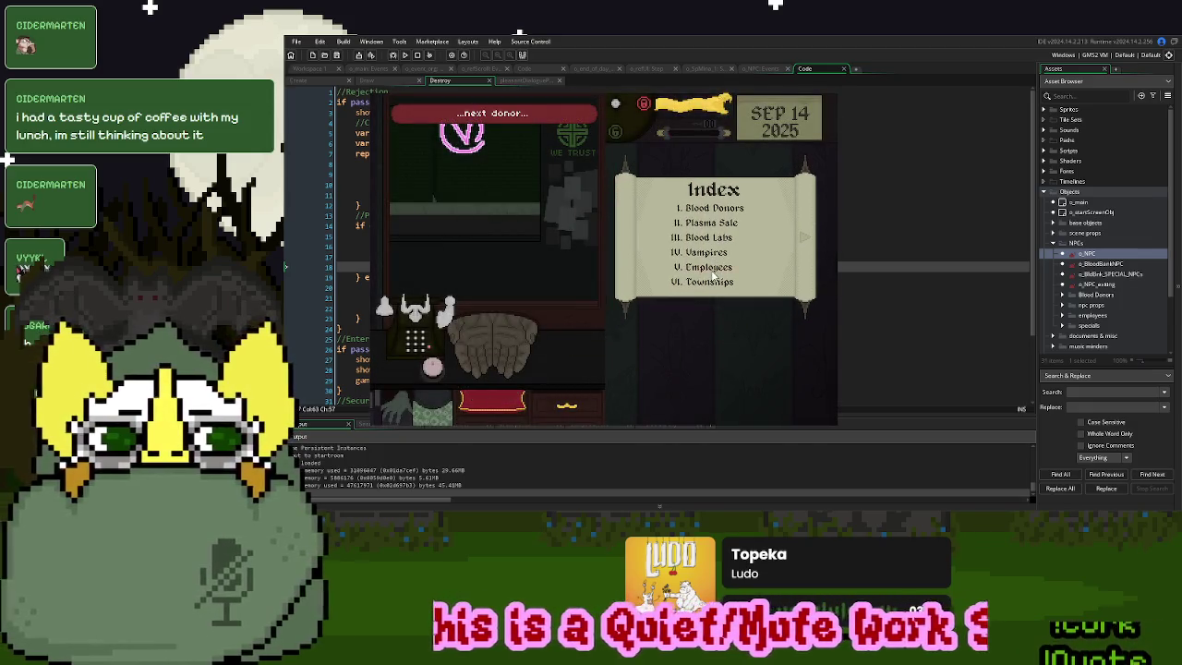
Reopen the Employees list, reject the next donor, flip the cards, and close the game
{"action": "left_click", "coordinate": [713, 269]}
{"action": "left_click", "coordinate": [807, 238]}
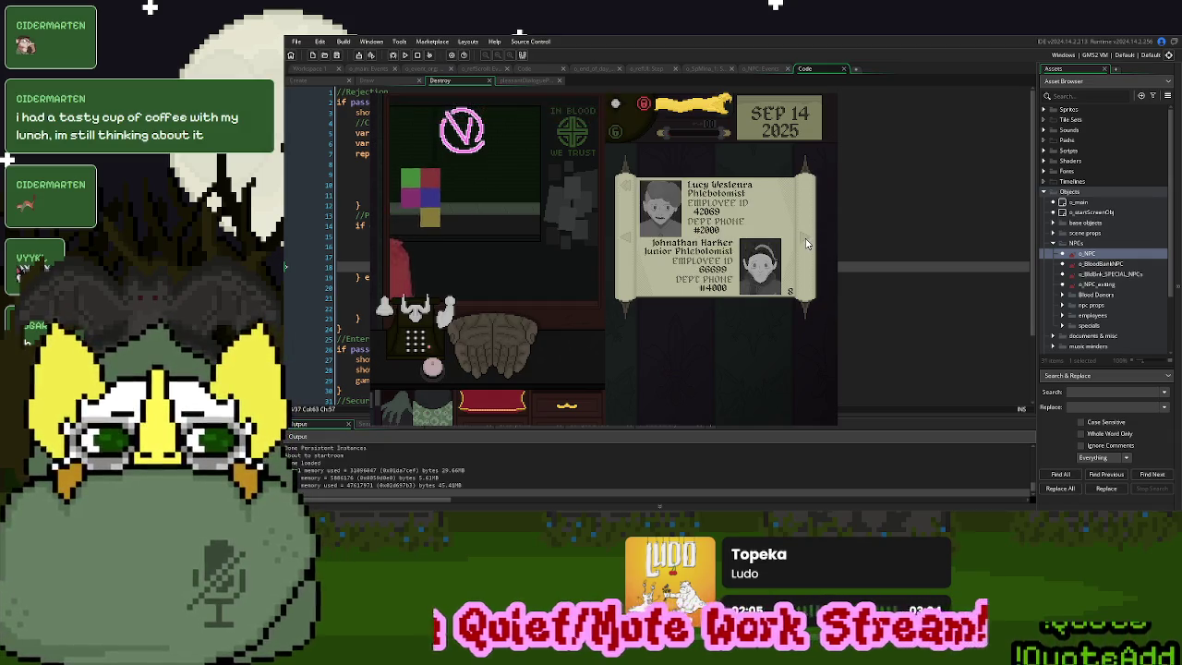
{"action": "left_click", "coordinate": [434, 369]}
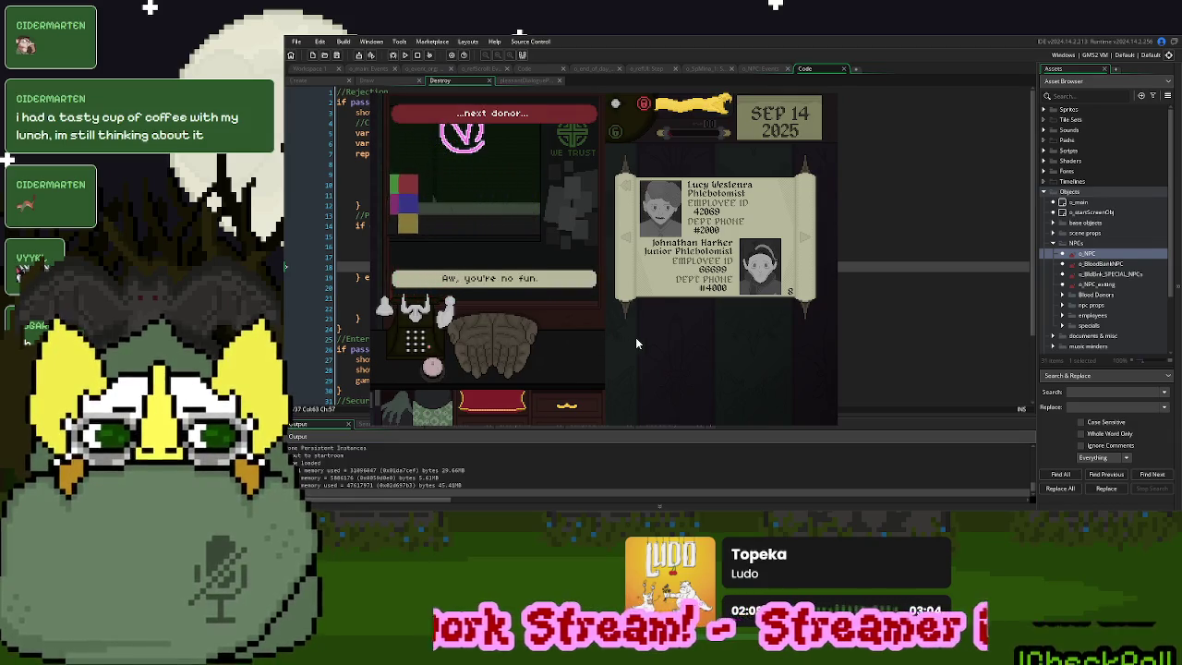
{"action": "left_click", "coordinate": [805, 237]}
{"action": "left_click", "coordinate": [627, 238]}
{"action": "left_click", "coordinate": [627, 237]}
{"action": "left_click", "coordinate": [627, 236]}
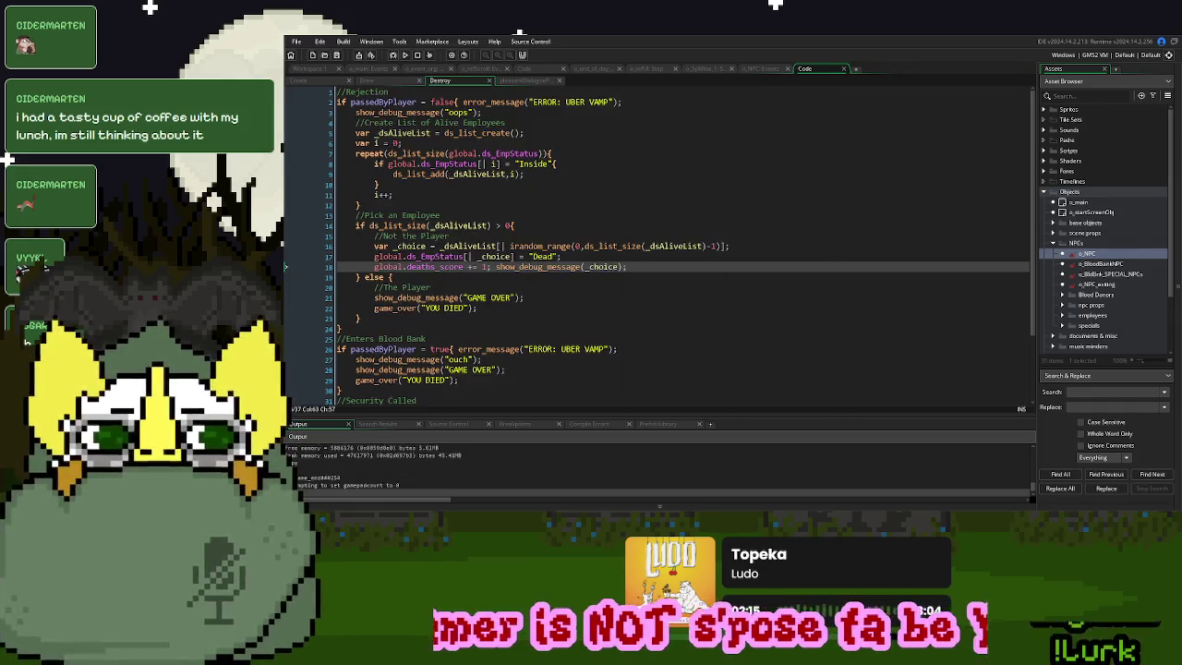
{"action": "left_click", "coordinate": [418, 316]}
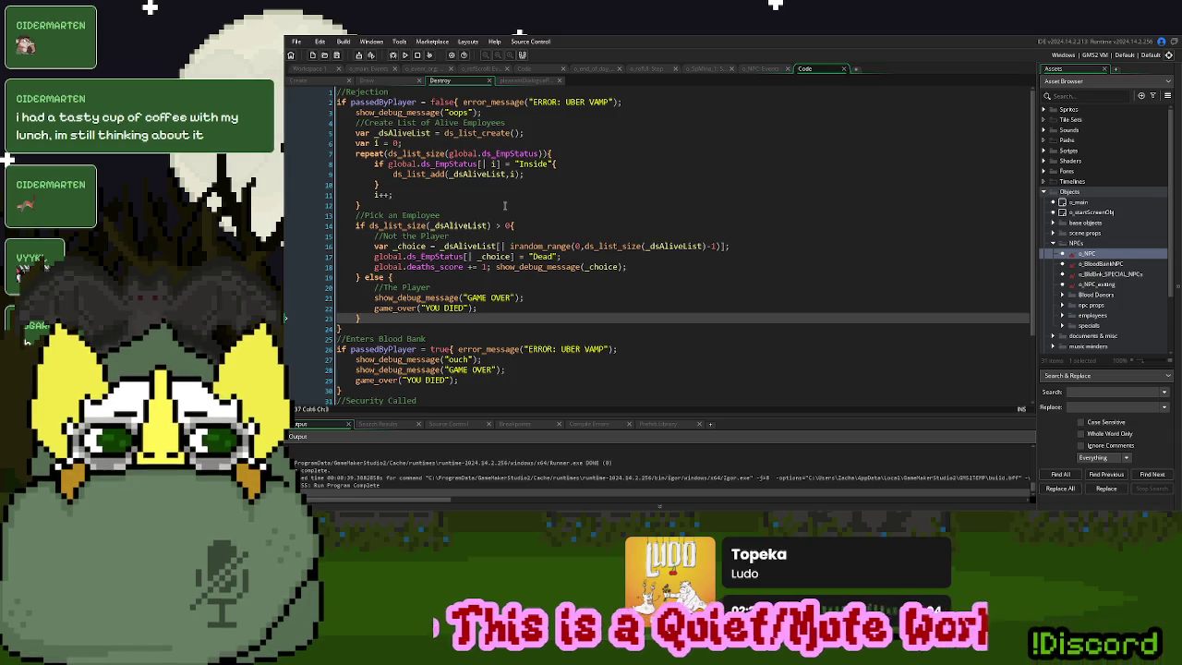
{"action": "left_click", "coordinate": [371, 69]}
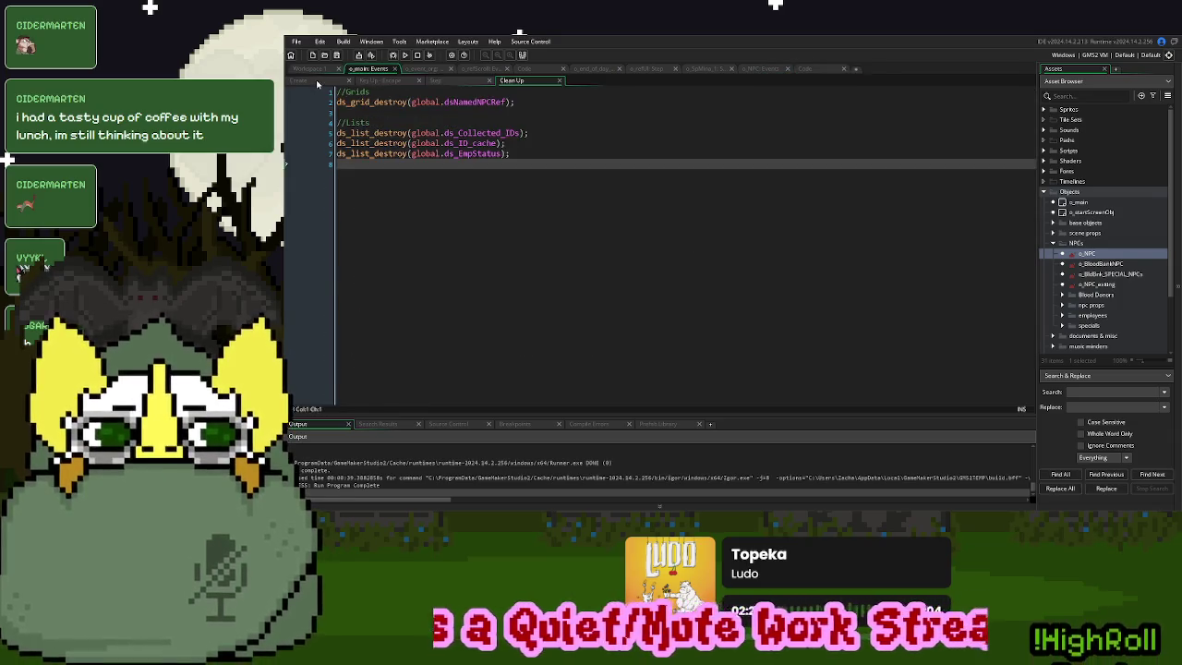
{"action": "left_click", "coordinate": [319, 82]}
{"action": "scroll", "coordinate": [391, 178], "scroll_direction": "down", "scroll_amount": 18}
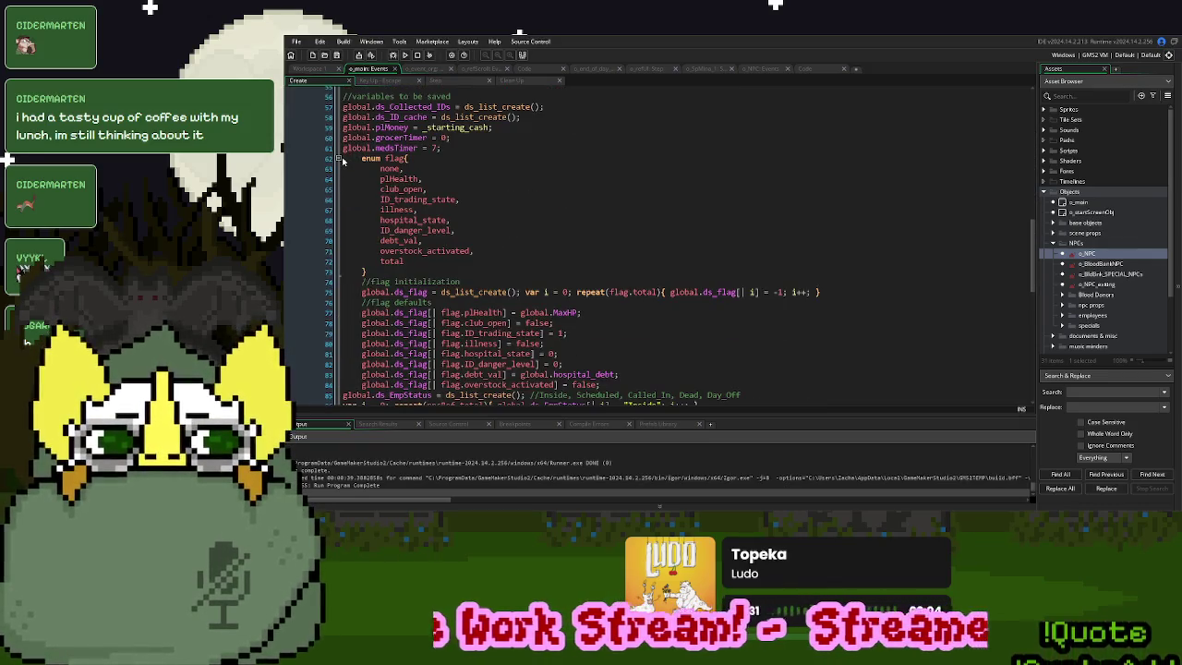
{"action": "left_click", "coordinate": [338, 158]}
{"action": "scroll", "coordinate": [342, 162], "scroll_direction": "down", "scroll_amount": 2}
{"action": "scroll", "coordinate": [381, 211], "scroll_direction": "down", "scroll_amount": 3}
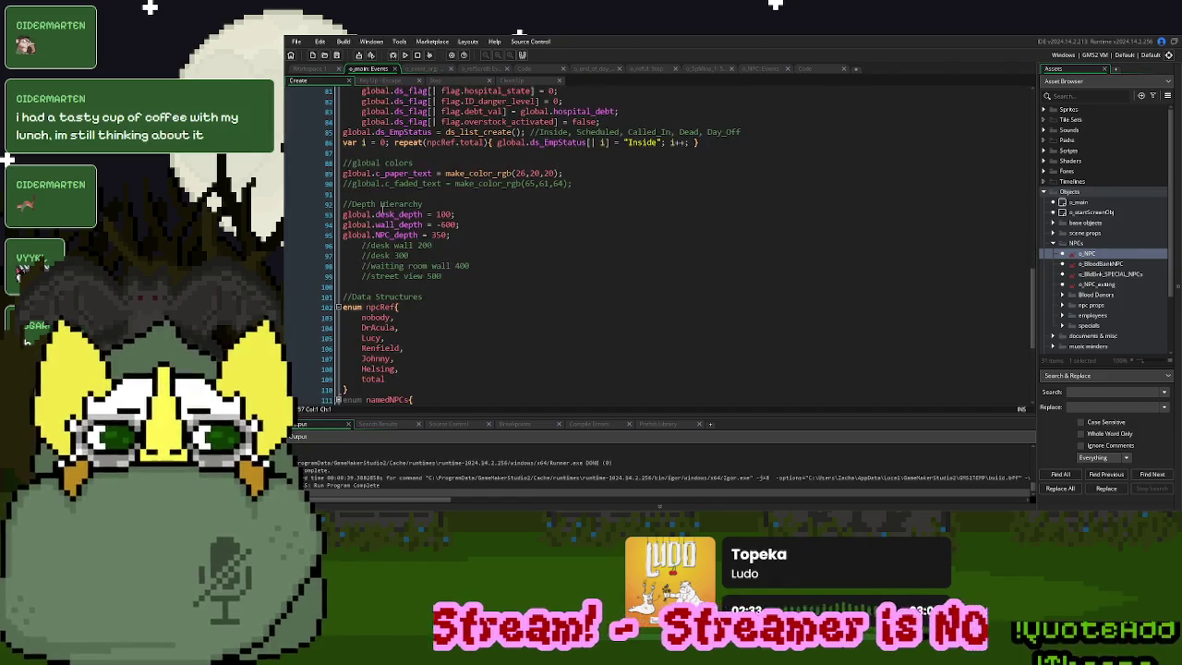
{"action": "scroll", "coordinate": [382, 210], "scroll_direction": "down", "scroll_amount": 3}
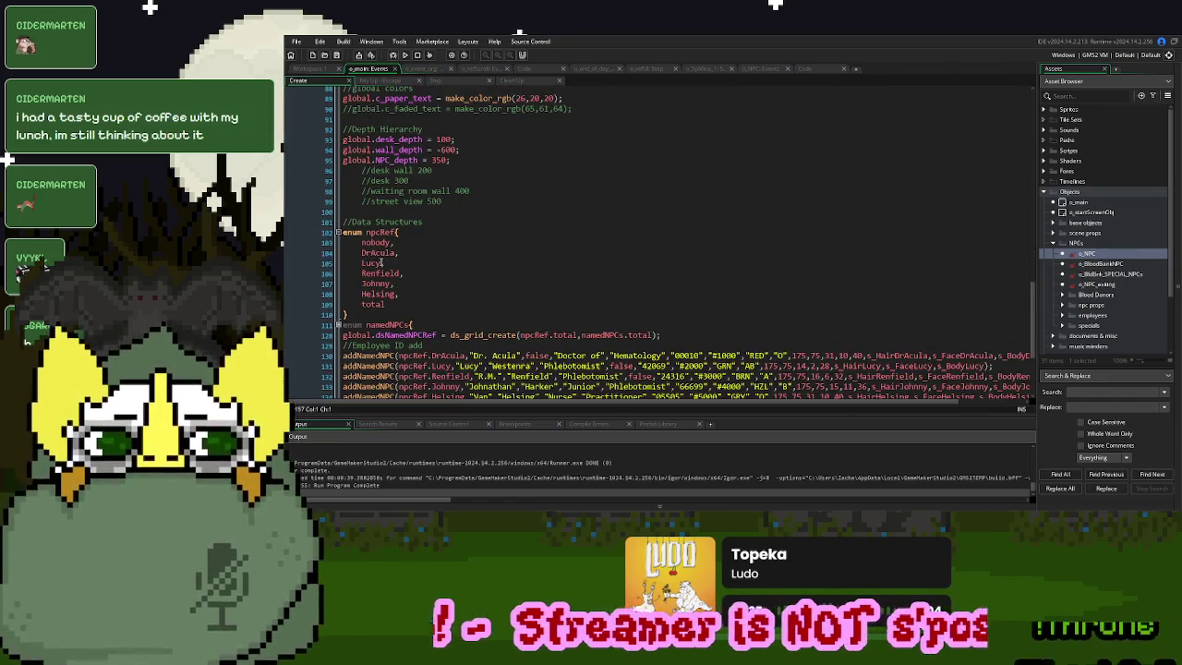
{"action": "left_click", "coordinate": [804, 70]}
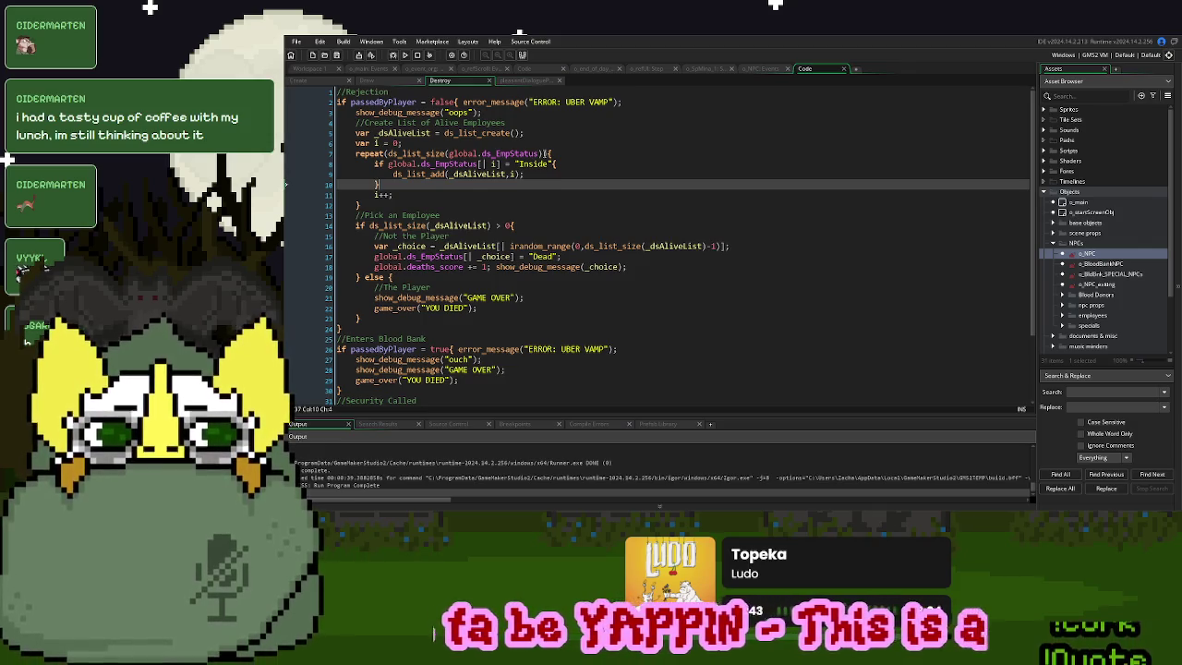
{"action": "left_click", "coordinate": [482, 71]}
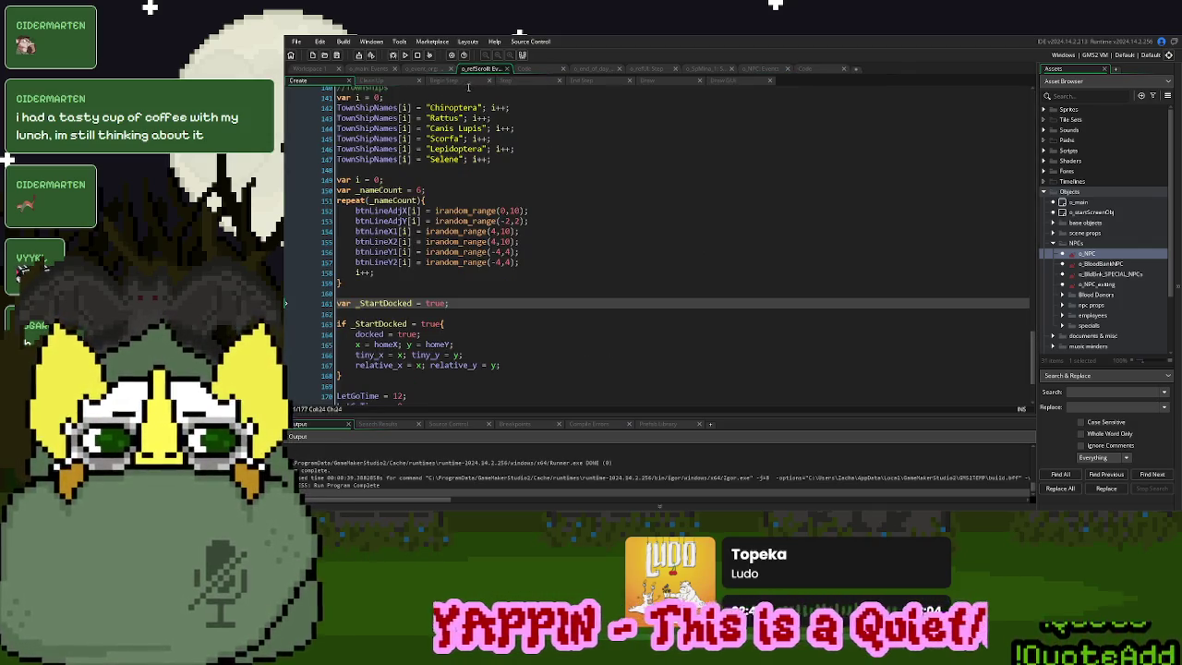
{"action": "left_click", "coordinate": [532, 74]}
{"action": "left_click", "coordinate": [429, 69]}
{"action": "left_click", "coordinate": [459, 83]}
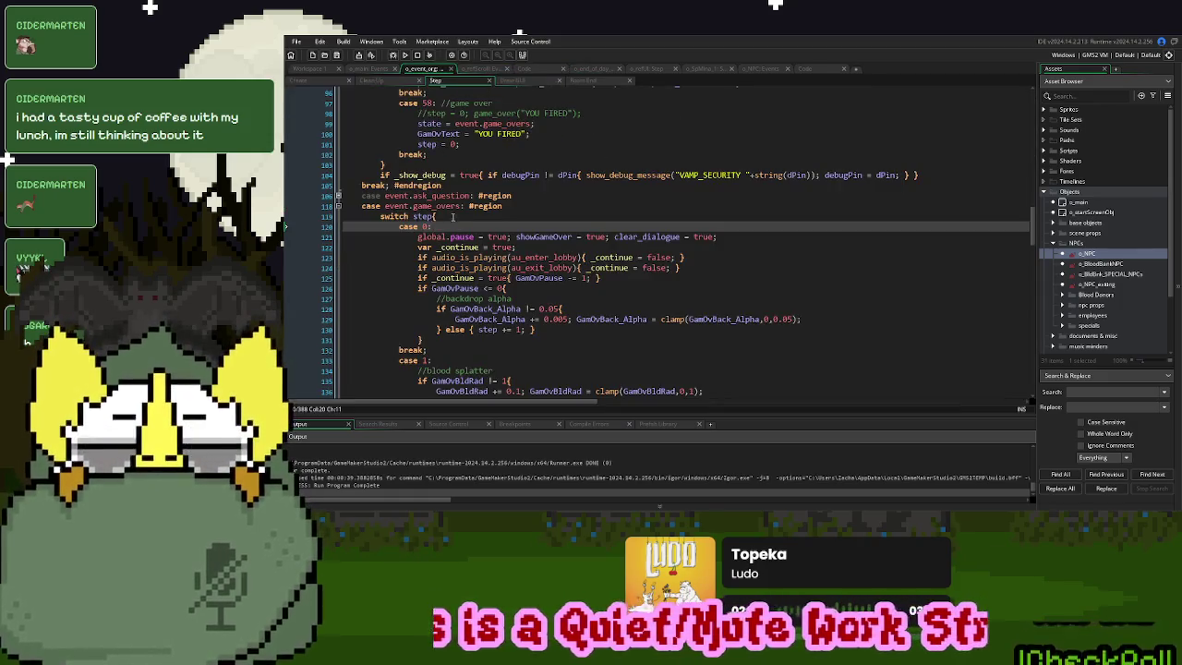
{"action": "left_click", "coordinate": [310, 81]}
{"action": "scroll", "coordinate": [387, 247], "scroll_direction": "down", "scroll_amount": 13}
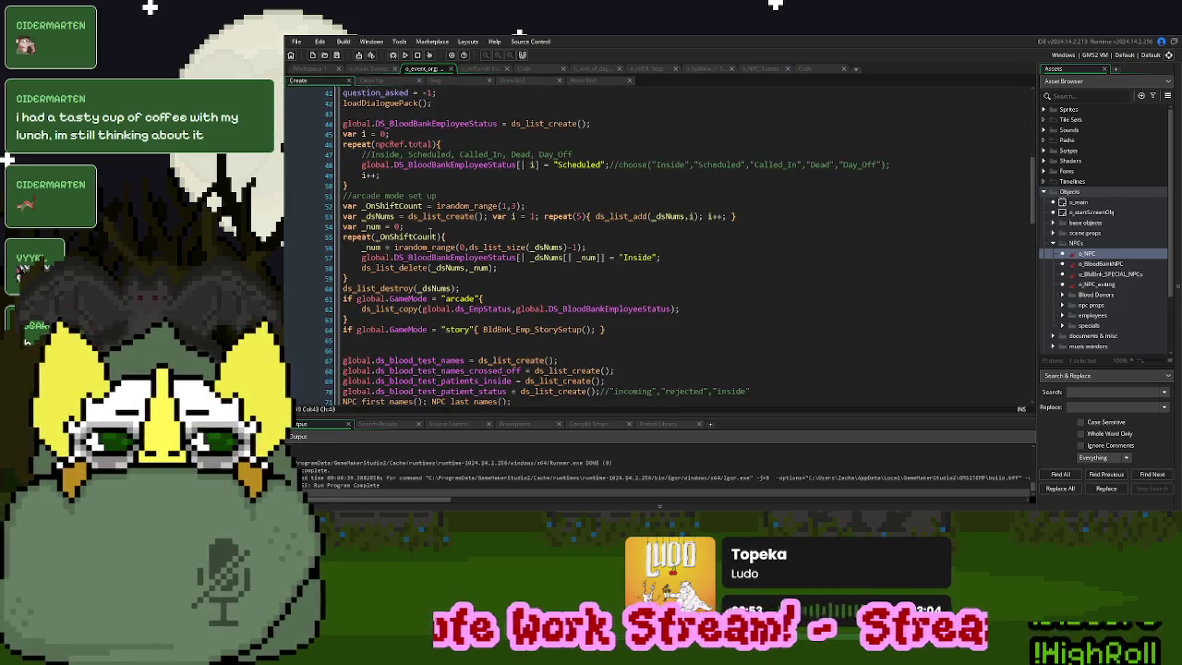
{"action": "double_click", "coordinate": [563, 164]}
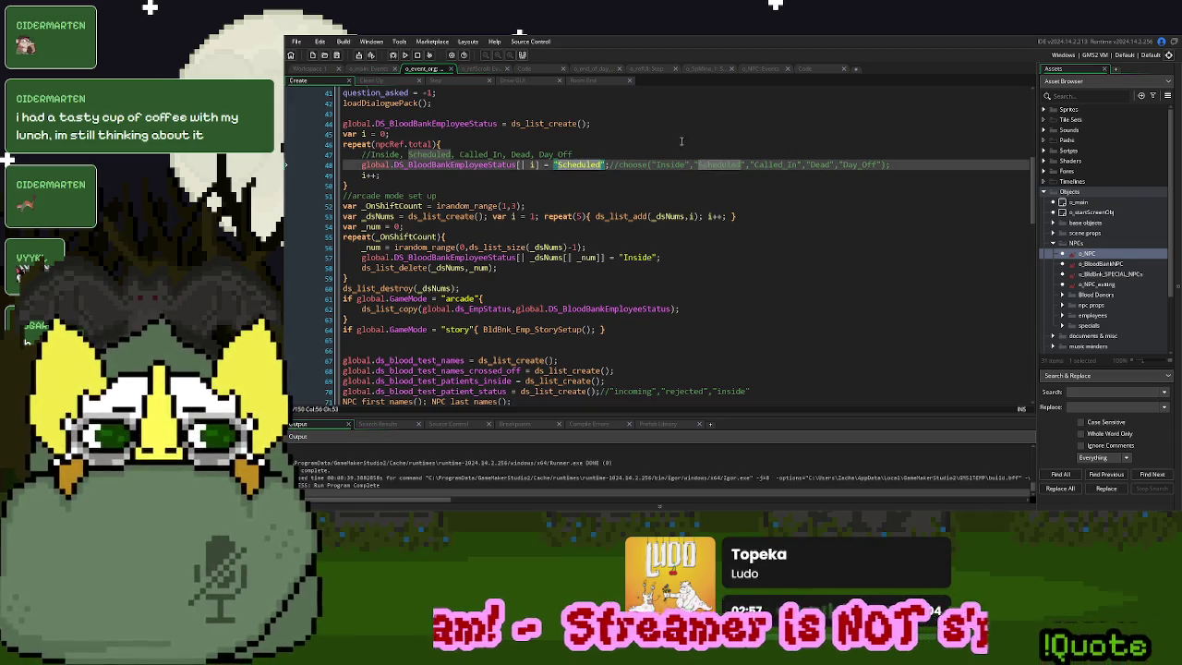
{"action": "left_click", "coordinate": [822, 72]}
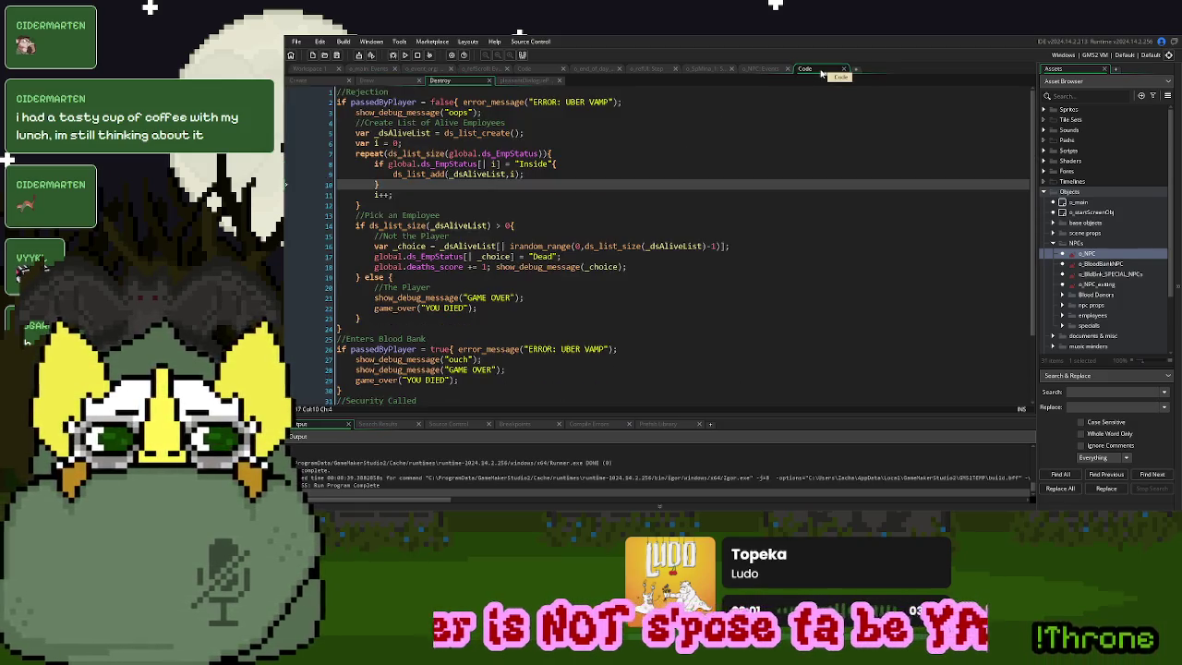
{"action": "left_click", "coordinate": [551, 176]}
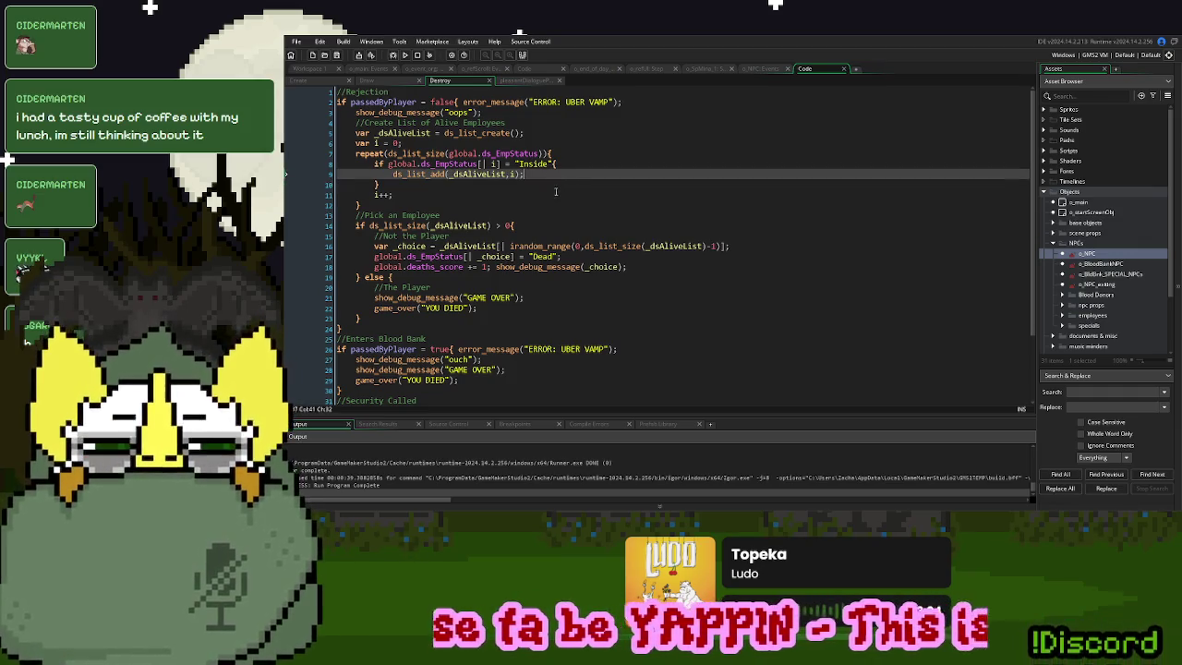
Move the show_debug_message call to line 9 inside the alive-employee loop, printing i, and run
{"action": "left_click_drag", "start_coordinate": [635, 266], "coordinate": [492, 270]}
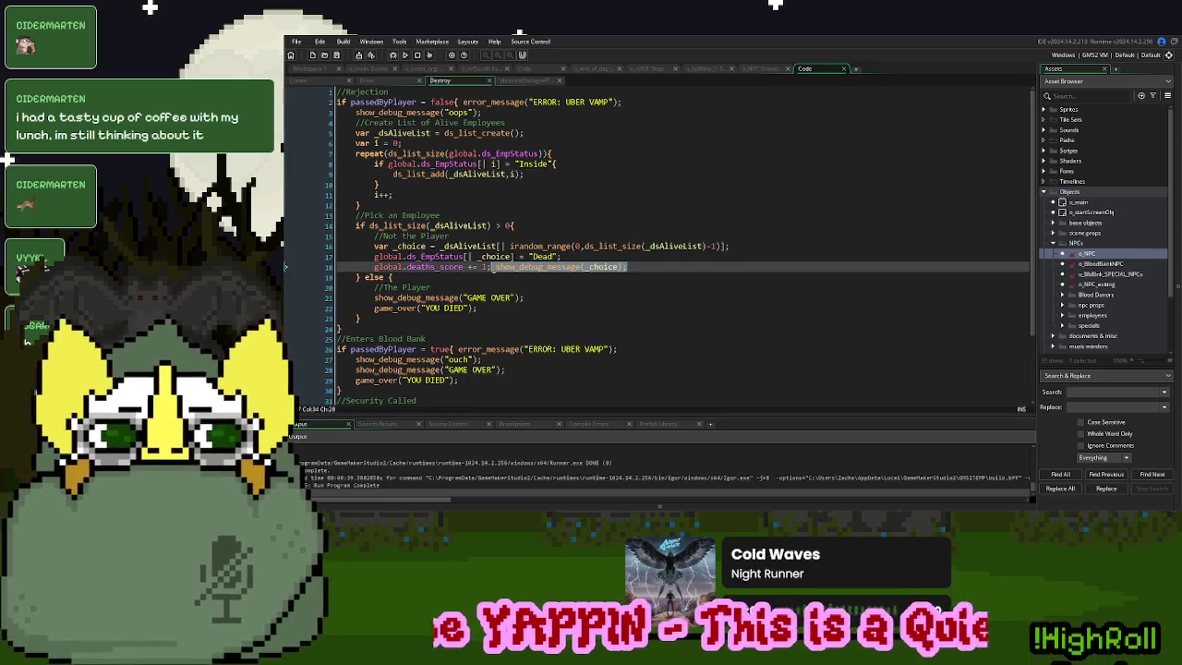
{"action": "key", "text": "ctrl+x"}
{"action": "left_click", "coordinate": [525, 173]}
{"action": "key", "text": "ctrl+v"}
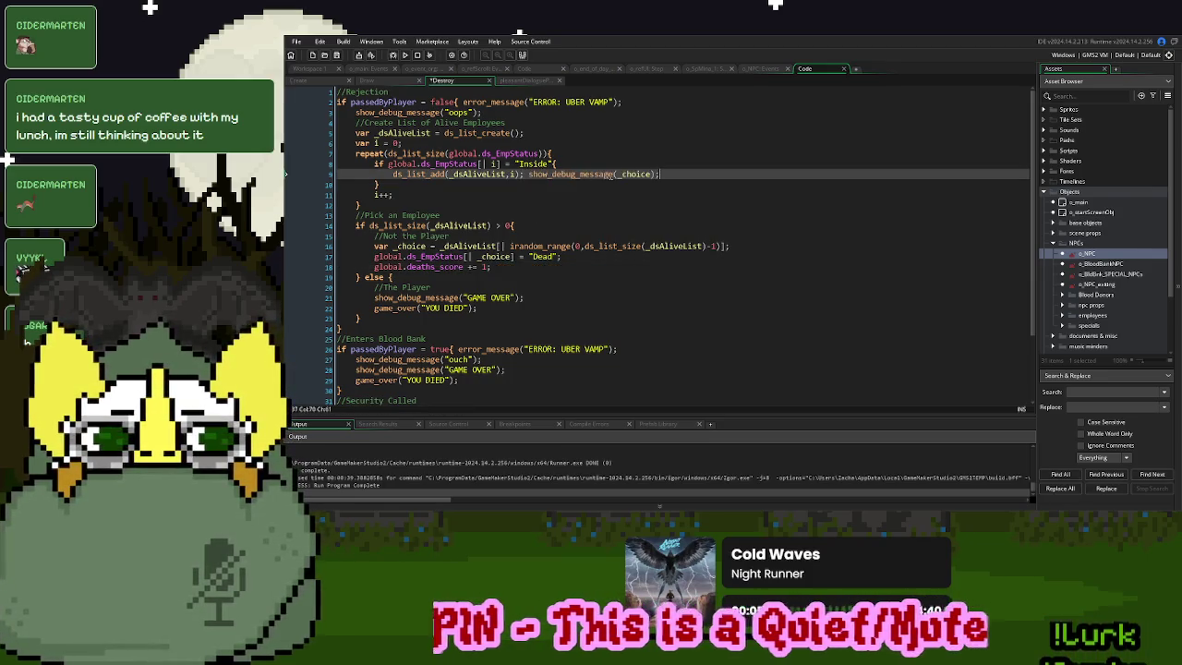
{"action": "double_click", "coordinate": [634, 173]}
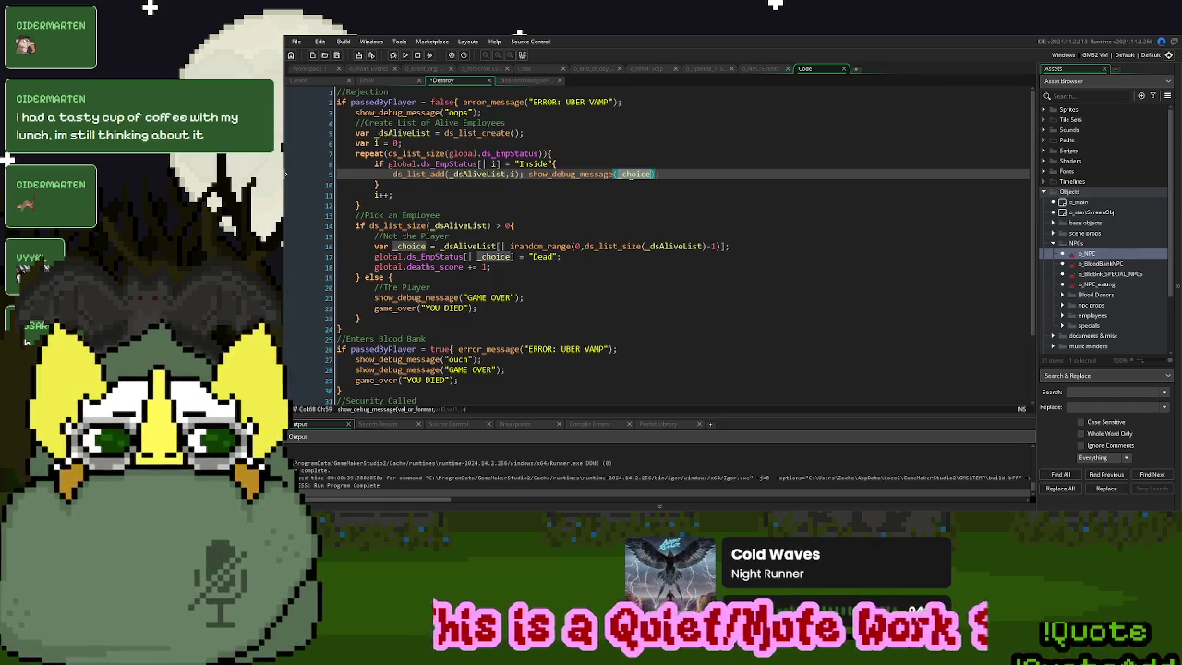
{"action": "type", "text": "i"}
{"action": "left_click", "coordinate": [564, 195]}
{"action": "key", "text": "F5"}
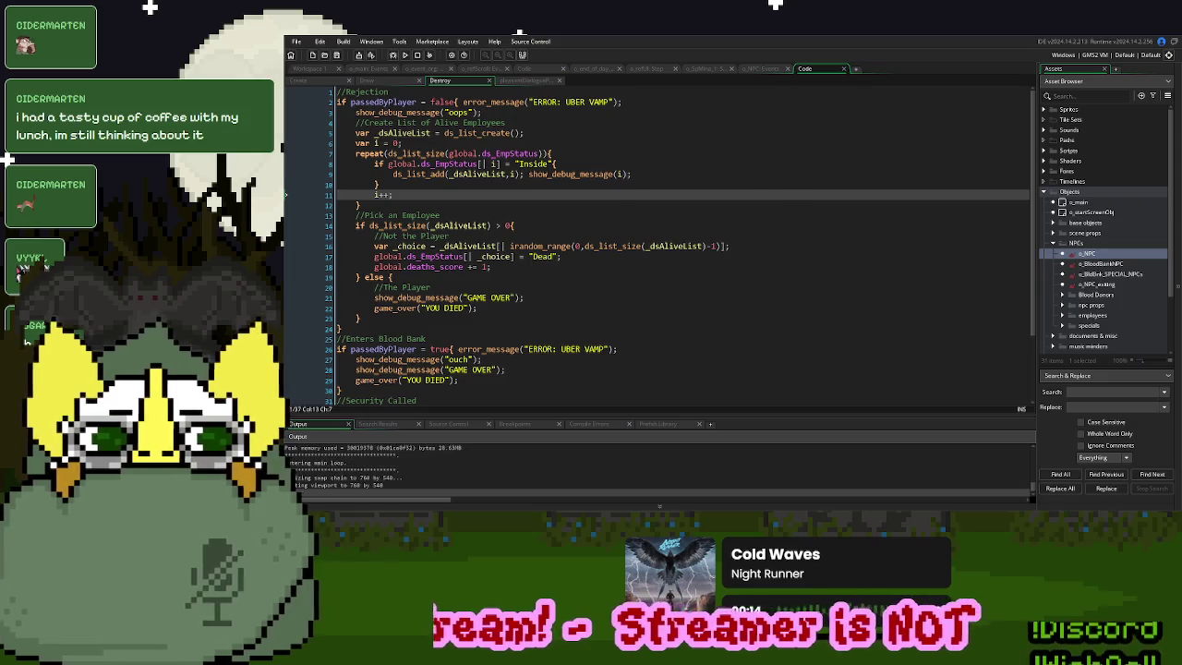
Start a new game, send two donors away, and browse the rulebook to the employee ID page
{"action": "left_click", "coordinate": [727, 198]}
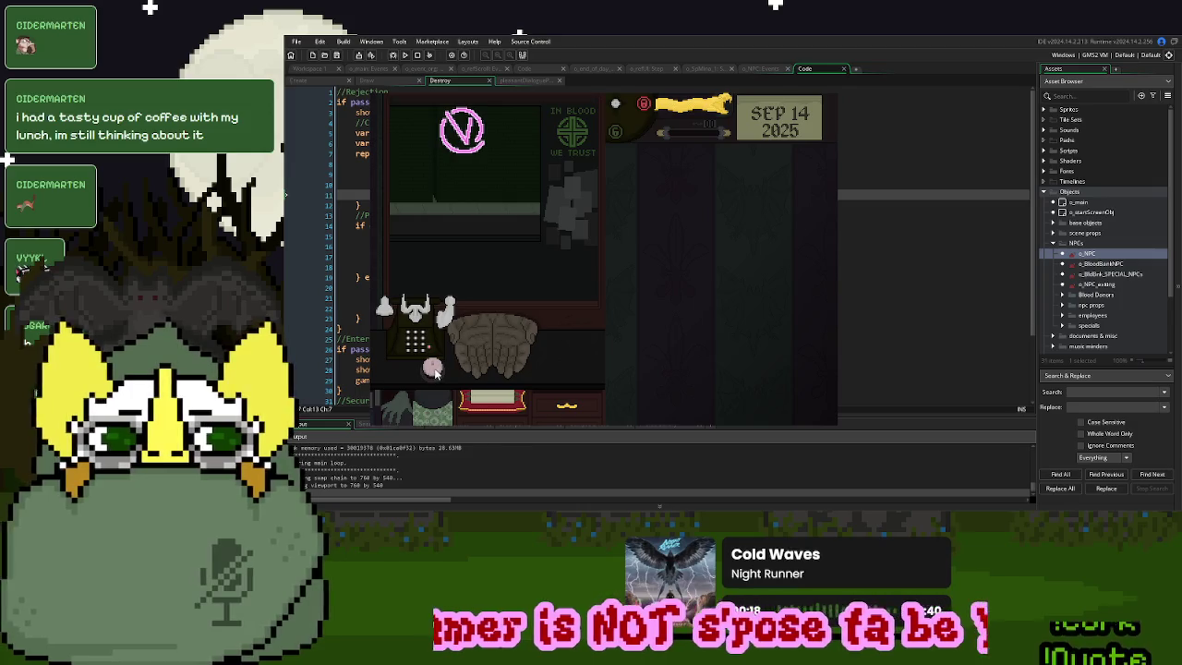
{"action": "left_click", "coordinate": [432, 367]}
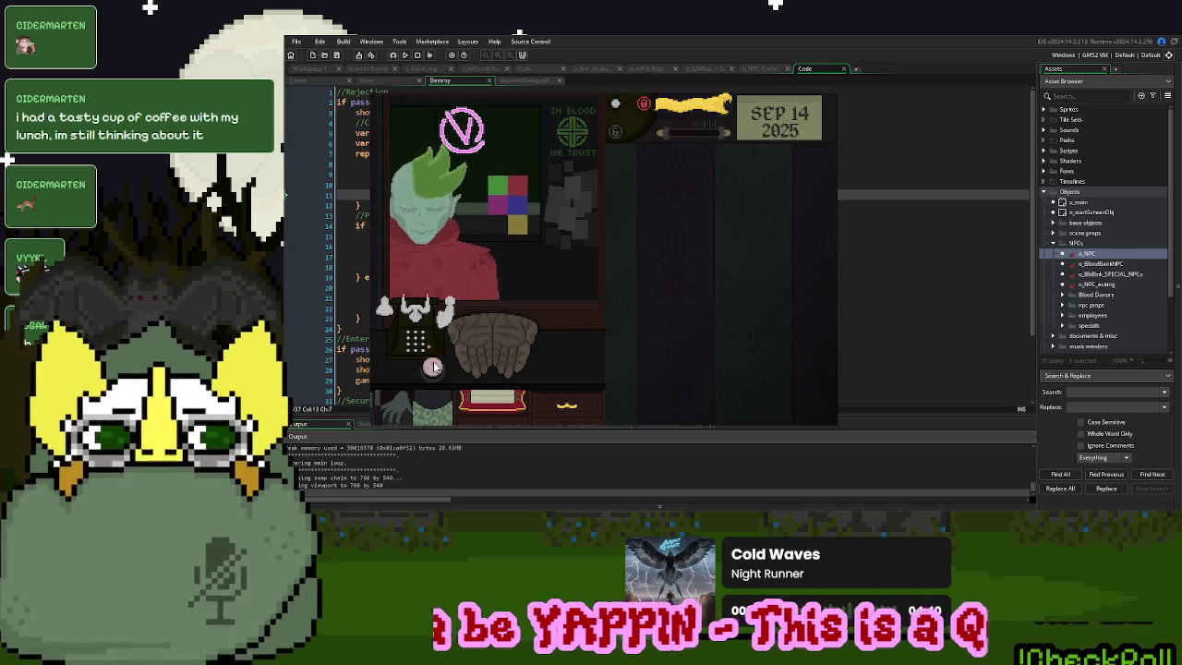
{"action": "left_click", "coordinate": [433, 367]}
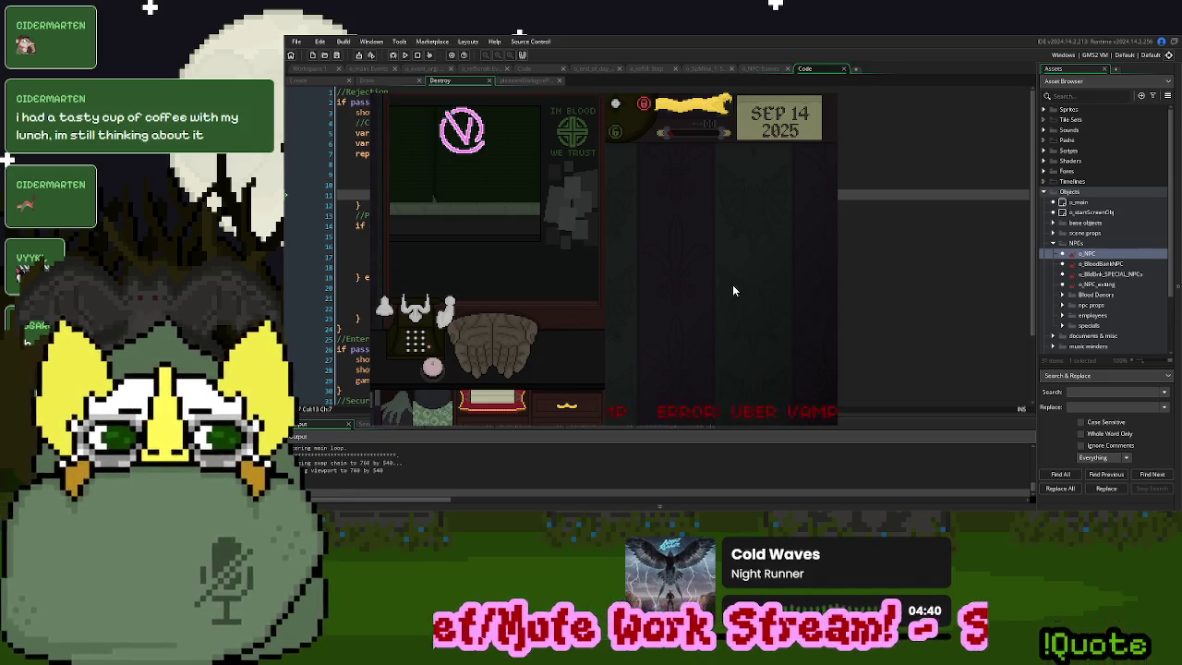
{"action": "left_click", "coordinate": [509, 404]}
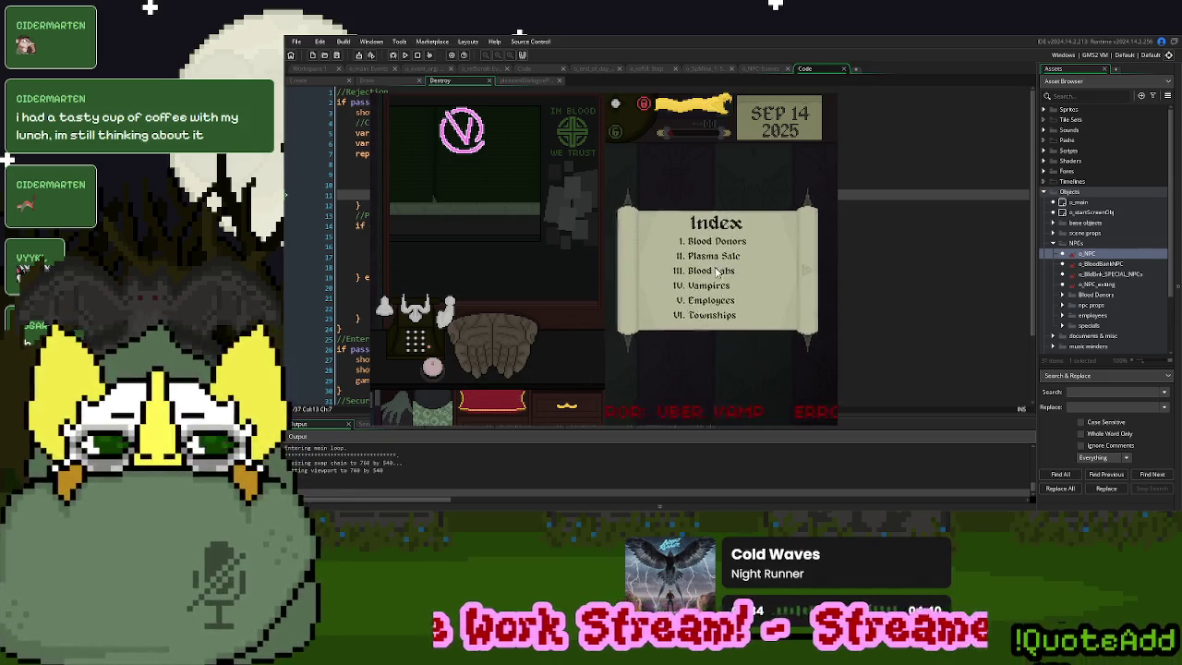
{"action": "left_click", "coordinate": [802, 271]}
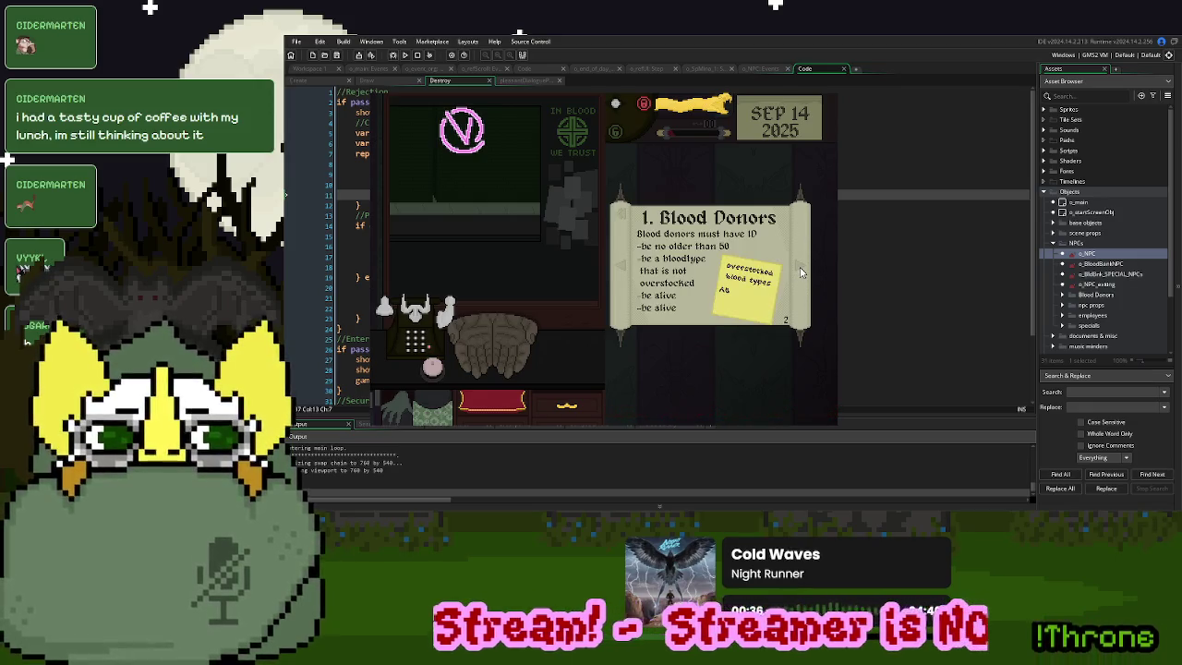
{"action": "left_click", "coordinate": [622, 218]}
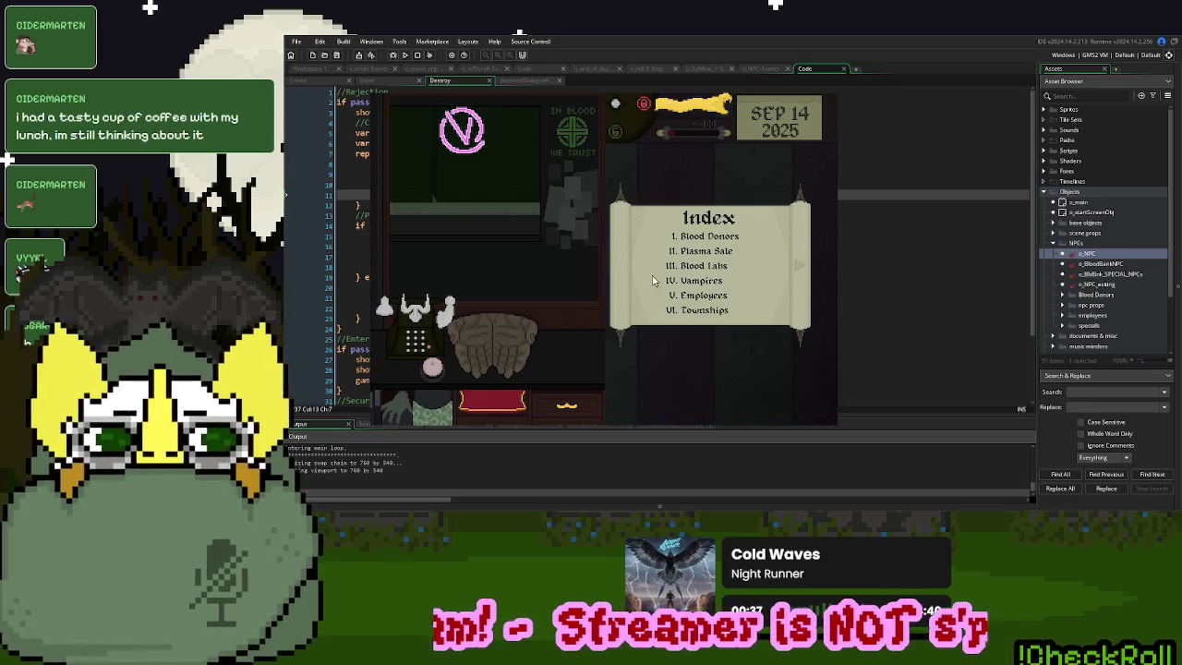
{"action": "left_click", "coordinate": [699, 301]}
{"action": "left_click", "coordinate": [802, 268]}
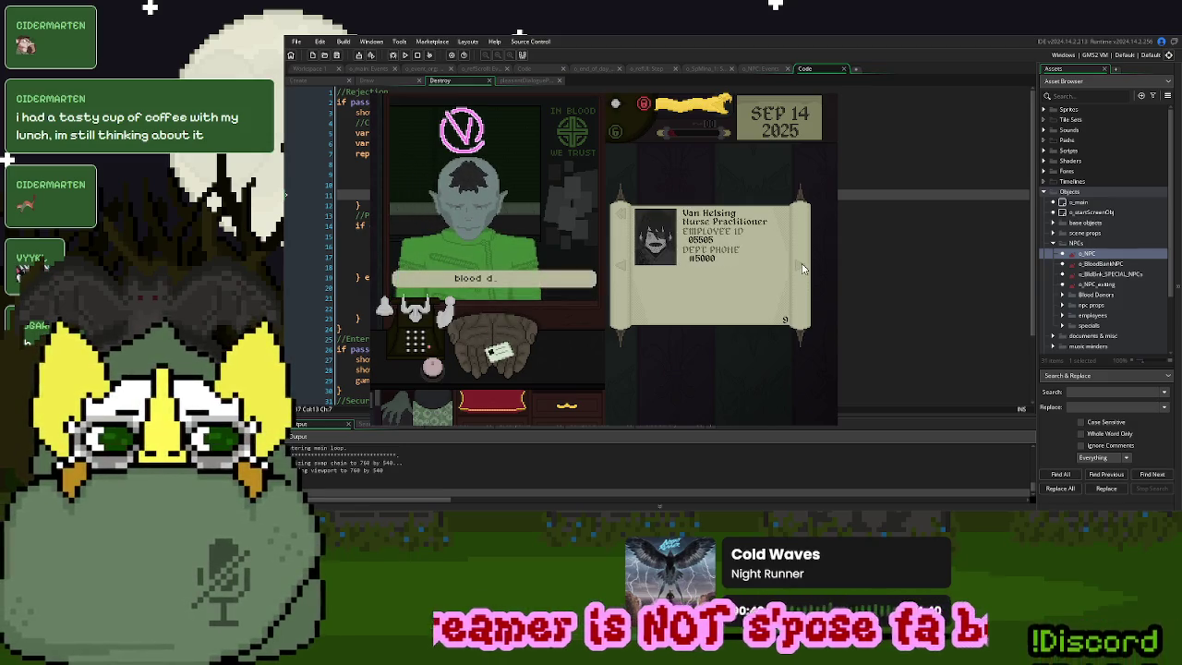
Restart from the title menu, open the Employees page listing five names, then close the game
{"action": "key", "text": "r"}
{"action": "left_click", "coordinate": [785, 196]}
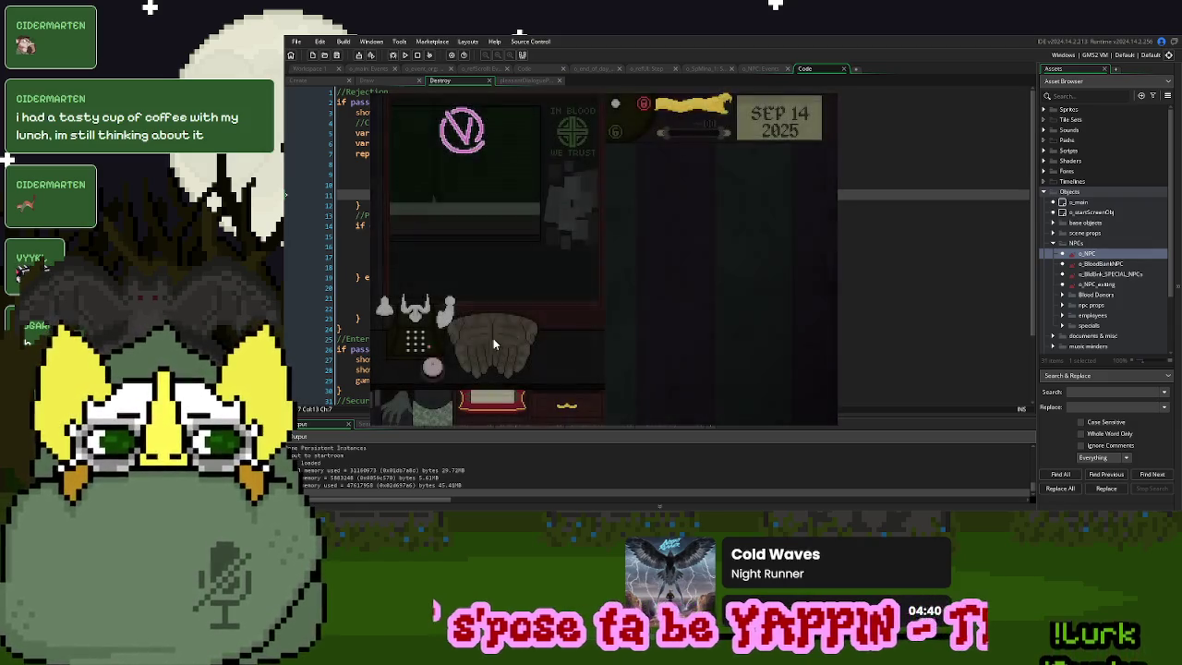
{"action": "left_click", "coordinate": [481, 395]}
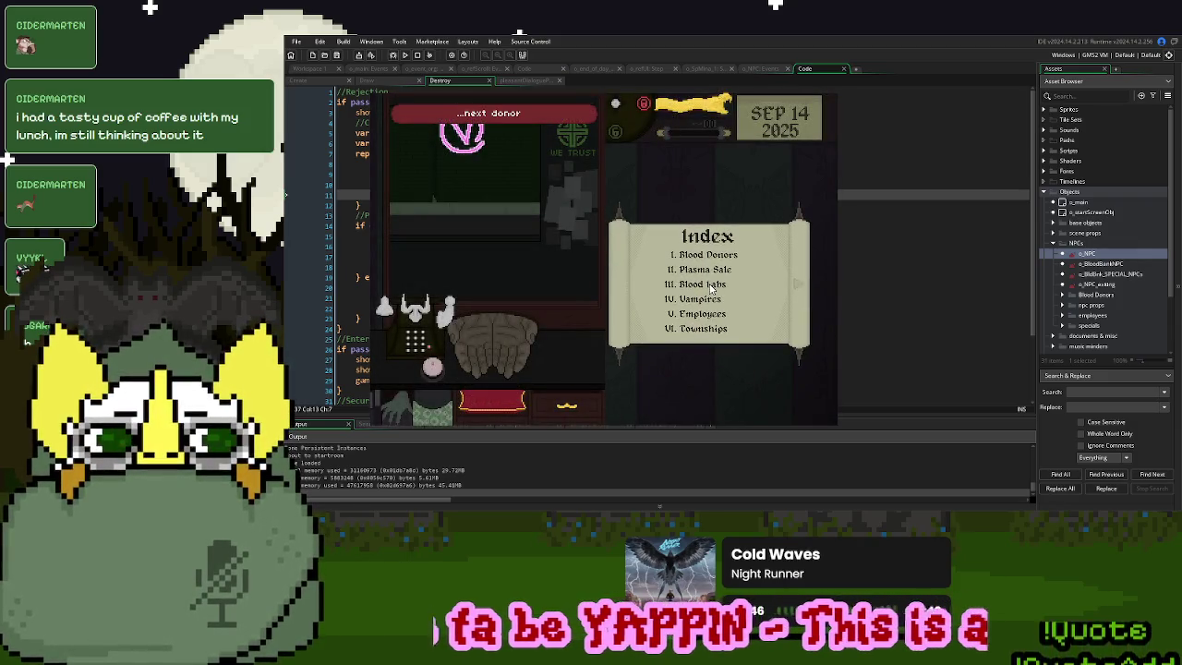
{"action": "left_click", "coordinate": [701, 317]}
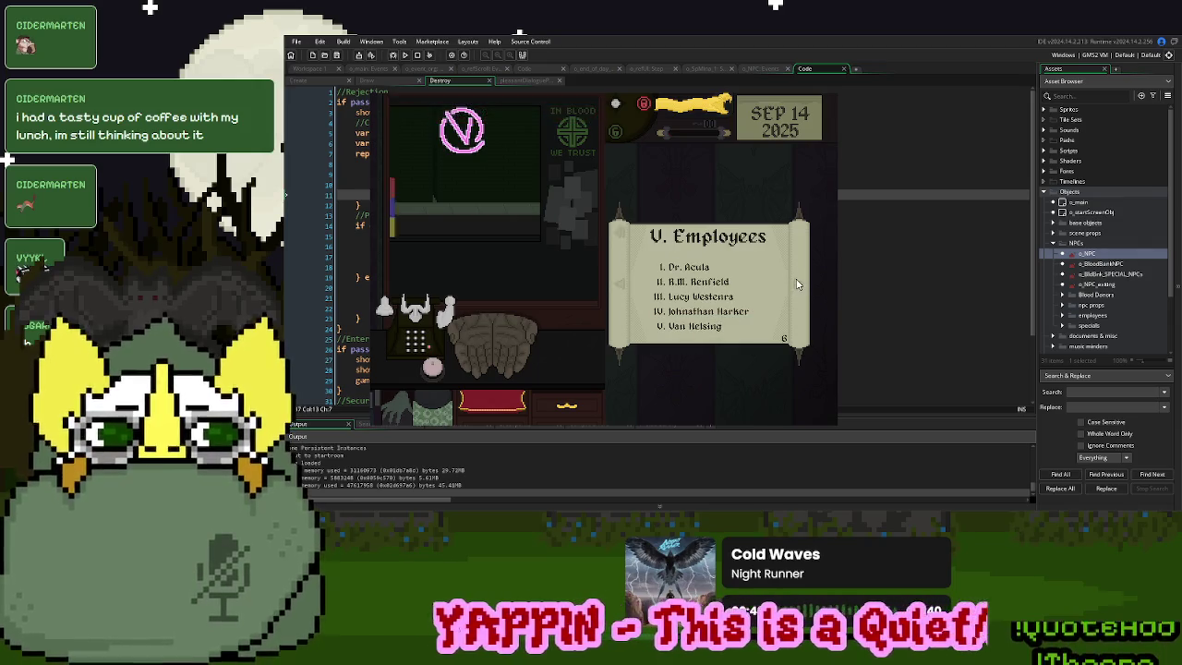
{"action": "left_click", "coordinate": [827, 96]}
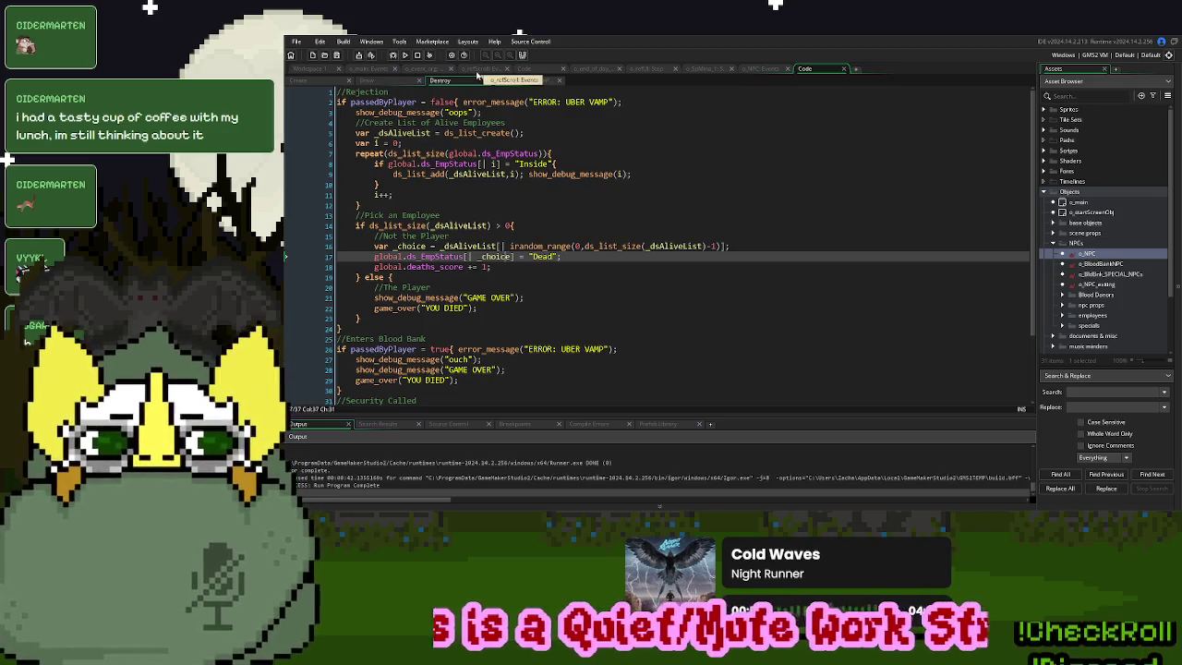
Bring up the end of the BldBnk_Emp_StorySetup script with the output panel collapsed
{"action": "left_click", "coordinate": [425, 71]}
{"action": "left_click", "coordinate": [510, 349]}
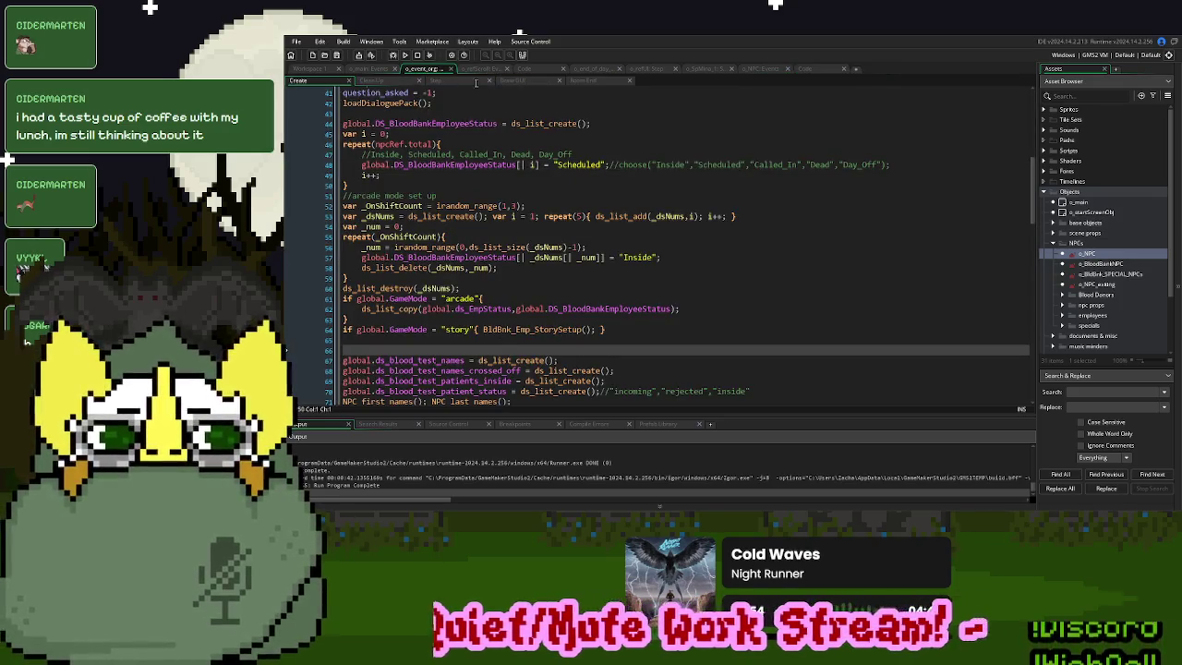
{"action": "left_click", "coordinate": [522, 70]}
{"action": "scroll", "coordinate": [526, 199], "scroll_direction": "down", "scroll_amount": 5}
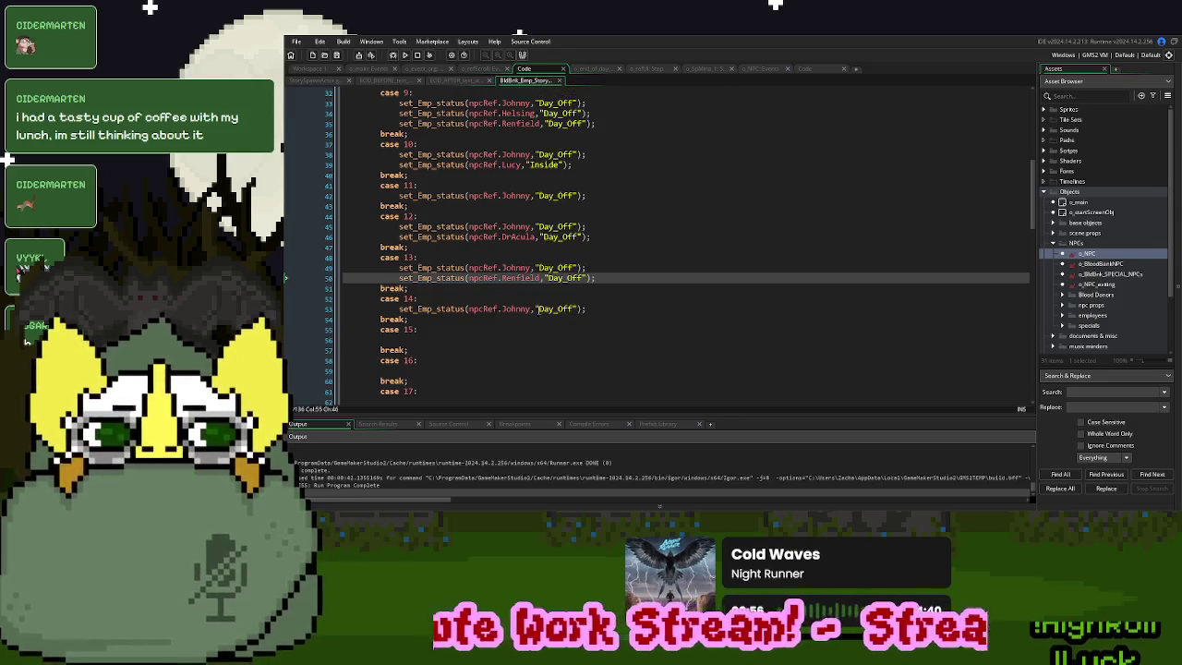
{"action": "left_click", "coordinate": [599, 342]}
{"action": "scroll", "coordinate": [599, 343], "scroll_direction": "up", "scroll_amount": 10}
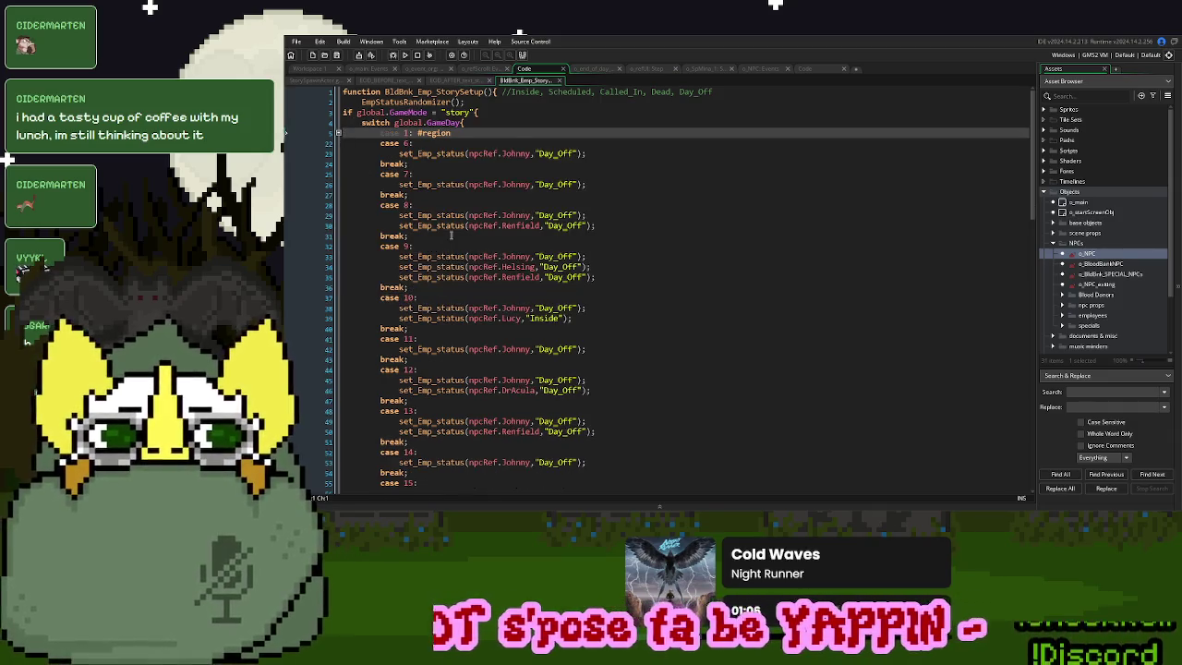
{"action": "scroll", "coordinate": [451, 235], "scroll_direction": "down", "scroll_amount": 10}
{"action": "scroll", "coordinate": [450, 235], "scroll_direction": "down", "scroll_amount": 15}
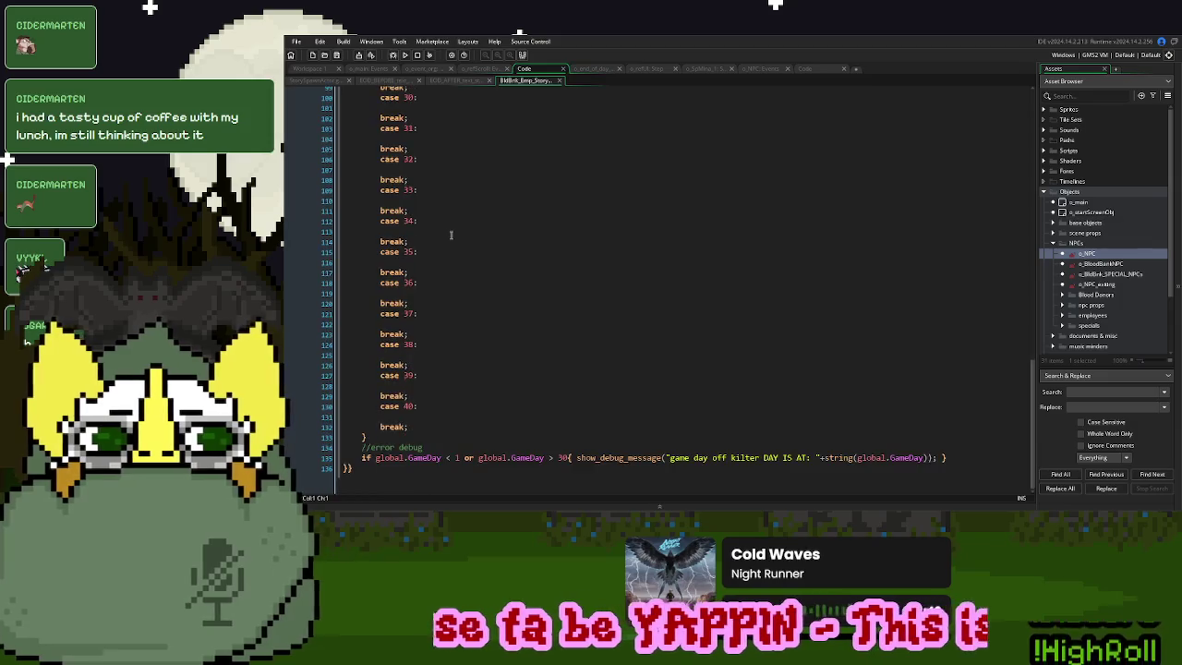
Add the comment '//ensure two employees are inside, minimum' after the switch block
{"action": "left_click", "coordinate": [395, 436]}
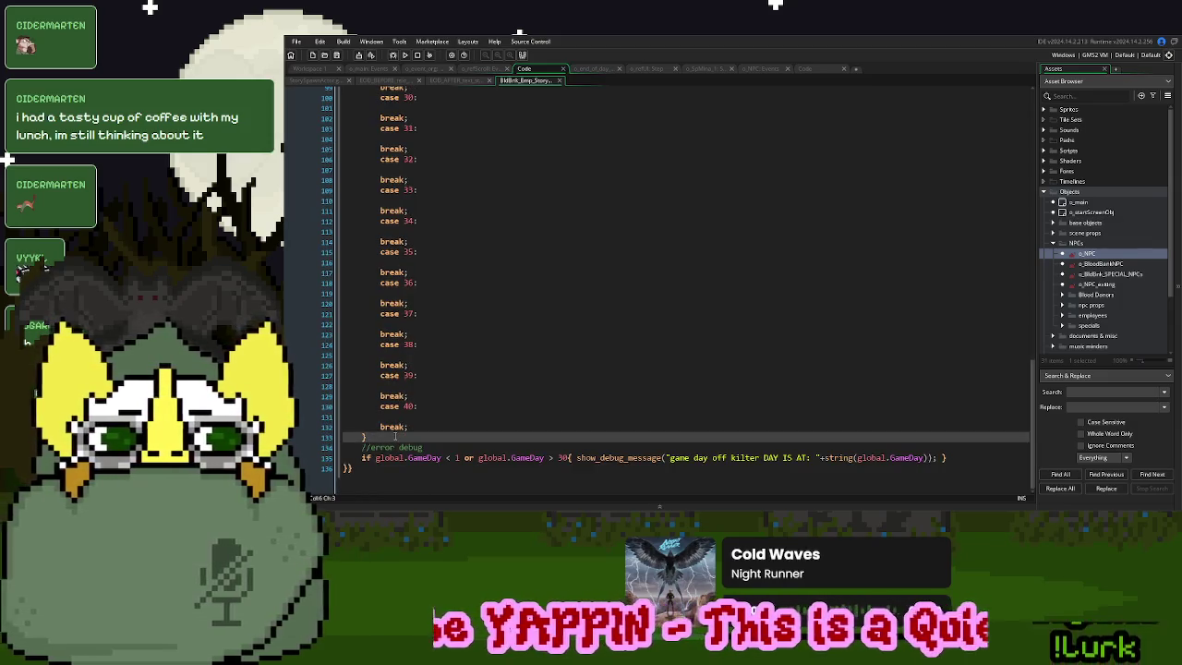
{"action": "key", "text": "Return"}
{"action": "type", "text": "//e"}
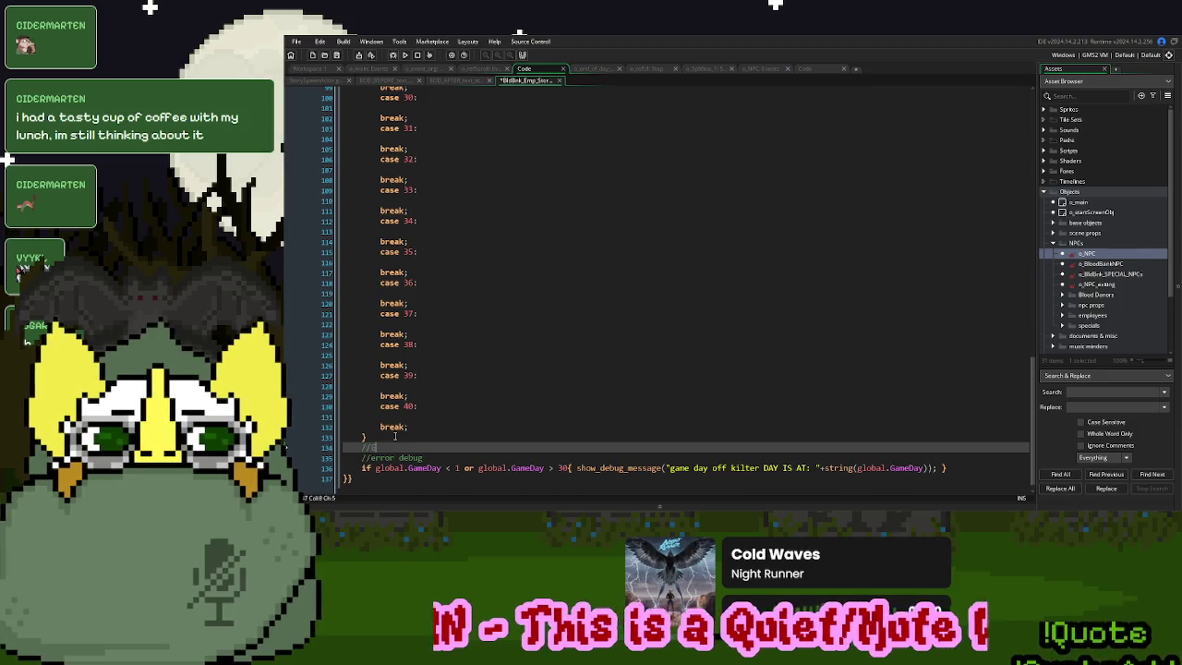
{"action": "type", "text": "nsur"}
{"action": "key", "text": "BackSpace"}
{"action": "key", "text": "BackSpace"}
{"action": "type", "text": "erwo employees "}
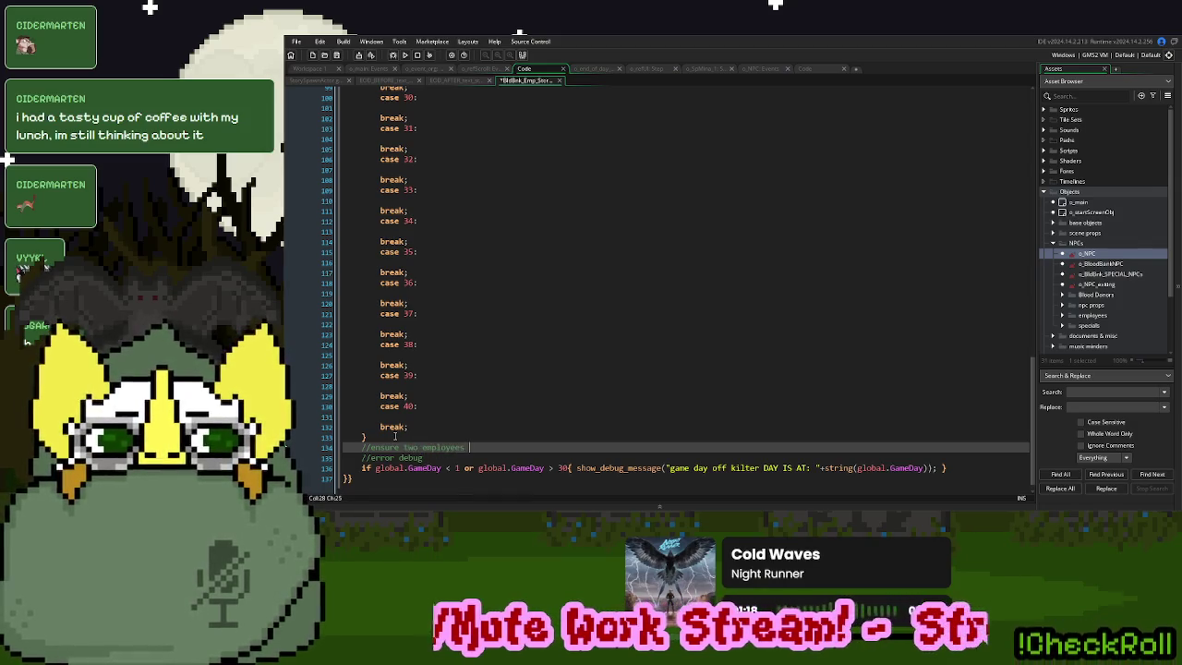
{"action": "type", "text": "are insid"}
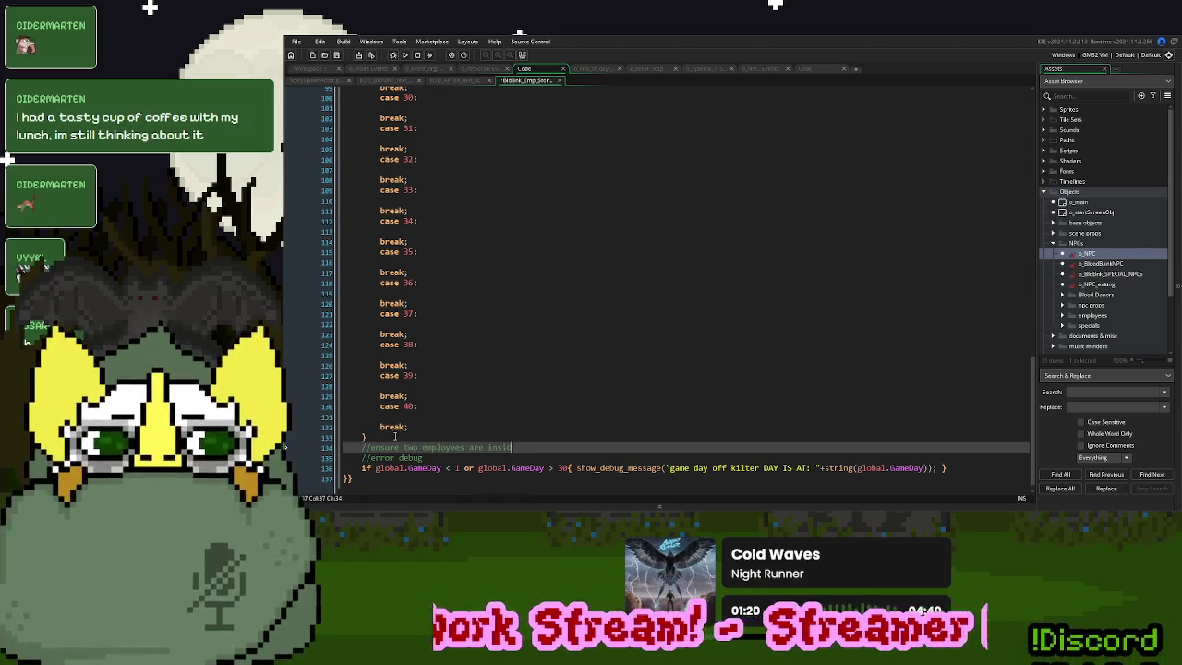
{"action": "type", "text": "e, minimum"}
{"action": "key", "text": "Return"}
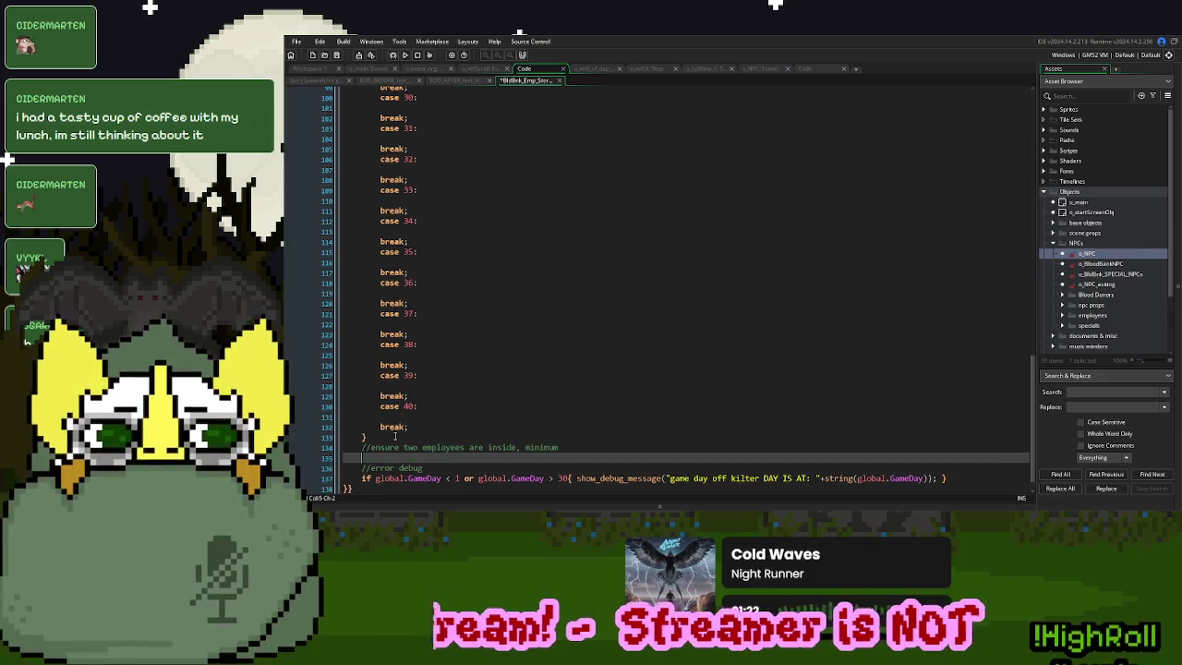
{"action": "scroll", "coordinate": [394, 435], "scroll_direction": "up", "scroll_amount": 20}
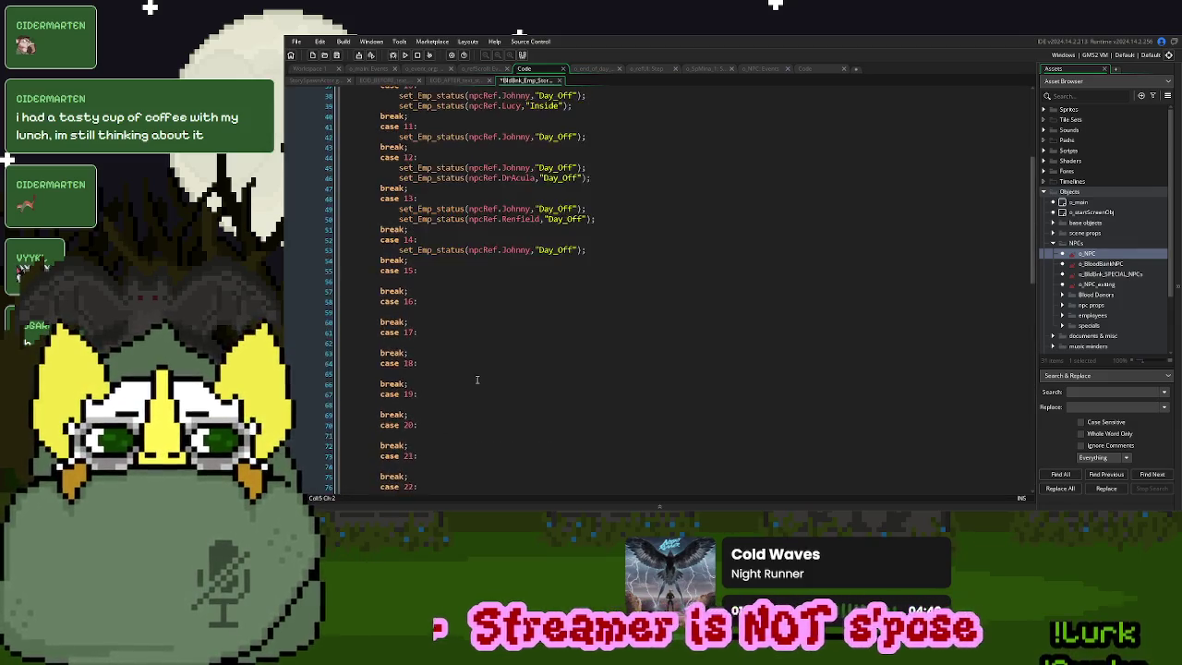
{"action": "scroll", "coordinate": [477, 379], "scroll_direction": "up", "scroll_amount": 3}
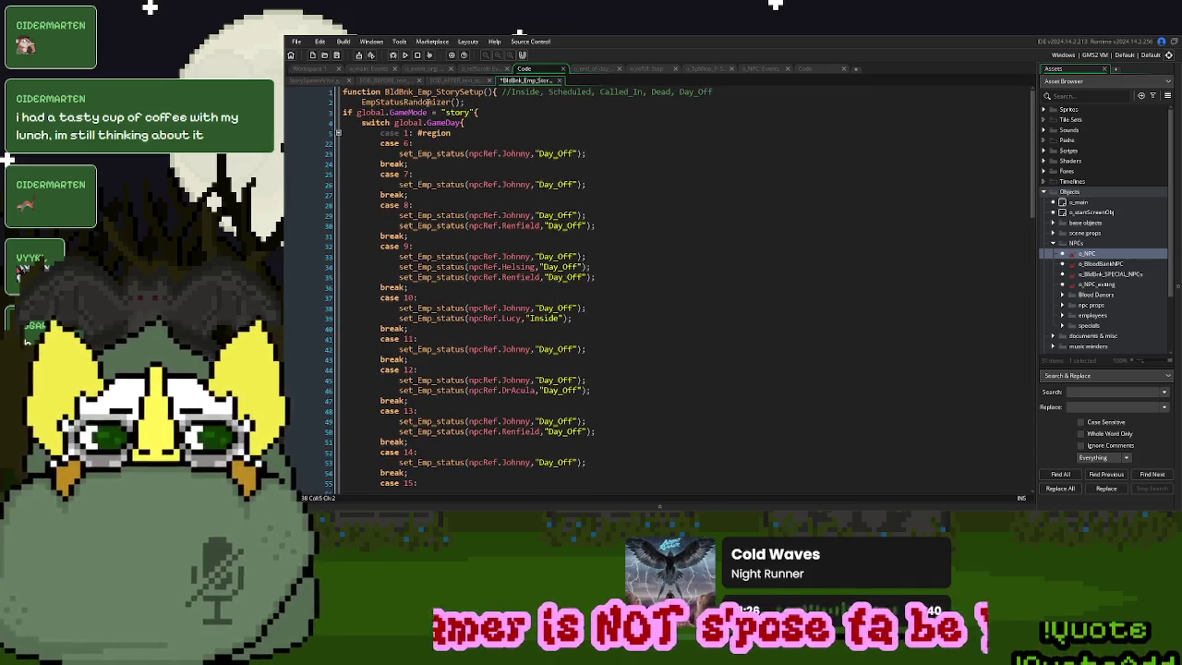
Open the EmpStatusRandomizer function and change the loop counter's starting value from 1 to 0
{"action": "middle_click", "coordinate": [427, 102]}
{"action": "left_click_drag", "start_coordinate": [364, 167], "coordinate": [357, 103]}
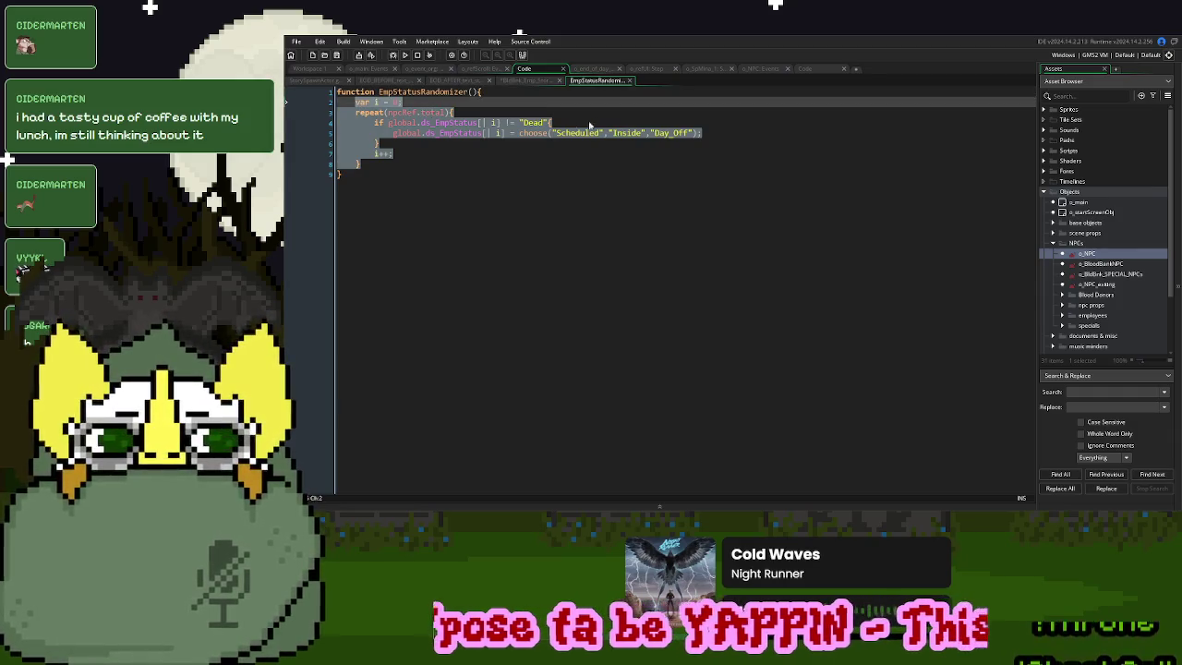
{"action": "left_click", "coordinate": [628, 81]}
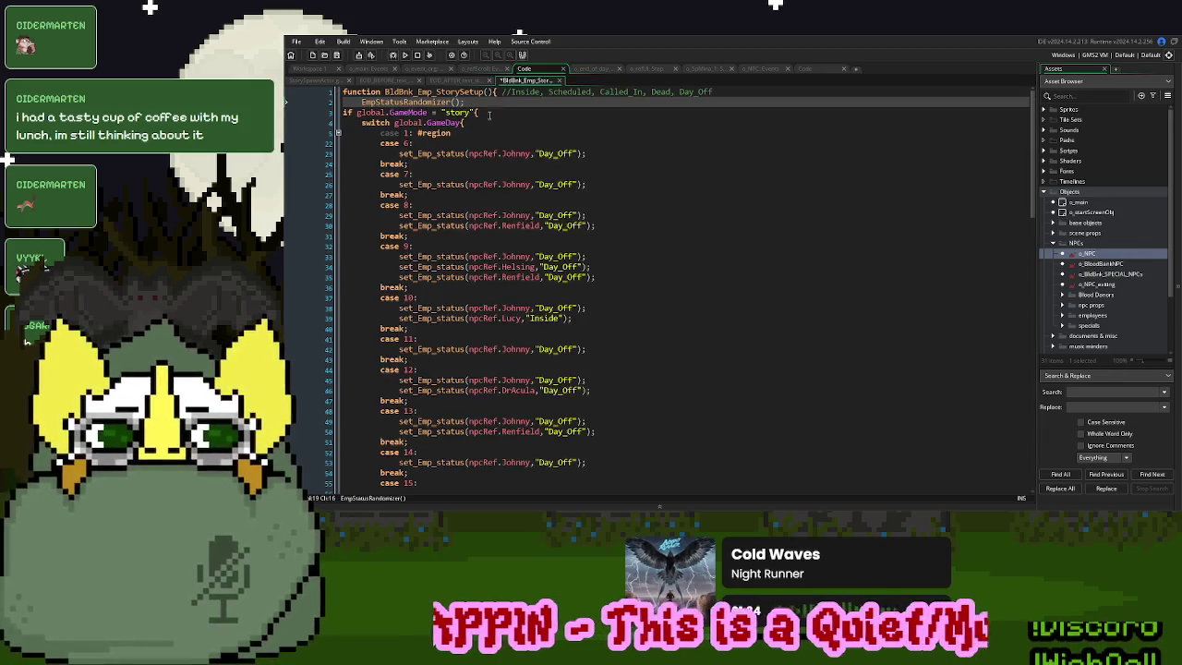
{"action": "middle_click", "coordinate": [434, 104]}
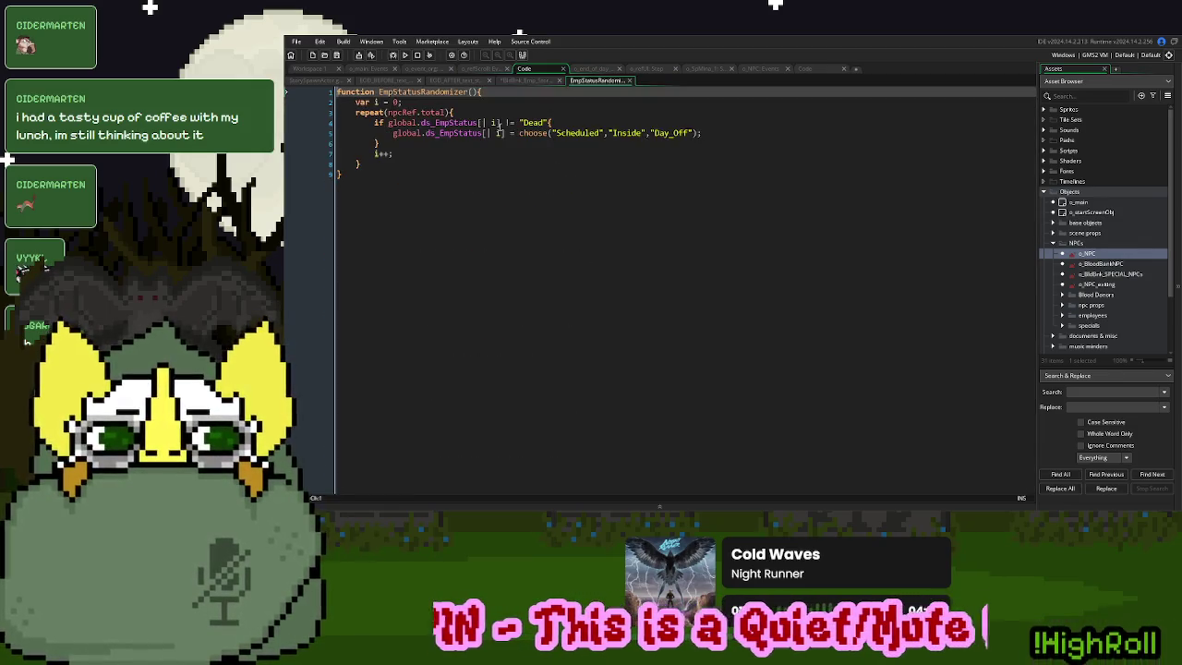
{"action": "double_click", "coordinate": [396, 103]}
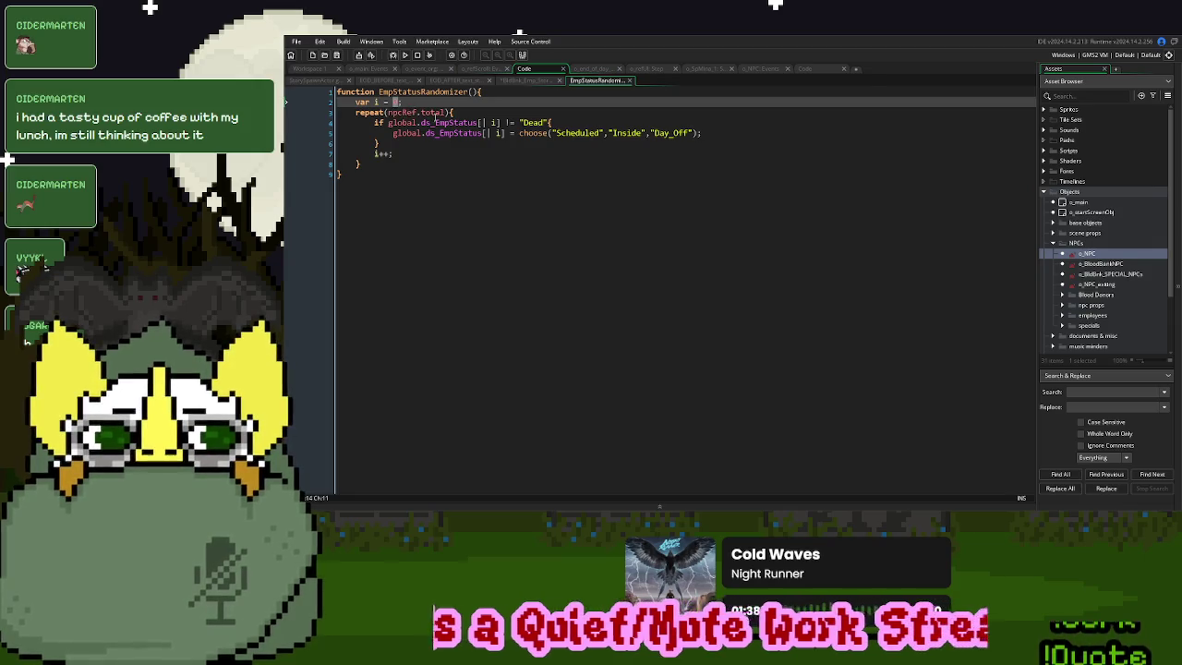
{"action": "type", "text": "0"}
Inside the loop, add a condition keeping i between npcRef.nobody and npcRef.total
{"action": "left_click", "coordinate": [444, 112]}
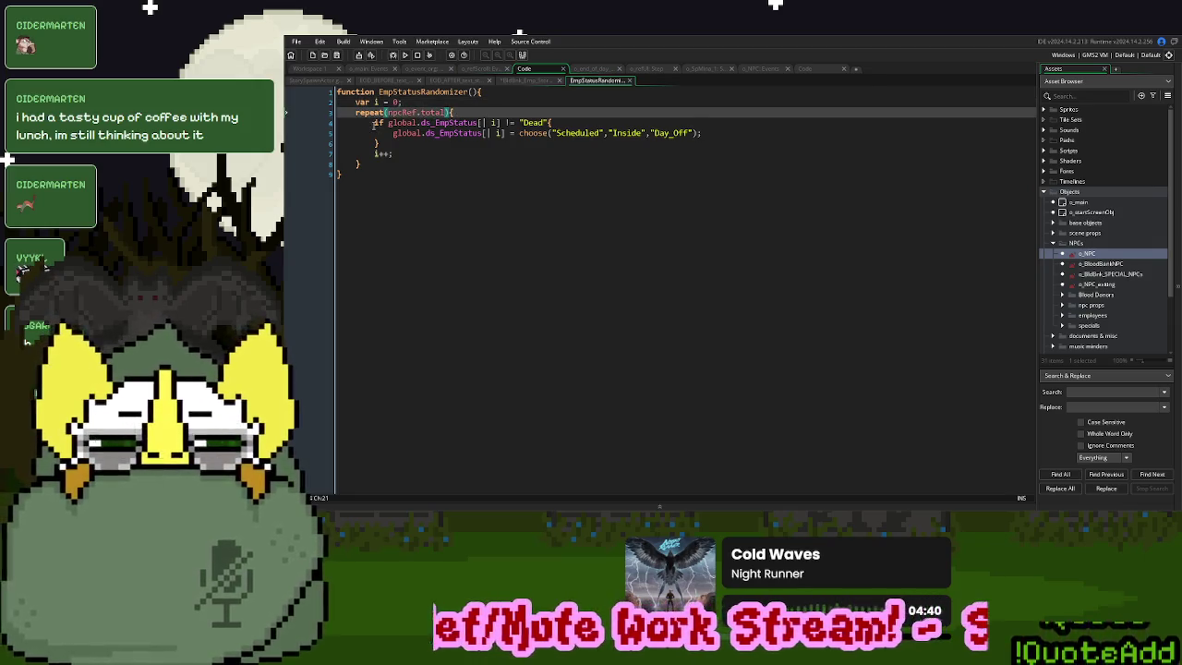
{"action": "left_click", "coordinate": [374, 123]}
{"action": "key", "text": "Return"}
{"action": "key", "text": "Up"}
{"action": "type", "text": "if i > npcRef.n"}
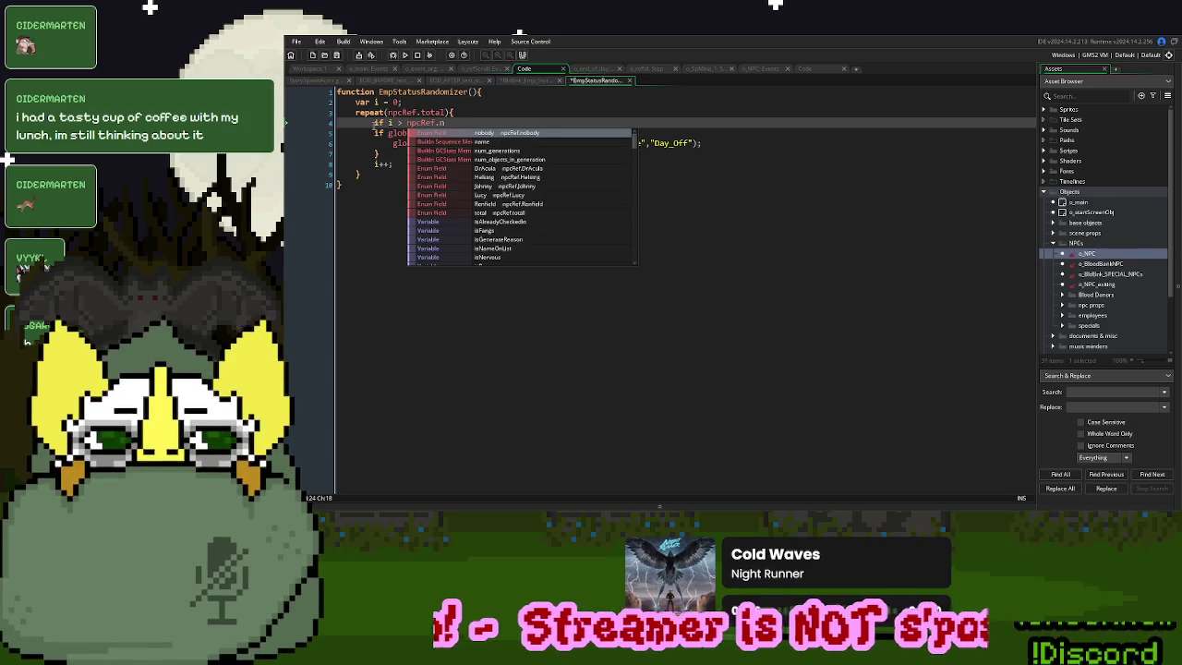
{"action": "key", "text": "Return"}
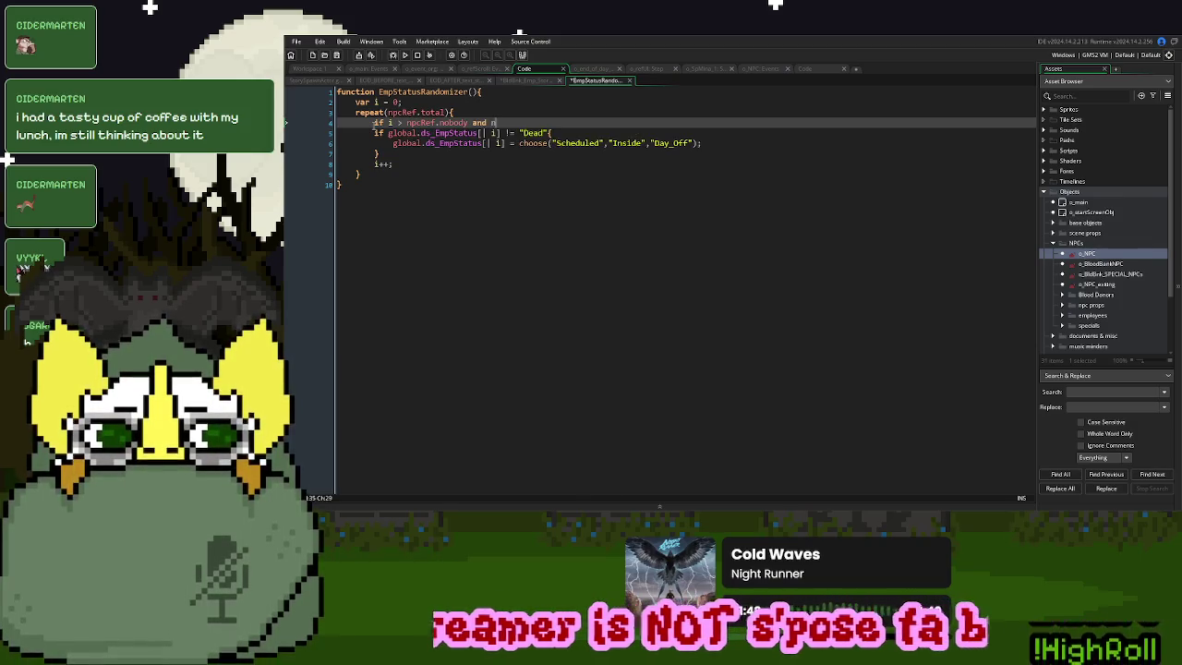
{"action": "type", "text": "pcRef.to"}
{"action": "key", "text": "BackSpace"}
{"action": "key", "text": "BackSpace"}
{"action": "key", "text": "BackSpace"}
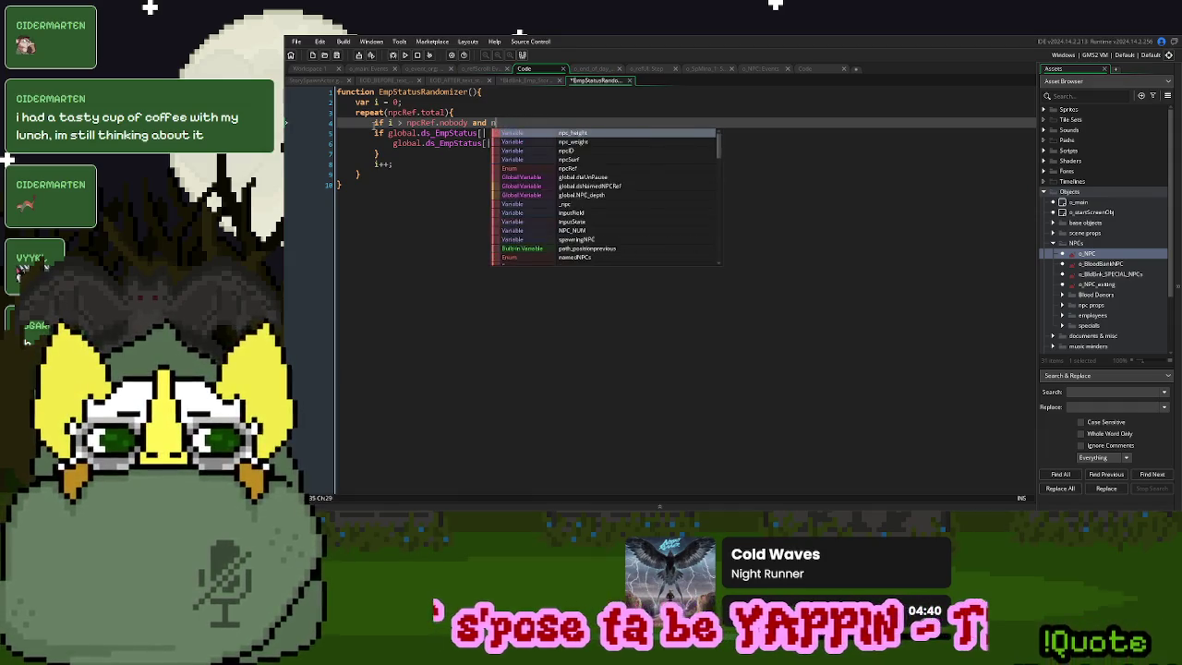
{"action": "key", "text": "BackSpace"}
{"action": "type", "text": "< npcRef."}
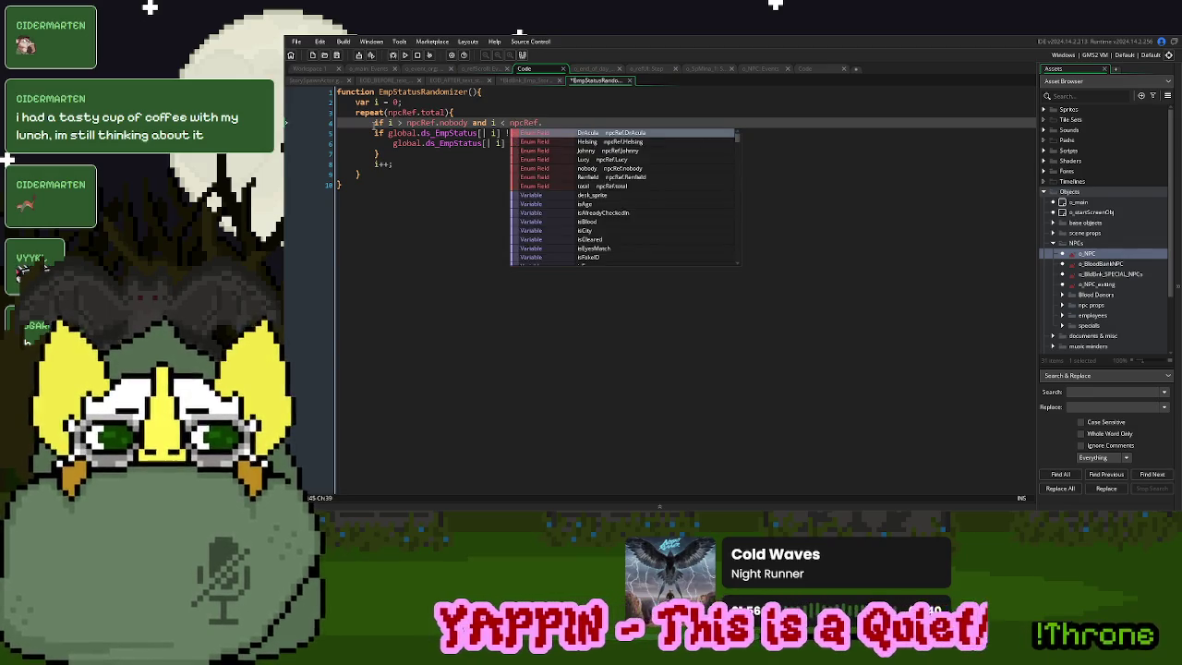
{"action": "type", "text": "total"}
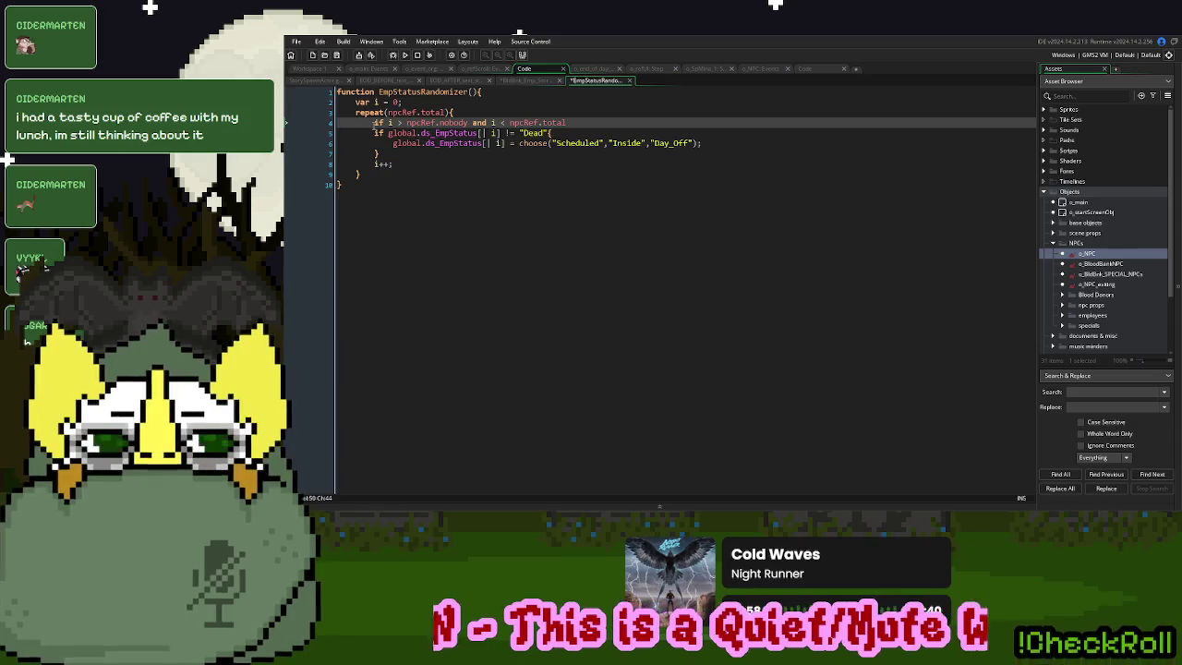
{"action": "type", "text": "{"}
Close the range condition's block and copy the function's loop code
{"action": "key", "text": "Down"}
{"action": "key", "text": "Down"}
{"action": "key", "text": "Down"}
{"action": "type", "text": "}"}
{"action": "left_click_drag", "start_coordinate": [383, 174], "coordinate": [356, 105]}
{"action": "key", "text": "ctrl+c"}
{"action": "left_click", "coordinate": [628, 80]}
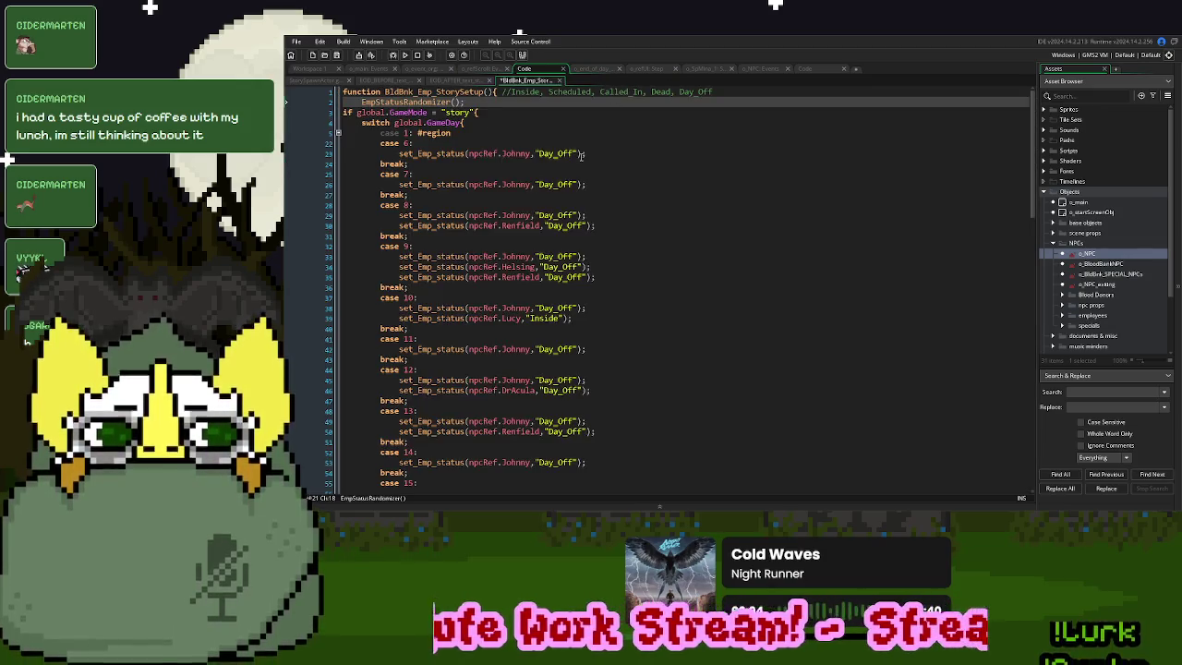
Paste the status loop under the ensure-two comment and change its "Dead" check to "Inside"
{"action": "scroll", "coordinate": [558, 235], "scroll_direction": "down", "scroll_amount": 15}
{"action": "scroll", "coordinate": [557, 236], "scroll_direction": "down", "scroll_amount": 15}
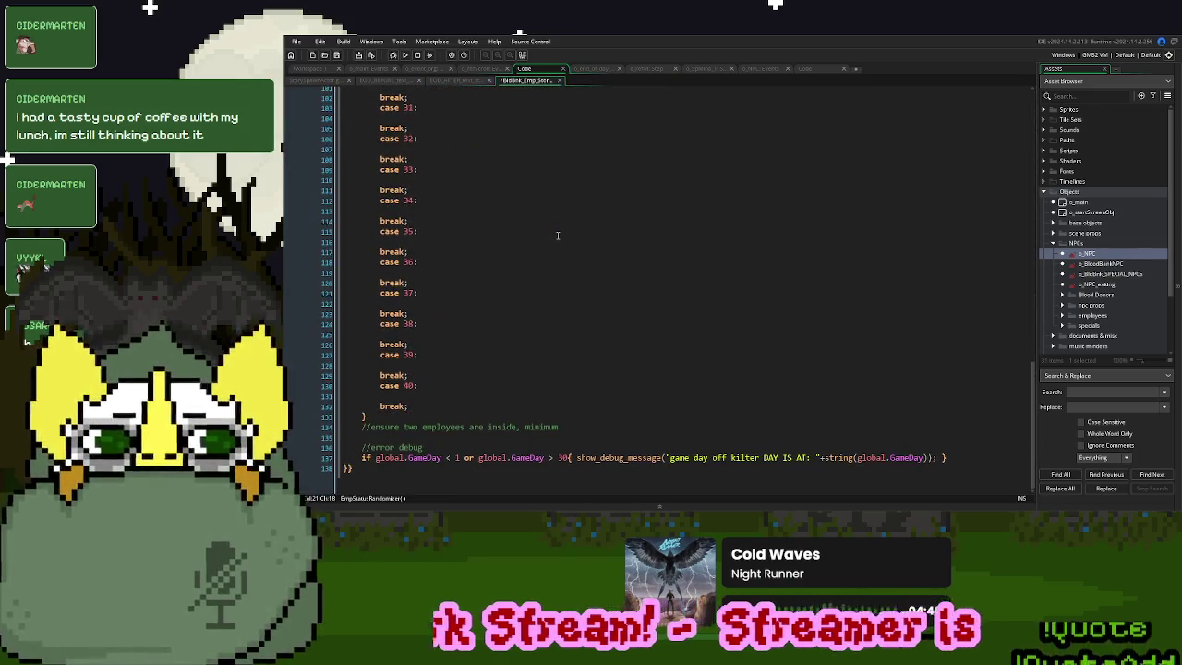
{"action": "left_click", "coordinate": [387, 435]}
{"action": "key", "text": "ctrl+v"}
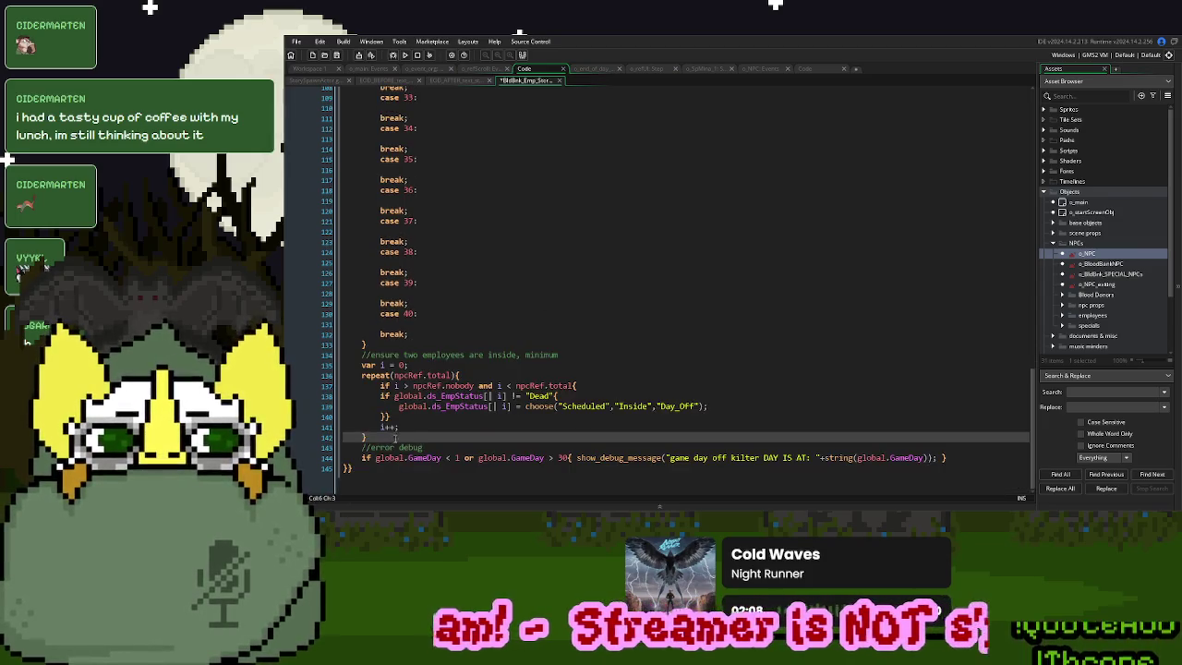
{"action": "key", "text": "Up"}
{"action": "key", "text": "Up"}
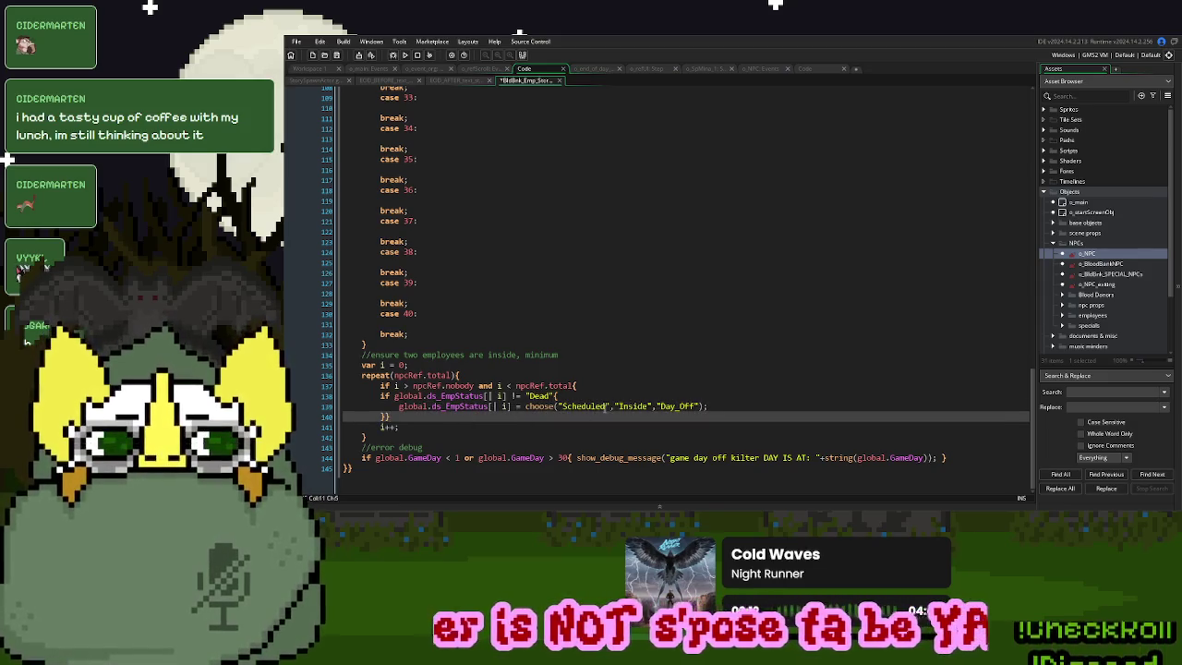
{"action": "double_click", "coordinate": [633, 406]}
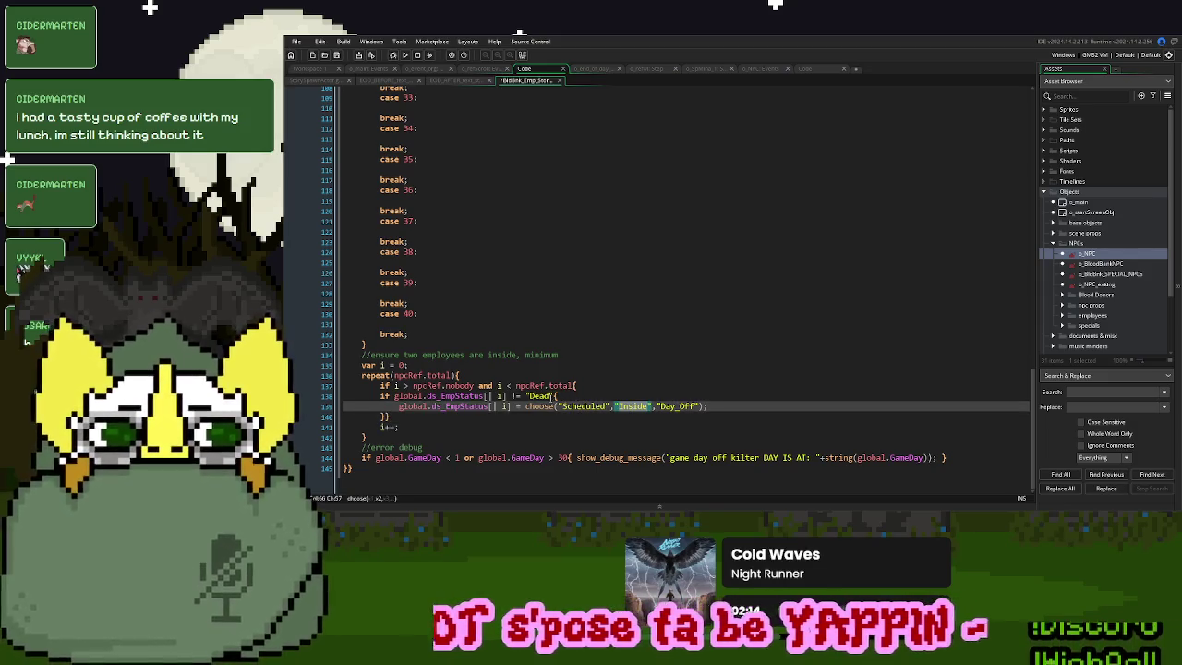
{"action": "key", "text": "ctrl+c"}
{"action": "double_click", "coordinate": [543, 395]}
{"action": "key", "text": "ctrl+v"}
Comment out the loop's random status assignment line
{"action": "left_click", "coordinate": [720, 406]}
{"action": "left_click_drag", "start_coordinate": [720, 407], "coordinate": [399, 406]}
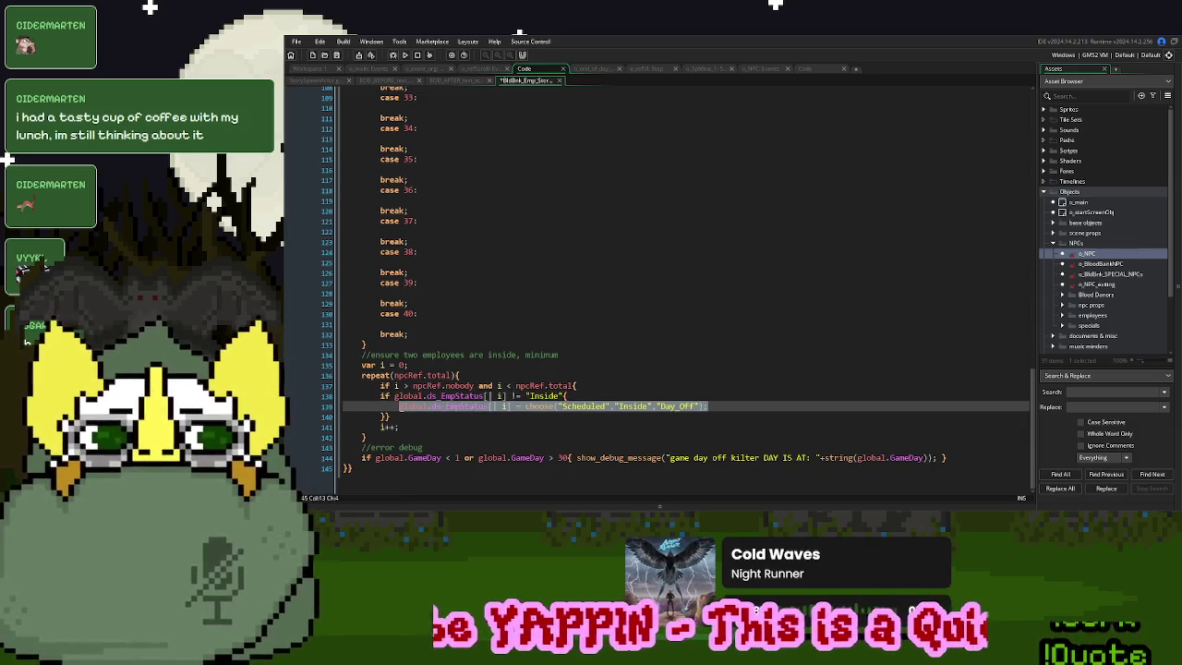
{"action": "left_click", "coordinate": [381, 406]}
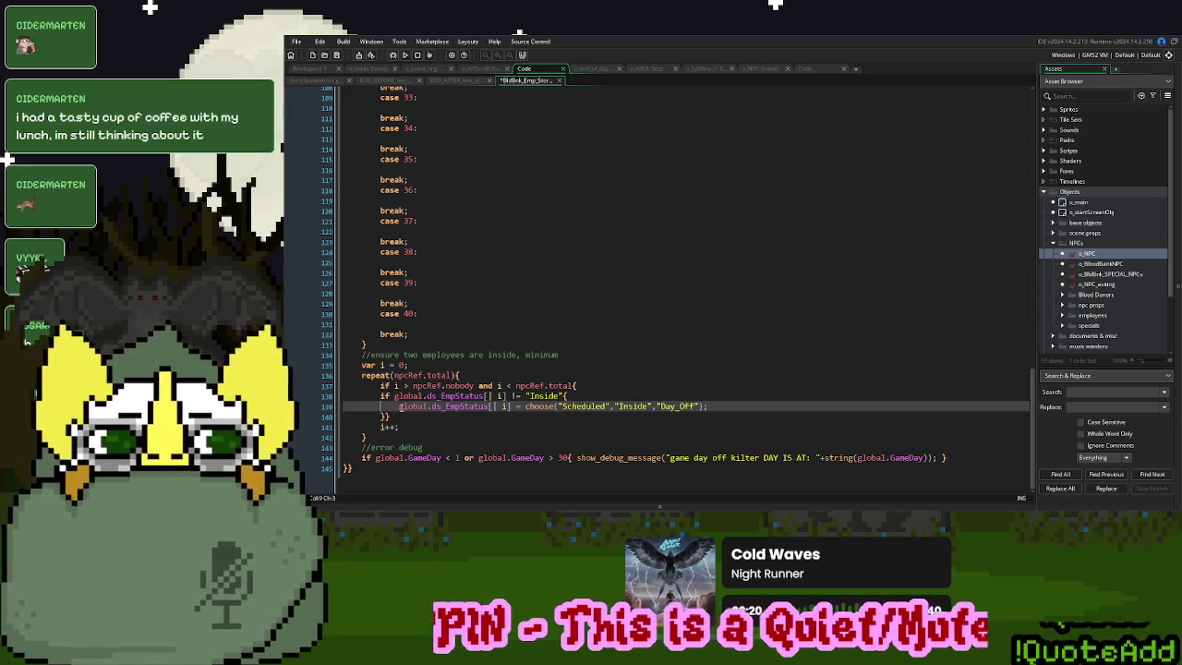
{"action": "type", "text": "//"}
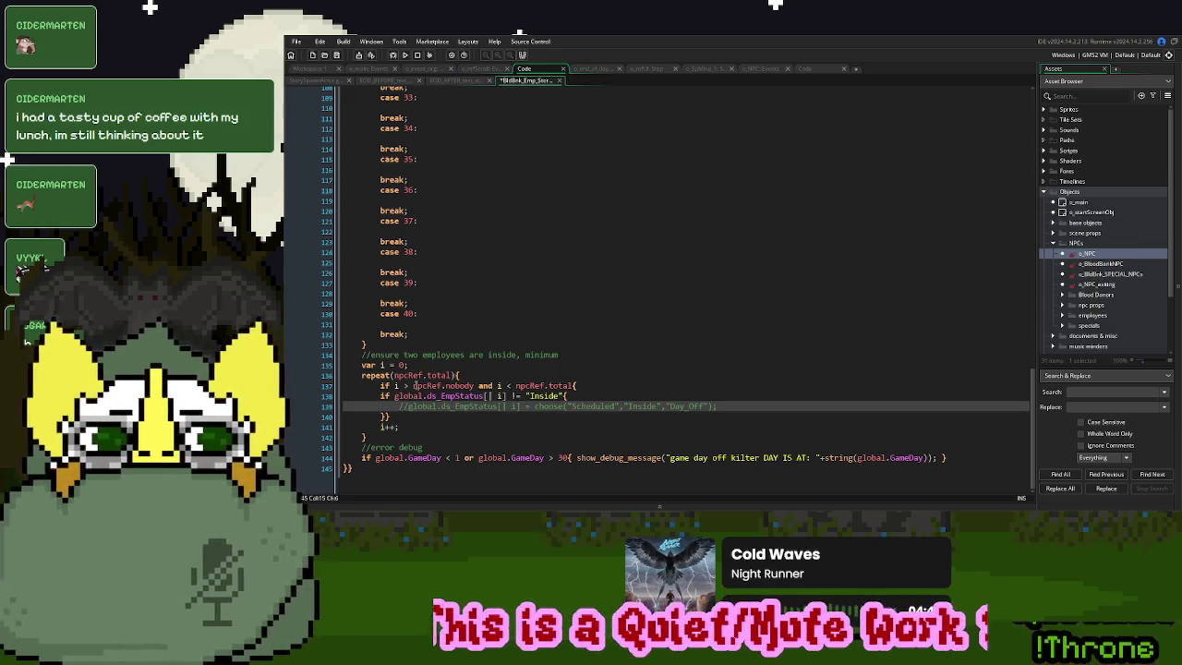
Declare var _count = 0 before the loop and add _count++ inside it
{"action": "left_click", "coordinate": [430, 366]}
{"action": "type", "text": "v"}
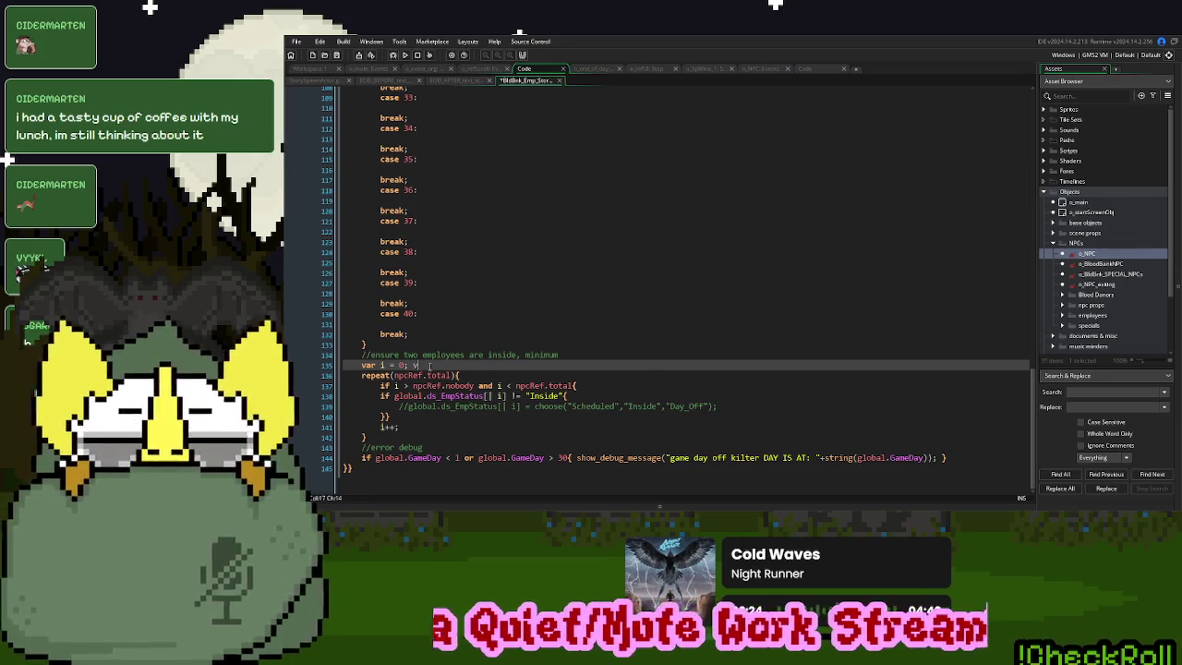
{"action": "type", "text": "ar count = 0;"}
{"action": "double_click", "coordinate": [447, 365]}
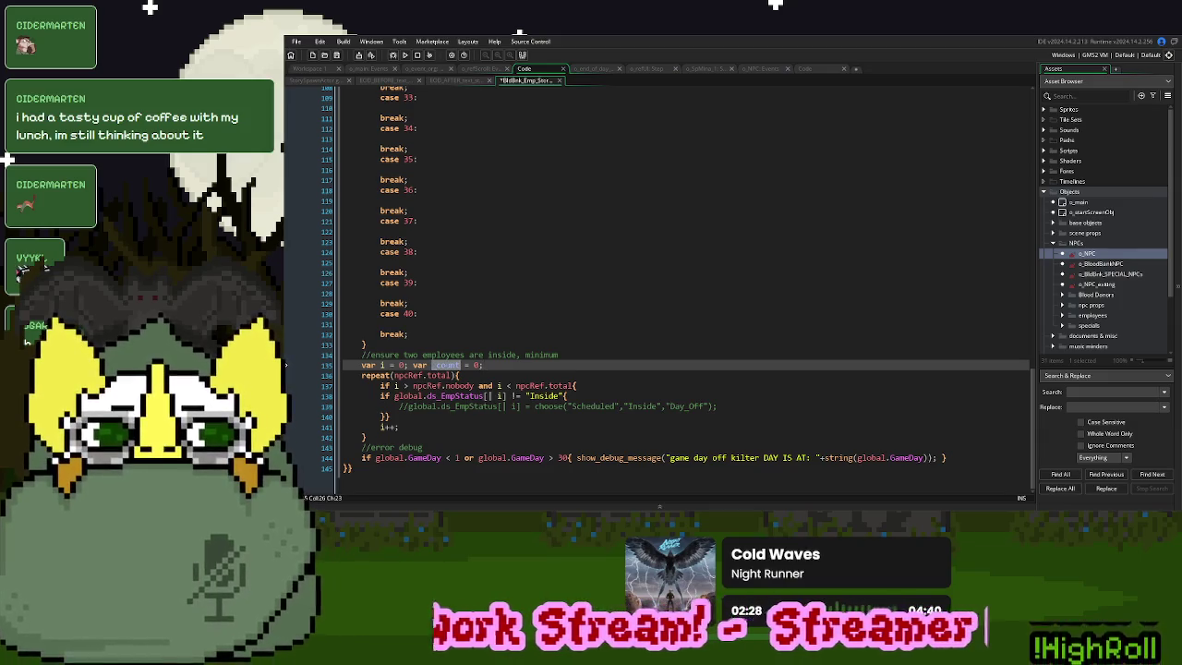
{"action": "left_click", "coordinate": [716, 405]}
{"action": "key", "text": "Return"}
{"action": "key", "text": "ctrl+v"}
{"action": "type", "text": "+"}
{"action": "key", "text": "BackSpace"}
{"action": "key", "text": "BackSpace"}
{"action": "type", "text": "++"}
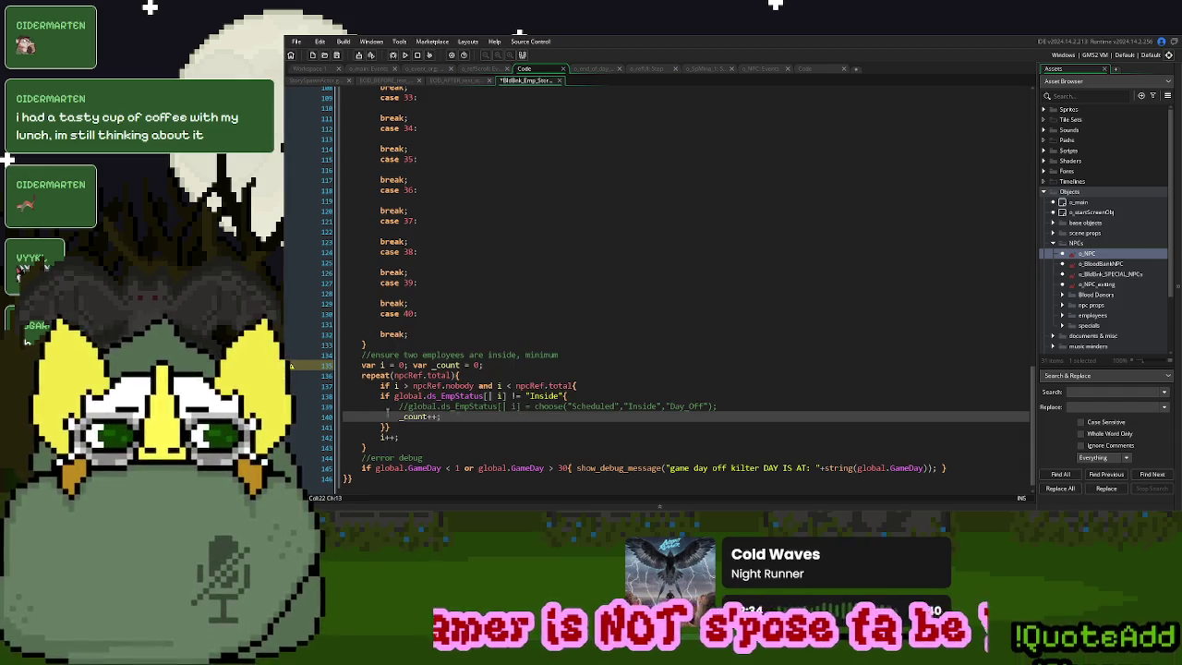
Start an if _count > 2{ block after the loop
{"action": "left_click", "coordinate": [379, 447]}
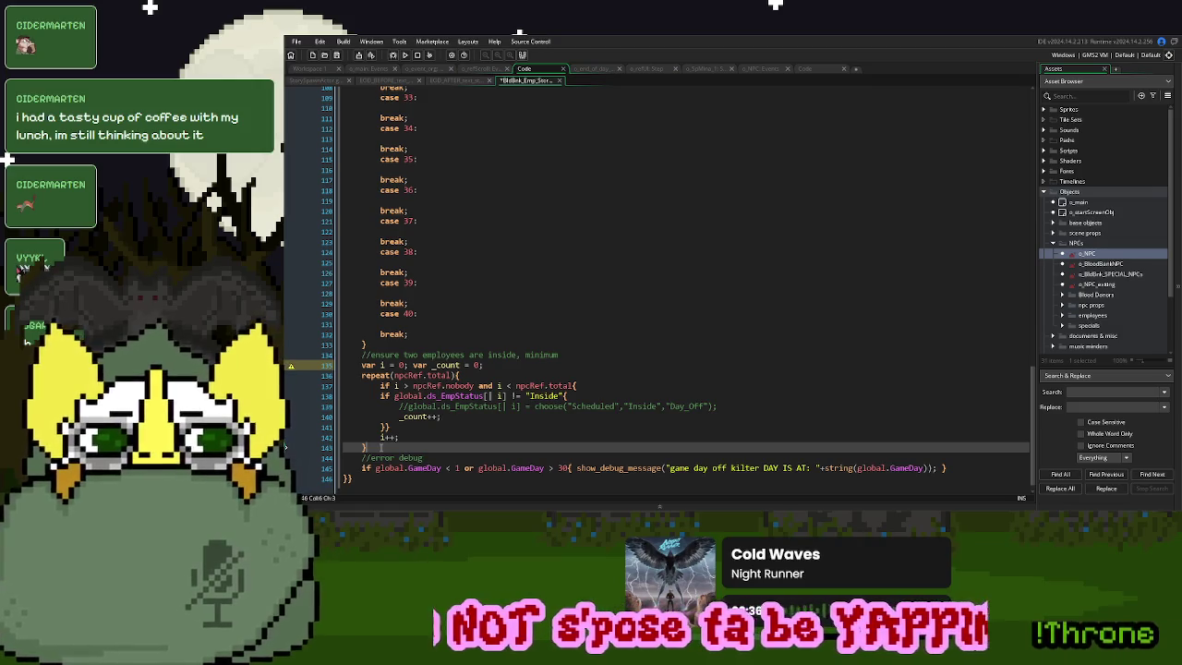
{"action": "key", "text": "Return"}
{"action": "type", "text": "if _count >"}
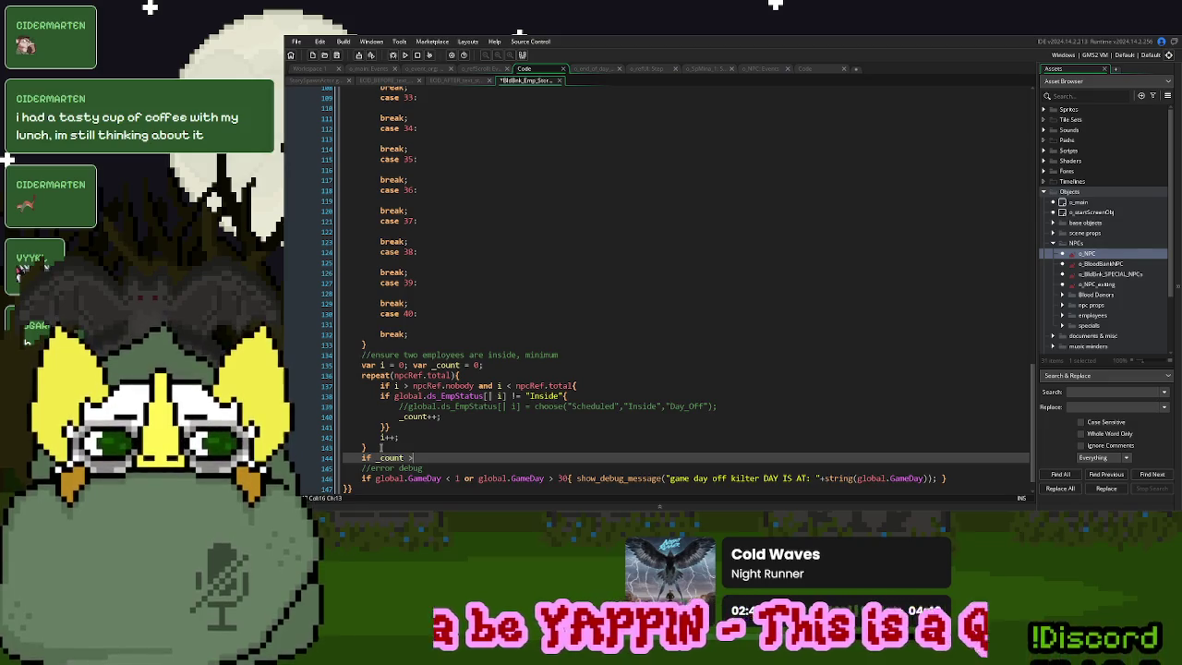
{"action": "type", "text": " < 2{"}
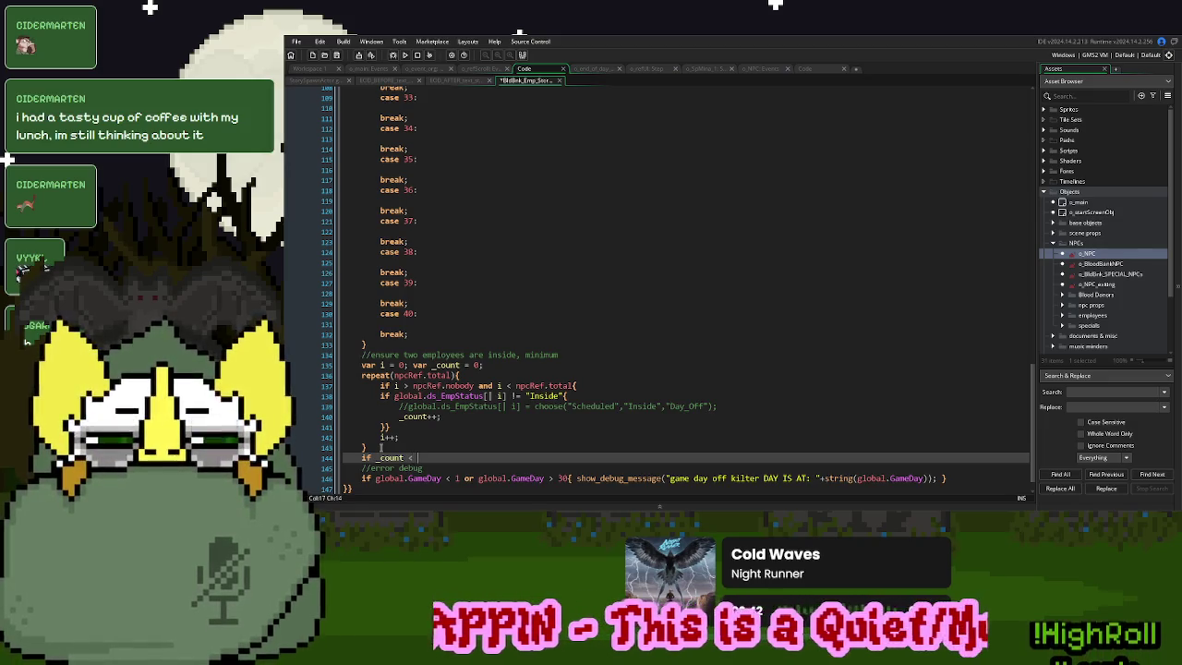
Close the if block and paste an indented copy of the counting loop inside it
{"action": "key", "text": "Return"}
{"action": "key", "text": "Return"}
{"action": "type", "text": "}"}
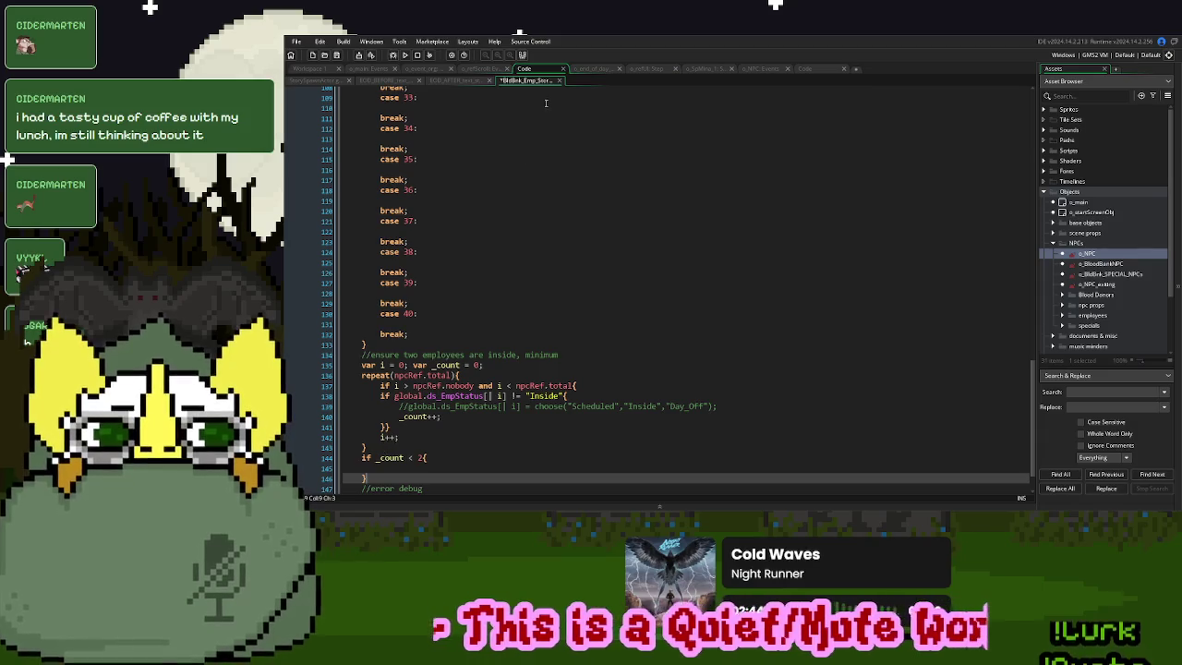
{"action": "scroll", "coordinate": [527, 354], "scroll_direction": "down", "scroll_amount": 2}
{"action": "key", "text": "Up"}
{"action": "key", "text": "Up"}
{"action": "key", "text": "Up"}
{"action": "key", "text": "shift+Up"}
{"action": "key", "text": "shift+Up"}
{"action": "key", "text": "shift+Up"}
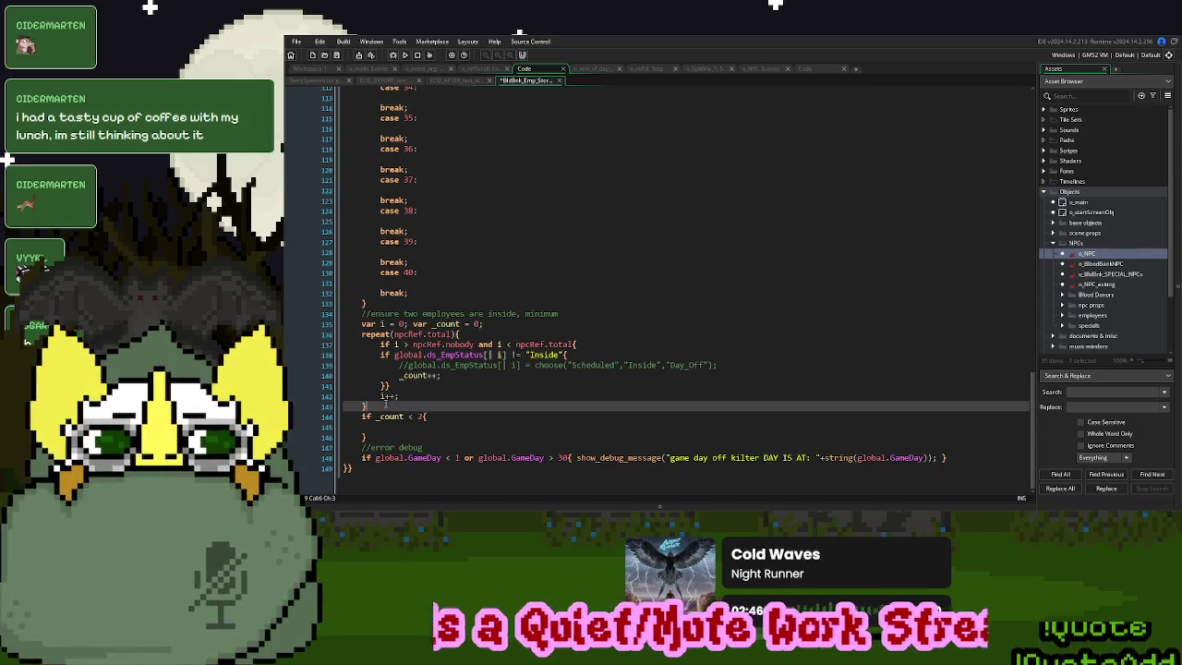
{"action": "key", "text": "ctrl+c"}
{"action": "left_click", "coordinate": [390, 426]}
{"action": "key", "text": "ctrl+v"}
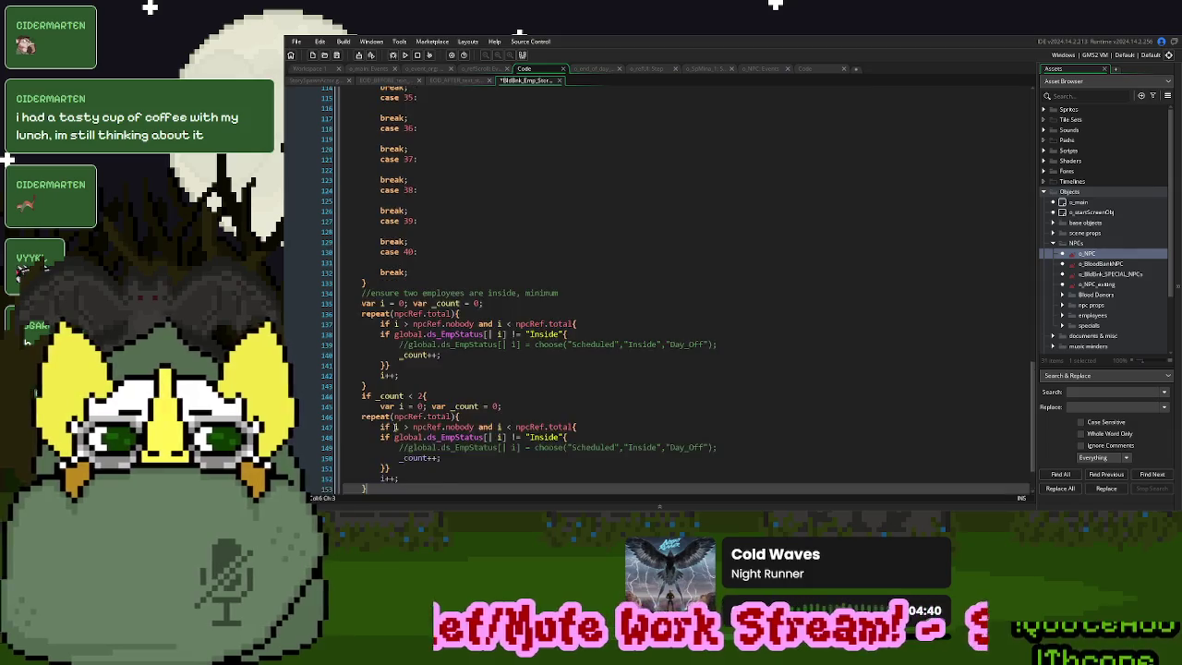
{"action": "left_click_drag", "start_coordinate": [369, 427], "coordinate": [360, 357]}
{"action": "key", "text": "Tab"}
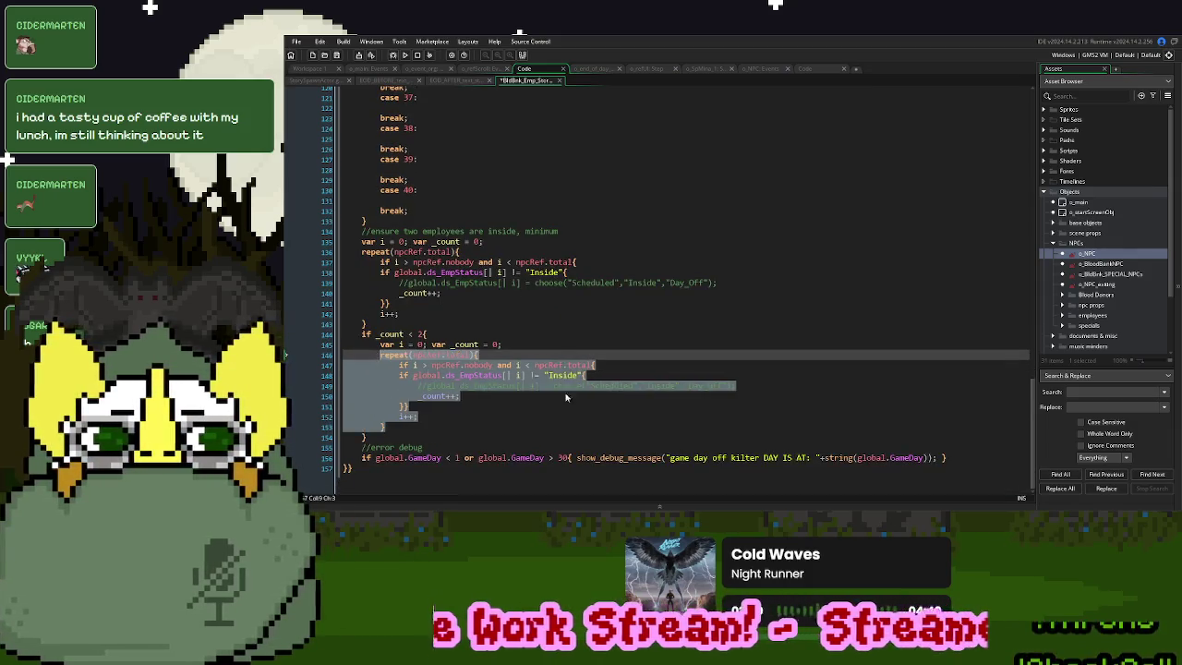
Rename the copied loop's counter increment to _count2
{"action": "left_click", "coordinate": [753, 384]}
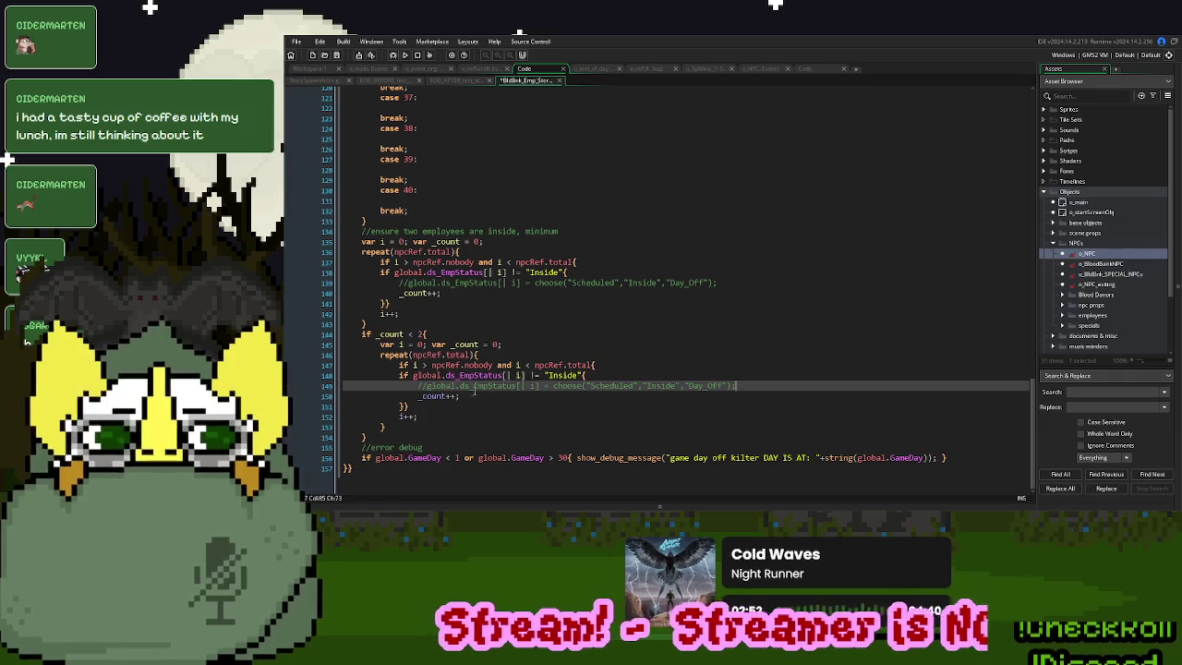
{"action": "left_click", "coordinate": [432, 396]}
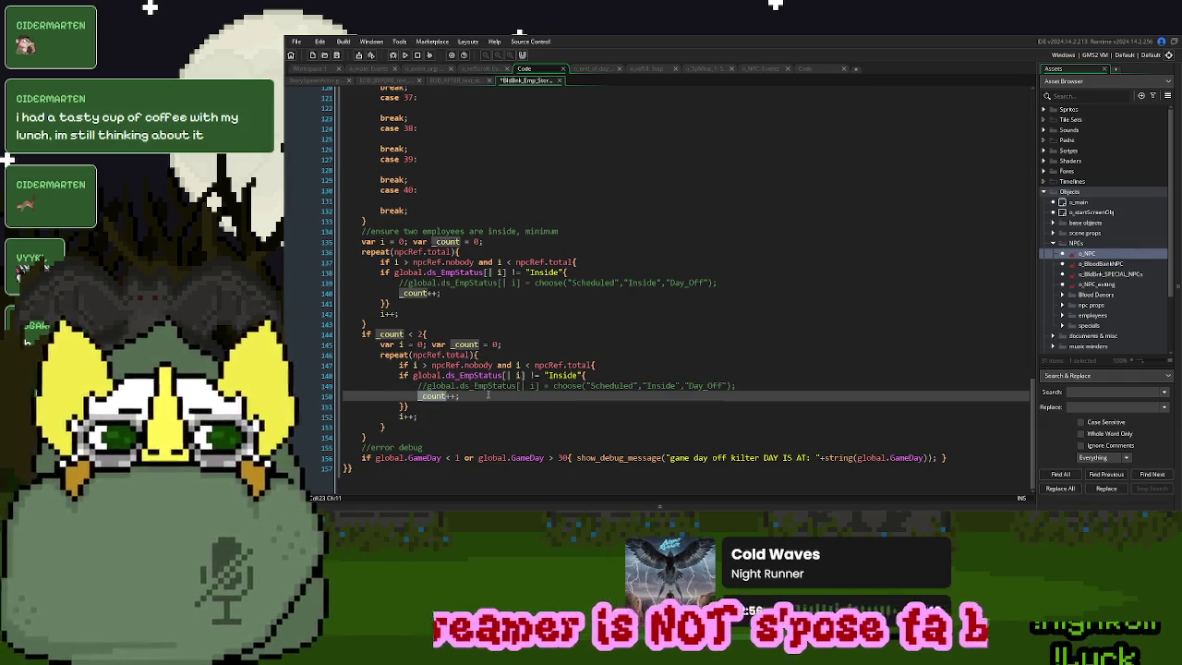
{"action": "key", "text": "End"}
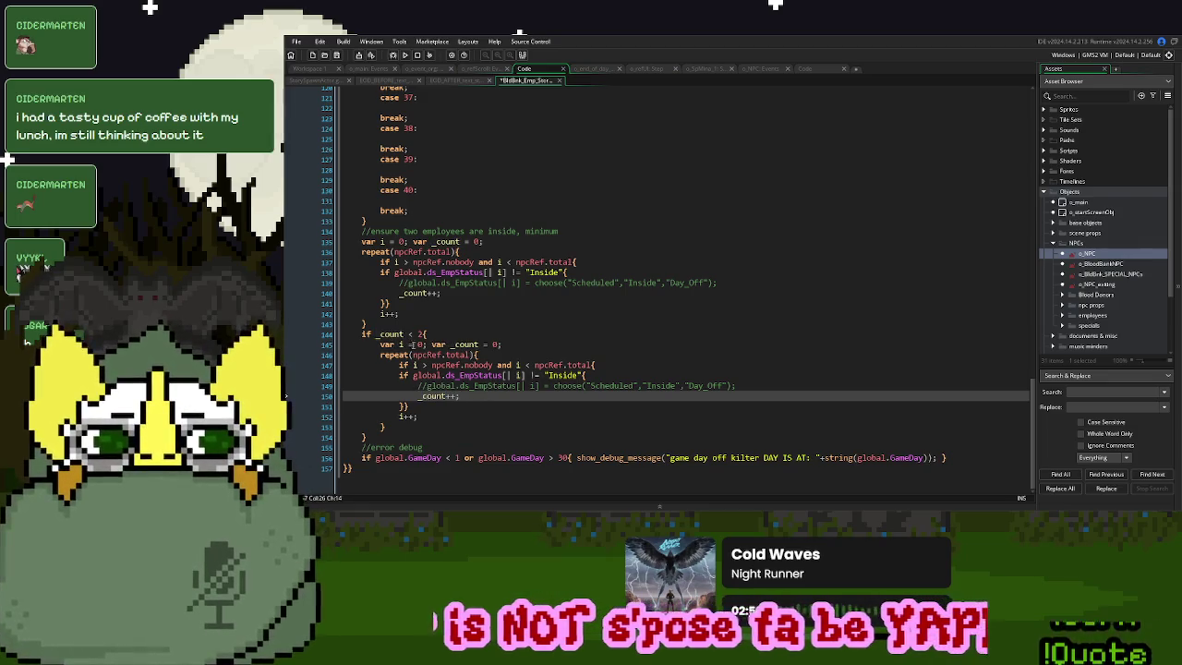
{"action": "double_click", "coordinate": [473, 345]}
{"action": "type", "text": "2"}
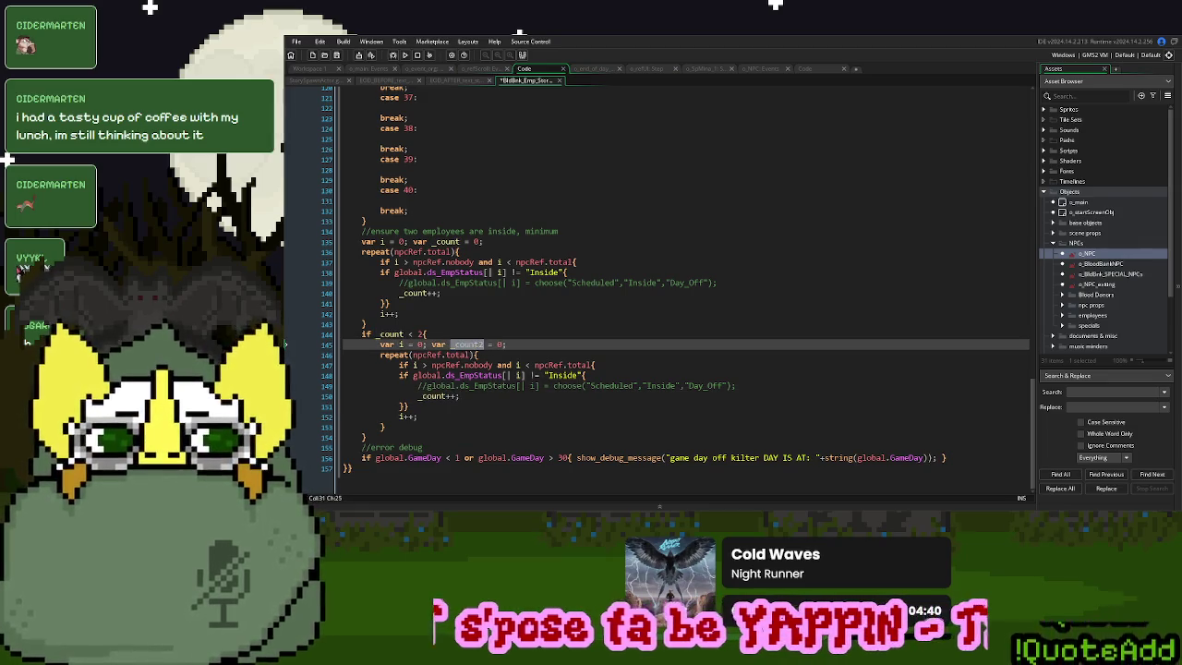
{"action": "left_click", "coordinate": [447, 396]}
{"action": "type", "text": "2"}
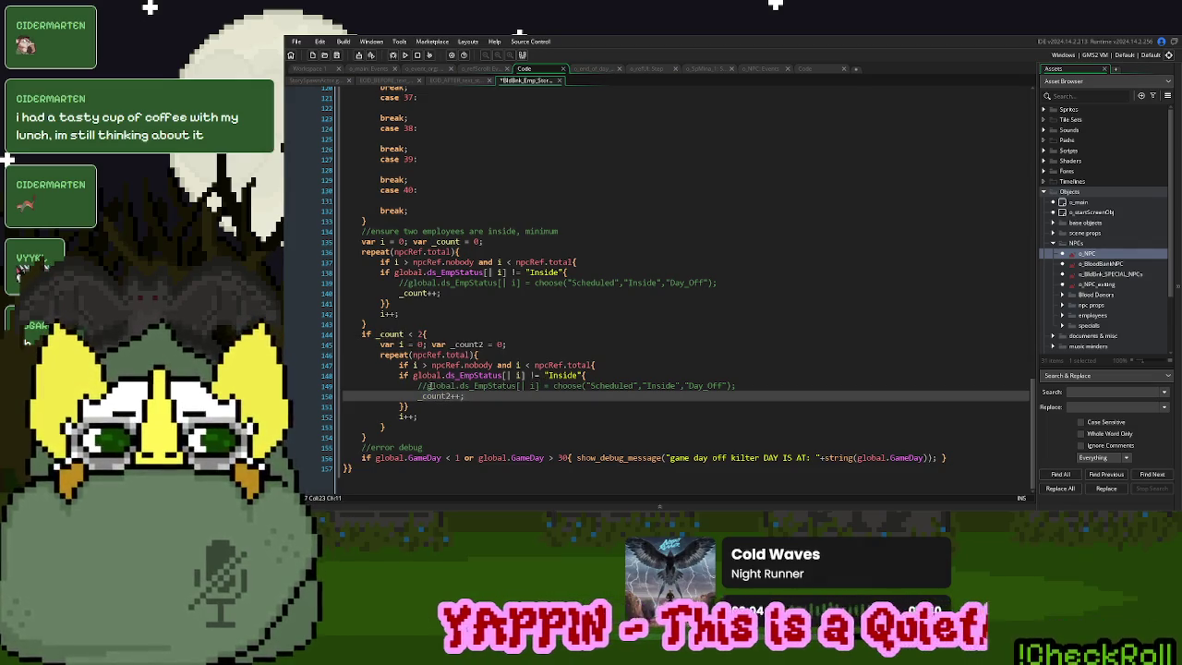
Split the doubled closing braces onto separate lines and indent the inner if block
{"action": "left_click", "coordinate": [417, 386]}
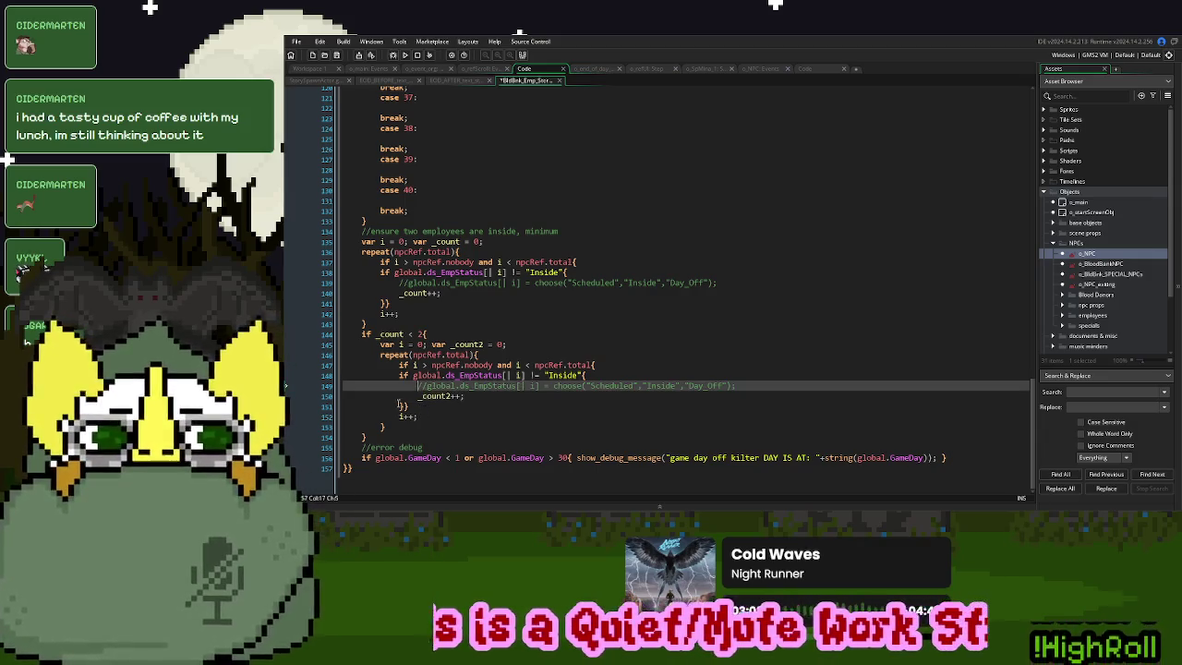
{"action": "left_click", "coordinate": [402, 407]}
{"action": "key", "text": "Return"}
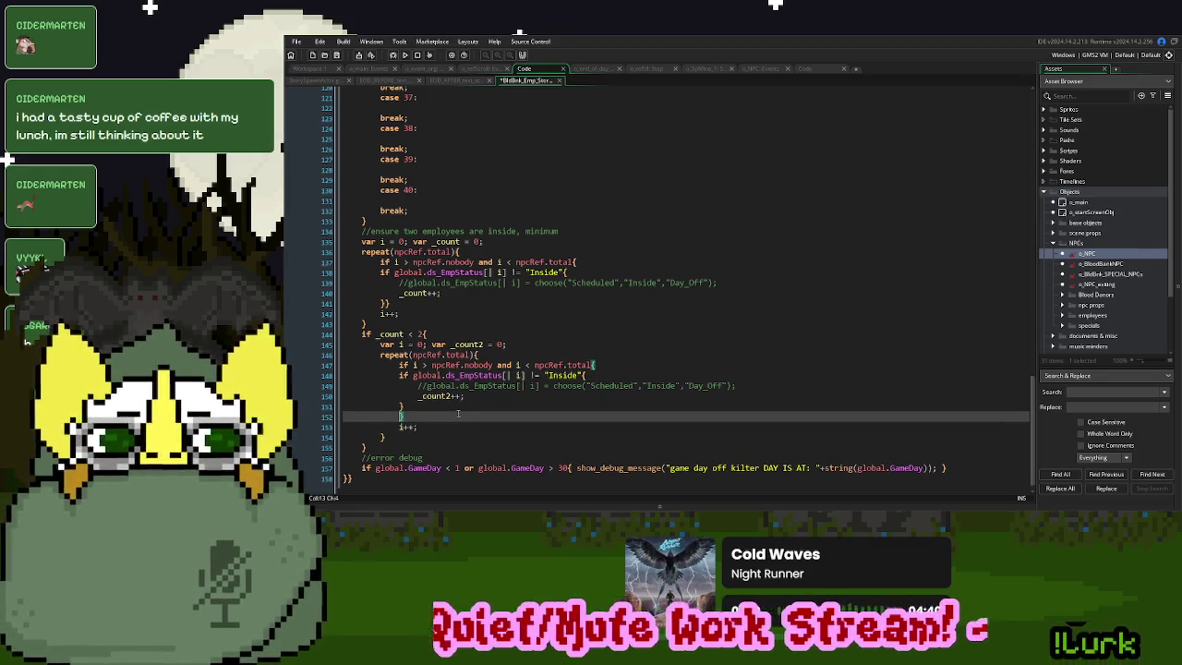
{"action": "left_click_drag", "start_coordinate": [446, 406], "coordinate": [399, 375]}
{"action": "key", "text": "Tab"}
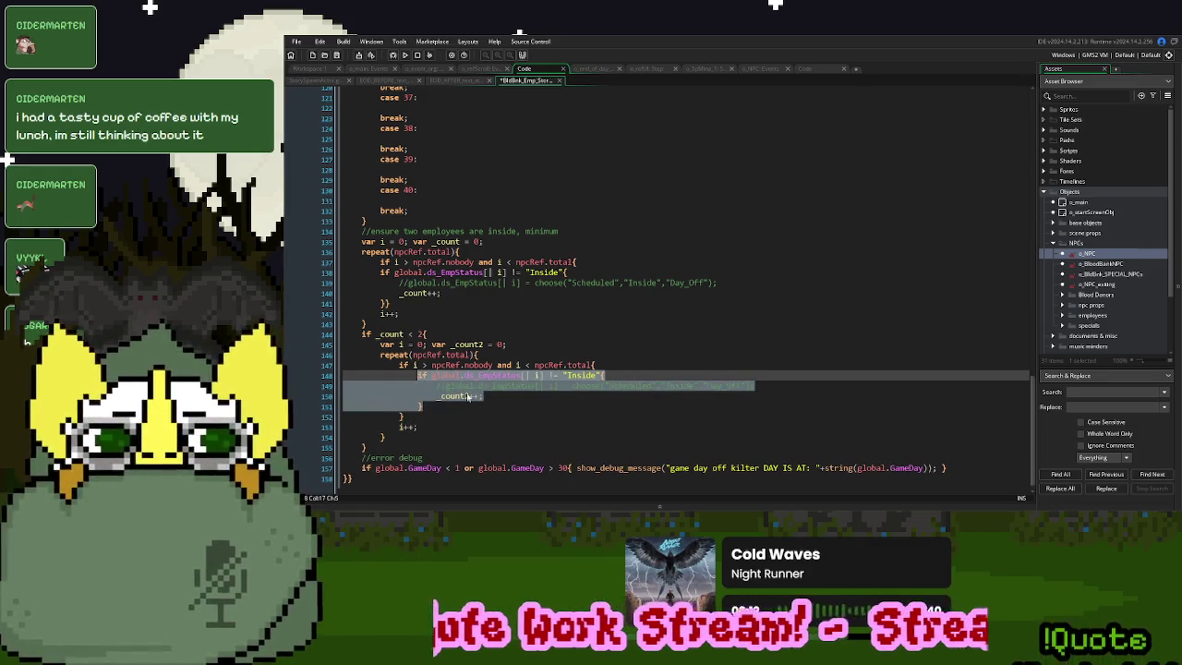
{"action": "left_click", "coordinate": [510, 399]}
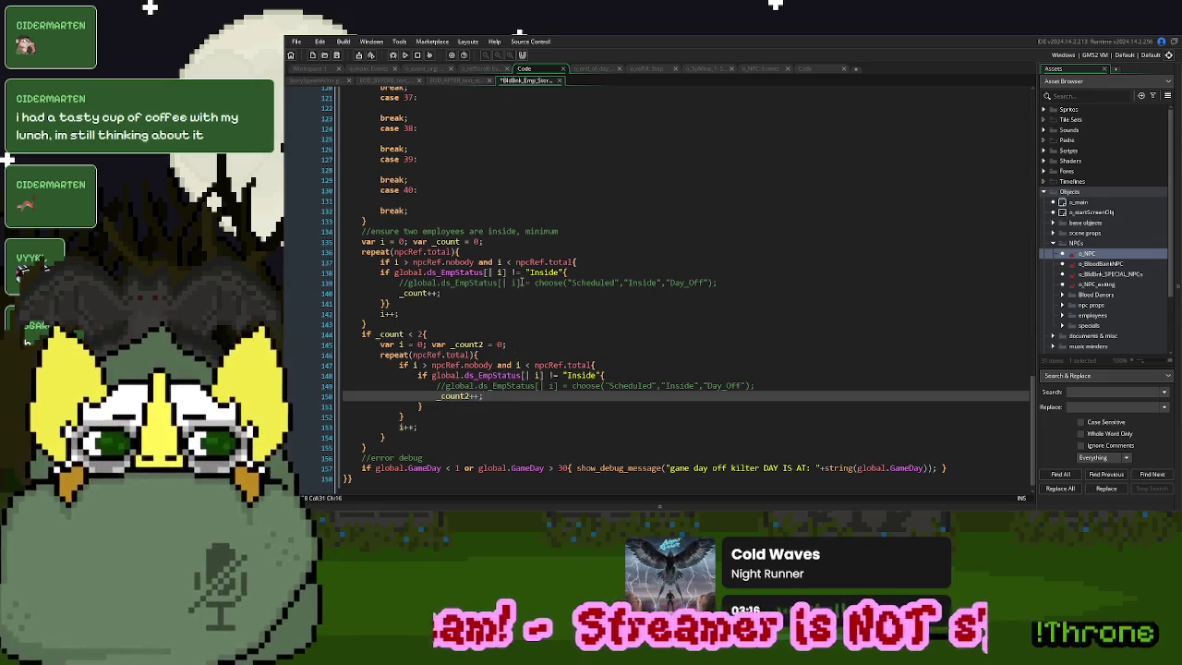
{"action": "scroll", "coordinate": [522, 281], "scroll_direction": "up", "scroll_amount": 20}
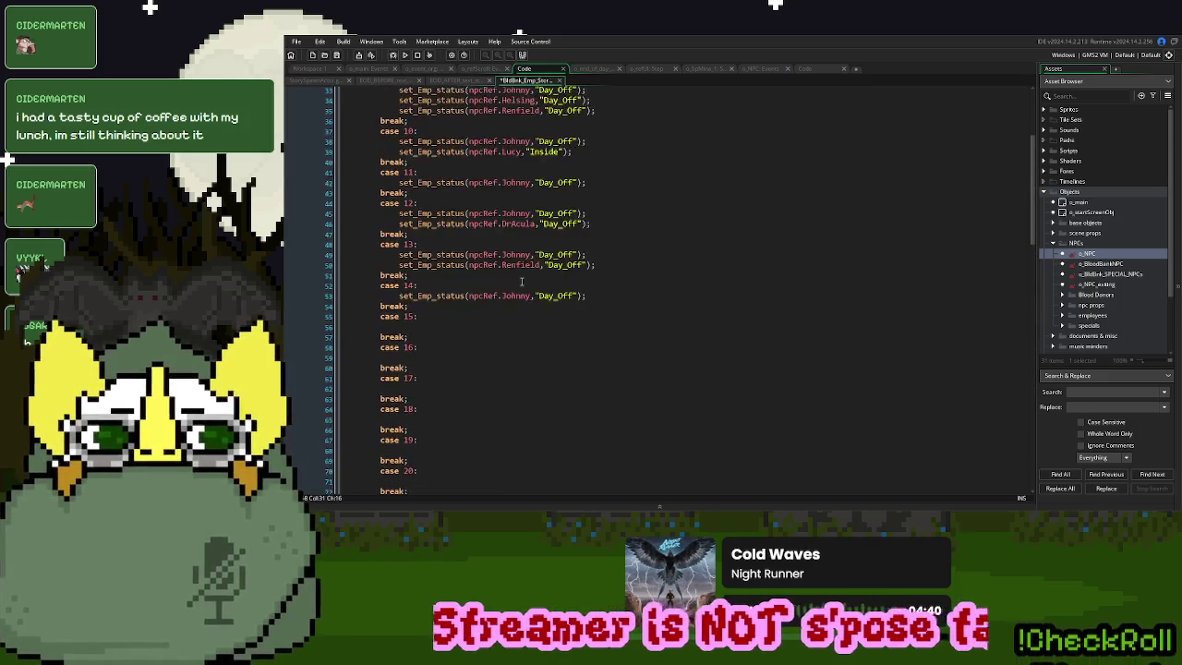
Change the != status checks to = in both minimum-staff loops
{"action": "scroll", "coordinate": [522, 282], "scroll_direction": "up", "scroll_amount": 5}
{"action": "middle_click", "coordinate": [423, 102]}
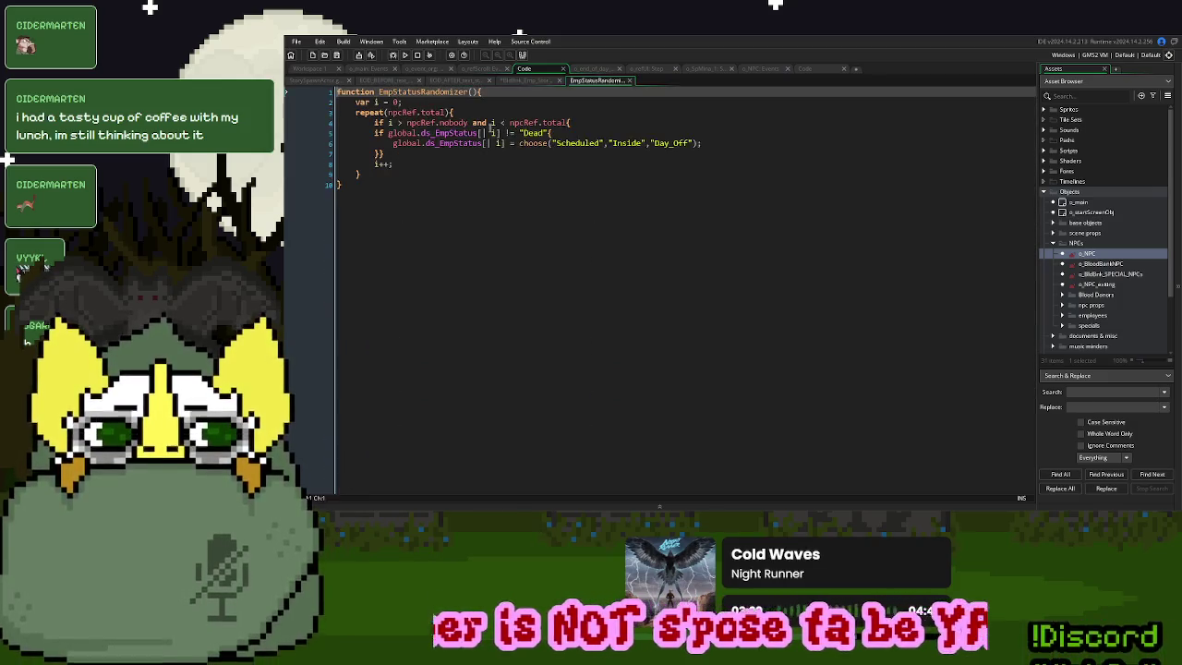
{"action": "left_click", "coordinate": [632, 82]}
{"action": "scroll", "coordinate": [671, 230], "scroll_direction": "down", "scroll_amount": 15}
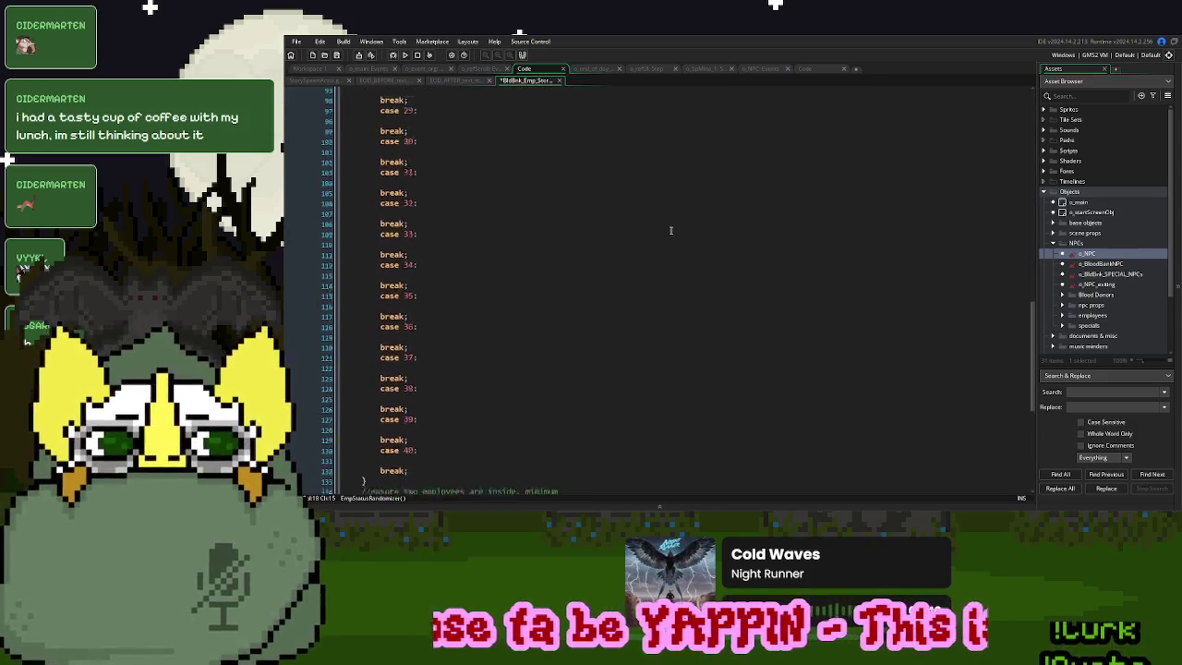
{"action": "scroll", "coordinate": [671, 230], "scroll_direction": "down", "scroll_amount": 10}
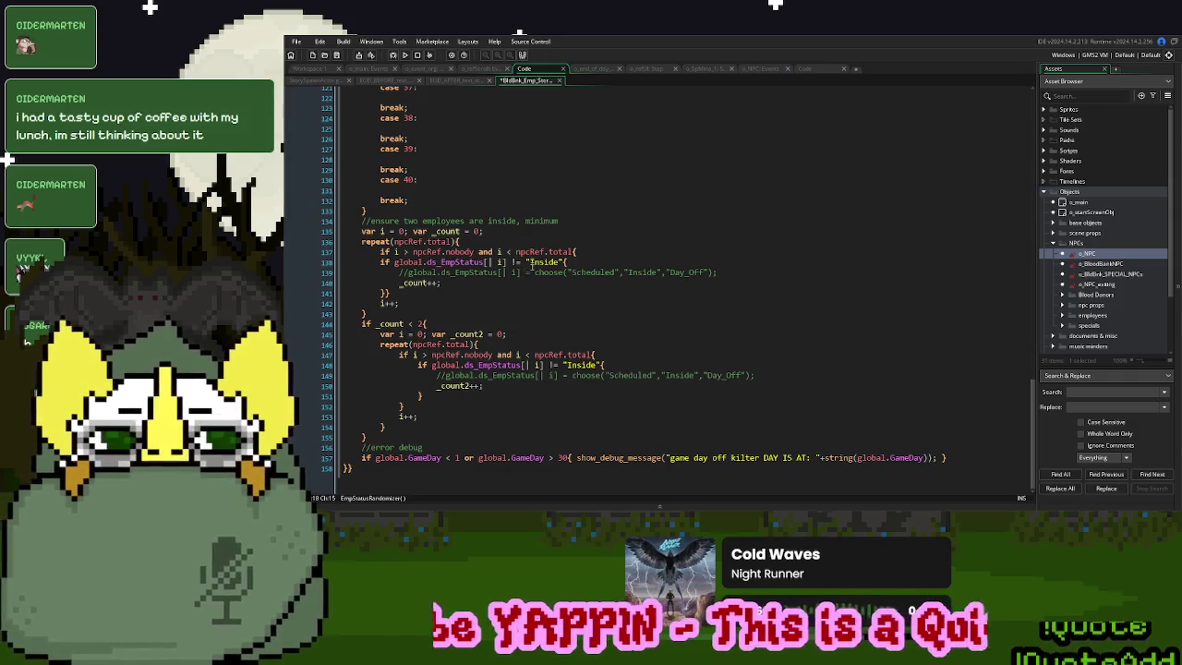
{"action": "left_click", "coordinate": [515, 262]}
{"action": "key", "text": "BackSpace"}
{"action": "left_click", "coordinate": [503, 345]}
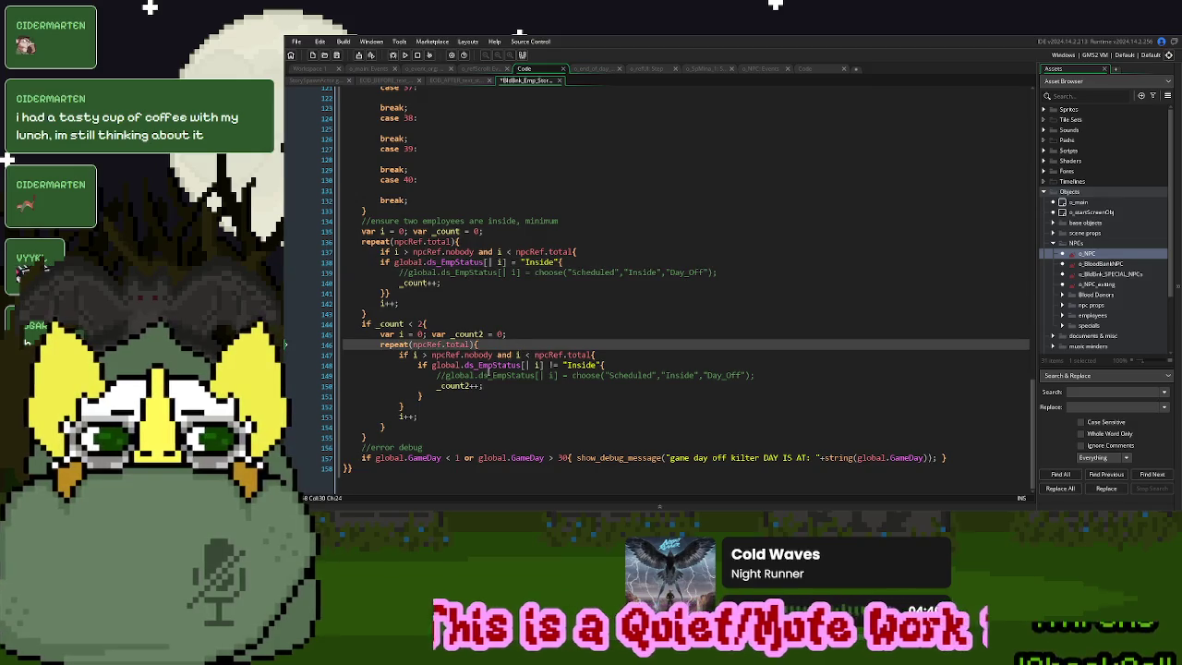
{"action": "left_click", "coordinate": [553, 365]}
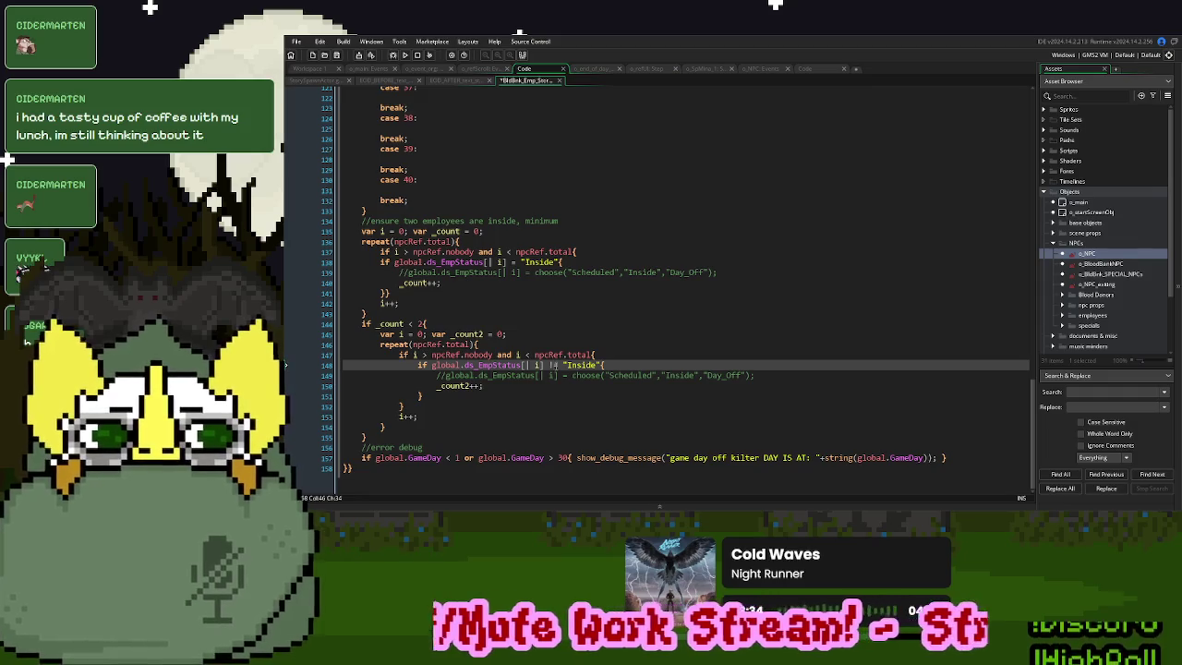
{"action": "key", "text": "BackSpace"}
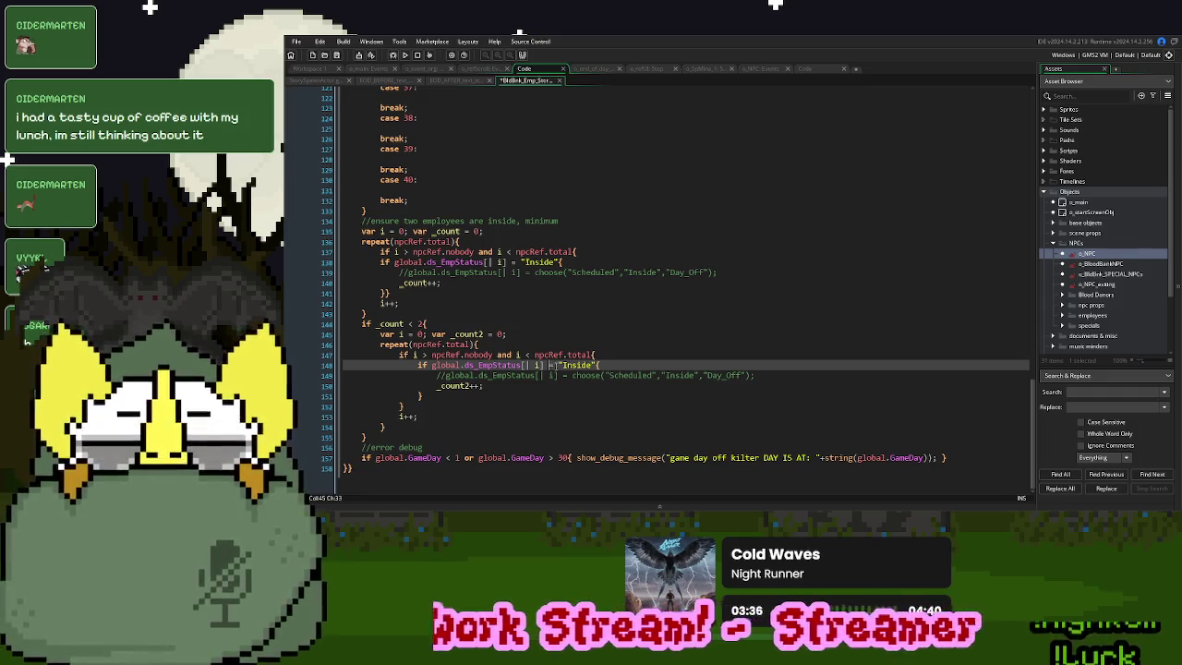
Add an else block to the second loop's check and paste the status check inside it
{"action": "left_click", "coordinate": [440, 395]}
{"action": "type", "text": "else {"}
{"action": "key", "text": "Return"}
{"action": "key", "text": "Return"}
{"action": "type", "text": "}"}
{"action": "left_click_drag", "start_coordinate": [601, 364], "coordinate": [421, 365]}
{"action": "key", "text": "ctrl+c"}
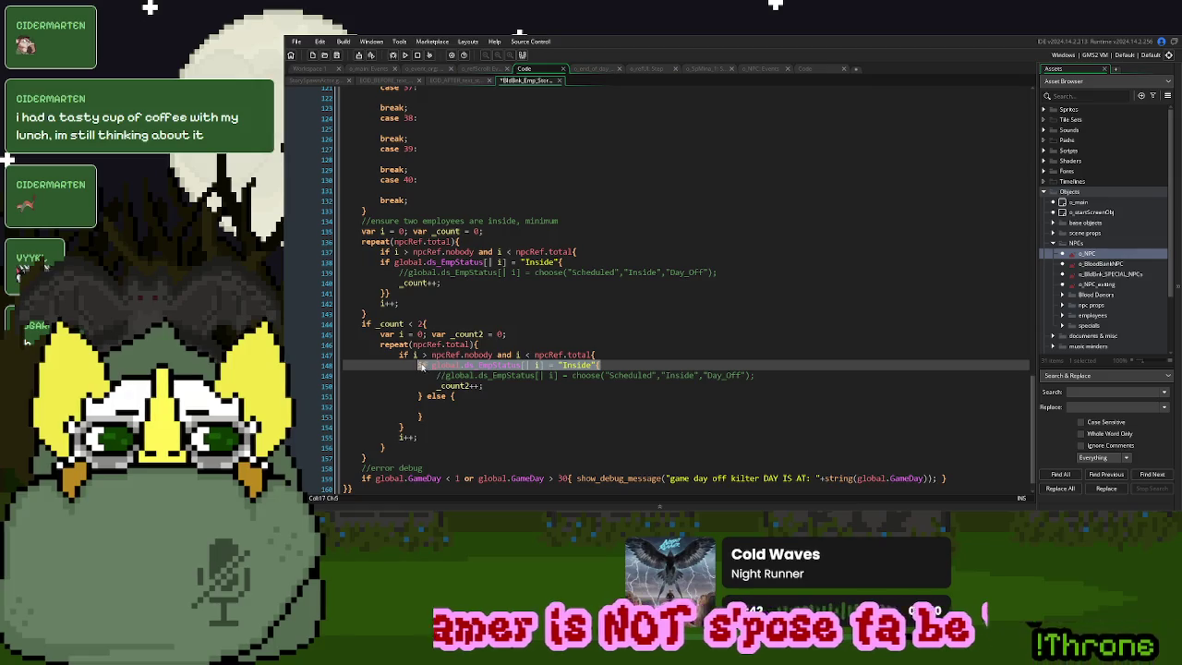
{"action": "left_click", "coordinate": [448, 406]}
{"action": "key", "text": "ctrl+v"}
{"action": "type", "text": "}"}
Turn the pasted check into a != "Dead" comparison
{"action": "left_click", "coordinate": [566, 406]}
{"action": "type", "text": "!"}
{"action": "double_click", "coordinate": [599, 406]}
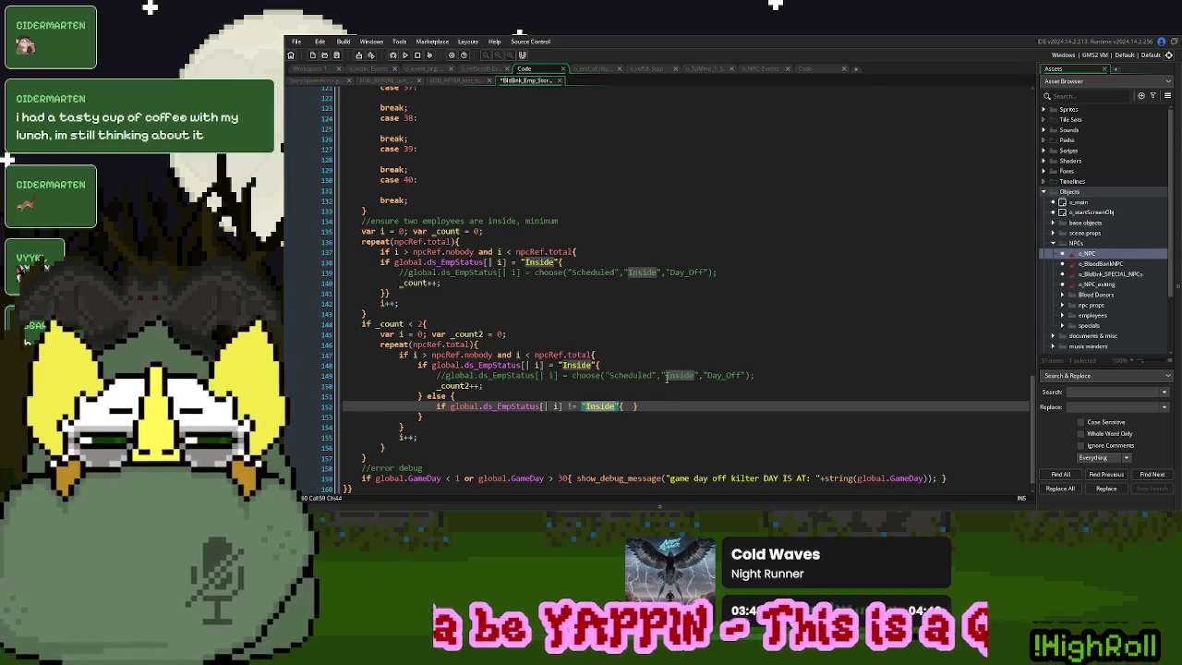
{"action": "type", "text": "Dead"}
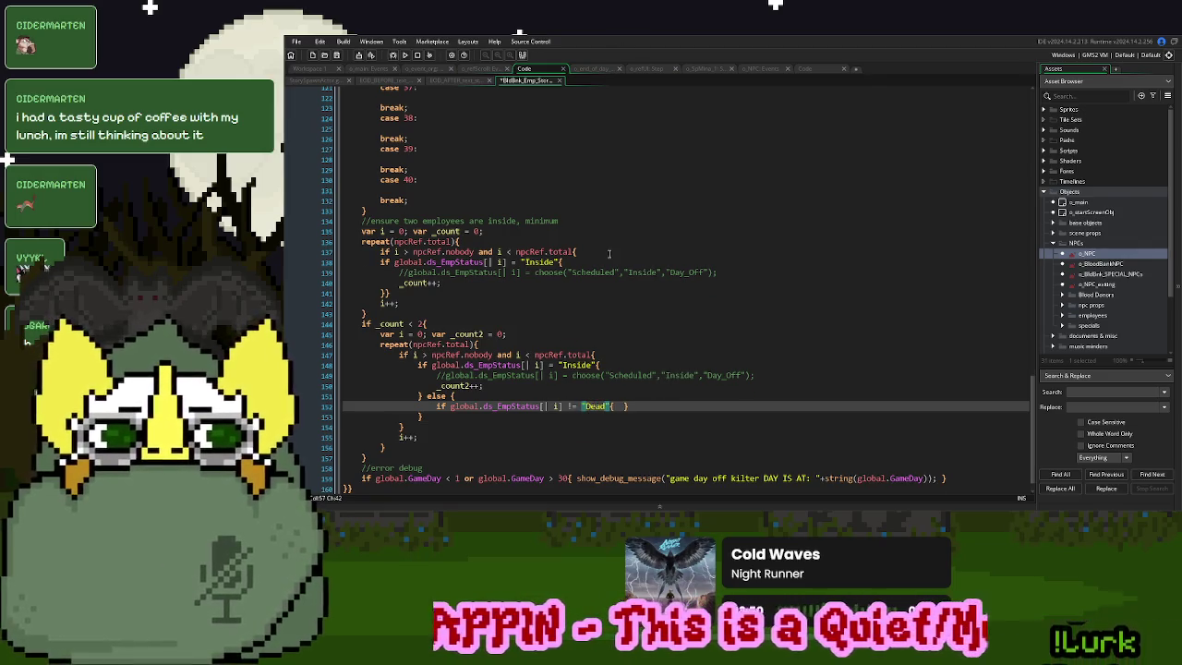
{"action": "scroll", "coordinate": [609, 253], "scroll_direction": "up", "scroll_amount": 20}
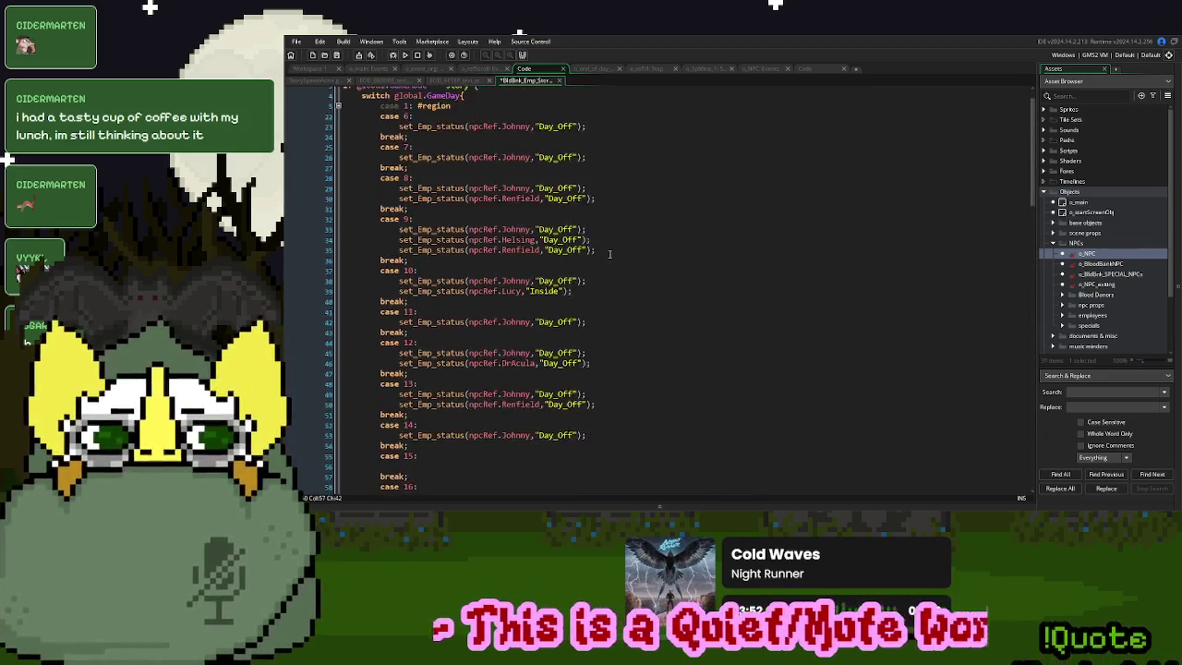
Begin the else-branch body with the assignment global.ds_EmpStatus[| i] = "";
{"action": "scroll", "coordinate": [609, 253], "scroll_direction": "up", "scroll_amount": 1}
{"action": "middle_click", "coordinate": [430, 103]}
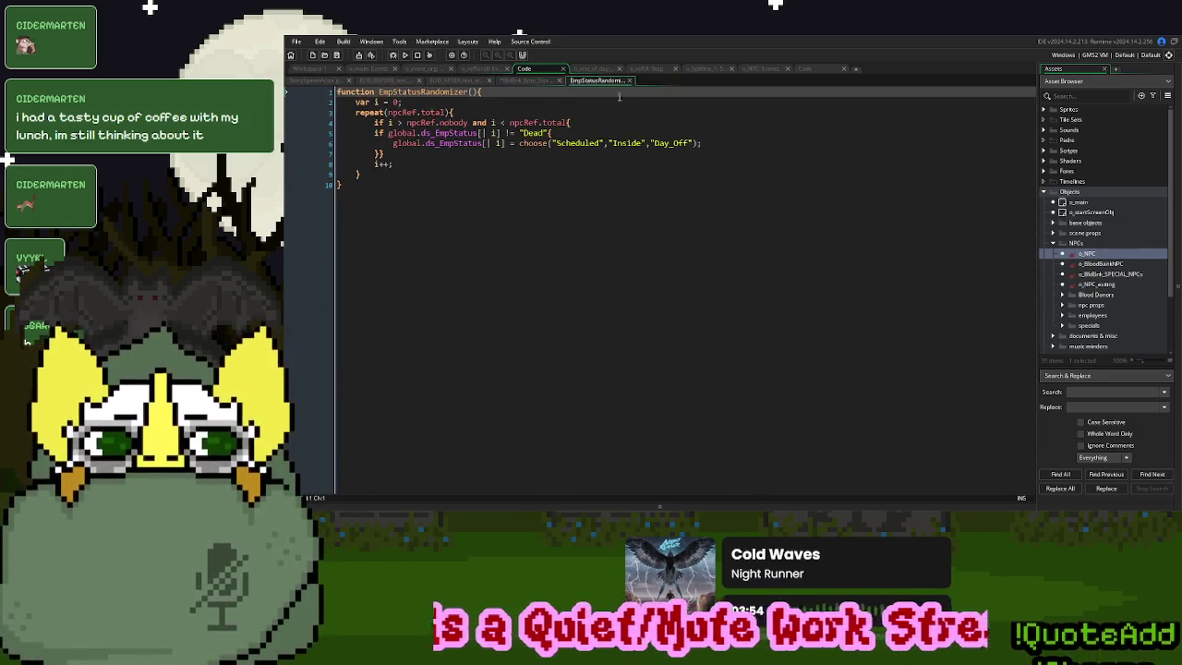
{"action": "left_click", "coordinate": [630, 81]}
{"action": "scroll", "coordinate": [655, 238], "scroll_direction": "down", "scroll_amount": 20}
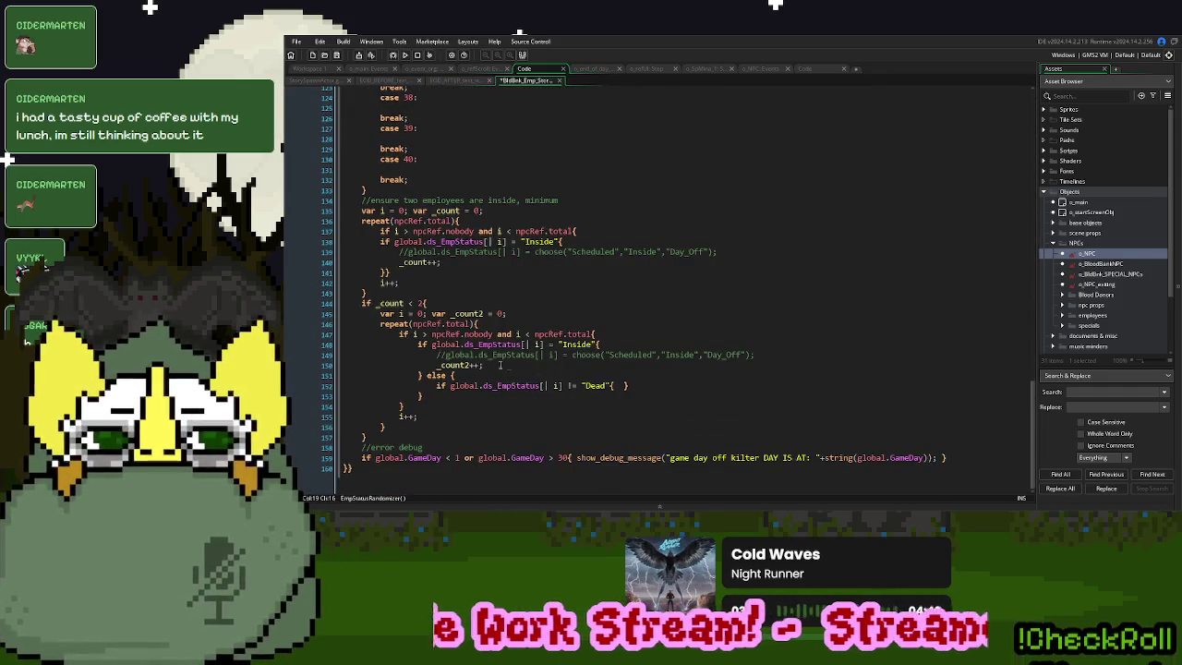
{"action": "left_click", "coordinate": [482, 365]}
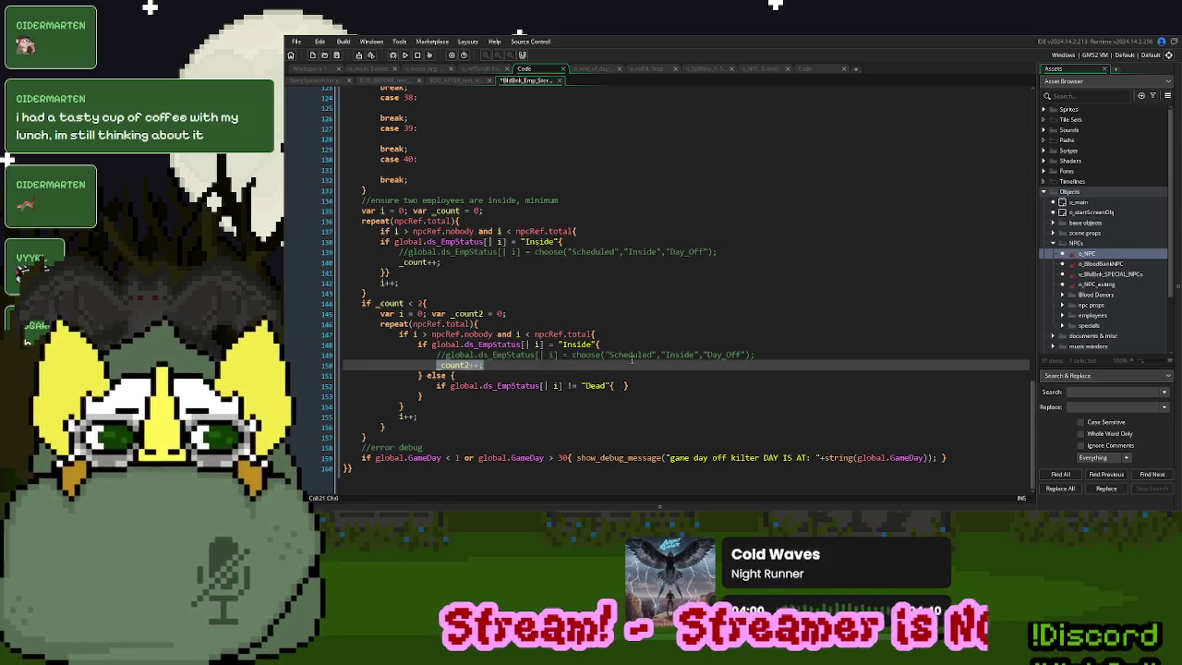
{"action": "left_click_drag", "start_coordinate": [445, 355], "coordinate": [558, 355]}
{"action": "key", "text": "ctrl+c"}
{"action": "left_click", "coordinate": [618, 385]}
{"action": "key", "text": "ctrl+v"}
{"action": "type", "text": "= \"\";"}
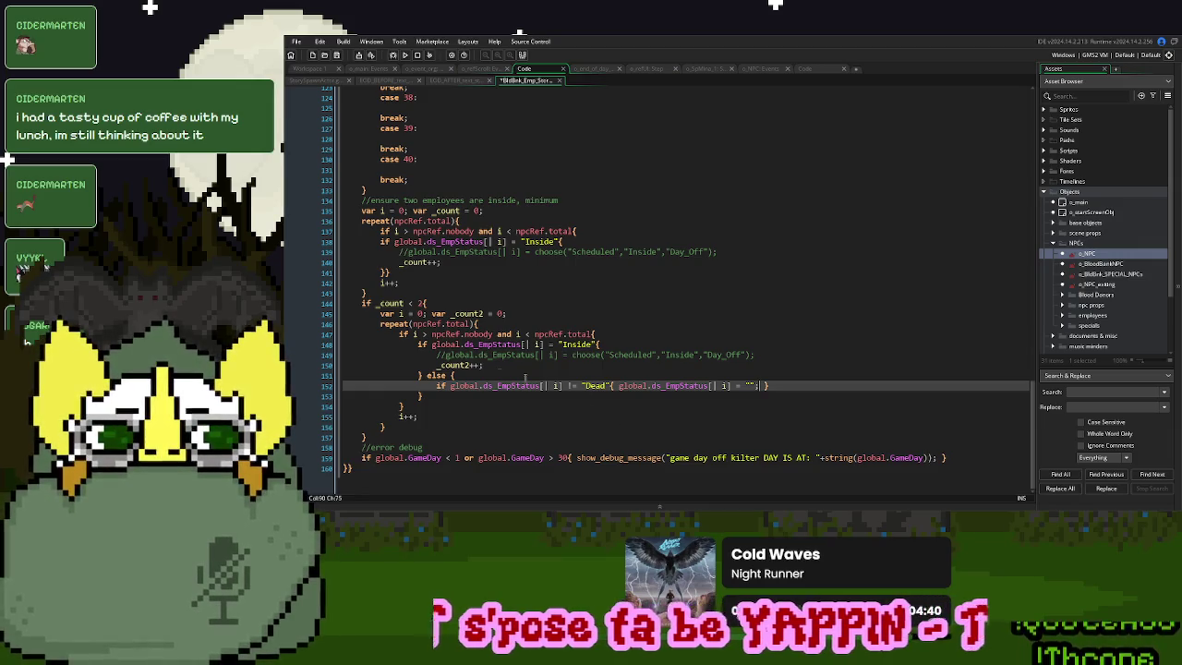
Append _count2++, fill the quotes with "Inside", and delete the commented-out choose line
{"action": "left_click_drag", "start_coordinate": [484, 365], "coordinate": [436, 365]}
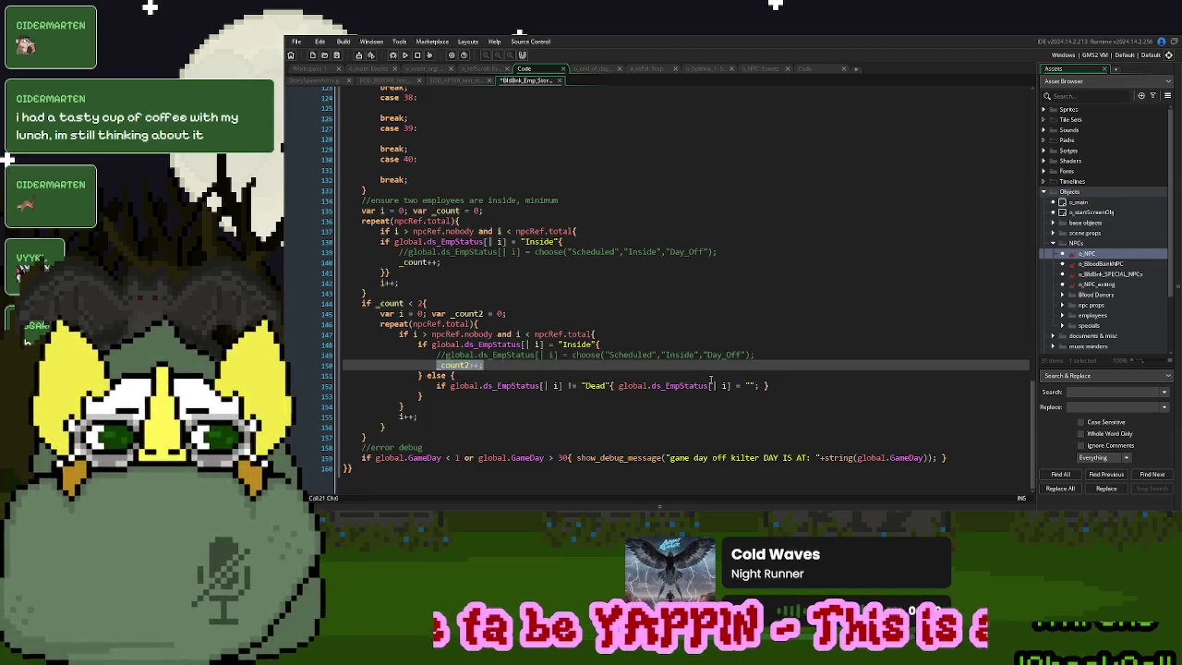
{"action": "key", "text": "ctrl+c"}
{"action": "left_click", "coordinate": [759, 385]}
{"action": "key", "text": "ctrl+v"}
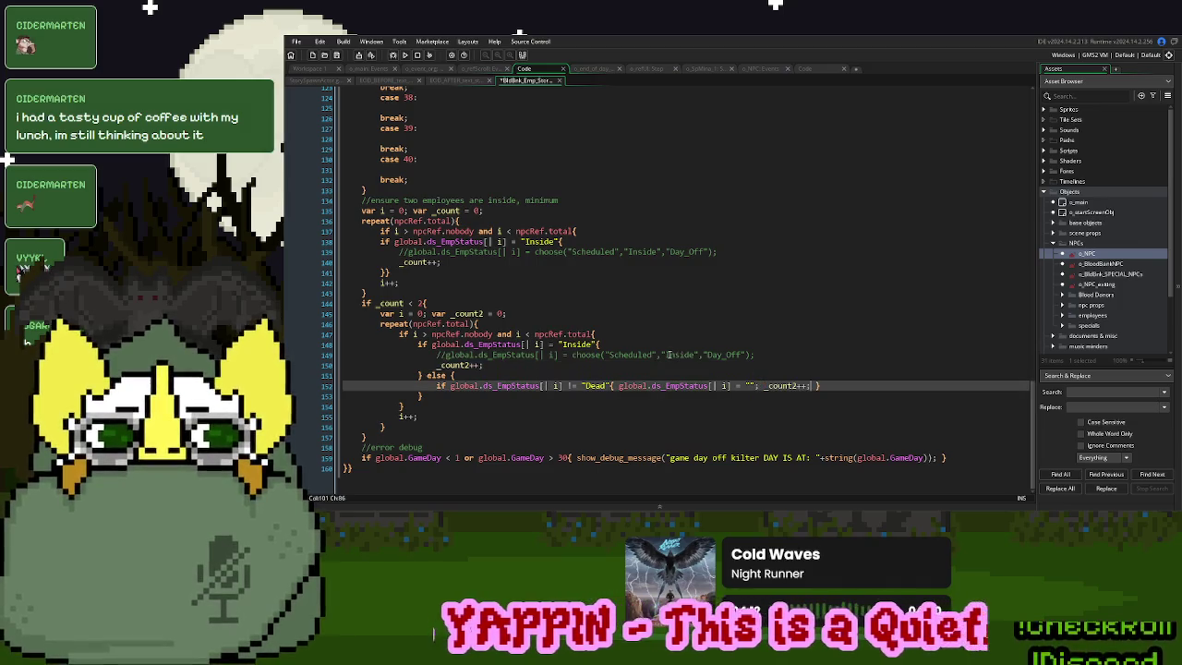
{"action": "double_click", "coordinate": [676, 354]}
{"action": "key", "text": "ctrl+c"}
{"action": "left_click", "coordinate": [742, 385]}
{"action": "key", "text": "ctrl+v"}
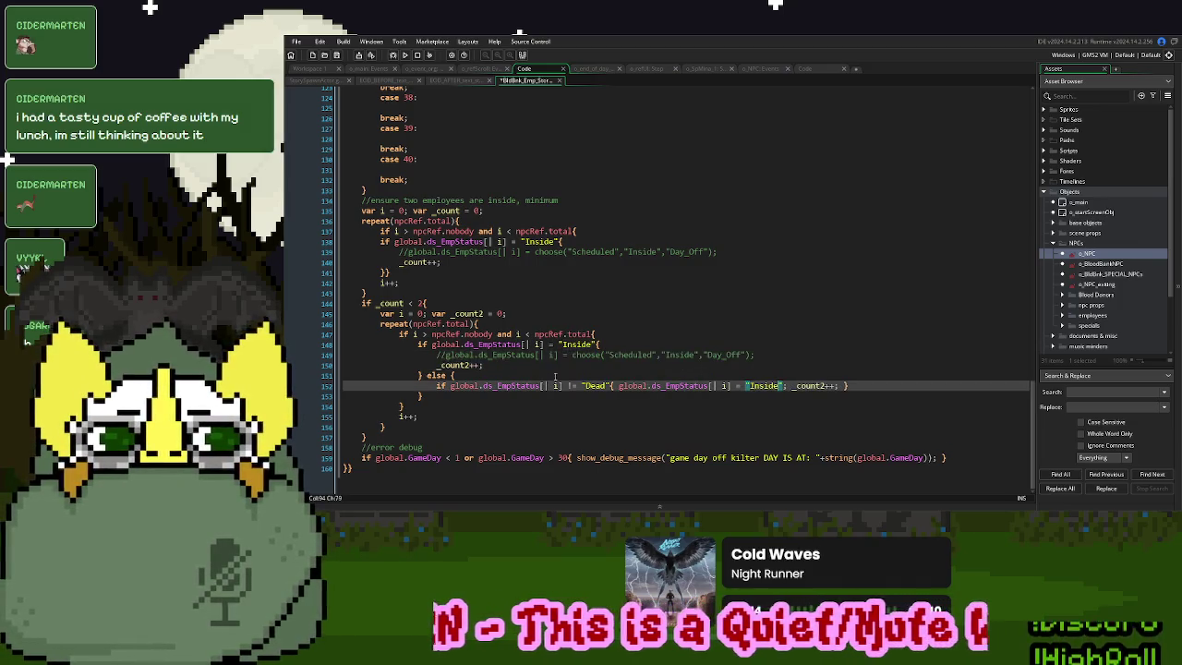
{"action": "left_click_drag", "start_coordinate": [440, 365], "coordinate": [435, 359]}
{"action": "key", "text": "BackSpace"}
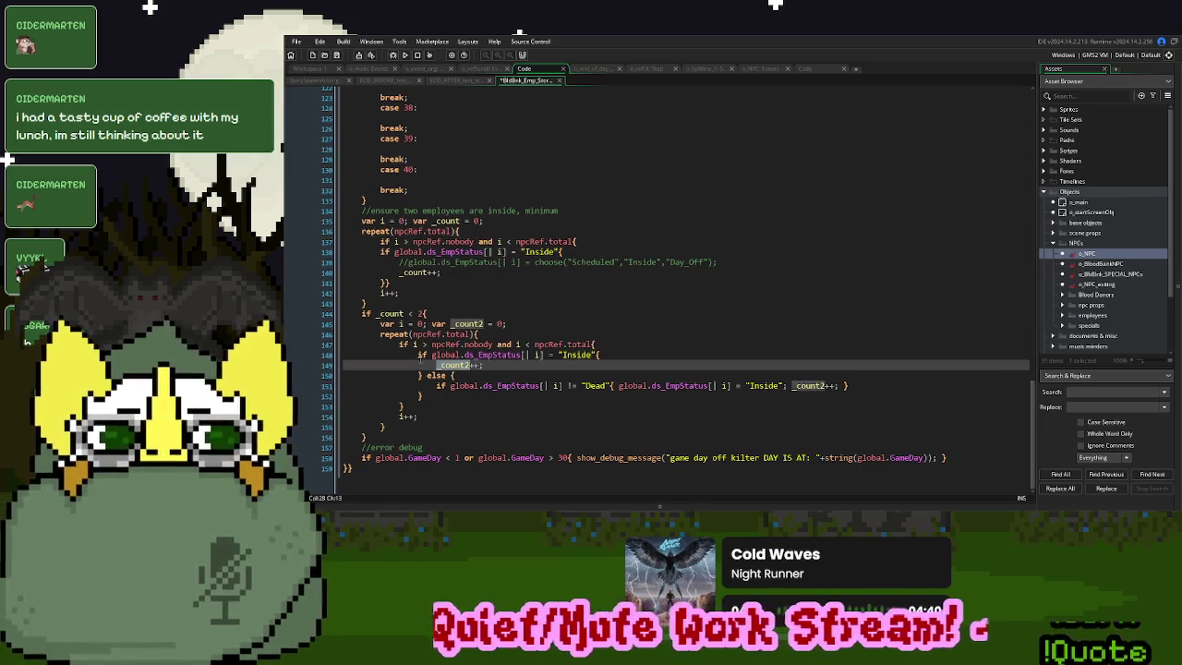
Wrap the second loop's body in an if _count2 < 2{ } block
{"action": "left_click", "coordinate": [395, 344]}
{"action": "key", "text": "Return"}
{"action": "key", "text": "Up"}
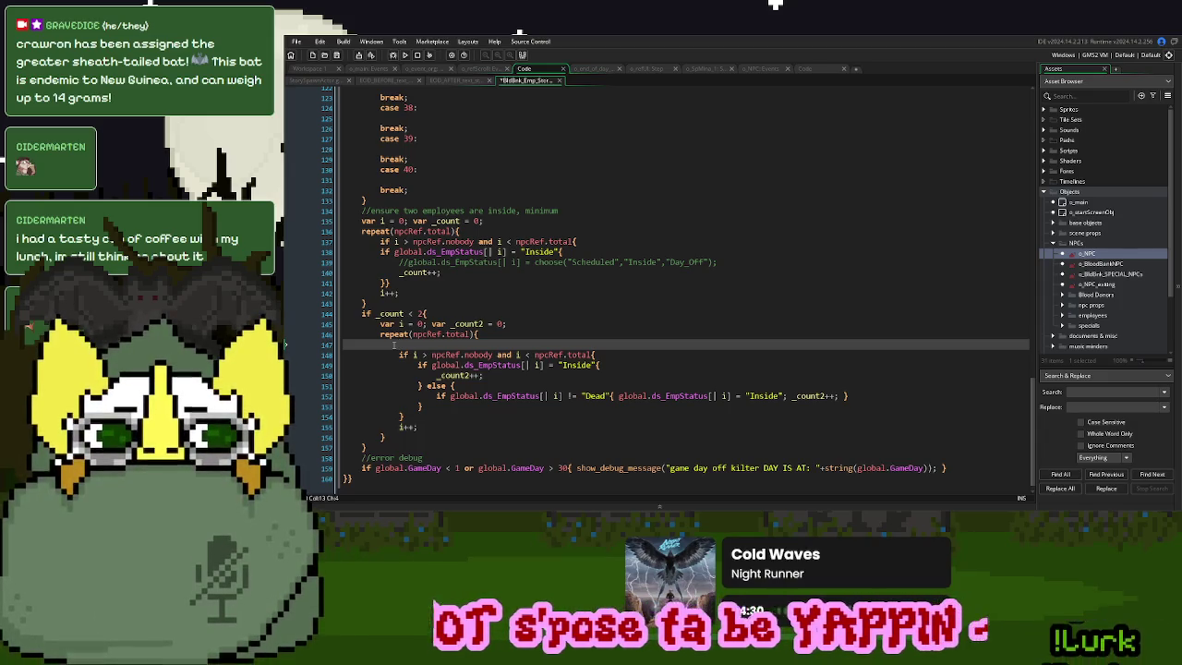
{"action": "type", "text": "if _count2"}
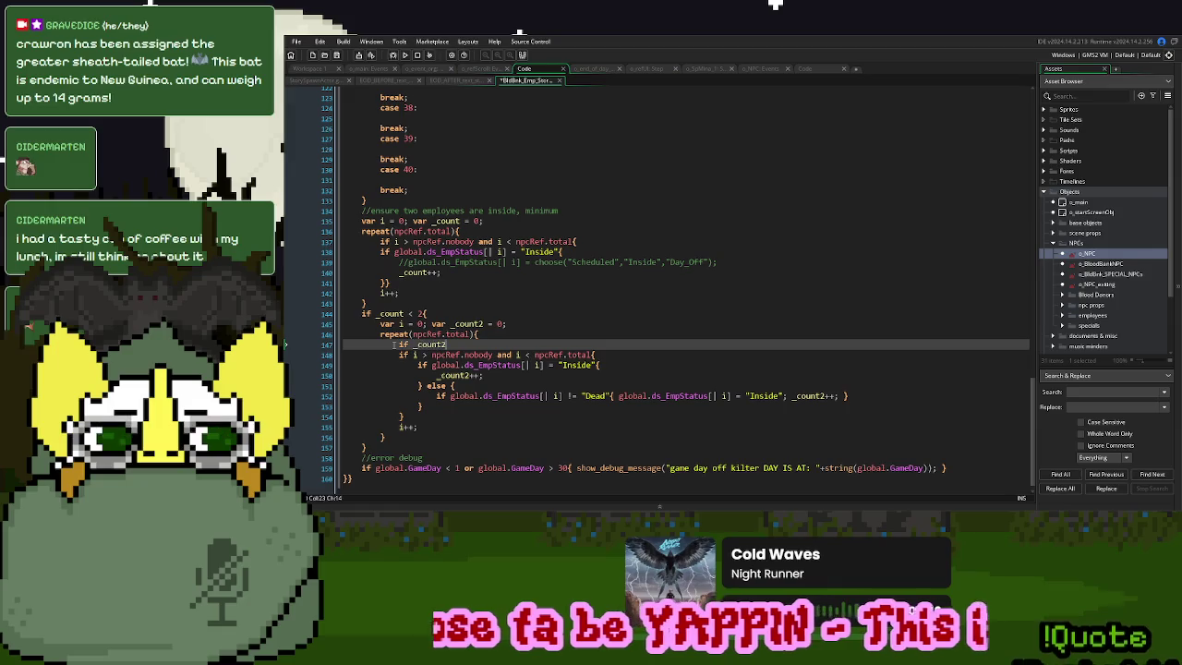
{"action": "type", "text": " < 2{"}
{"action": "key", "text": "Down"}
{"action": "key", "text": "Down"}
{"action": "key", "text": "Down"}
{"action": "key", "text": "Down"}
{"action": "key", "text": "Down"}
{"action": "type", "text": "}"}
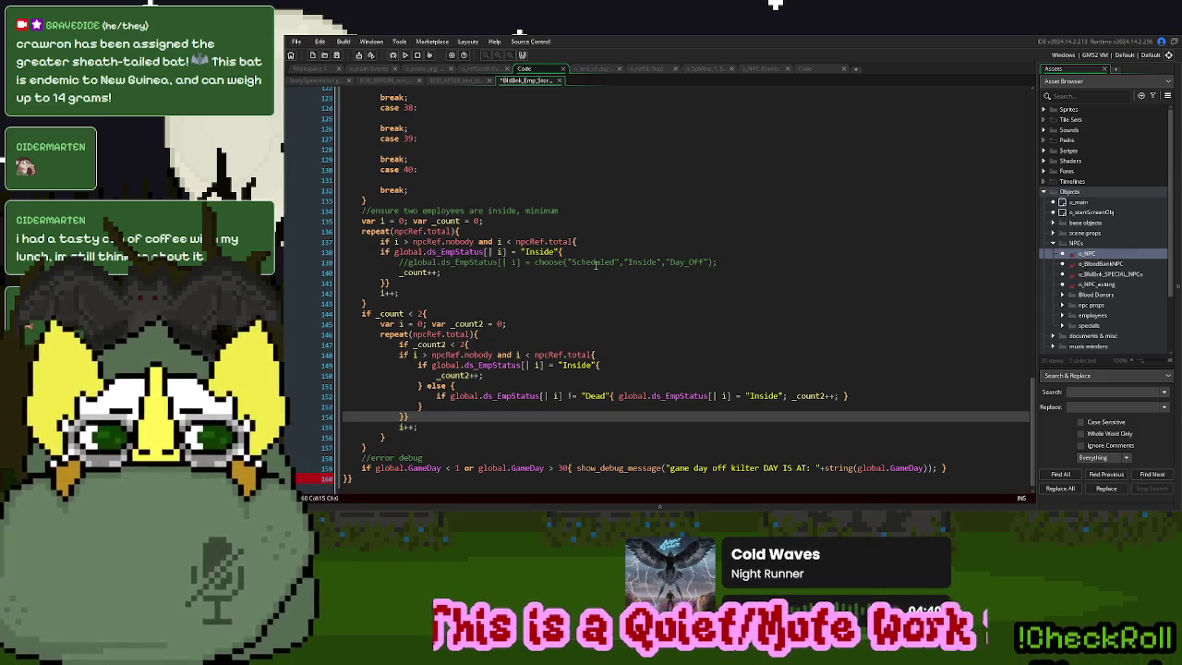
Run the game to test the changes, then review the script
{"action": "left_click", "coordinate": [404, 54]}
{"action": "scroll", "coordinate": [613, 343], "scroll_direction": "up", "scroll_amount": 10}
{"action": "scroll", "coordinate": [613, 344], "scroll_direction": "up", "scroll_amount": 14}
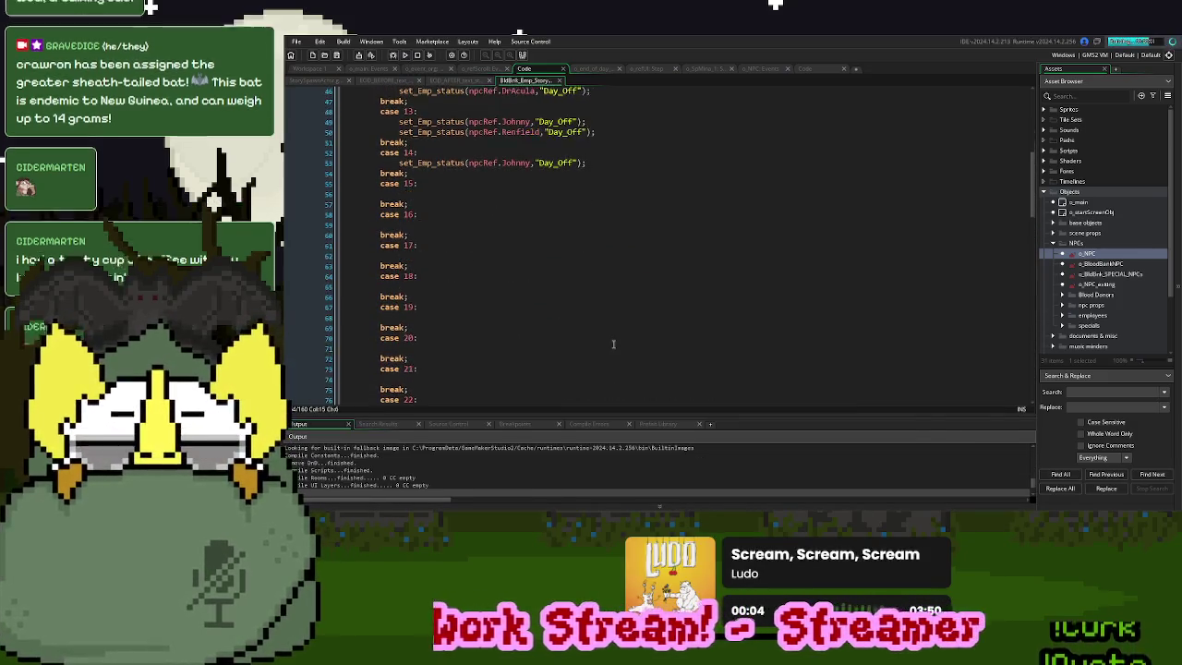
{"action": "scroll", "coordinate": [613, 343], "scroll_direction": "down", "scroll_amount": 20}
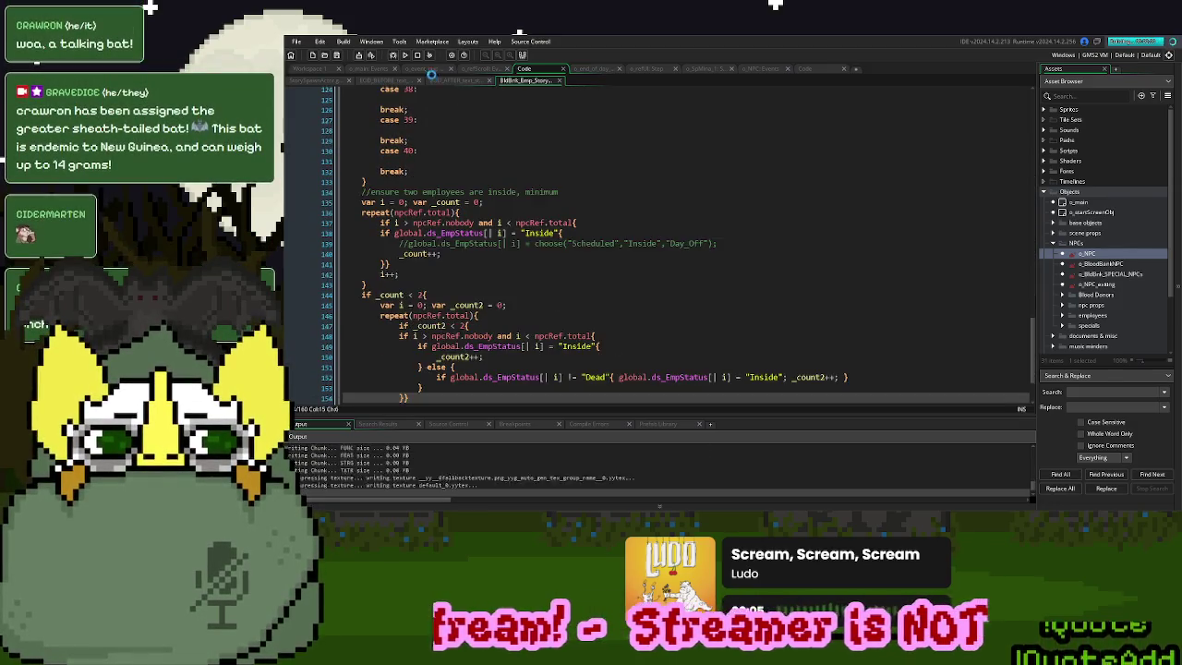
{"action": "scroll", "coordinate": [574, 277], "scroll_direction": "down", "scroll_amount": 3}
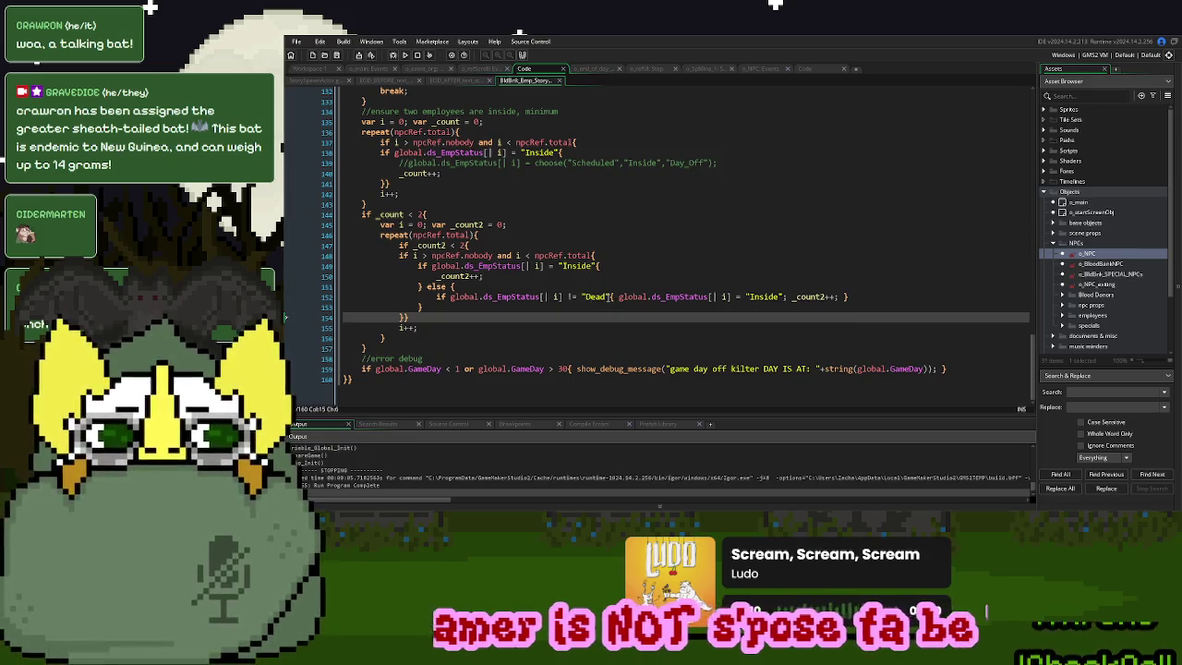
{"action": "left_click", "coordinate": [610, 297]}
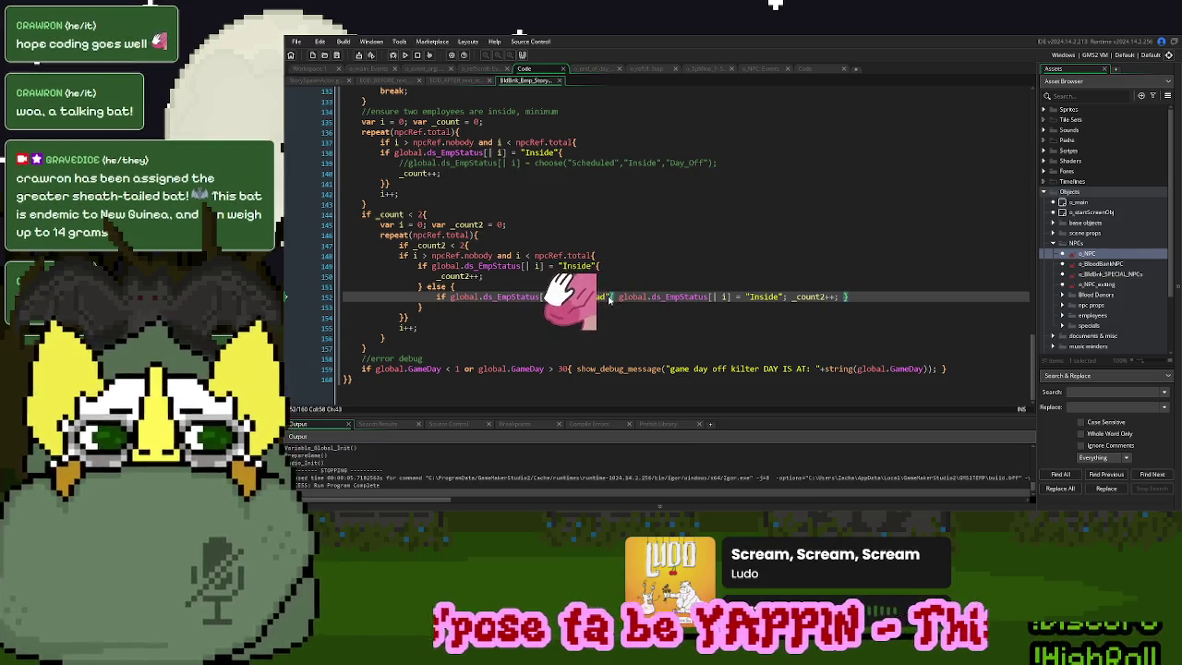
Extend the else check with or global.ds_EmpStatus[| i] != "Day_Off"
{"action": "type", "text": "or global.ds_EmpStatus[| i] != \"Dead\""}
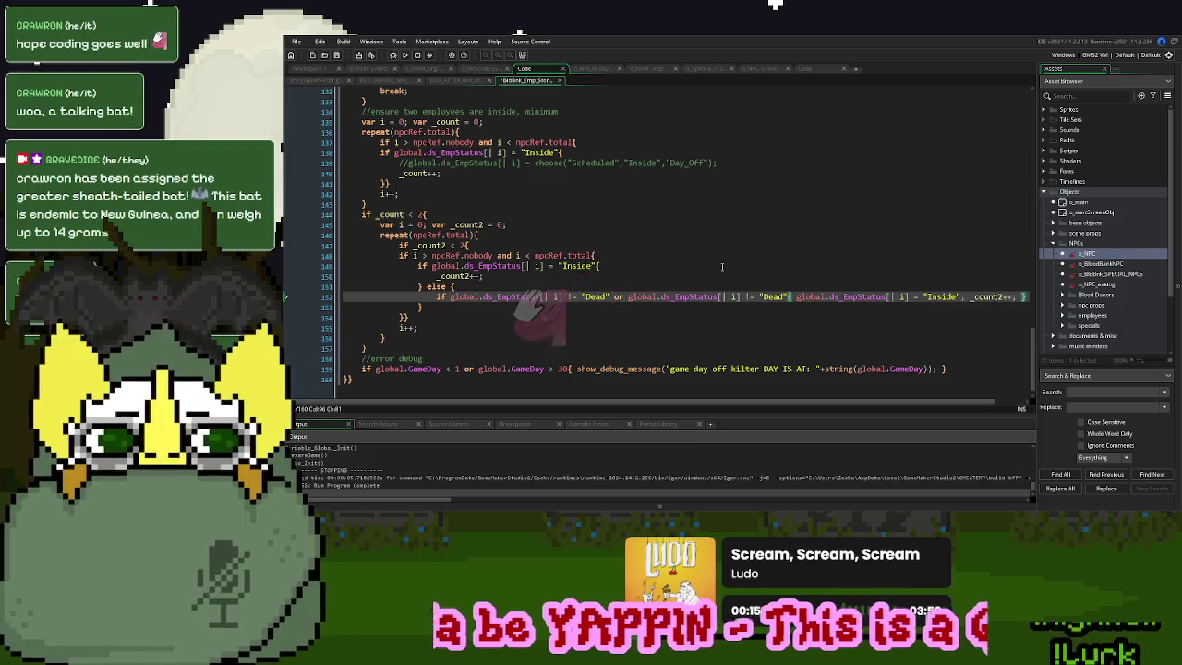
{"action": "double_click", "coordinate": [688, 162]}
{"action": "key", "text": "ctrl+c"}
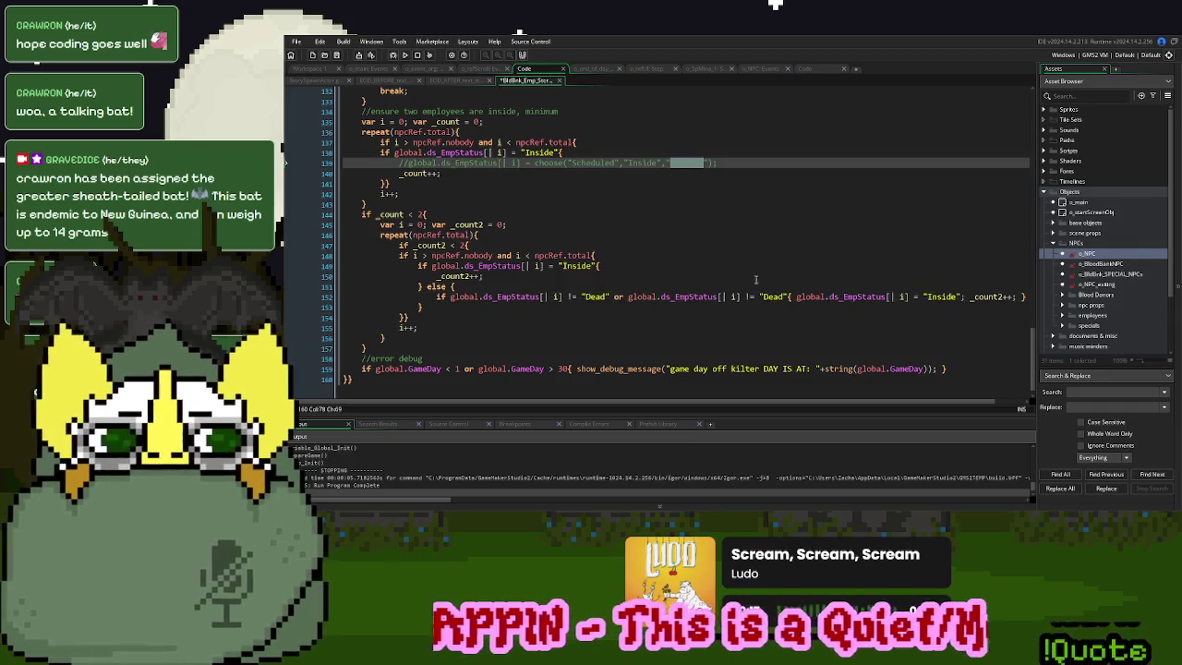
{"action": "double_click", "coordinate": [774, 297]}
{"action": "key", "text": "ctrl+v"}
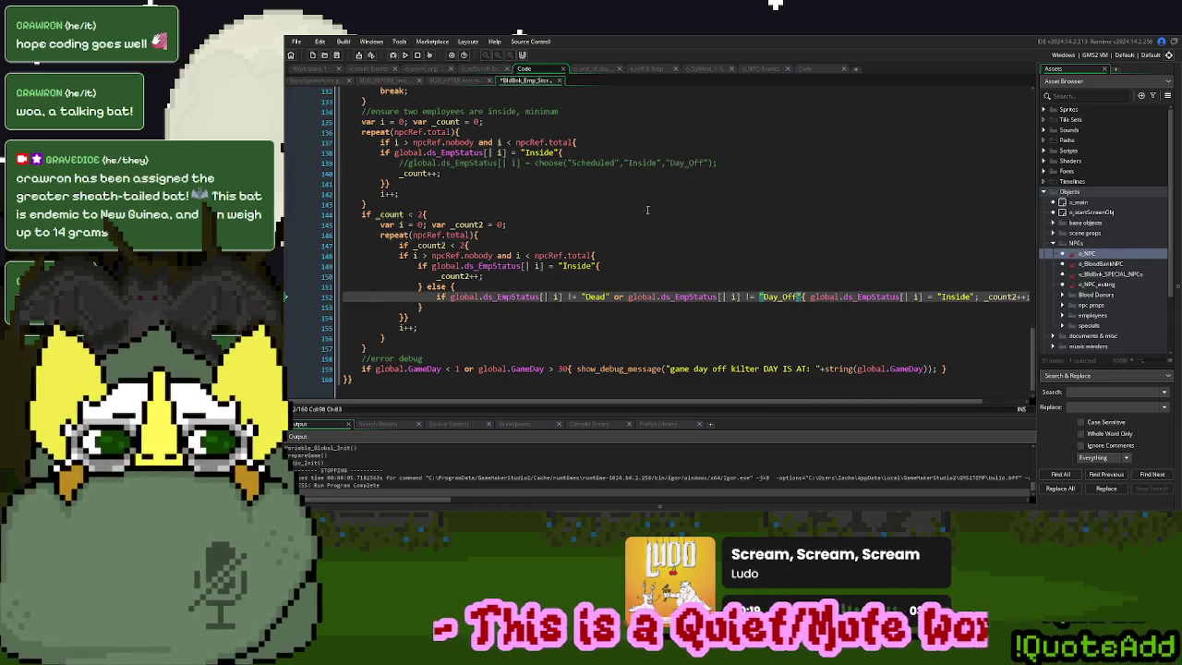
Put the else body's assignment and closing brace on separate lines, then return to the script top
{"action": "left_click", "coordinate": [810, 296]}
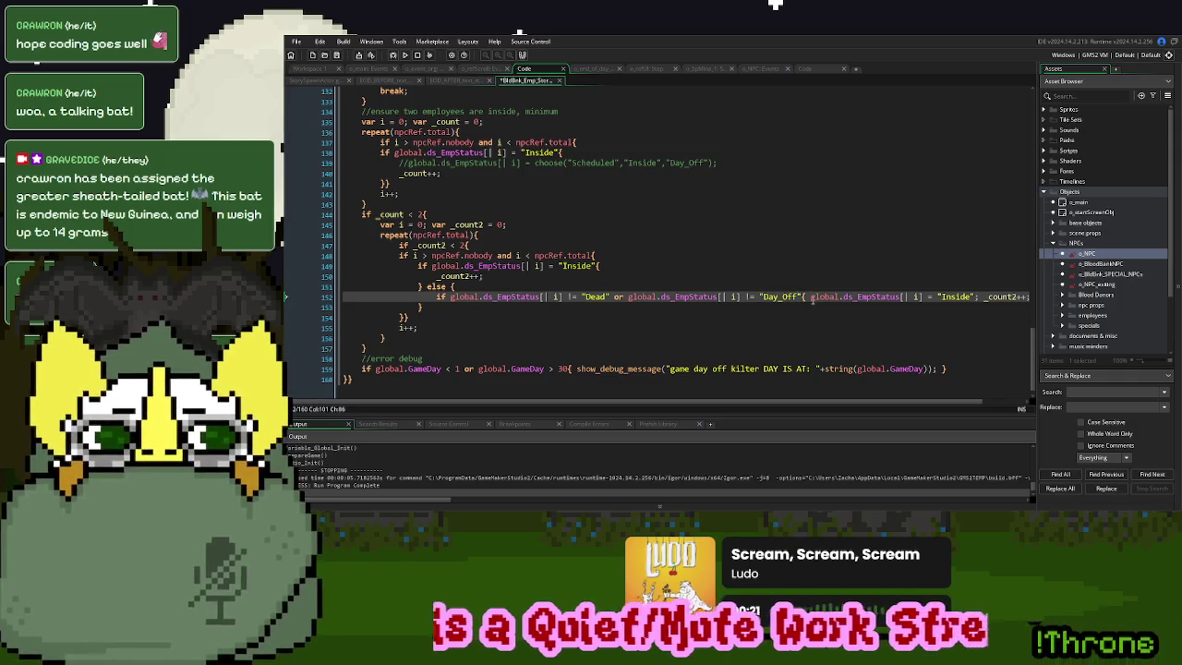
{"action": "key", "text": "Return"}
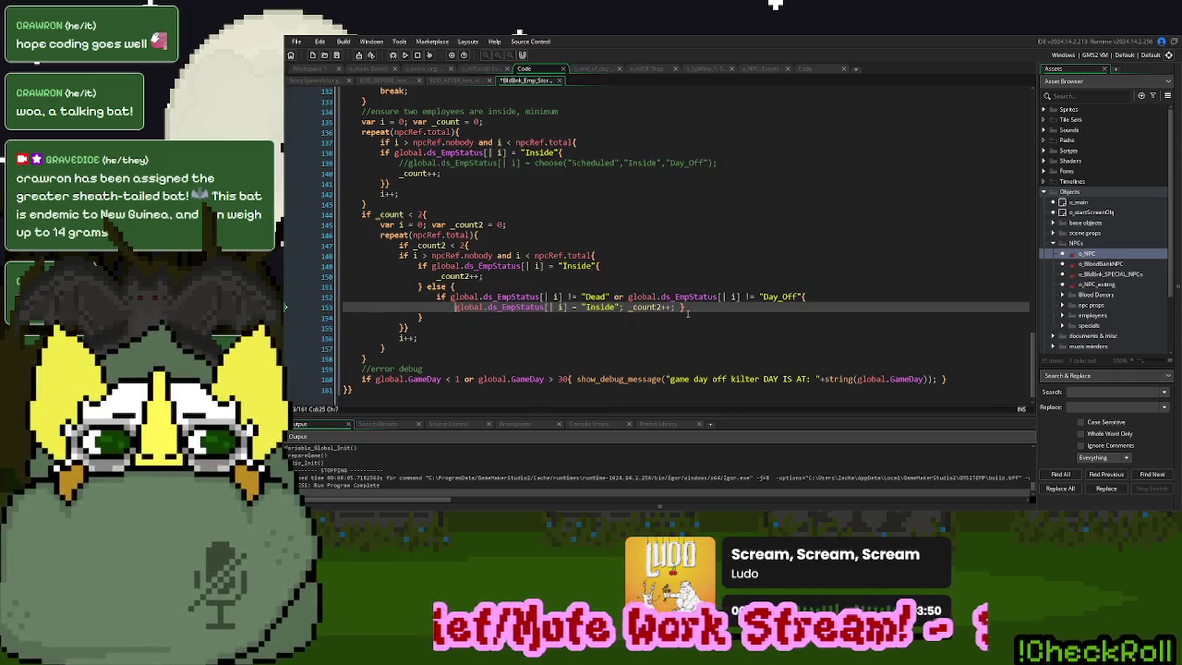
{"action": "key", "text": "Return"}
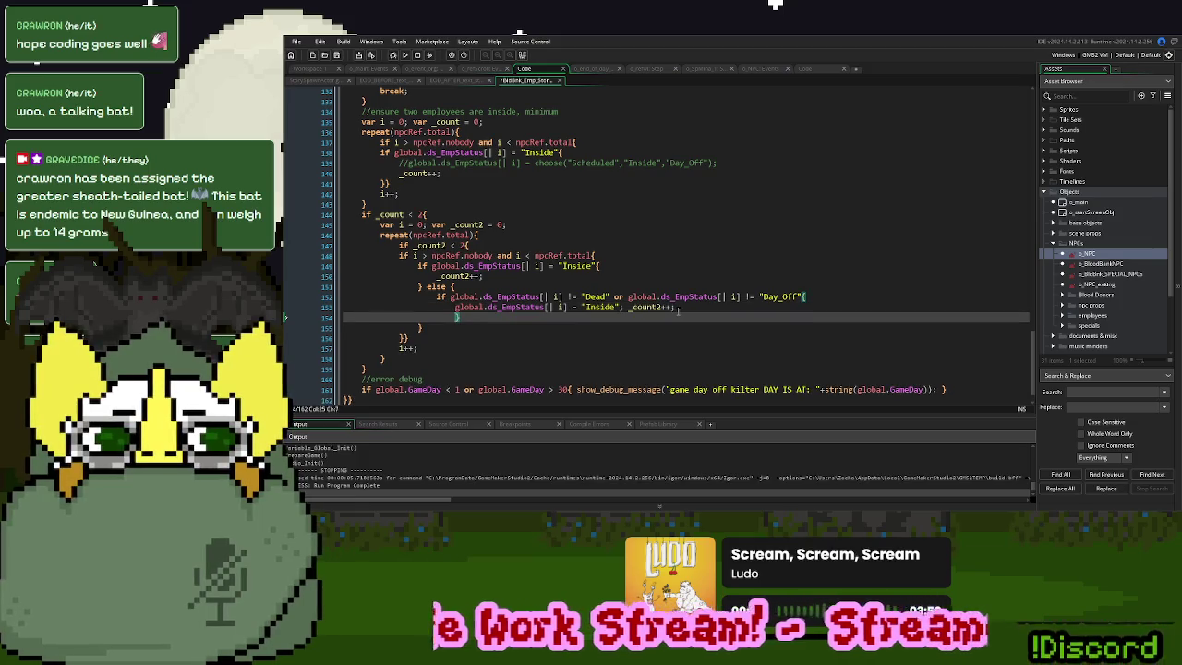
{"action": "left_click", "coordinate": [675, 306]}
{"action": "scroll", "coordinate": [674, 301], "scroll_direction": "up", "scroll_amount": 8}
{"action": "scroll", "coordinate": [674, 301], "scroll_direction": "up", "scroll_amount": 20}
{"action": "scroll", "coordinate": [674, 301], "scroll_direction": "up", "scroll_amount": 1}
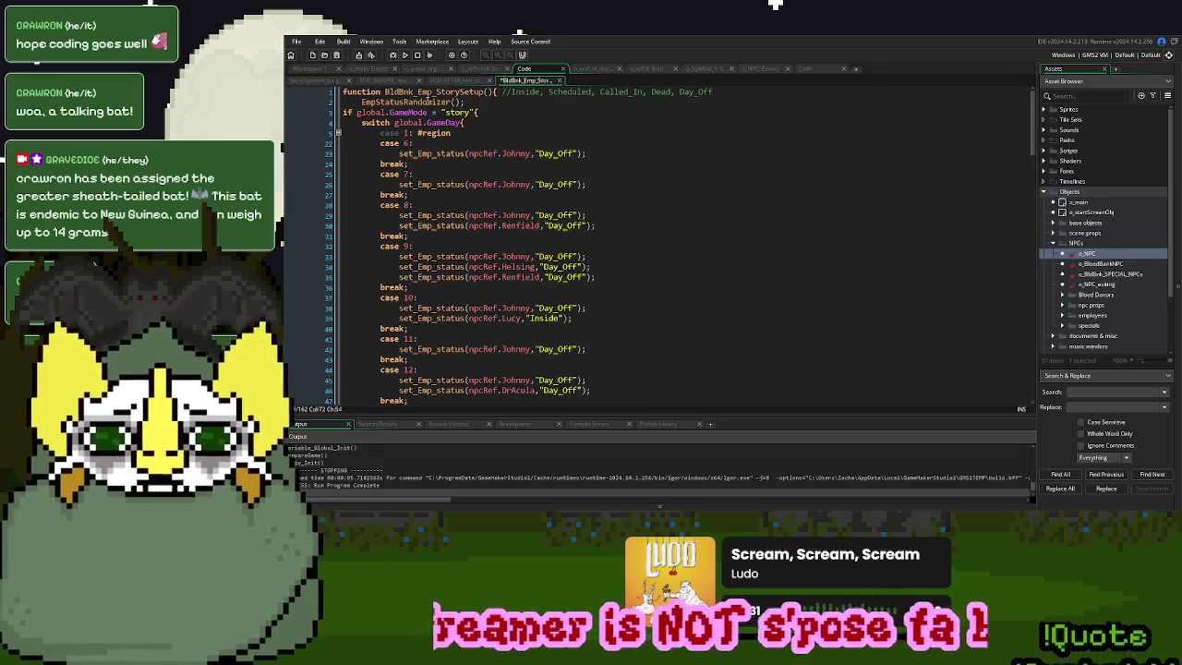
Restrict EmpStatusRandomizer's choose call to 'Scheduled' or 'Inside' by commenting out the rest
{"action": "middle_click", "coordinate": [429, 102]}
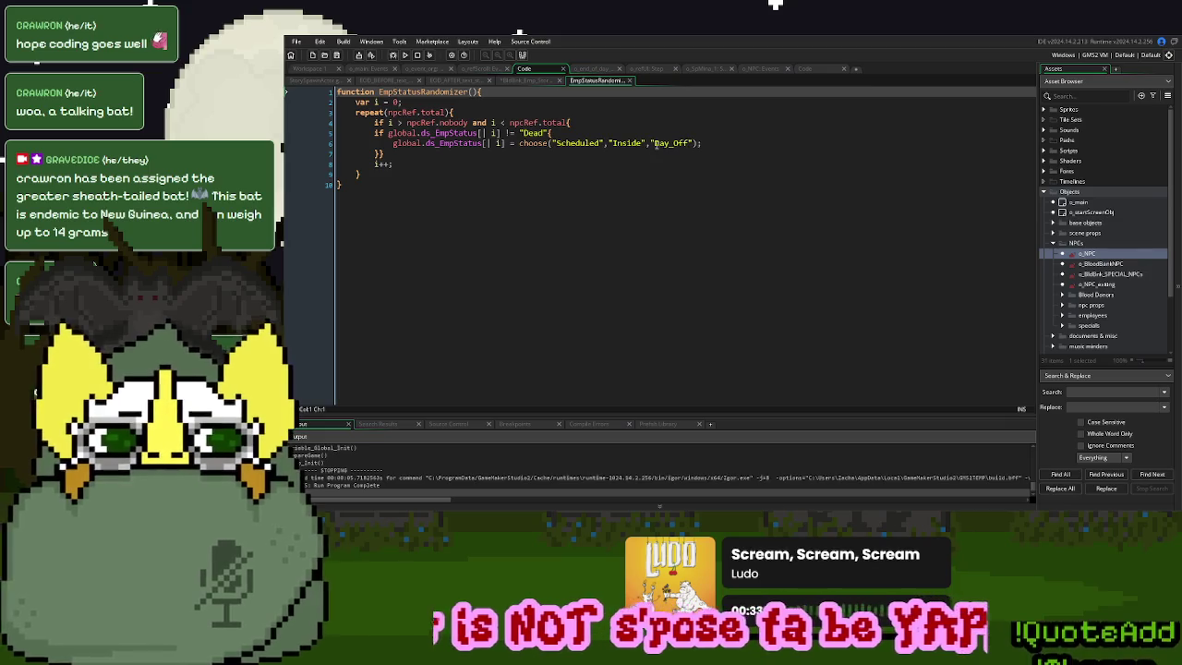
{"action": "left_click", "coordinate": [649, 143]}
{"action": "type", "text": ");//"}
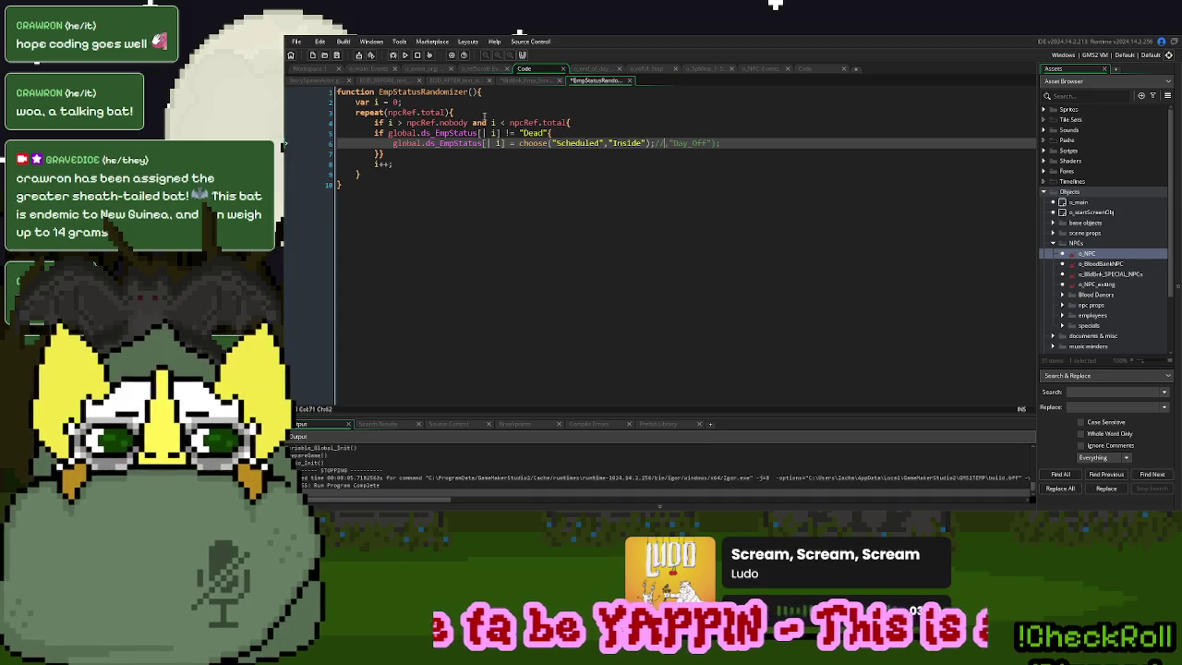
Scroll to the end of the BldBnk_Emp_Story script, then build and run with F5
{"action": "left_click", "coordinate": [526, 80]}
{"action": "scroll", "coordinate": [591, 278], "scroll_direction": "down", "scroll_amount": 15}
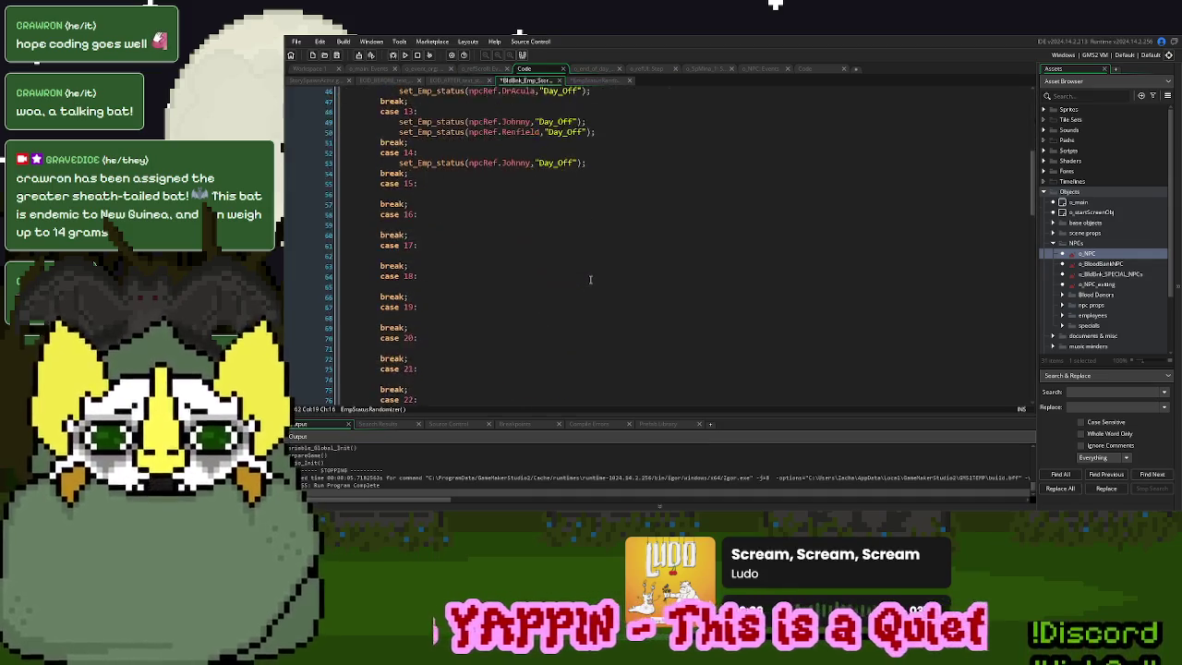
{"action": "scroll", "coordinate": [591, 278], "scroll_direction": "down", "scroll_amount": 15}
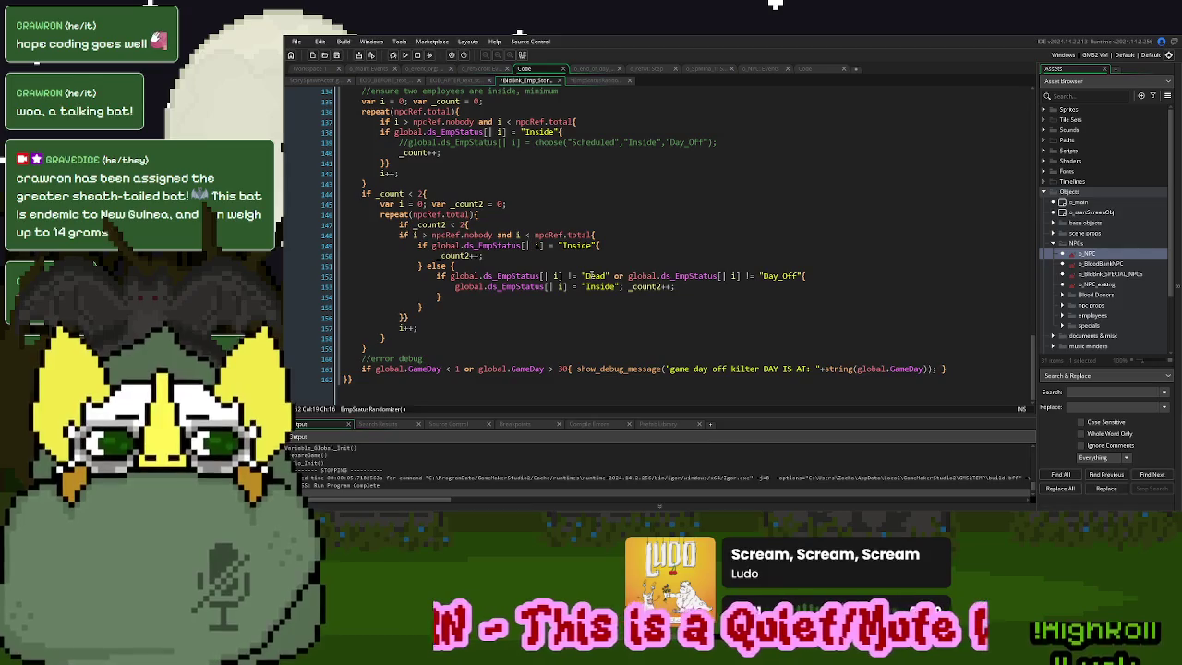
{"action": "key", "text": "F5"}
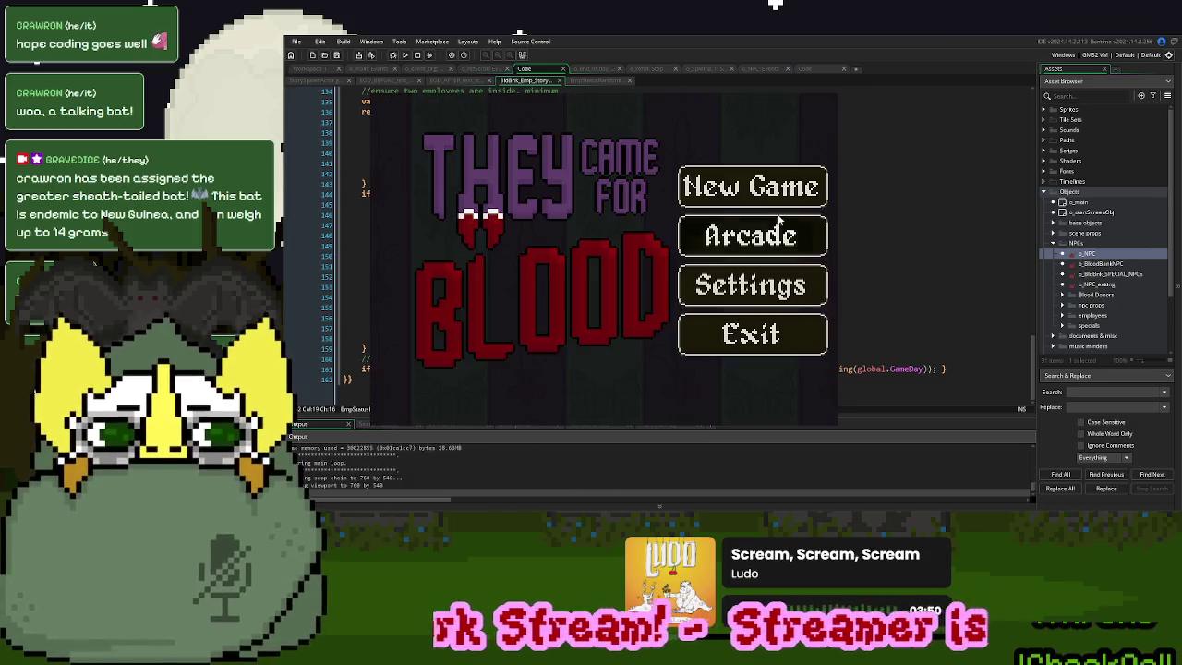
Start a new game, call in the next donor, then restart to the title
{"action": "left_click", "coordinate": [774, 197]}
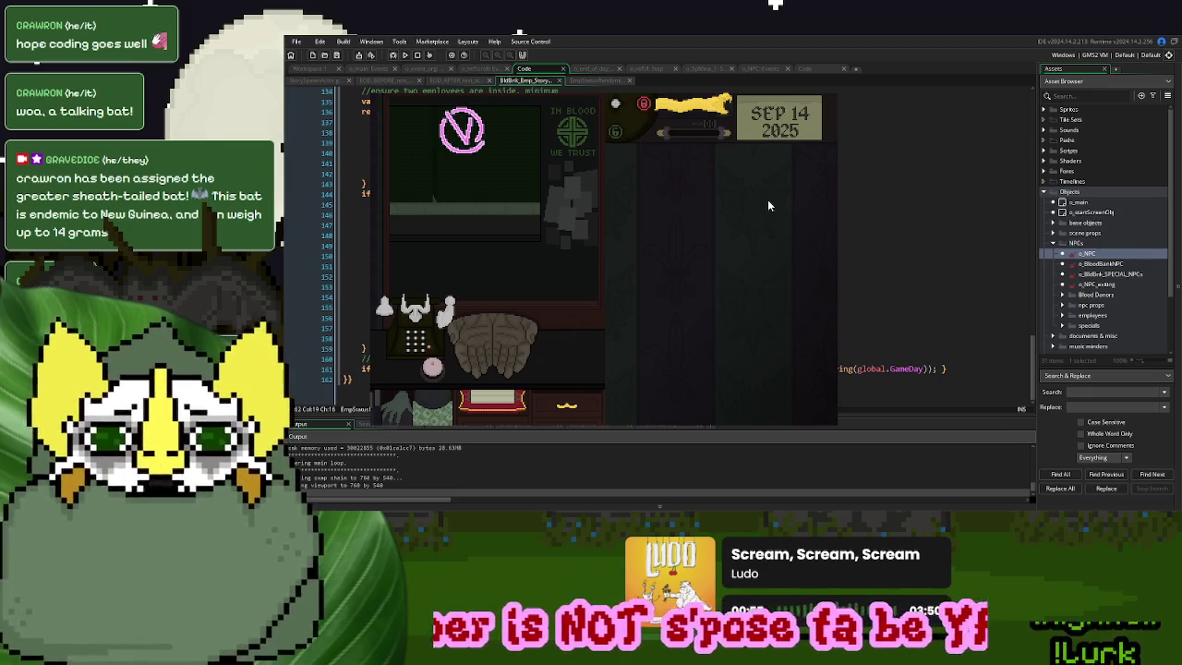
{"action": "left_click", "coordinate": [434, 368]}
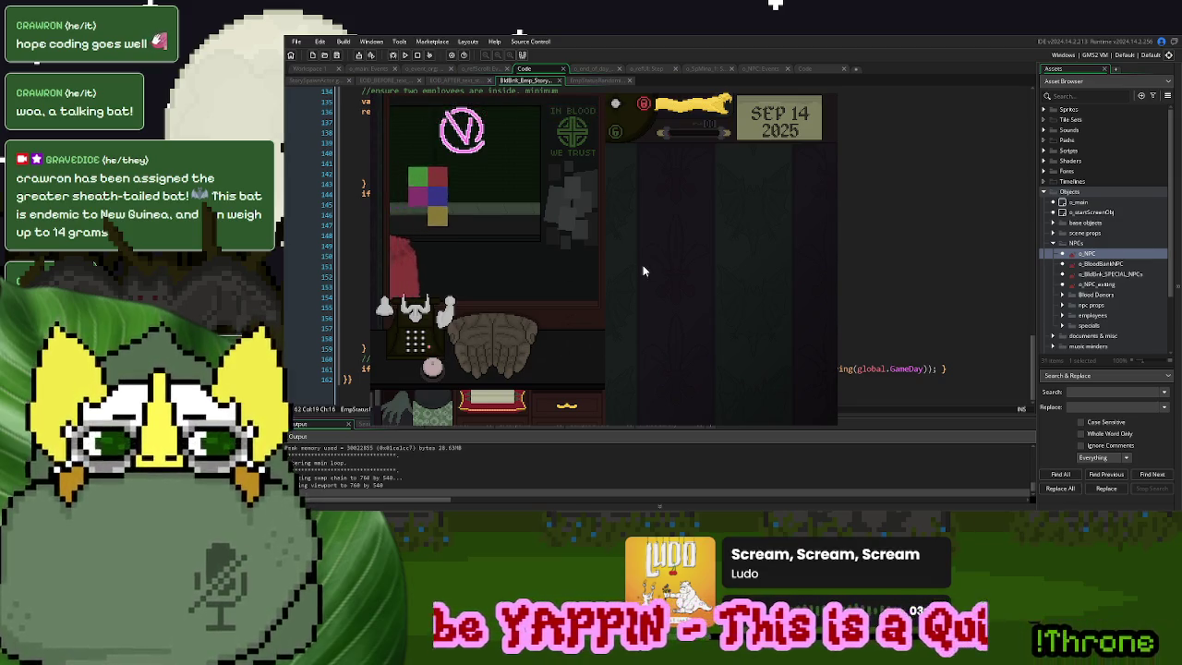
{"action": "key", "text": "r"}
Start a new game again and dial two employees from the desk phone
{"action": "left_click", "coordinate": [706, 207]}
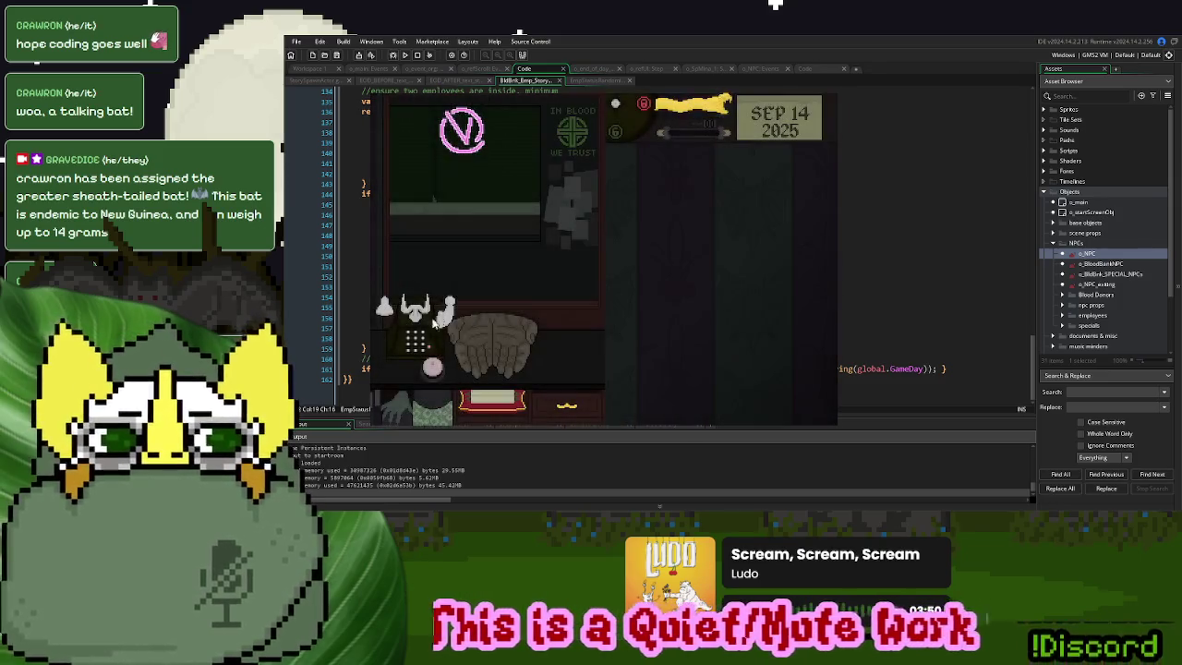
{"action": "left_click", "coordinate": [434, 322]}
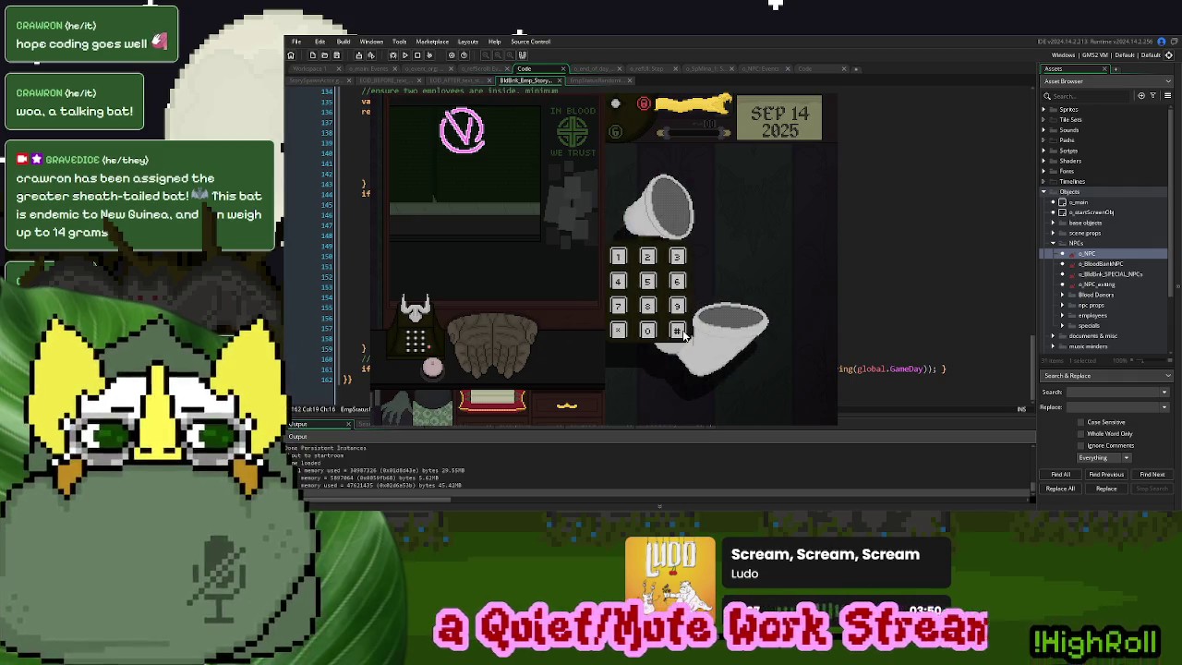
{"action": "left_click", "coordinate": [646, 330]}
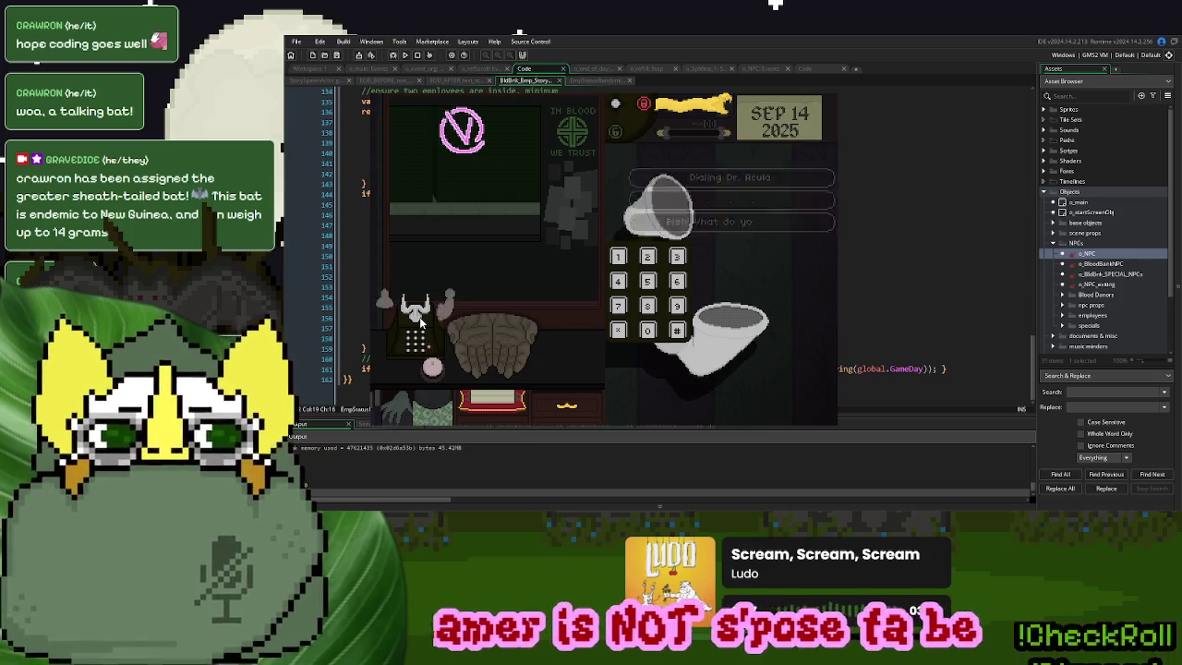
{"action": "left_click", "coordinate": [444, 317]}
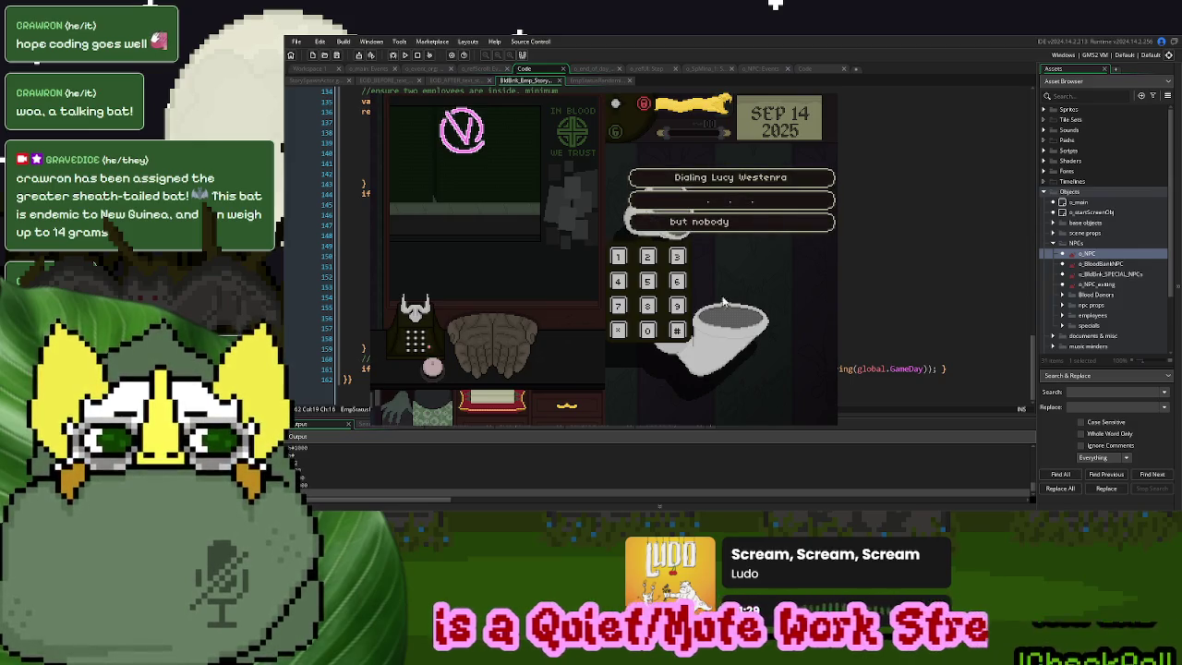
{"action": "left_click", "coordinate": [658, 337]}
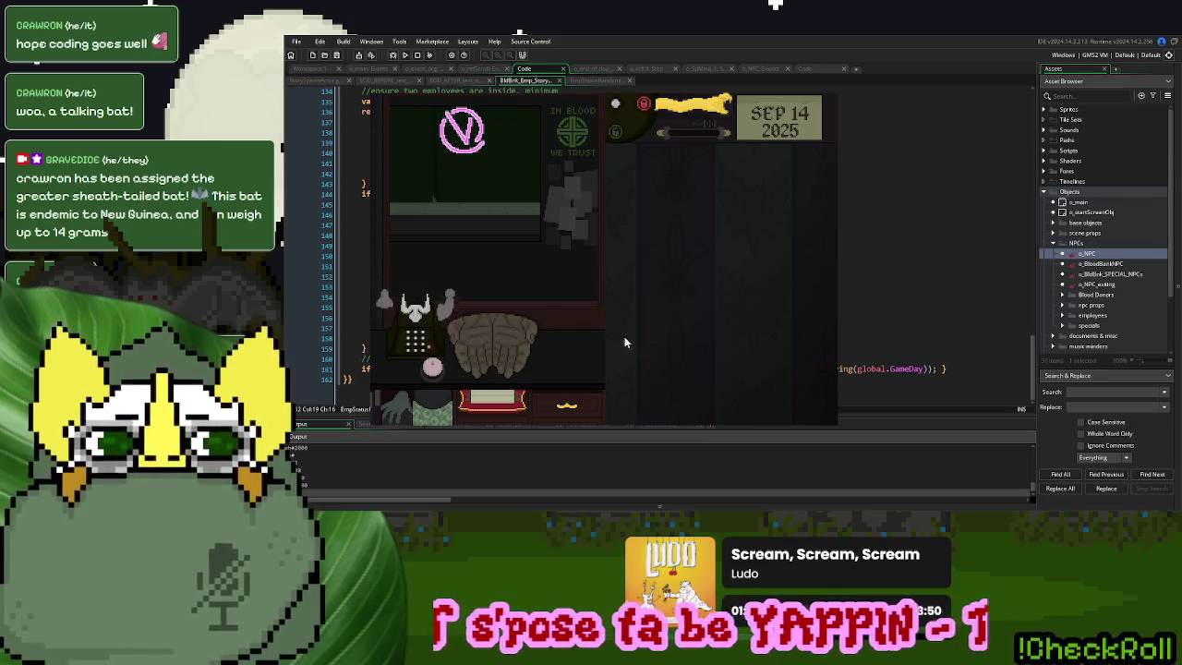
{"action": "left_click", "coordinate": [631, 332]}
Dial more employees until Van Helsing answers, then restart and dial once more
{"action": "left_click", "coordinate": [647, 332]}
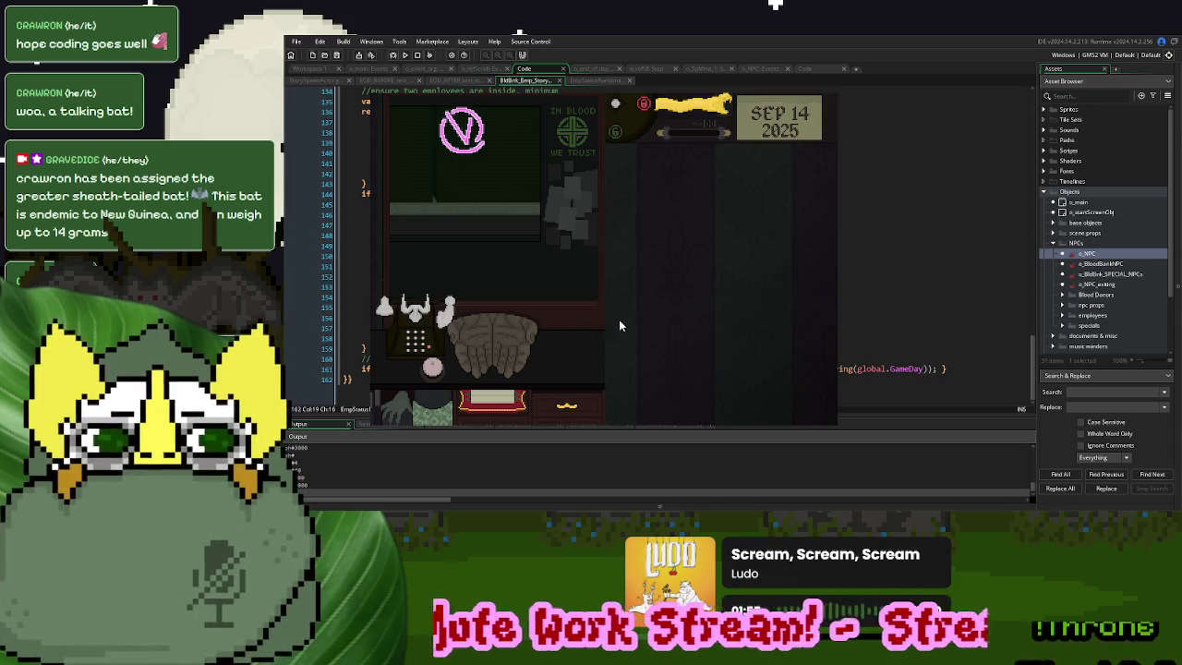
{"action": "left_click", "coordinate": [635, 332]}
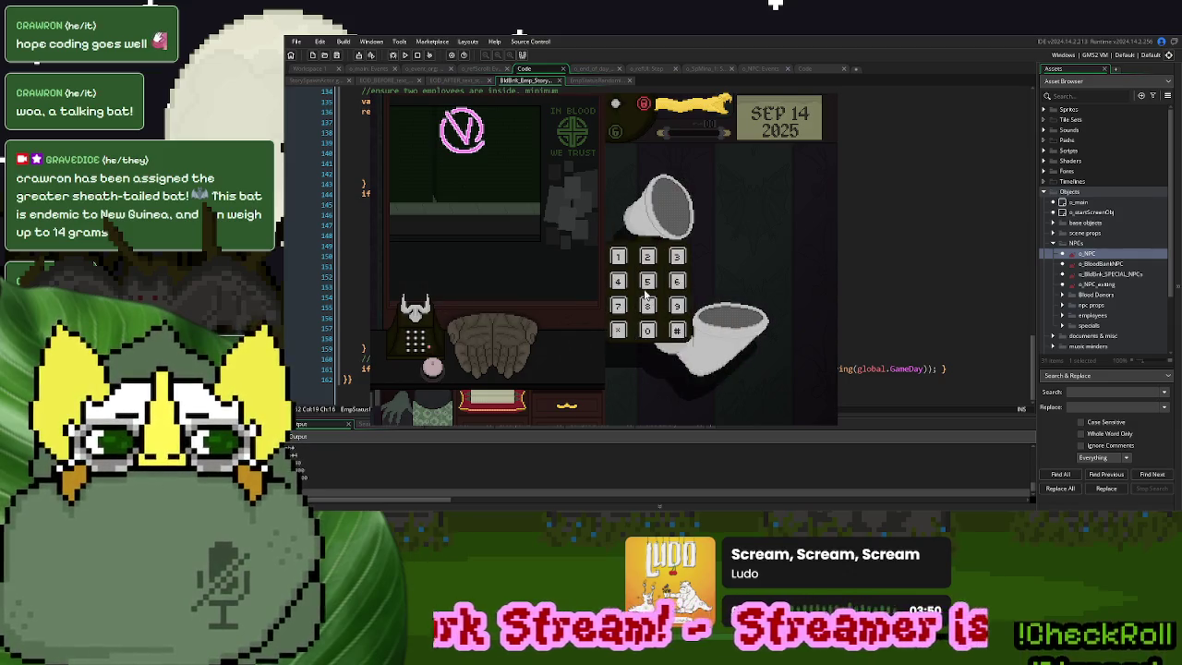
{"action": "left_click", "coordinate": [650, 336]}
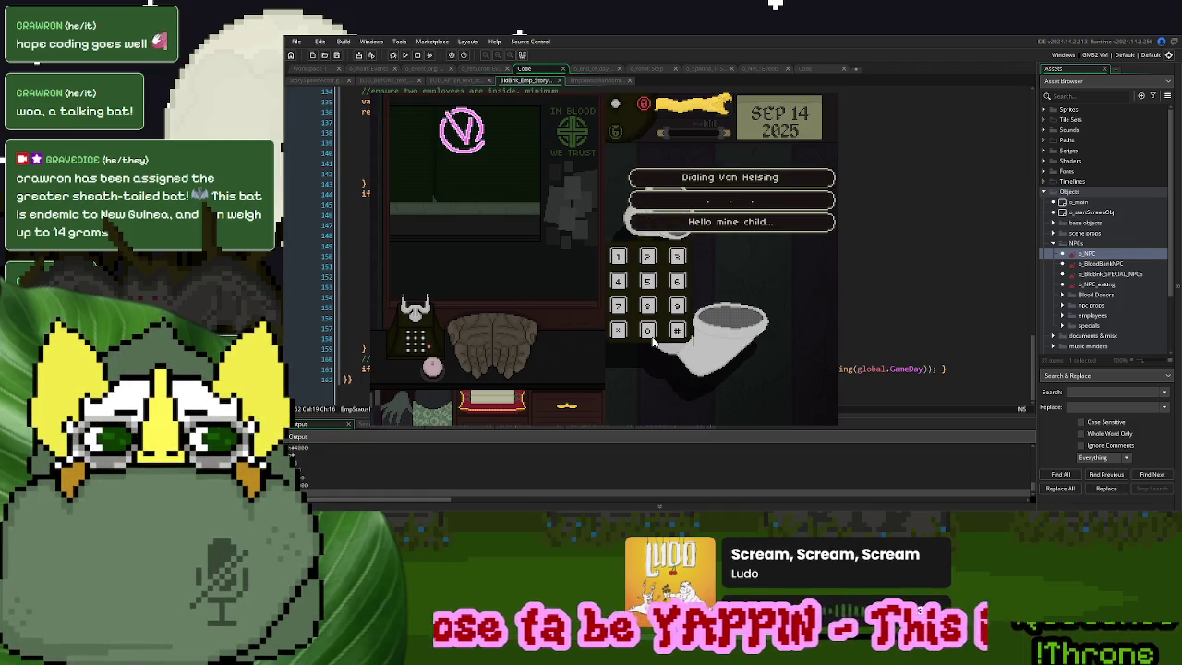
{"action": "key", "text": "Return"}
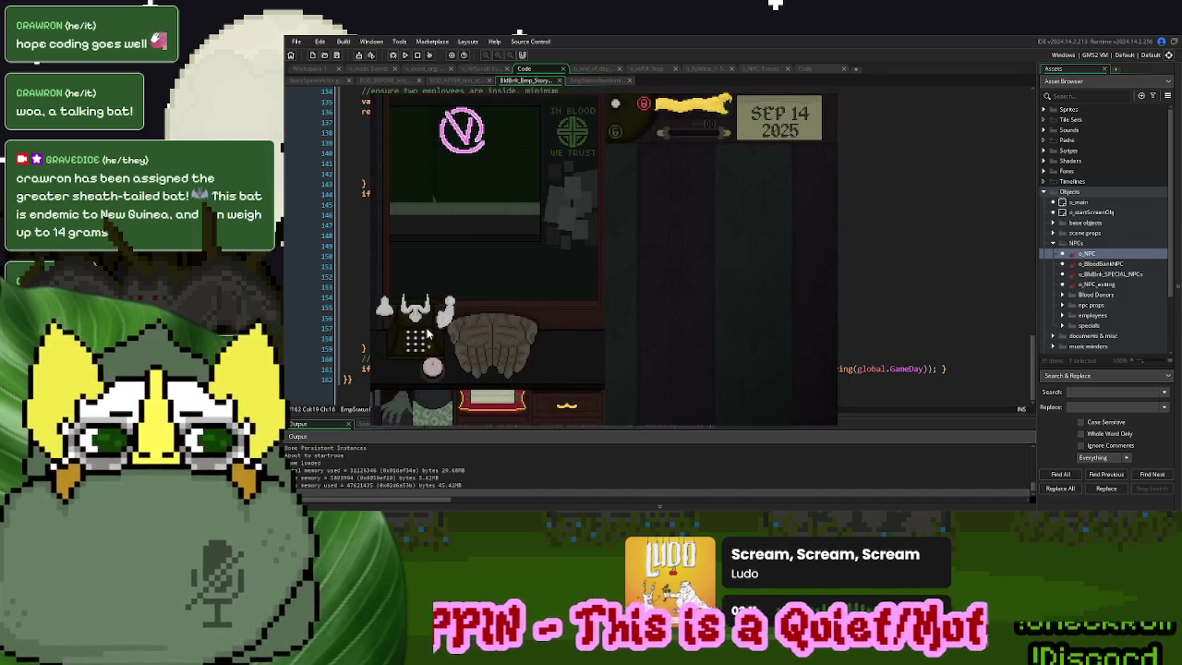
{"action": "left_click", "coordinate": [436, 321]}
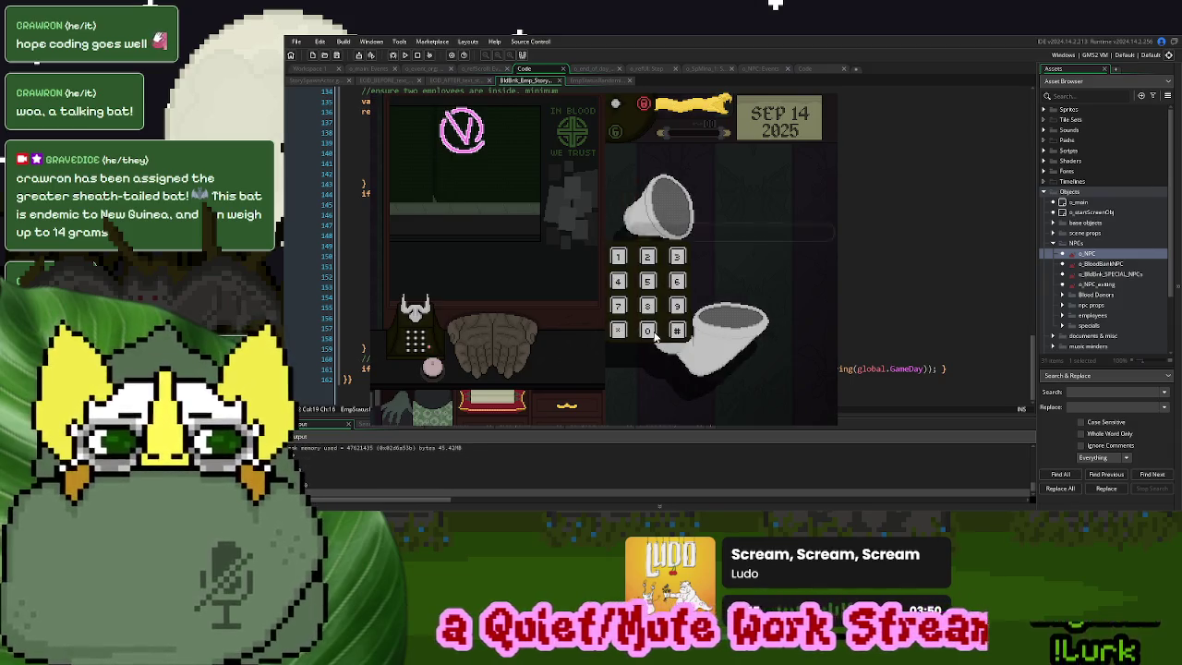
{"action": "left_click", "coordinate": [649, 332]}
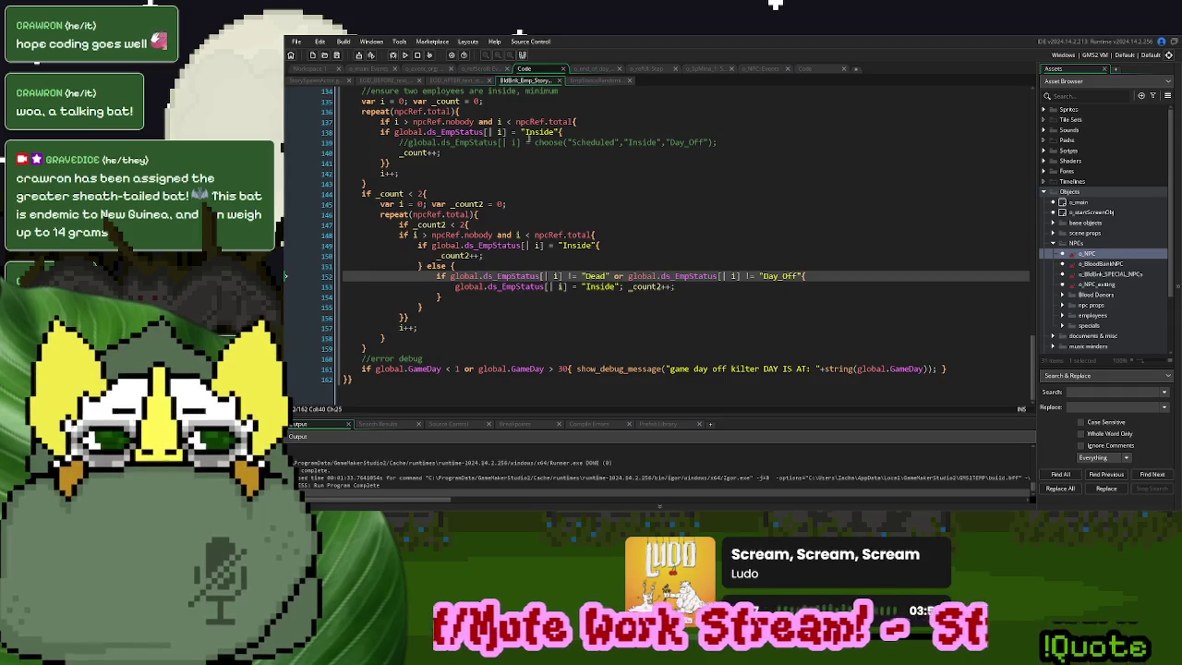
Add a debug stuff region with endregion below the Fade Panel code in Draw GUI
{"action": "left_click", "coordinate": [412, 71]}
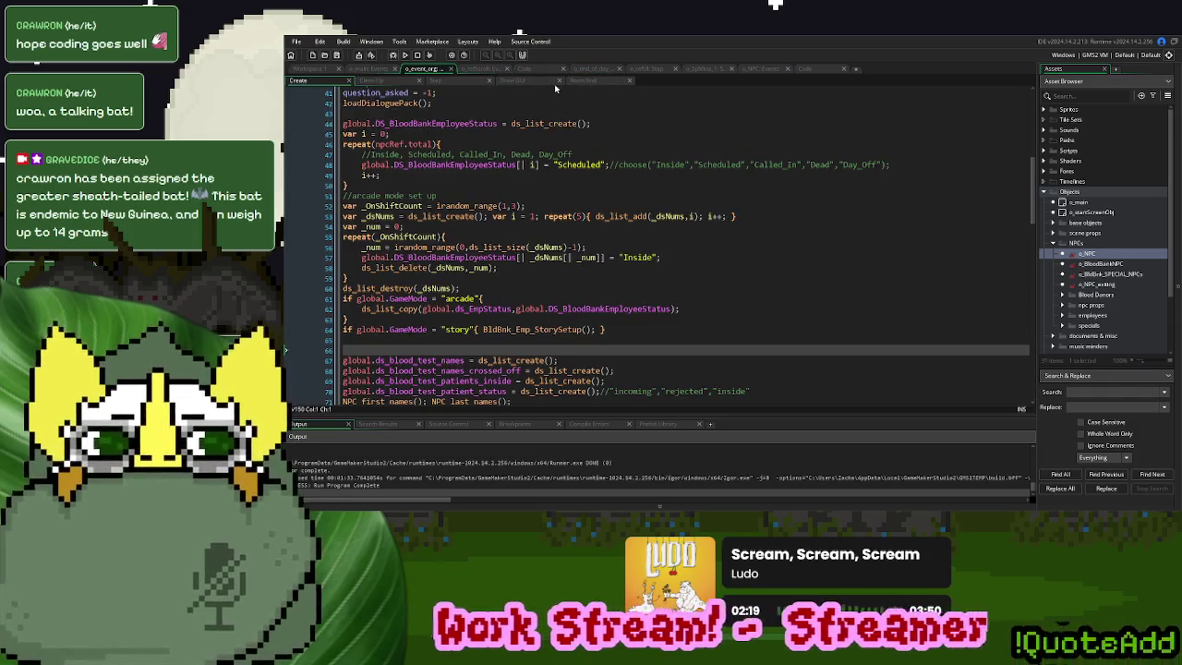
{"action": "left_click", "coordinate": [525, 82]}
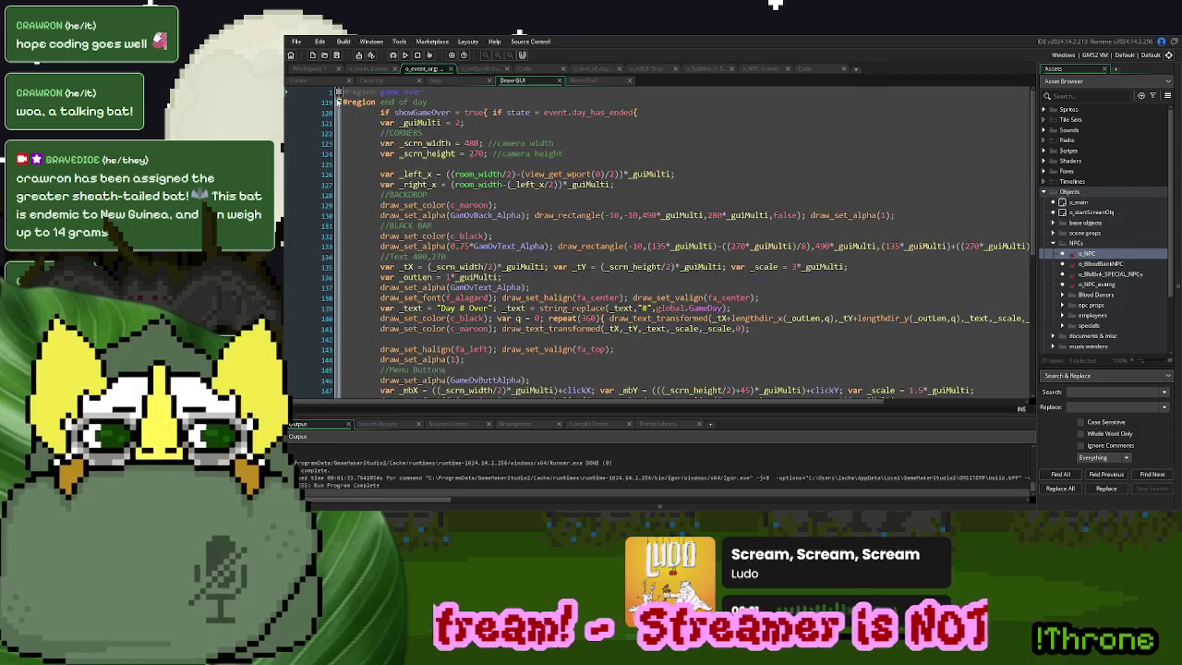
{"action": "left_click", "coordinate": [337, 101]}
{"action": "left_click", "coordinate": [908, 162]}
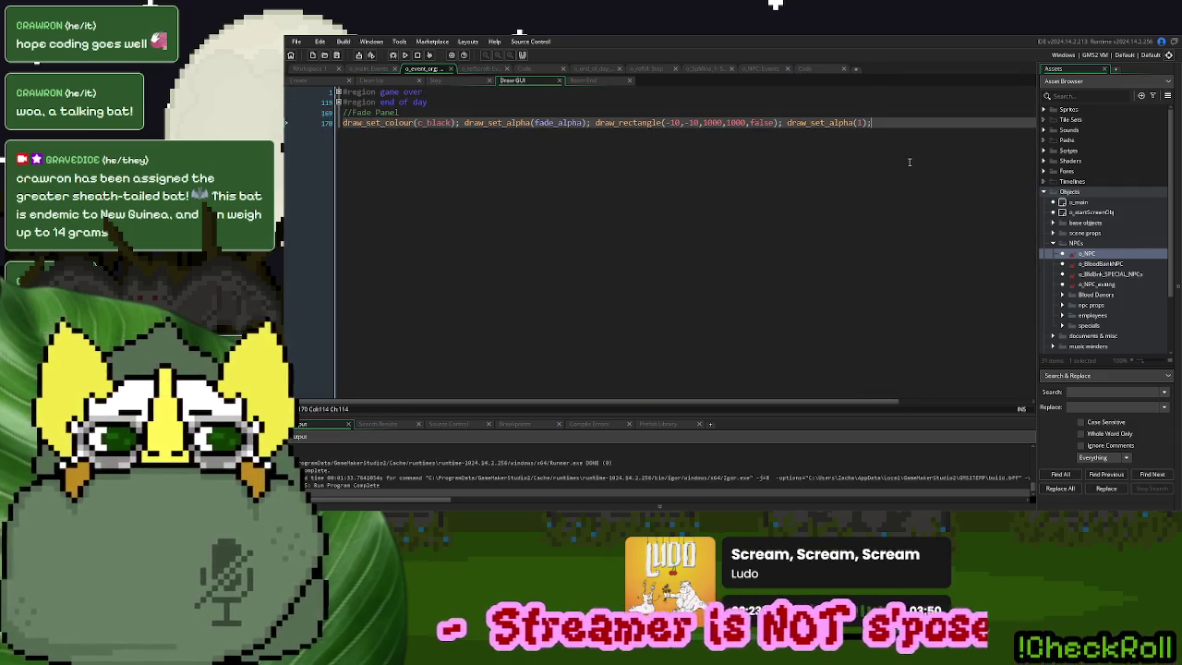
{"action": "key", "text": "Return"}
{"action": "key", "text": "Return"}
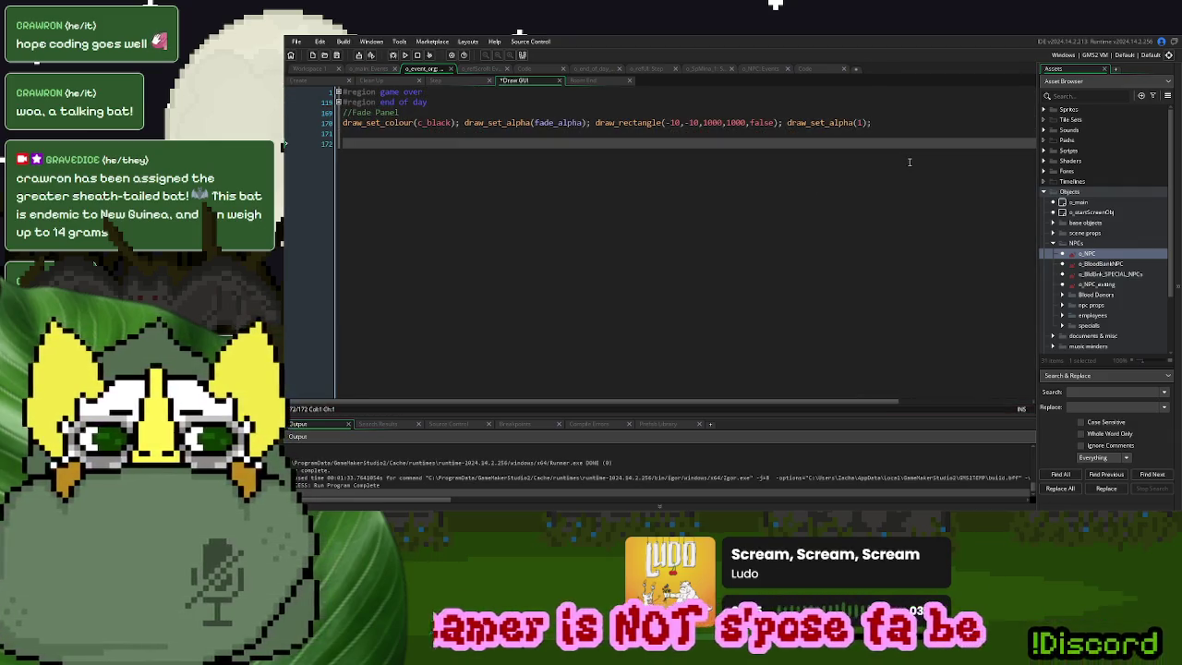
{"action": "type", "text": "#region del"}
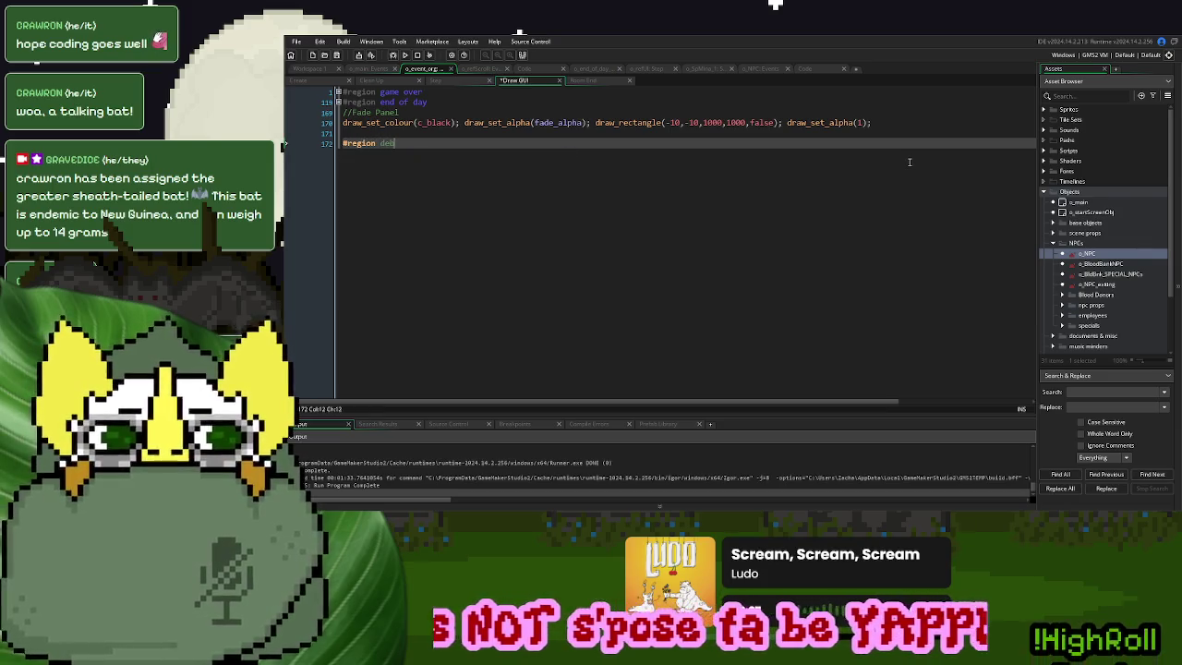
{"action": "type", "text": "tuff"}
{"action": "key", "text": "Return"}
{"action": "key", "text": "Return"}
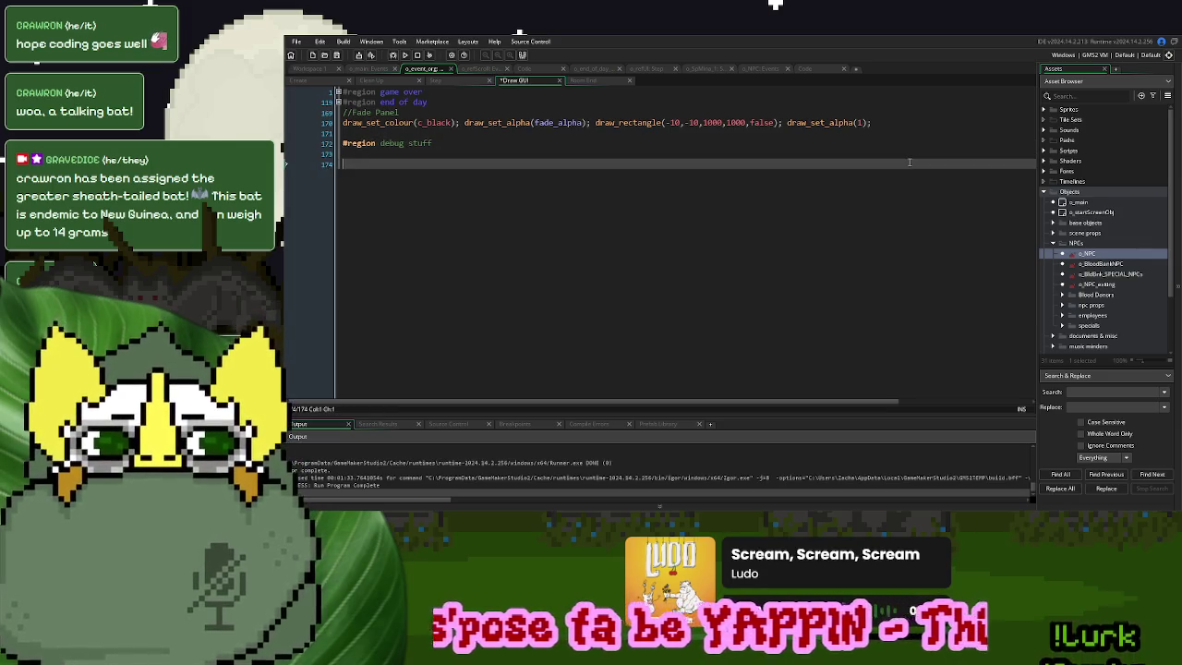
{"action": "type", "text": "#endregion"}
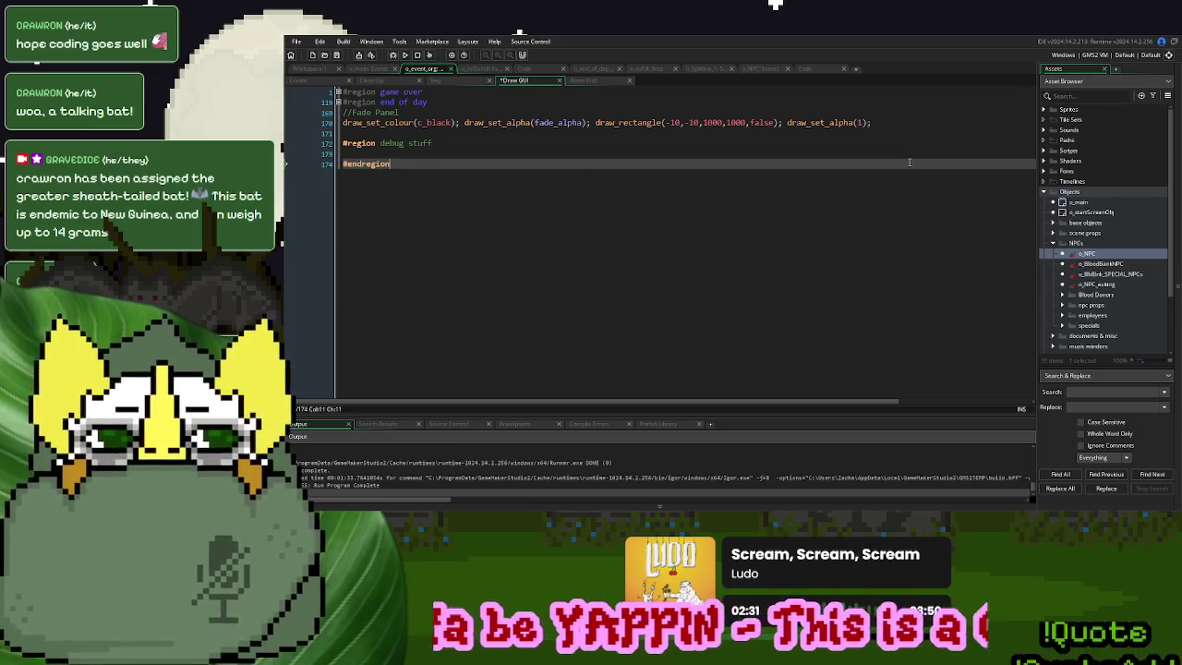
{"action": "key", "text": "Up"}
{"action": "key", "text": "Return"}
Declare var _show_debug = true and open an if _show_debug = true block
{"action": "type", "text": "var"}
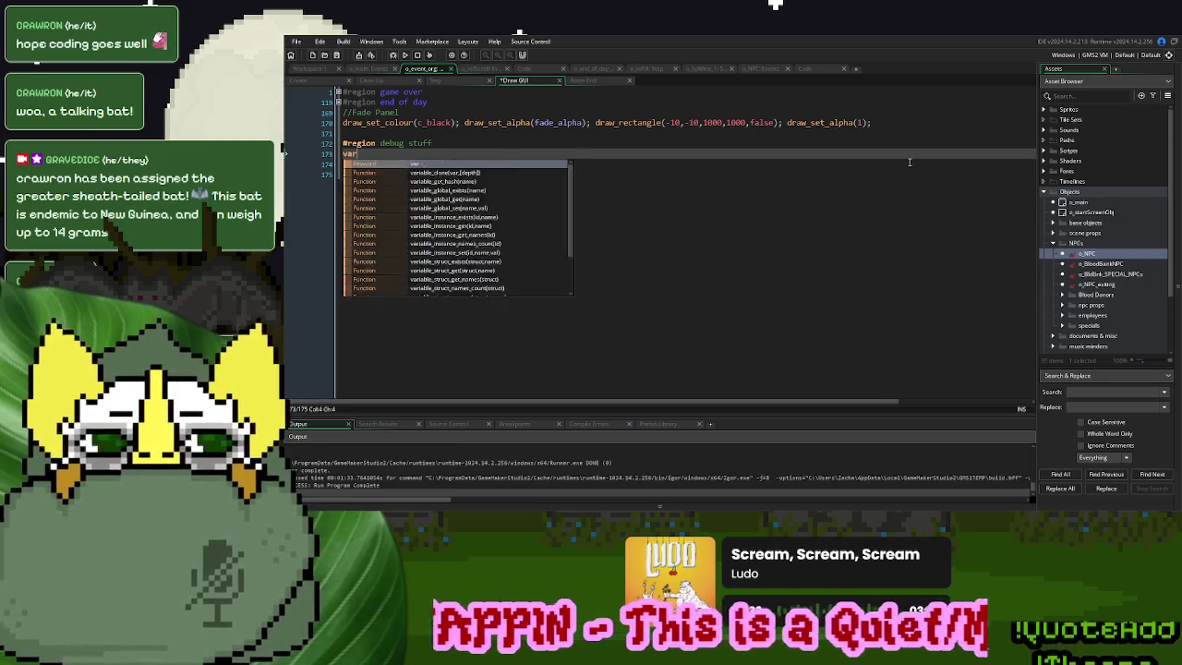
{"action": "type", "text": " _show_debug"}
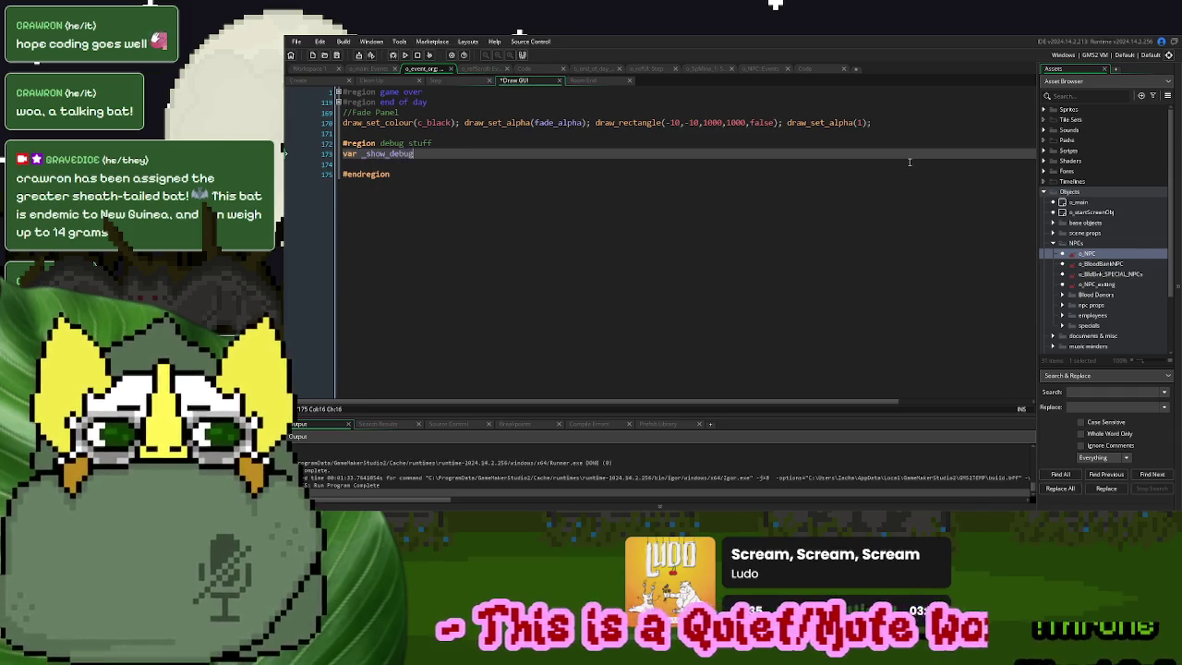
{"action": "type", "text": " = true;"}
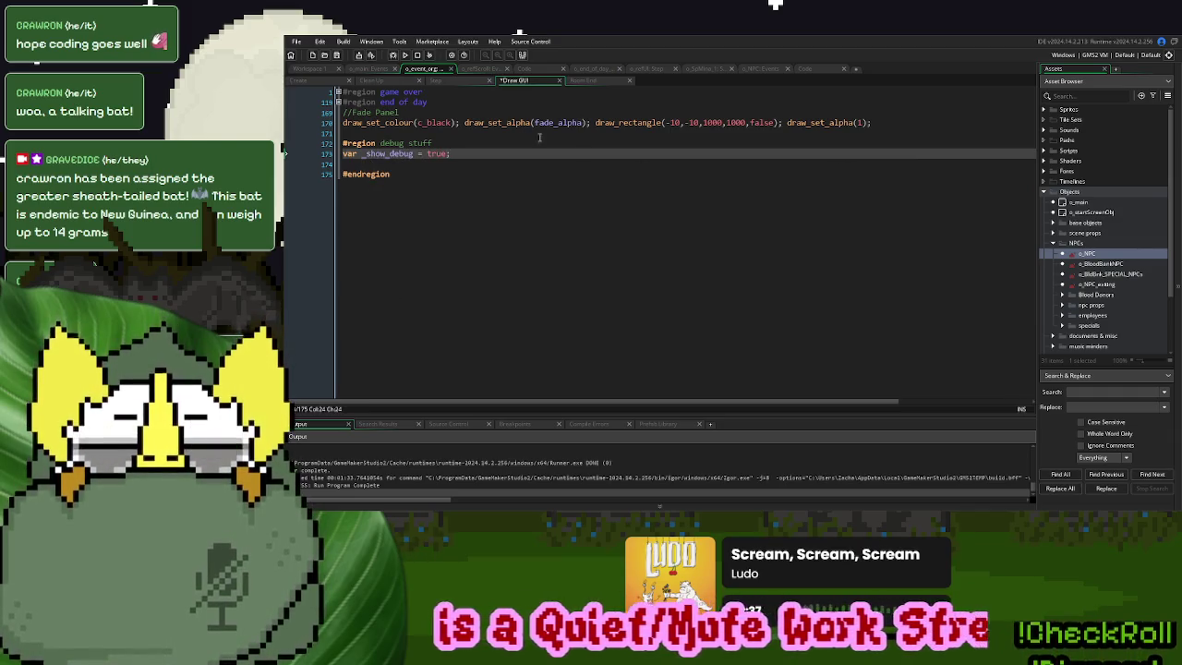
{"action": "double_click", "coordinate": [388, 153]}
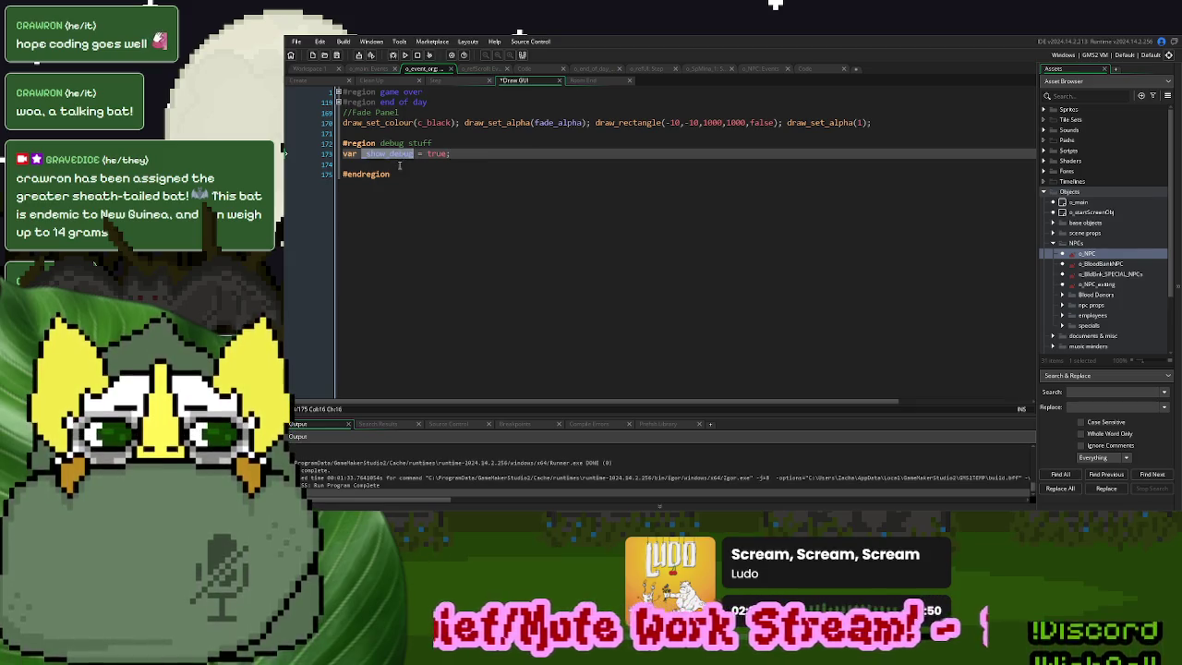
{"action": "left_click", "coordinate": [399, 164]}
{"action": "type", "text": "if _show_debug"}
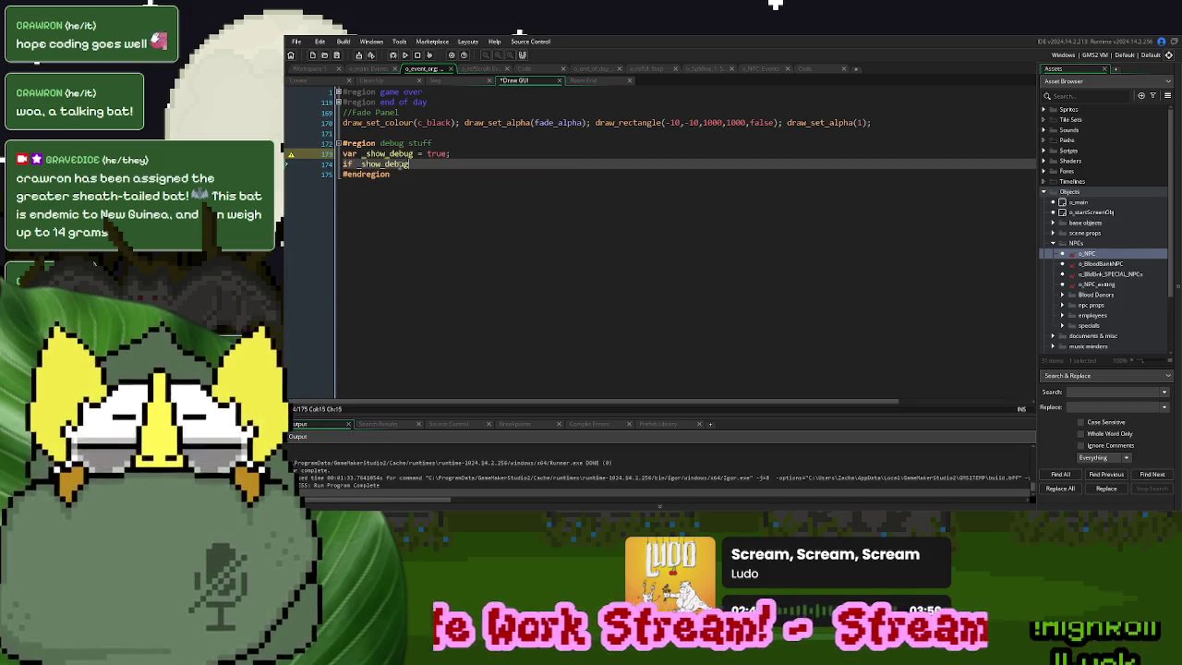
{"action": "type", "text": " = true{"}
{"action": "key", "text": "Return"}
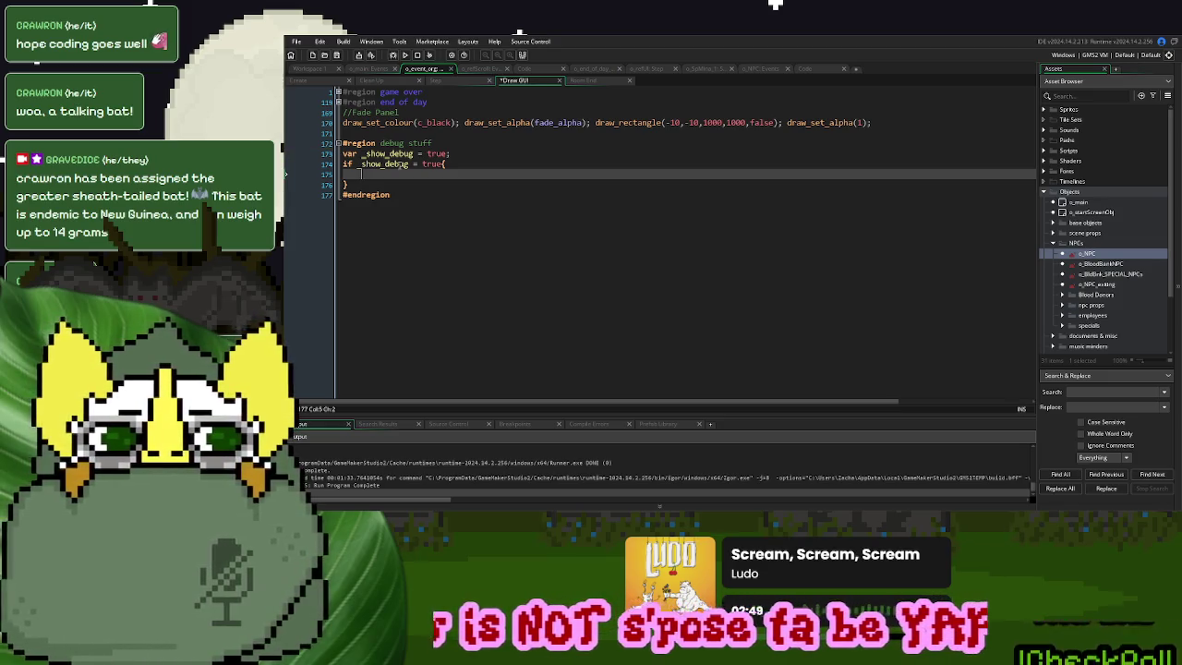
{"action": "type", "text": "if"}
Set the draw colour to c_red inside the debug block
{"action": "key", "text": "BackSpace"}
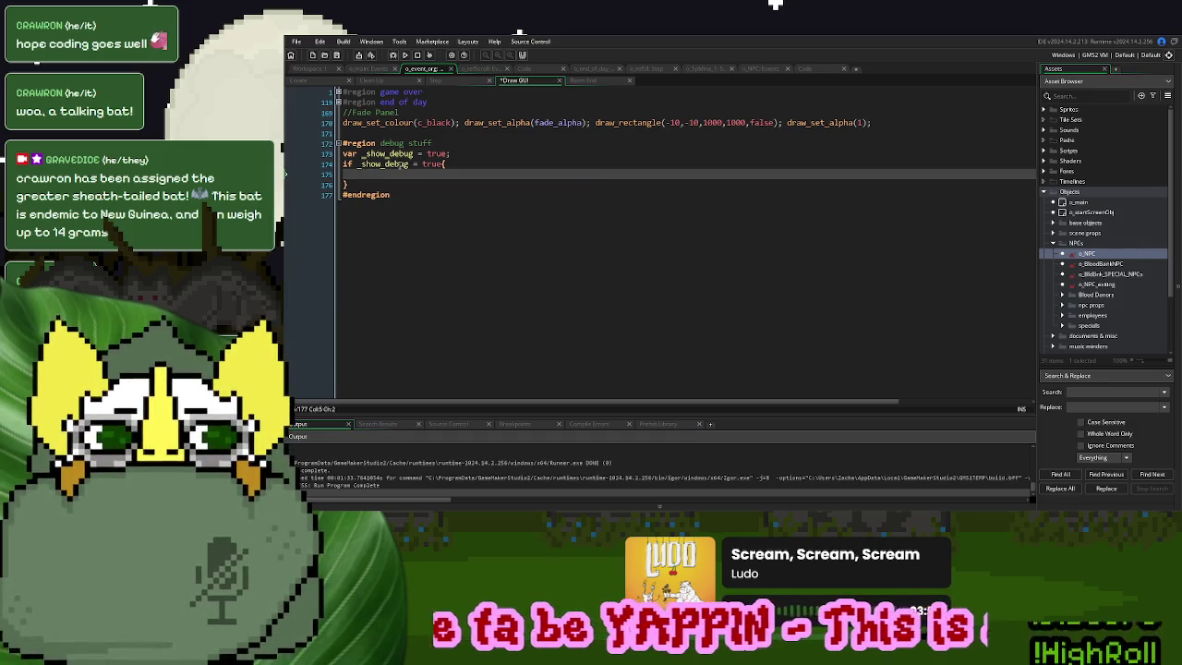
{"action": "type", "text": "draw_set_co"}
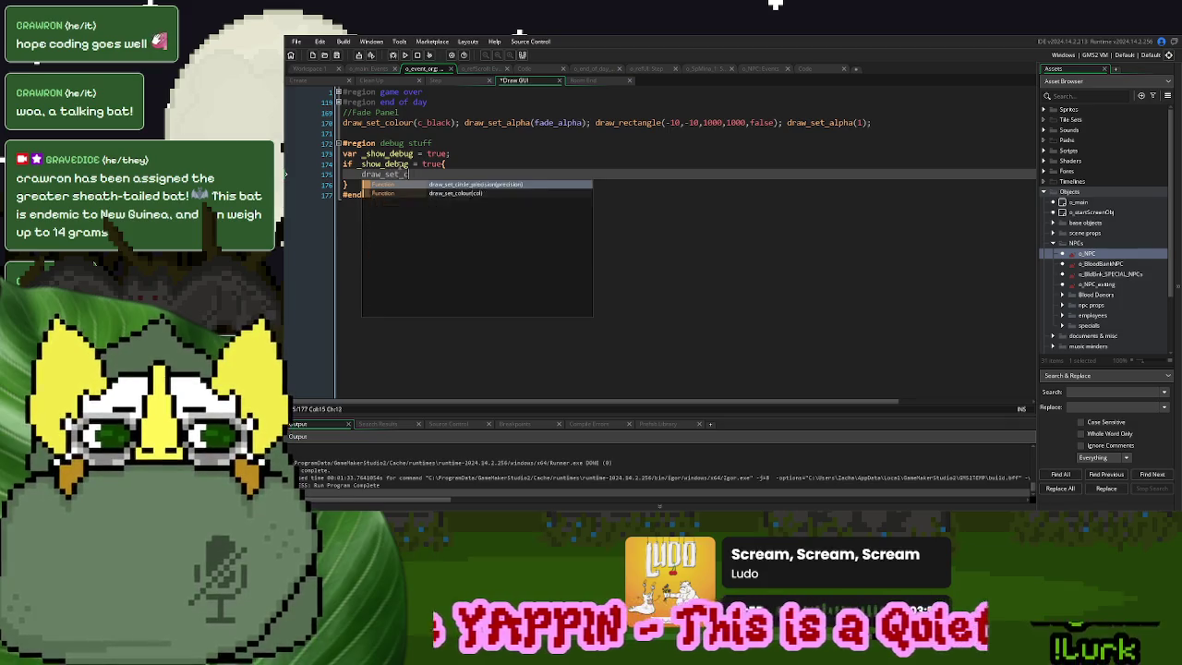
{"action": "key", "text": "Return"}
{"action": "type", "text": "(c_red)"}
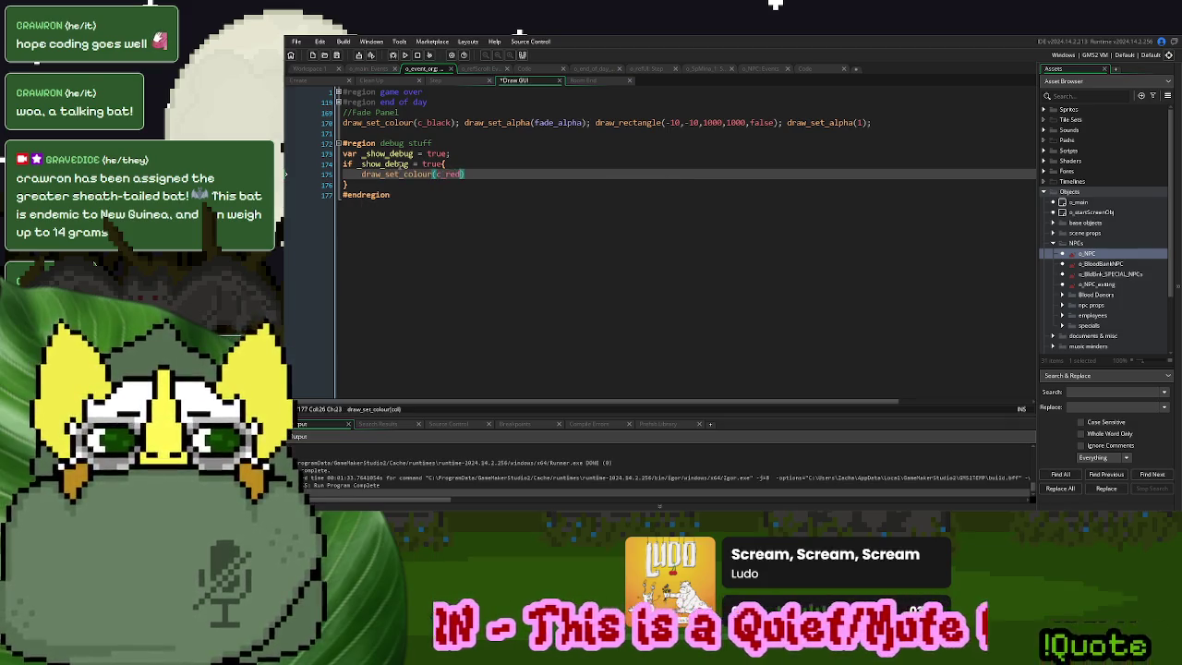
{"action": "type", "text": ";"}
{"action": "key", "text": "Return"}
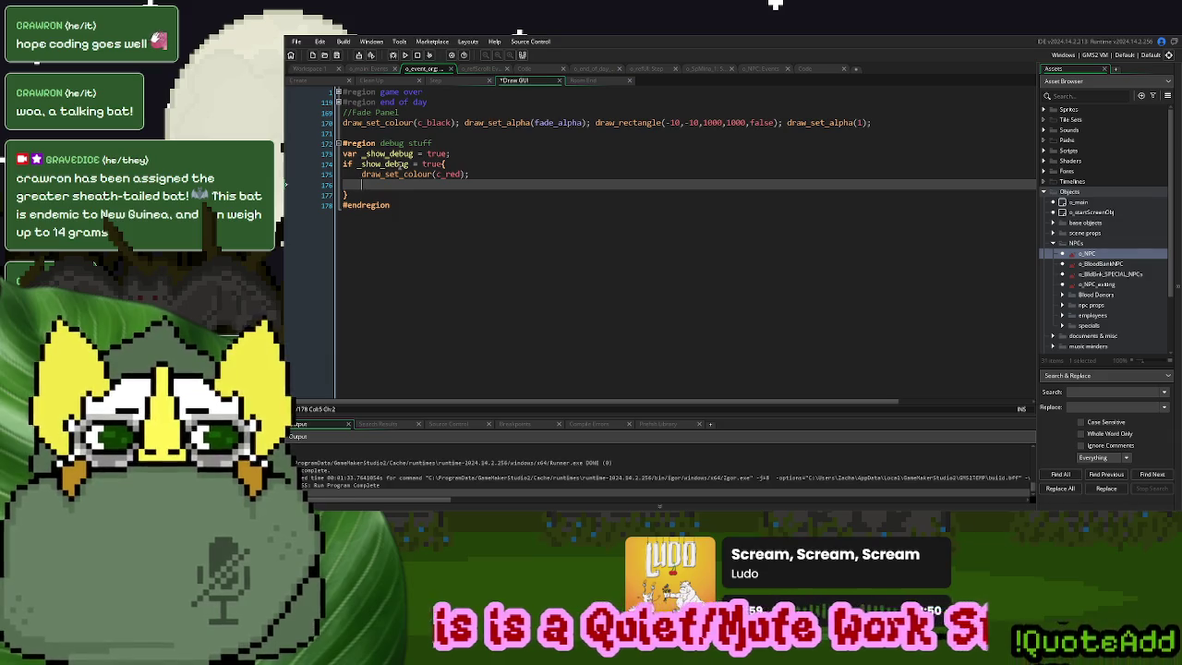
Set the font with draw_set_font(f_04b03), replacing the suggested f_alagard
{"action": "type", "text": "draw_set_fon"}
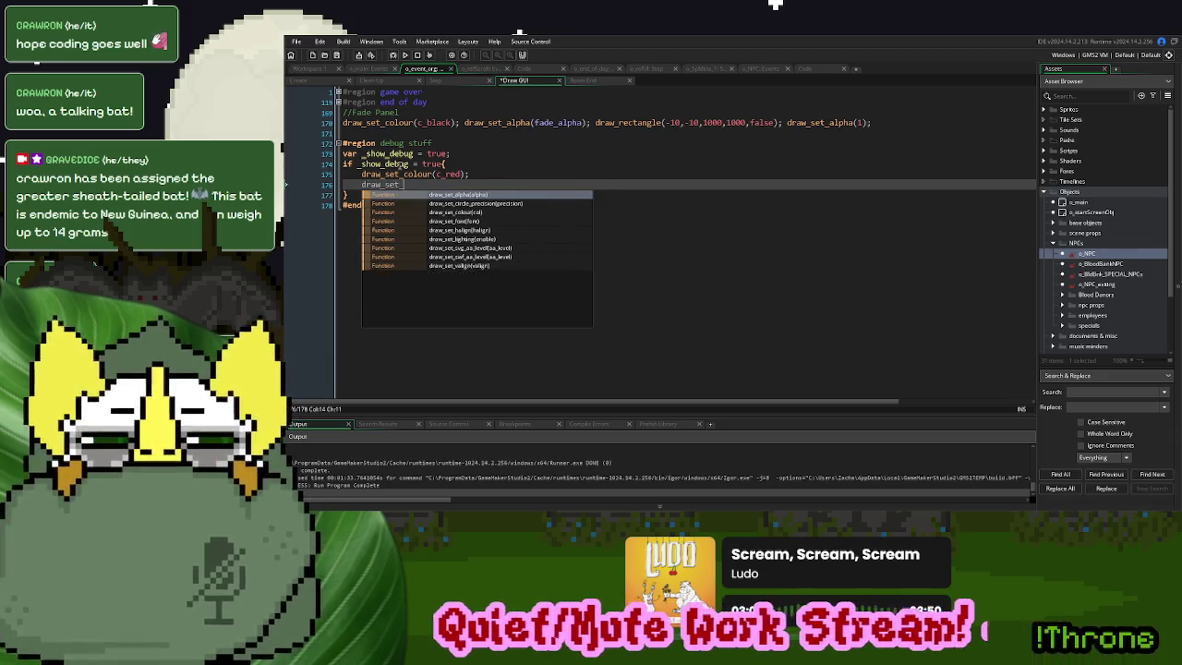
{"action": "key", "text": "Return"}
{"action": "type", "text": "f_"}
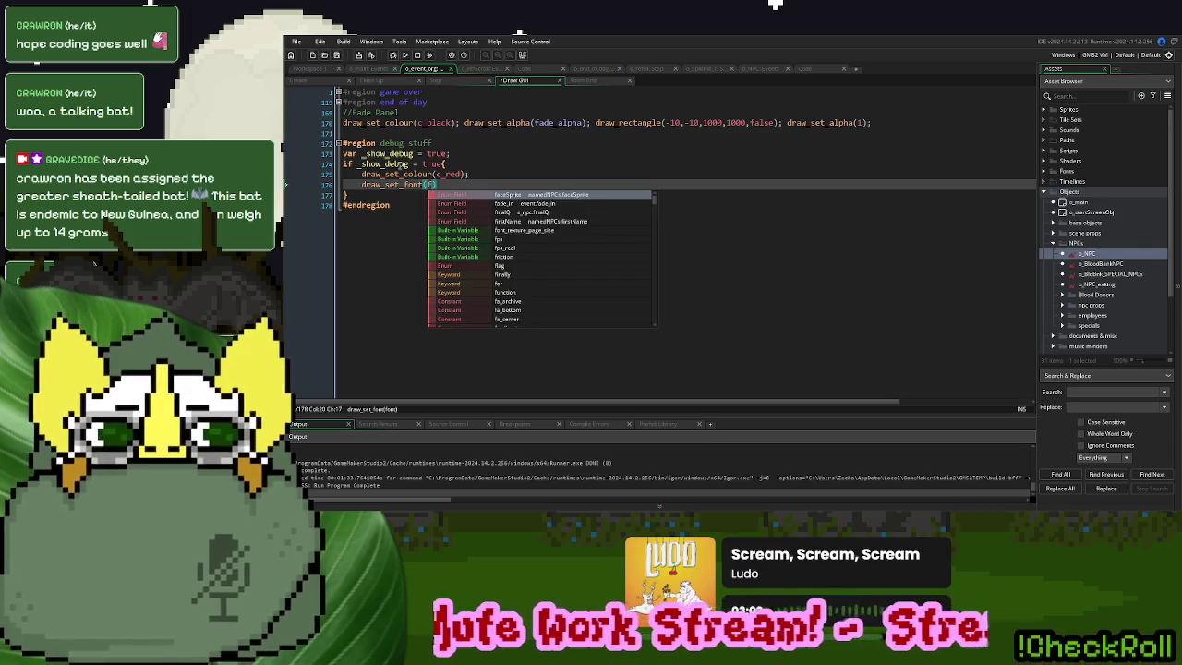
{"action": "type", "text": "al"}
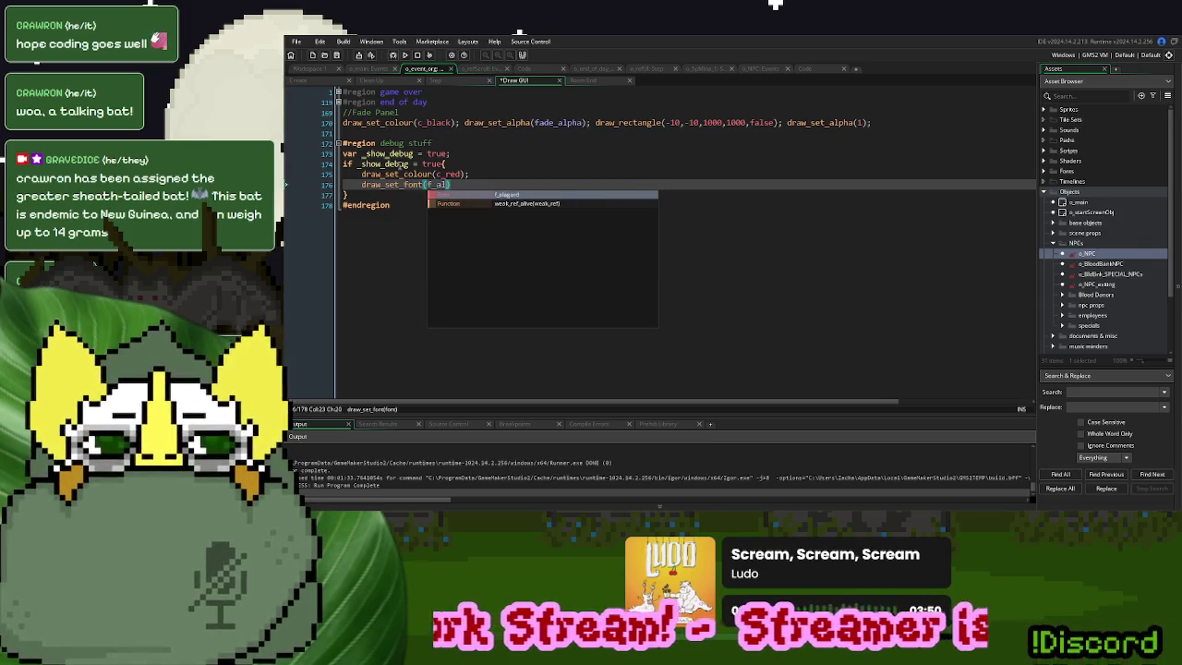
{"action": "key", "text": "Return"}
{"action": "type", "text": ";"}
{"action": "key", "text": "Left"}
{"action": "key", "text": "Left"}
{"action": "key", "text": "shift+Left"}
{"action": "key", "text": "shift+Left"}
{"action": "key", "text": "shift+Left"}
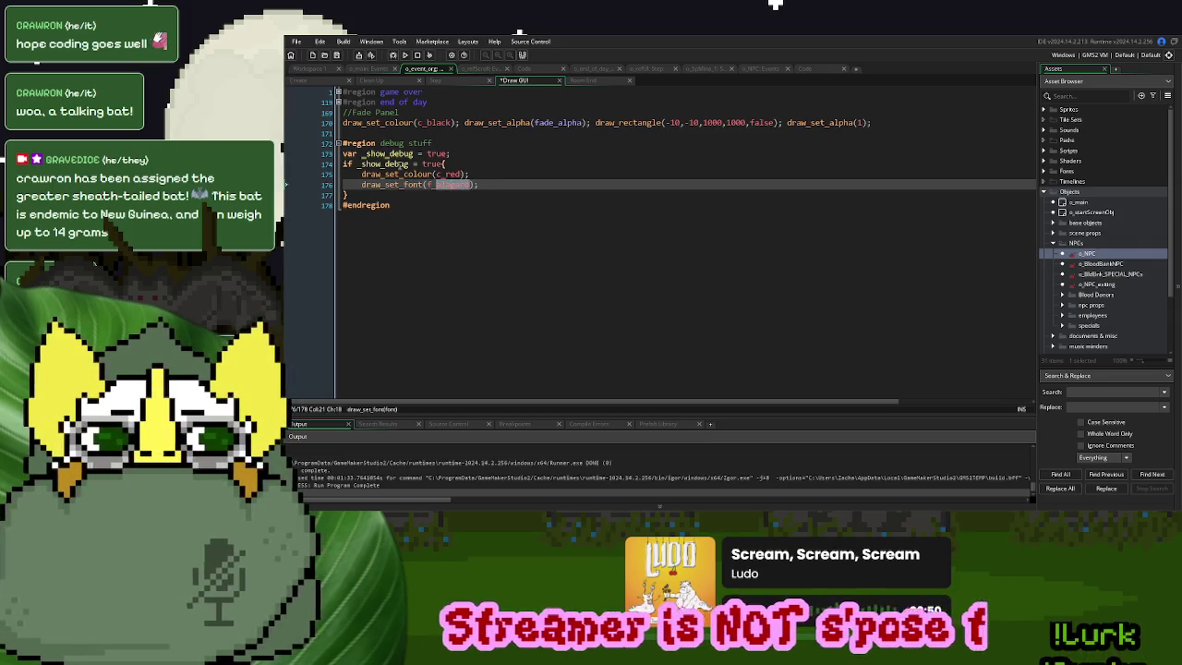
{"action": "key", "text": "BackSpace"}
{"action": "key", "text": "Return"}
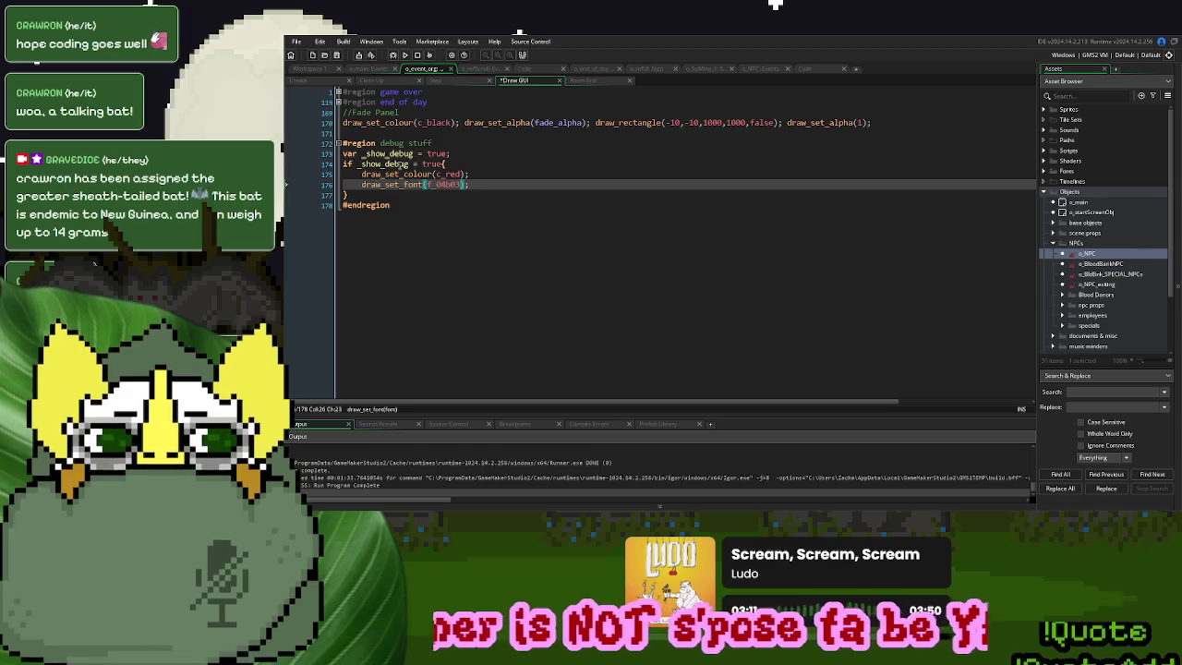
Add an empty repeat(npcRef.total) loop below the font line
{"action": "left_click", "coordinate": [489, 185]}
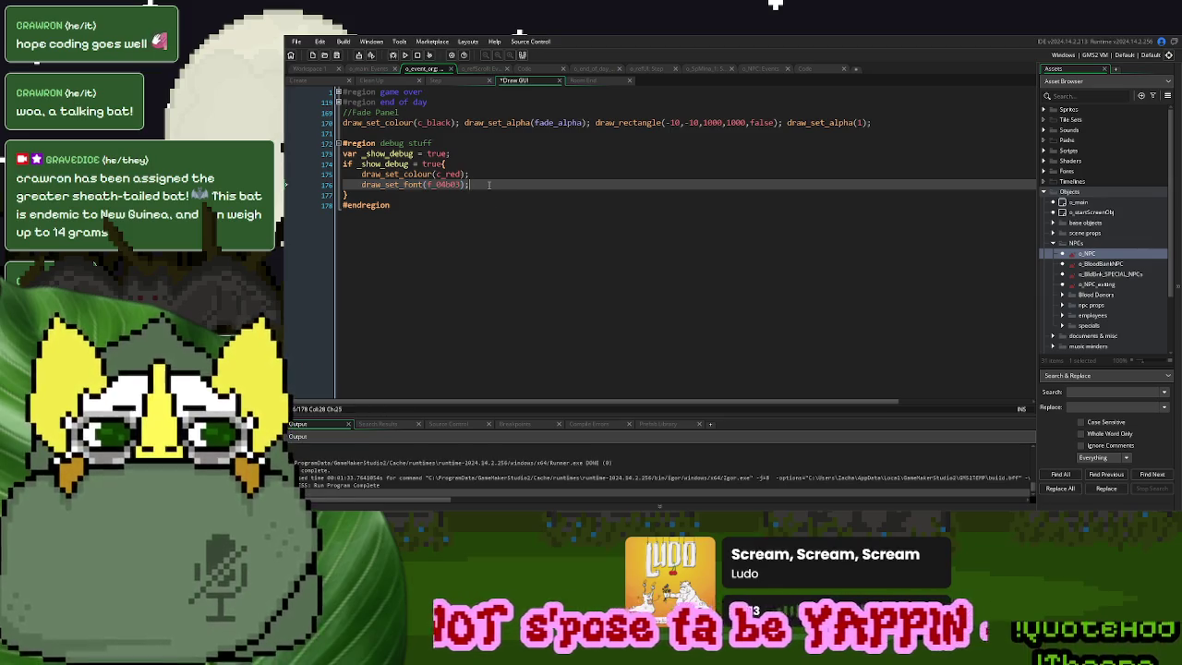
{"action": "key", "text": "Return"}
{"action": "type", "text": "draw_set_"}
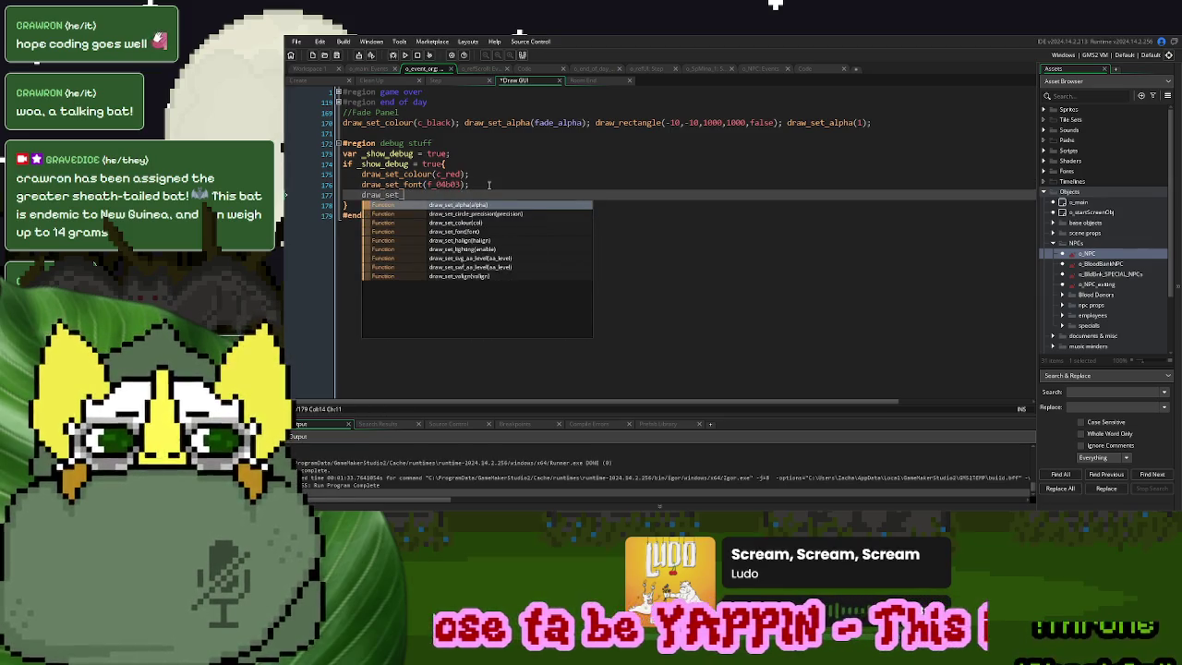
{"action": "key", "text": "BackSpace"}
{"action": "key", "text": "BackSpace"}
{"action": "key", "text": "BackSpace"}
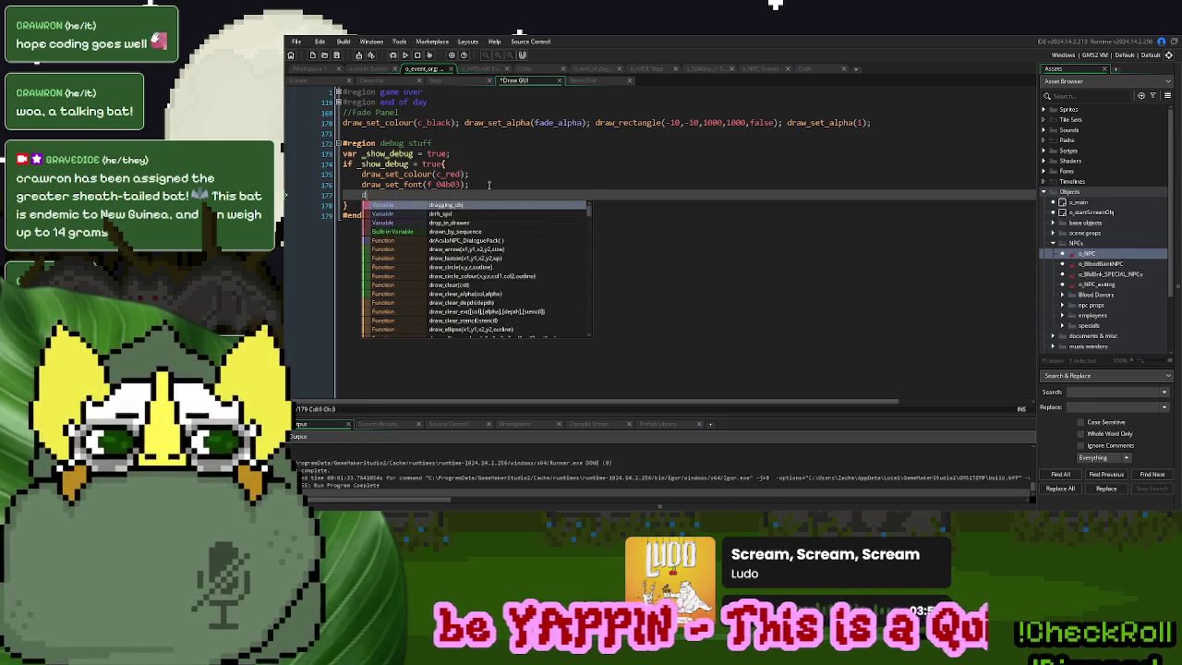
{"action": "type", "text": "repeat("}
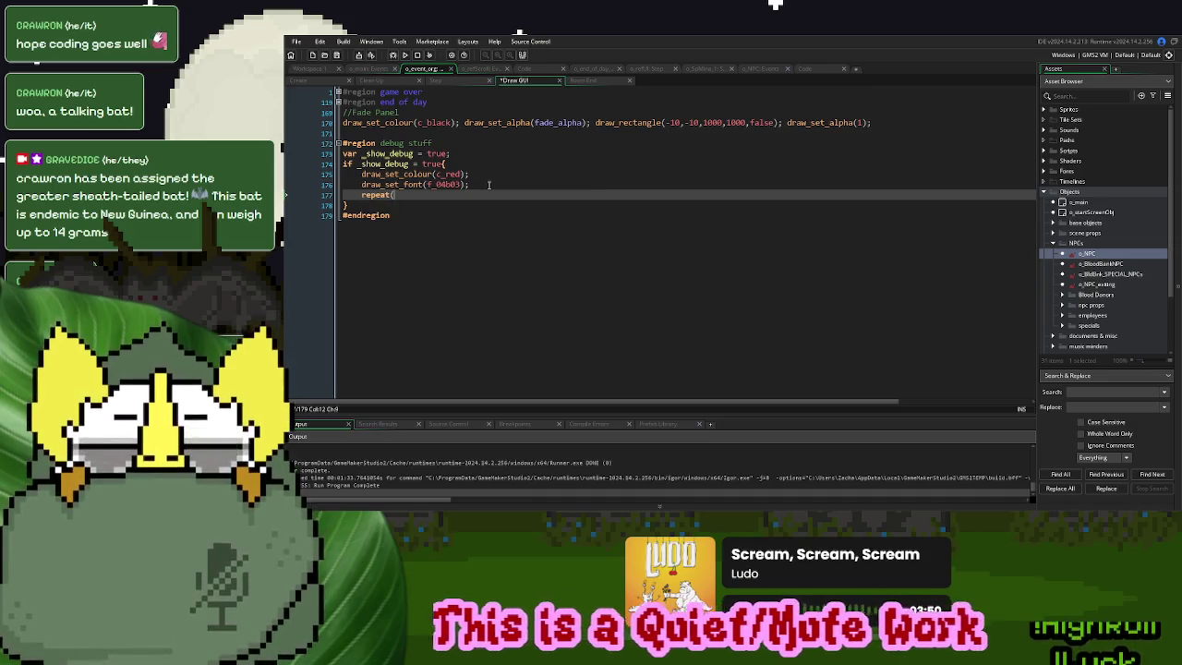
{"action": "type", "text": "npc"}
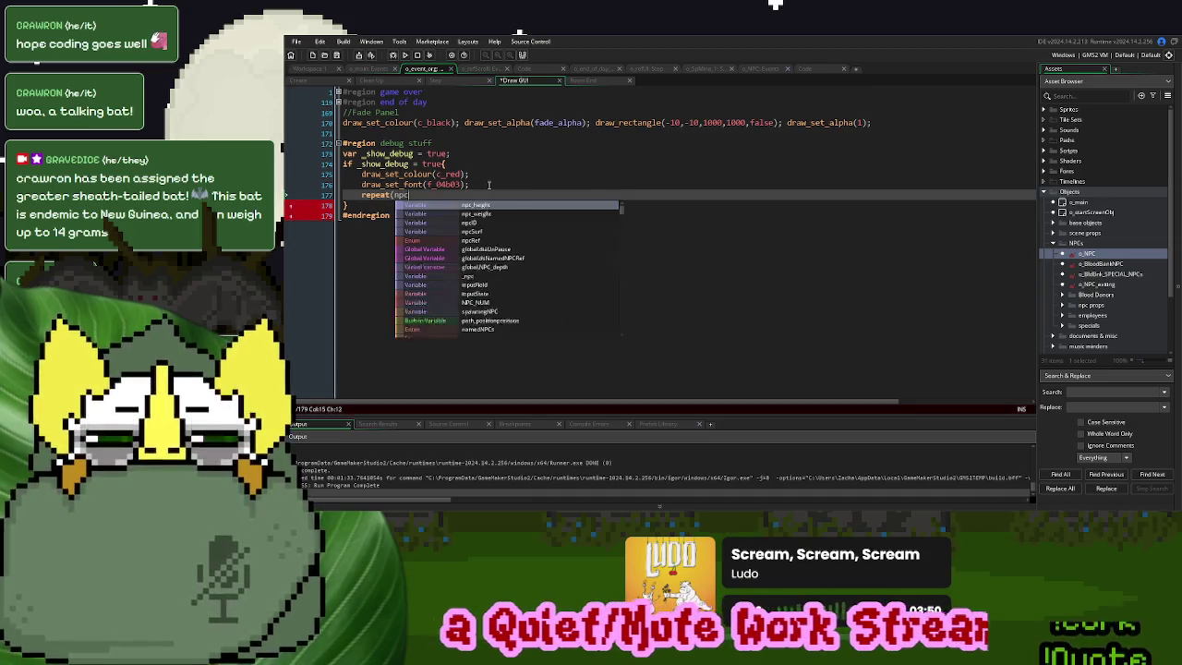
{"action": "type", "text": "_f"}
{"action": "key", "text": "BackSpace"}
{"action": "type", "text": "re"}
{"action": "key", "text": "BackSpace"}
{"action": "key", "text": "BackSpace"}
{"action": "key", "text": "BackSpace"}
{"action": "type", "text": "rf"}
{"action": "key", "text": "Return"}
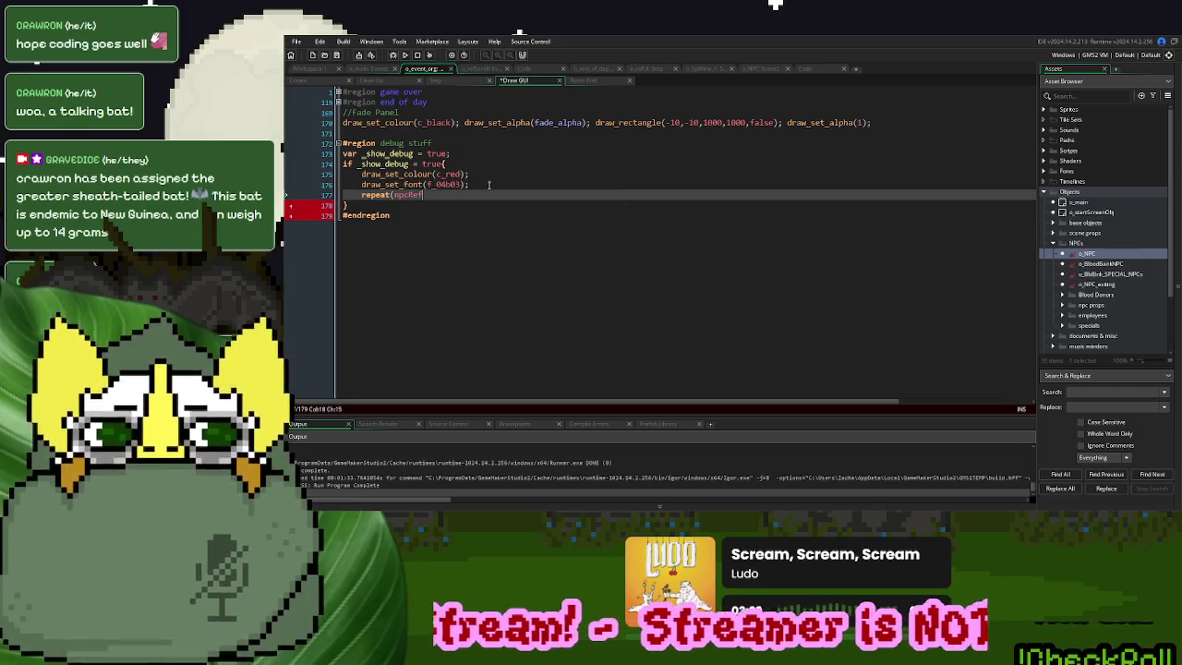
{"action": "type", "text": ".total)"}
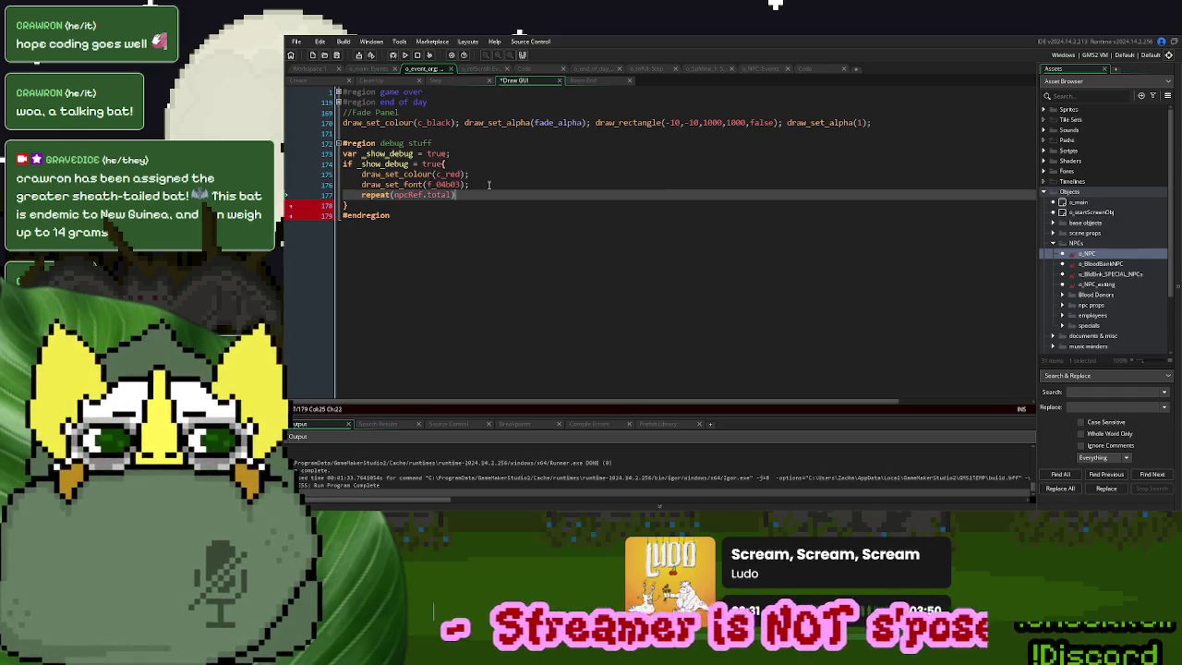
{"action": "type", "text": "{"}
{"action": "key", "text": "Return"}
{"action": "left_click", "coordinate": [488, 184]}
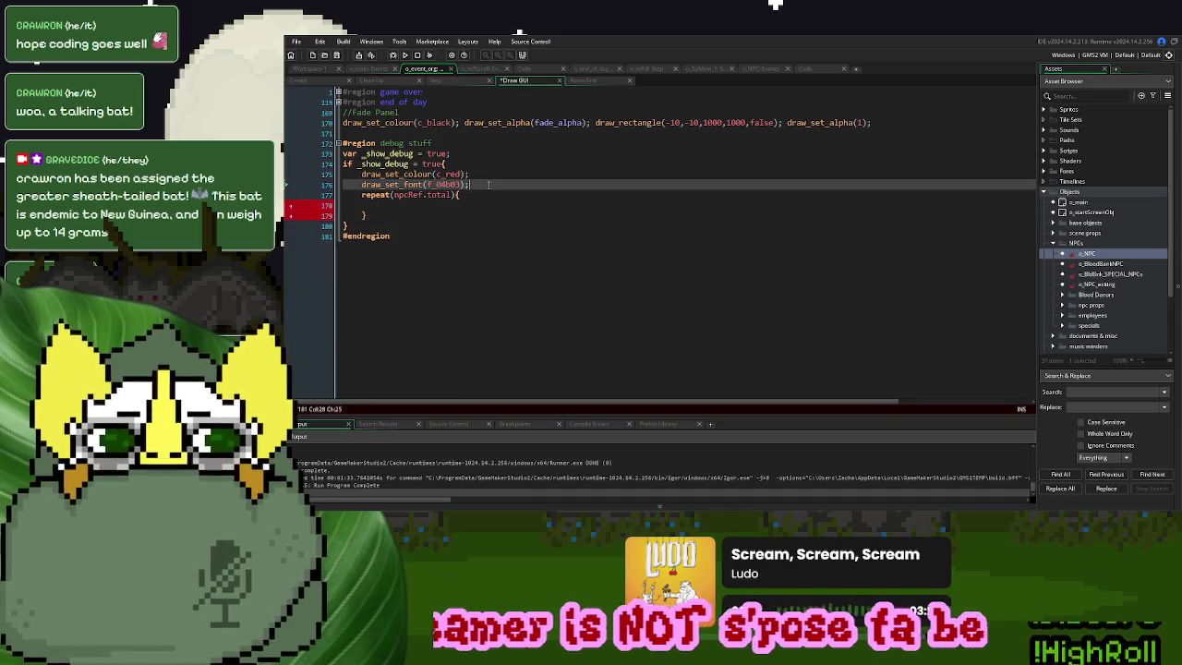
Declare counter var i and add an if i > npcRef.nobody and i < npcRef.total block
{"action": "key", "text": "Return"}
{"action": "type", "text": "var i ="}
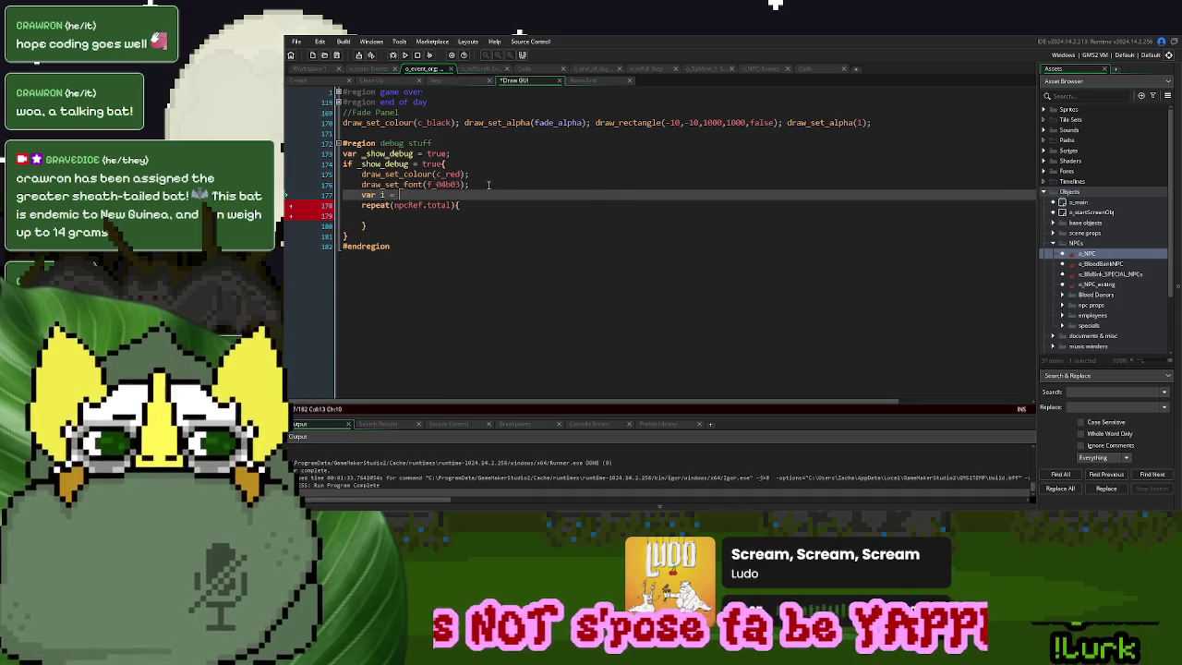
{"action": "key", "text": "Down"}
{"action": "key", "text": "Down"}
{"action": "key", "text": "Return"}
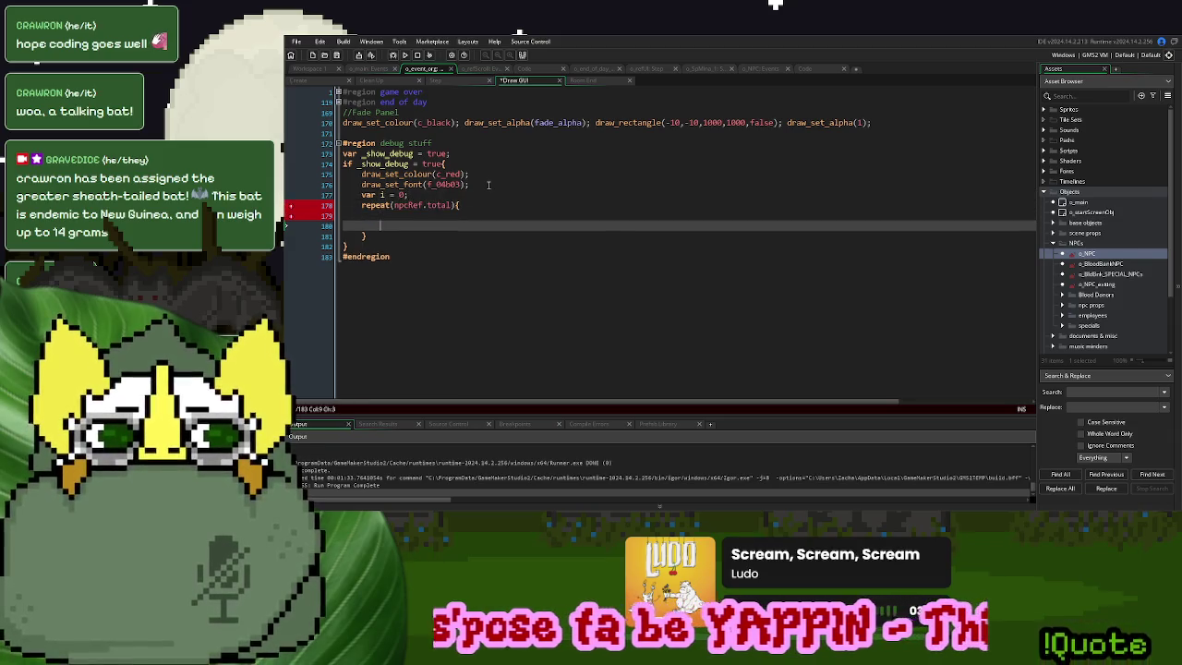
{"action": "key", "text": "Up"}
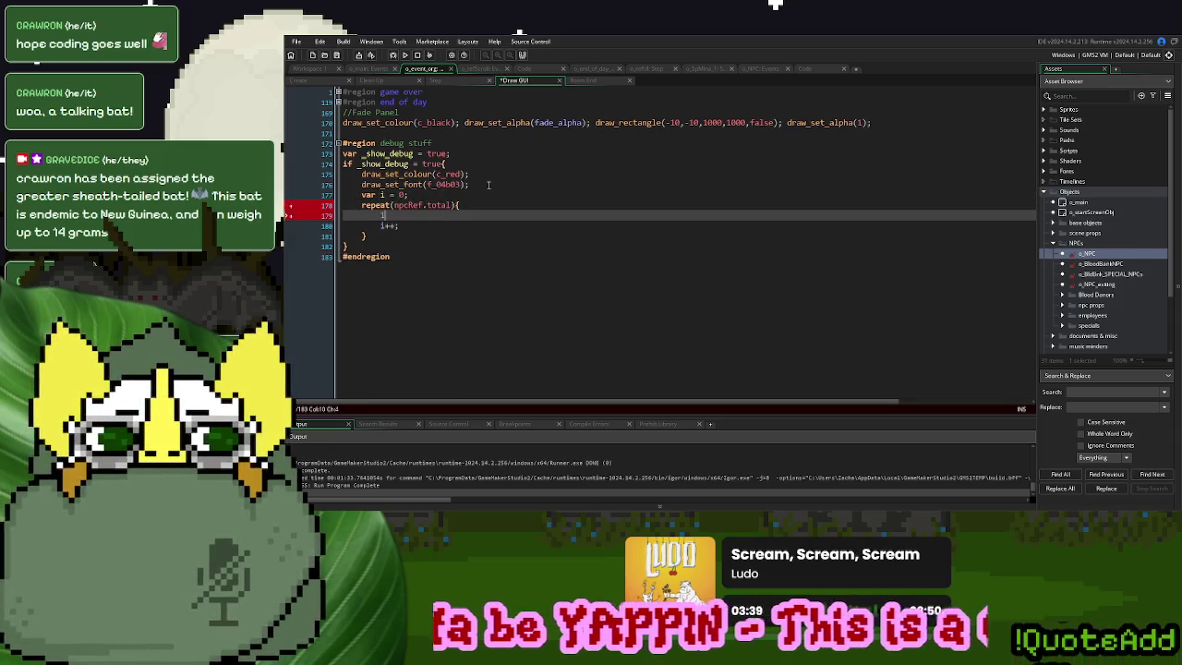
{"action": "type", "text": "pc"}
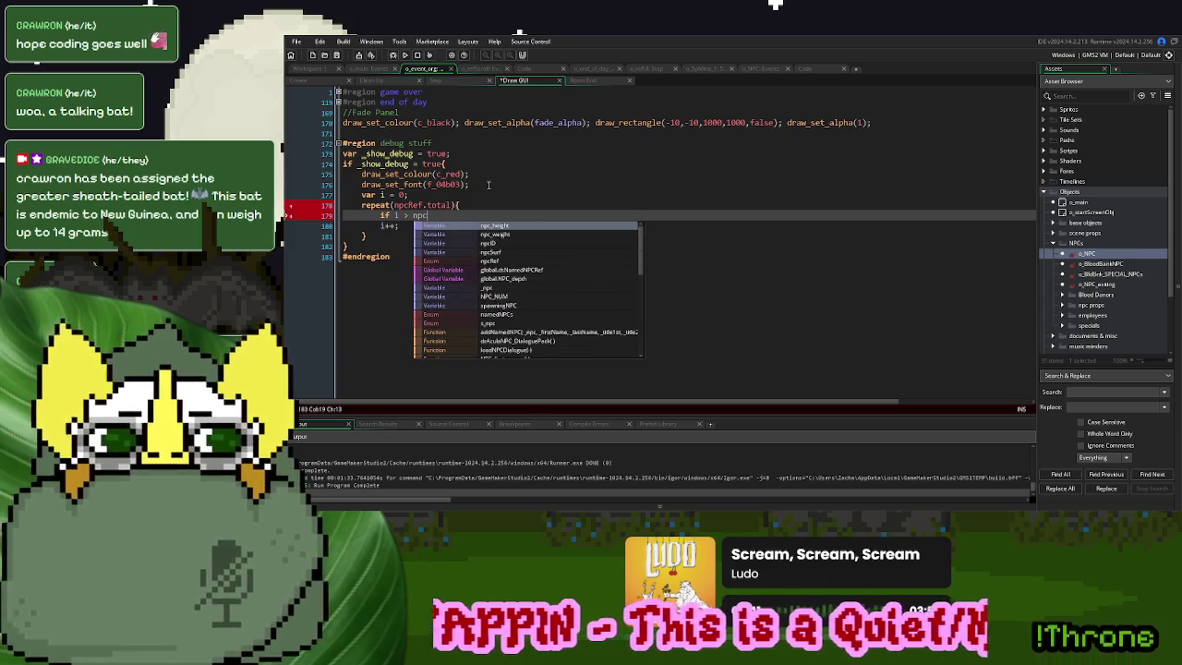
{"action": "type", "text": "Ref.n"}
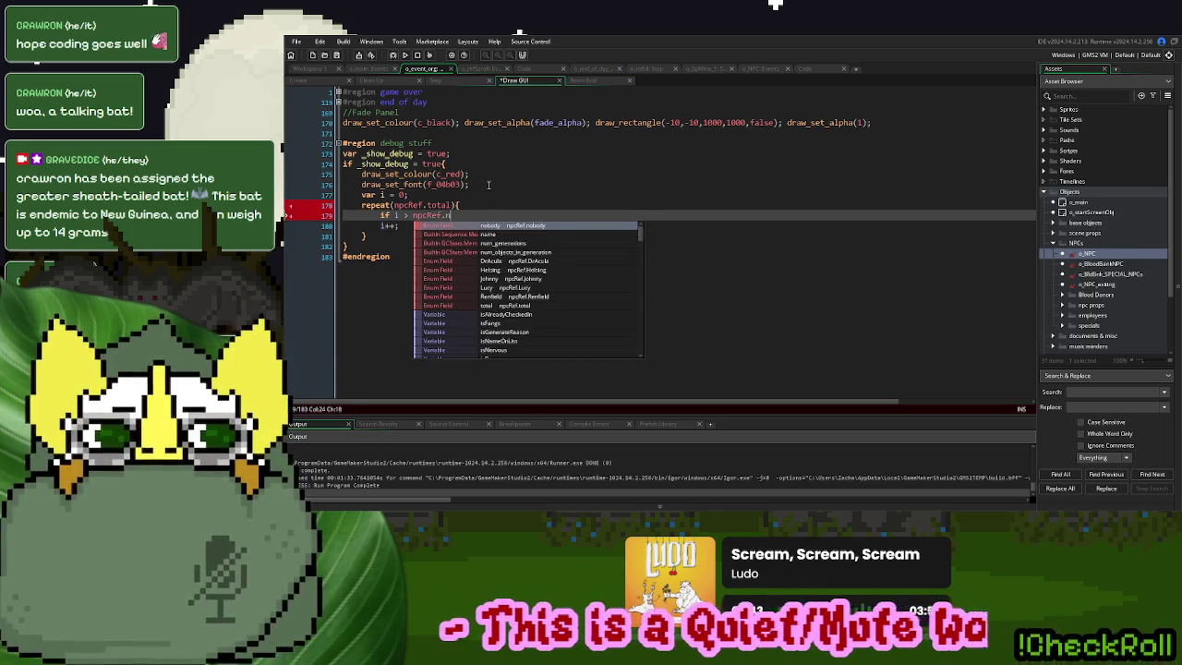
{"action": "key", "text": "Return"}
{"action": "type", "text": "and"}
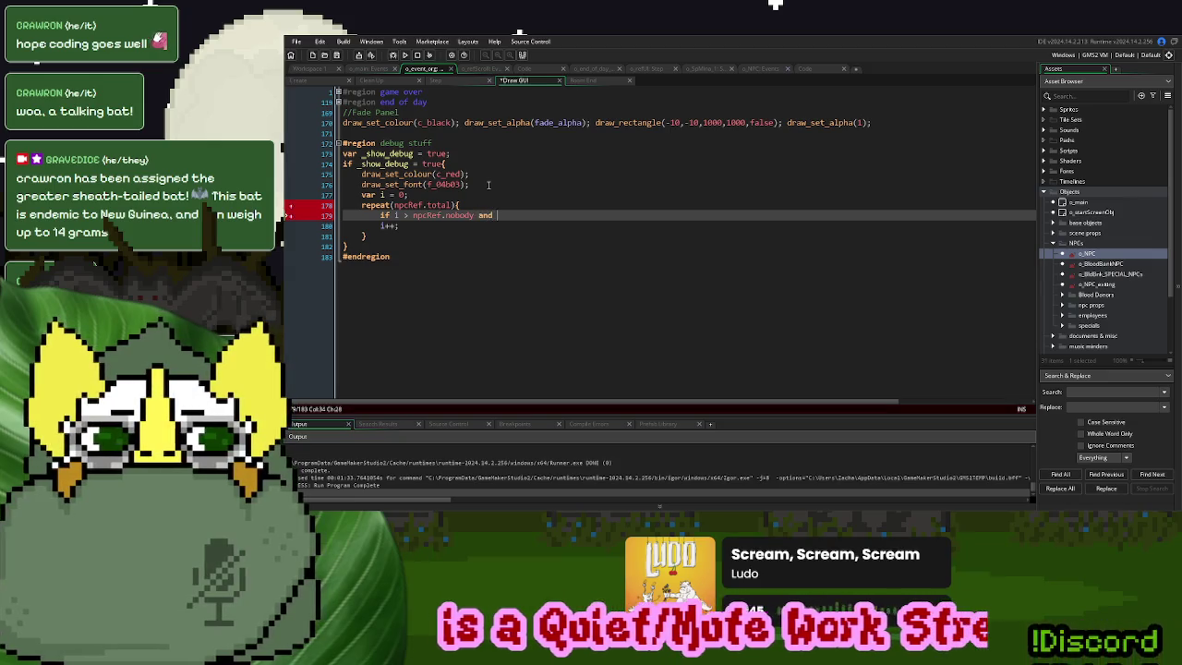
{"action": "type", "text": " i < npcRef.tot"}
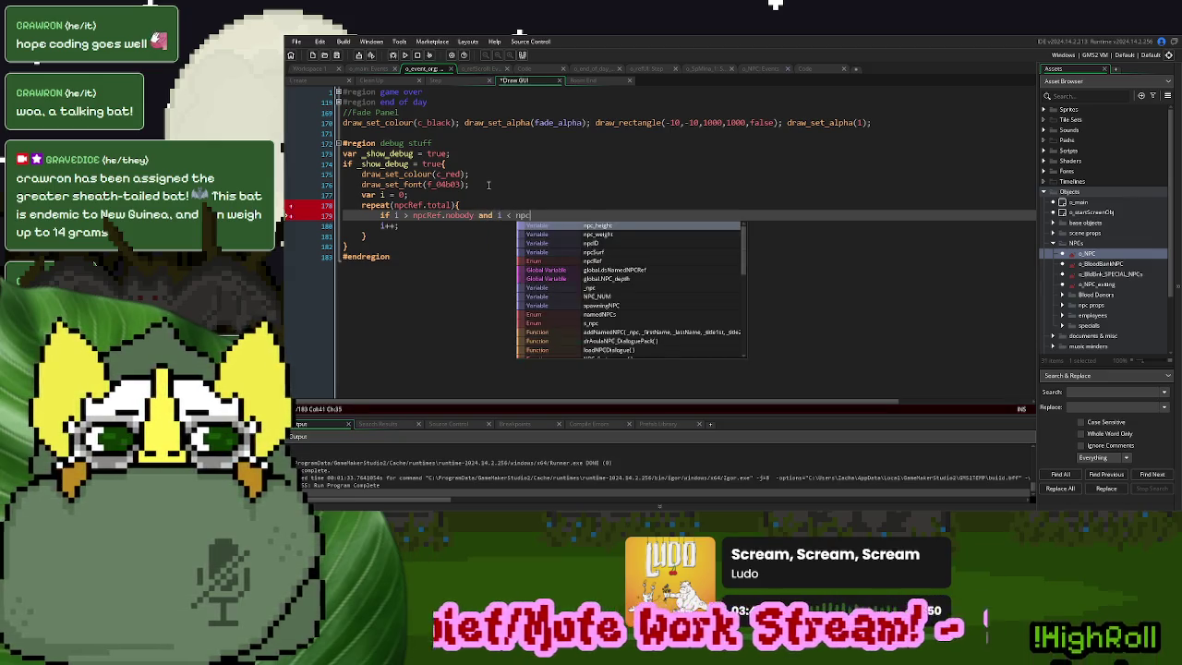
{"action": "key", "text": "Return"}
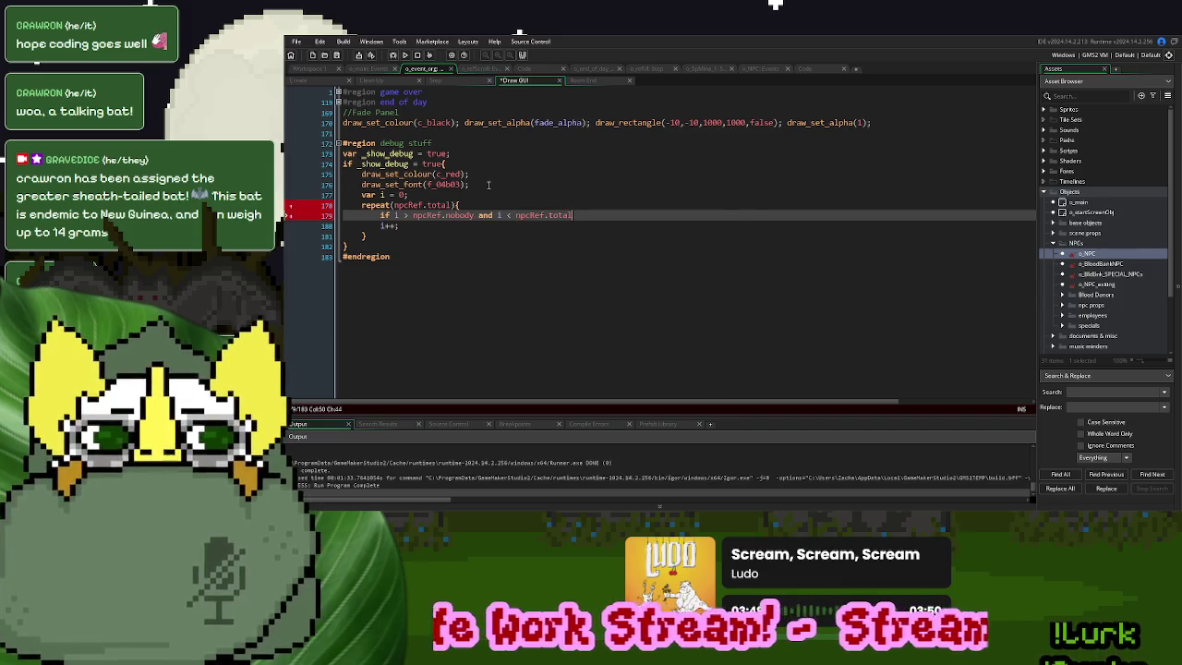
{"action": "type", "text": "{"}
{"action": "key", "text": "Return"}
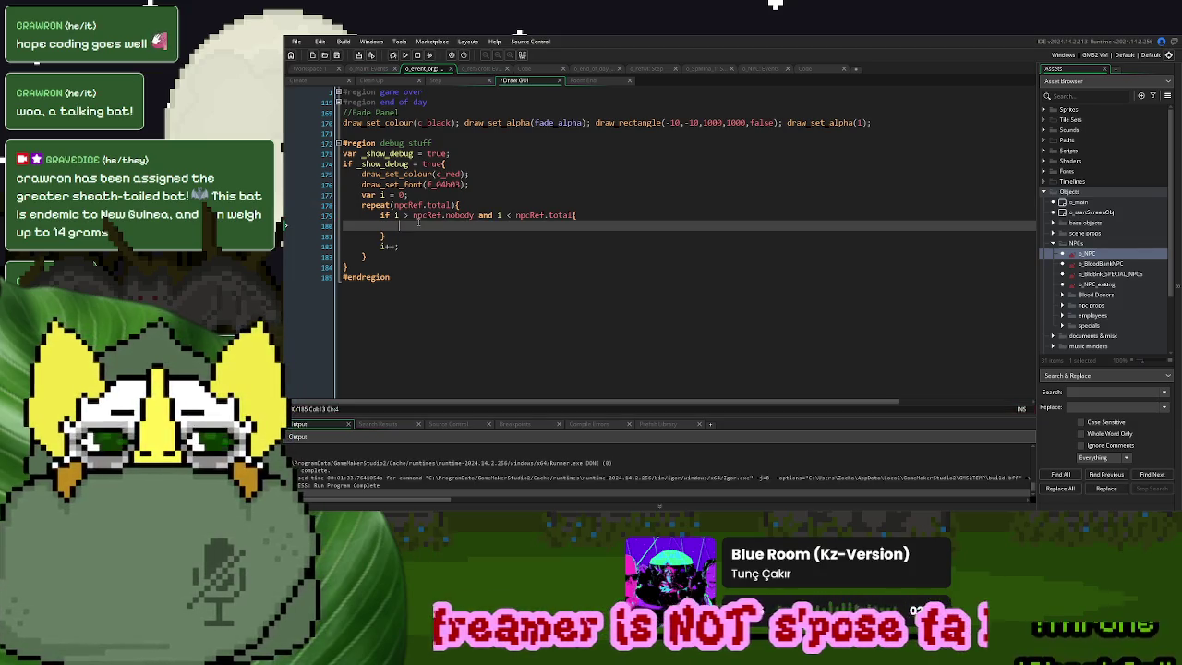
Add draw_text(50,50+(_spacing*i),"") with var _spacing = 20 in the if block
{"action": "type", "text": "draw_tex"}
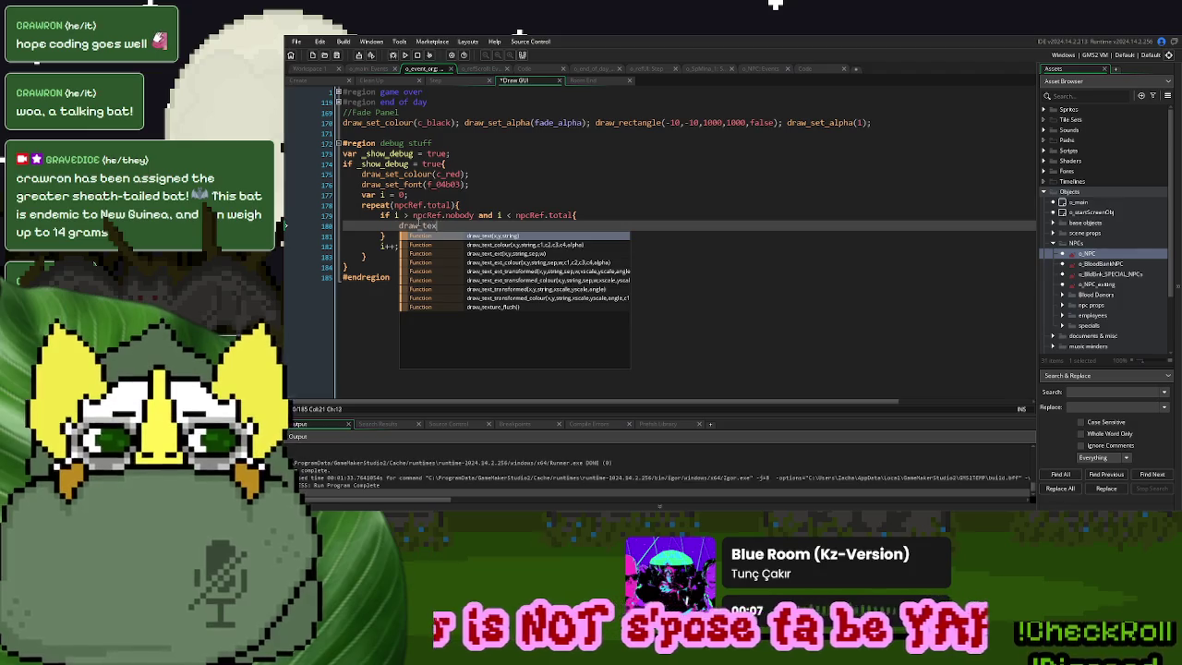
{"action": "type", "text": "t("}
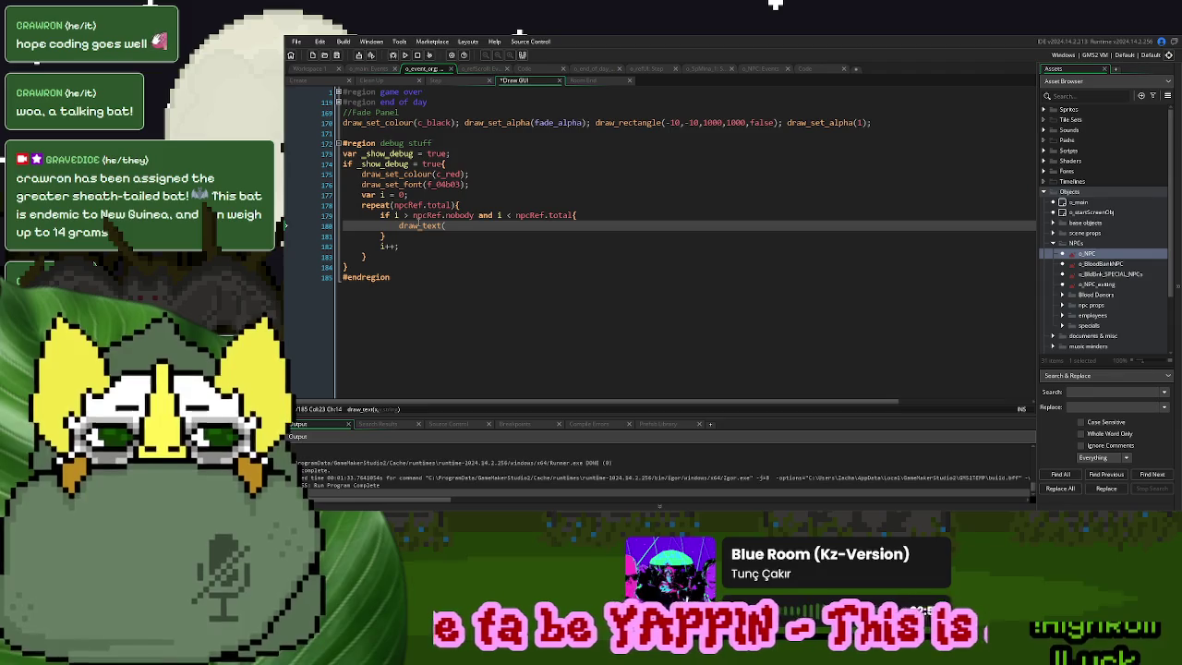
{"action": "type", "text": "50,50,\"\""}
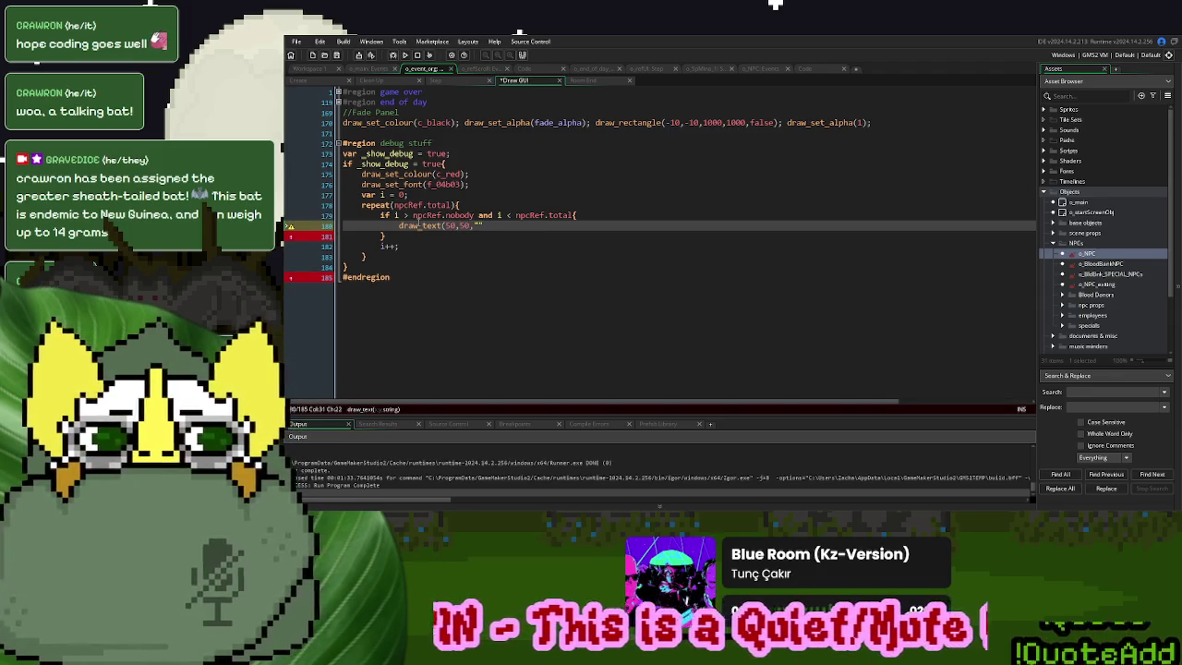
{"action": "type", "text": ");"}
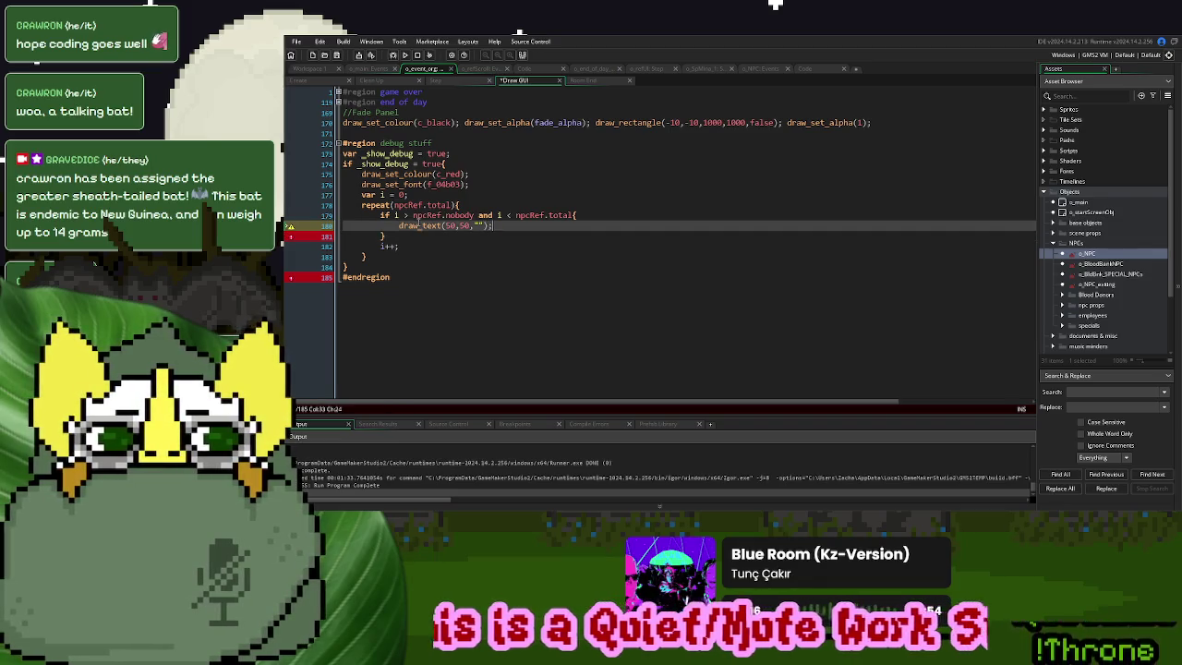
{"action": "left_click", "coordinate": [437, 194]}
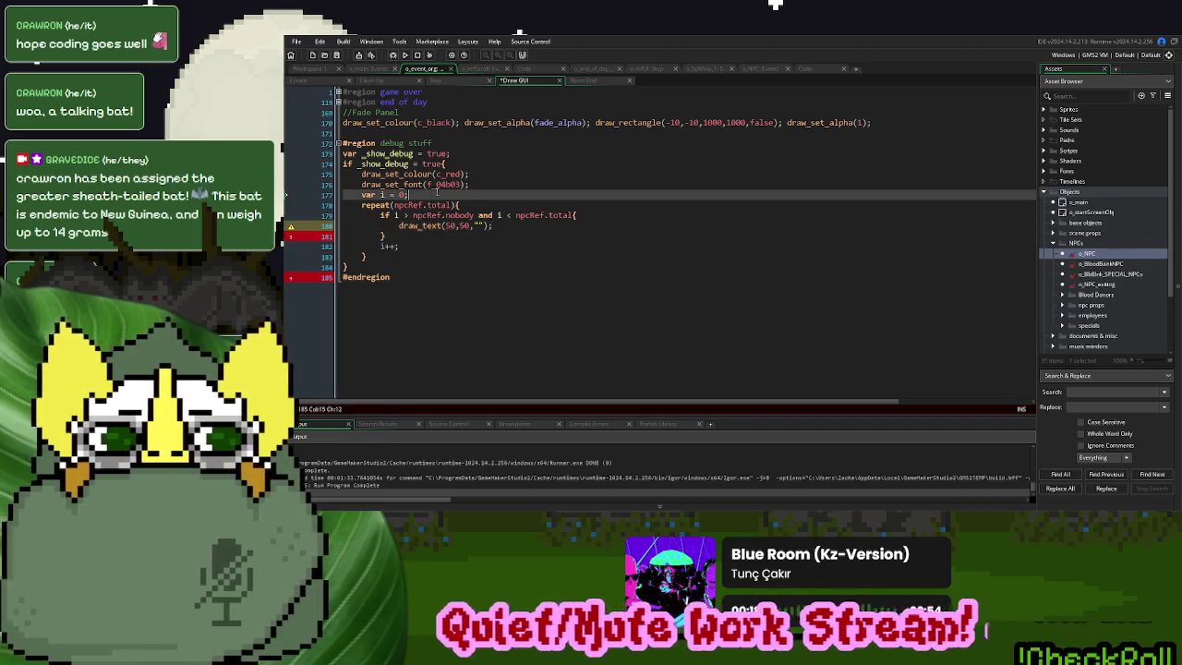
{"action": "type", "text": " va"}
{"action": "type", "text": "r _spac"}
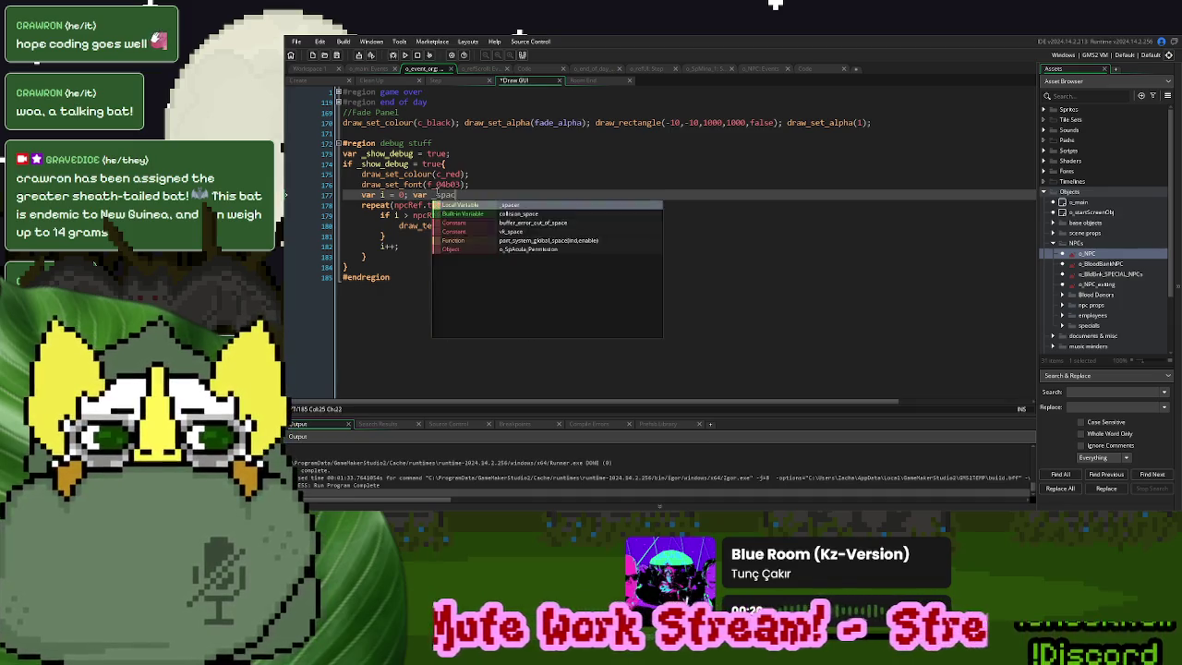
{"action": "type", "text": "ing = "}
{"action": "type", "text": "20;"}
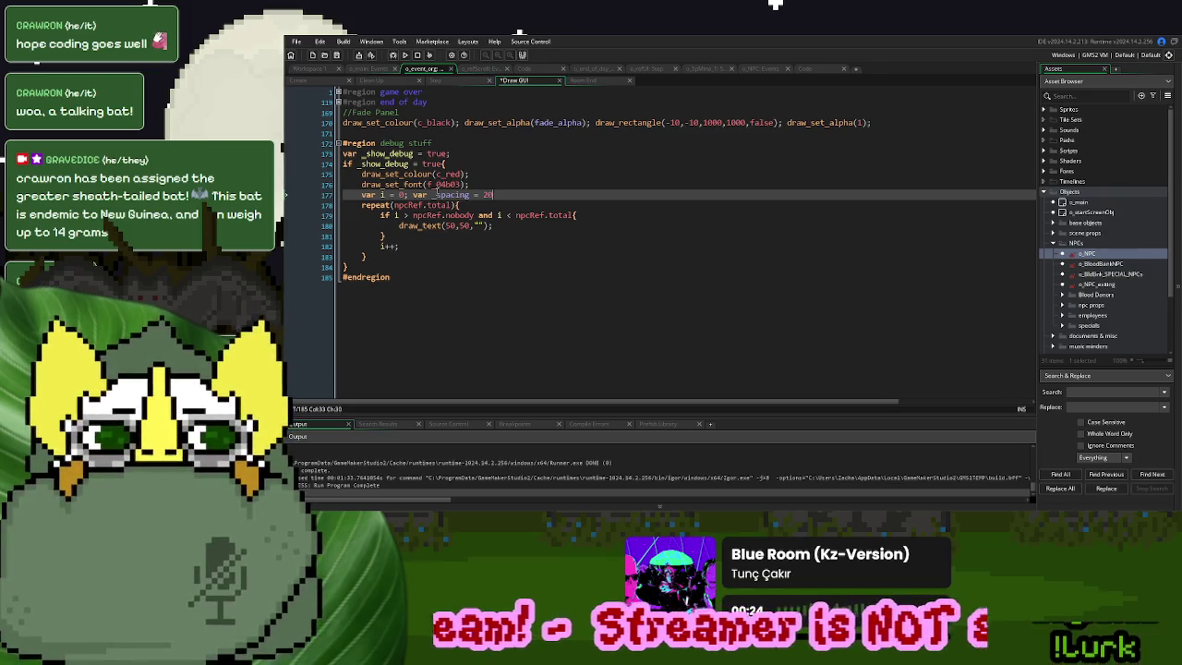
{"action": "double_click", "coordinate": [452, 195]}
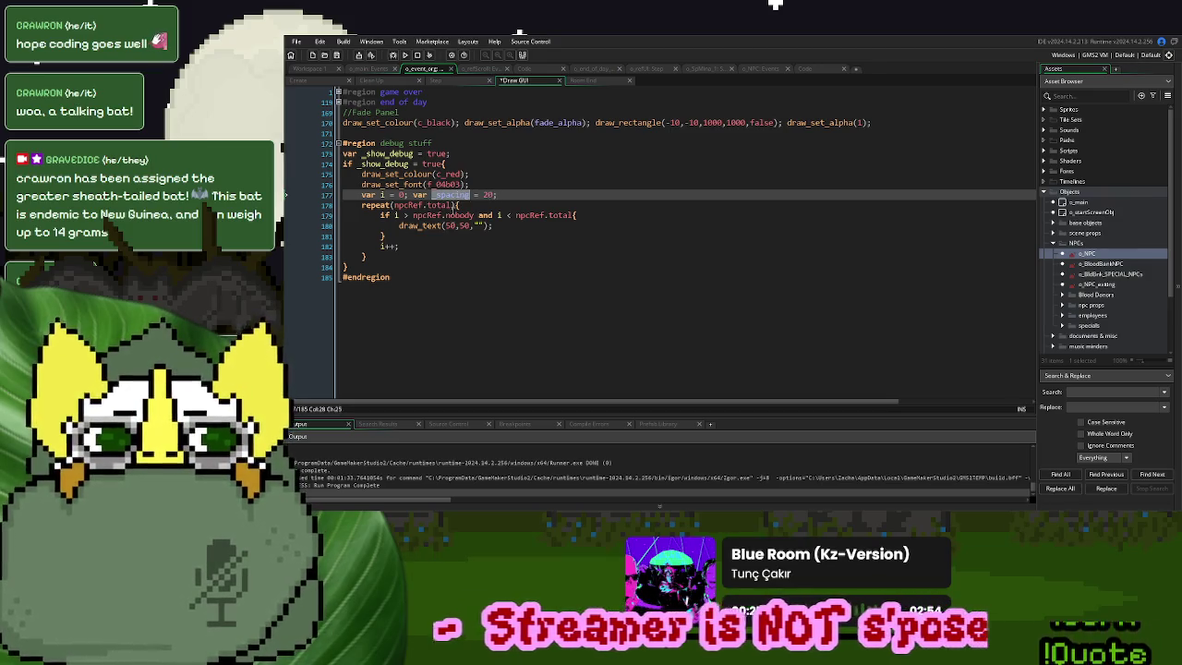
{"action": "left_click", "coordinate": [471, 226]}
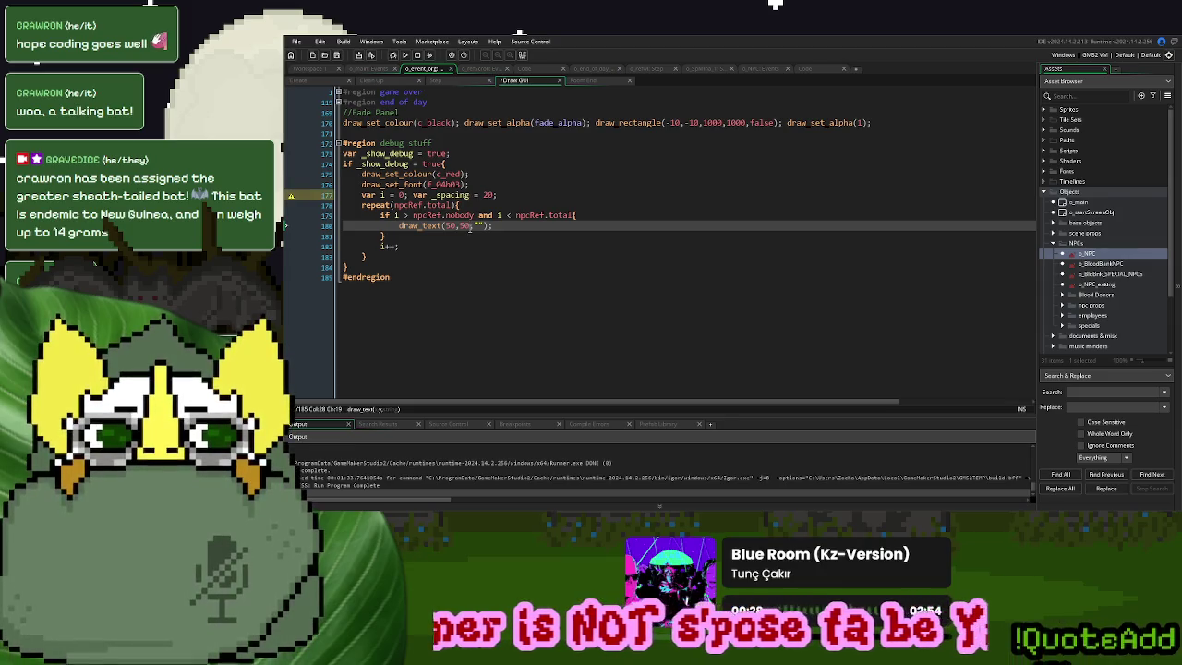
{"action": "type", "text": ",50+(_spacing*i"}
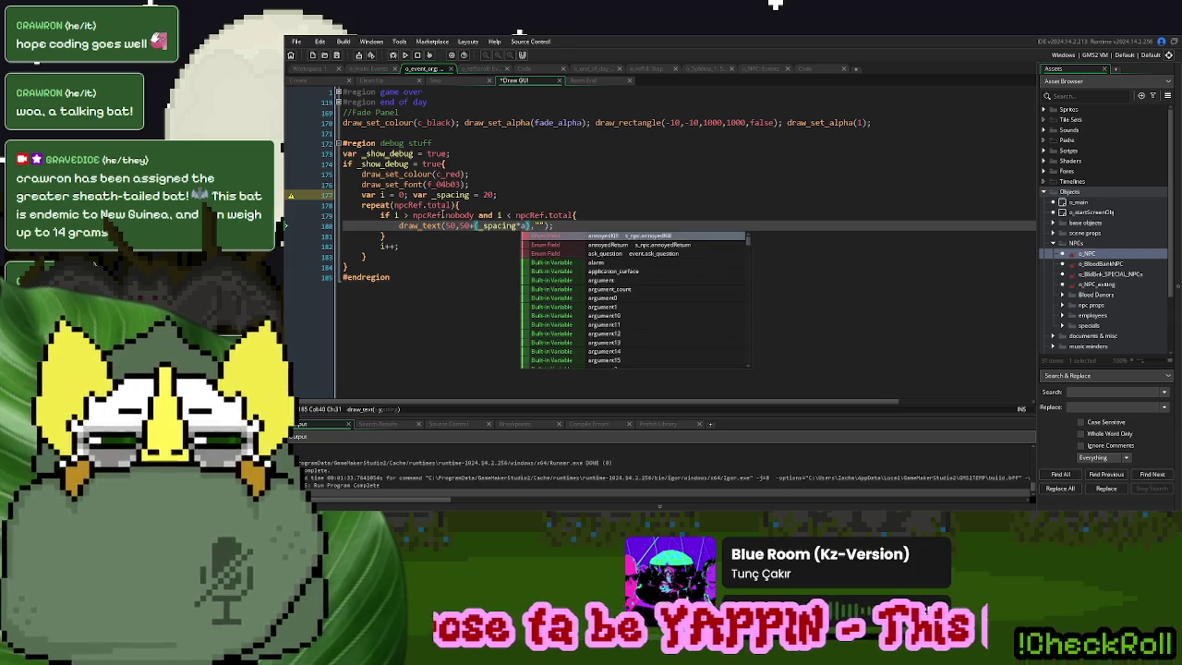
Declare row counter var a = 0 and increment it with a++ after draw_text
{"action": "left_click", "coordinate": [413, 195]}
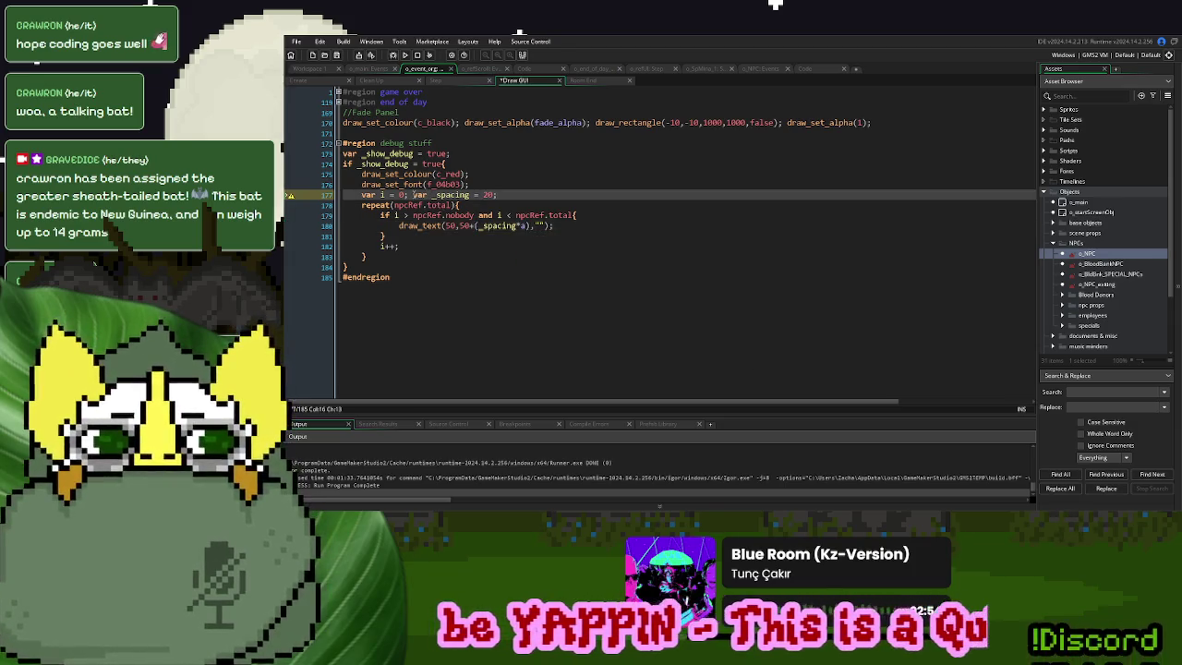
{"action": "type", "text": "var a = 0;"}
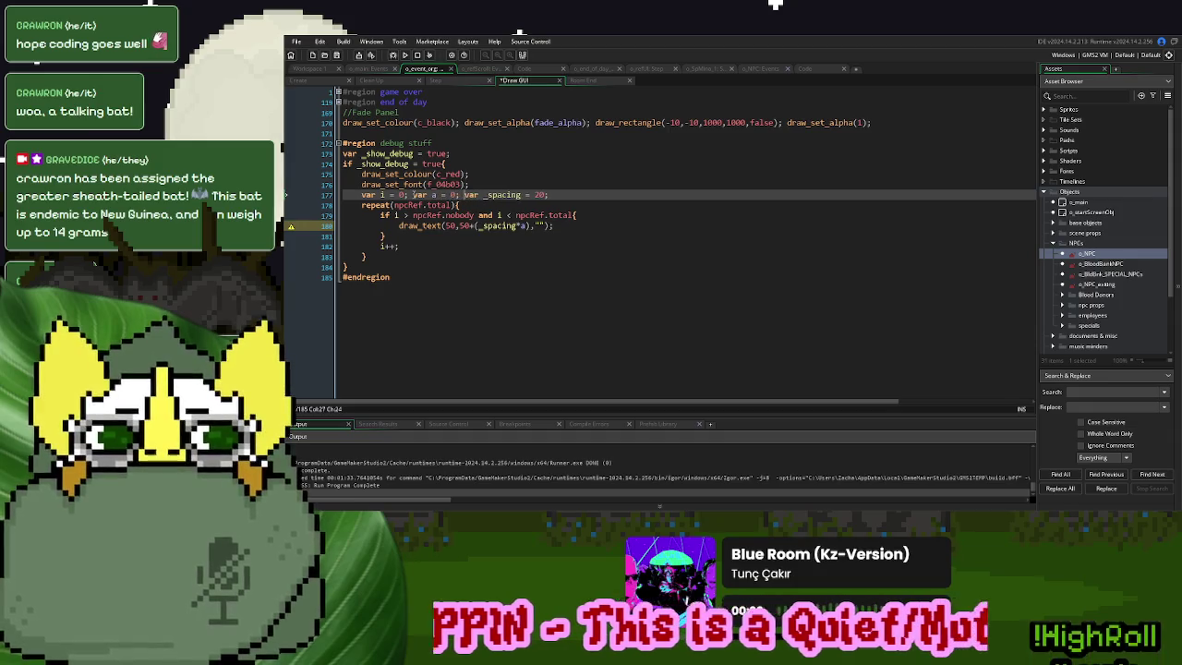
{"action": "left_click", "coordinate": [590, 227]}
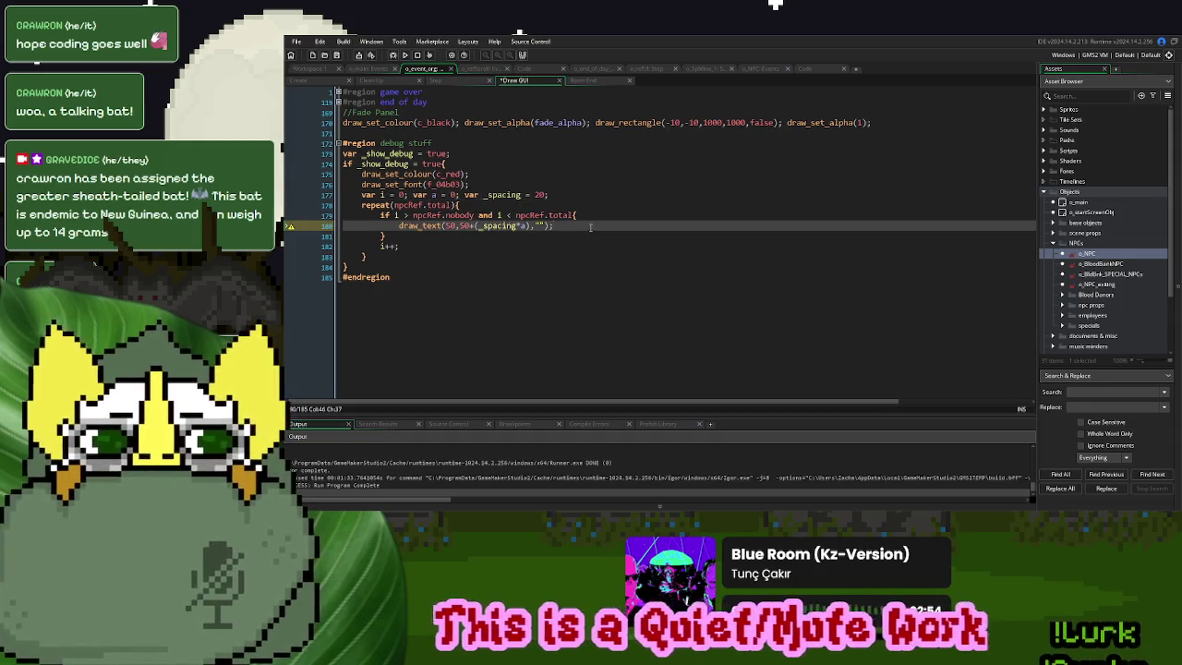
{"action": "key", "text": "Return"}
{"action": "type", "text": "a++;"}
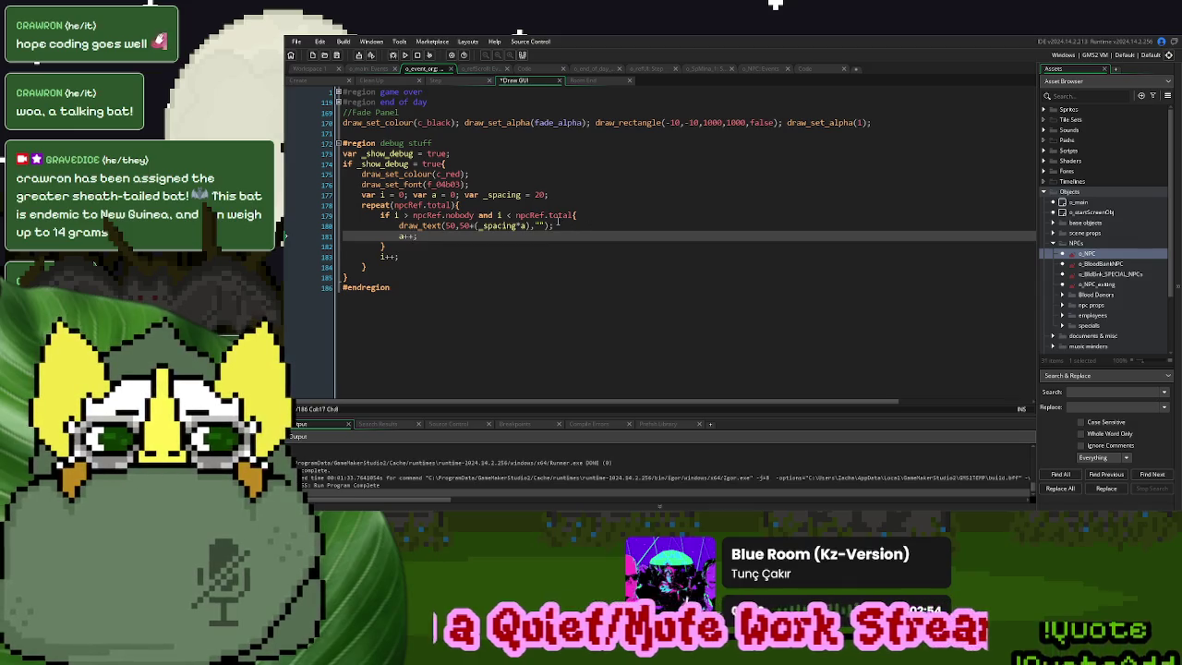
{"action": "left_click", "coordinate": [366, 69]}
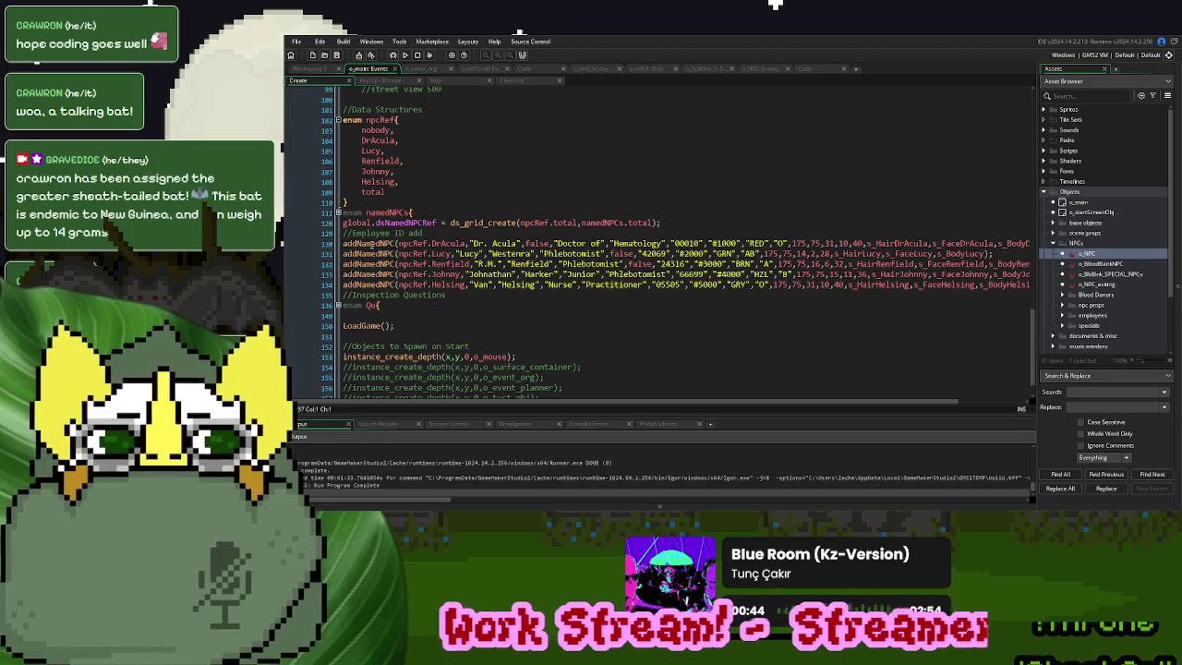
{"action": "middle_click", "coordinate": [372, 244]}
{"action": "left_click_drag", "start_coordinate": [646, 102], "coordinate": [358, 103]}
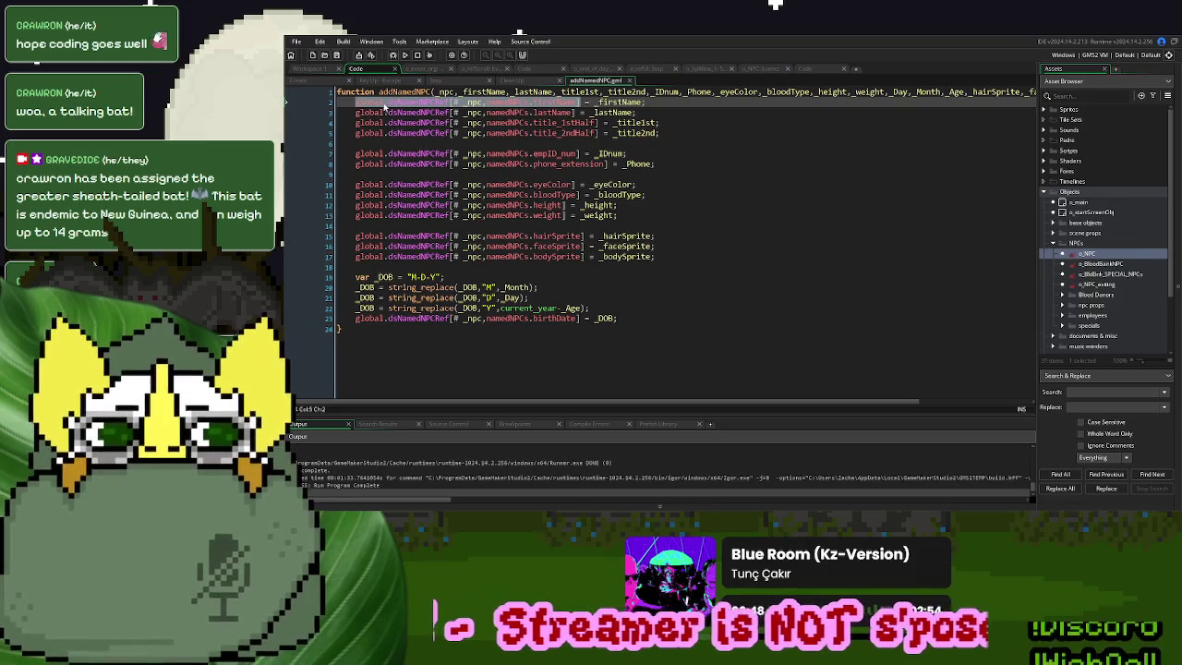
{"action": "left_click", "coordinate": [424, 71]}
{"action": "left_click", "coordinate": [537, 226]}
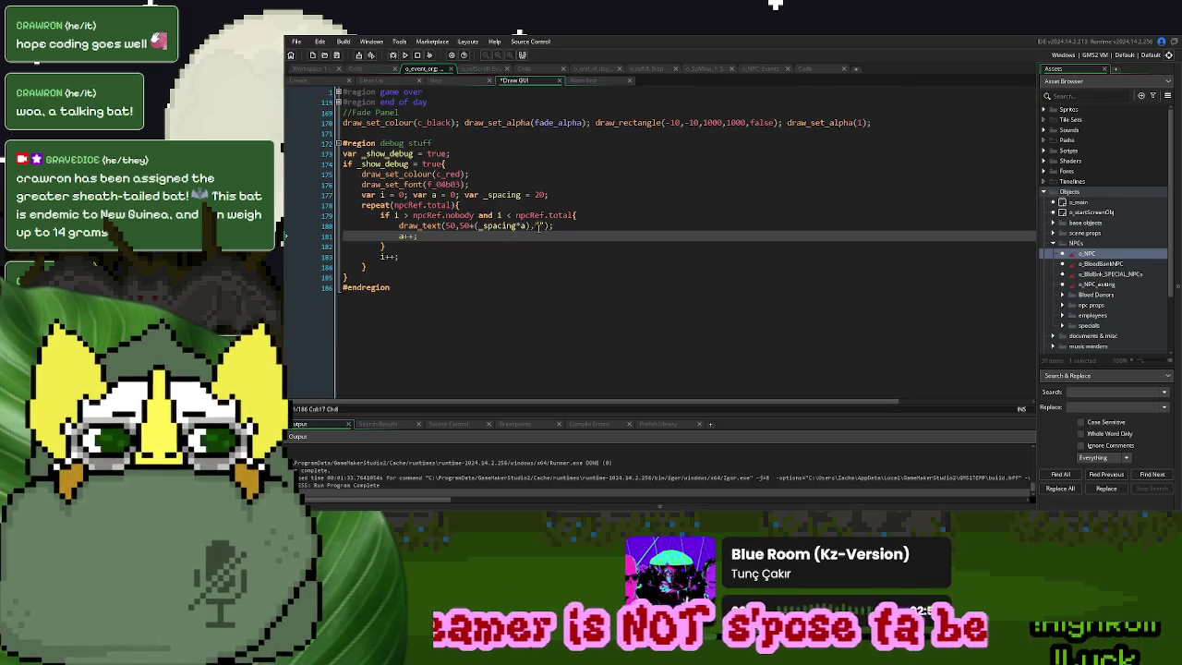
{"action": "left_click", "coordinate": [399, 226]}
{"action": "key", "text": "Return"}
Declare _text as the firstName from global.dsNamedNPCRef at row i
{"action": "key", "text": "Up"}
{"action": "type", "text": "ar _text ="}
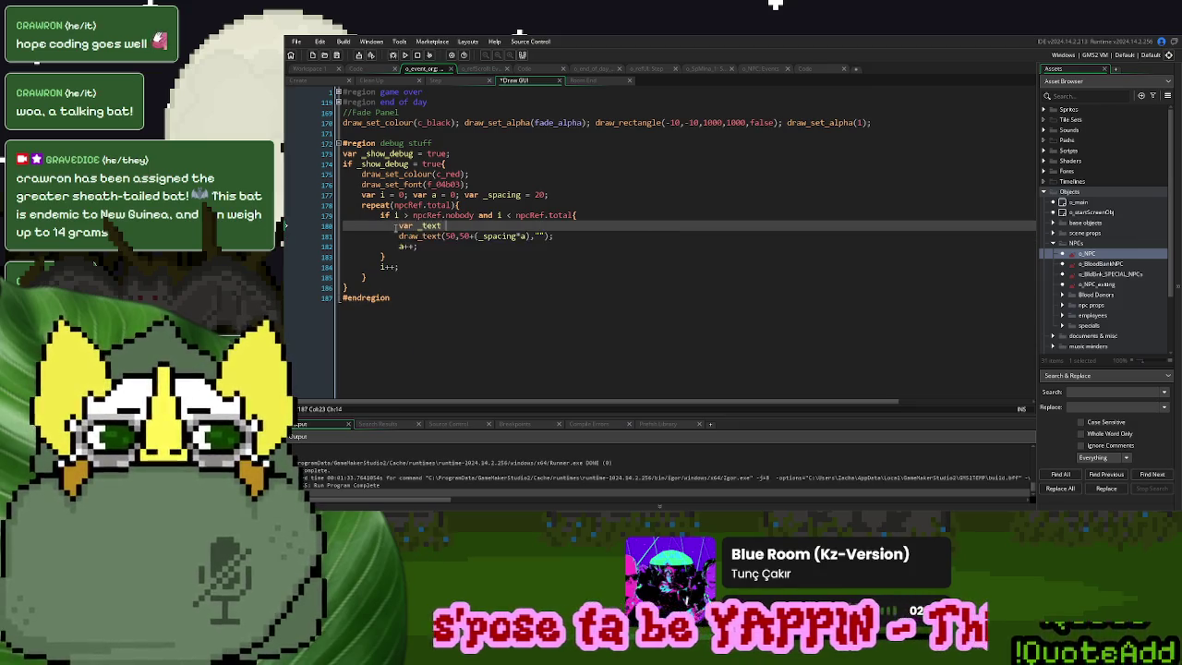
{"action": "type", "text": " string(global.dsNamedNPCRef[# _npc,namedNPCs.firstName])"}
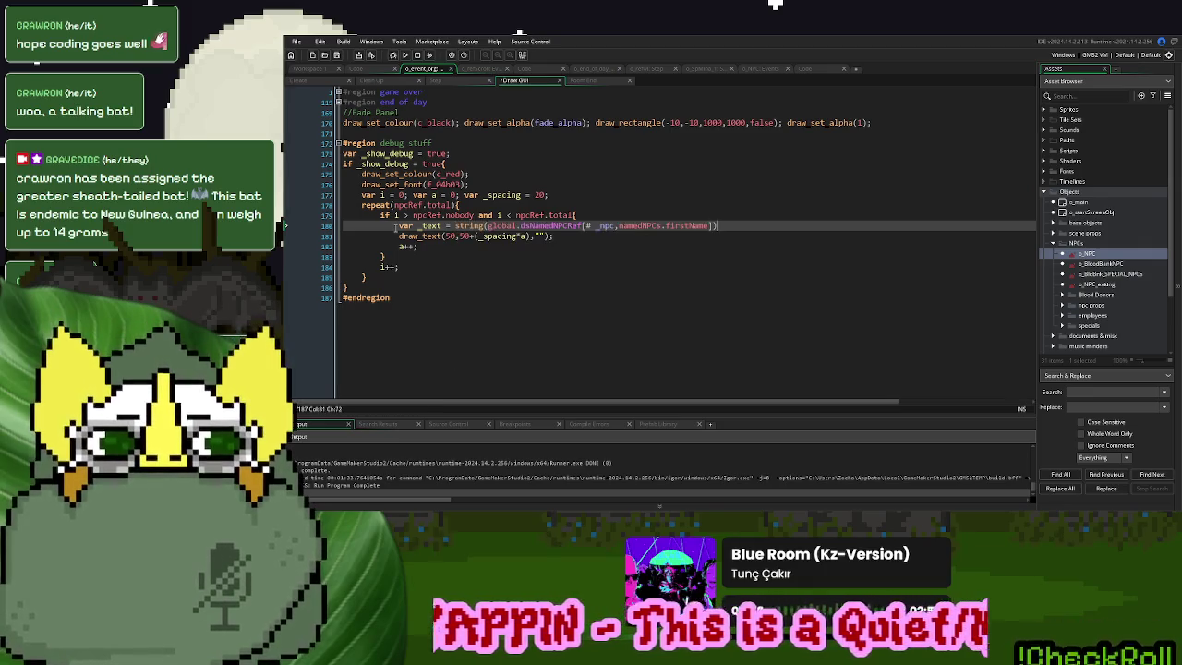
{"action": "double_click", "coordinate": [607, 226]}
{"action": "type", "text": "i"}
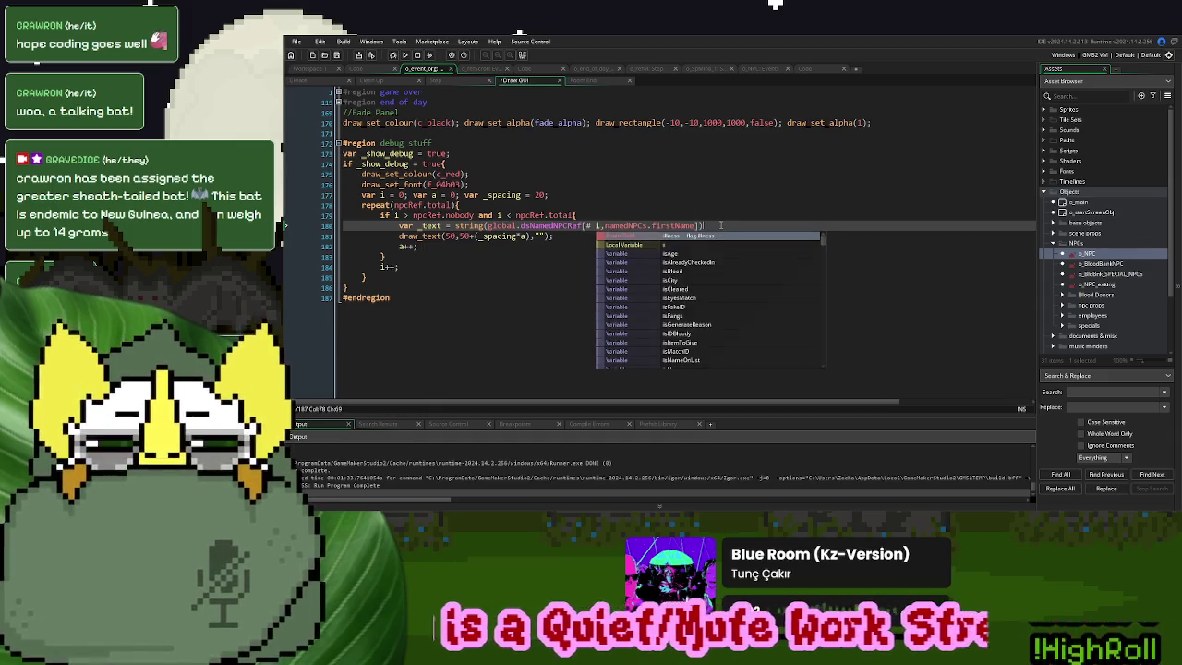
{"action": "left_click", "coordinate": [720, 225]}
{"action": "type", "text": "+(0"}
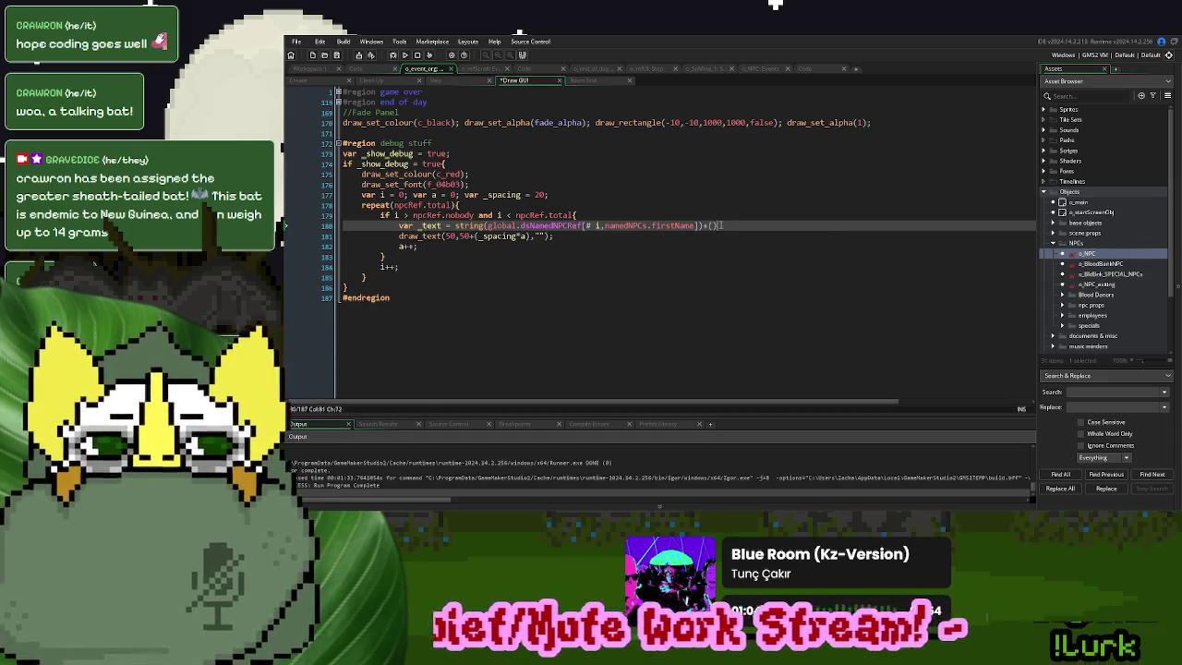
Append a space and string(global.ds_EmpStatus[| i]) to _text, then run the game
{"action": "left_click", "coordinate": [539, 70]}
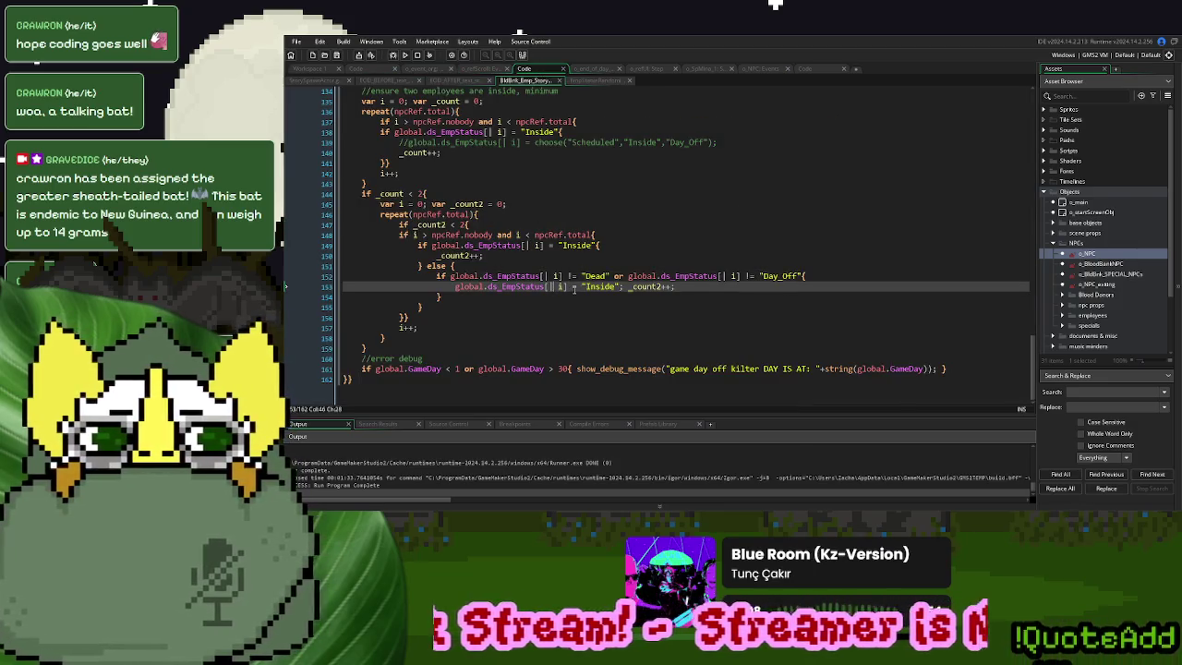
{"action": "left_click_drag", "start_coordinate": [567, 287], "coordinate": [493, 288]}
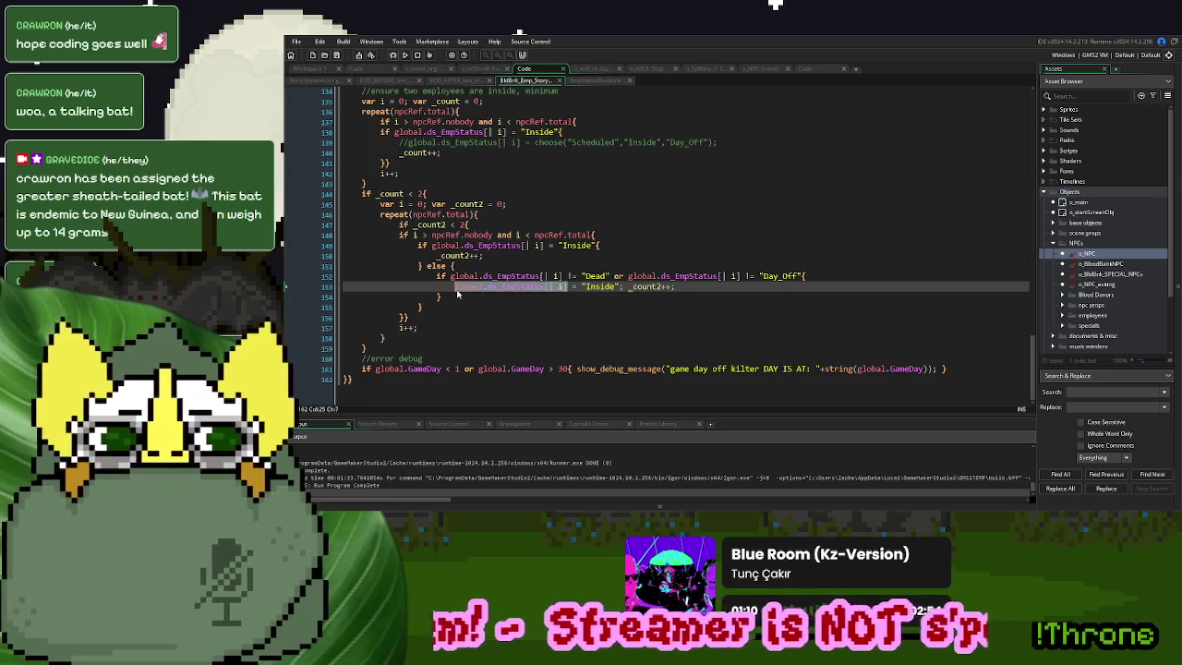
{"action": "left_click", "coordinate": [418, 72]}
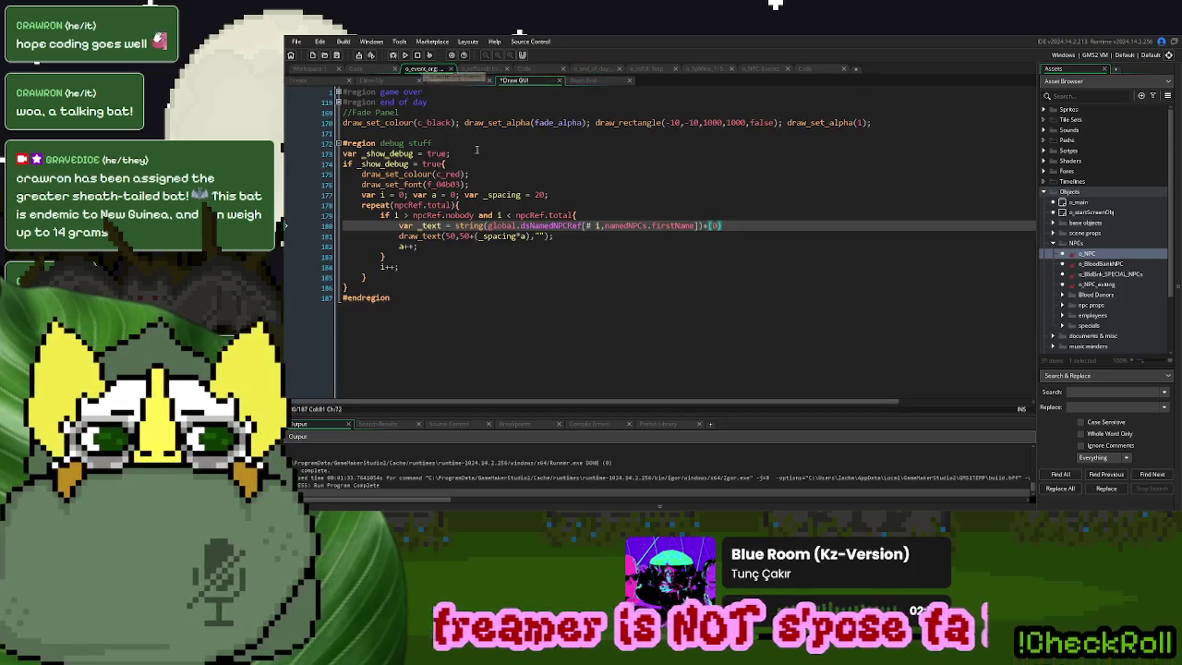
{"action": "key", "text": "BackSpace"}
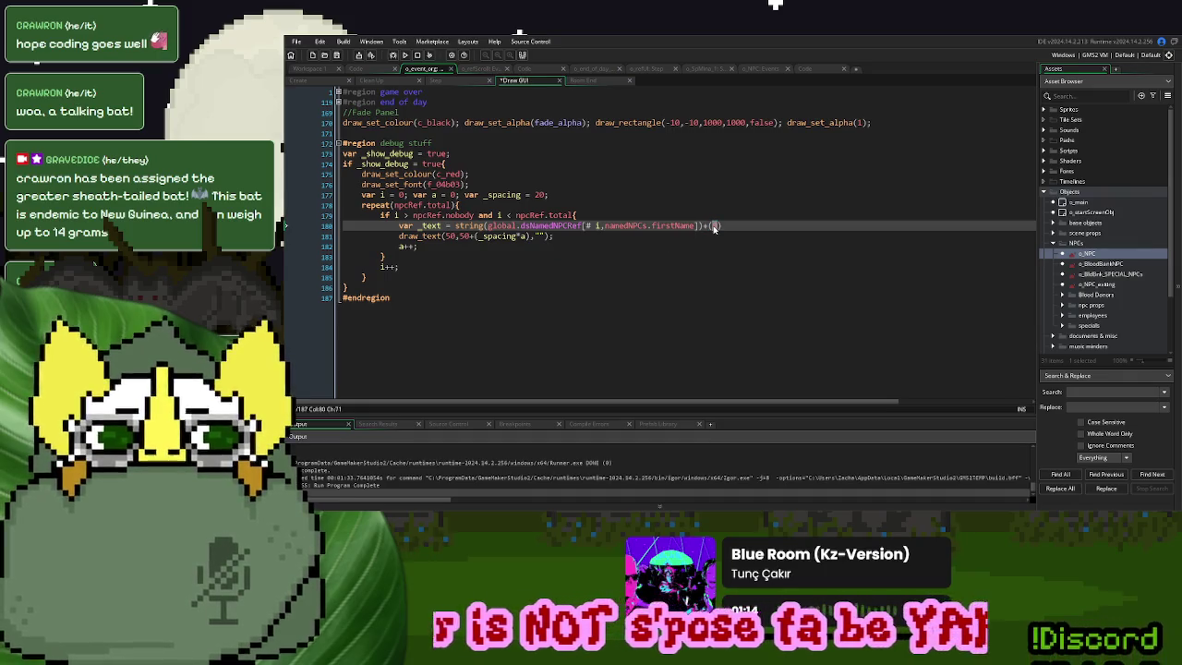
{"action": "type", "text": "string(global.ds_EmpStatus[| i])"}
{"action": "left_click", "coordinate": [708, 244]}
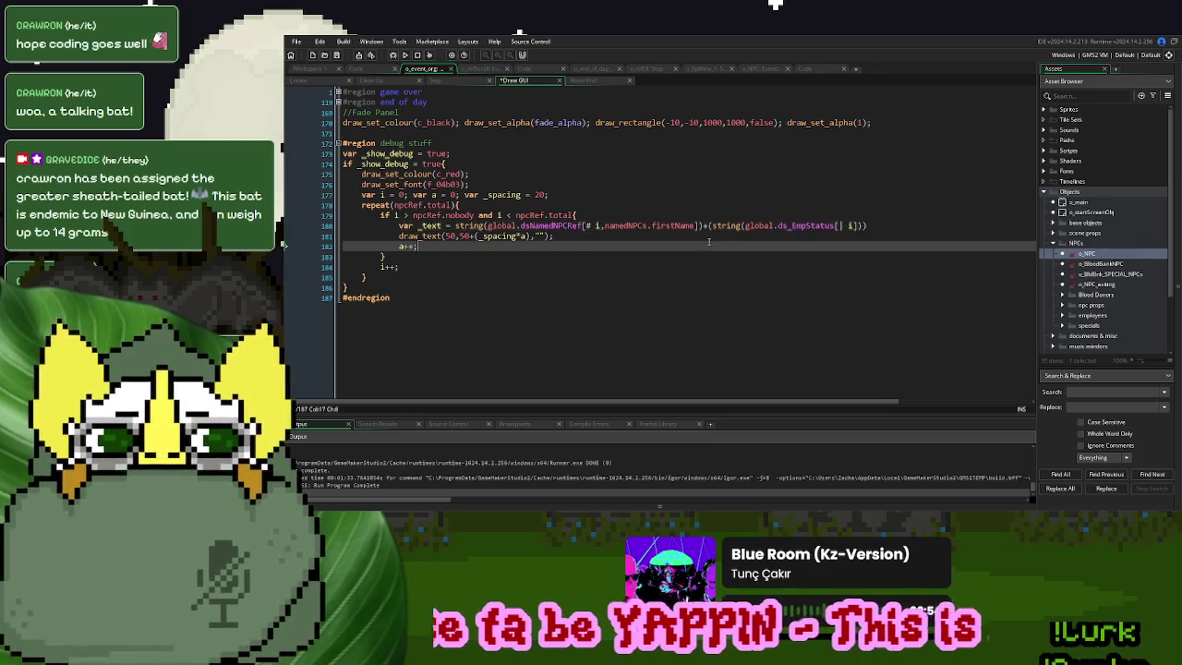
{"action": "left_click", "coordinate": [701, 226]}
{"action": "type", "text": "+\" \"+"}
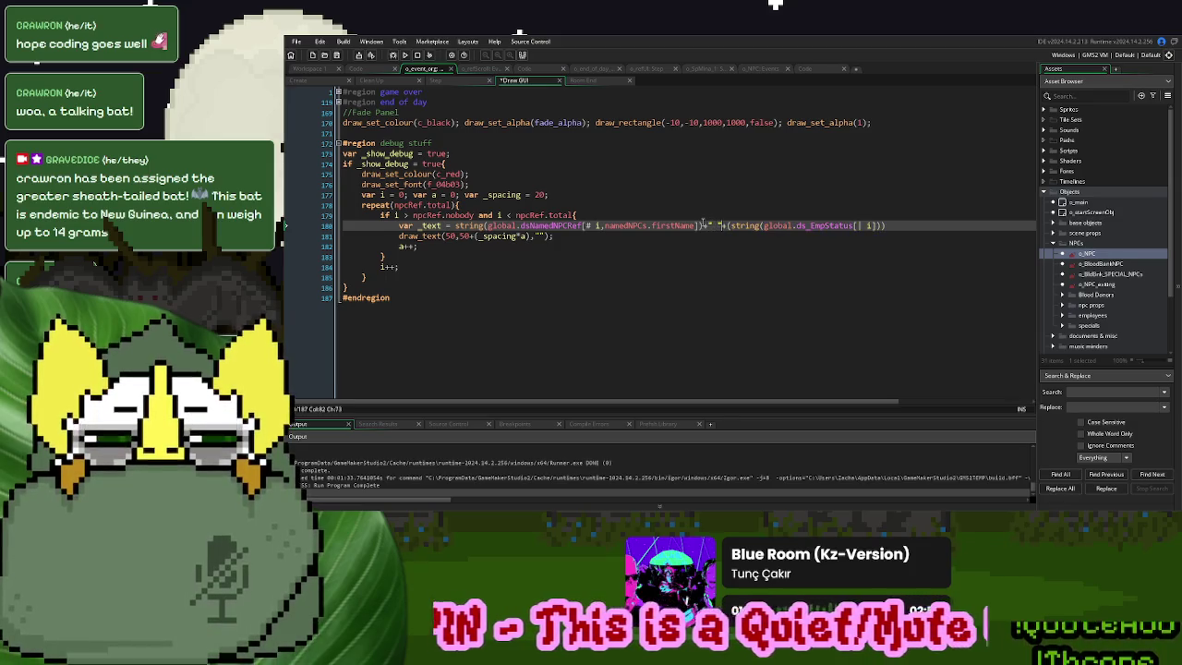
{"action": "left_click", "coordinate": [712, 244]}
{"action": "left_click", "coordinate": [404, 54]}
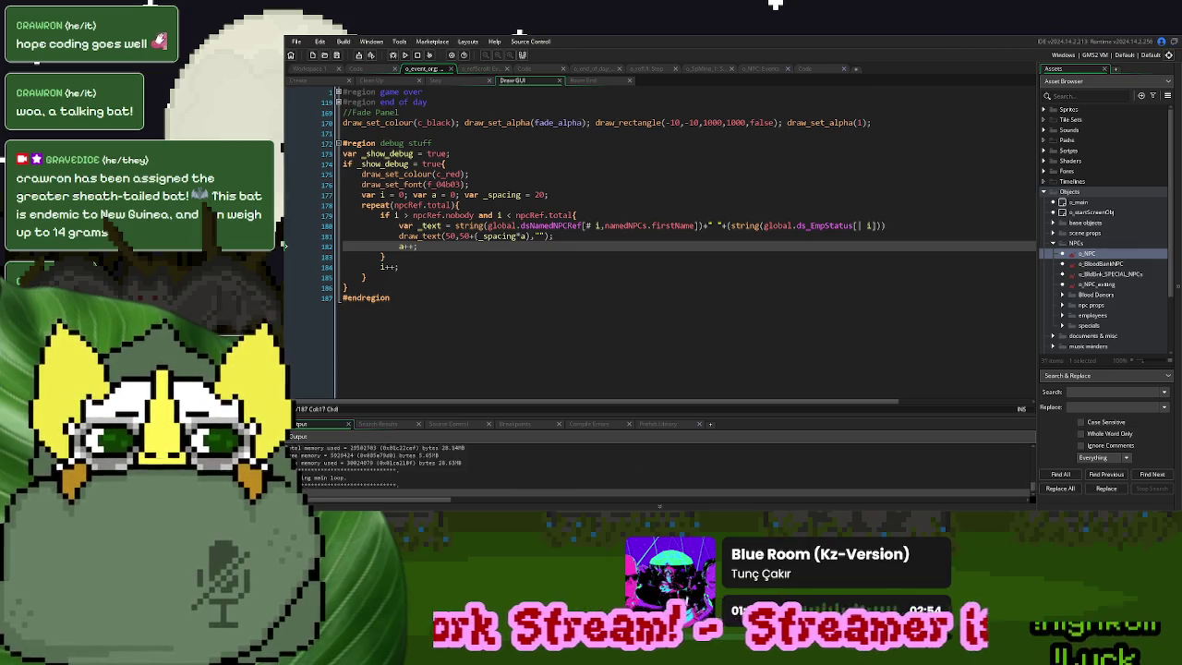
After a test run, set draw_text's x to room_width and run again
{"action": "left_click", "coordinate": [771, 191]}
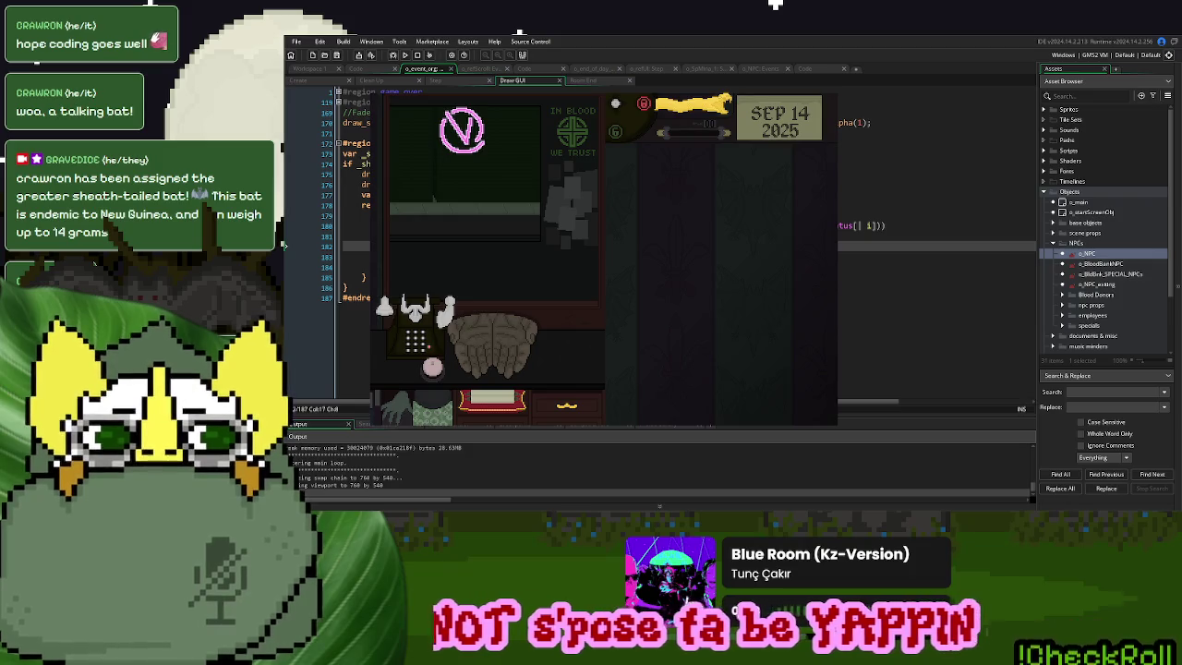
{"action": "left_click", "coordinate": [818, 95]}
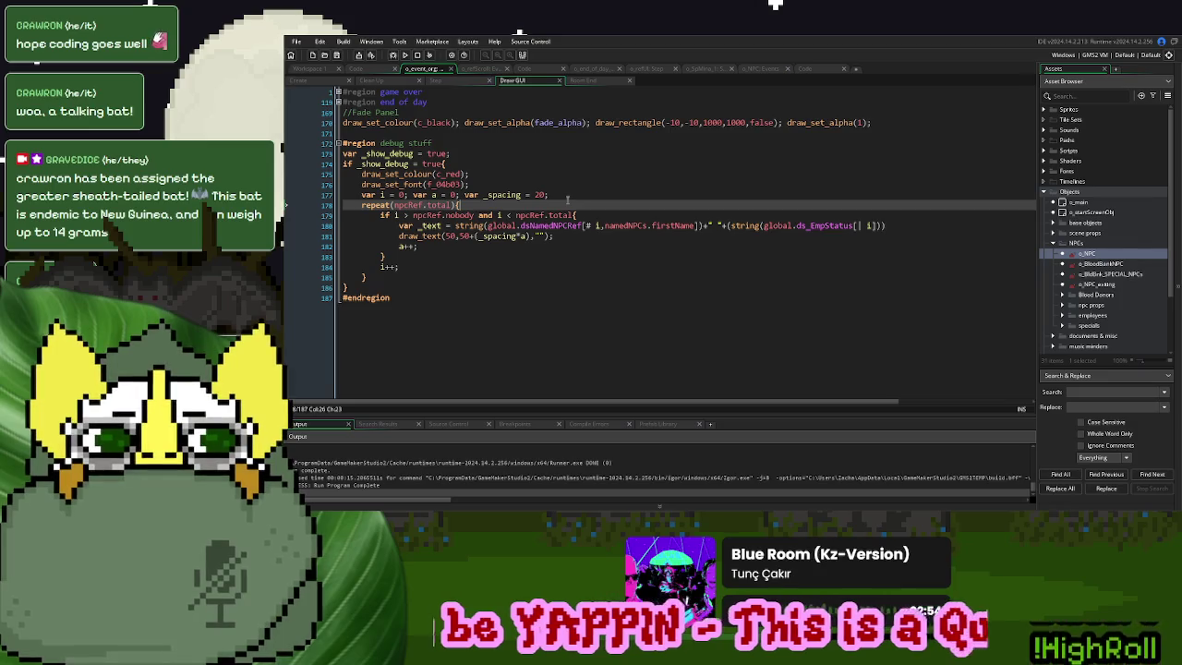
{"action": "left_click", "coordinate": [462, 236]}
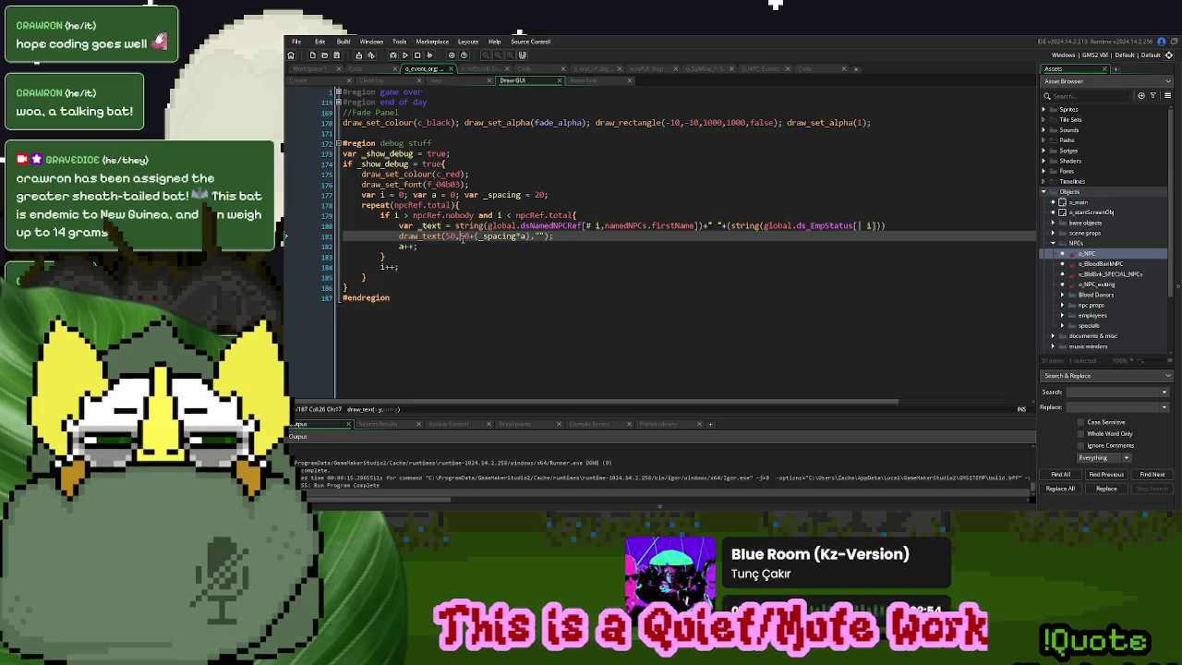
{"action": "left_click", "coordinate": [449, 237]}
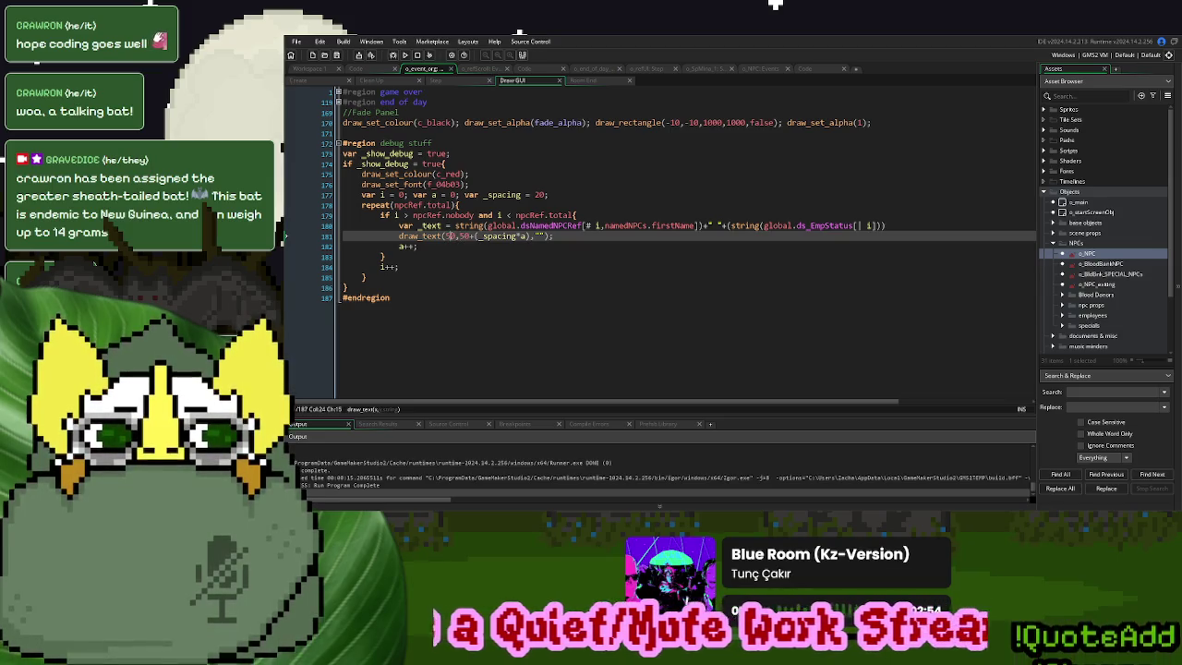
{"action": "double_click", "coordinate": [450, 236]}
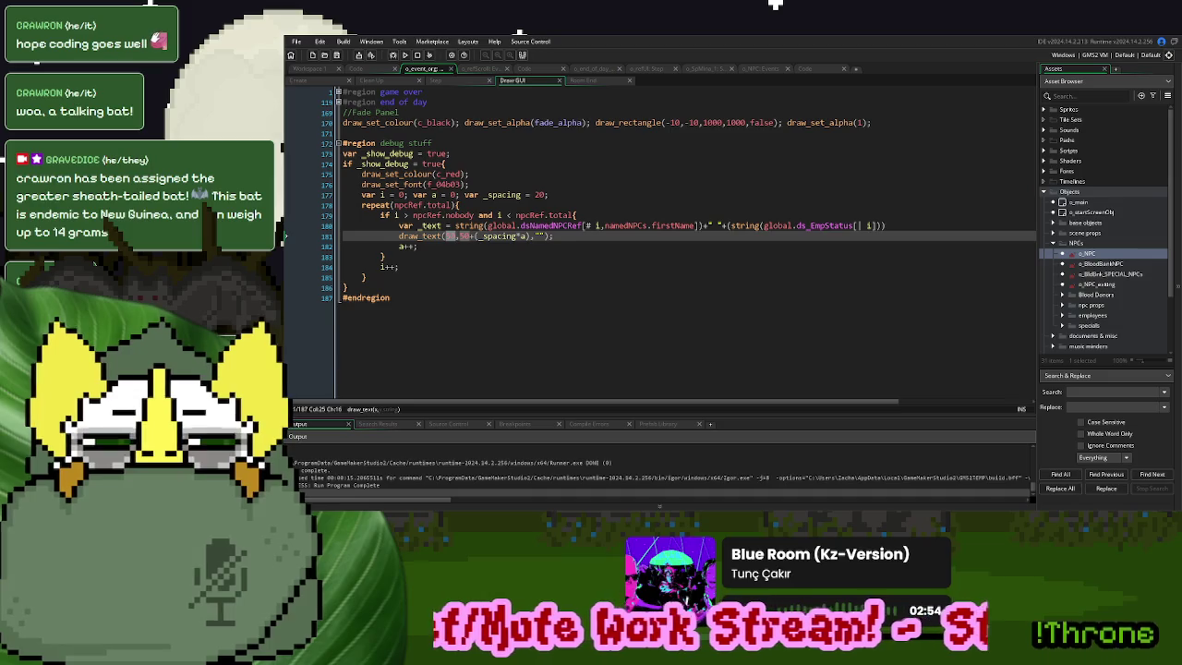
{"action": "type", "text": "room_w"}
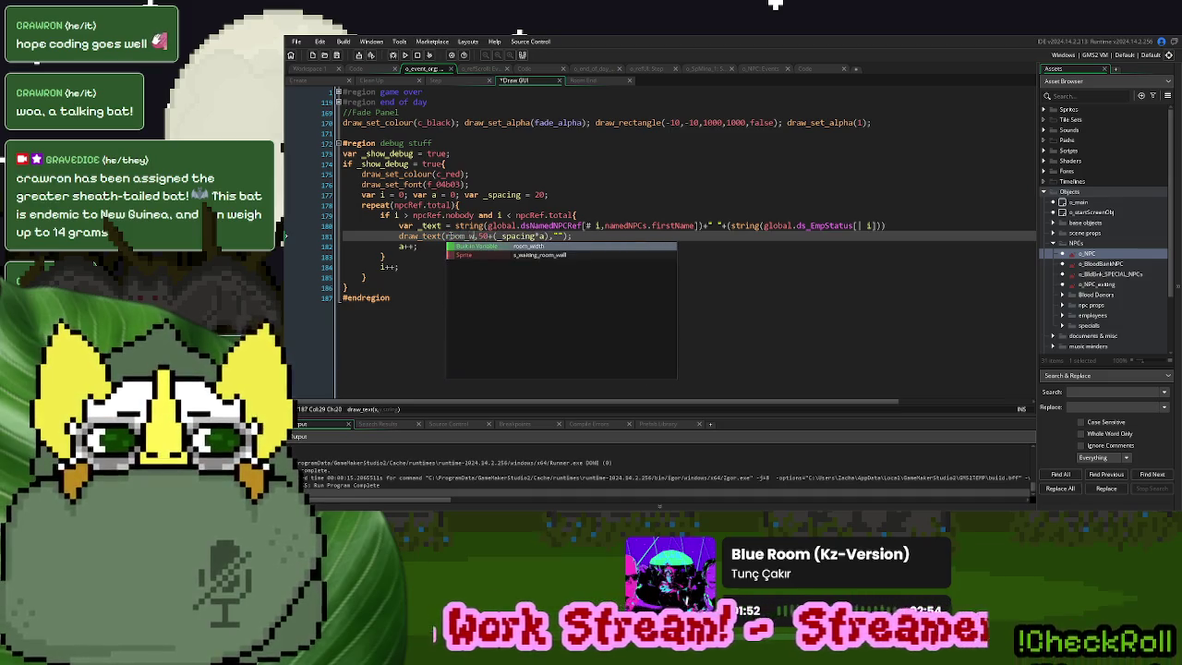
{"action": "key", "text": "Return"}
{"action": "left_click", "coordinate": [400, 55]}
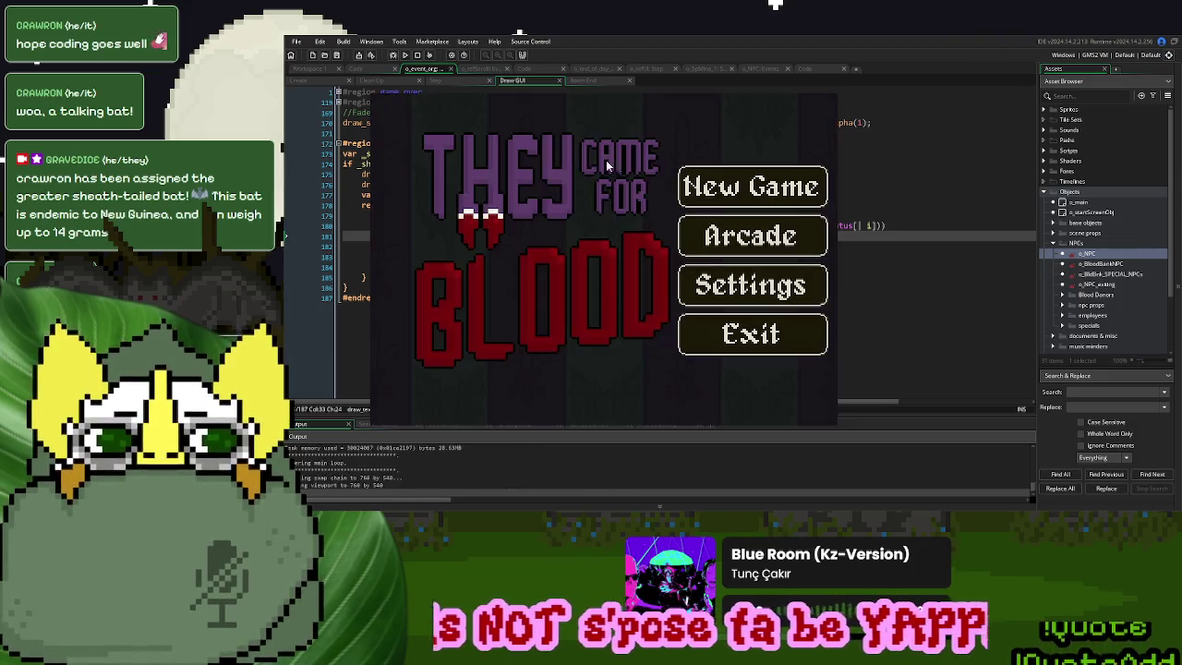
Check the new game, then change the employee condition's 'and' to 'or'
{"action": "left_click", "coordinate": [724, 174]}
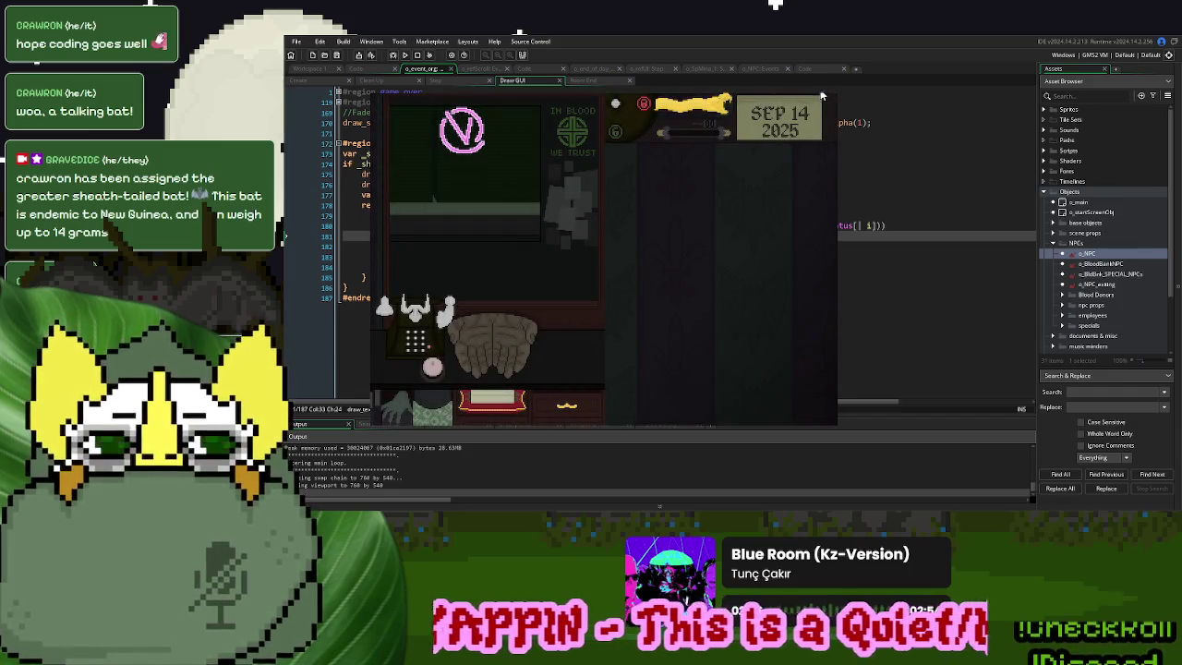
{"action": "key", "text": "Escape"}
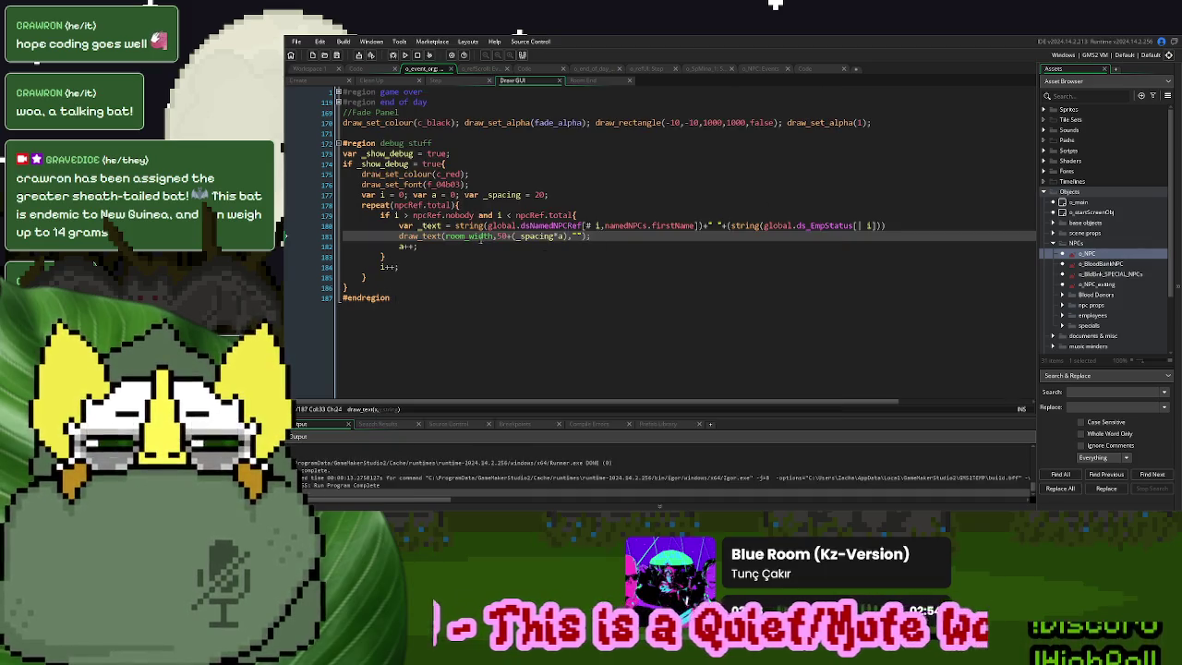
{"action": "double_click", "coordinate": [480, 237]}
{"action": "double_click", "coordinate": [502, 237]}
{"action": "left_click", "coordinate": [460, 236]}
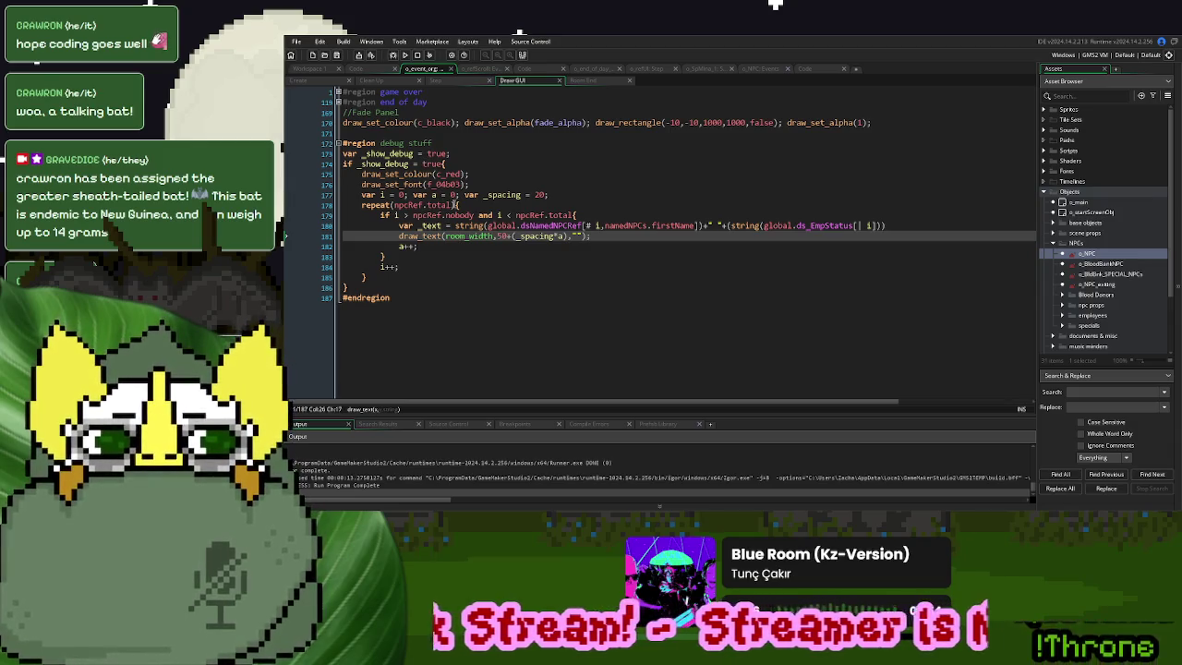
{"action": "left_click", "coordinate": [453, 205]}
{"action": "double_click", "coordinate": [485, 215]}
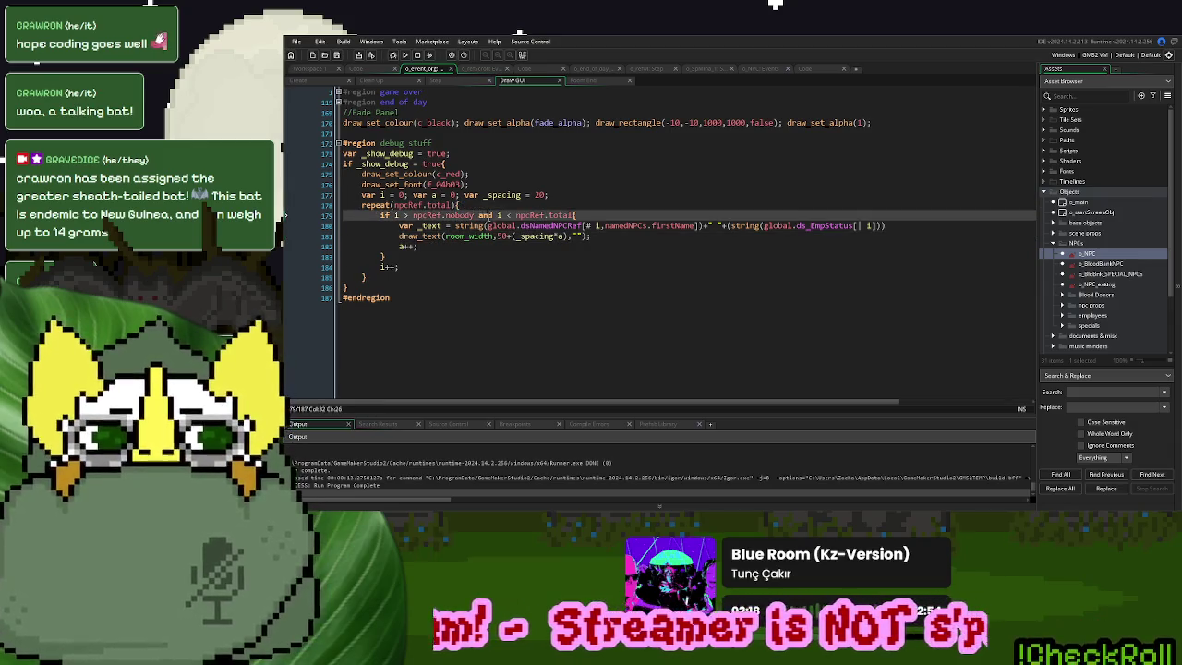
{"action": "type", "text": "or"}
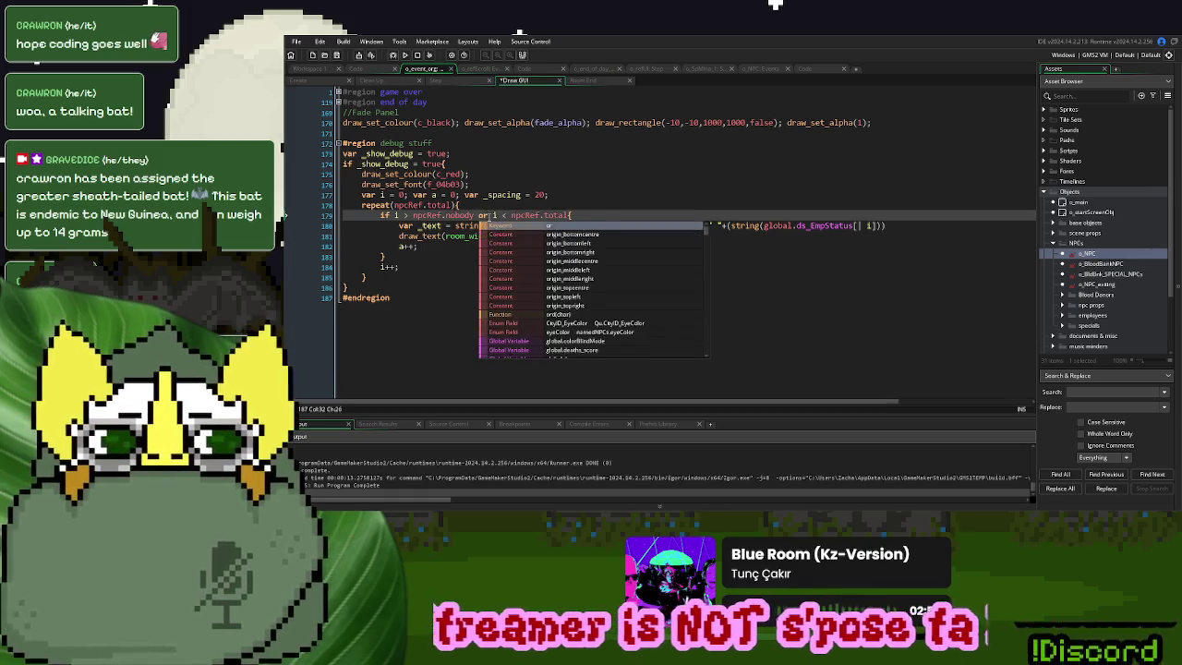
{"action": "left_click", "coordinate": [418, 205]}
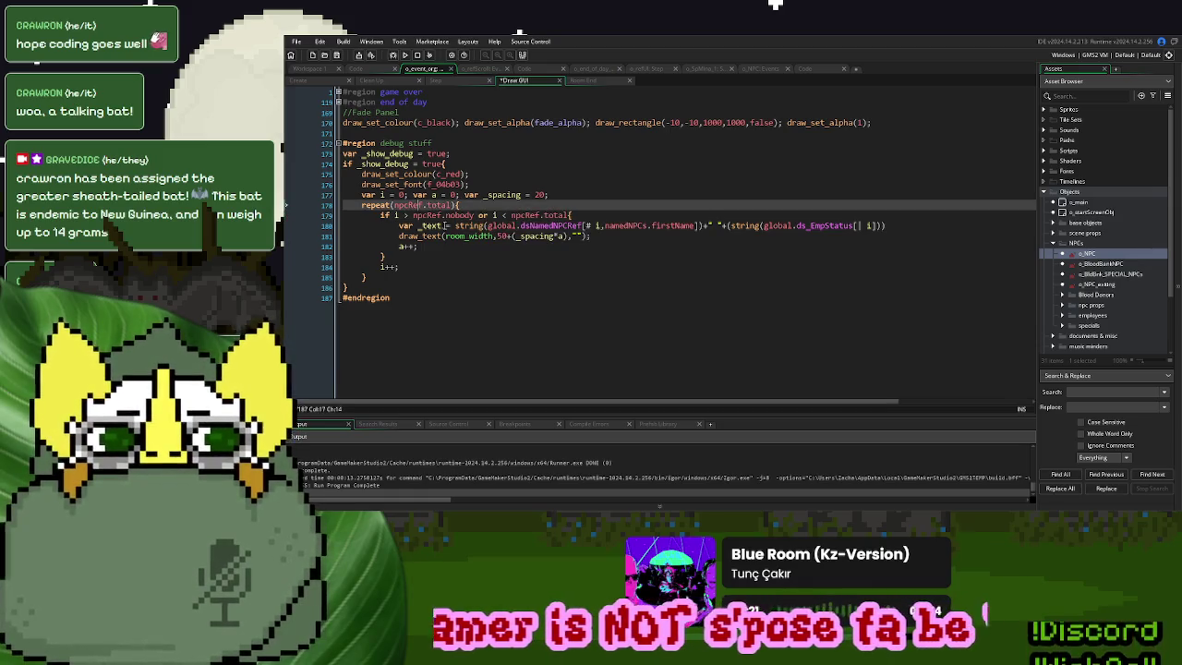
Test-run a new game with the or condition, then close it
{"action": "left_click", "coordinate": [405, 55]}
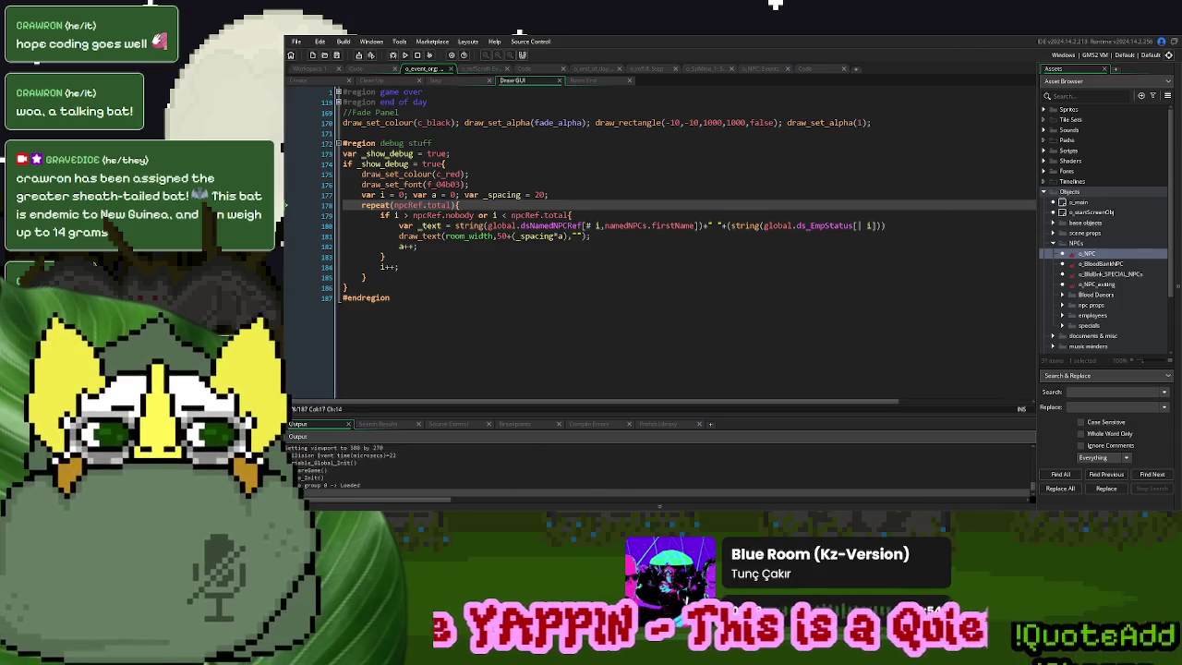
{"action": "left_click", "coordinate": [818, 189]}
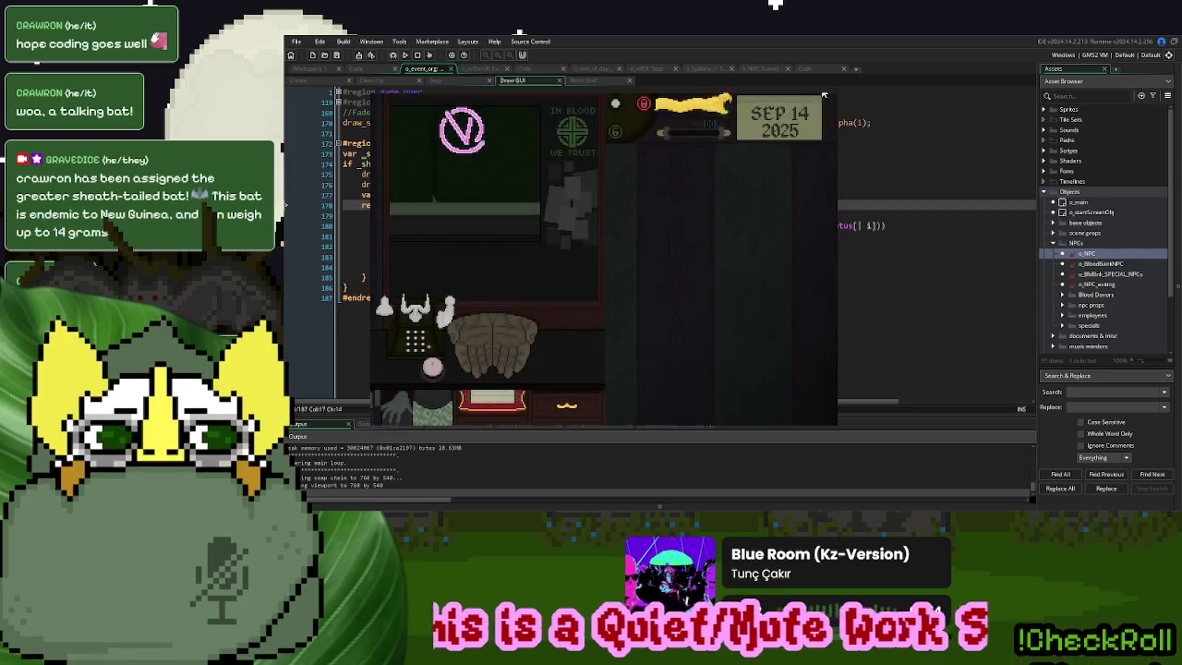
{"action": "left_click", "coordinate": [823, 95]}
Draw _text as draw_text's string at x 50 and run a new game to see it
{"action": "left_click", "coordinate": [523, 216]}
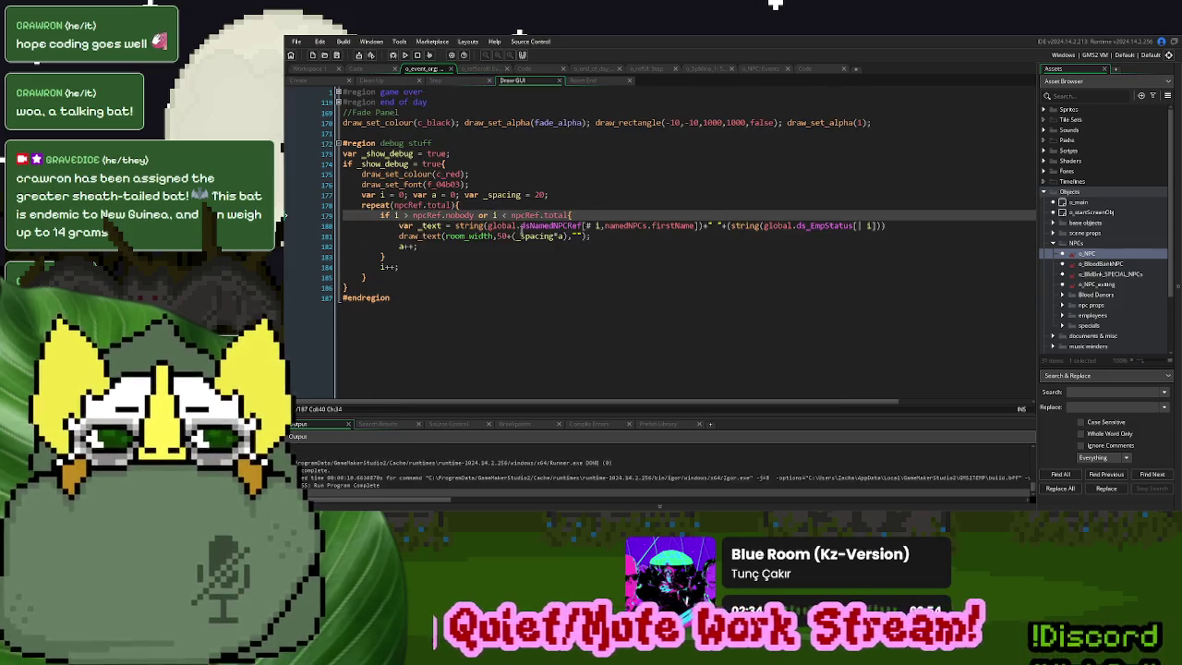
{"action": "double_click", "coordinate": [431, 226]}
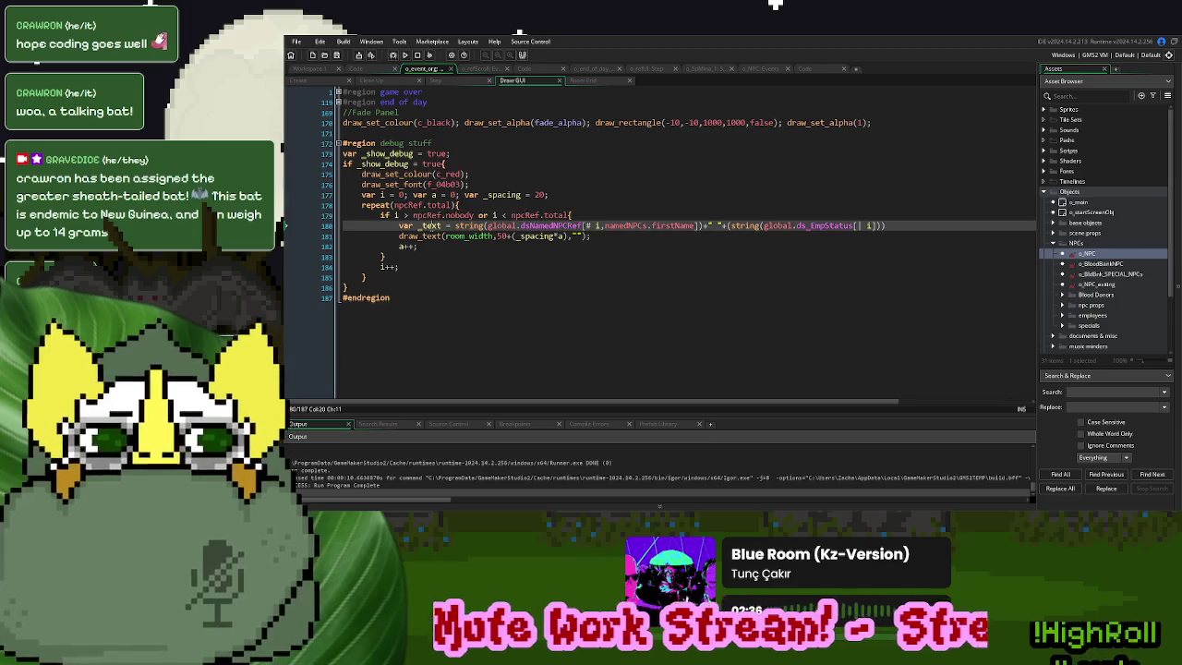
{"action": "left_click_drag", "start_coordinate": [581, 237], "coordinate": [573, 238]}
{"action": "type", "text": "_text"}
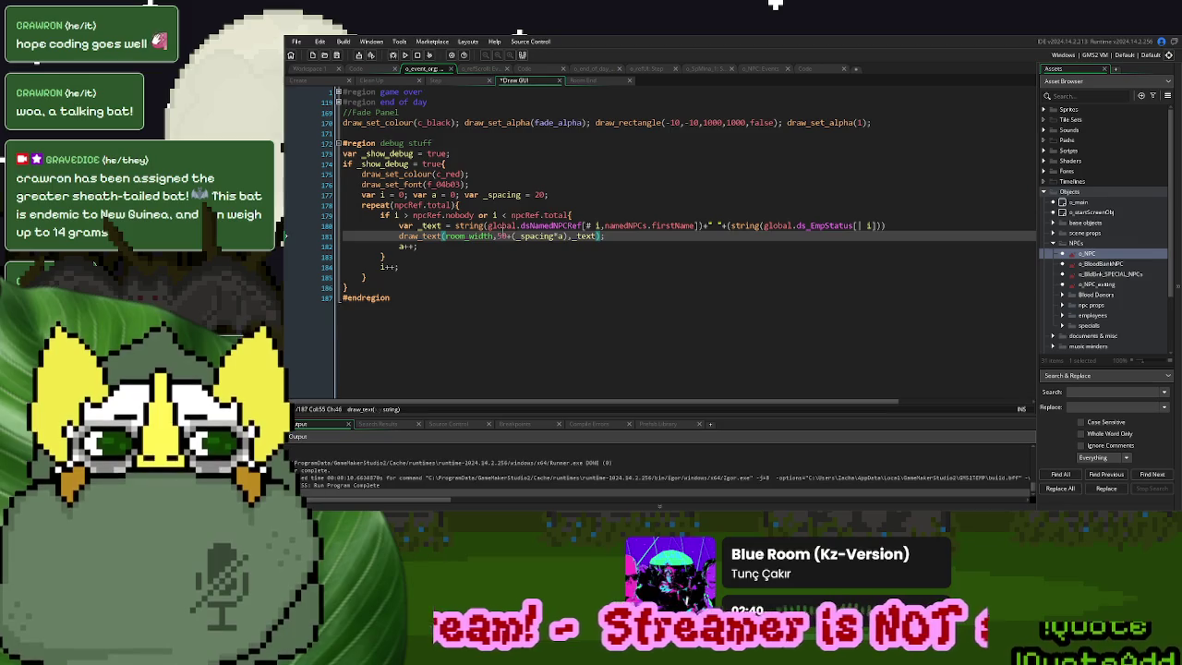
{"action": "double_click", "coordinate": [460, 236]}
{"action": "type", "text": "50"}
{"action": "key", "text": "F5"}
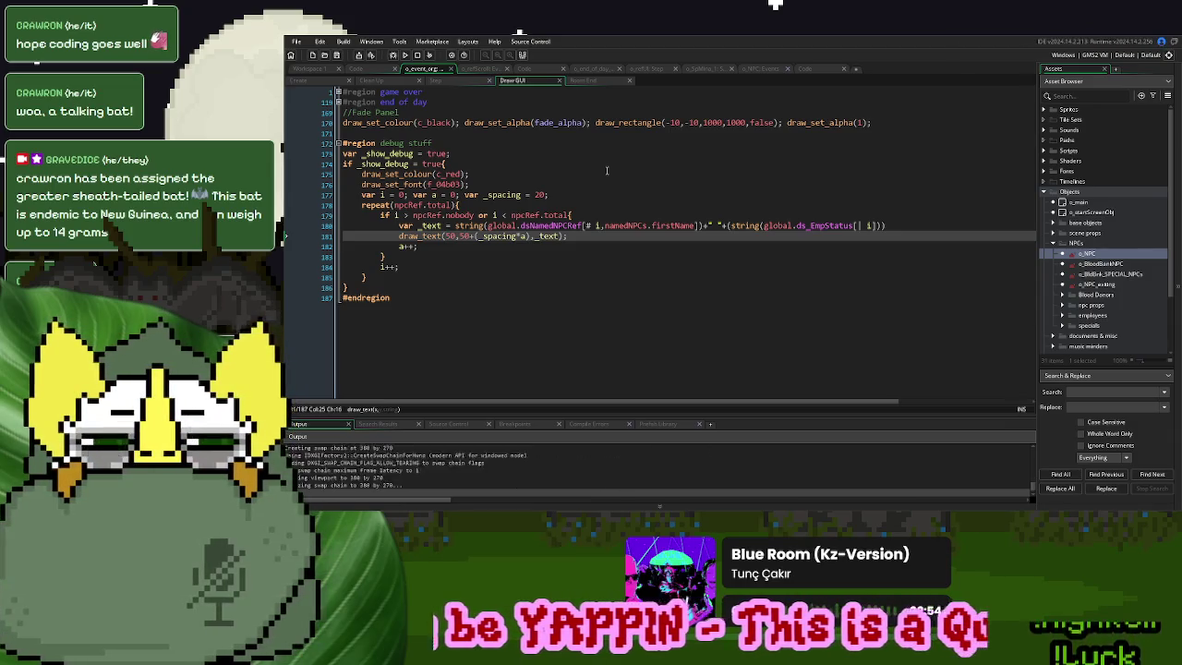
{"action": "left_click", "coordinate": [817, 189]}
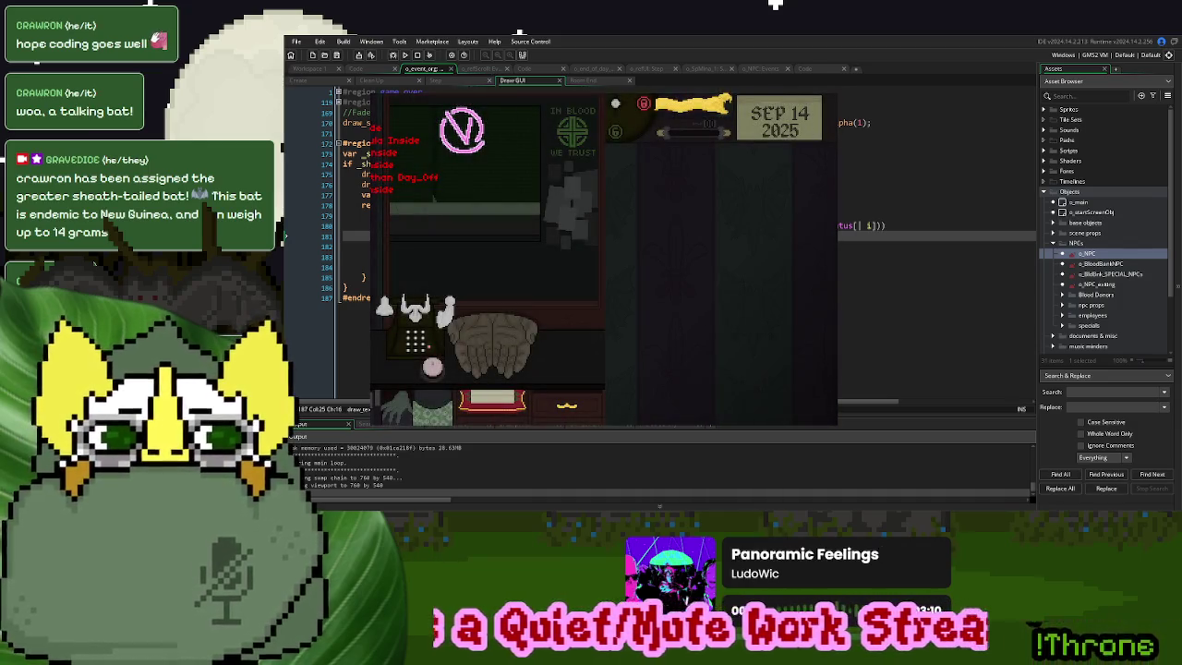
Move the debug list's x to 150, test it, then select the loop's 'or' for replacement
{"action": "key", "text": "alt+F4"}
{"action": "double_click", "coordinate": [449, 236]}
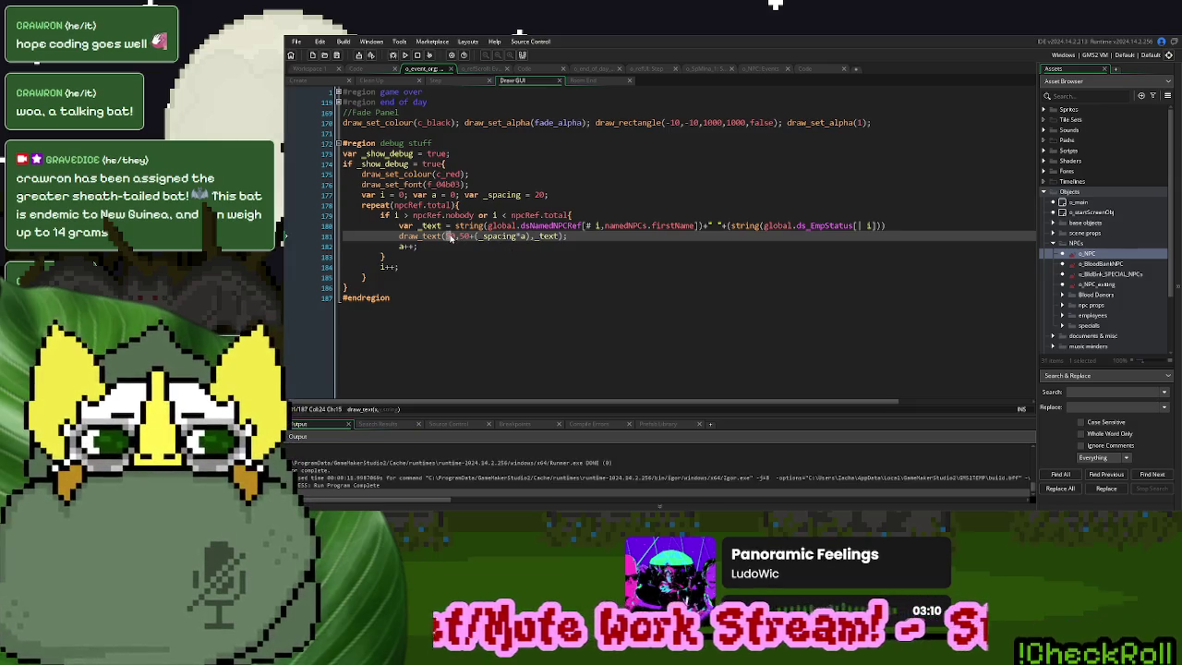
{"action": "type", "text": "100,"}
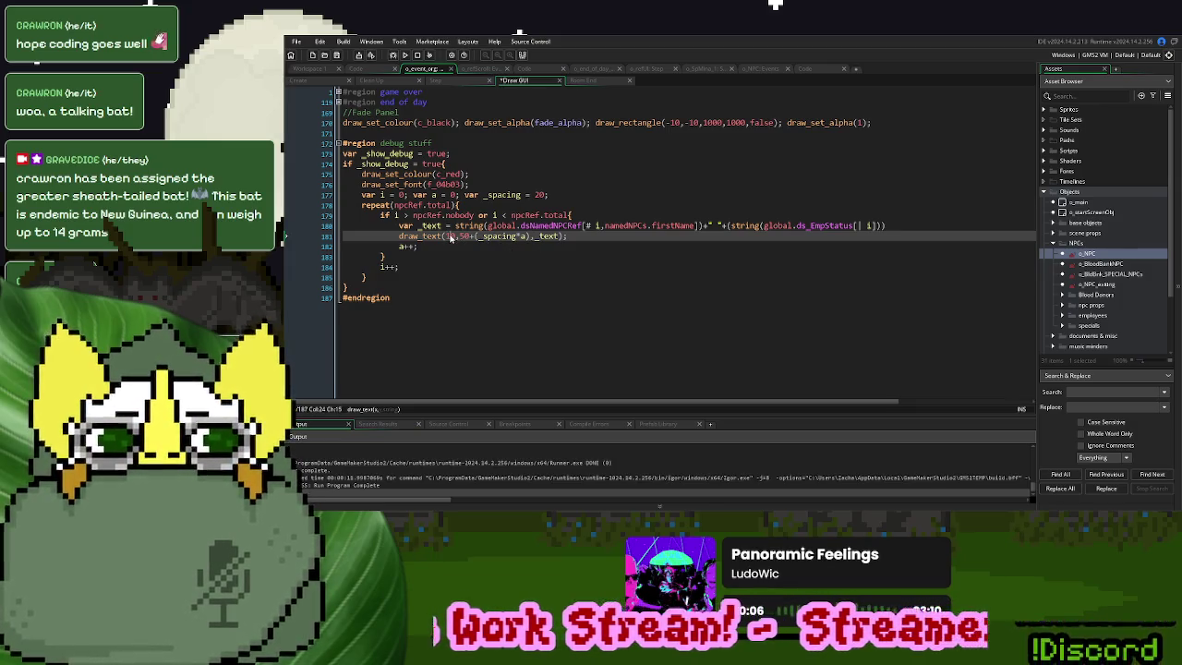
{"action": "type", "text": "5"}
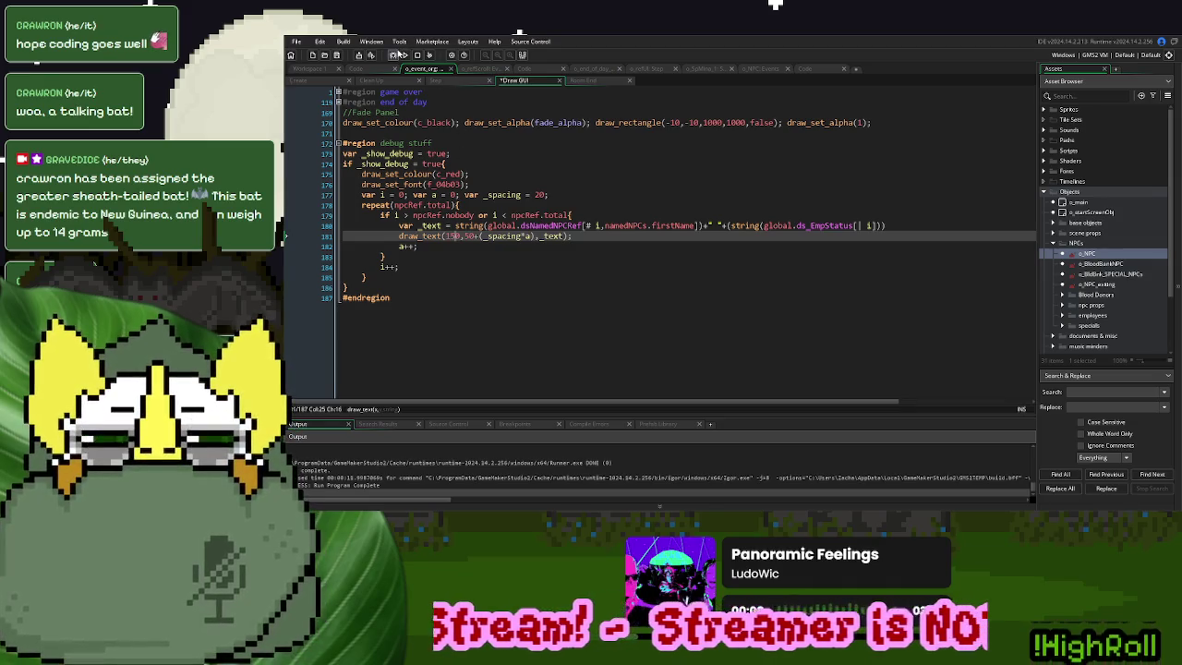
{"action": "left_click", "coordinate": [403, 56]}
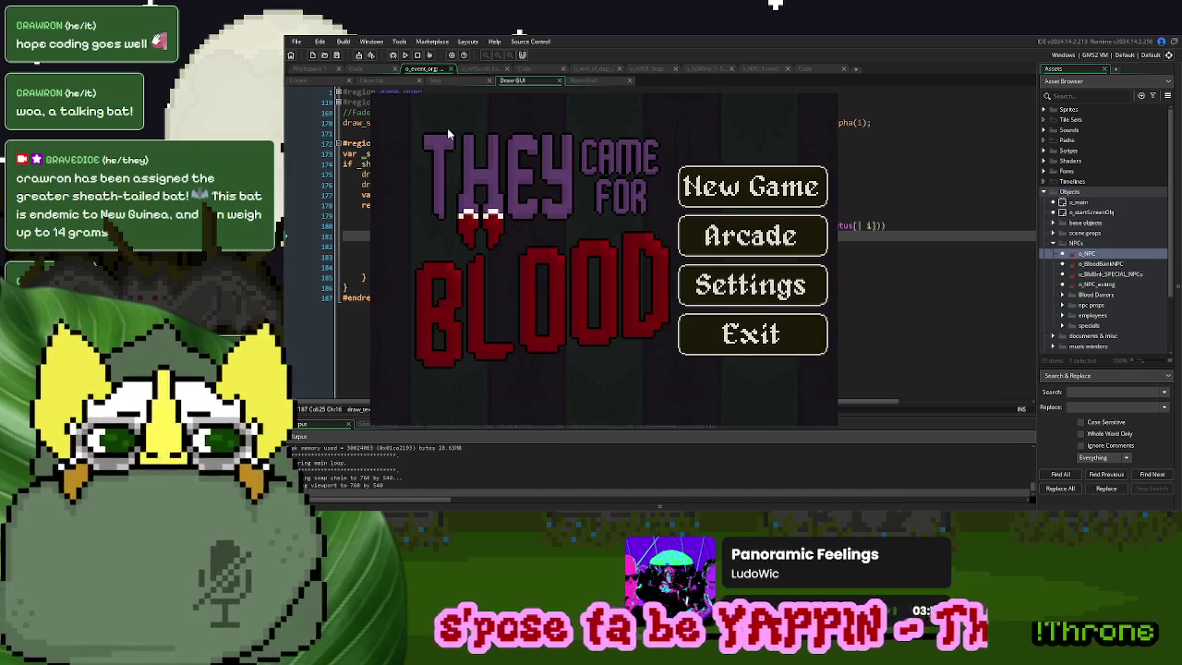
{"action": "left_click", "coordinate": [721, 182]}
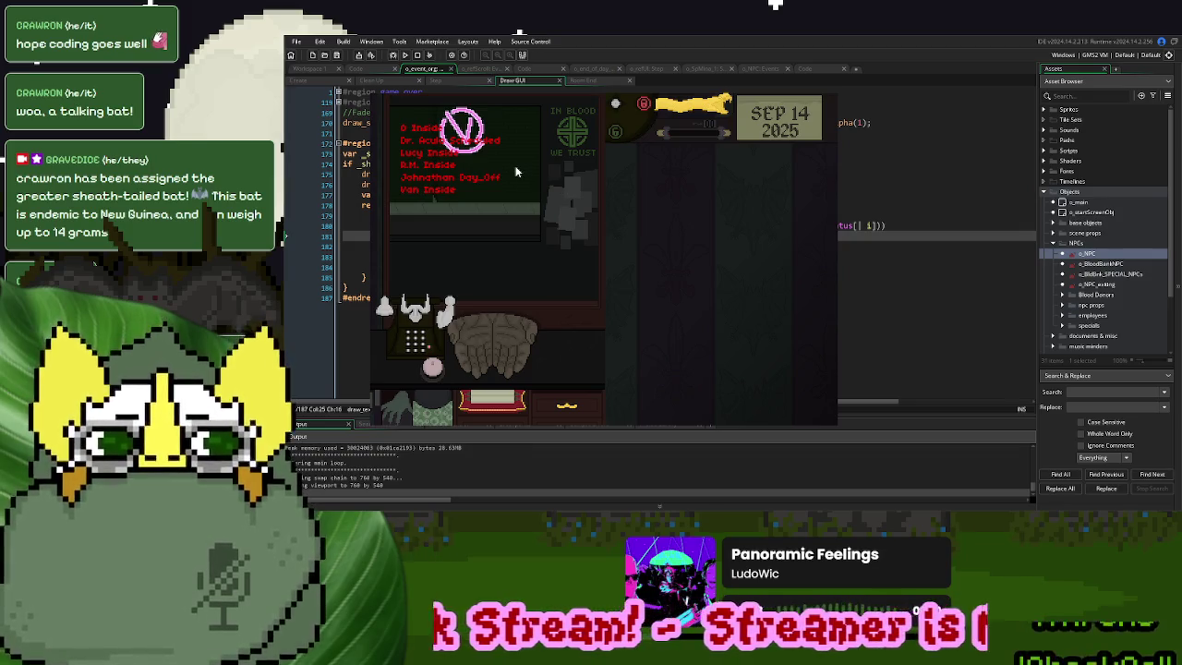
{"action": "key", "text": "Escape"}
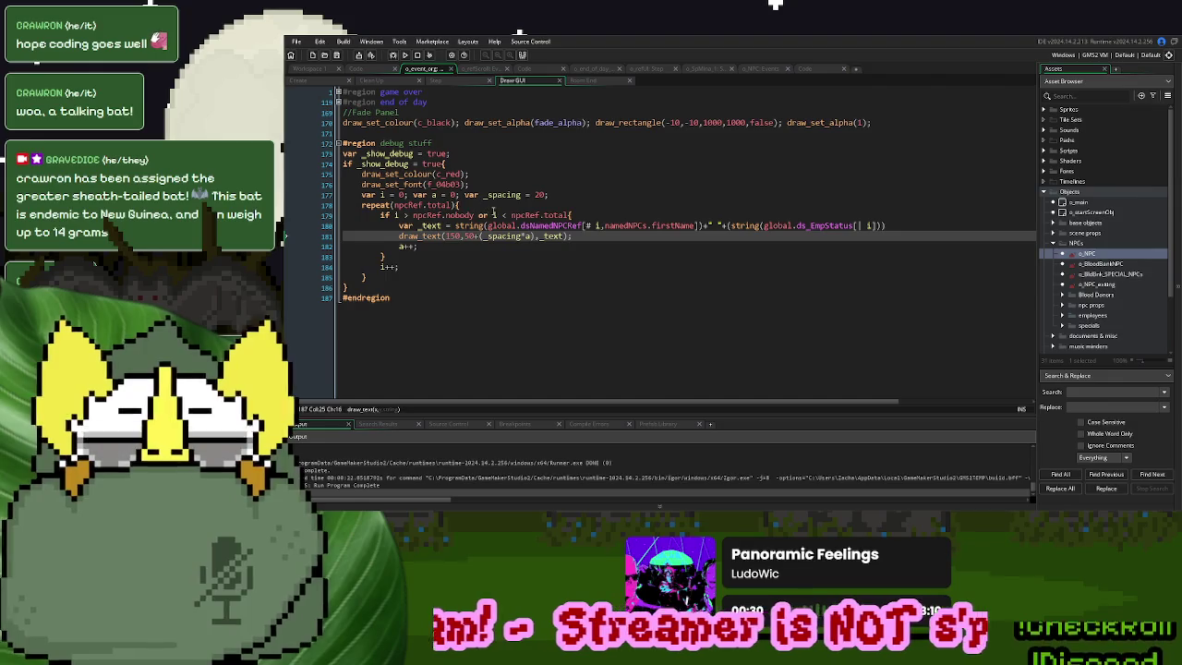
{"action": "double_click", "coordinate": [482, 215]}
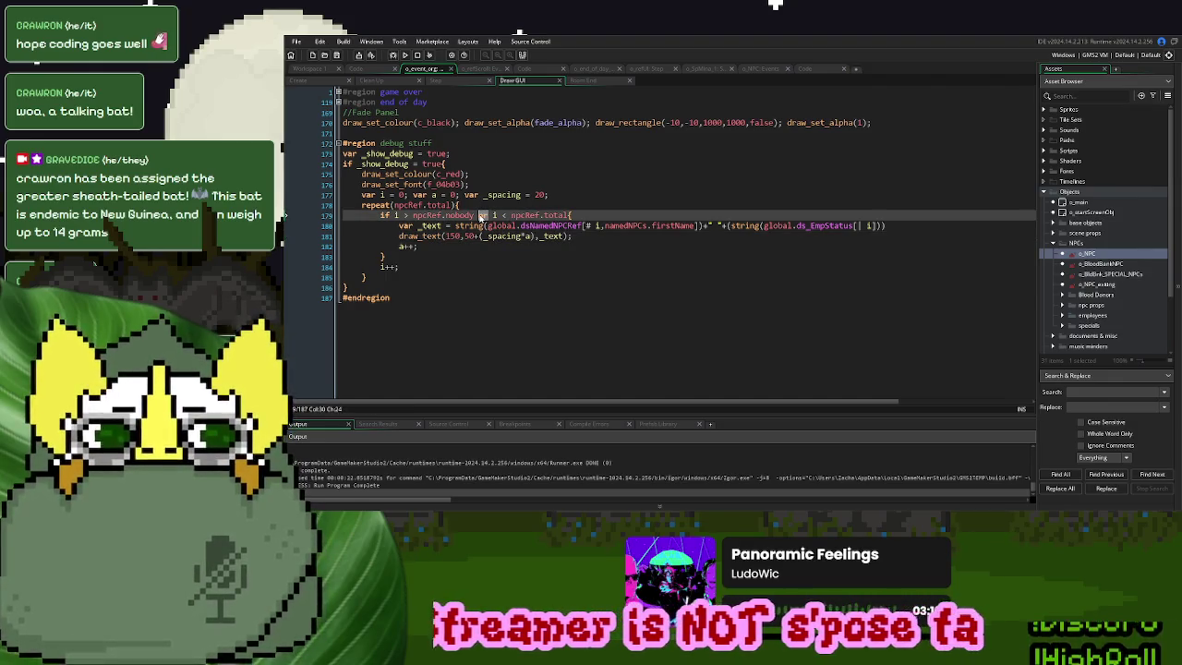
Run the game with the corrected condition and start a new game
{"action": "type", "text": "and"}
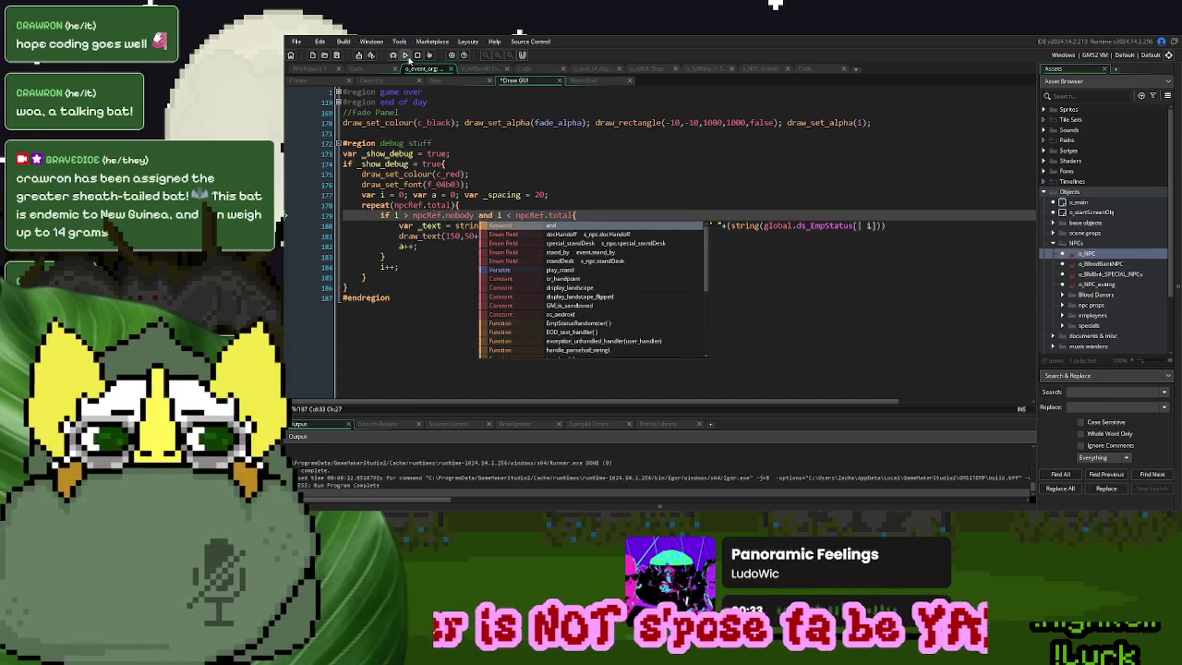
{"action": "left_click", "coordinate": [405, 54]}
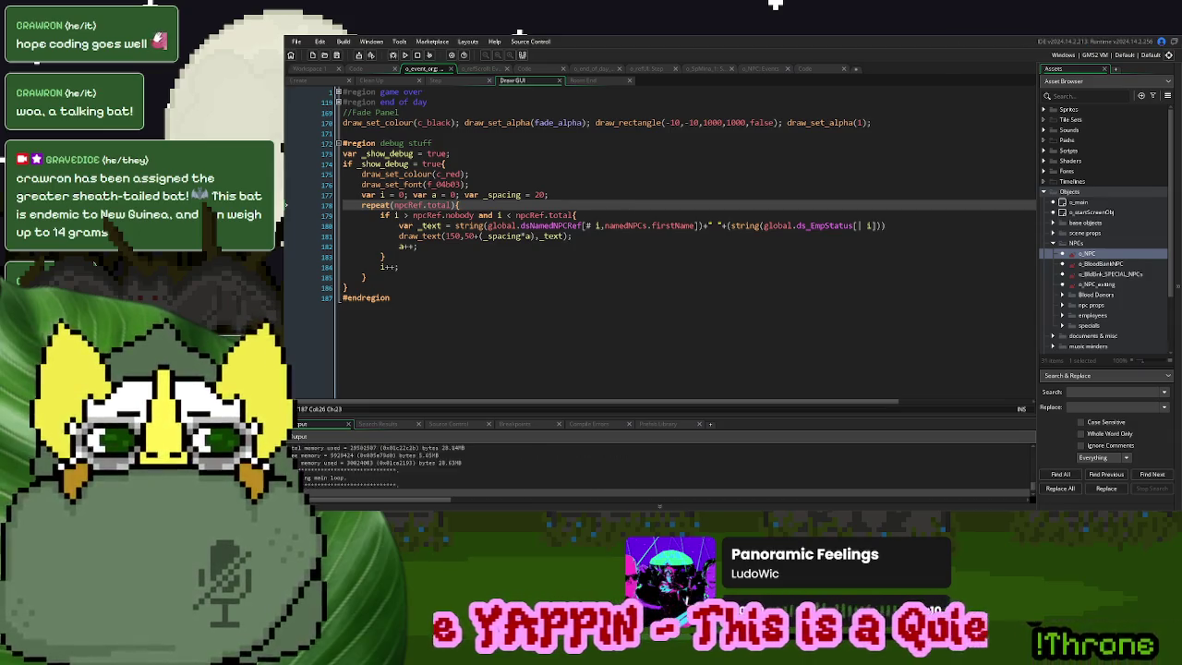
{"action": "left_click", "coordinate": [767, 180]}
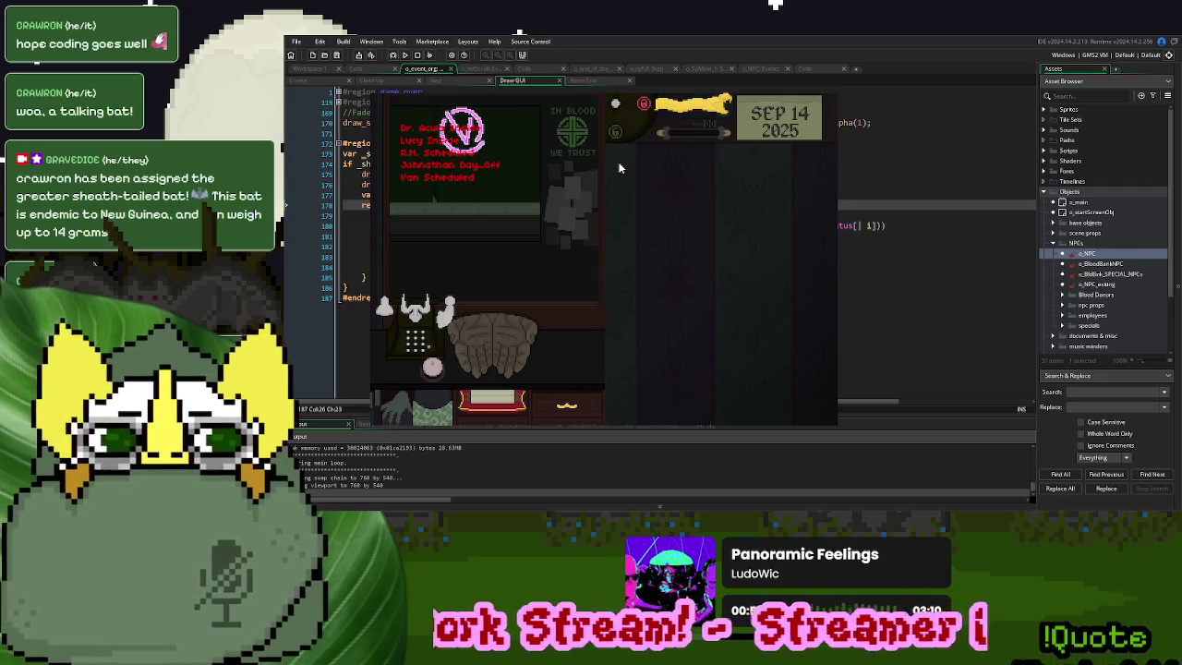
Restart to the title menu four times, starting a fresh game each time to re-roll statuses
{"action": "key", "text": "r"}
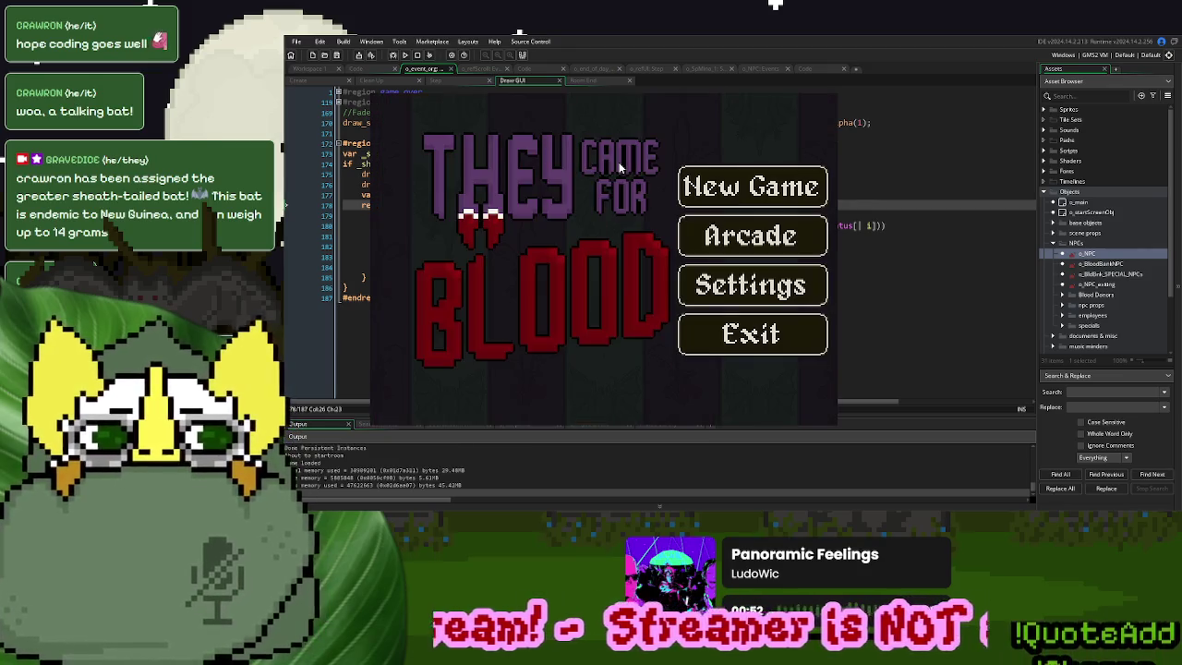
{"action": "left_click", "coordinate": [737, 188]}
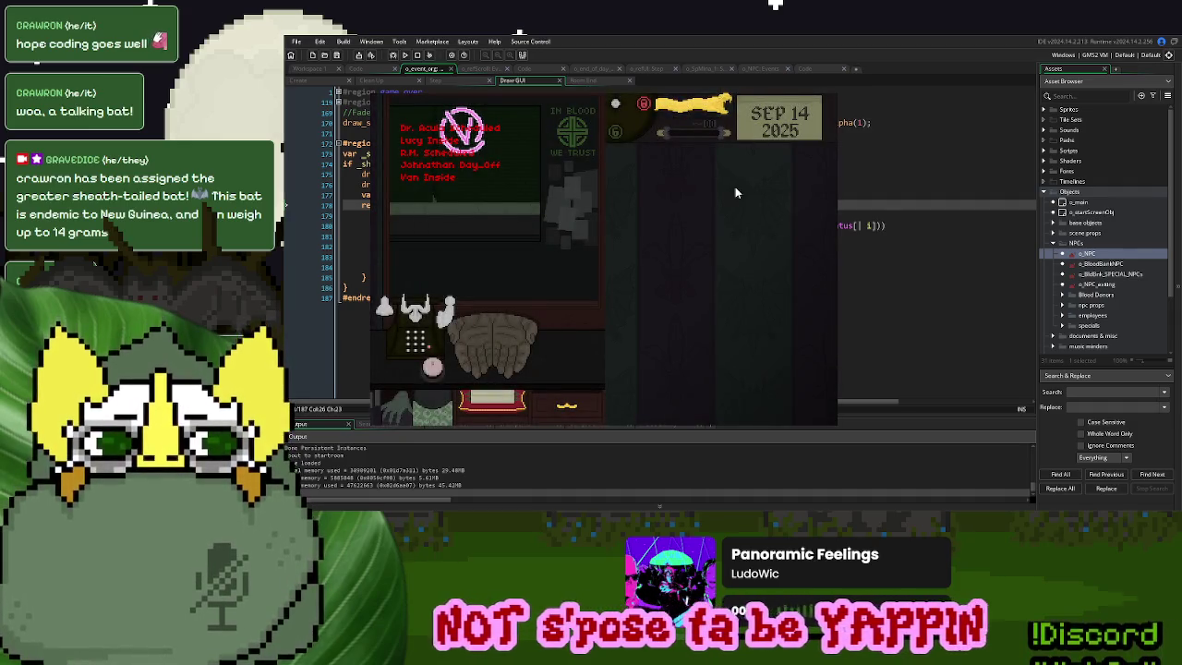
{"action": "key", "text": "r"}
{"action": "left_click", "coordinate": [736, 189]}
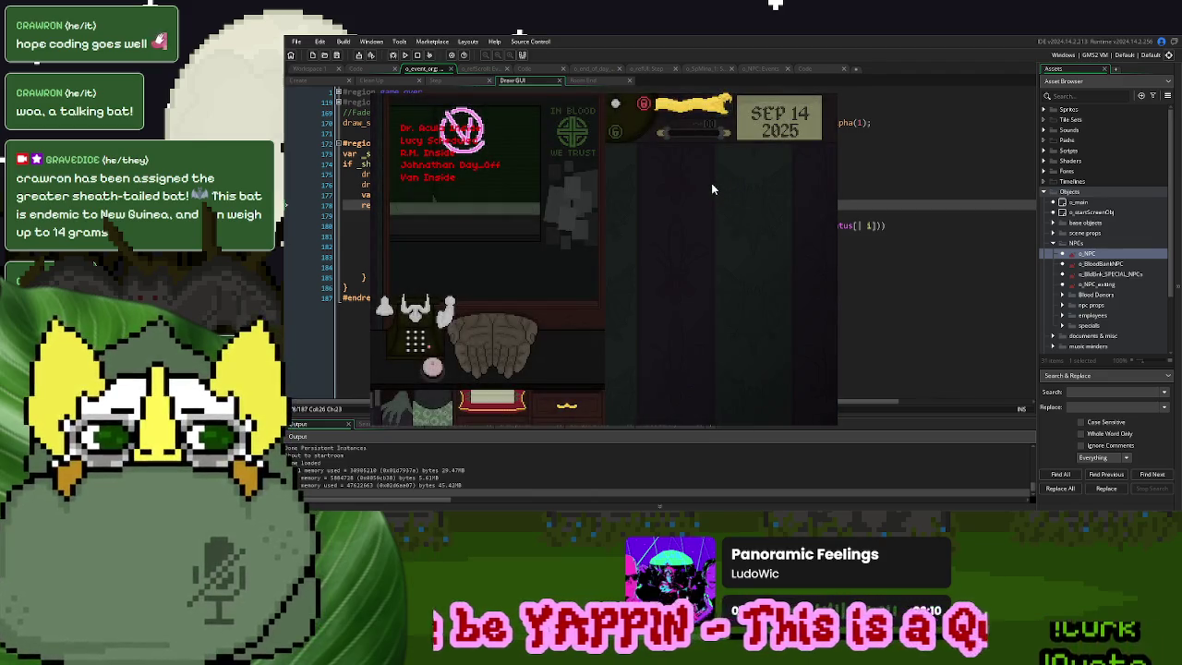
{"action": "key", "text": "r"}
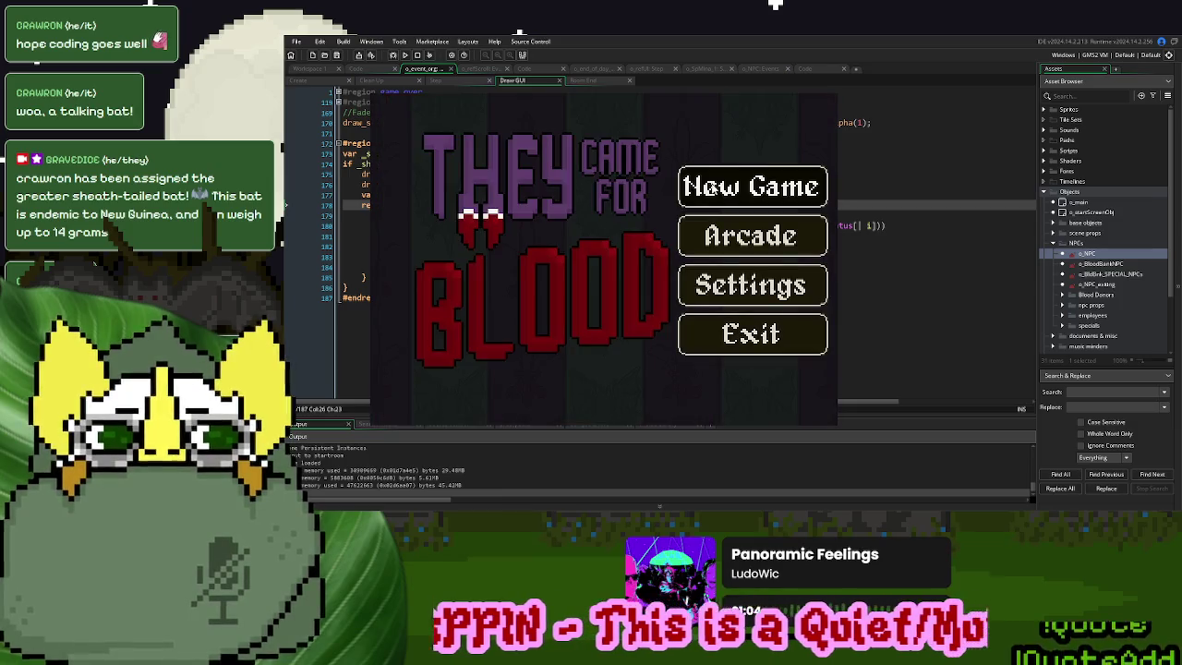
{"action": "left_click", "coordinate": [742, 201]}
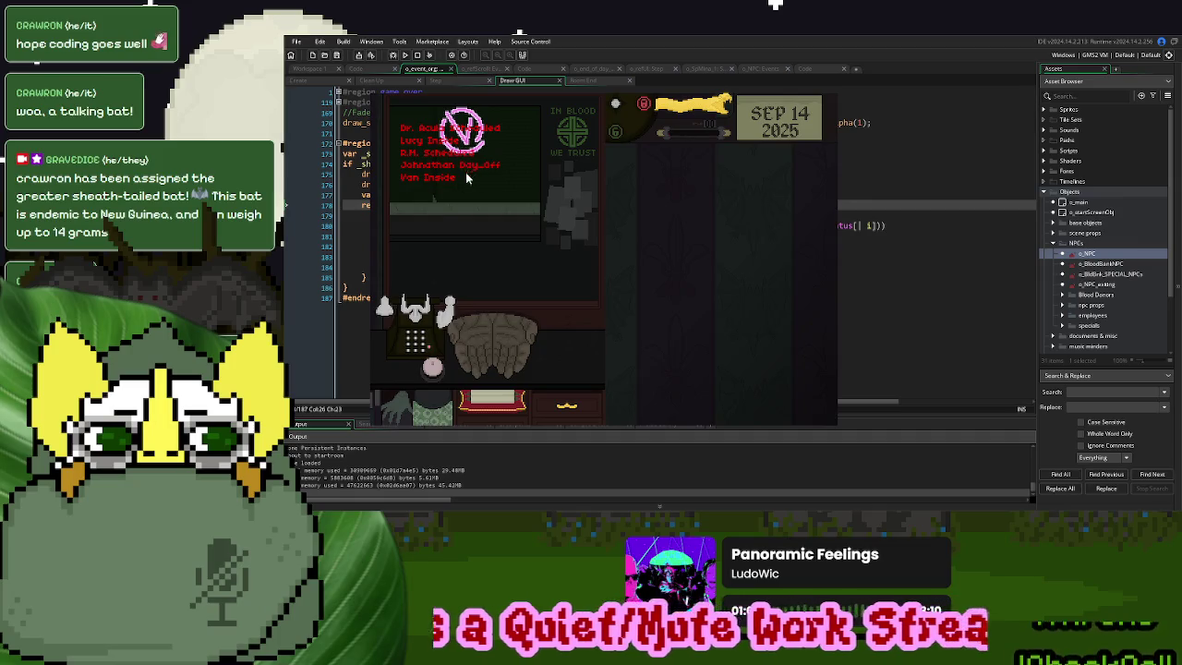
{"action": "key", "text": "r"}
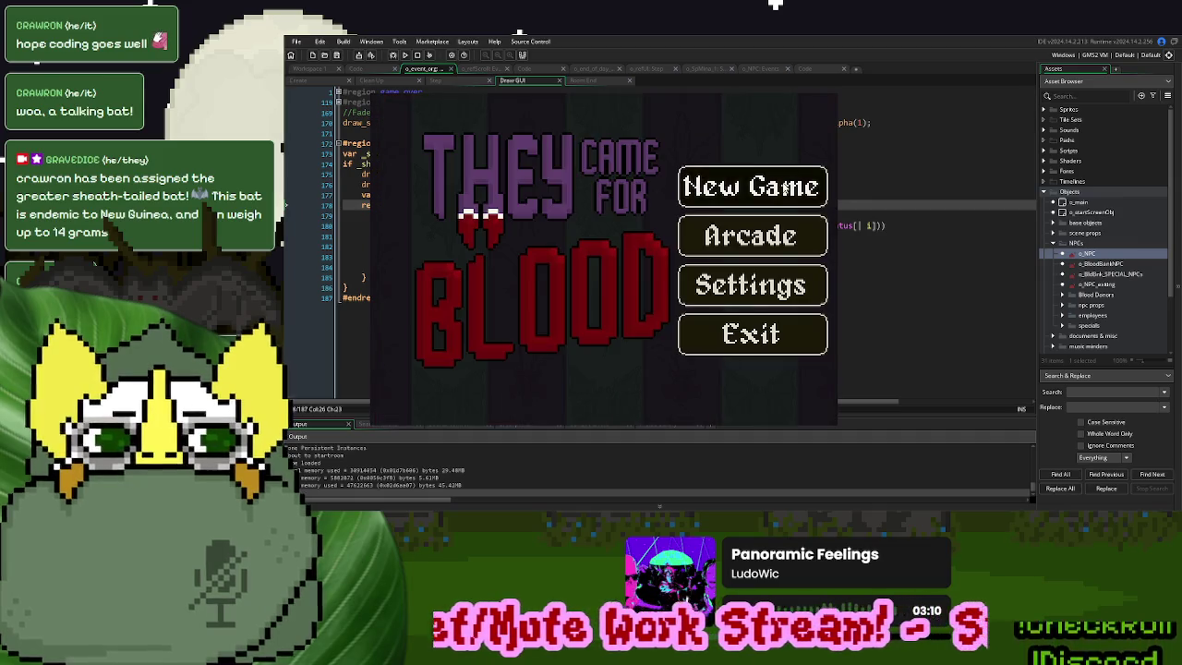
{"action": "left_click", "coordinate": [688, 188]}
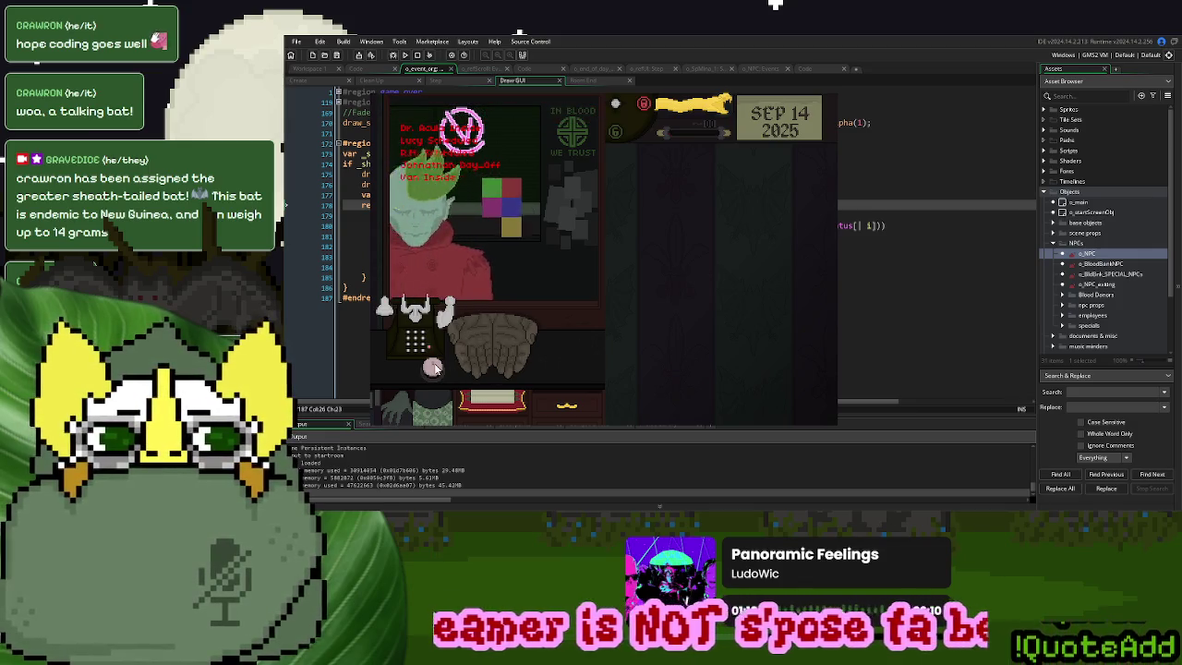
Turn away the current donor and page through the ledger's Employees cards
{"action": "left_click", "coordinate": [501, 353]}
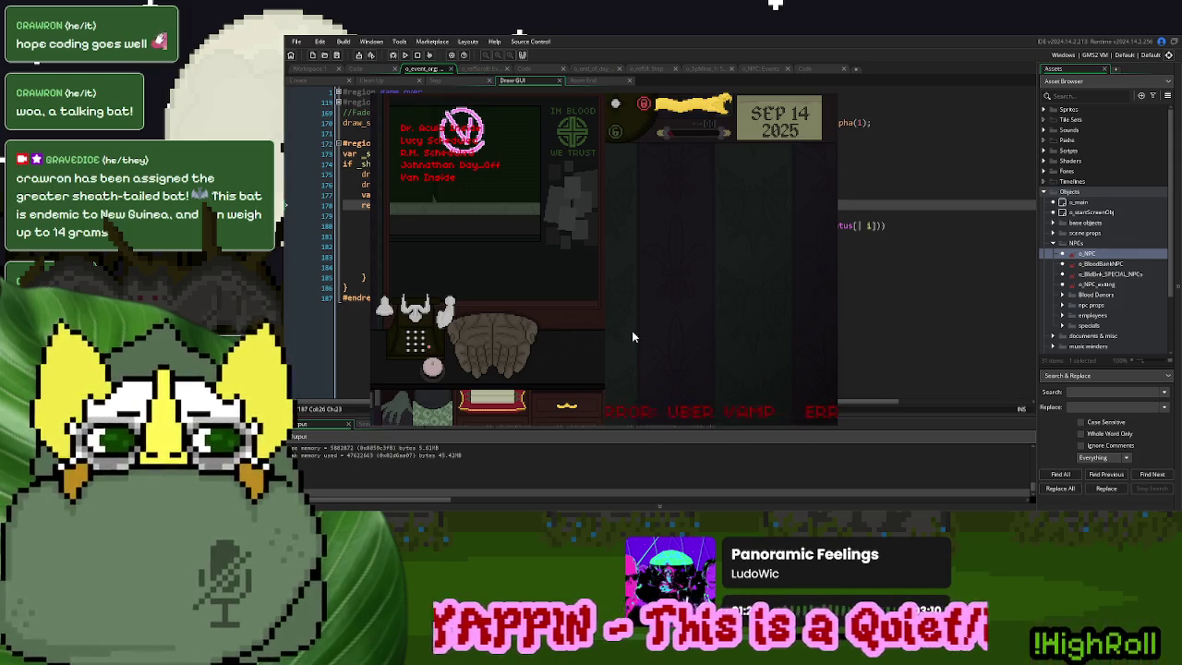
{"action": "left_click", "coordinate": [509, 406]}
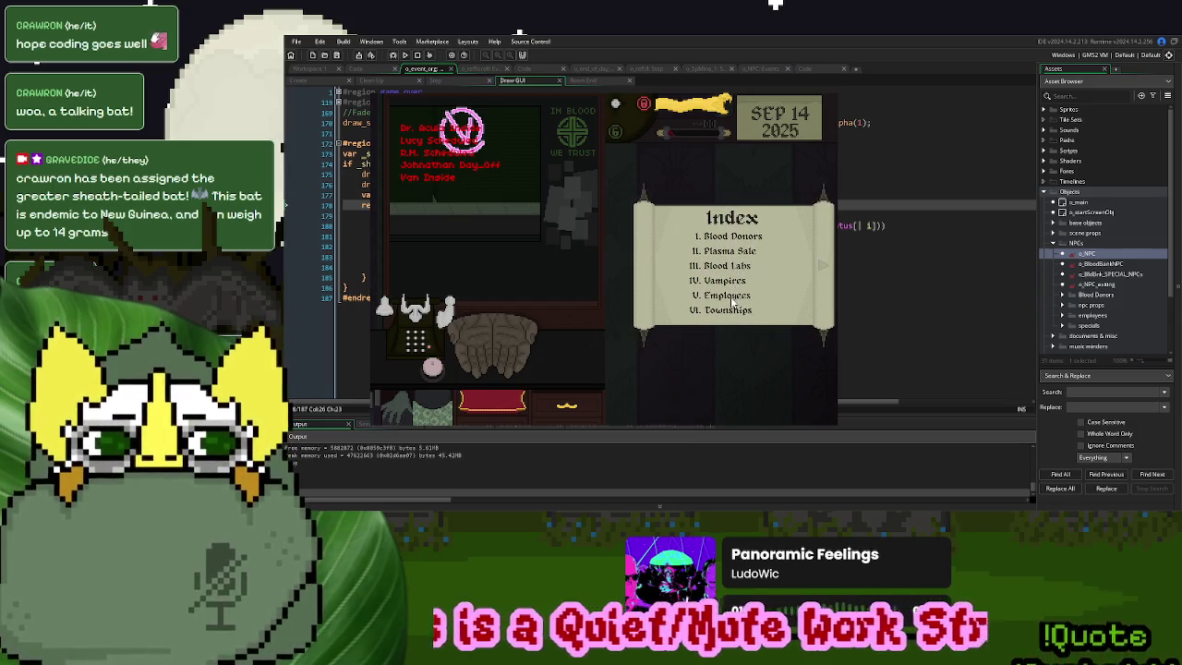
{"action": "left_click", "coordinate": [734, 295]}
{"action": "left_click", "coordinate": [822, 270]}
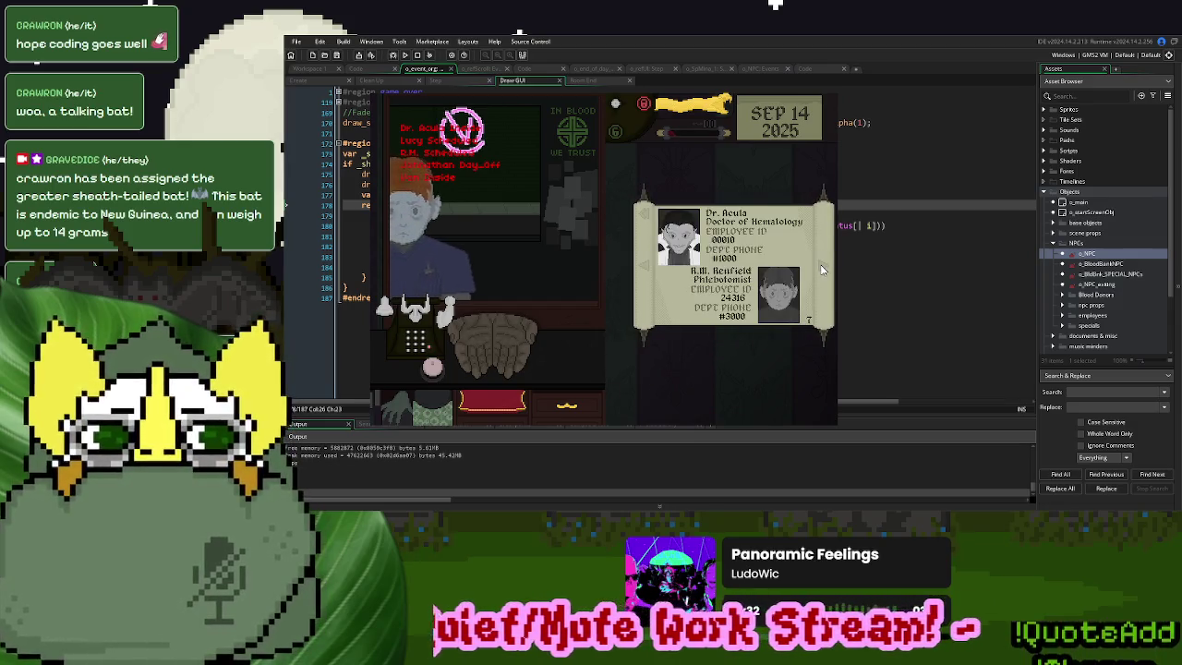
{"action": "left_click", "coordinate": [822, 270]}
{"action": "left_click", "coordinate": [822, 269]}
{"action": "left_click", "coordinate": [635, 339]}
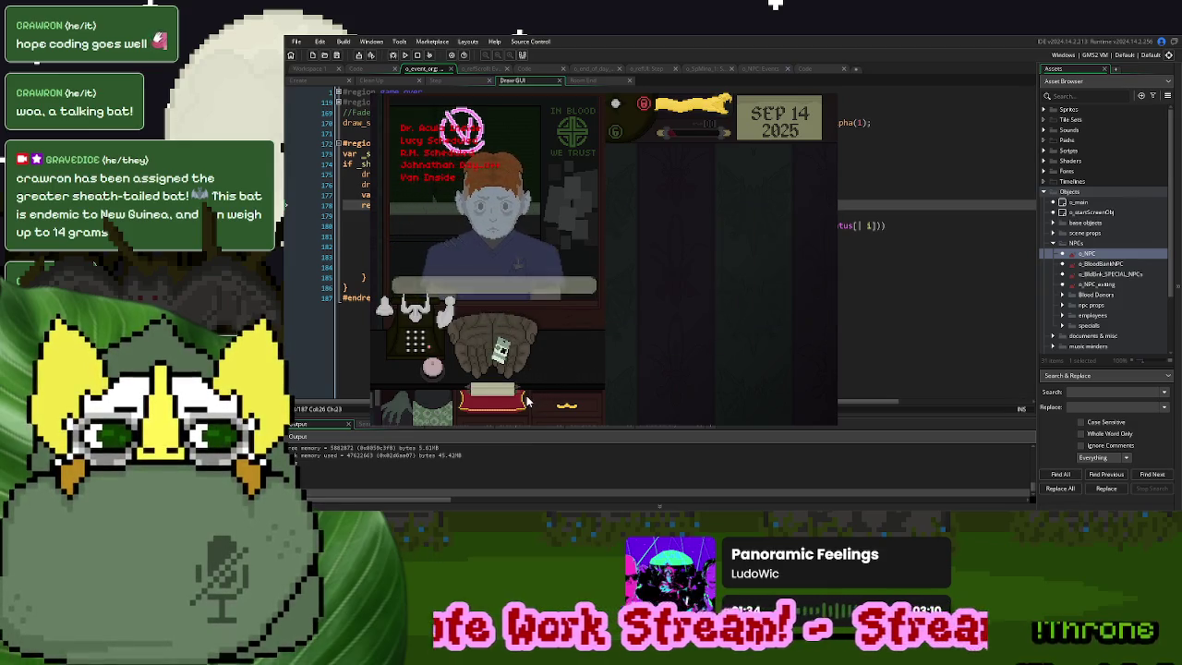
Restart once more, begin a new game, and call in the next donor
{"action": "key", "text": "r"}
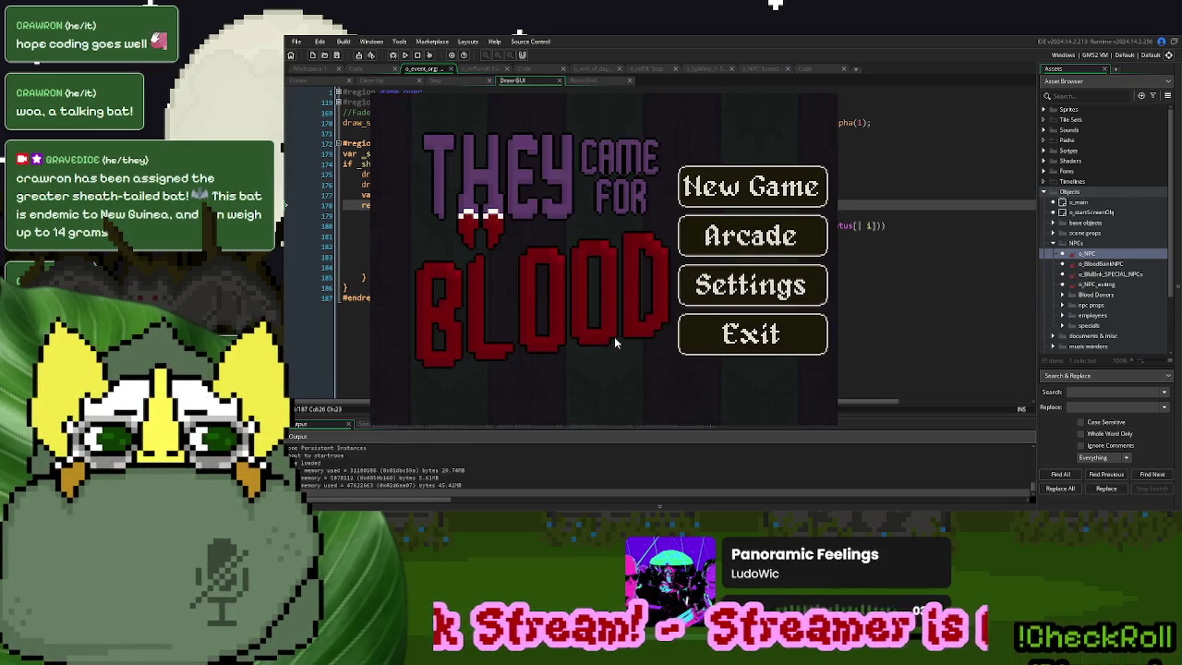
{"action": "key", "text": "Return"}
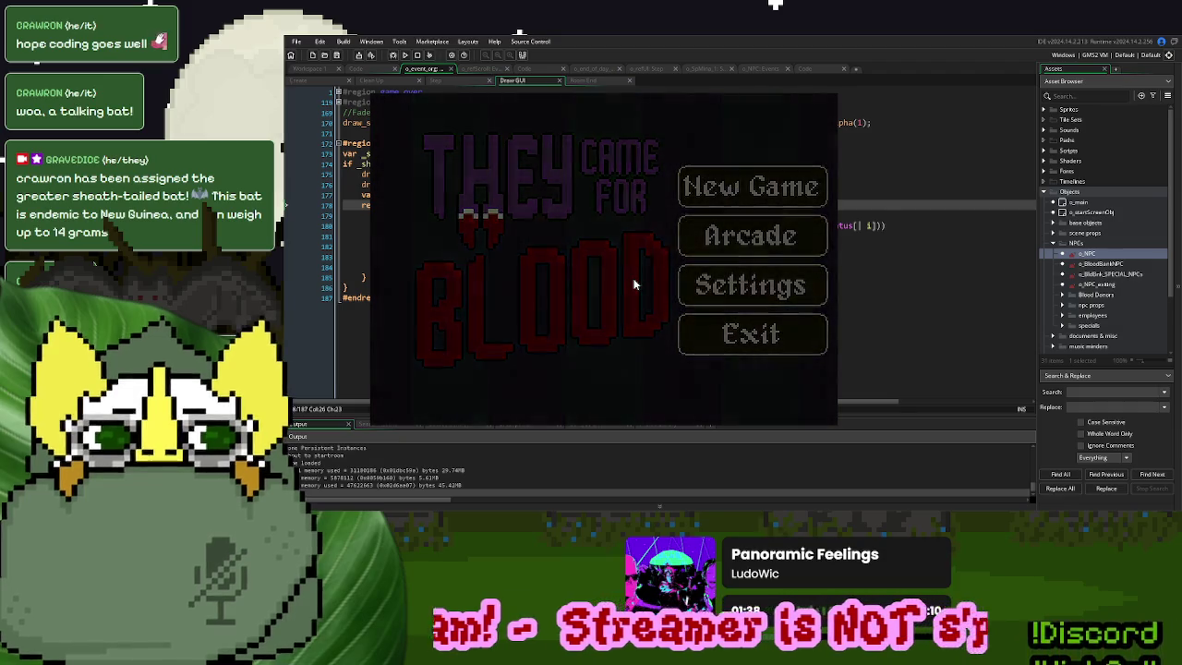
{"action": "left_click", "coordinate": [431, 372]}
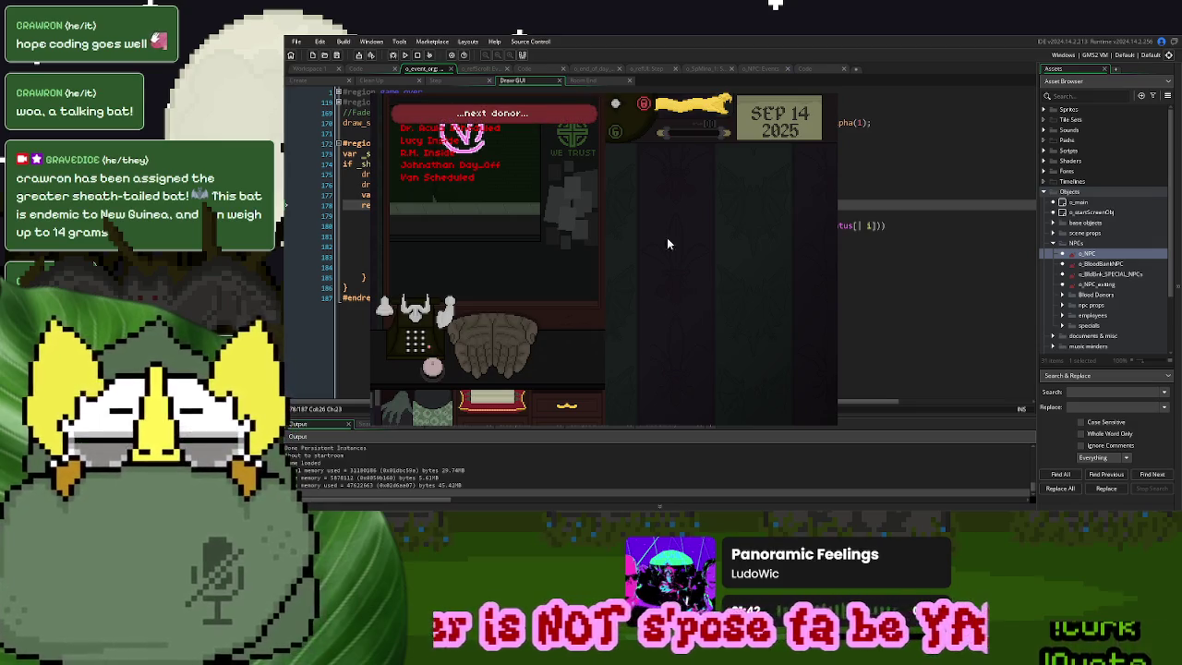
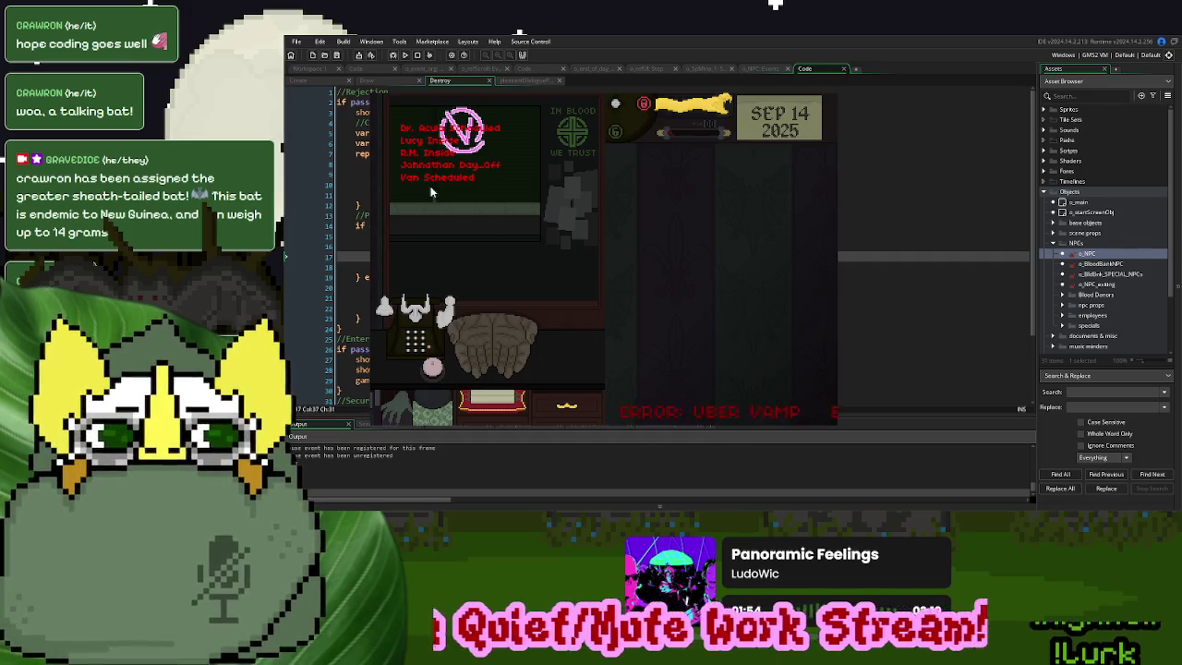
Close the running game and delete the per-index show_debug_message(i) from the loop
{"action": "left_click", "coordinate": [827, 95]}
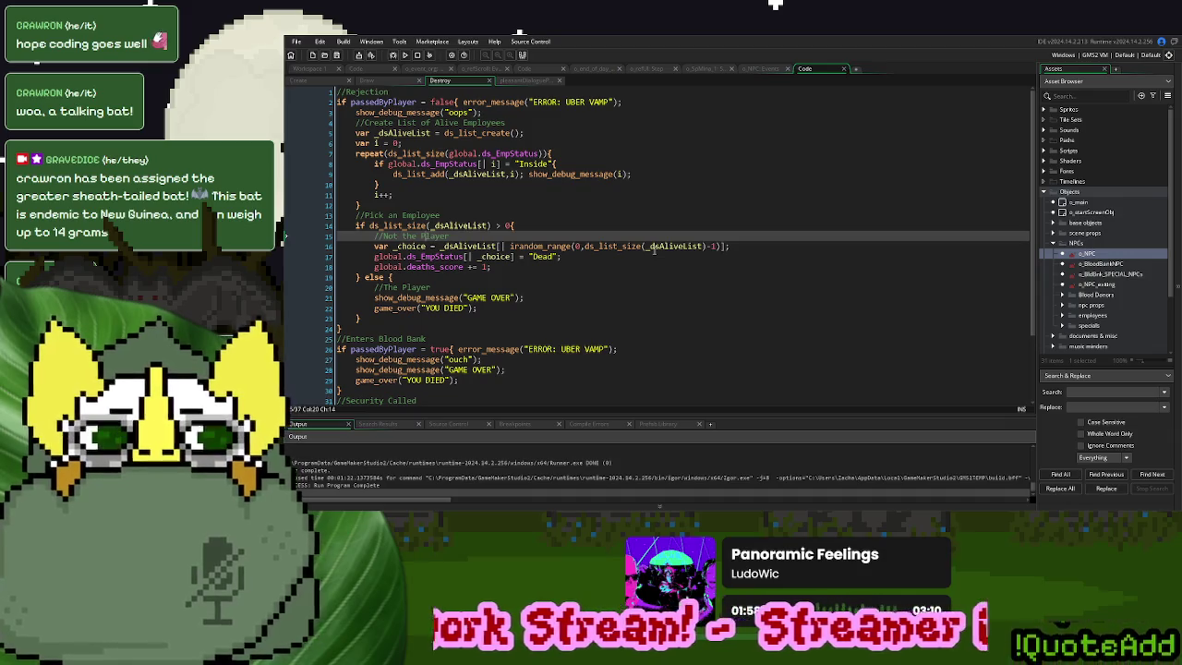
{"action": "left_click_drag", "start_coordinate": [634, 174], "coordinate": [525, 180]}
{"action": "key", "text": "Delete"}
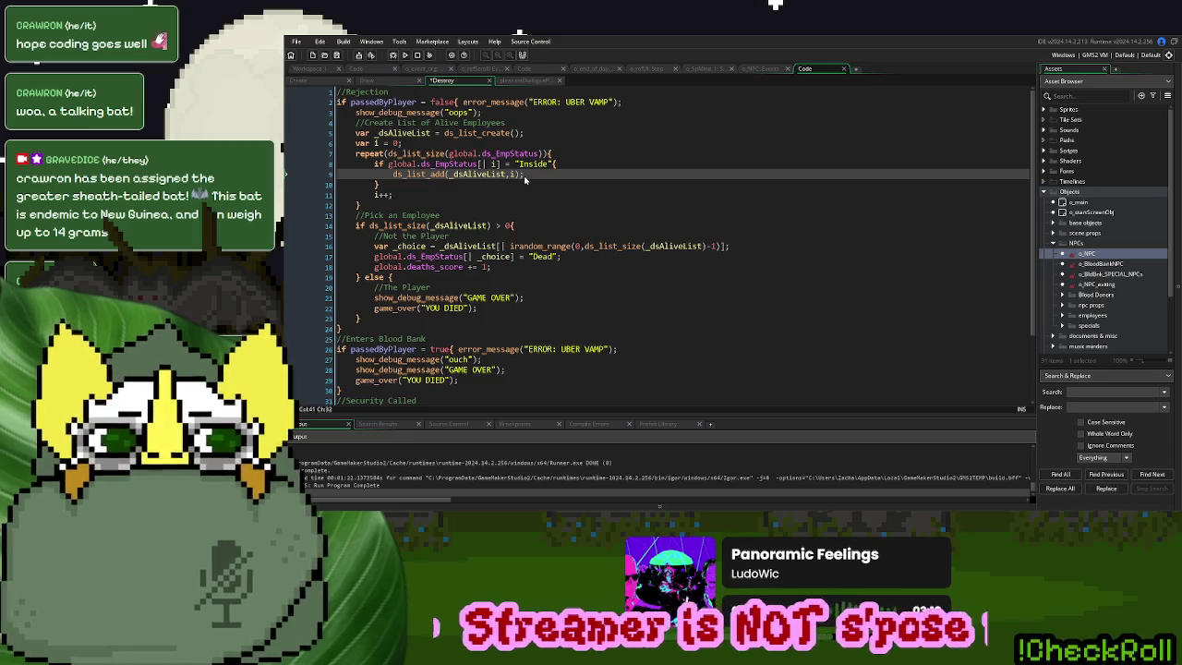
Copy the dsNamedNPCRef first-name lookup from Draw GUI and switch its index to _choice
{"action": "left_click", "coordinate": [539, 265]}
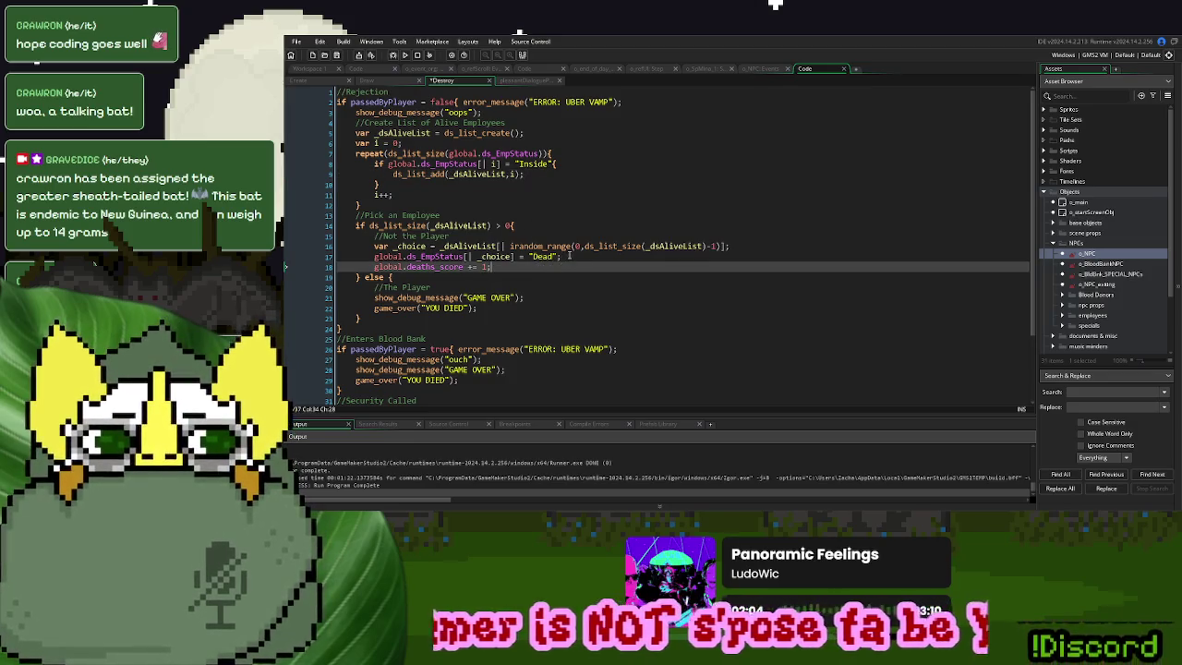
{"action": "left_click", "coordinate": [569, 256]}
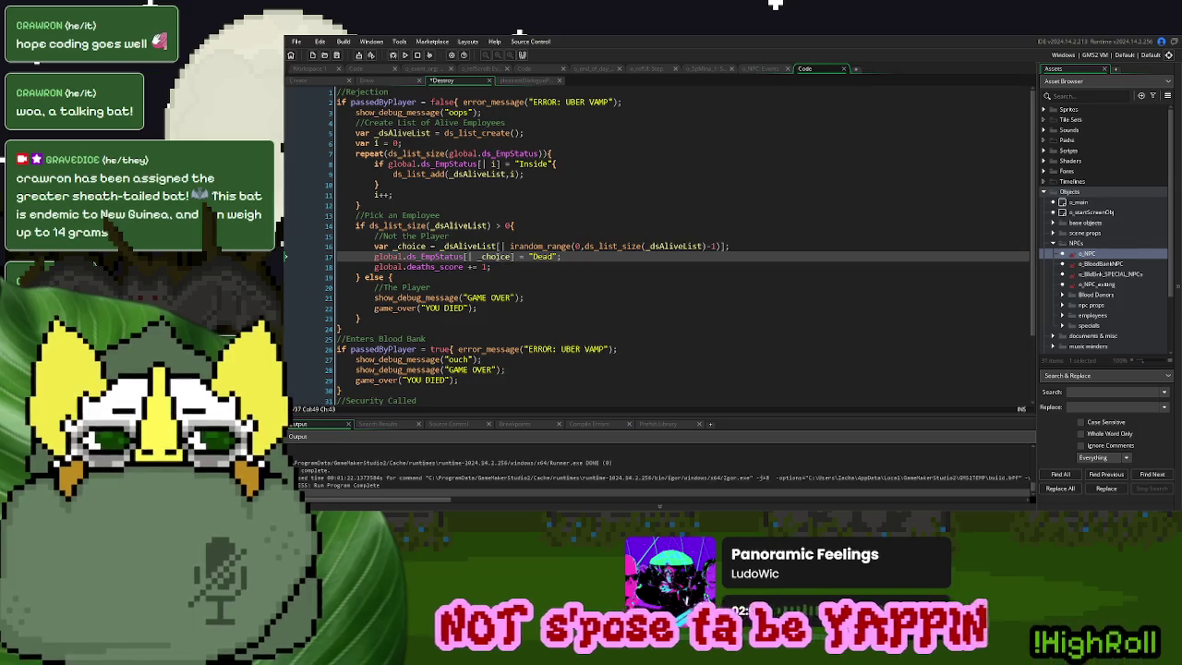
{"action": "double_click", "coordinate": [496, 255]}
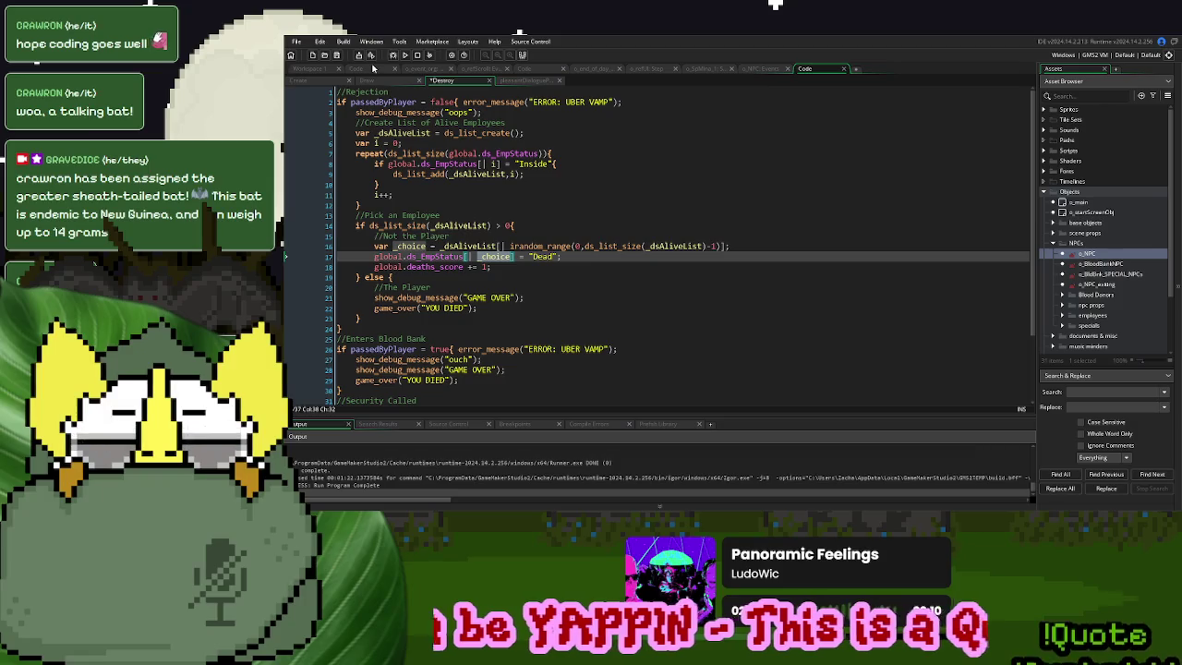
{"action": "left_click", "coordinate": [434, 69]}
{"action": "left_click_drag", "start_coordinate": [701, 225], "coordinate": [490, 227]}
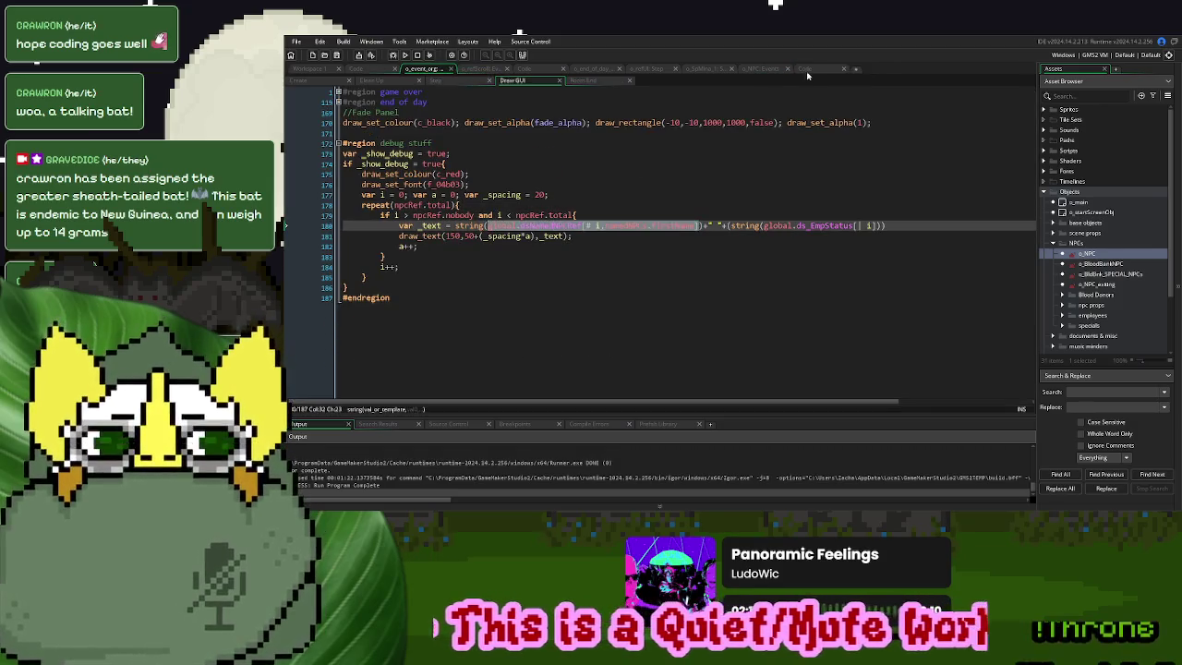
{"action": "left_click", "coordinate": [805, 70]}
{"action": "type", "text": "global.dsNamedNPCRef[# i,namedNPCs.firstName]"}
{"action": "left_click", "coordinate": [492, 256]}
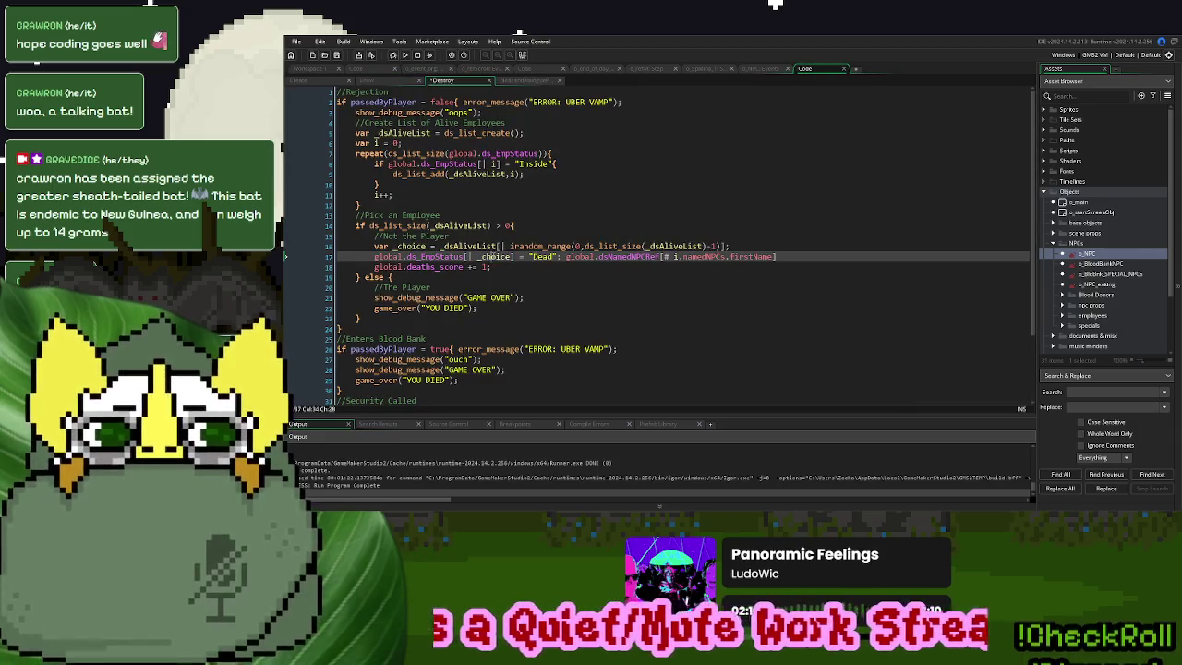
{"action": "double_click", "coordinate": [674, 256]}
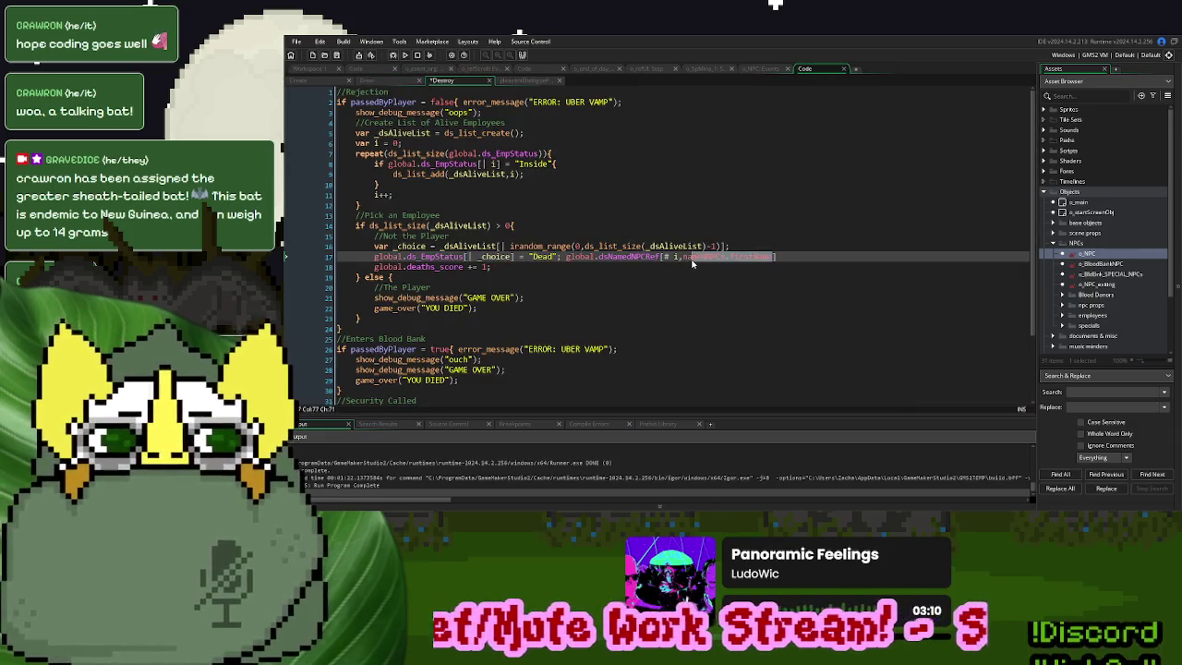
{"action": "type", "text": "_choice"}
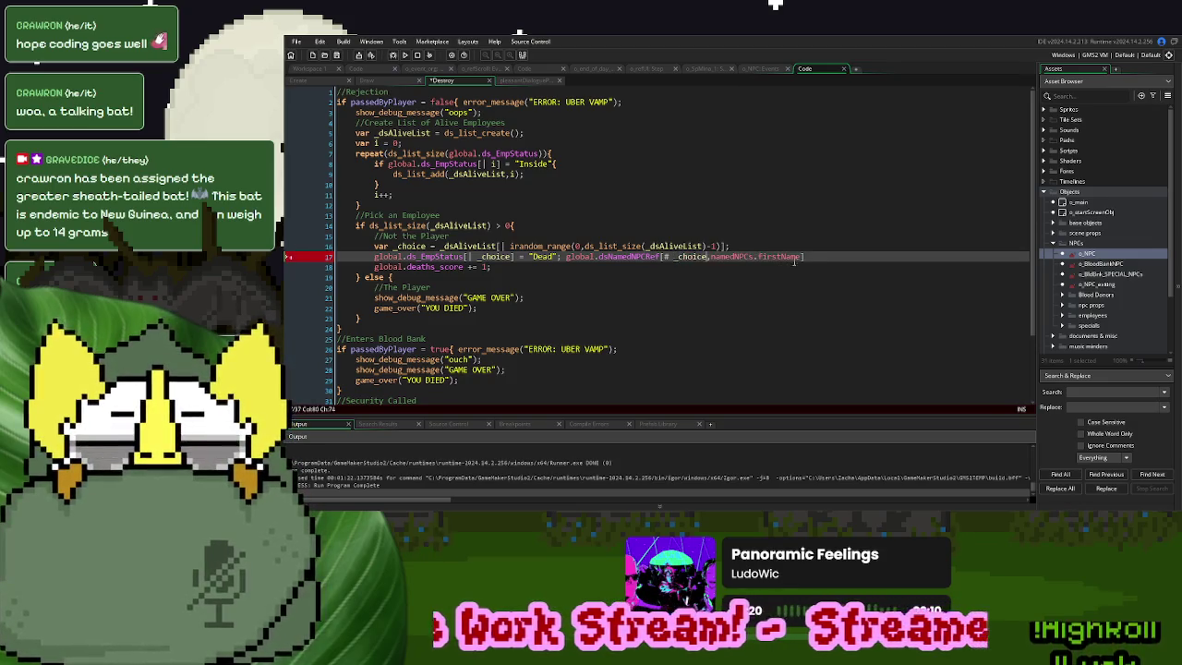
{"action": "left_click_drag", "start_coordinate": [810, 257], "coordinate": [563, 258]}
{"action": "key", "text": "ctrl+c"}
{"action": "key", "text": "BackSpace"}
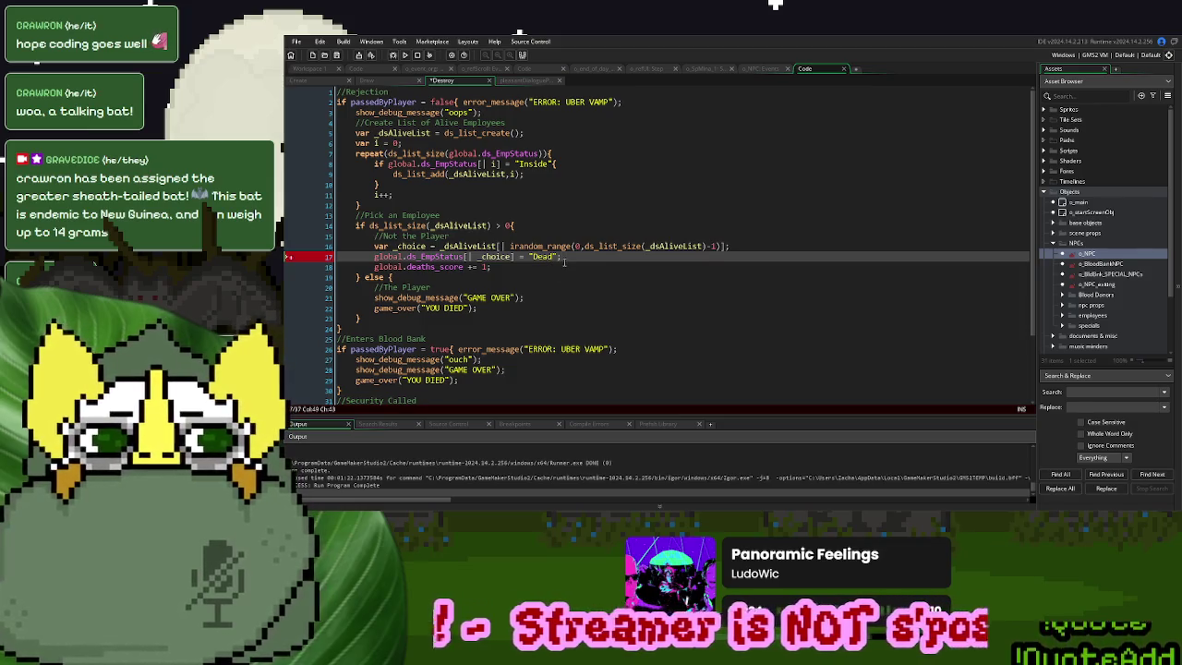
Add show_debug_message(string(lookup) + " has died") on line 18 and run with F5
{"action": "left_click", "coordinate": [565, 264]}
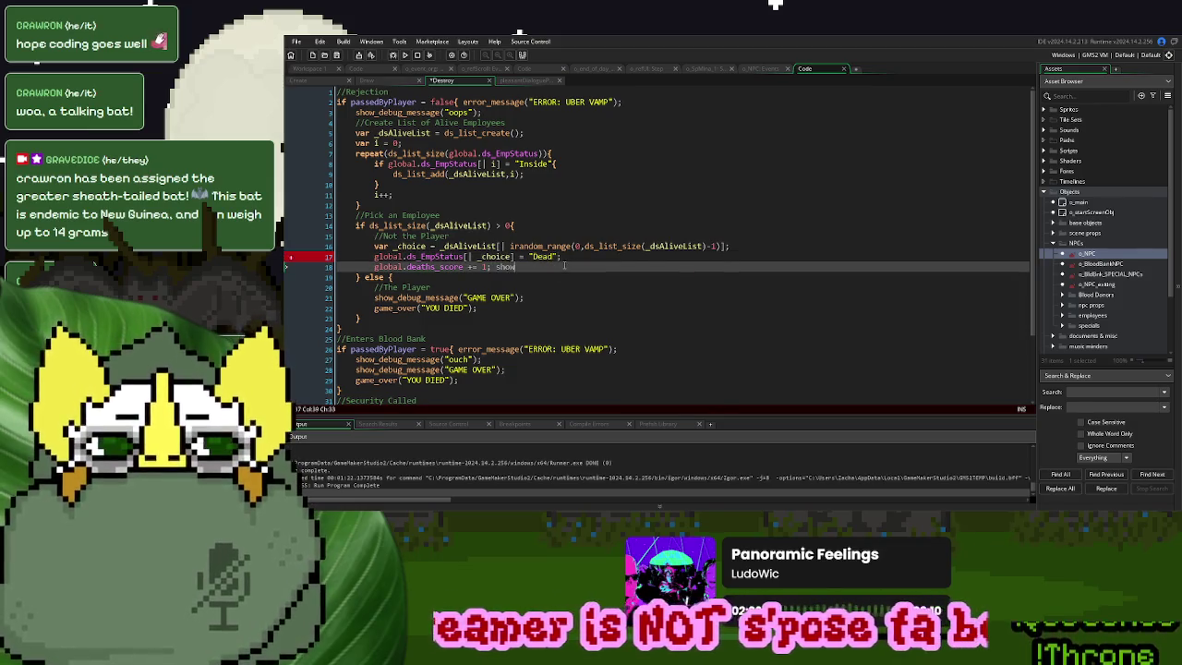
{"action": "type", "text": "_debug_mes"}
{"action": "key", "text": "Return"}
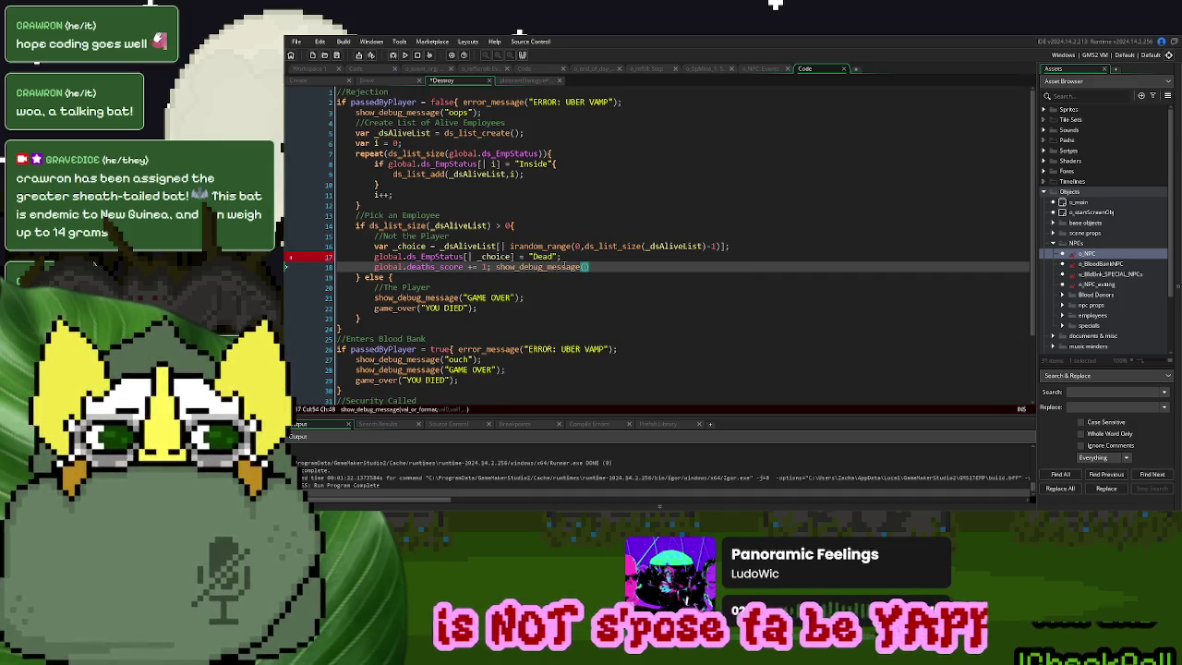
{"action": "type", "text": "string"}
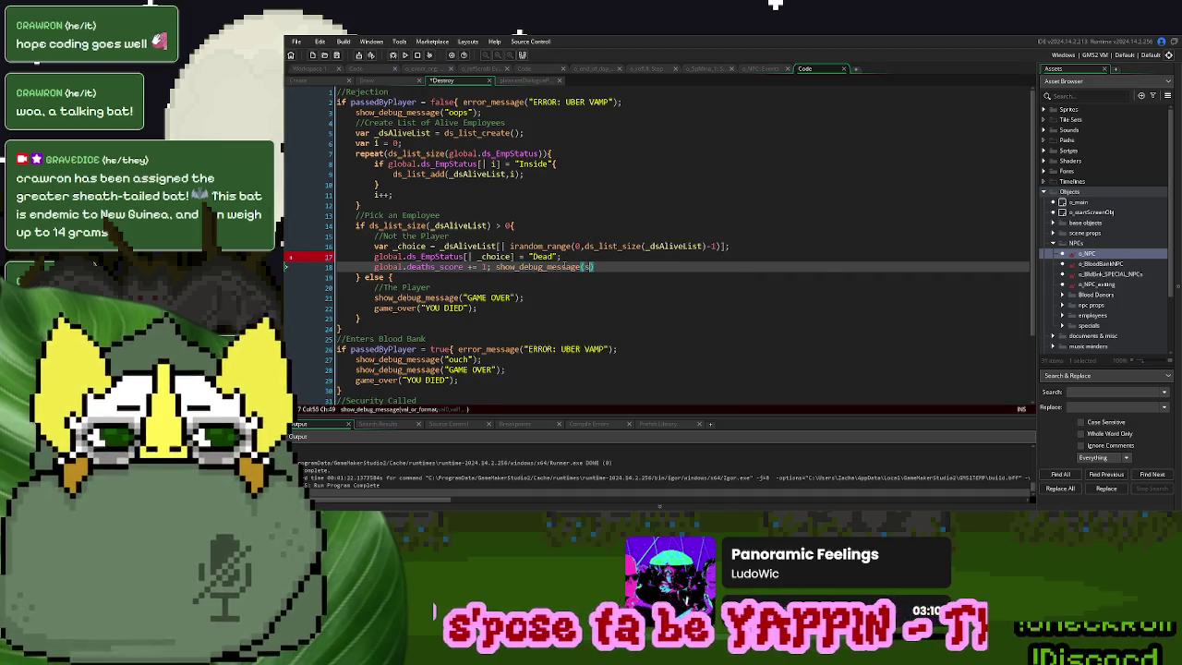
{"action": "type", "text": "("}
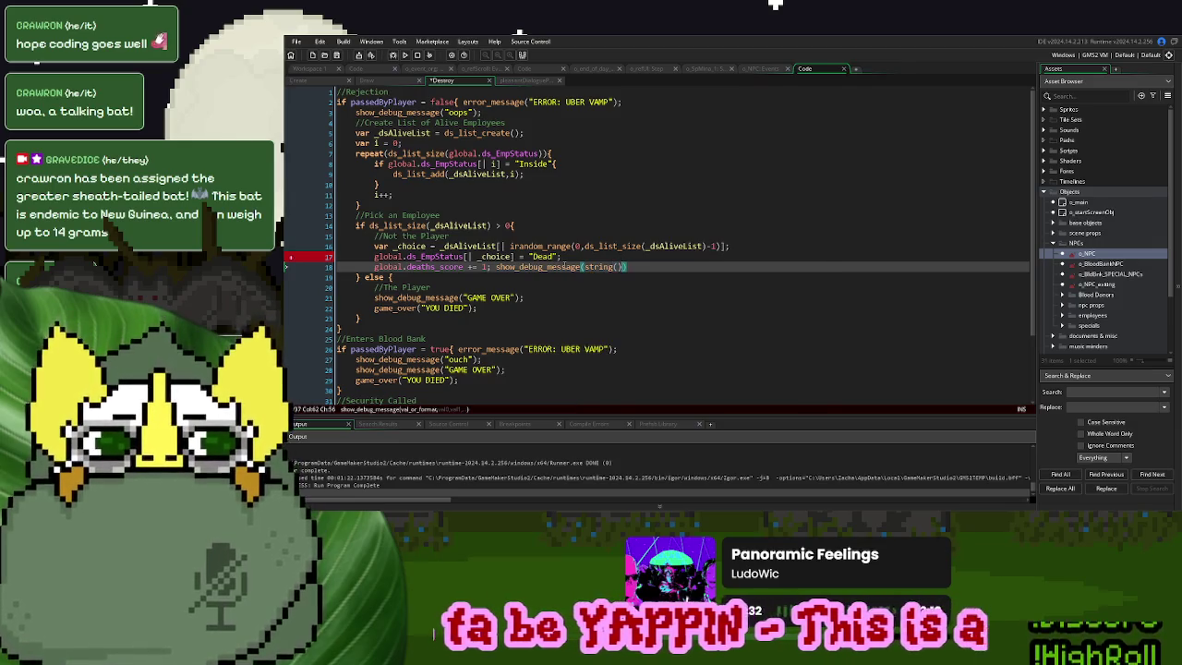
{"action": "key", "text": "ctrl+v"}
{"action": "type", "text": "+"}
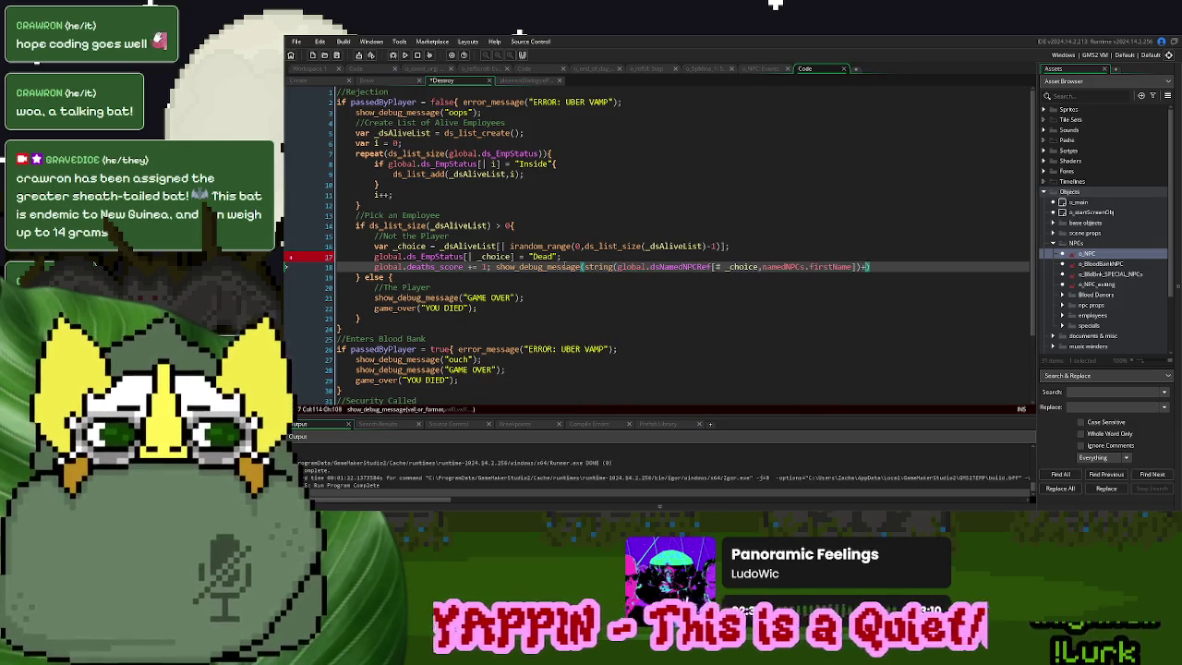
{"action": "type", "text": "\" has"}
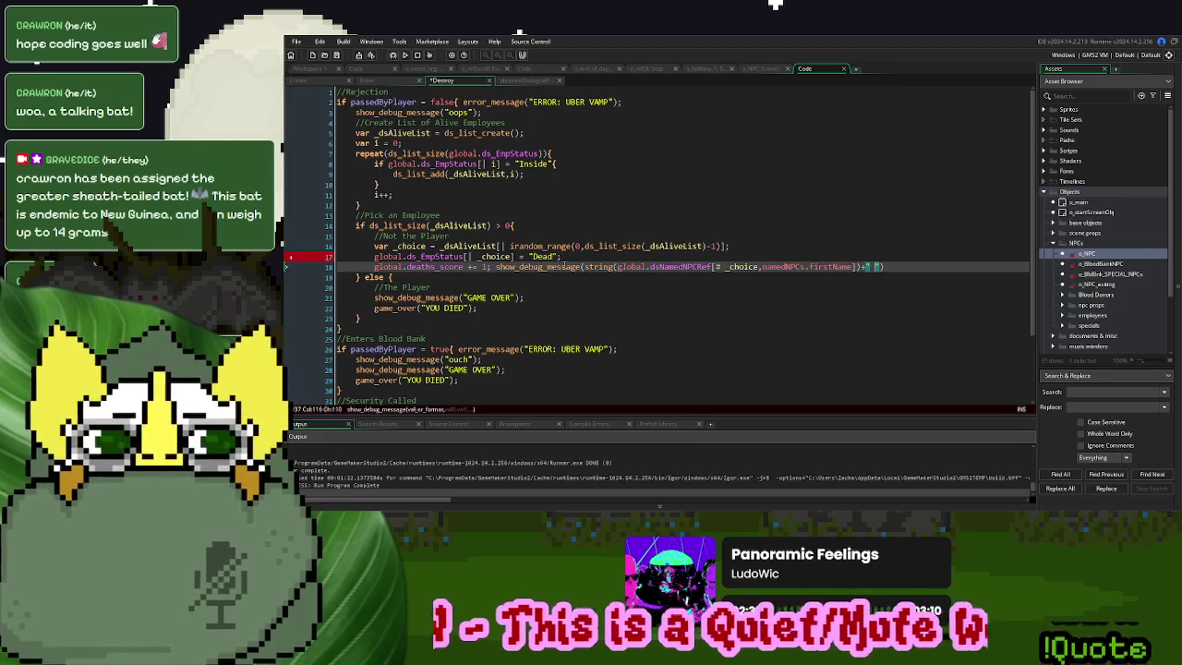
{"action": "type", "text": " died"}
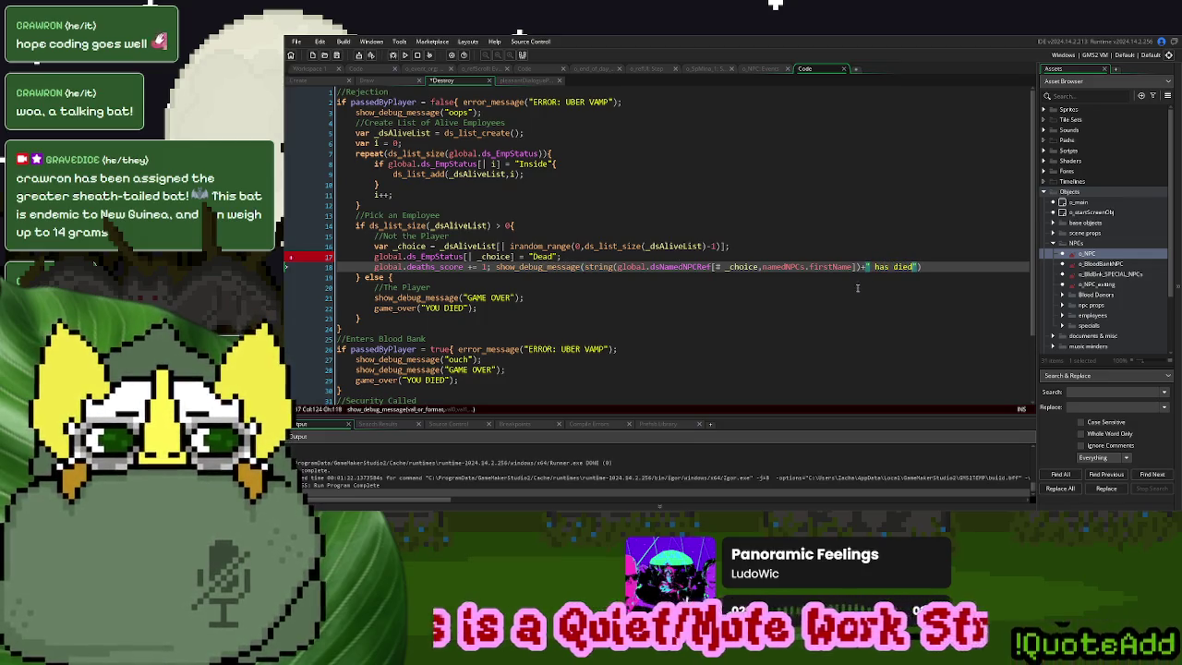
{"action": "type", "text": "\");"}
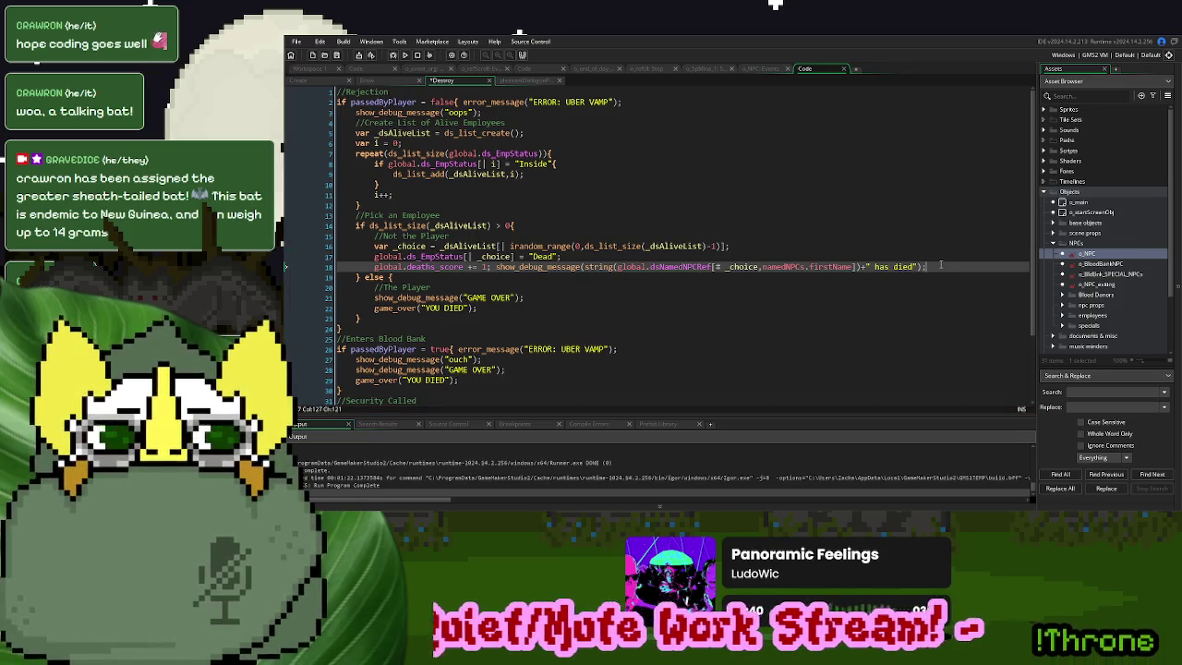
{"action": "key", "text": "F5"}
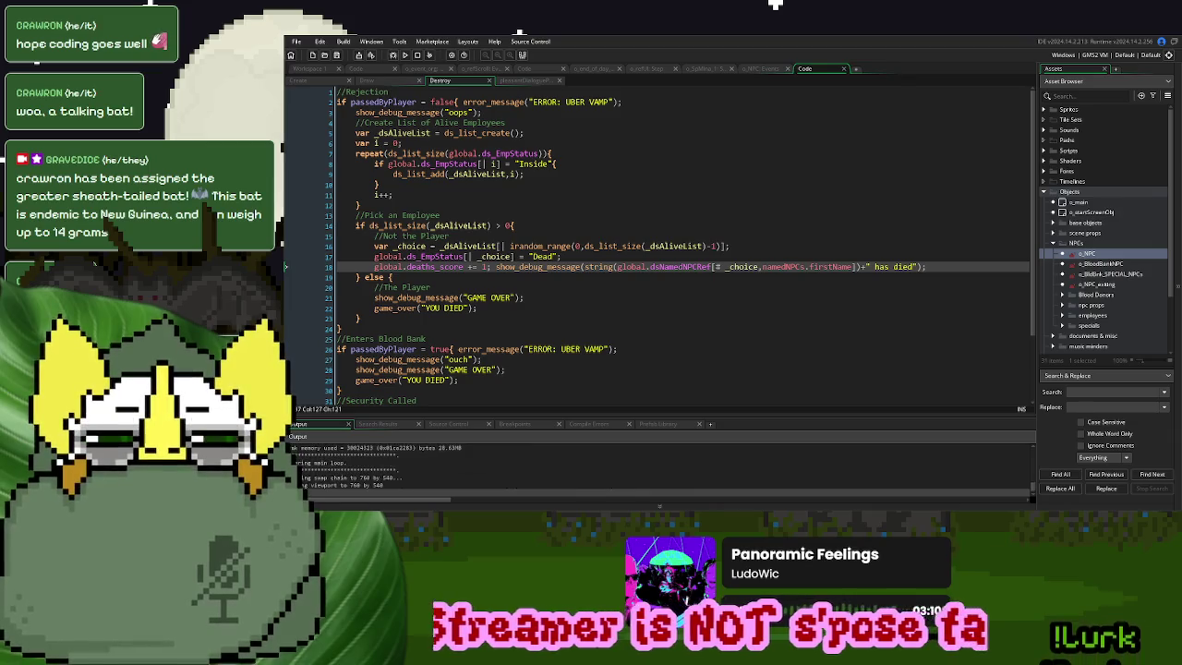
Start a new game and reject the first donor
{"action": "left_click", "coordinate": [759, 189]}
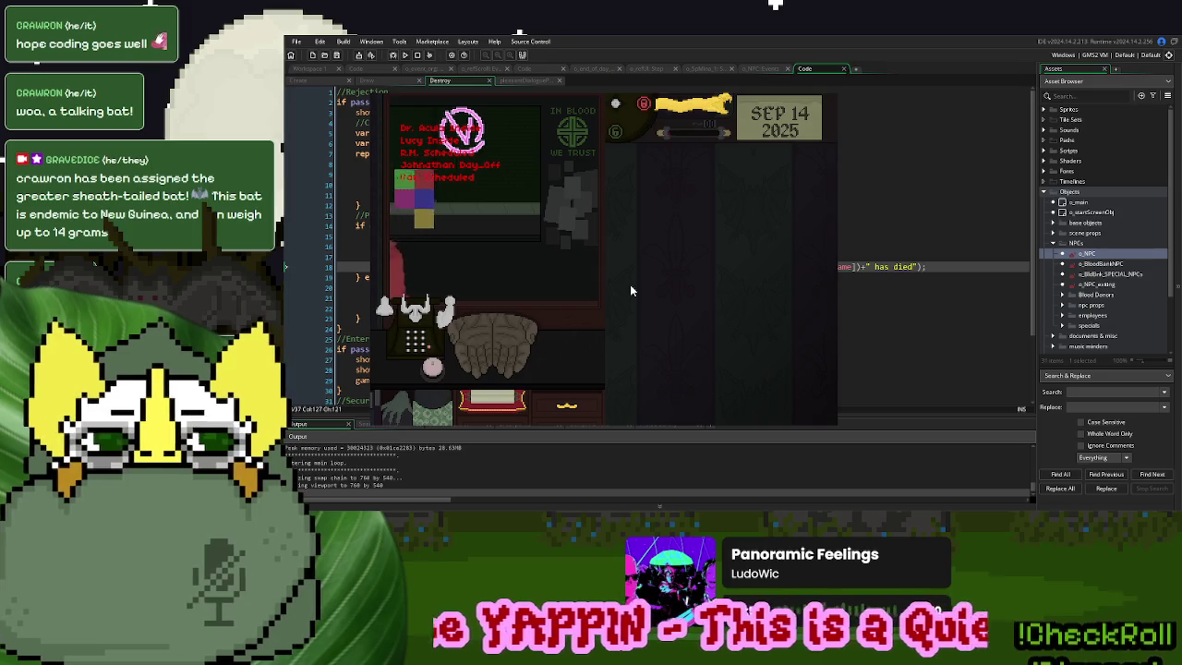
{"action": "left_click", "coordinate": [434, 367]}
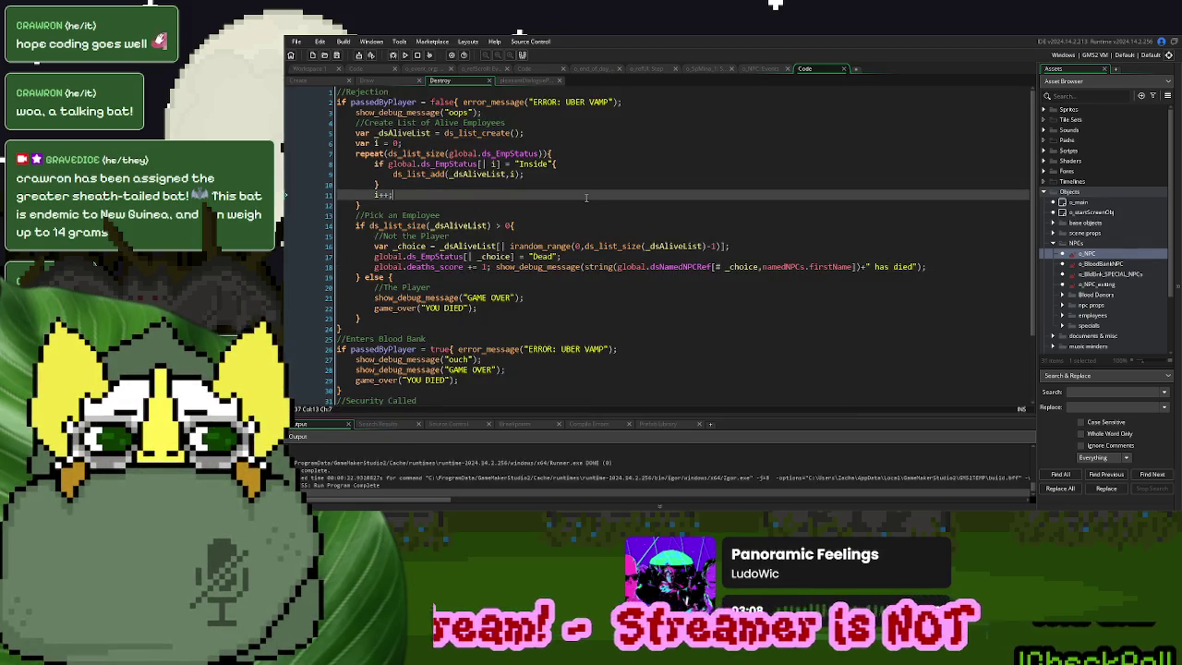
Guard the alive-list add with i > npcRef.nobody and i < npcRef.total, then save and run
{"action": "double_click", "coordinate": [418, 134]}
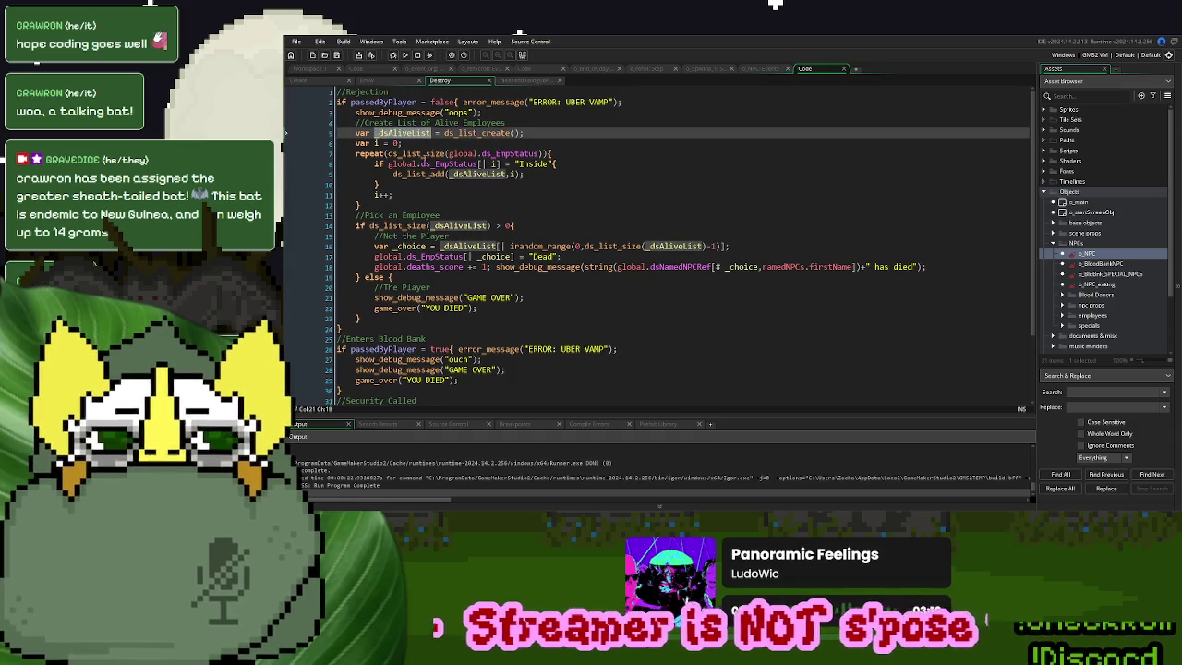
{"action": "left_click", "coordinate": [468, 247]}
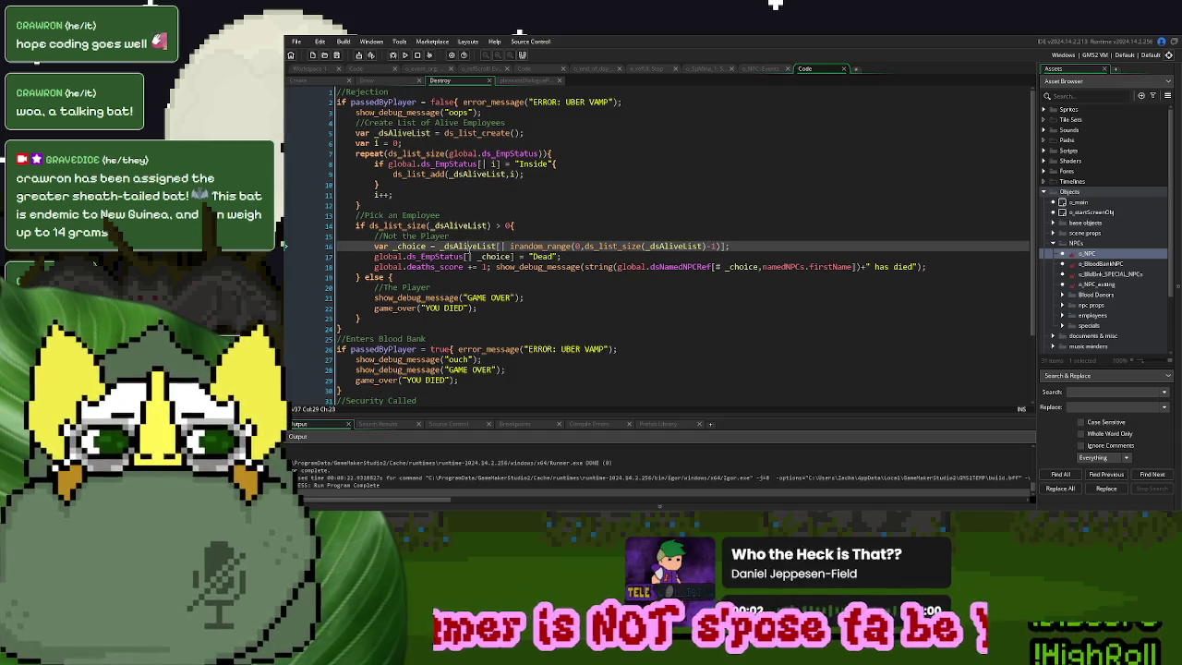
{"action": "left_click", "coordinate": [580, 247]}
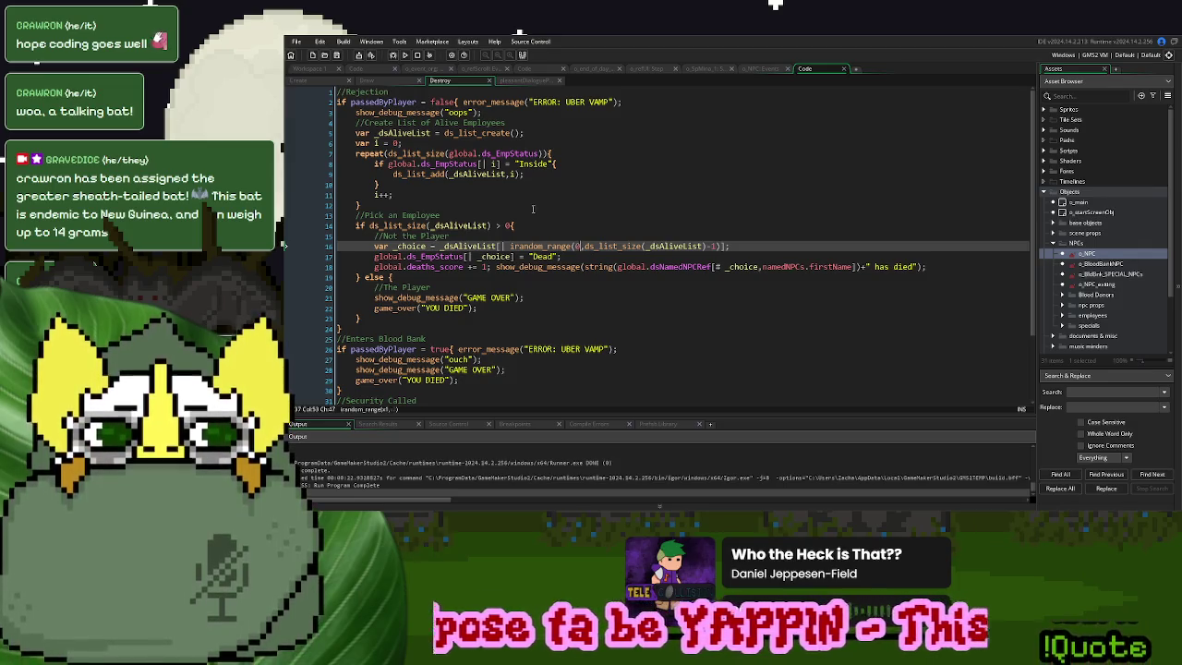
{"action": "left_click", "coordinate": [522, 174]}
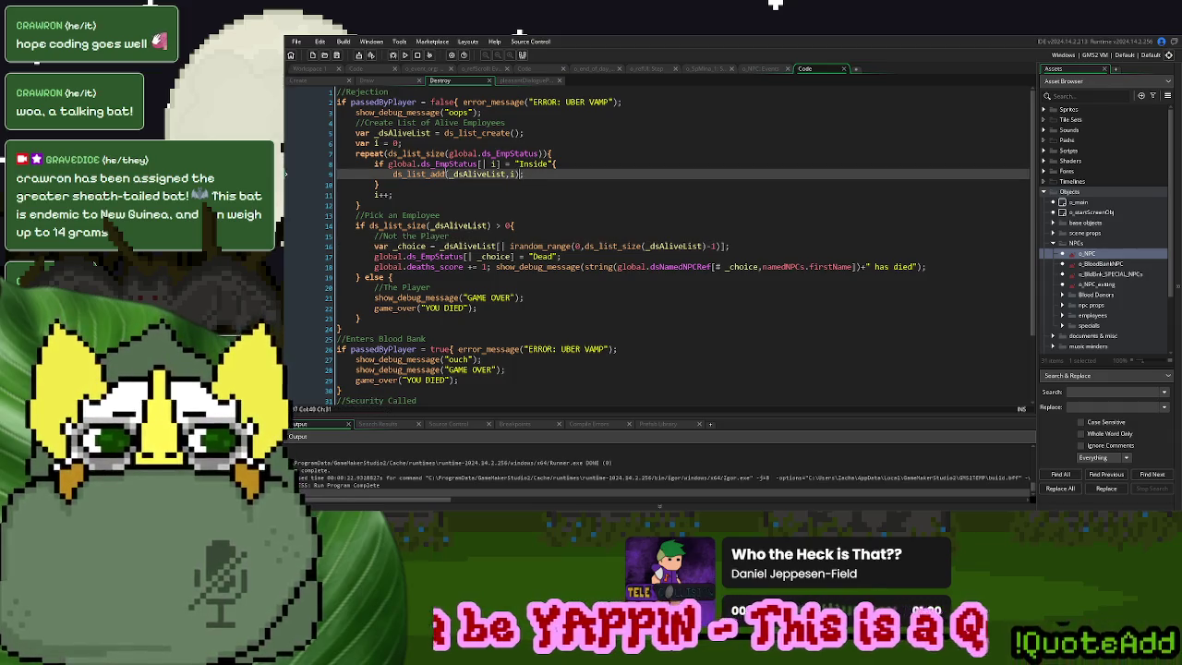
{"action": "left_click", "coordinate": [373, 163]}
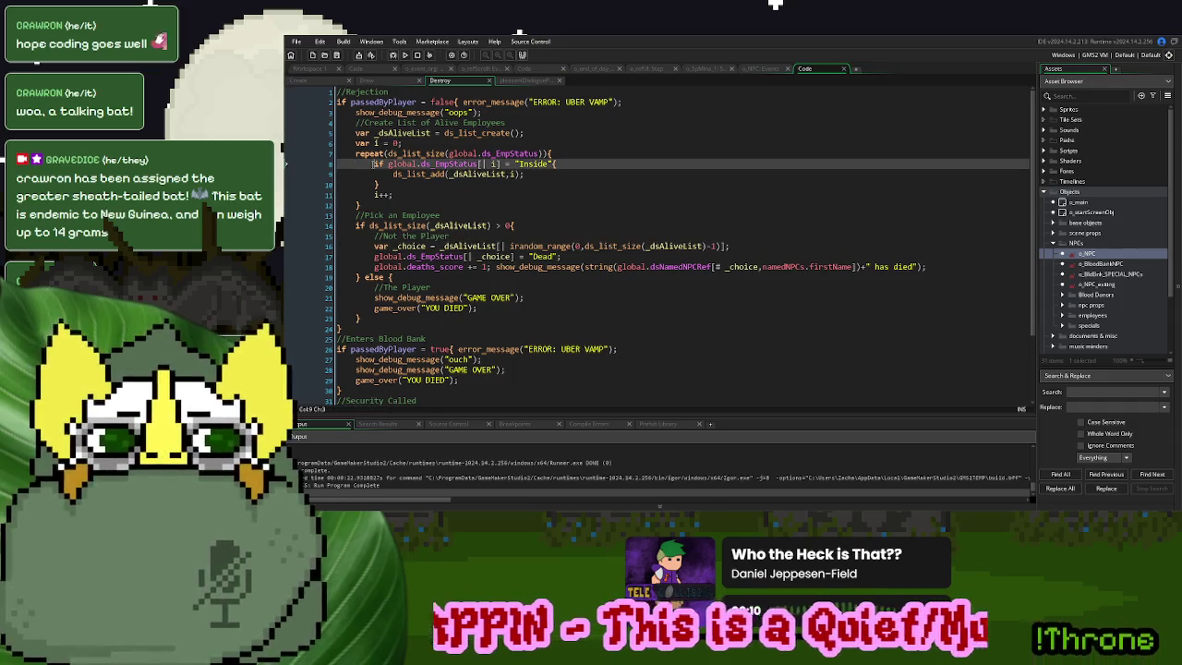
{"action": "key", "text": "Return"}
{"action": "type", "text": "if i > "}
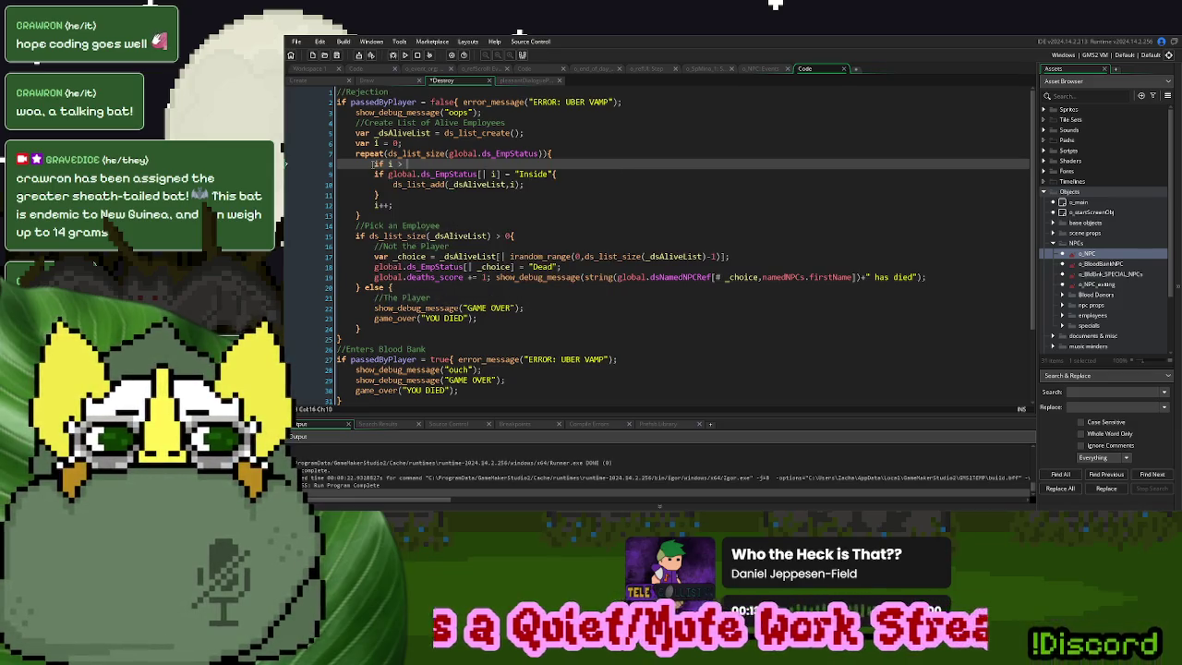
{"action": "type", "text": "npcRef"}
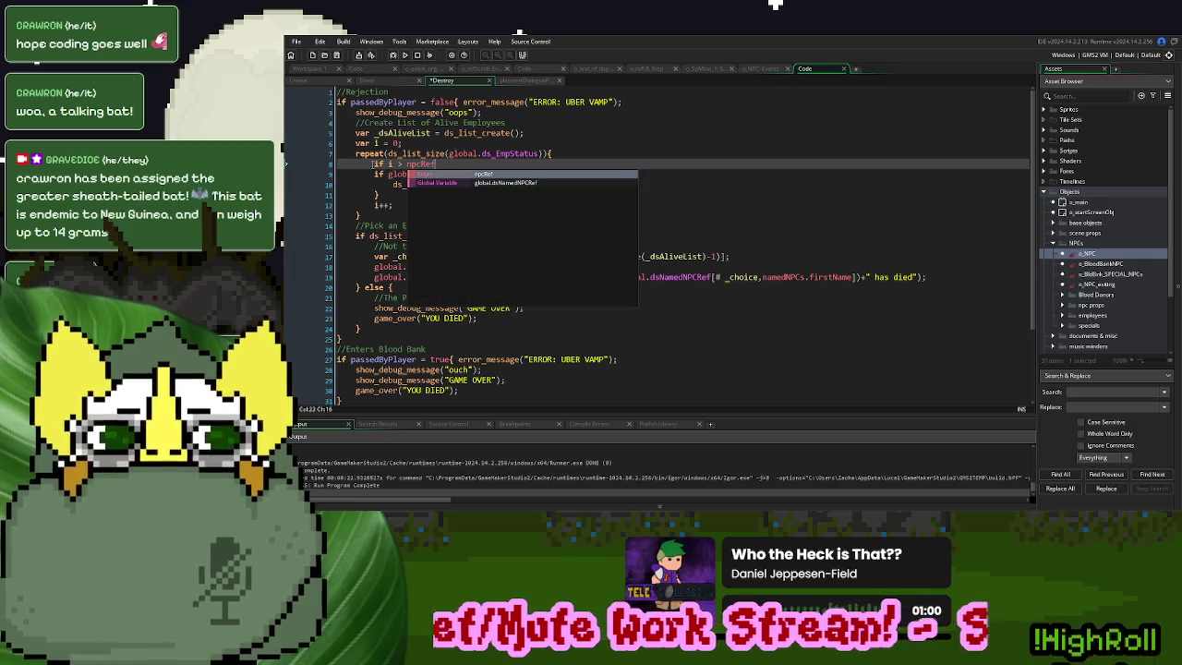
{"action": "type", "text": ".nobody and"}
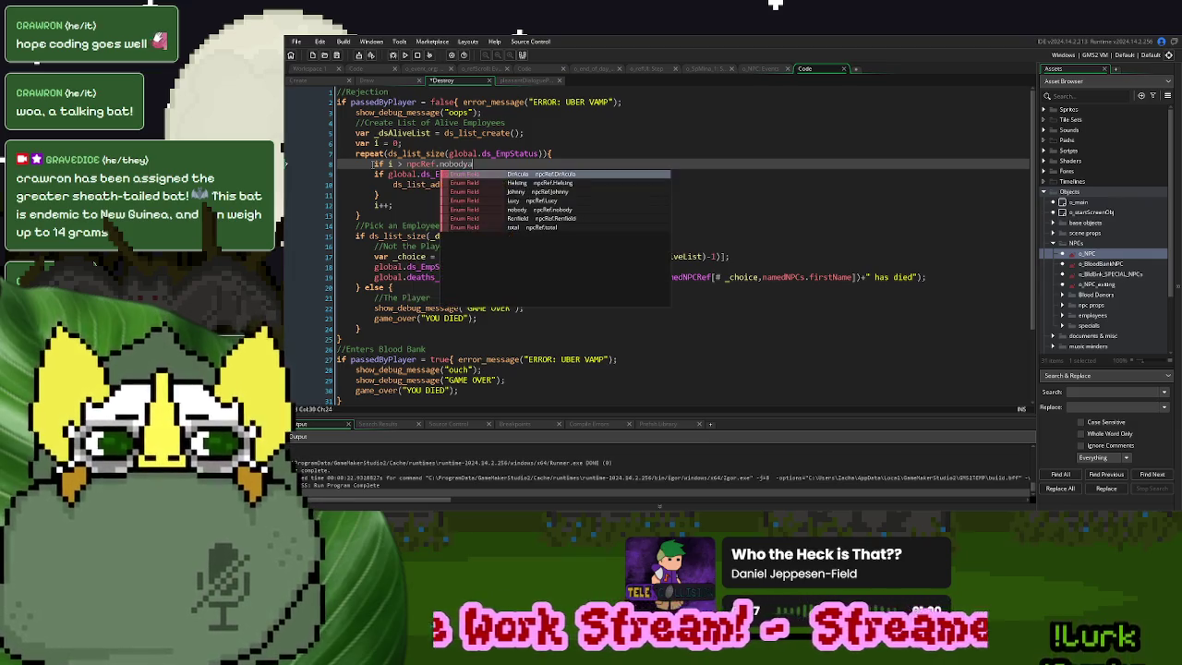
{"action": "type", "text": " i"}
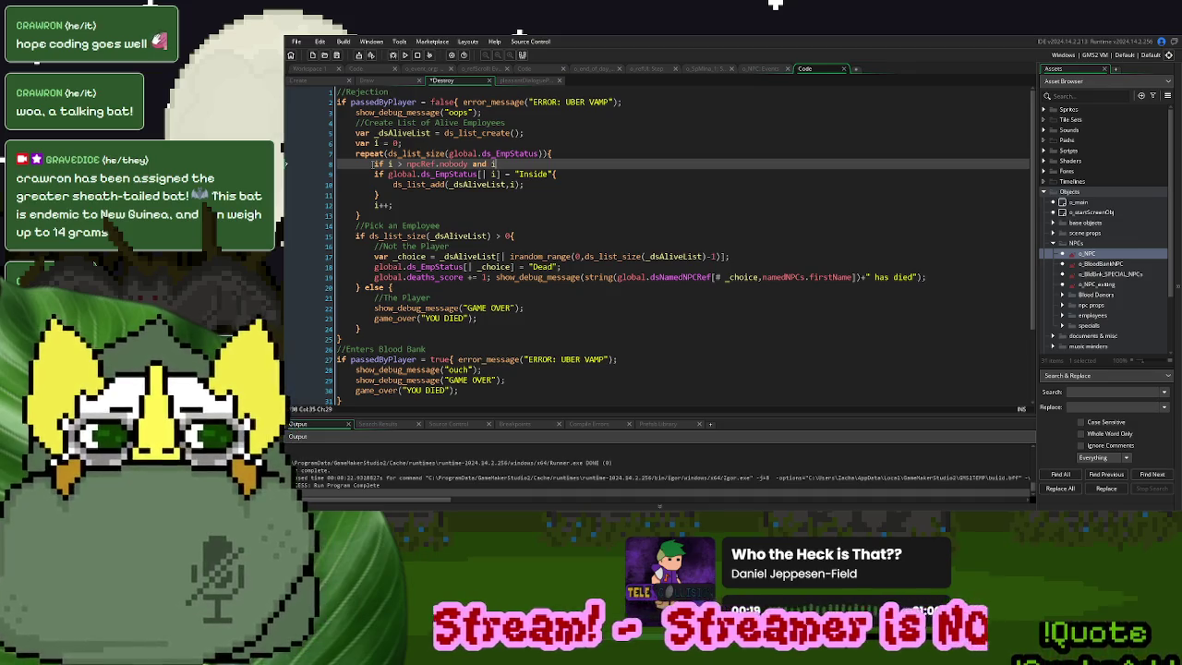
{"action": "type", "text": " < npcRef.tot"}
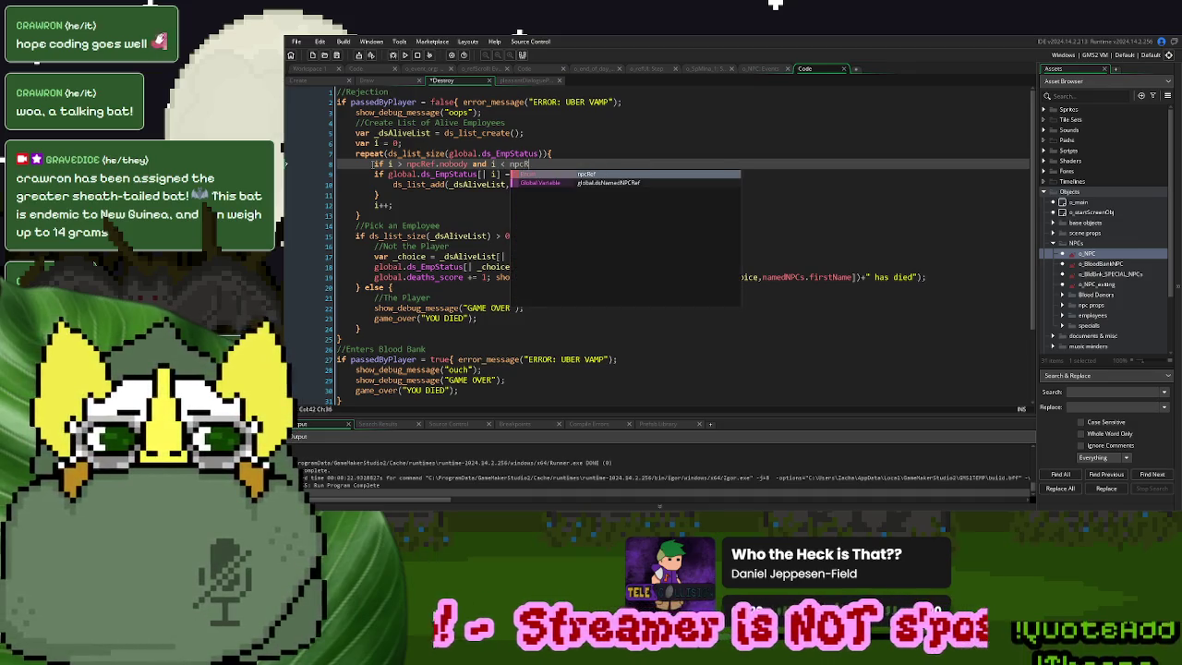
{"action": "key", "text": "Return"}
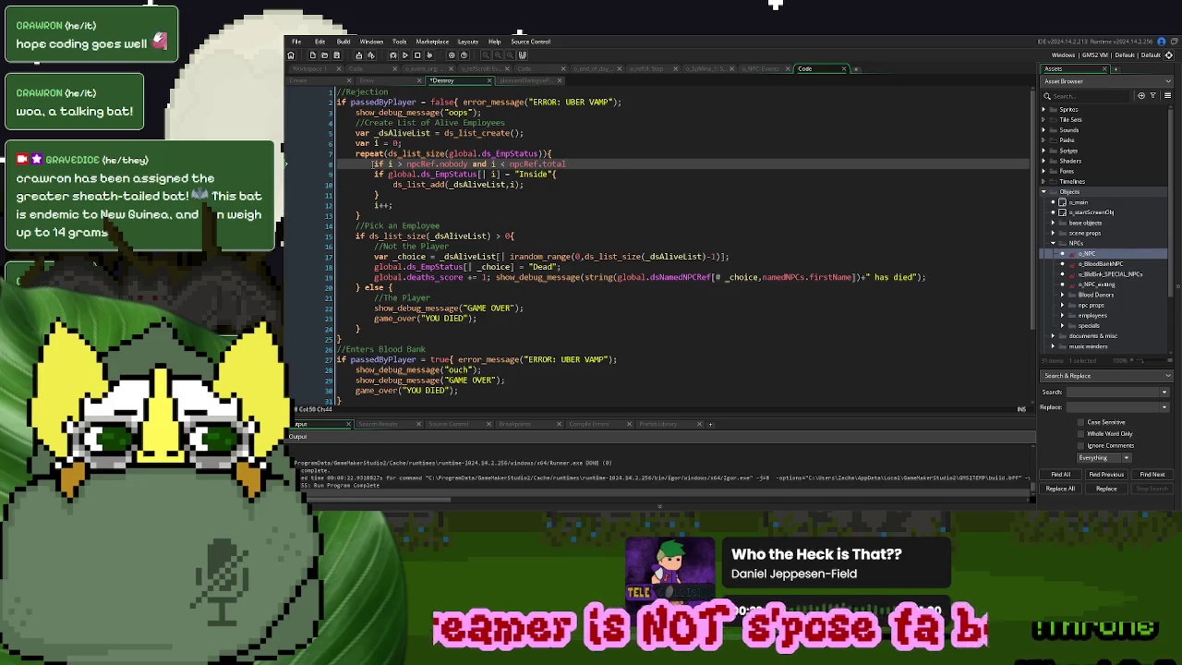
{"action": "key", "text": "Down"}
{"action": "key", "text": "Down"}
{"action": "key", "text": "Down"}
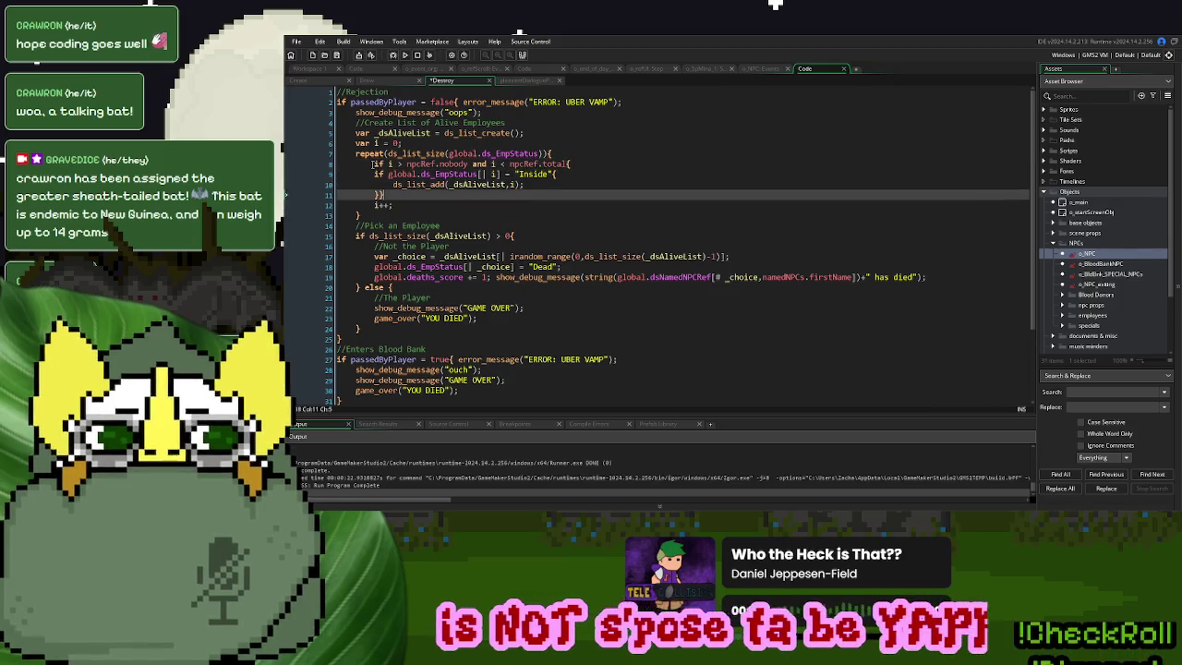
{"action": "left_click", "coordinate": [405, 54]}
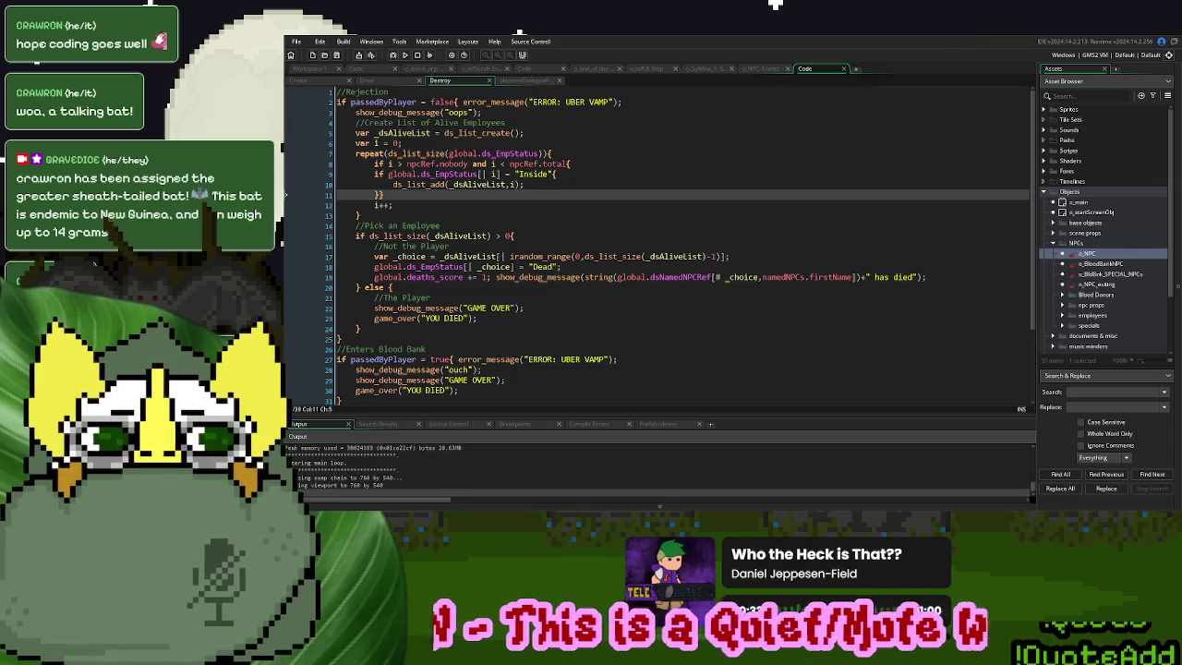
Play a new game, send a visitor away, and flip through the index book's employee ID cards
{"action": "left_click", "coordinate": [702, 187]}
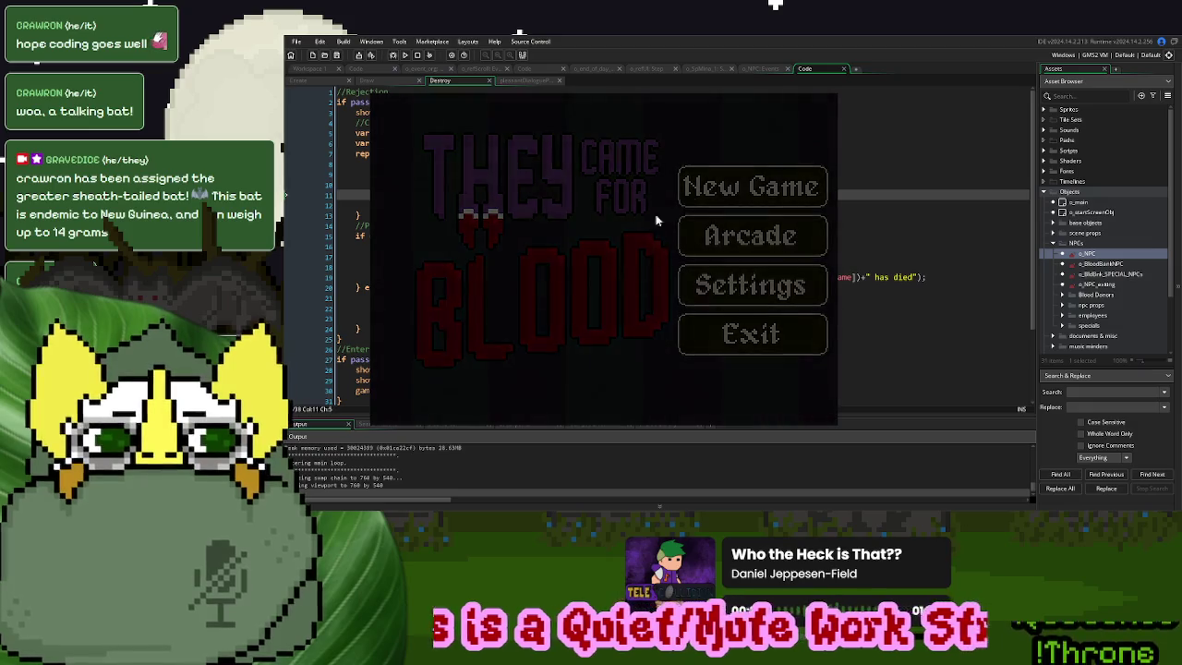
{"action": "left_click", "coordinate": [439, 372]}
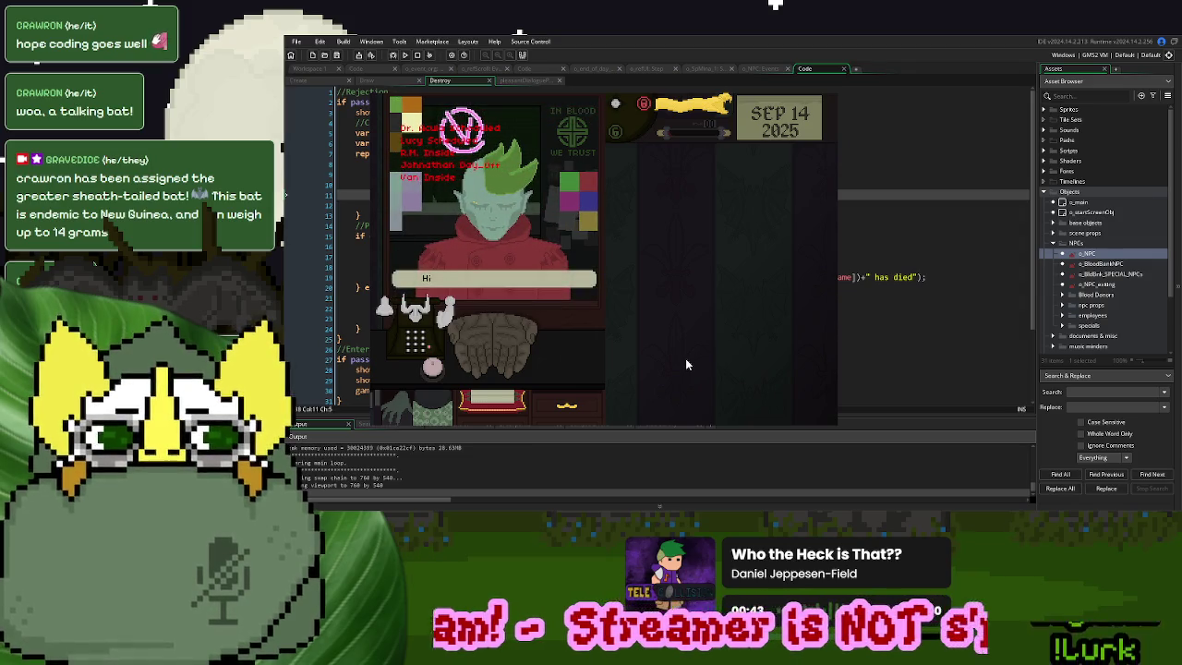
{"action": "left_click", "coordinate": [433, 367]}
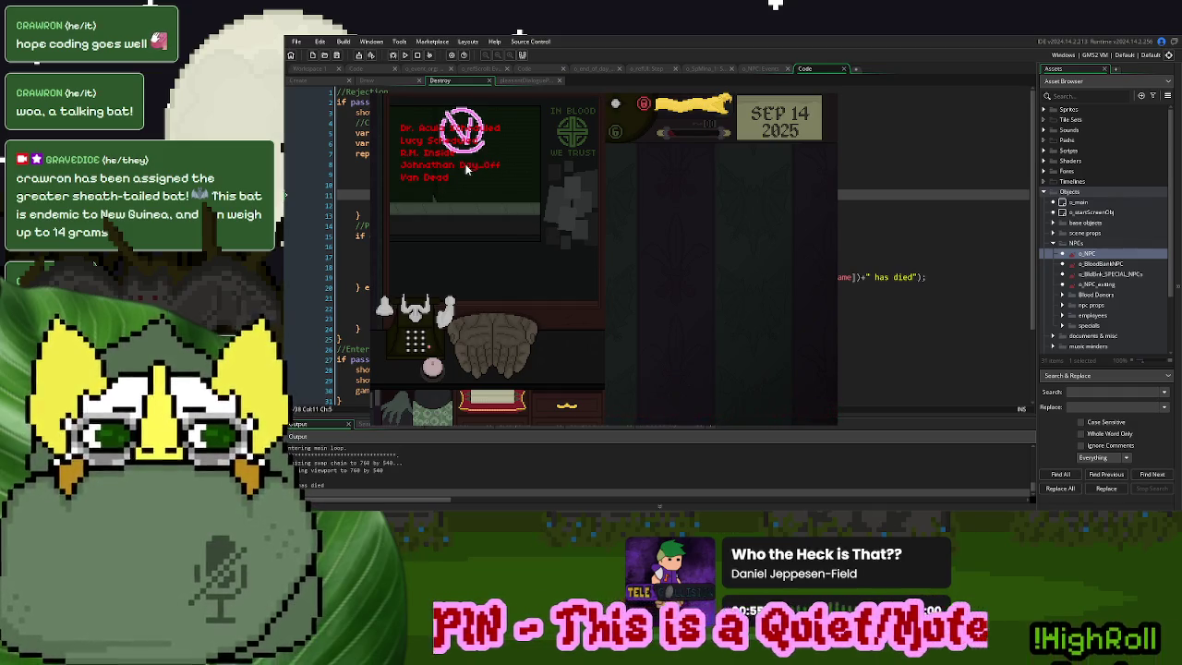
{"action": "left_click", "coordinate": [492, 399]}
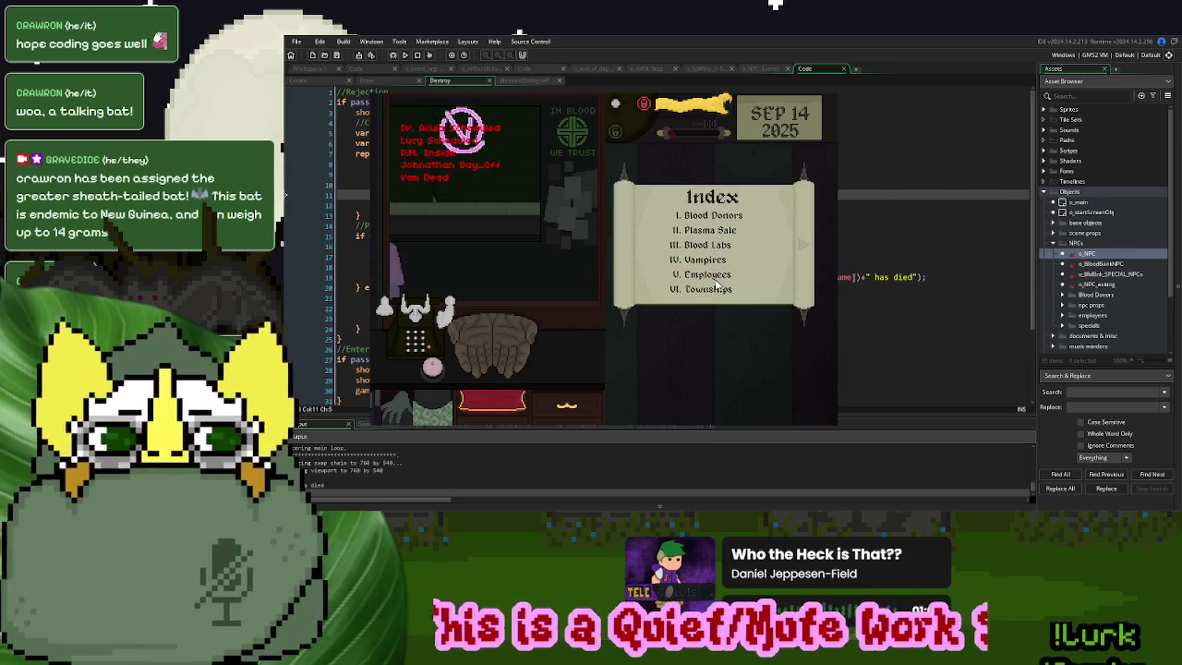
{"action": "left_click", "coordinate": [718, 278]}
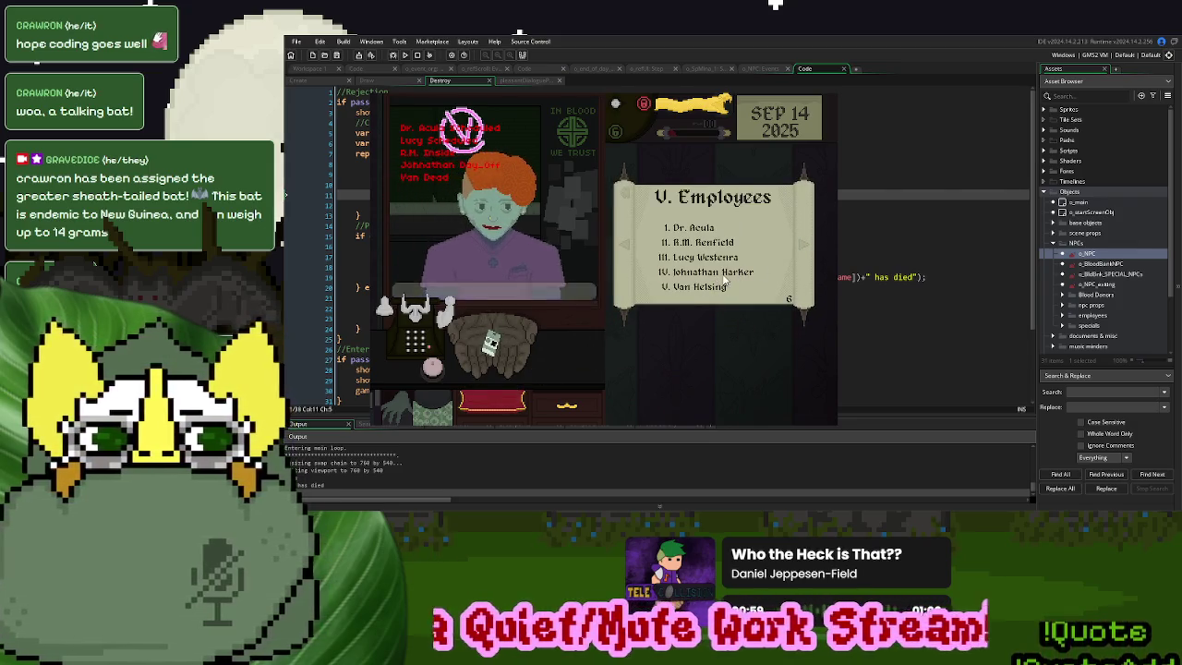
{"action": "left_click", "coordinate": [807, 249]}
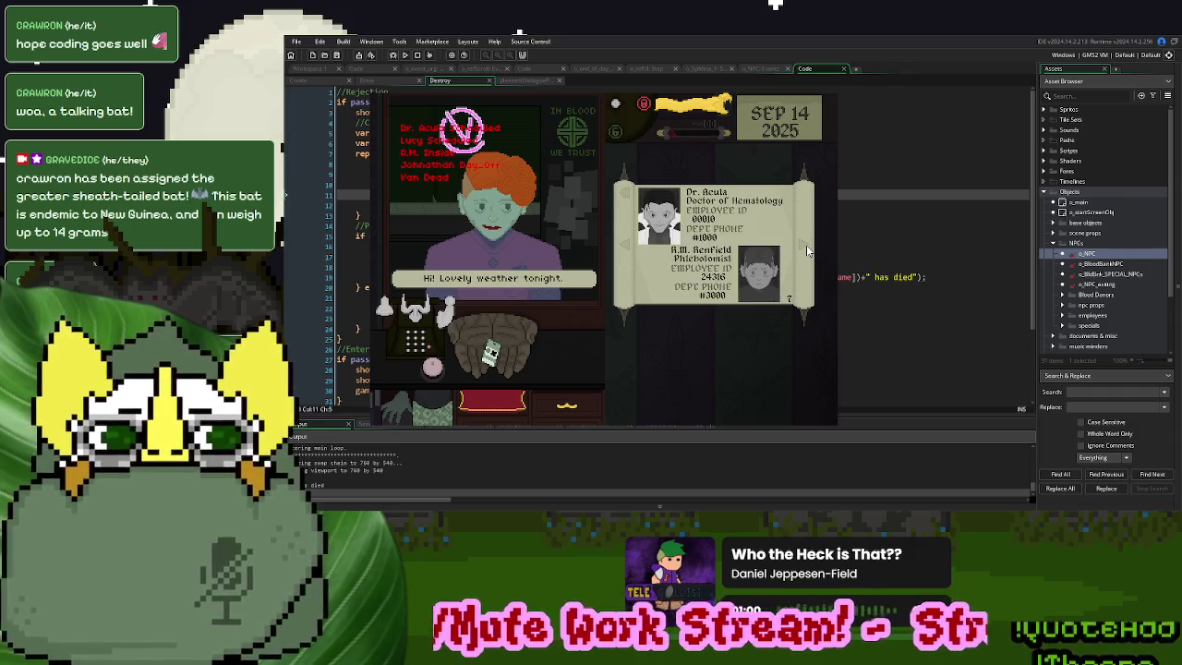
{"action": "left_click", "coordinate": [806, 245]}
{"action": "left_click", "coordinate": [805, 245]}
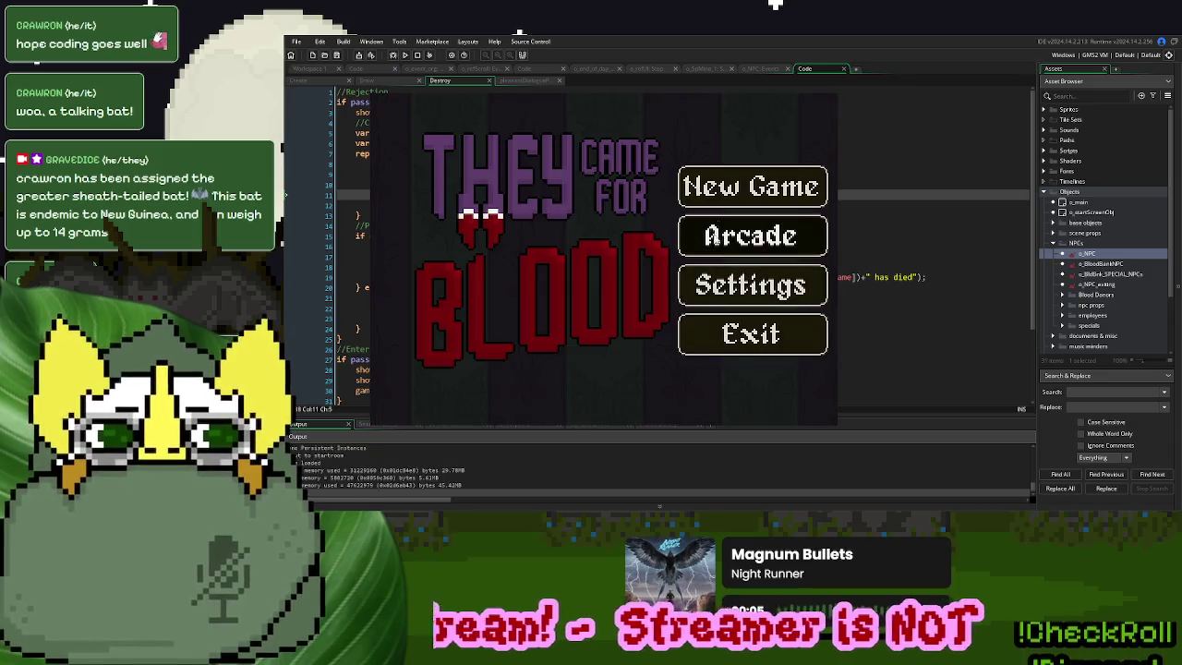
{"action": "left_click", "coordinate": [730, 205]}
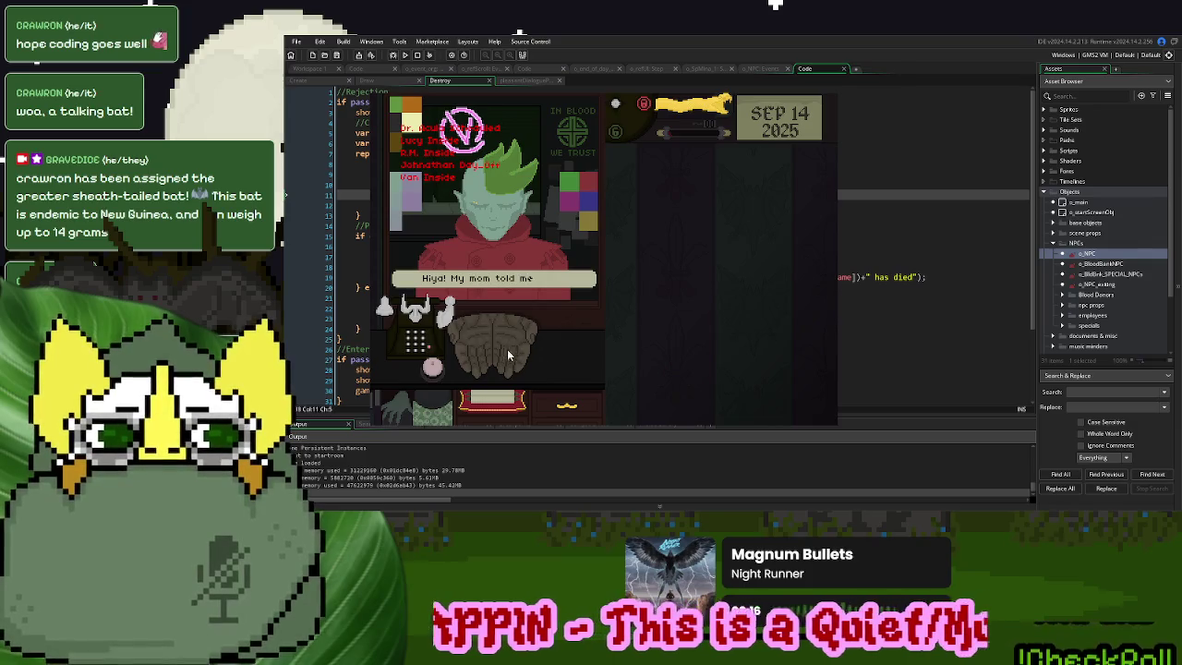
{"action": "left_click", "coordinate": [440, 291]}
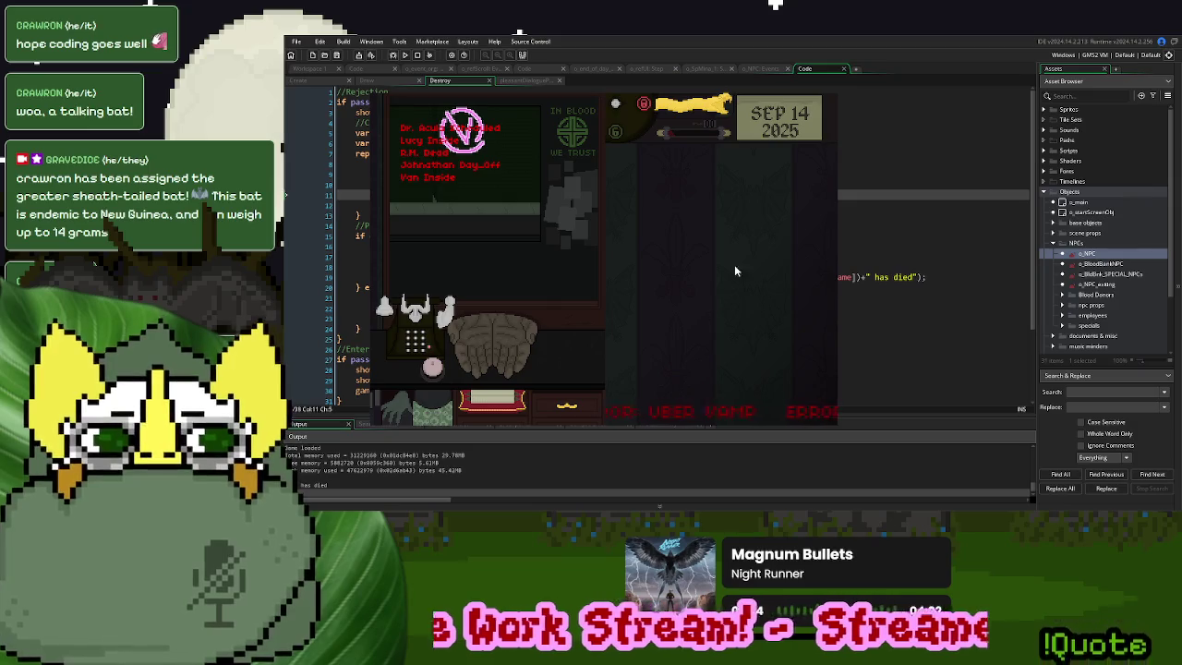
Change 'mom' to 'momma' in the NPC's first greeting on Create line 5
{"action": "left_click", "coordinate": [340, 82]}
{"action": "left_click", "coordinate": [477, 133]}
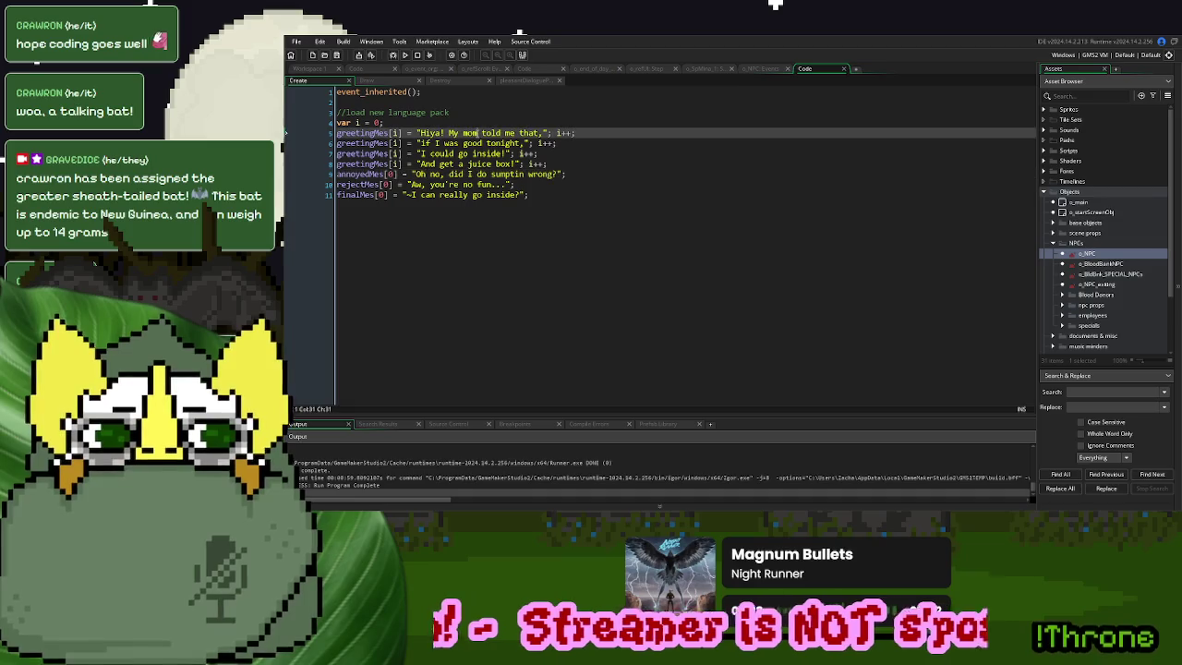
{"action": "type", "text": "ma"}
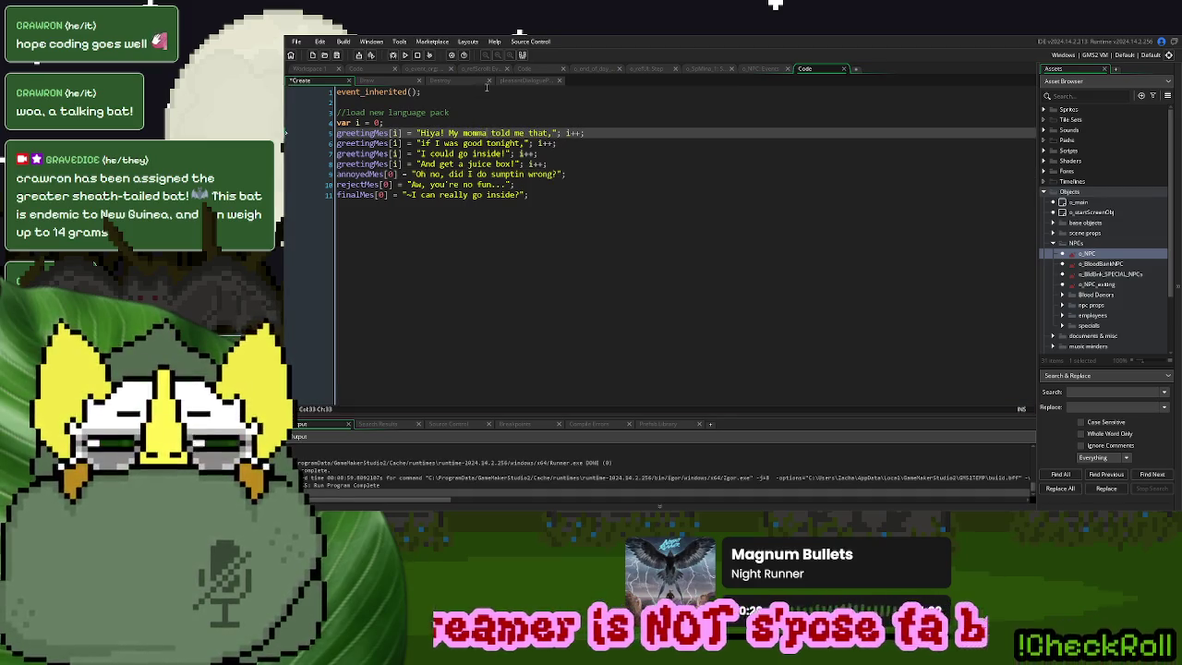
{"action": "left_click", "coordinate": [525, 81]}
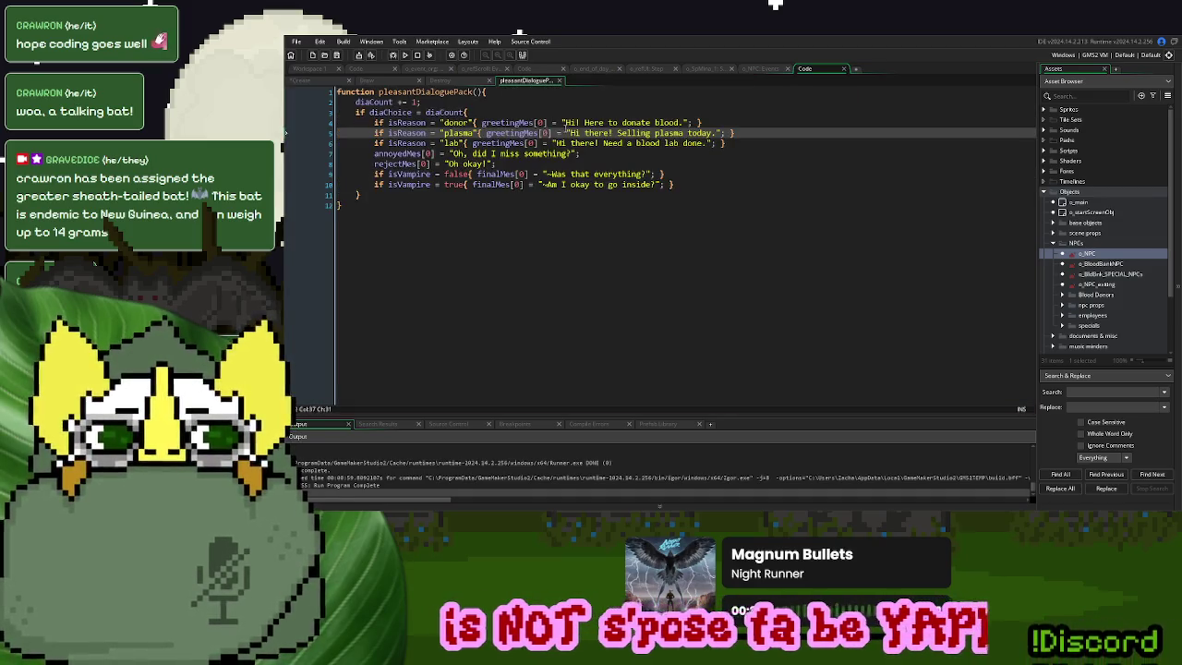
Copy the updated employee-death logic and paste it over o_NPC's old Destroy block
{"action": "left_click", "coordinate": [560, 81]}
{"action": "left_click", "coordinate": [441, 83]}
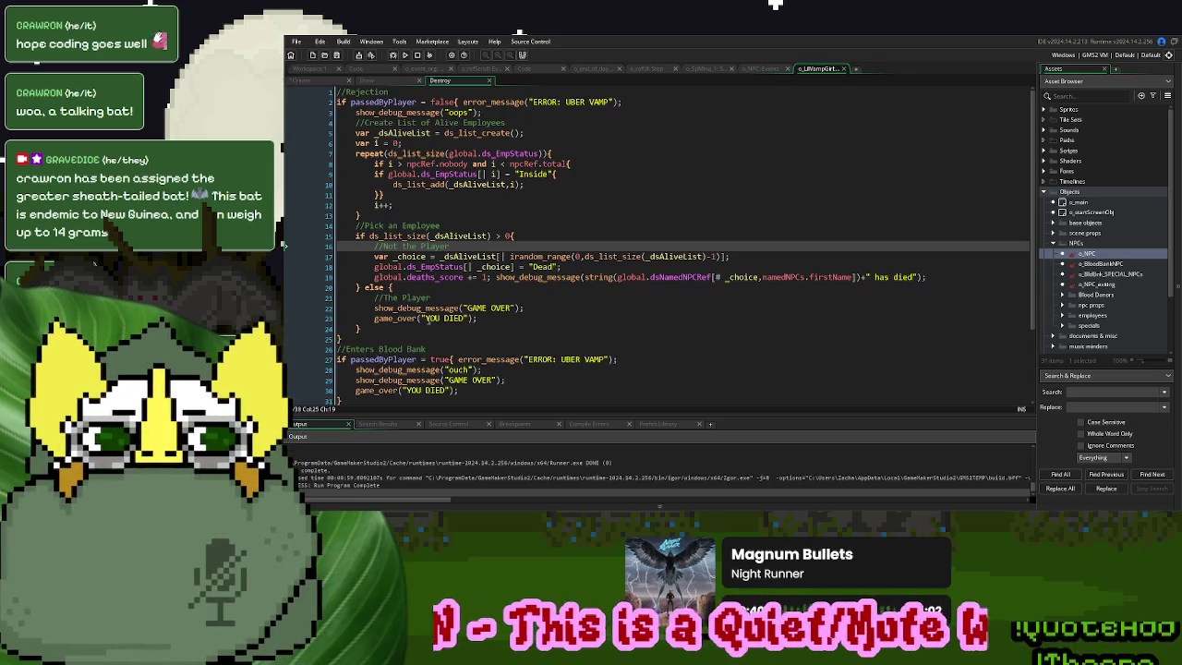
{"action": "left_click_drag", "start_coordinate": [367, 330], "coordinate": [352, 123]}
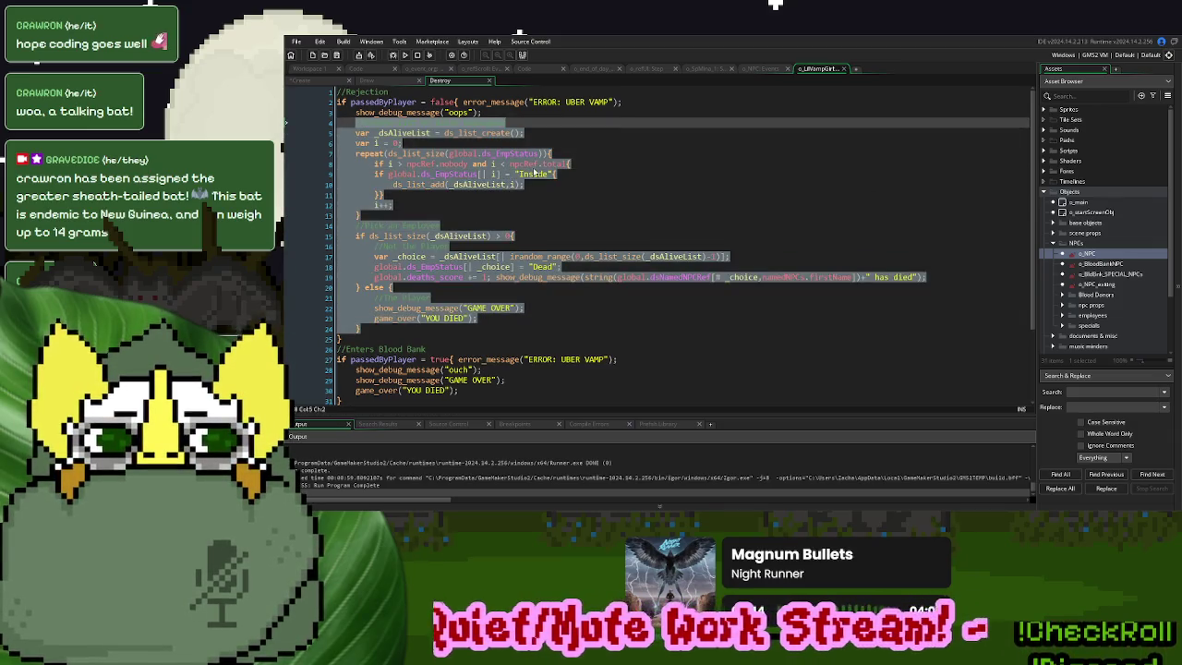
{"action": "left_click", "coordinate": [753, 70]}
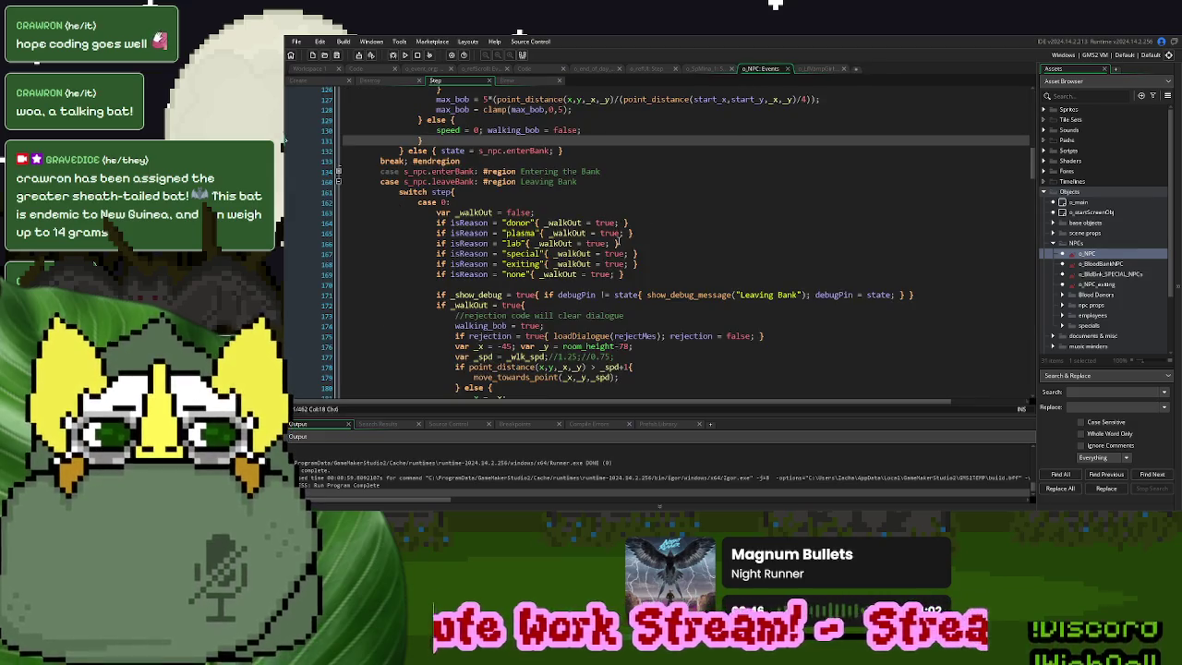
{"action": "left_click", "coordinate": [374, 81]}
{"action": "scroll", "coordinate": [551, 323], "scroll_direction": "down", "scroll_amount": 4}
{"action": "mouse_move", "coordinate": [449, 335]}
{"action": "left_mouse_down"}
{"action": "mouse_move", "coordinate": [434, 284]}
{"action": "mouse_move", "coordinate": [431, 151]}
{"action": "left_mouse_up"}
{"action": "key", "text": "ctrl+v"}
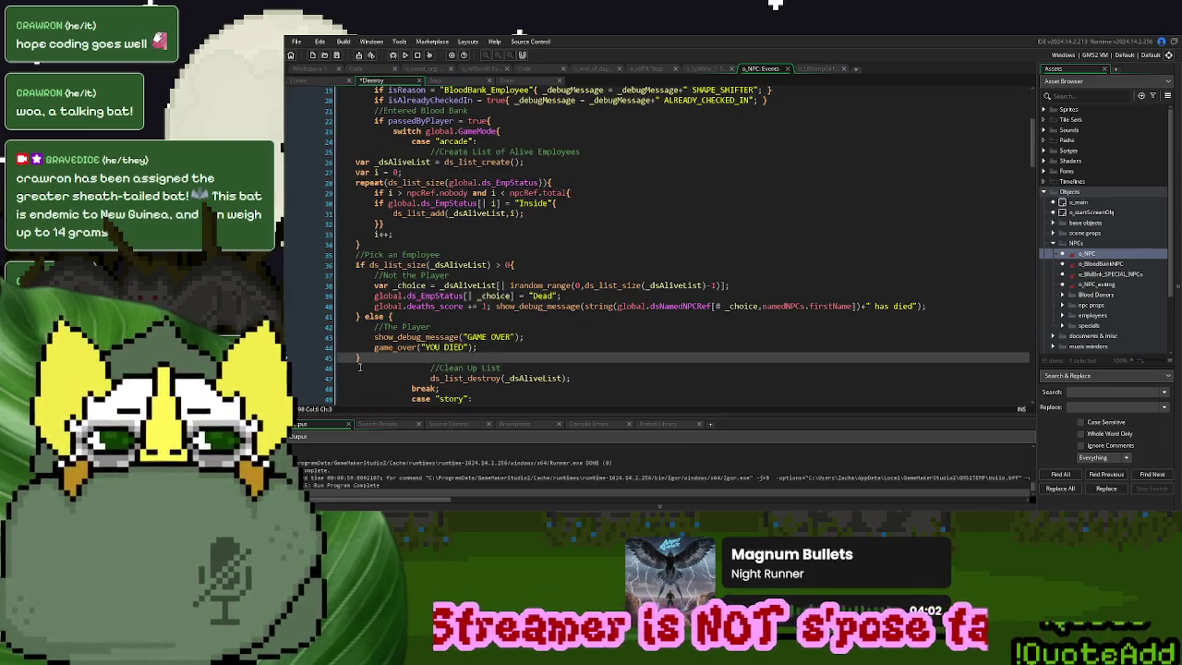
Indent the pasted block to fit the switch, then rebuild and run with F5
{"action": "left_click_drag", "start_coordinate": [364, 359], "coordinate": [356, 165]}
{"action": "key", "text": "Tab"}
{"action": "key", "text": "Tab"}
{"action": "key", "text": "Tab"}
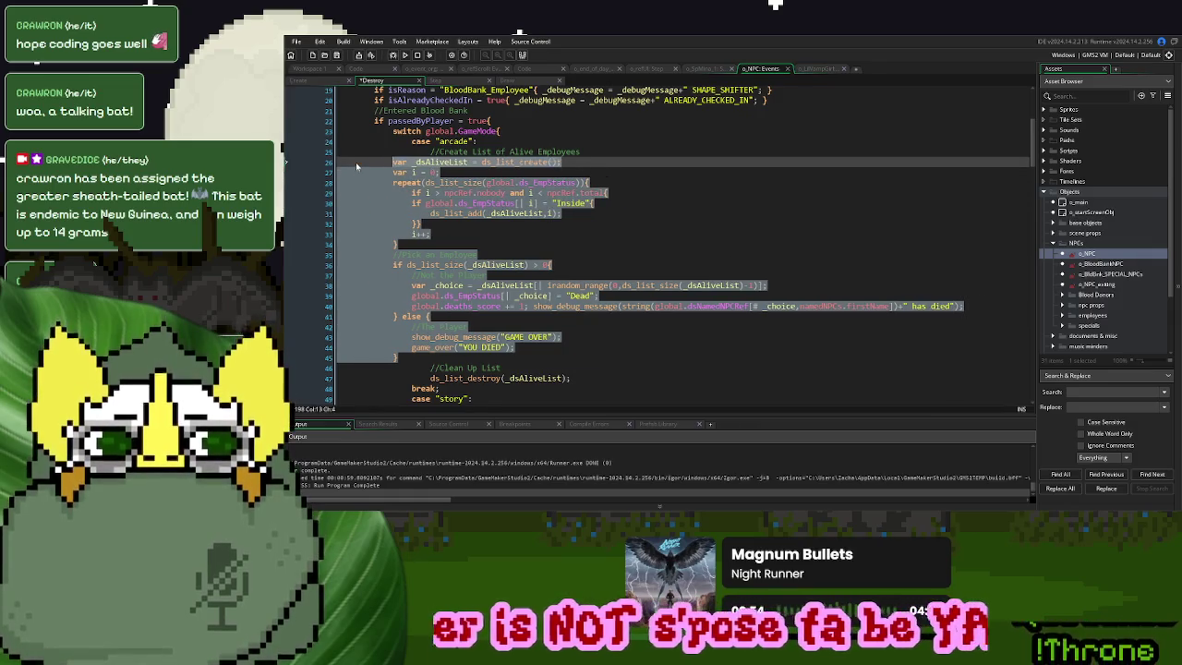
{"action": "left_click", "coordinate": [571, 236]}
{"action": "left_click", "coordinate": [820, 68]}
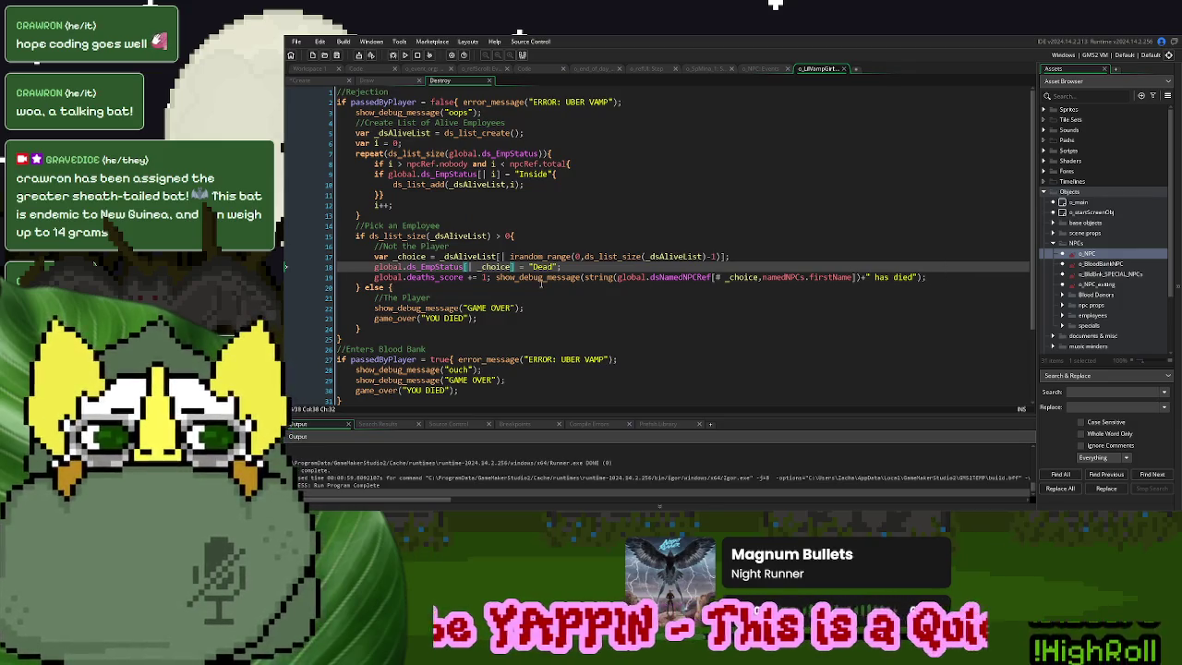
{"action": "scroll", "coordinate": [541, 283], "scroll_direction": "down", "scroll_amount": 2}
{"action": "scroll", "coordinate": [540, 283], "scroll_direction": "up", "scroll_amount": 2}
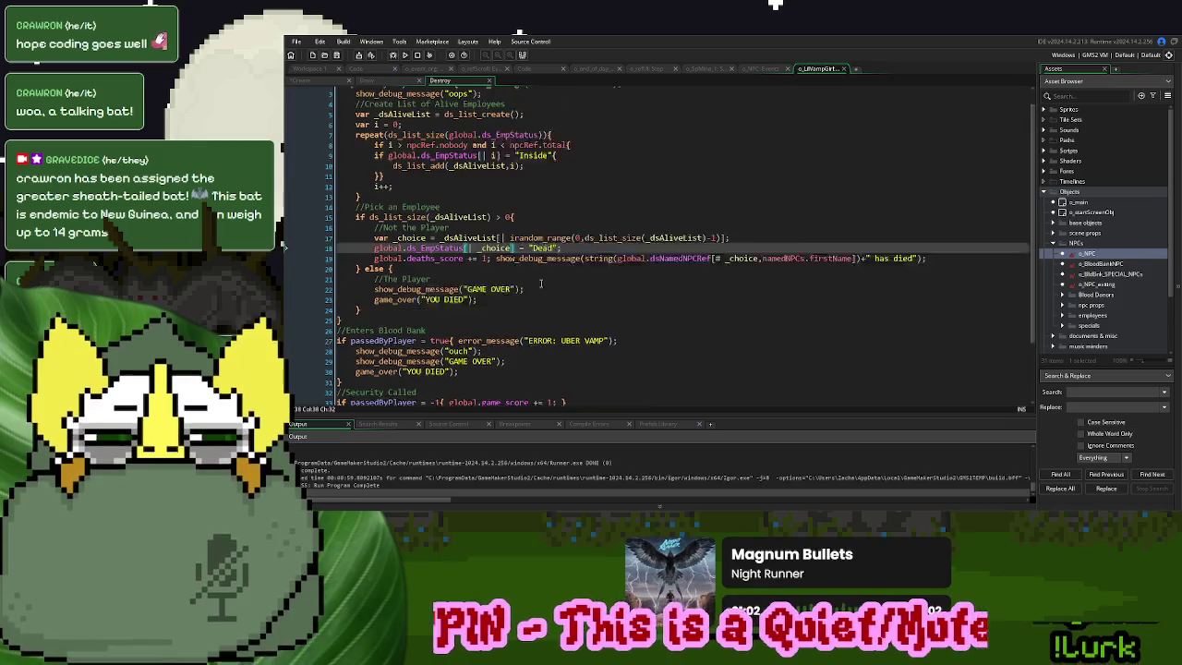
{"action": "key", "text": "F5"}
{"action": "scroll", "coordinate": [615, 250], "scroll_direction": "down", "scroll_amount": 2}
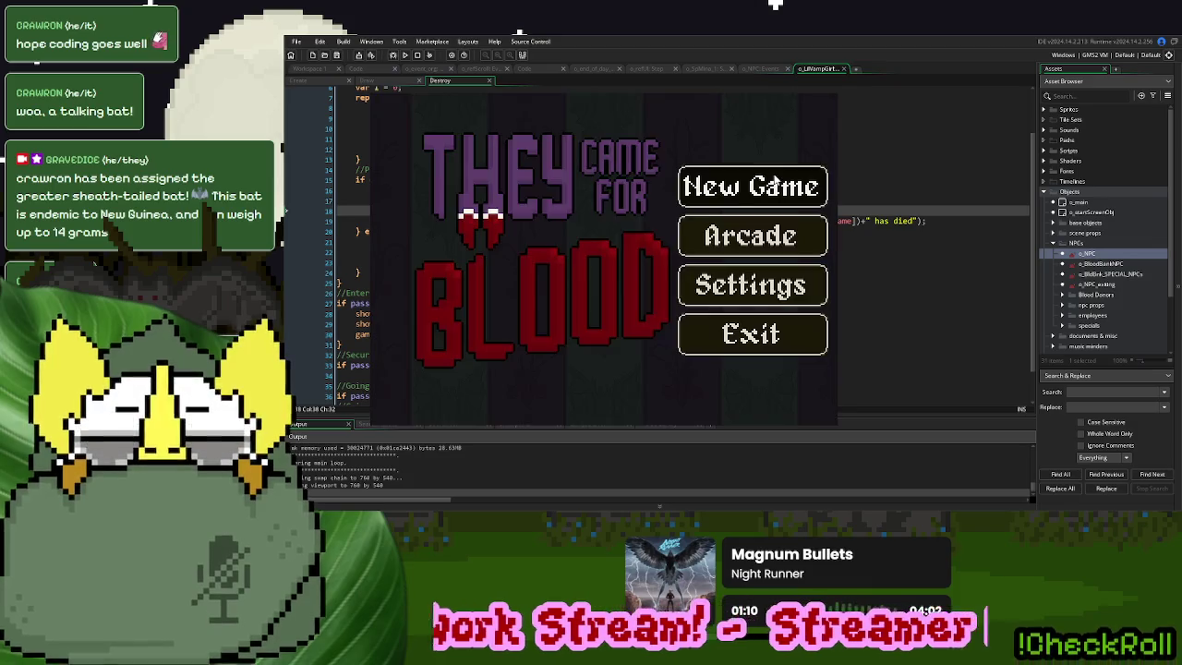
Set _show_debug to false on line 173 of o_event_org's Draw GUI and relaunch
{"action": "left_click", "coordinate": [774, 177]}
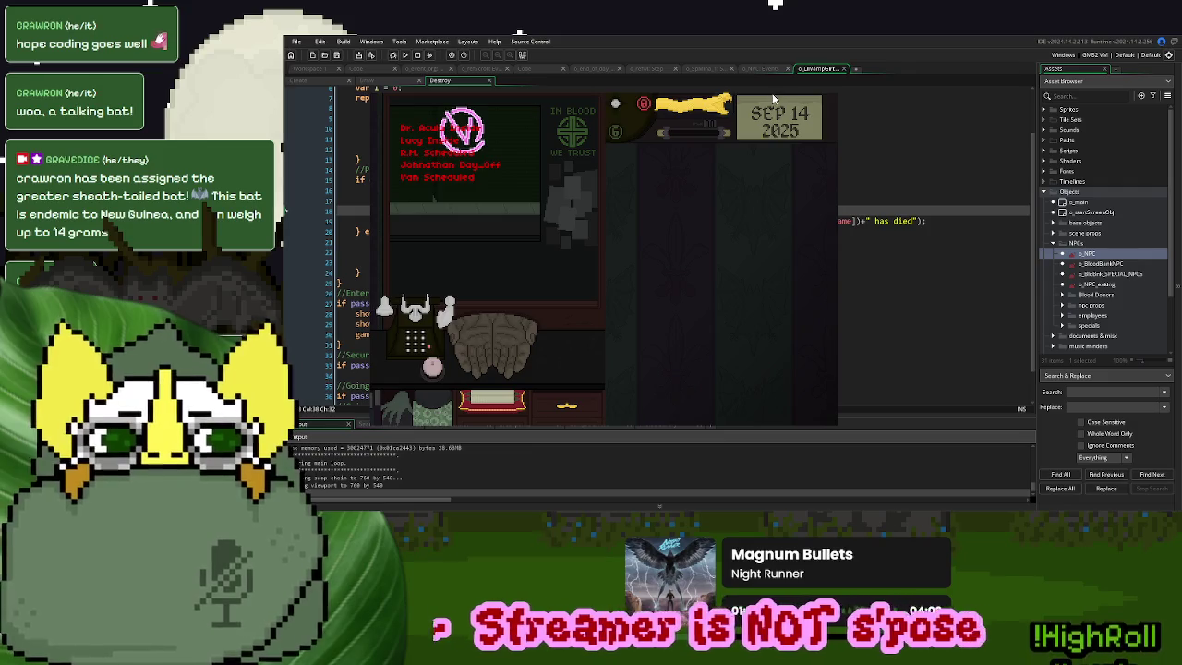
{"action": "key", "text": "Escape"}
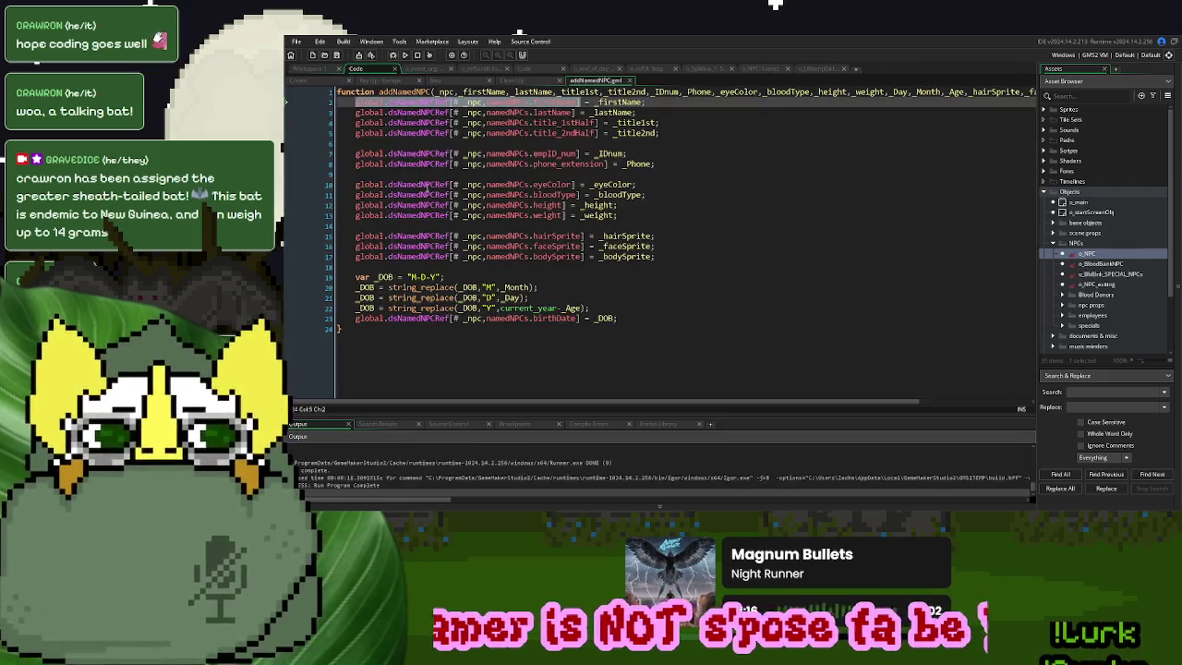
{"action": "left_click", "coordinate": [429, 70]}
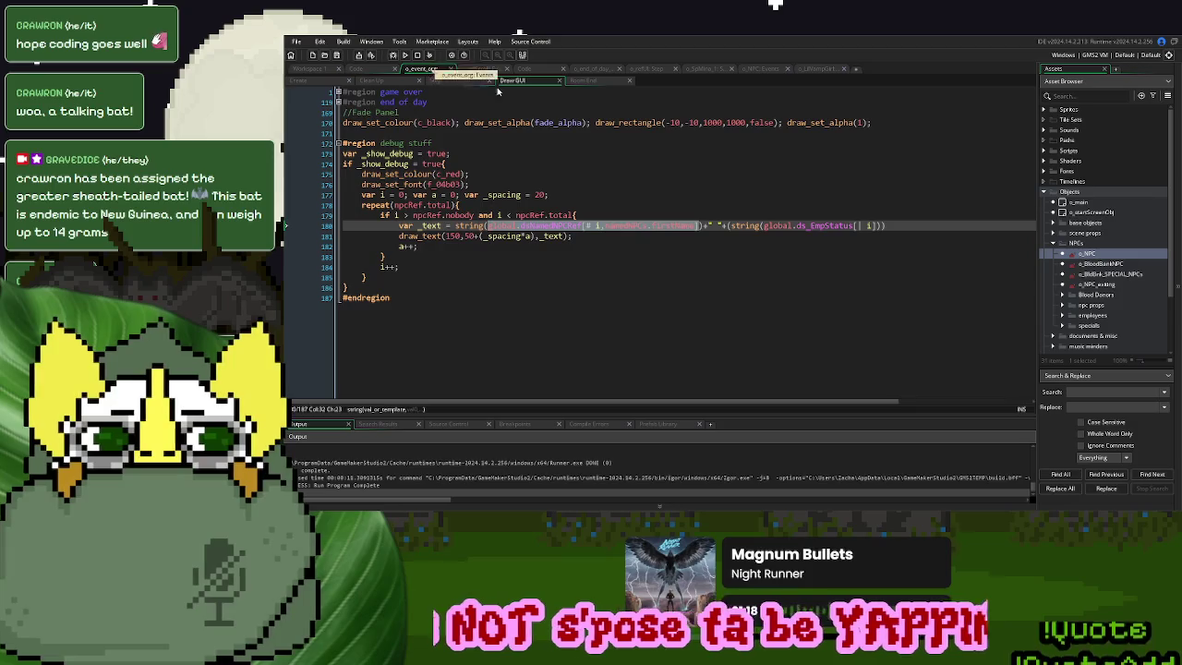
{"action": "double_click", "coordinate": [436, 153]}
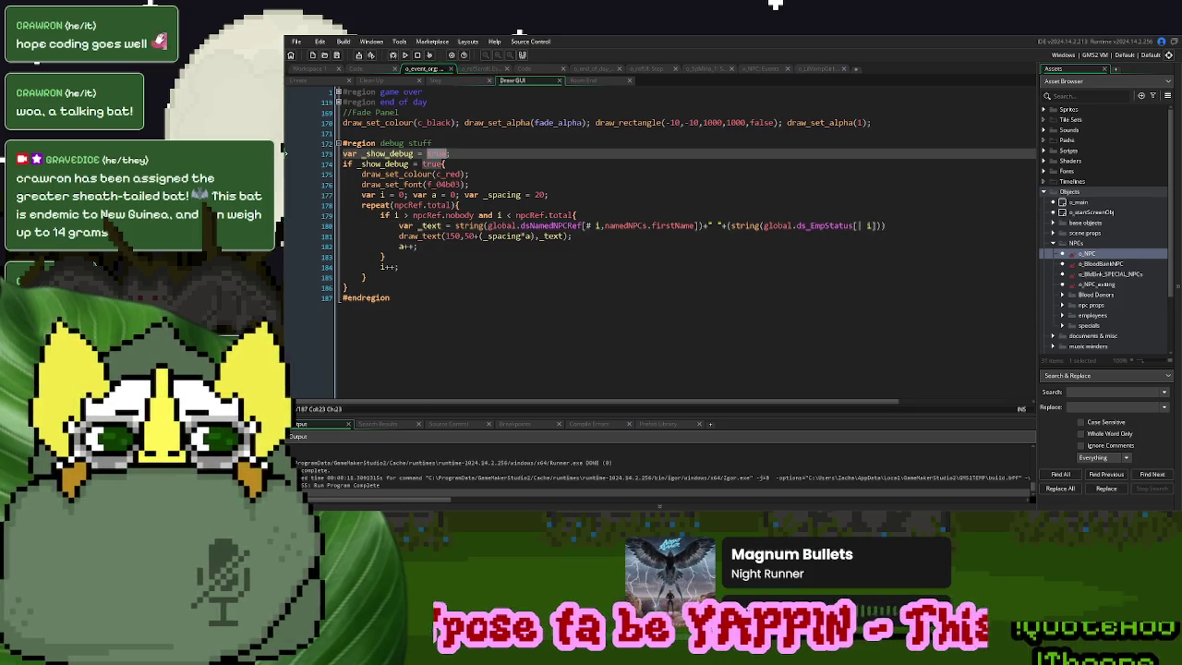
{"action": "type", "text": "false"}
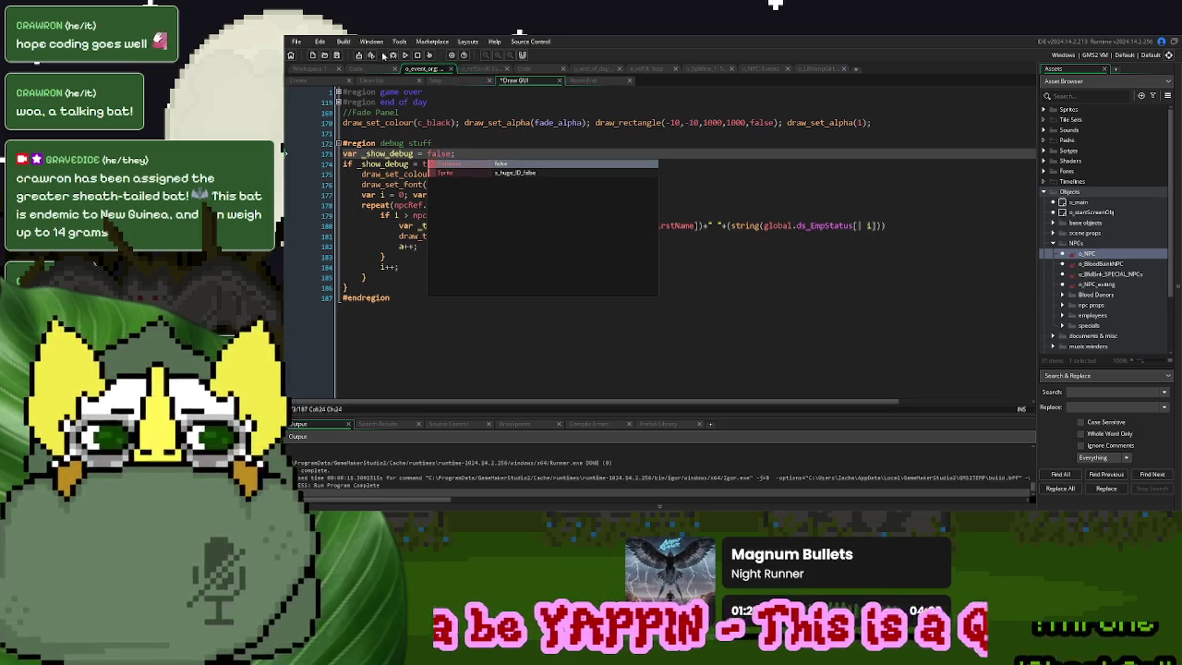
{"action": "left_click", "coordinate": [404, 55]}
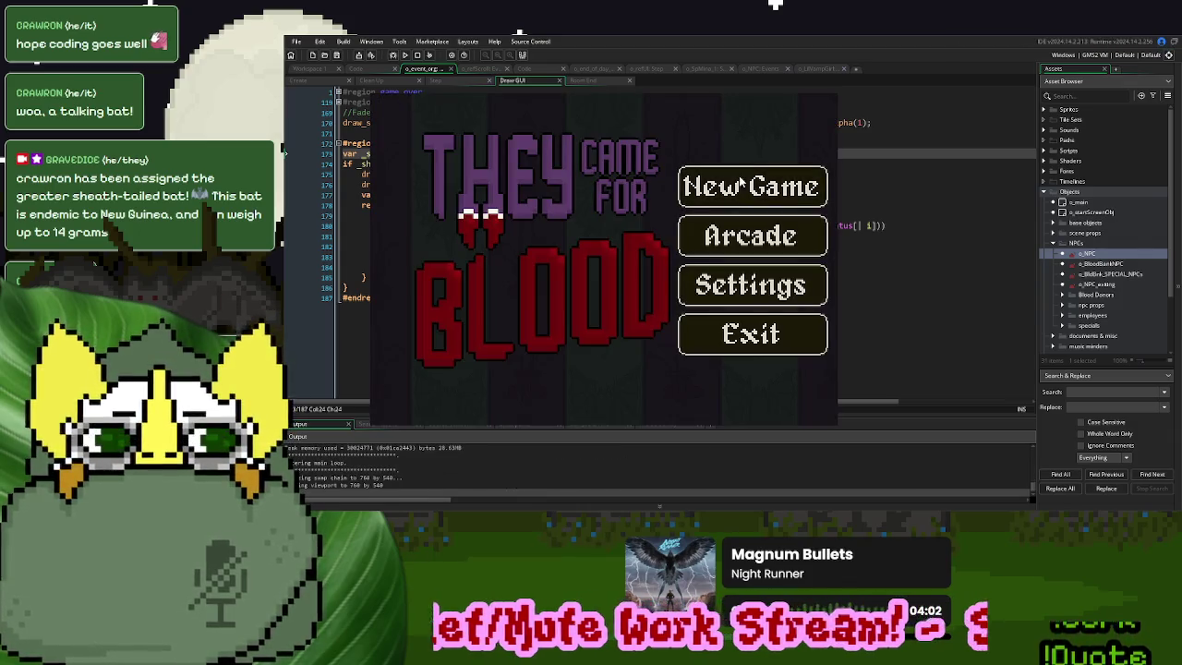
Play a new game until the YOU DIED screen, then close it
{"action": "left_click", "coordinate": [739, 182]}
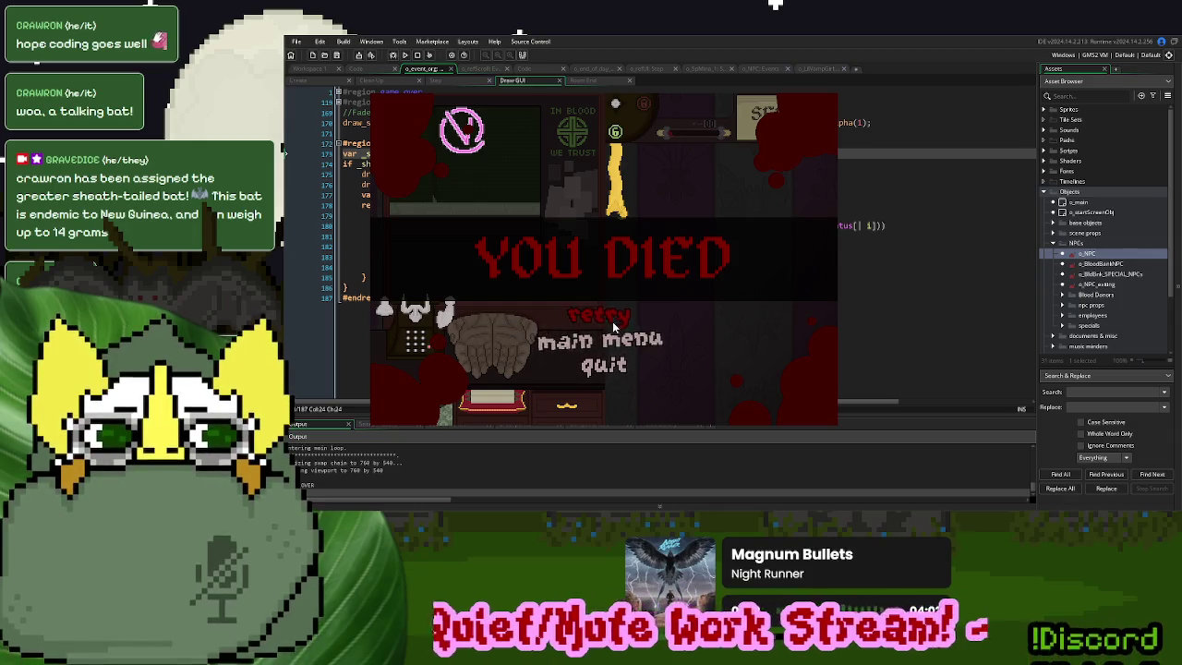
{"action": "left_click", "coordinate": [601, 362]}
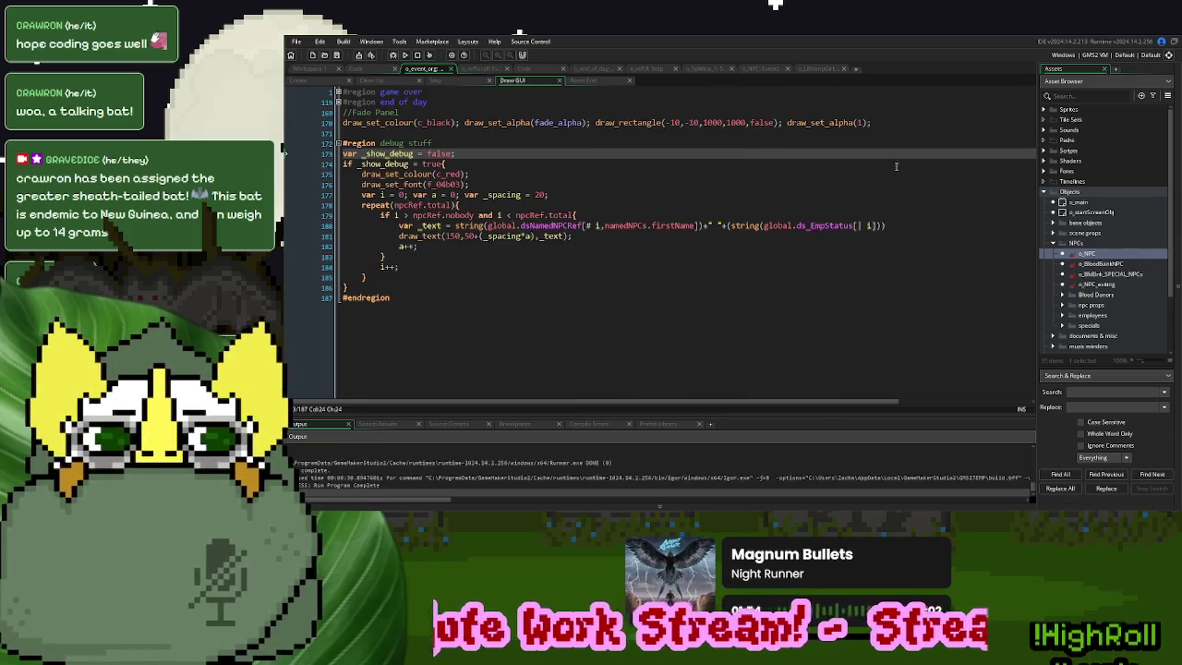
Scroll through o_event_org's Step event code
{"action": "left_click", "coordinate": [355, 70]}
{"action": "left_click", "coordinate": [418, 82]}
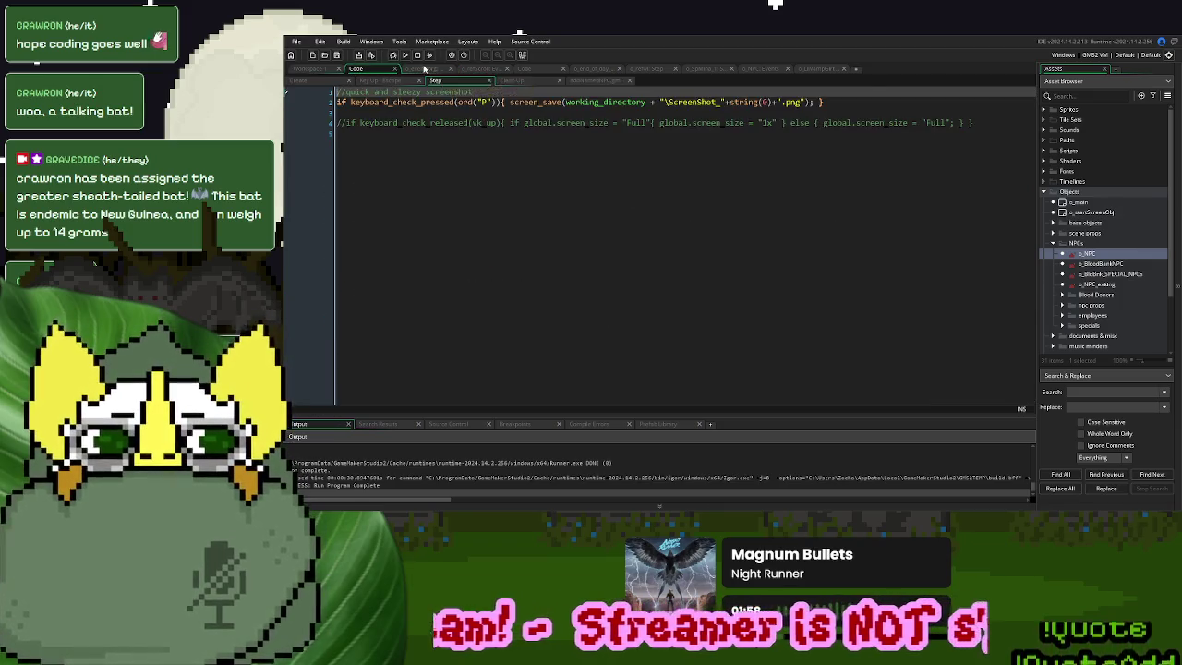
{"action": "left_click", "coordinate": [425, 70]}
{"action": "left_click", "coordinate": [435, 81]}
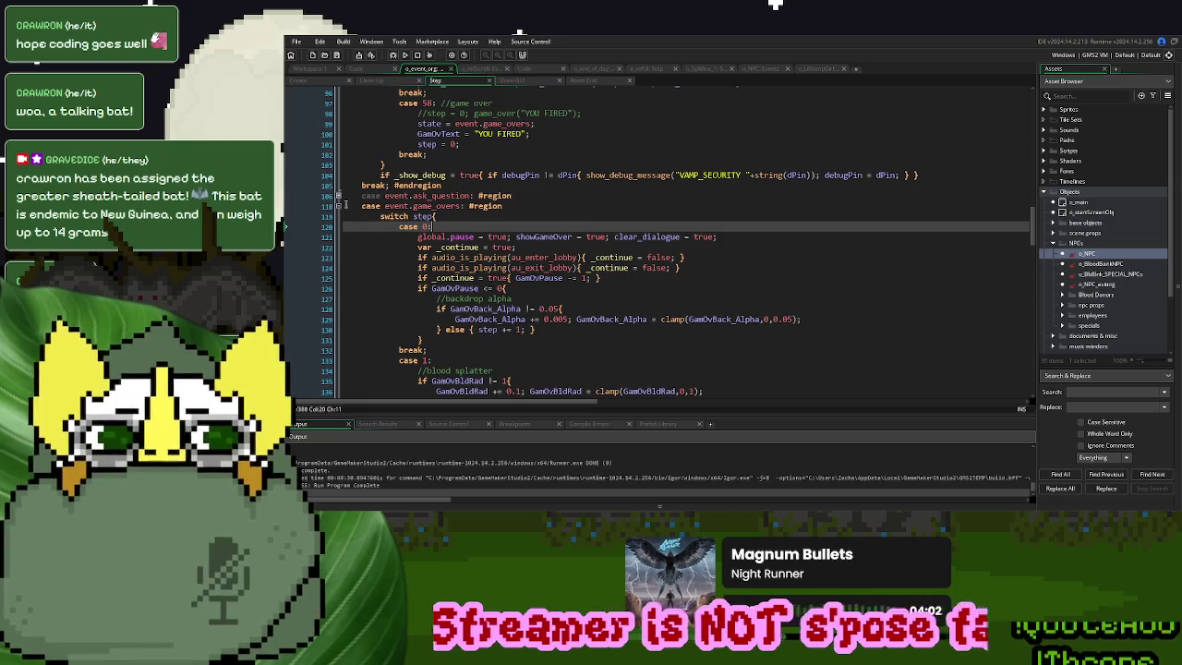
{"action": "scroll", "coordinate": [344, 207], "scroll_direction": "down", "scroll_amount": 15}
{"action": "scroll", "coordinate": [593, 264], "scroll_direction": "down", "scroll_amount": 6}
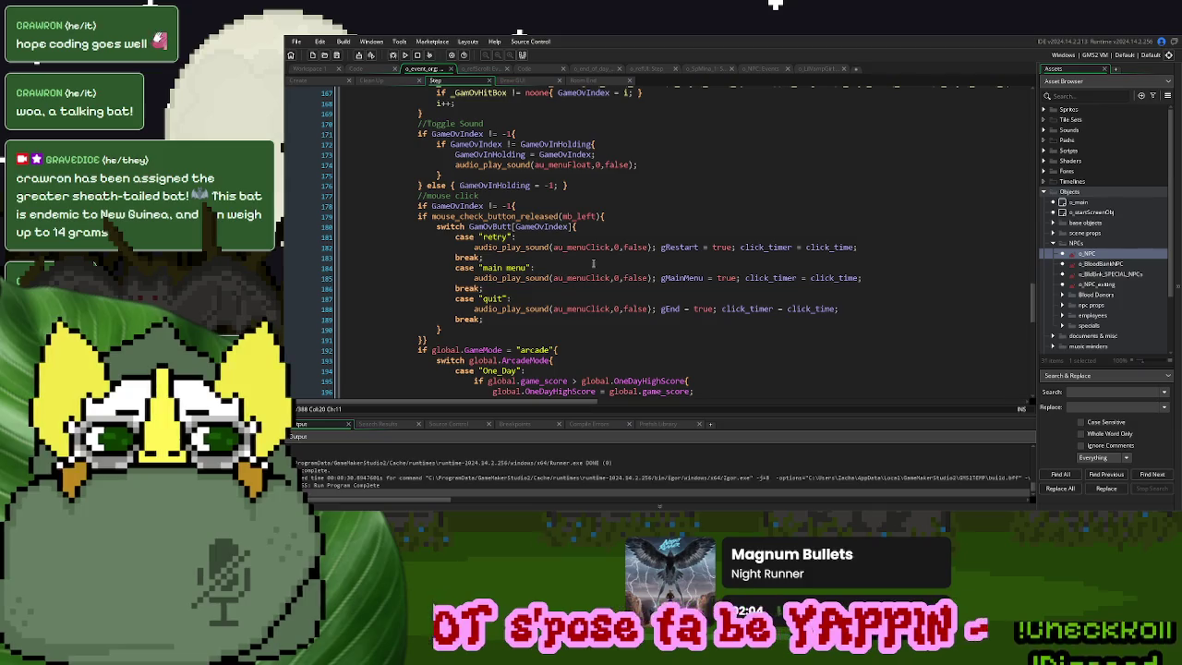
{"action": "scroll", "coordinate": [593, 264], "scroll_direction": "down", "scroll_amount": 1}
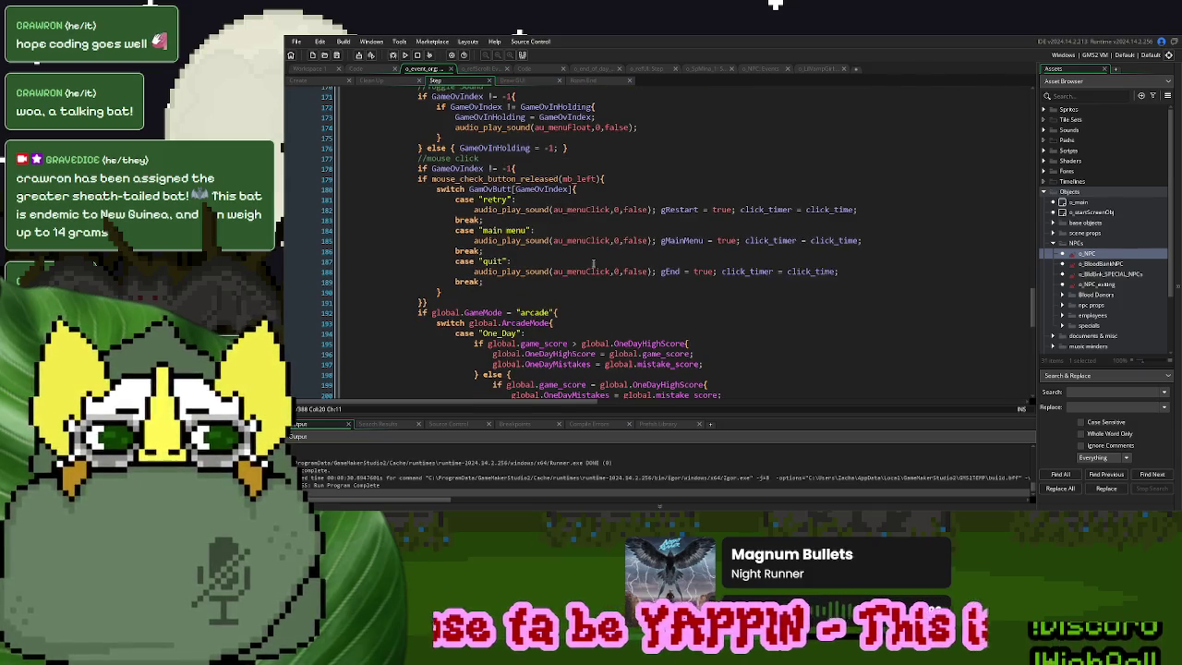
{"action": "scroll", "coordinate": [594, 264], "scroll_direction": "down", "scroll_amount": 2}
{"action": "scroll", "coordinate": [593, 263], "scroll_direction": "up", "scroll_amount": 2}
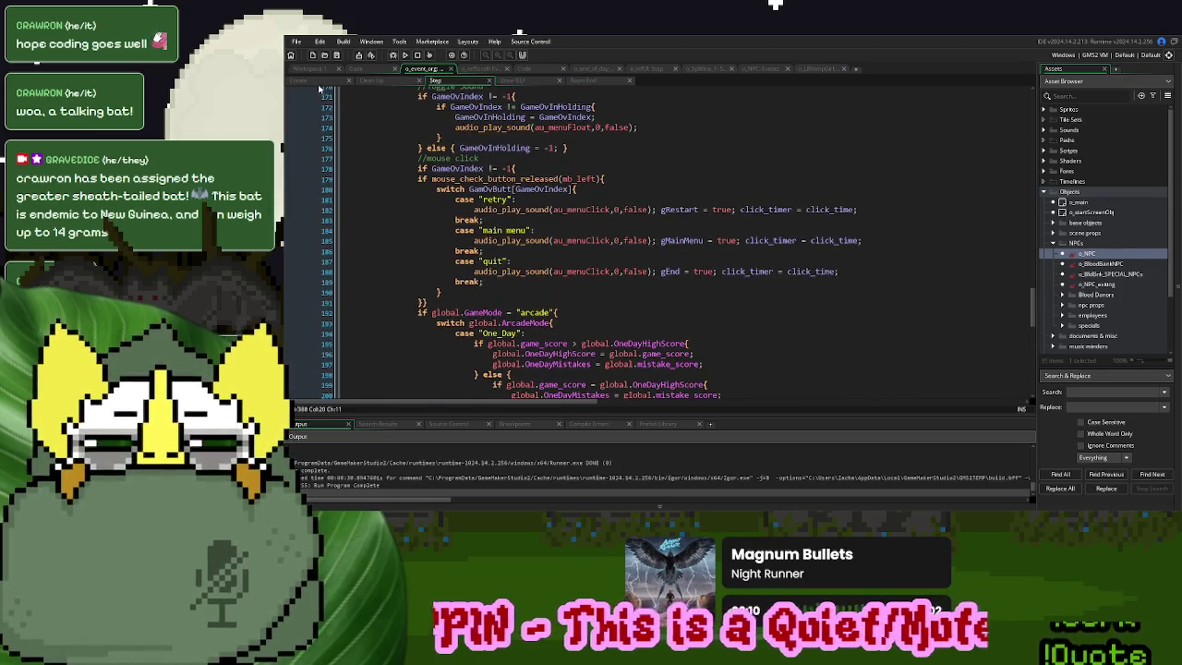
Open the Create event and scroll to the game-over setup near line 129
{"action": "left_click", "coordinate": [320, 83]}
{"action": "scroll", "coordinate": [498, 265], "scroll_direction": "down", "scroll_amount": 15}
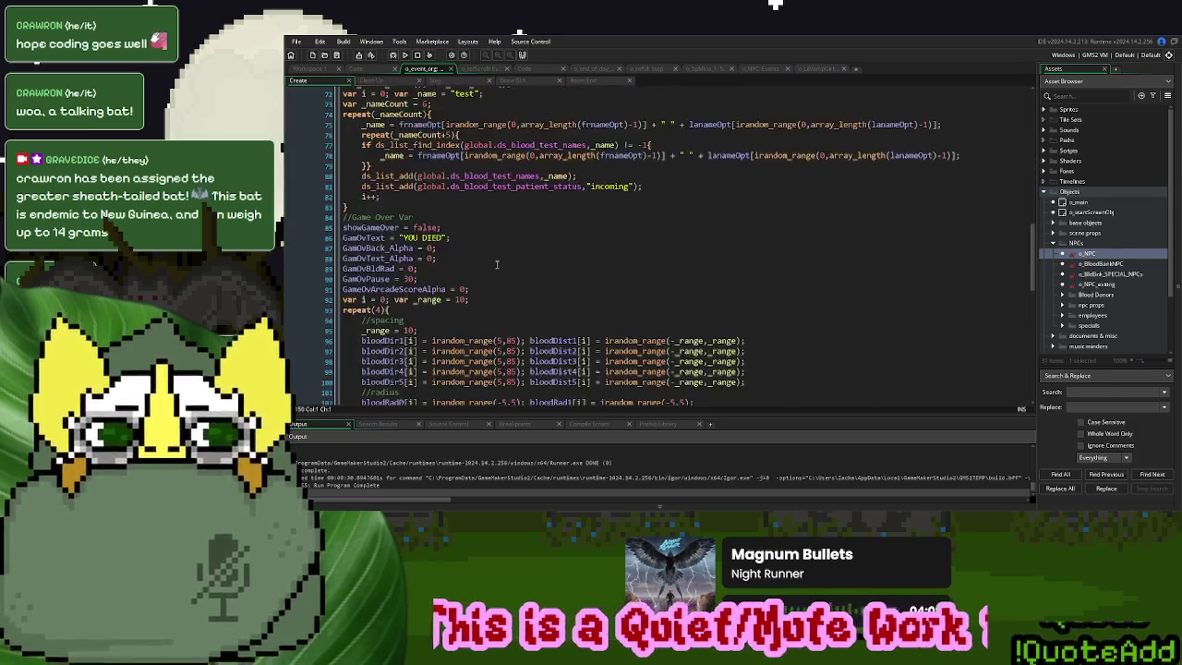
{"action": "scroll", "coordinate": [499, 265], "scroll_direction": "down", "scroll_amount": 7}
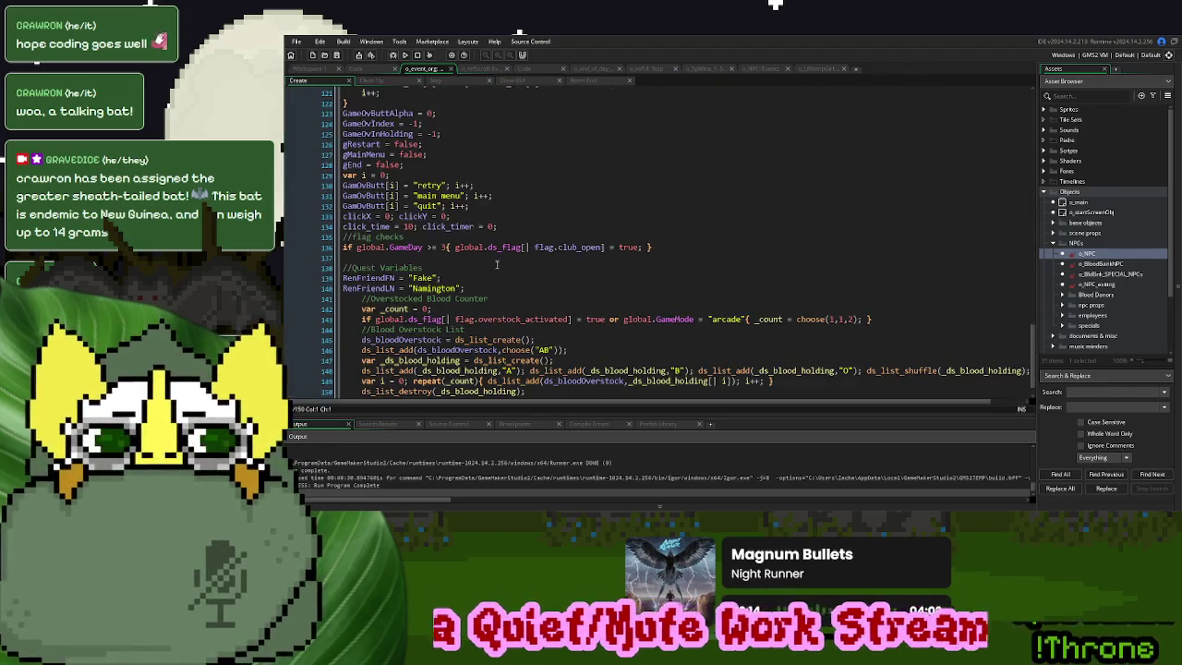
{"action": "left_click", "coordinate": [404, 165]}
{"action": "left_click", "coordinate": [404, 172]}
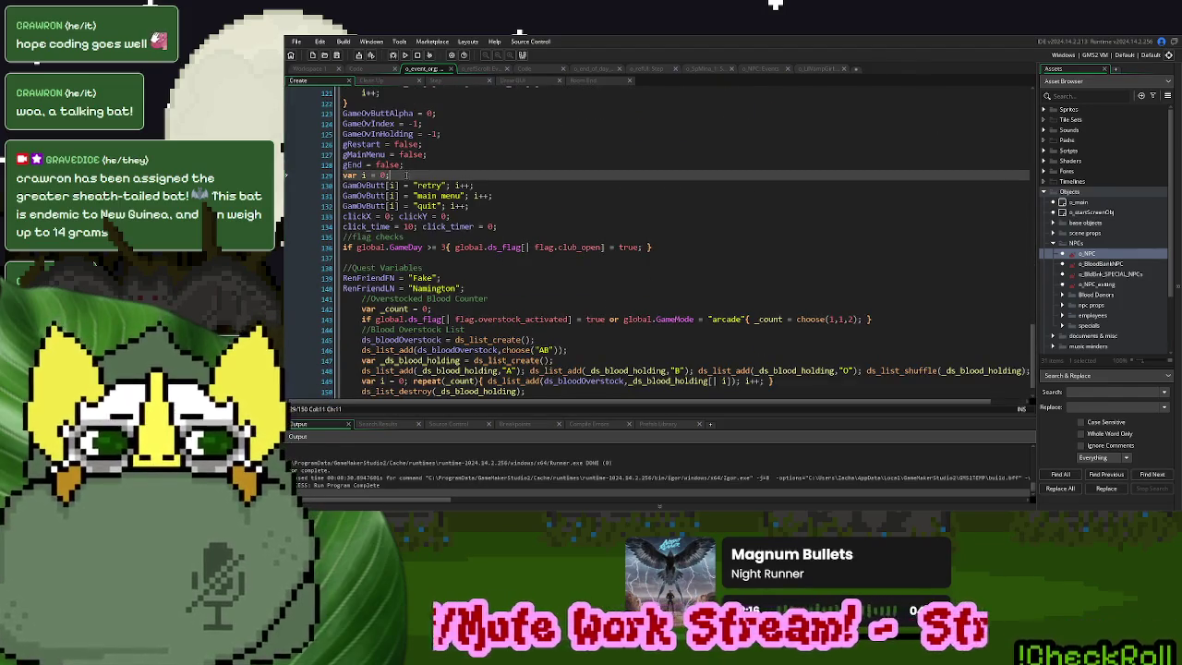
{"action": "scroll", "coordinate": [475, 242], "scroll_direction": "up", "scroll_amount": 20}
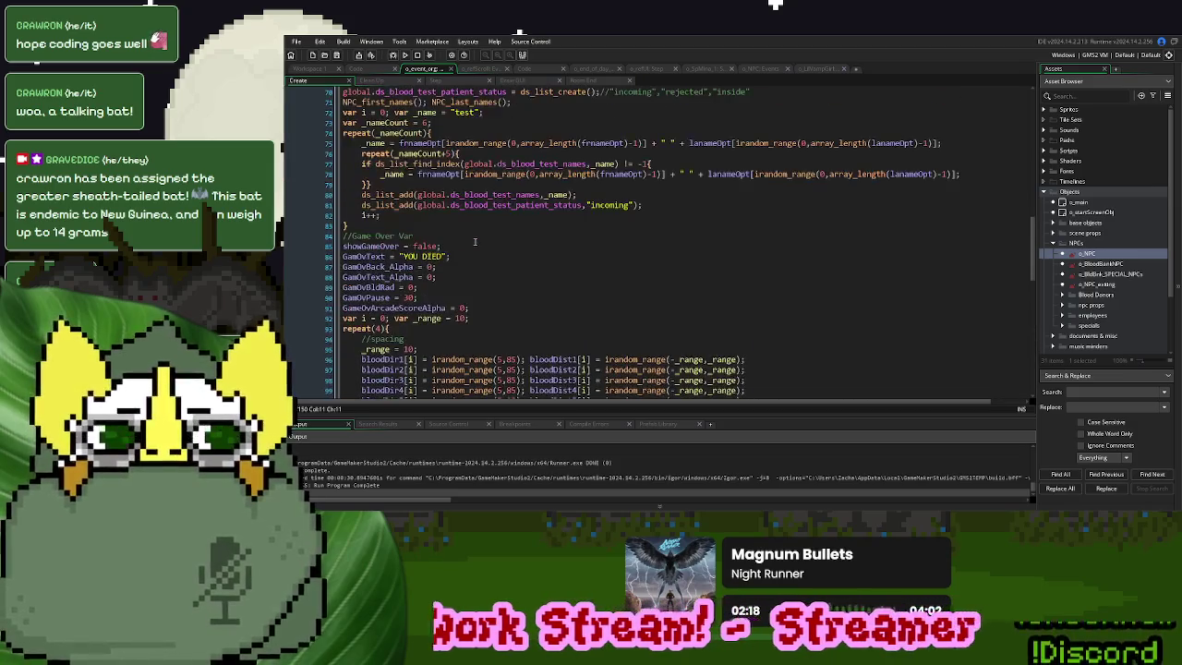
{"action": "scroll", "coordinate": [474, 242], "scroll_direction": "up", "scroll_amount": 14}
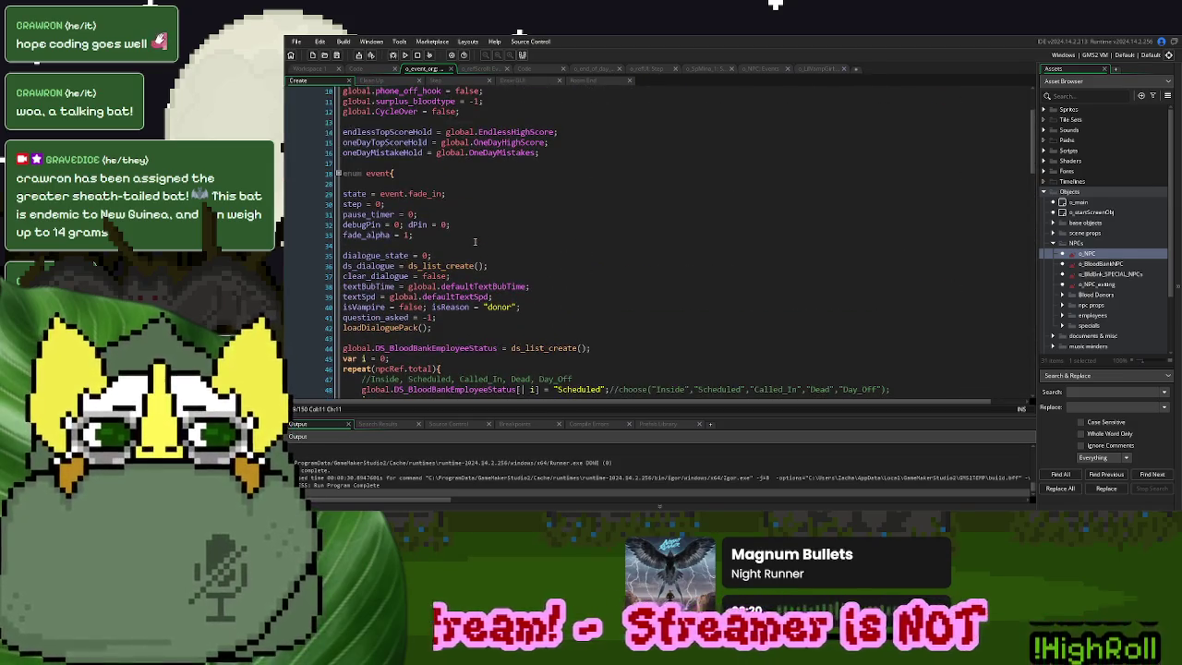
{"action": "scroll", "coordinate": [475, 242], "scroll_direction": "up", "scroll_amount": 6}
{"action": "scroll", "coordinate": [472, 242], "scroll_direction": "down", "scroll_amount": 15}
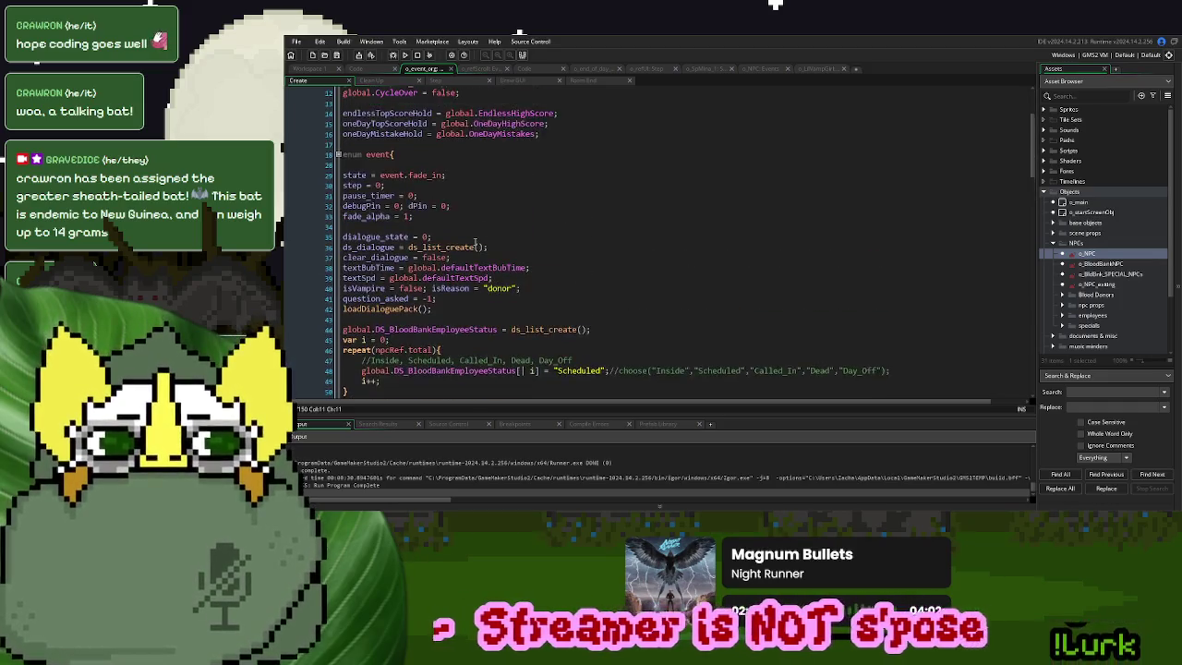
{"action": "scroll", "coordinate": [475, 238], "scroll_direction": "down", "scroll_amount": 20}
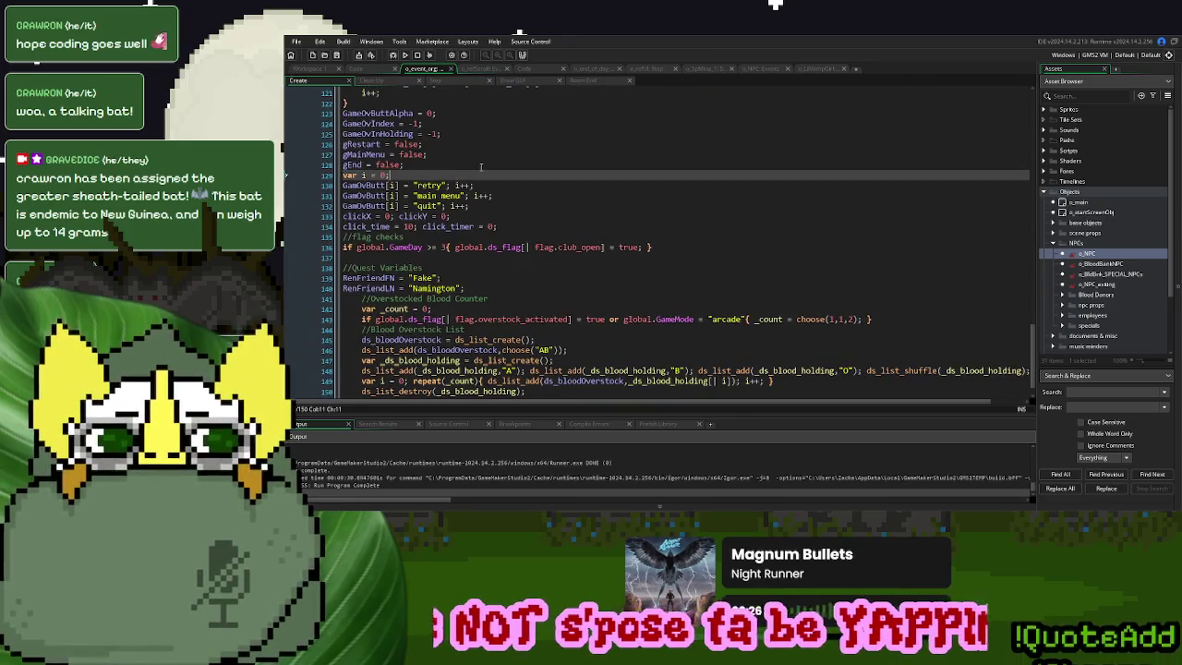
Add an if global.GameMode = "arcade" { } block after var i = 0
{"action": "key", "text": "Return"}
{"action": "type", "text": "lobal.G"}
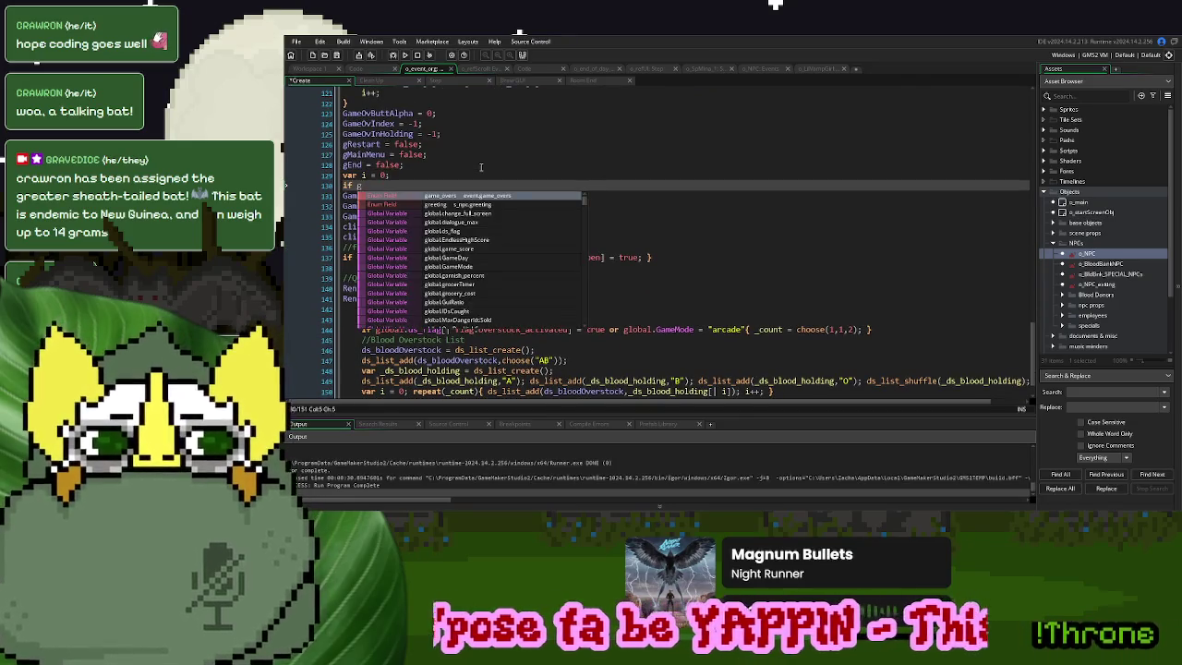
{"action": "type", "text": "ameMode = \"arcade\"{"}
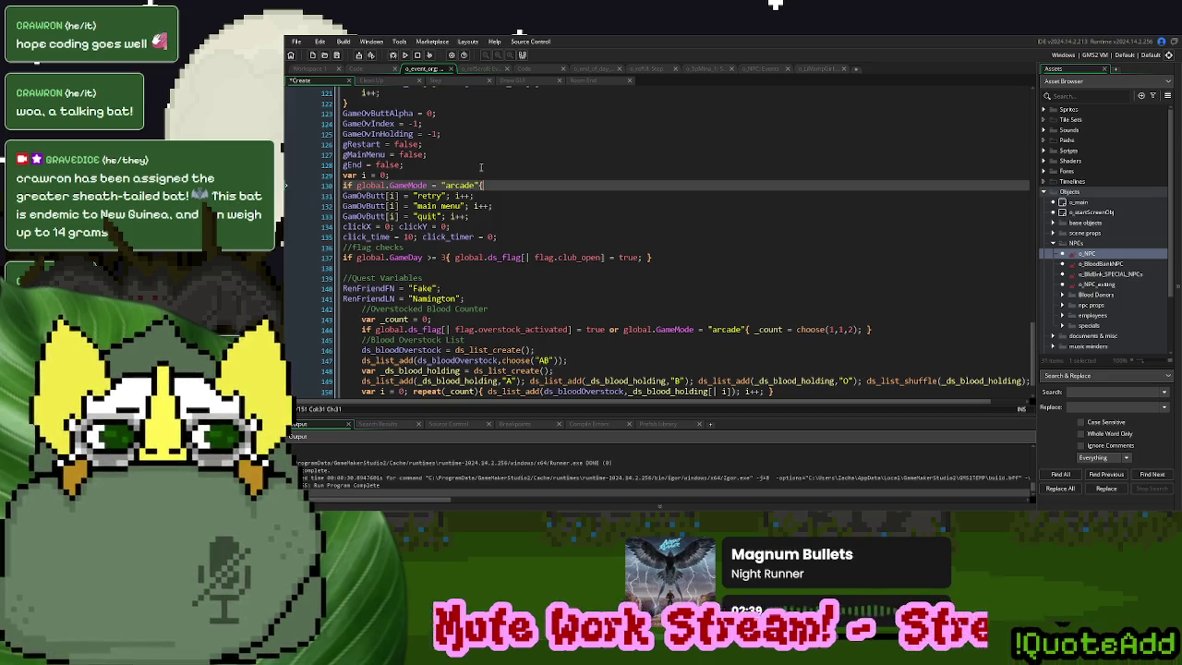
{"action": "key", "text": "Return"}
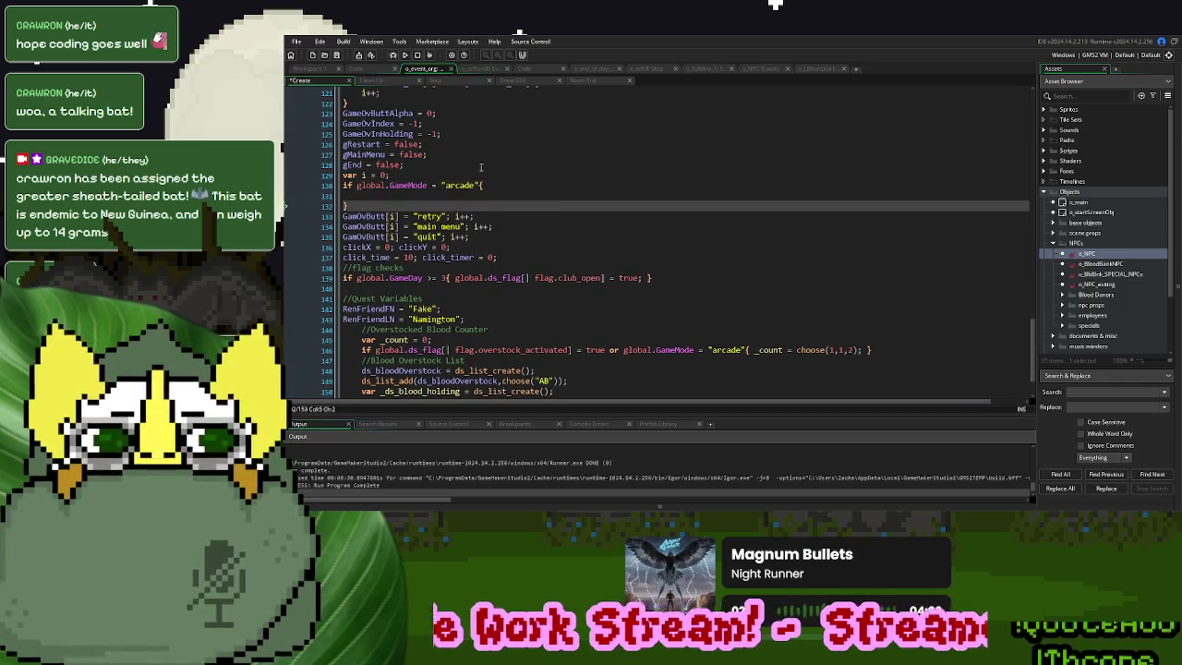
{"action": "key", "text": "BackSpace"}
{"action": "key", "text": "BackSpace"}
{"action": "key", "text": "BackSpace"}
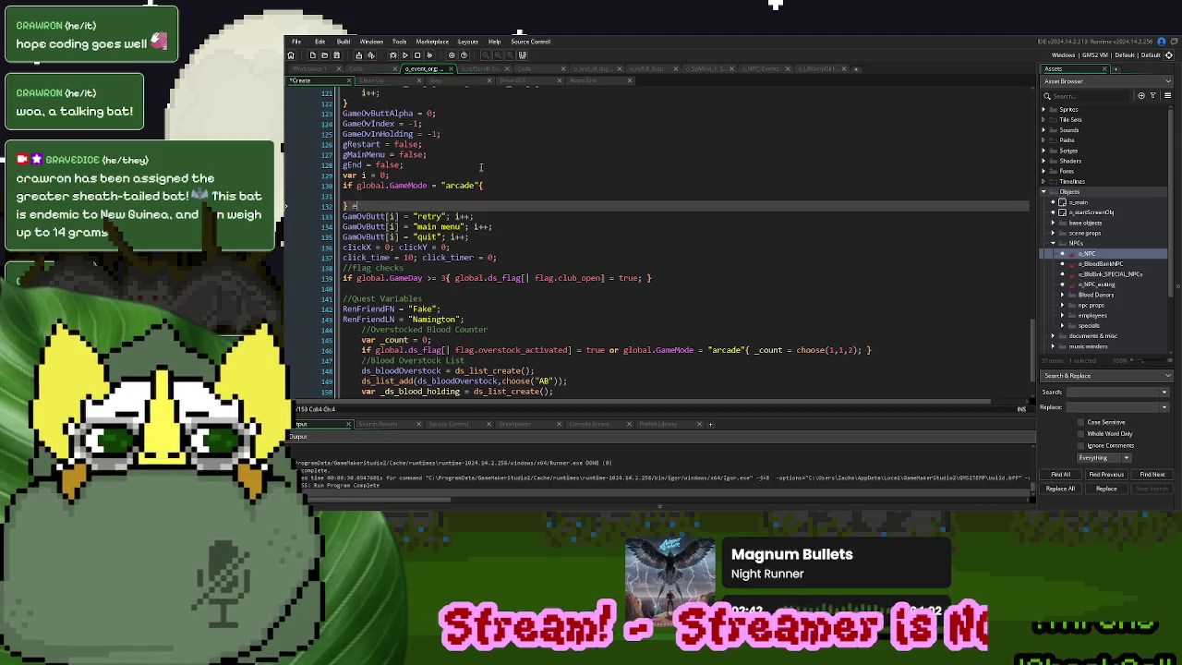
Move the GamOvButt button assignments into the arcade block and indent them
{"action": "left_click_drag", "start_coordinate": [471, 237], "coordinate": [344, 216]}
{"action": "left_click", "coordinate": [388, 196]}
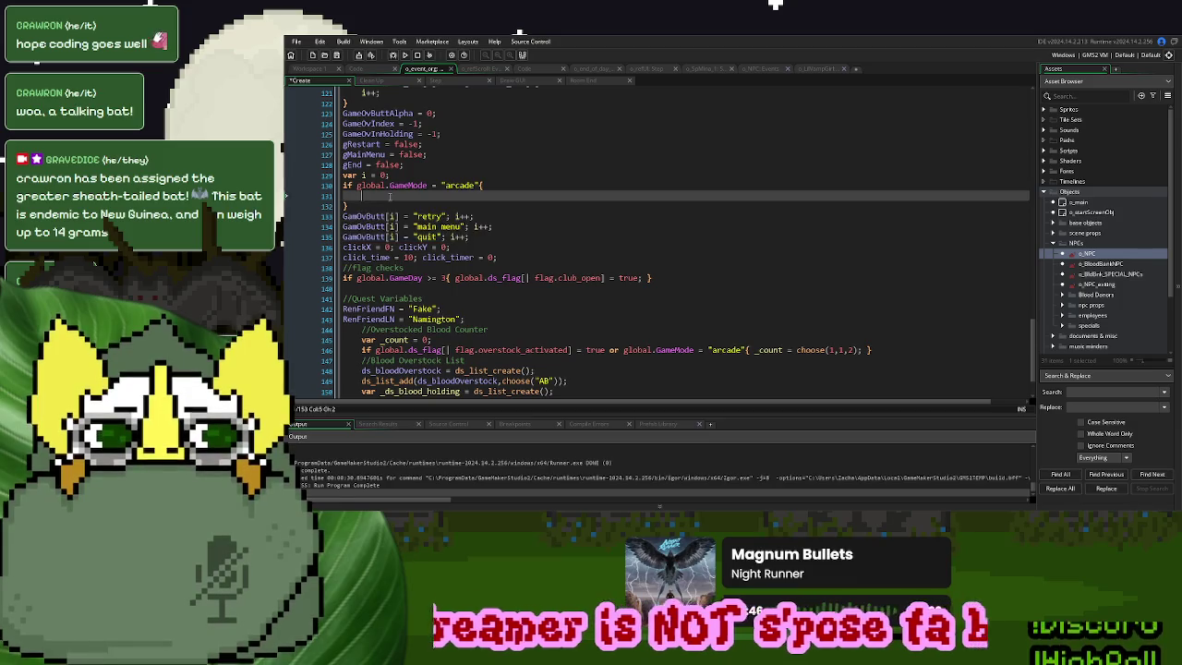
{"action": "type", "text": "GamOvButt[i] = \"retry\"; i++; GamOvButt[i] = \"main menu\"; i++; GamOvButt[i] = \"quit\"; i++;"}
{"action": "mouse_move", "coordinate": [488, 216]}
{"action": "left_mouse_down"}
{"action": "mouse_move", "coordinate": [369, 216]}
{"action": "mouse_move", "coordinate": [342, 195]}
{"action": "left_mouse_up"}
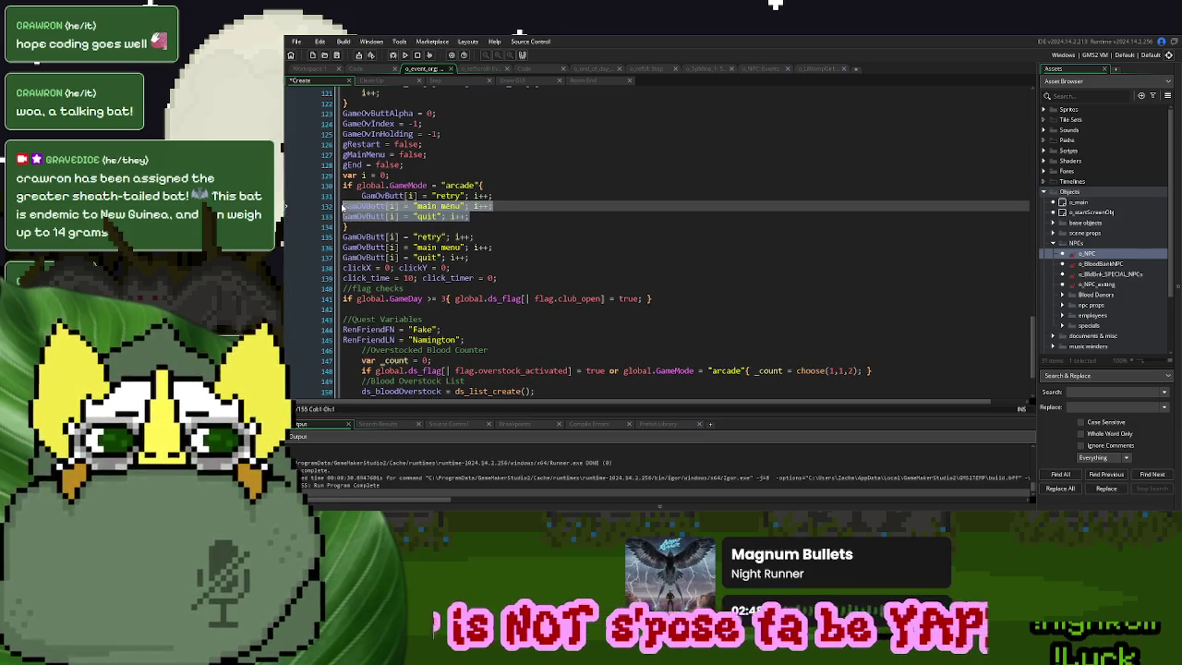
{"action": "key", "text": "Tab"}
{"action": "left_click", "coordinate": [468, 237]}
{"action": "left_click_drag", "start_coordinate": [471, 237], "coordinate": [342, 239]}
{"action": "key", "text": "ctrl+c"}
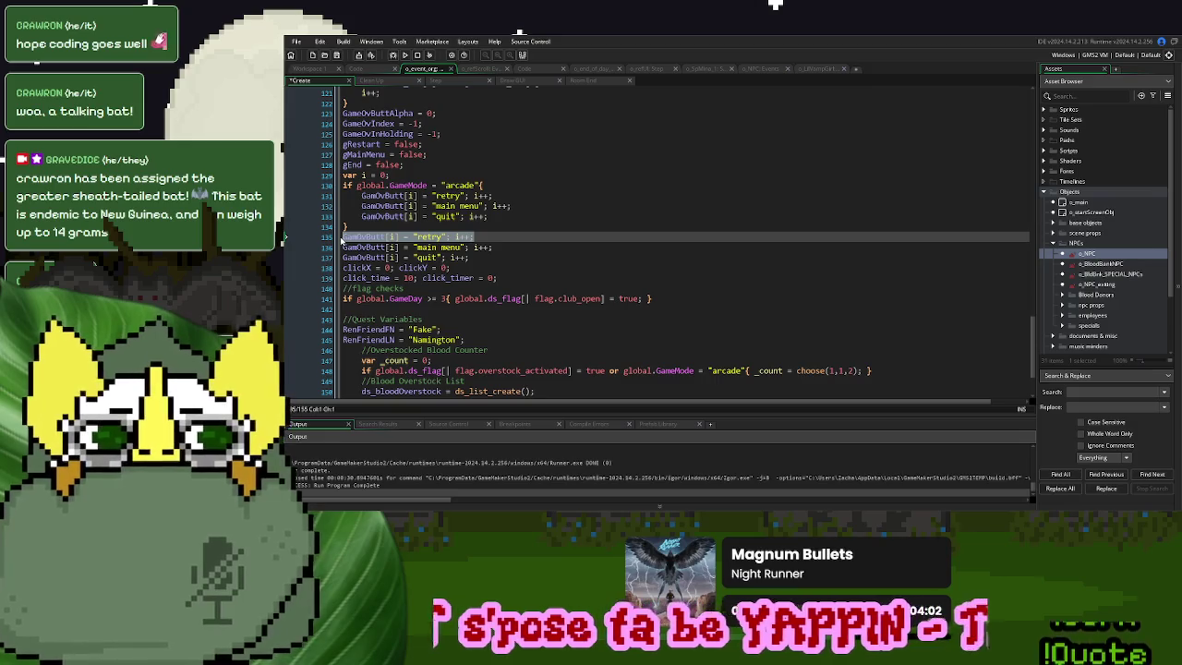
{"action": "key", "text": "BackSpace"}
{"action": "left_click", "coordinate": [417, 174]}
{"action": "key", "text": "ctrl+v"}
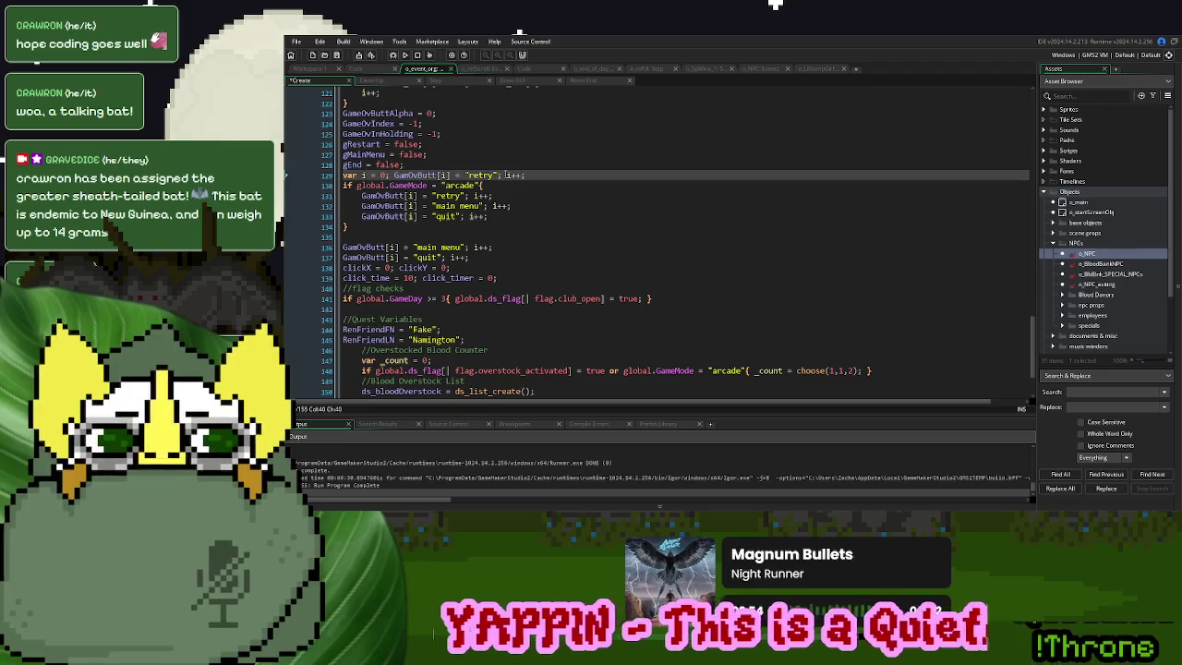
Make the entry GamOvButt[0] = "retry" and delete the leftover main menu and quit lines
{"action": "left_click_drag", "start_coordinate": [393, 175], "coordinate": [362, 179]}
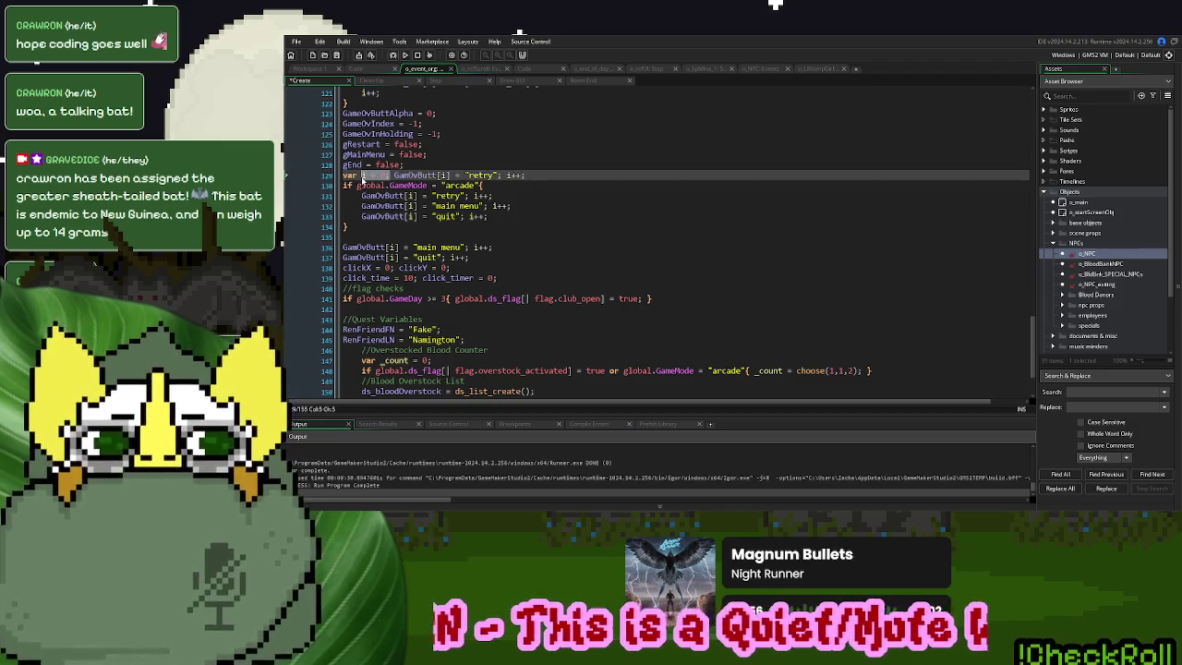
{"action": "left_click", "coordinate": [444, 175]}
{"action": "double_click", "coordinate": [443, 176]}
{"action": "type", "text": "0"}
{"action": "left_click_drag", "start_coordinate": [523, 176], "coordinate": [501, 180]}
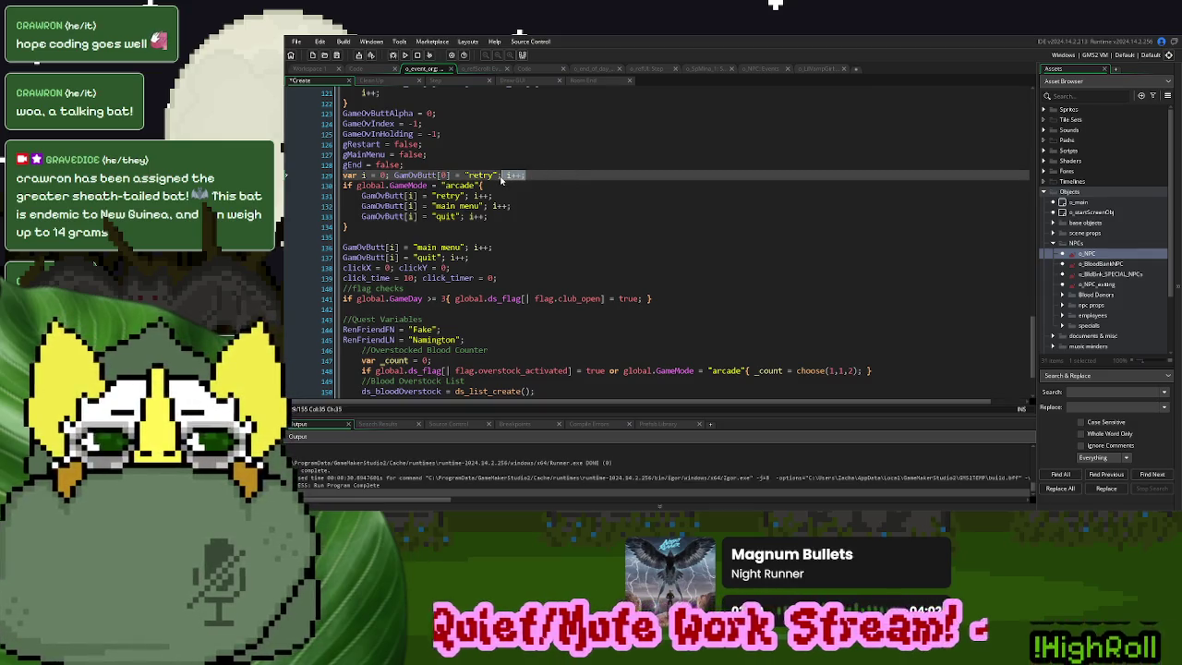
{"action": "key", "text": "BackSpace"}
{"action": "left_click_drag", "start_coordinate": [480, 258], "coordinate": [468, 230]}
{"action": "key", "text": "BackSpace"}
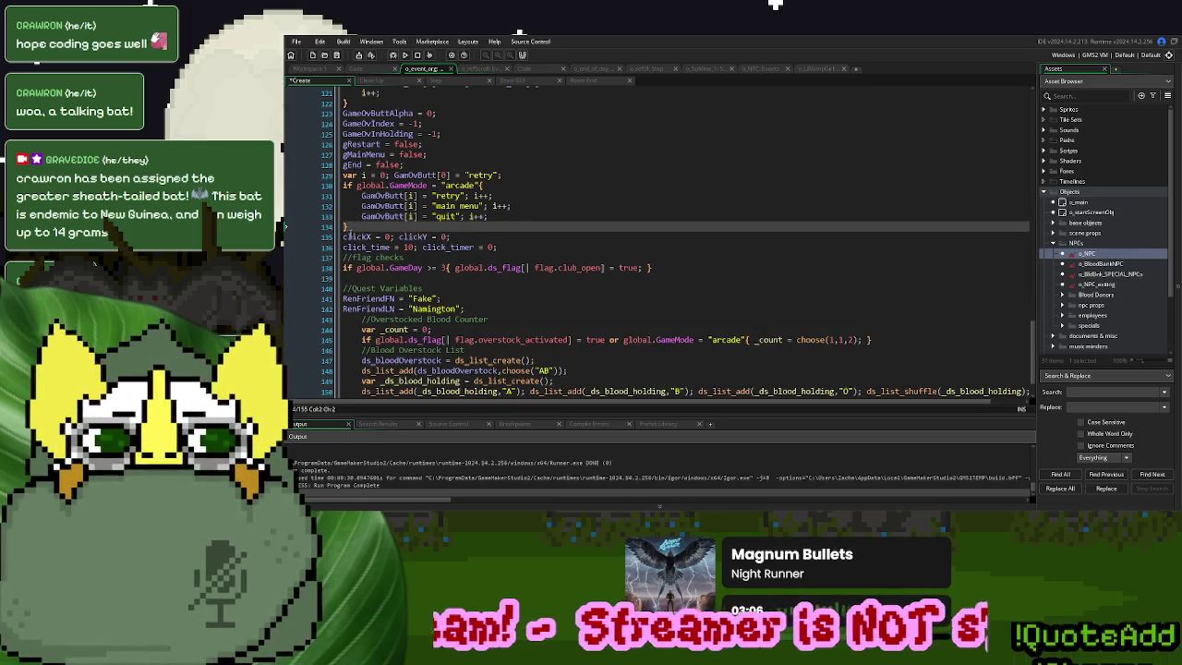
Duplicate the arcade block and rename its "retry" button to "reload last save"
{"action": "left_click_drag", "start_coordinate": [349, 227], "coordinate": [338, 186]}
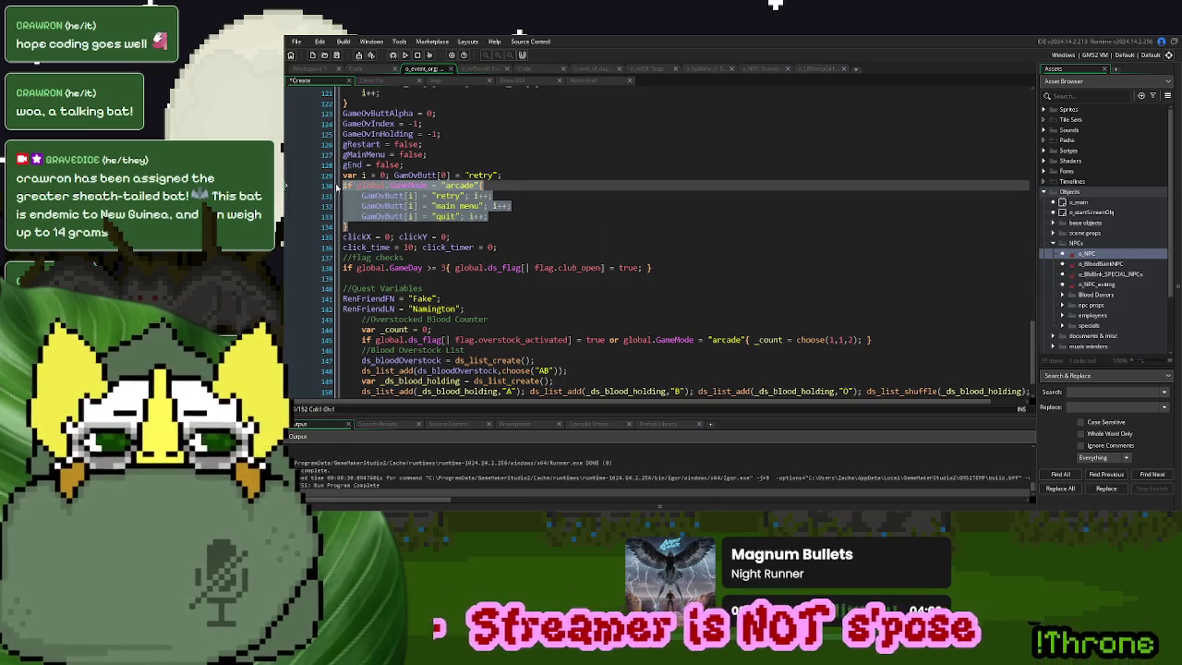
{"action": "key", "text": "ctrl+c"}
{"action": "left_click", "coordinate": [366, 226]}
{"action": "key", "text": "Return"}
{"action": "key", "text": "ctrl+v"}
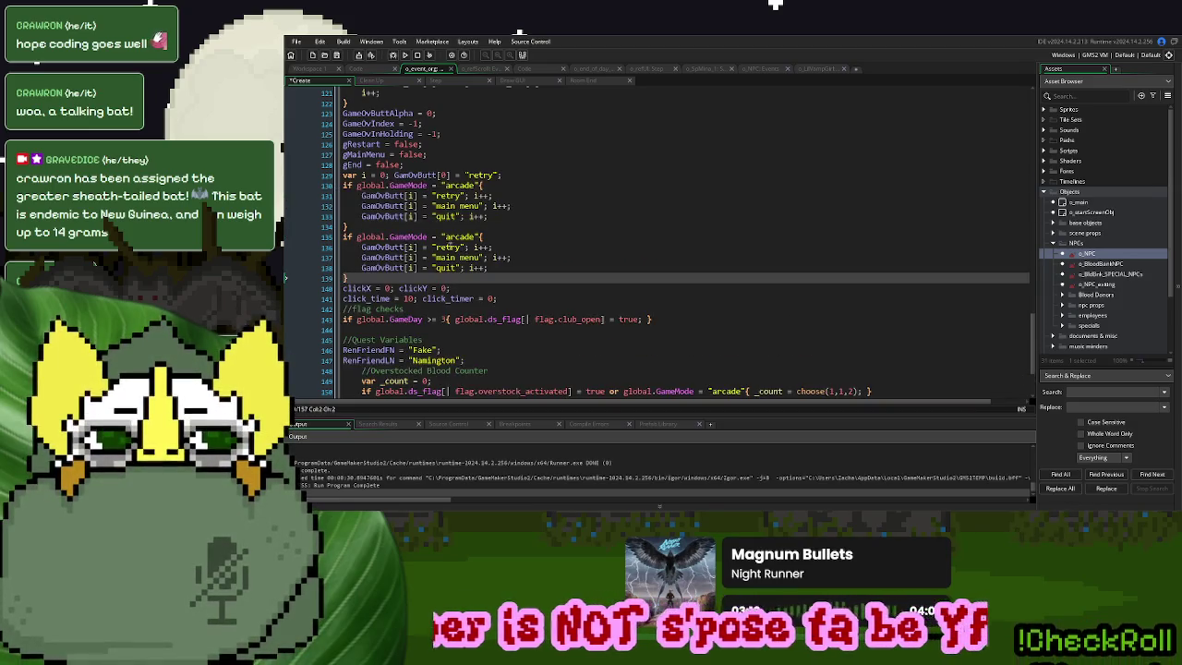
{"action": "double_click", "coordinate": [447, 247]}
{"action": "type", "text": "reload"}
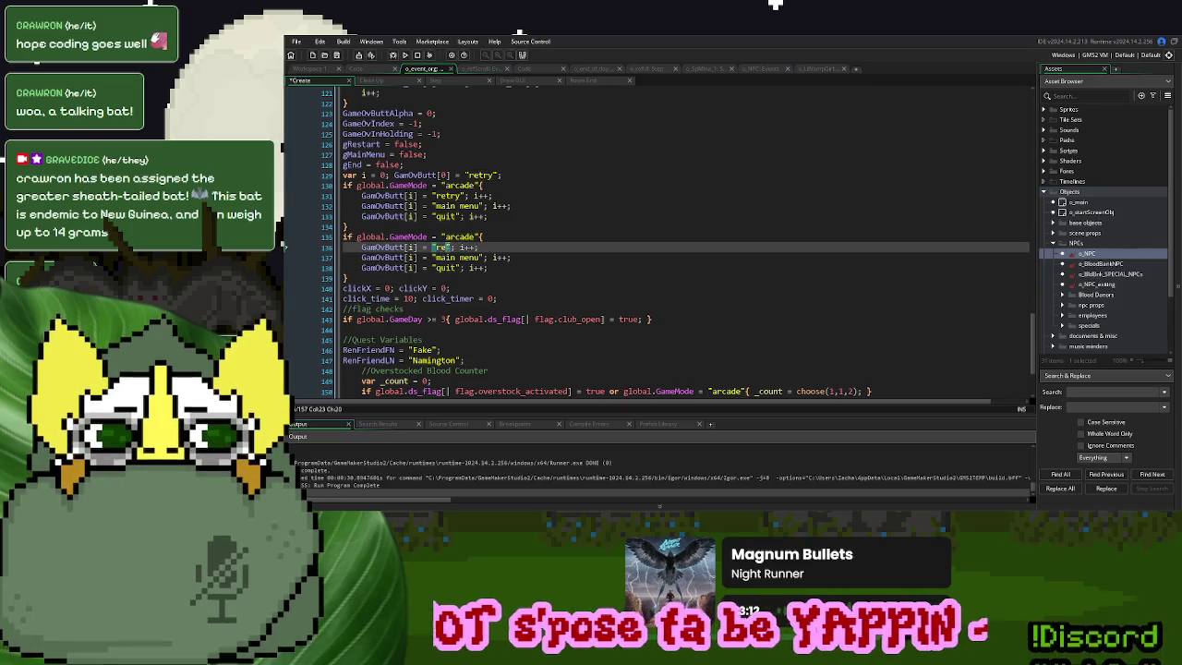
{"action": "type", "text": " last save"}
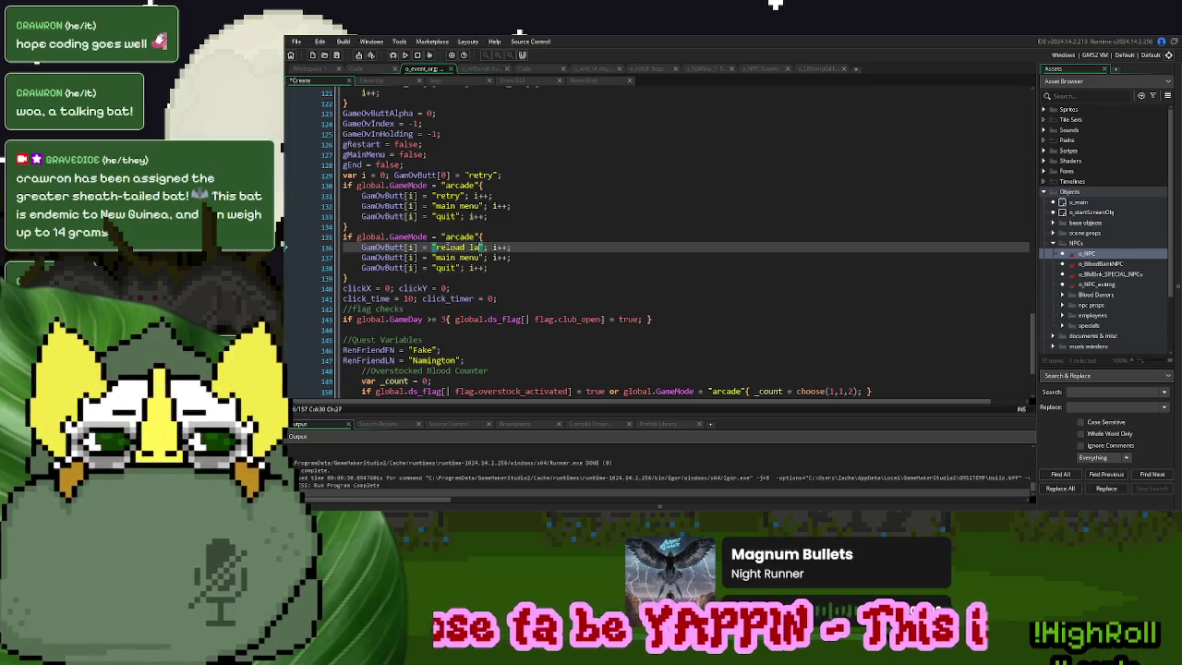
{"action": "left_click", "coordinate": [535, 258]}
{"action": "left_click", "coordinate": [472, 85]}
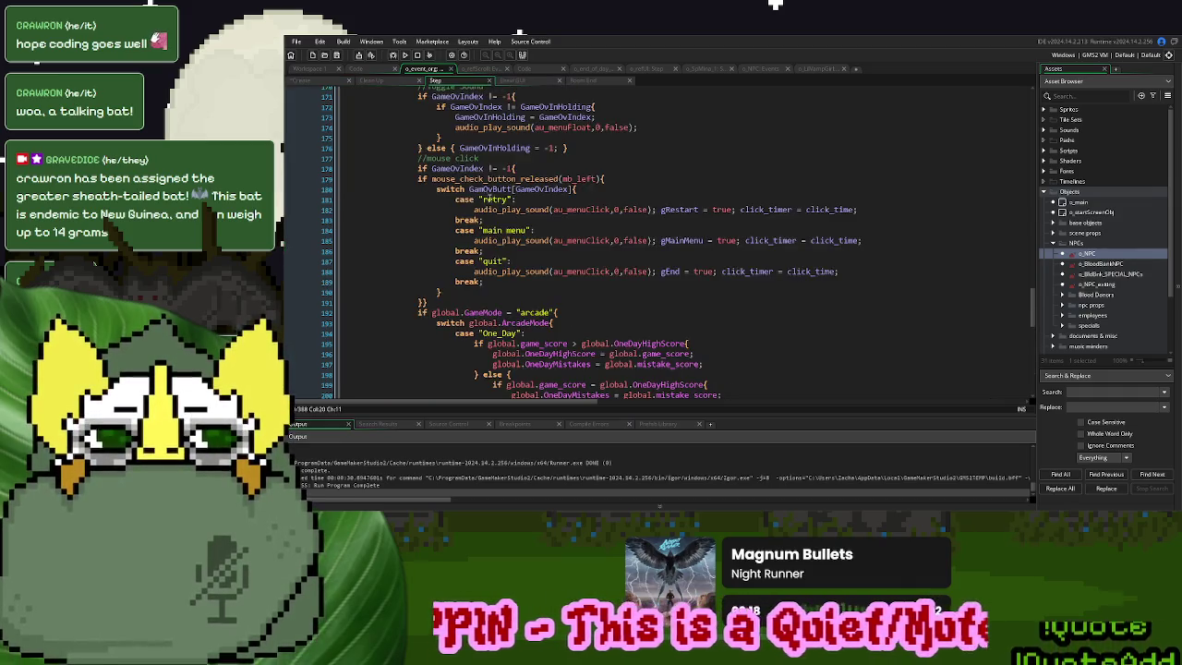
{"action": "left_click", "coordinate": [305, 80]}
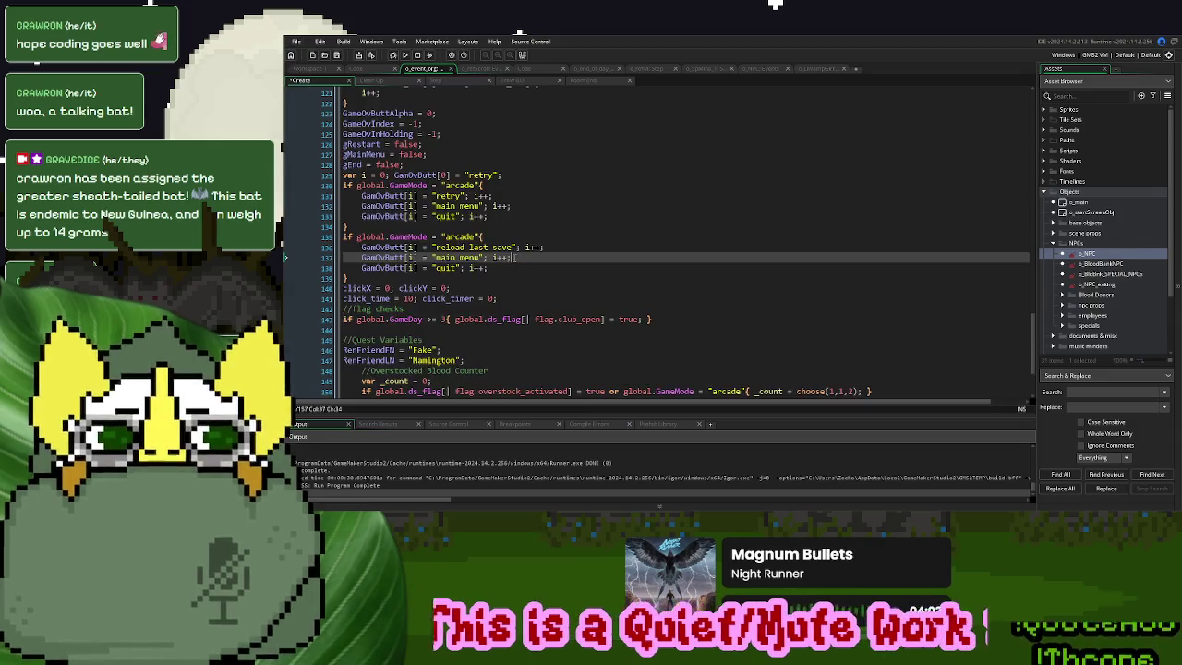
{"action": "left_click_drag", "start_coordinate": [513, 247], "coordinate": [466, 248]}
Insert a case "reload": with a break; above the retry case in the Step event
{"action": "key", "text": "BackSpace"}
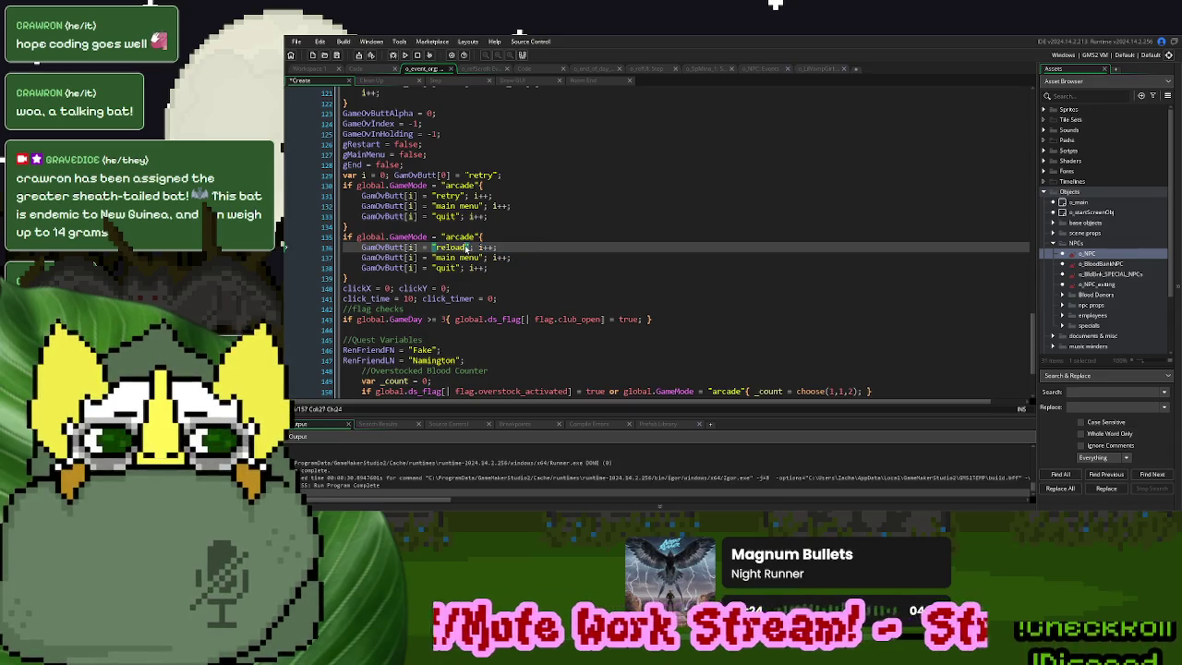
{"action": "left_click", "coordinate": [435, 80]}
{"action": "left_click", "coordinate": [459, 209]}
{"action": "left_click", "coordinate": [454, 198]}
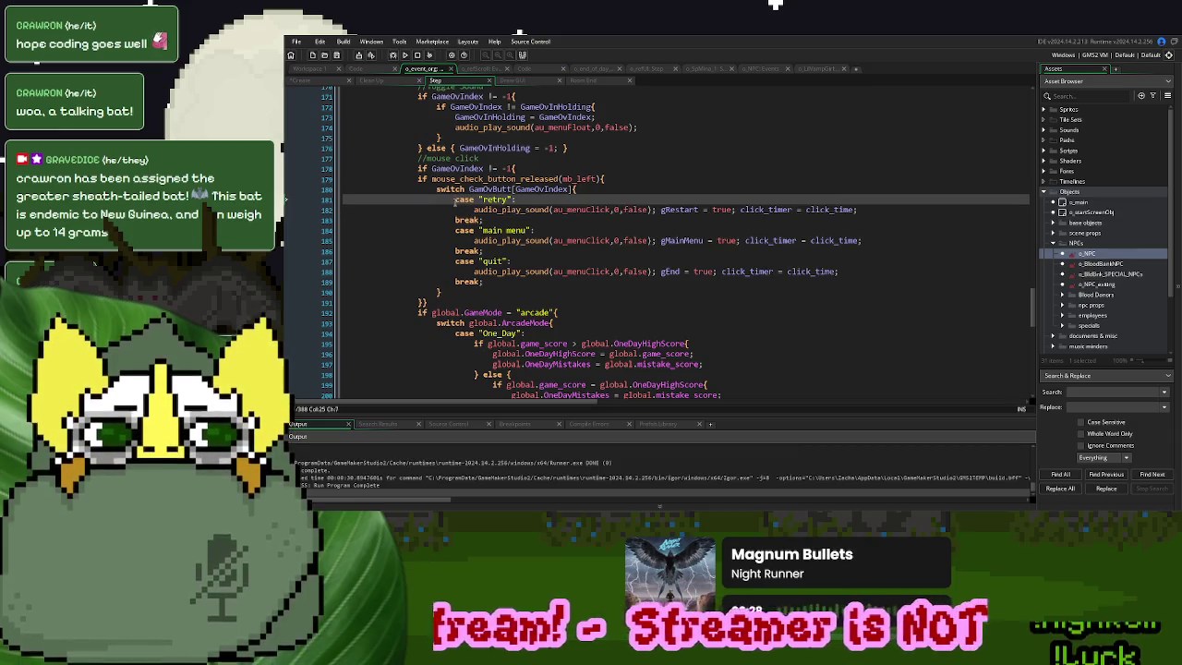
{"action": "key", "text": "Return"}
{"action": "type", "text": "case \"reload\":"}
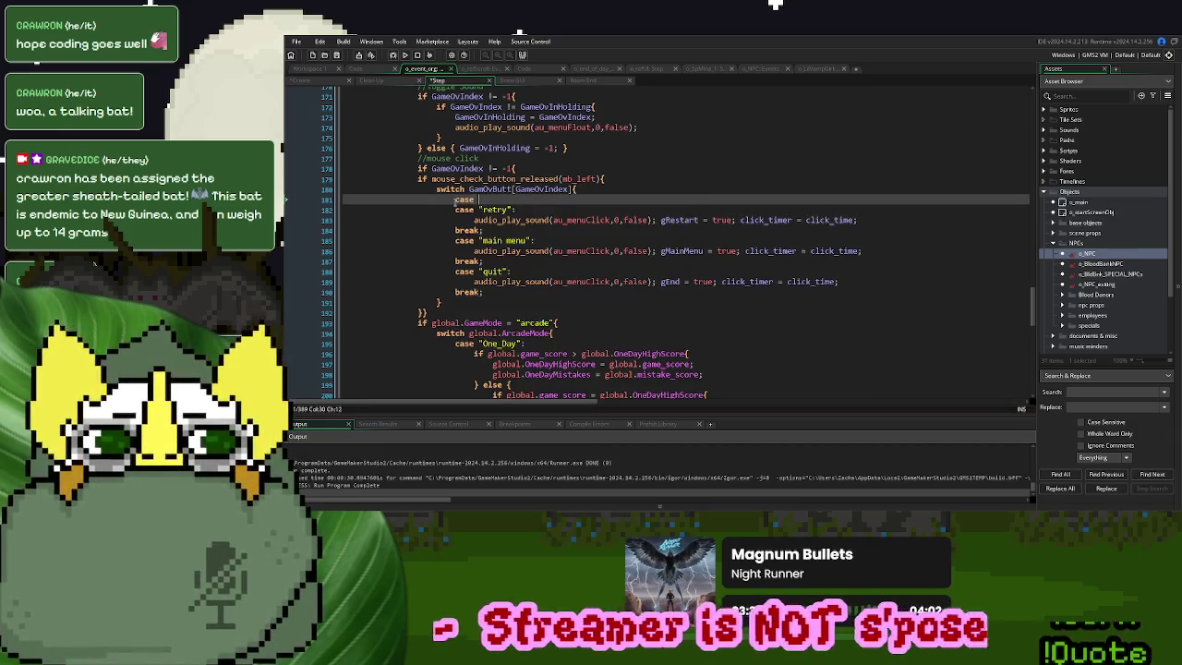
{"action": "key", "text": "Return"}
{"action": "key", "text": "Return"}
{"action": "type", "text": "break;"}
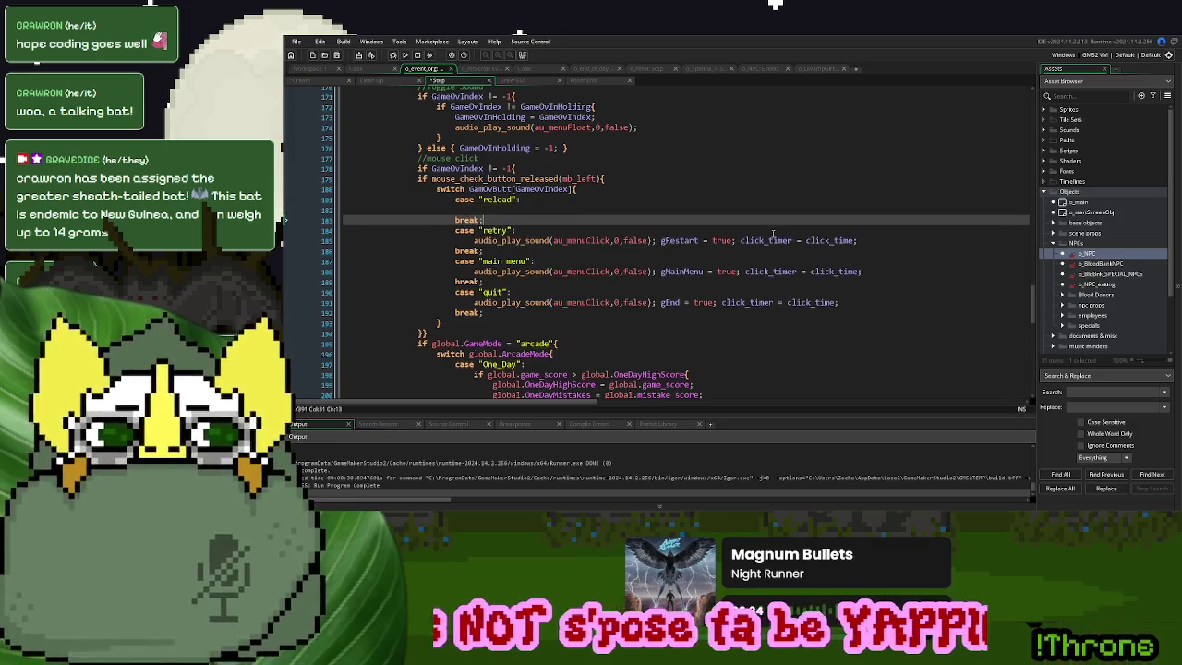
Copy the retry sound line into reload, delete gRestart = true, and comment it 'reloads last save'
{"action": "left_click_drag", "start_coordinate": [856, 240], "coordinate": [475, 242]}
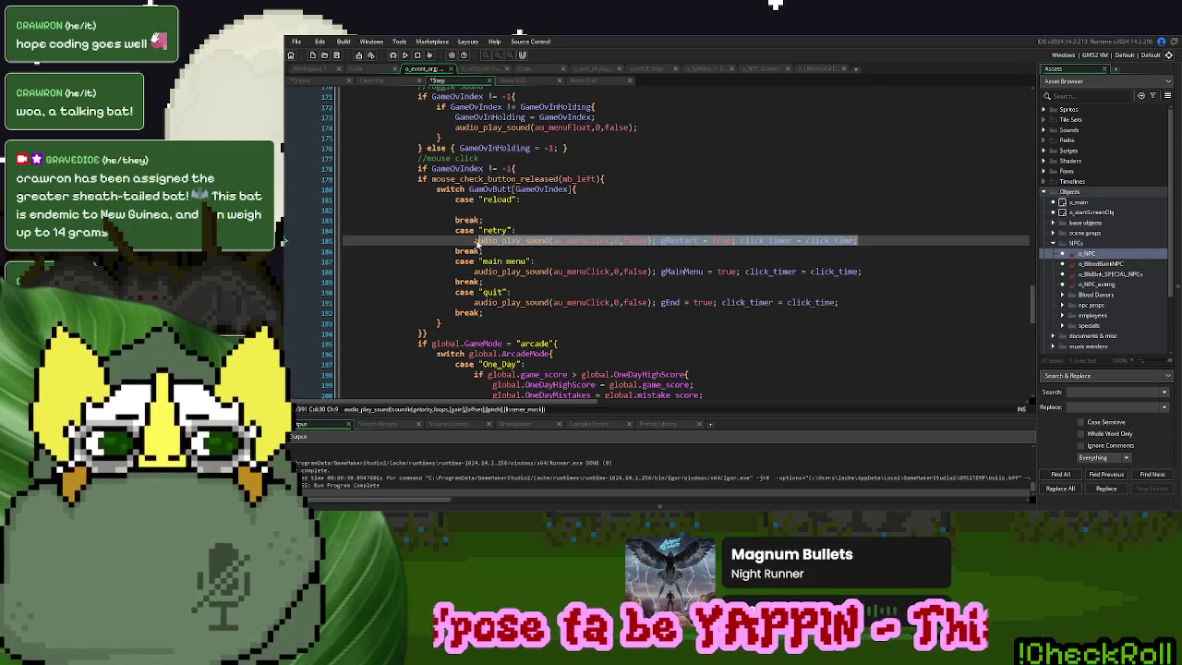
{"action": "key", "text": "ctrl+c"}
{"action": "left_click", "coordinate": [478, 211]}
{"action": "key", "text": "ctrl+v"}
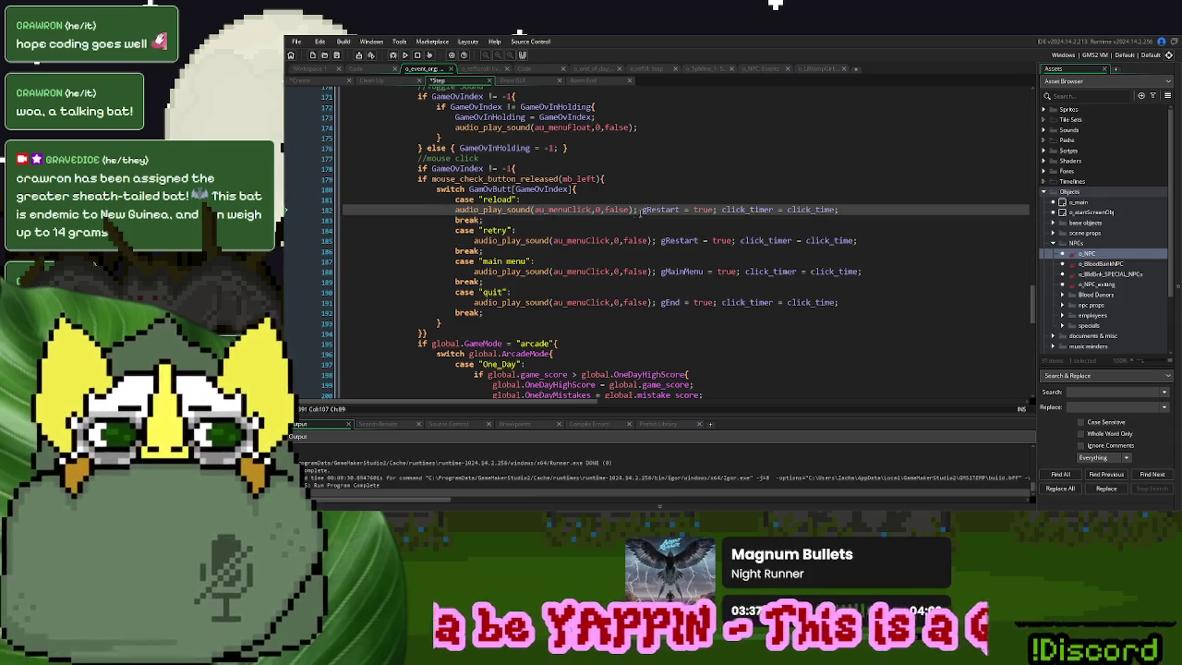
{"action": "left_click", "coordinate": [455, 213]}
{"action": "key", "text": "Tab"}
{"action": "left_click_drag", "start_coordinate": [737, 210], "coordinate": [661, 209]}
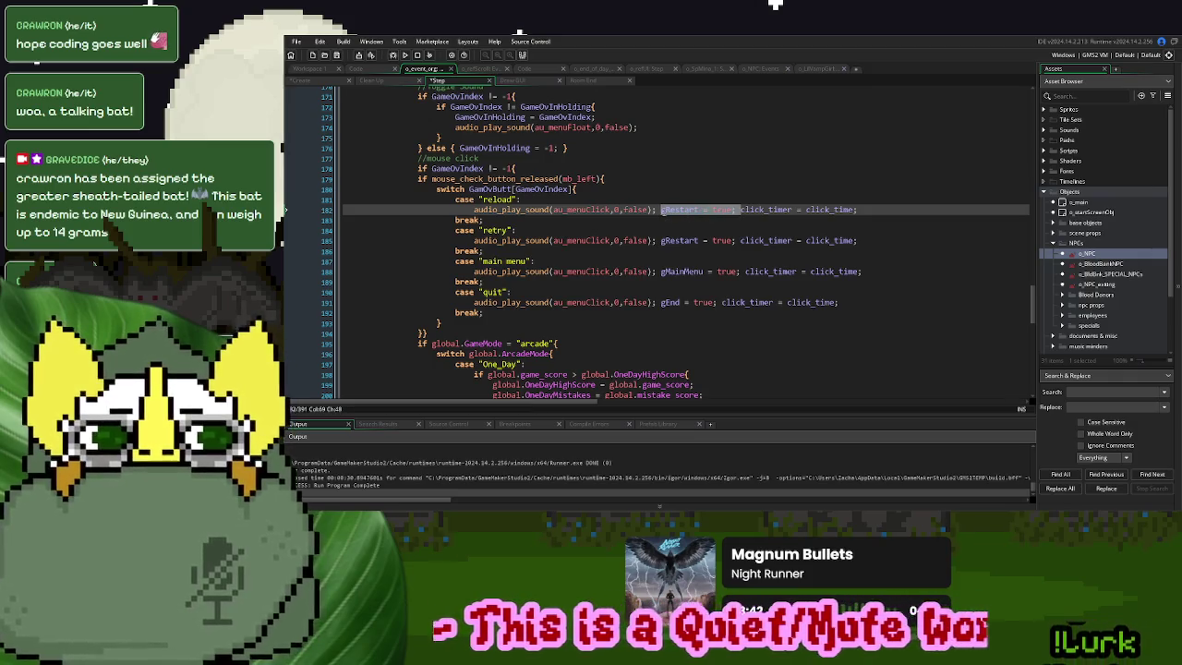
{"action": "key", "text": "Delete"}
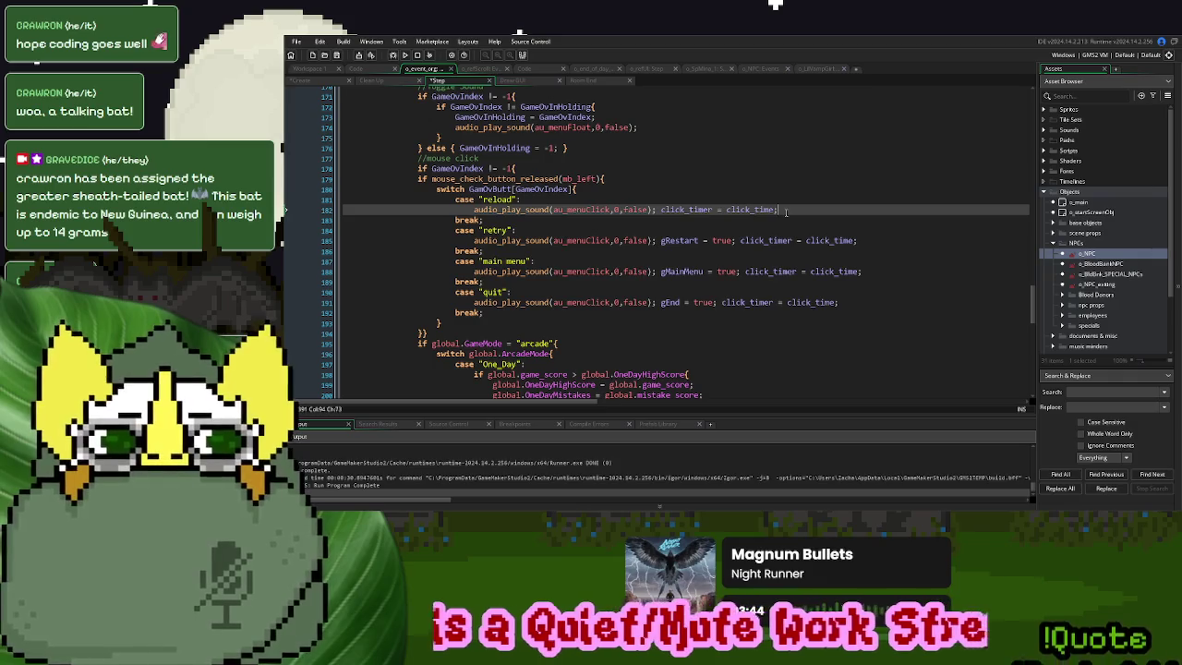
{"action": "type", "text": " //relas"}
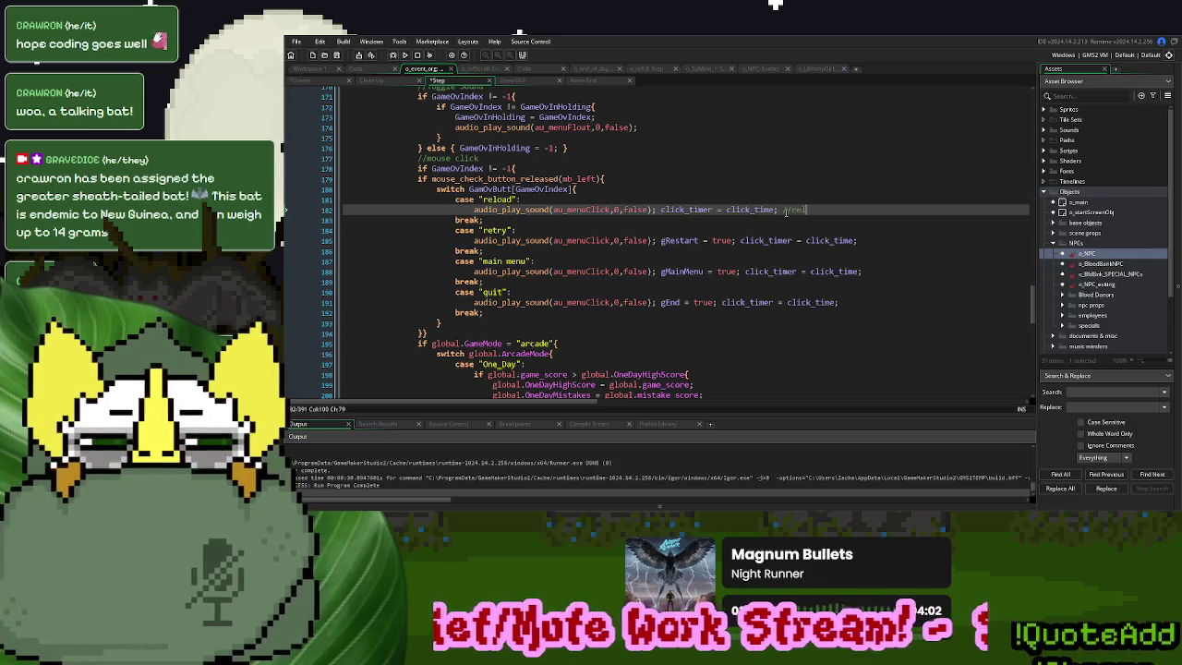
{"action": "type", "text": "t save"}
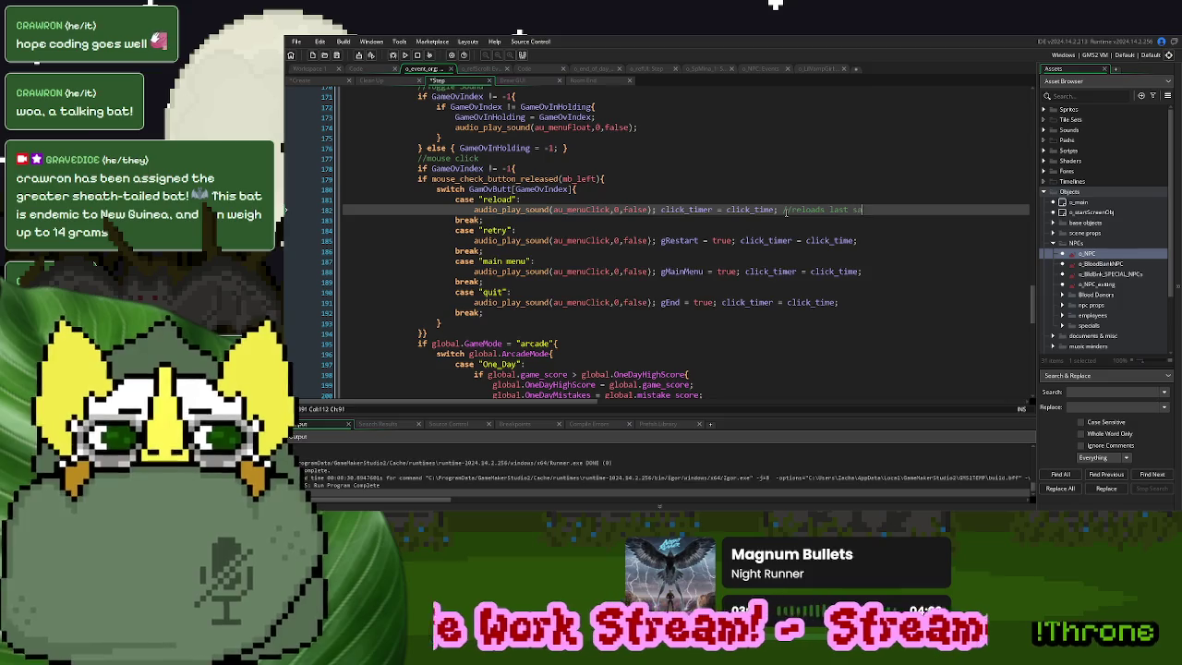
{"action": "left_click", "coordinate": [327, 80]}
{"action": "left_click", "coordinate": [533, 213]}
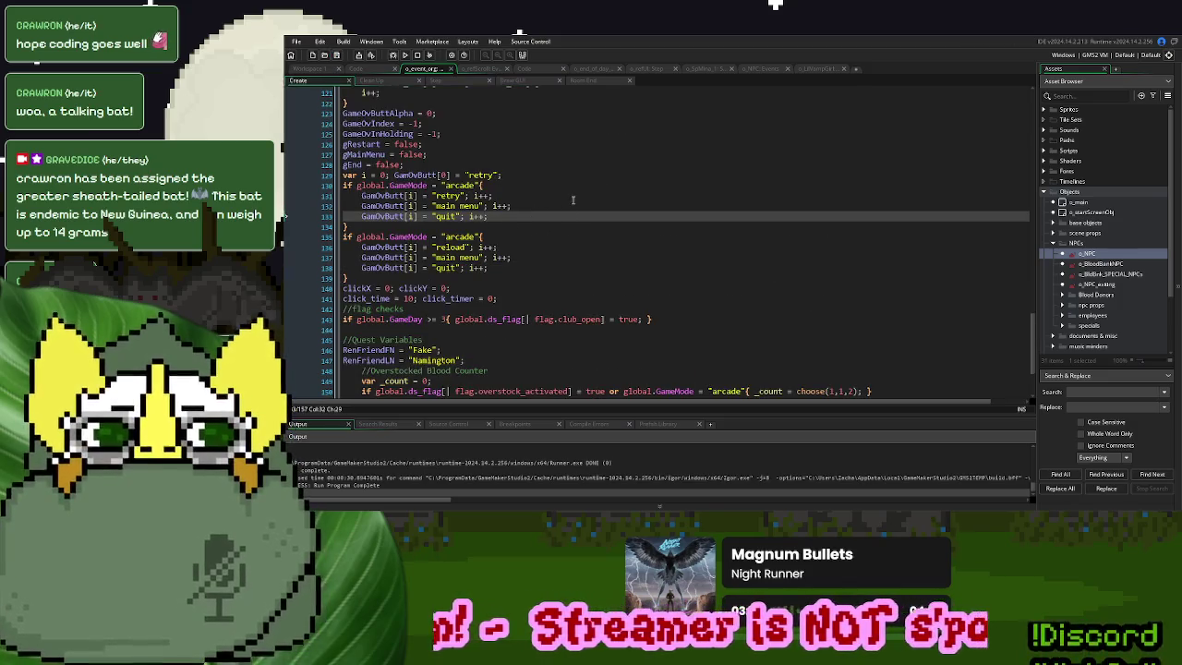
{"action": "key", "text": "F5"}
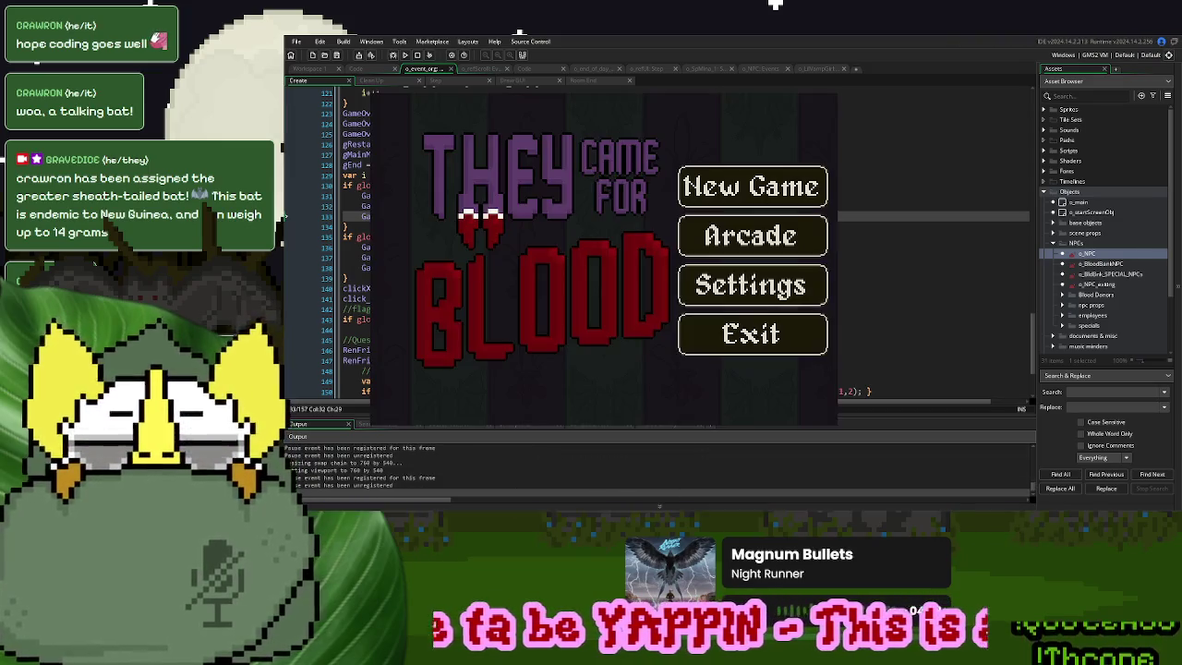
{"action": "left_click", "coordinate": [734, 186]}
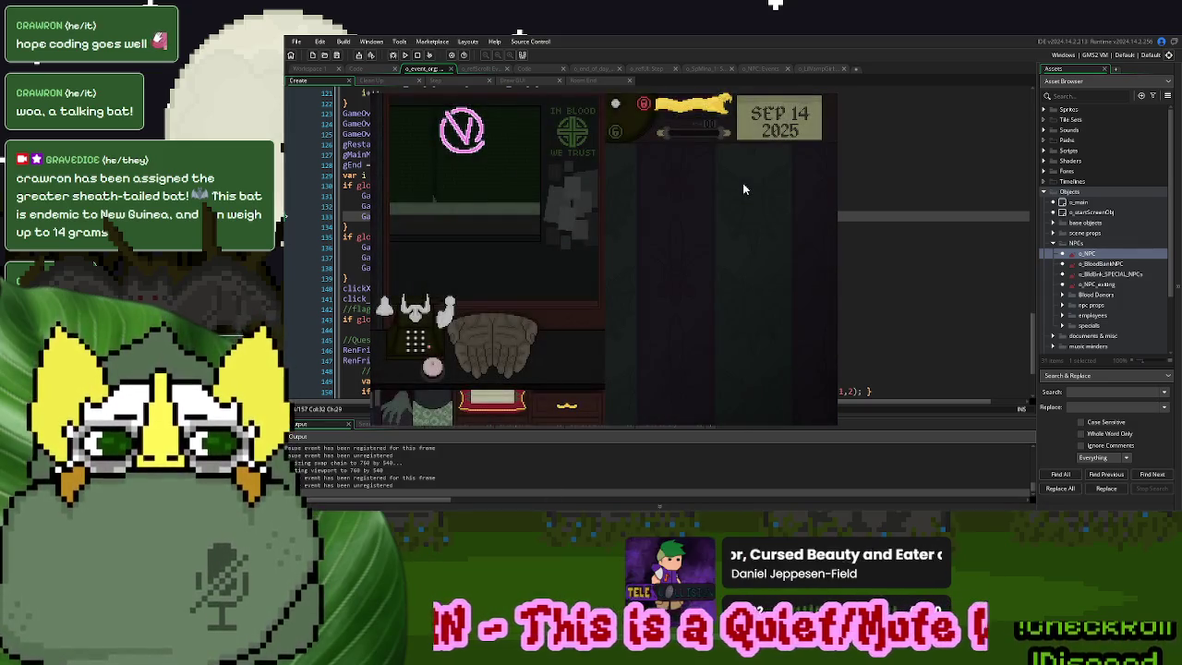
{"action": "left_click", "coordinate": [430, 369]}
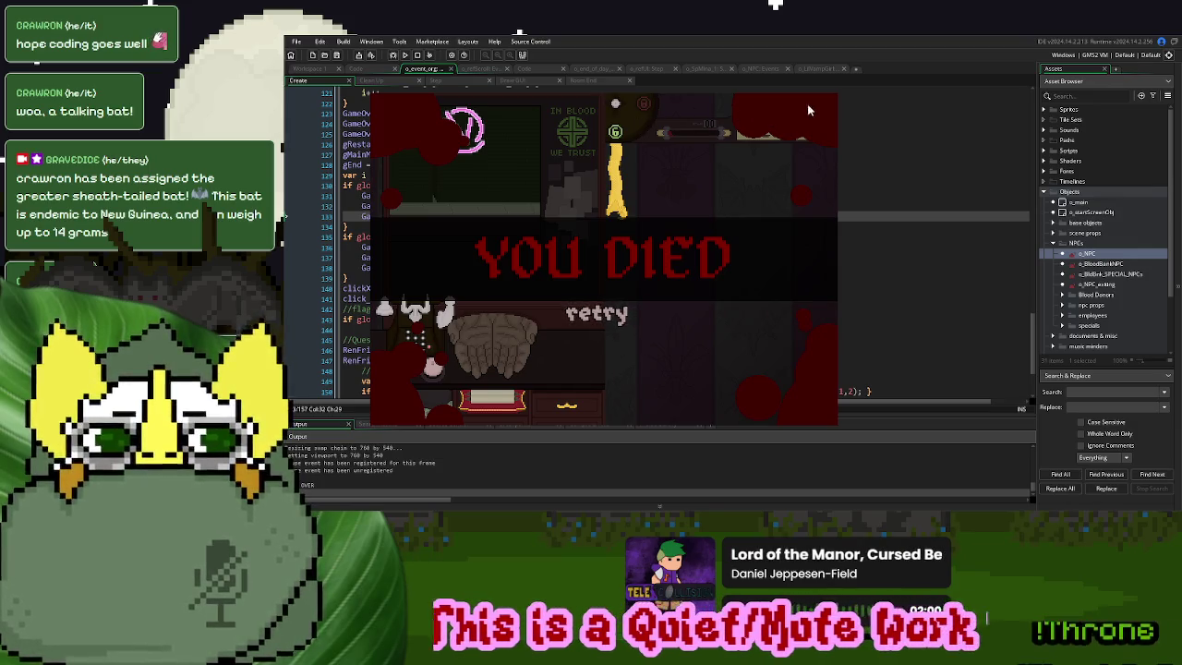
{"action": "key", "text": "Escape"}
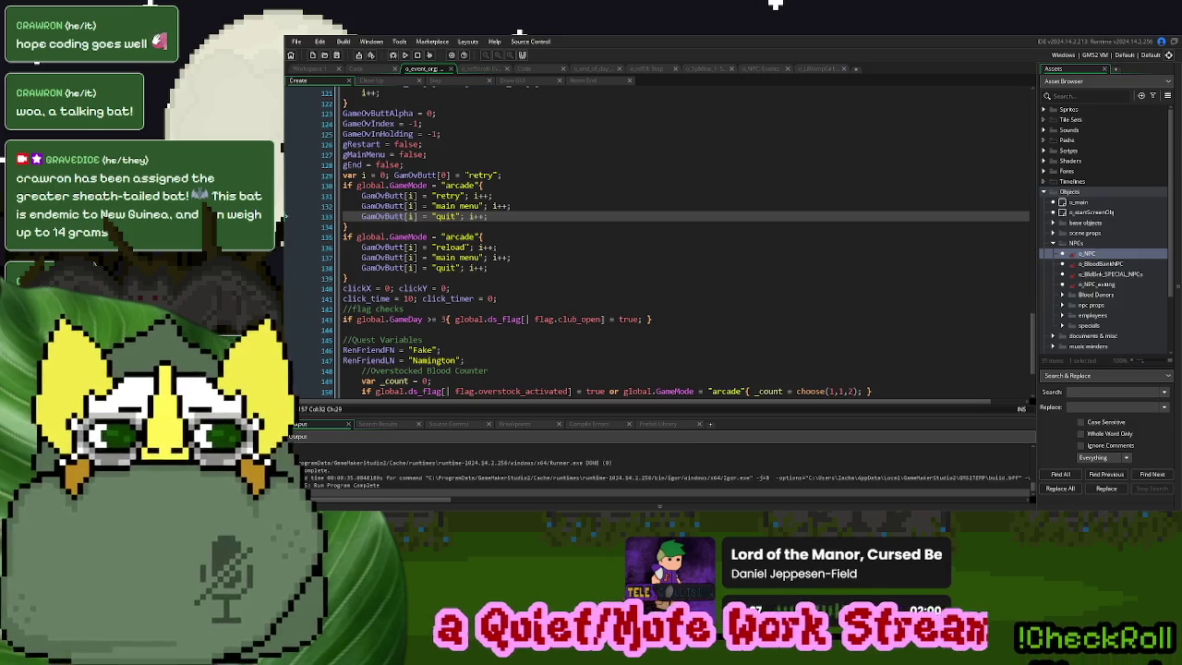
Check the GameMode options, then change line 135's "arcade" to "story" in the Create event
{"action": "left_click", "coordinate": [356, 69]}
{"action": "left_click", "coordinate": [299, 80]}
{"action": "scroll", "coordinate": [447, 194], "scroll_direction": "down", "scroll_amount": 12}
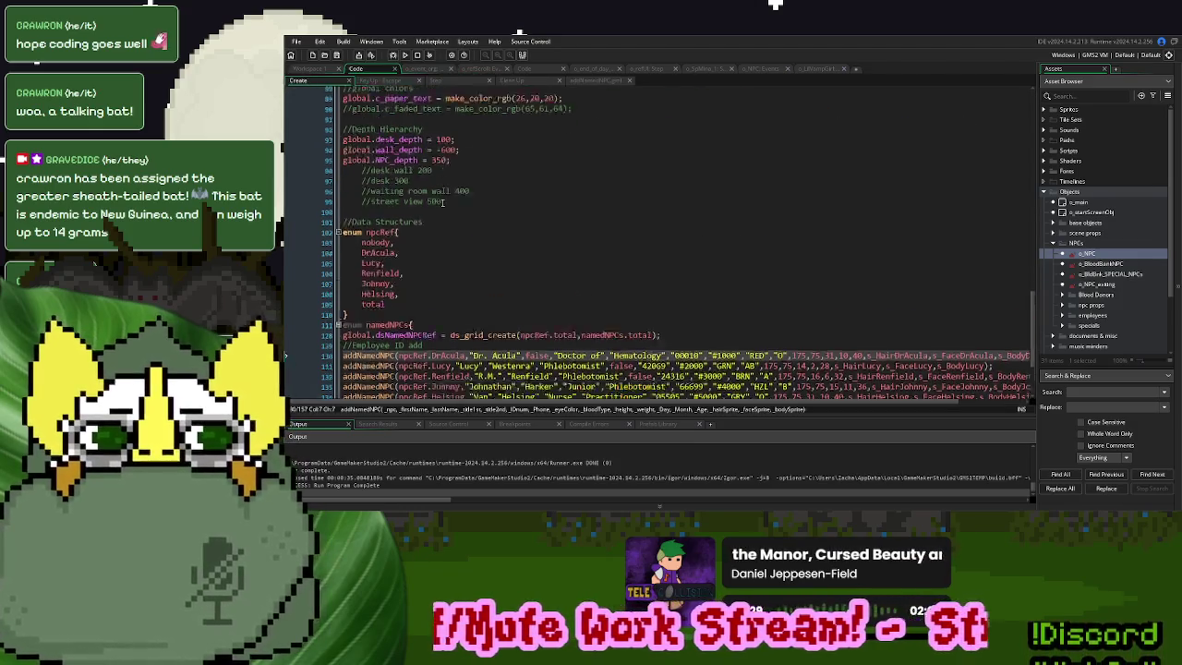
{"action": "scroll", "coordinate": [447, 194], "scroll_direction": "up", "scroll_amount": 12}
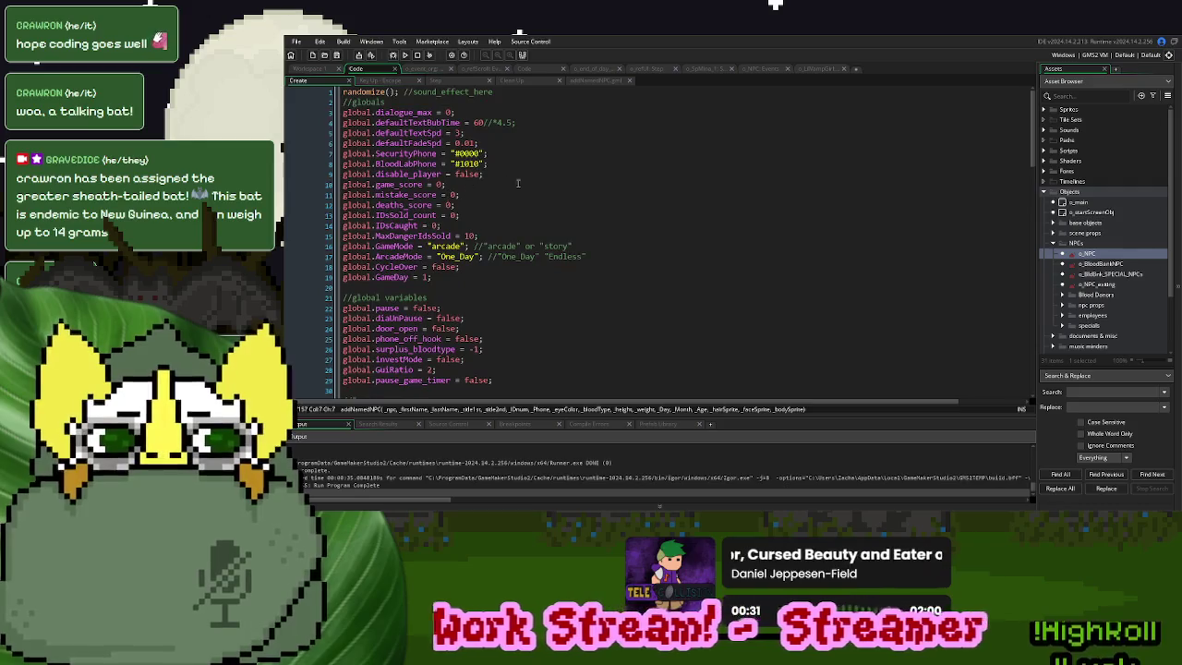
{"action": "left_click", "coordinate": [563, 247]}
{"action": "double_click", "coordinate": [561, 246]}
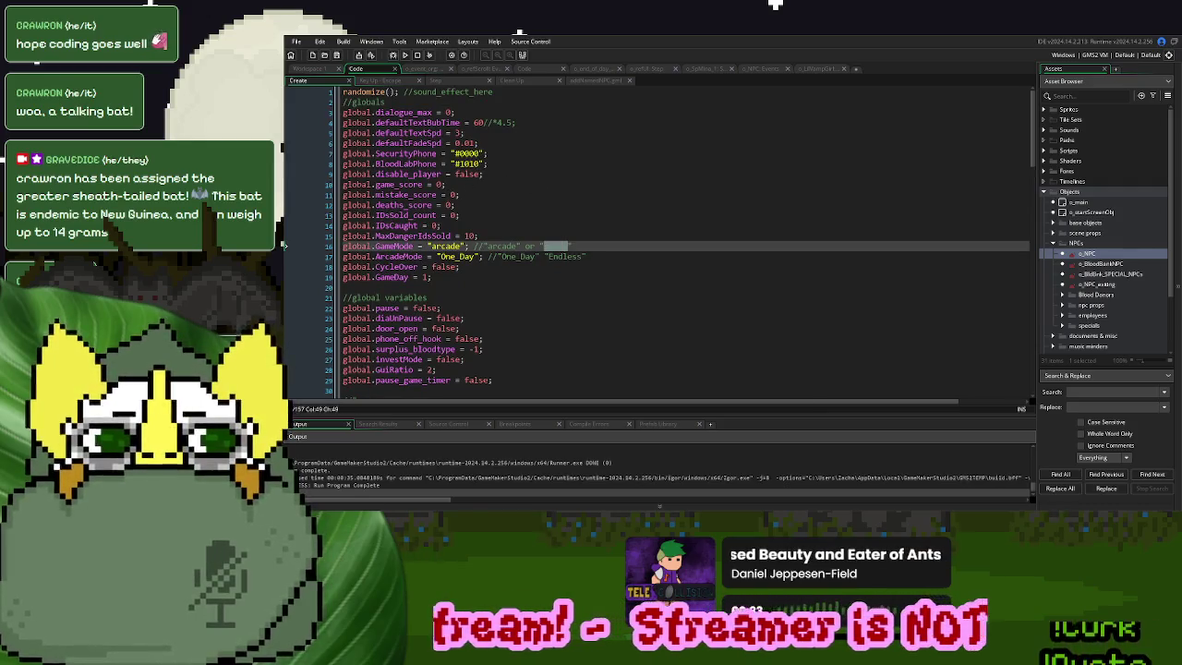
{"action": "left_click", "coordinate": [425, 69]}
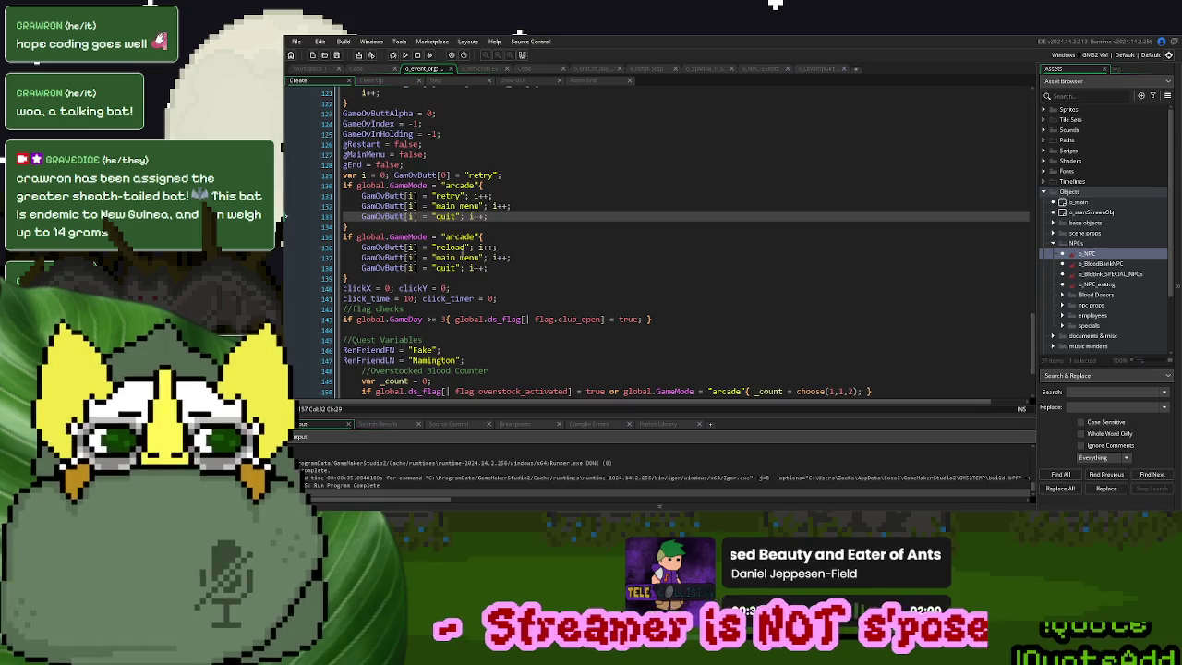
{"action": "double_click", "coordinate": [459, 237]}
{"action": "type", "text": "story"}
Run the game, start a New Game and die to confirm reload, main menu and quit appear
{"action": "left_click", "coordinate": [409, 55]}
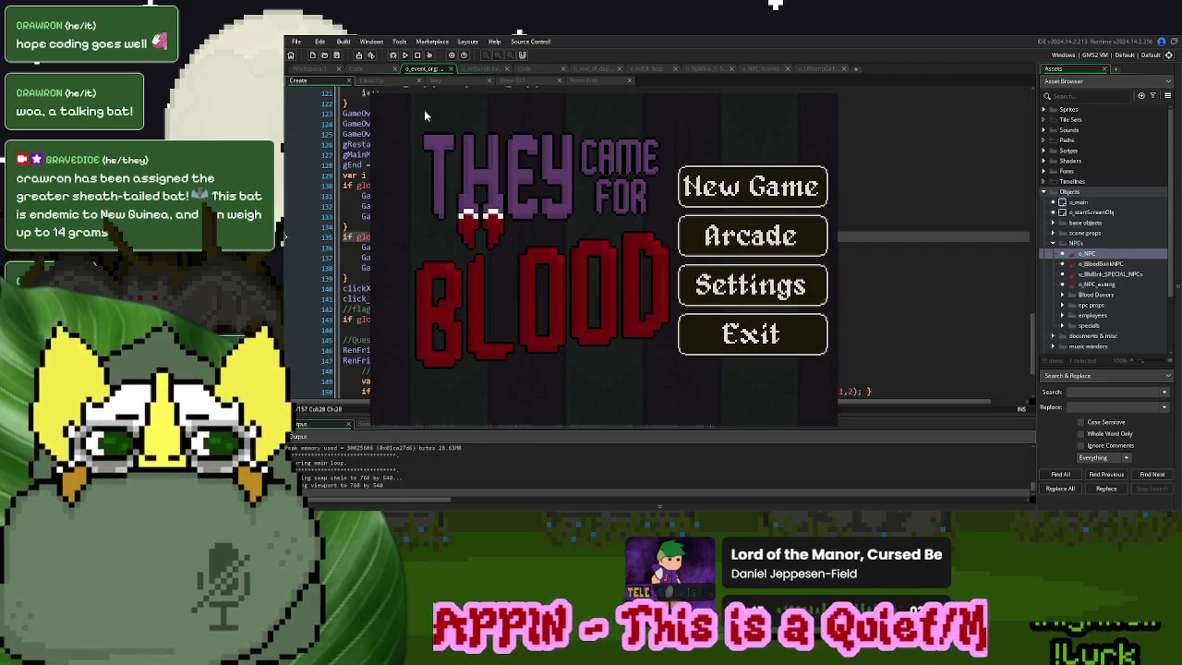
{"action": "left_click", "coordinate": [712, 172]}
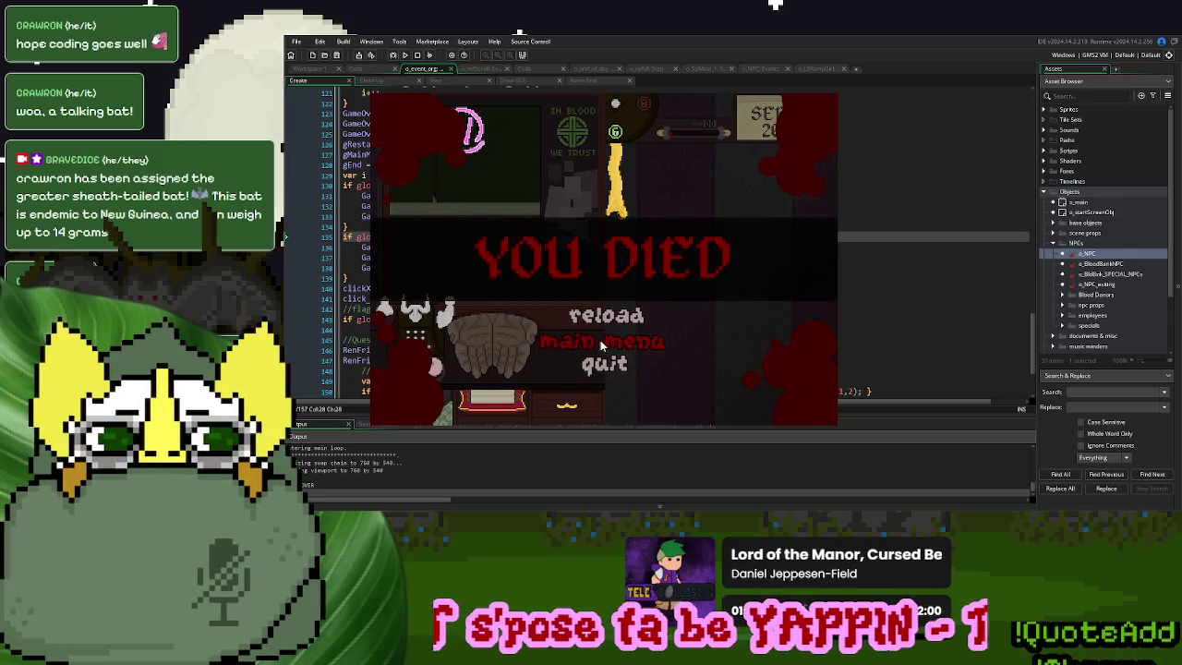
{"action": "left_click", "coordinate": [601, 367]}
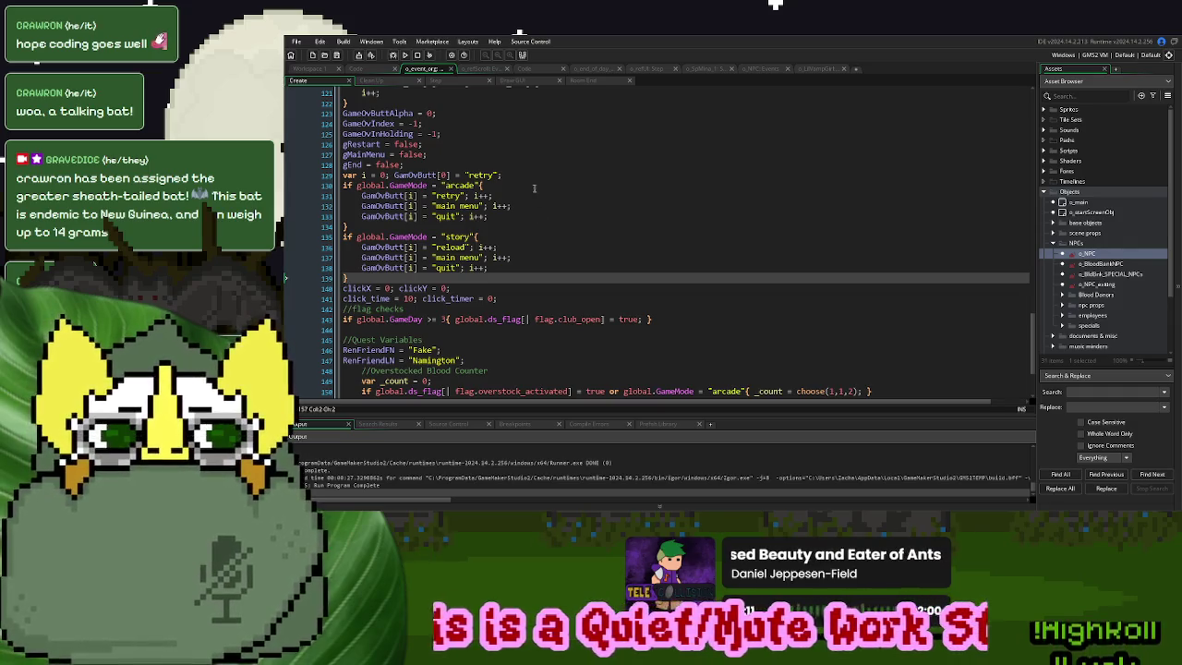
{"action": "left_click", "coordinate": [448, 80]}
Scroll through the Step event's game-over switch and restart code to review the reload case
{"action": "scroll", "coordinate": [585, 273], "scroll_direction": "down", "scroll_amount": 5}
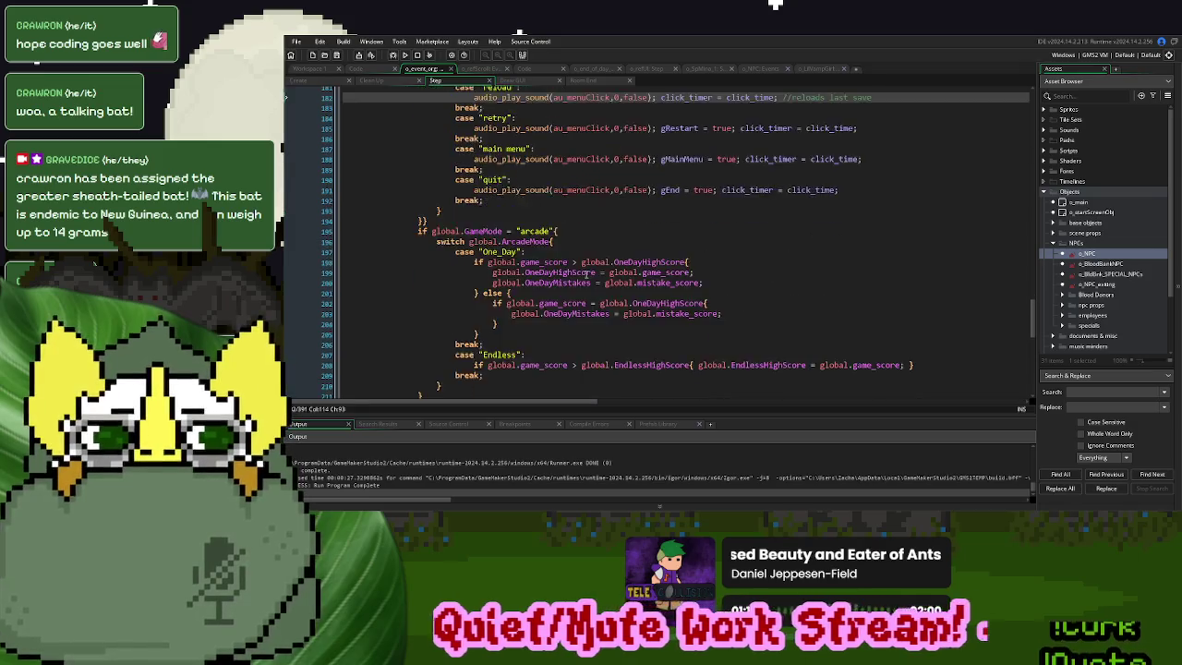
{"action": "scroll", "coordinate": [586, 273], "scroll_direction": "down", "scroll_amount": 3}
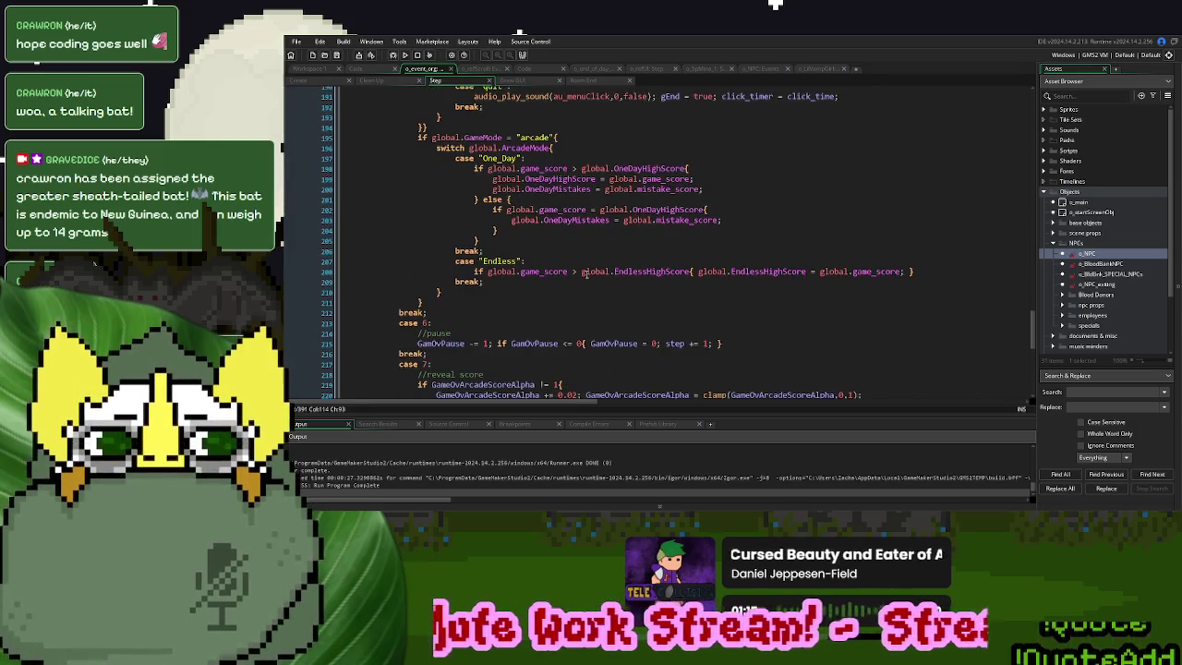
{"action": "scroll", "coordinate": [584, 270], "scroll_direction": "down", "scroll_amount": 1}
{"action": "scroll", "coordinate": [584, 270], "scroll_direction": "up", "scroll_amount": 3}
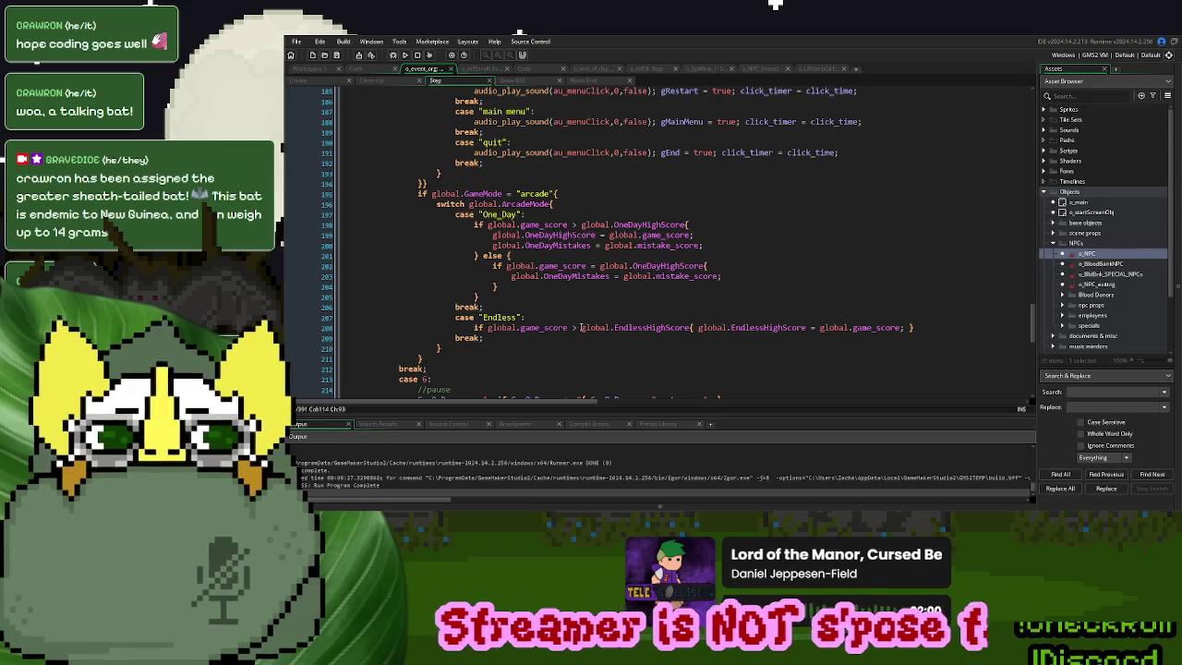
{"action": "scroll", "coordinate": [580, 328], "scroll_direction": "up", "scroll_amount": 6}
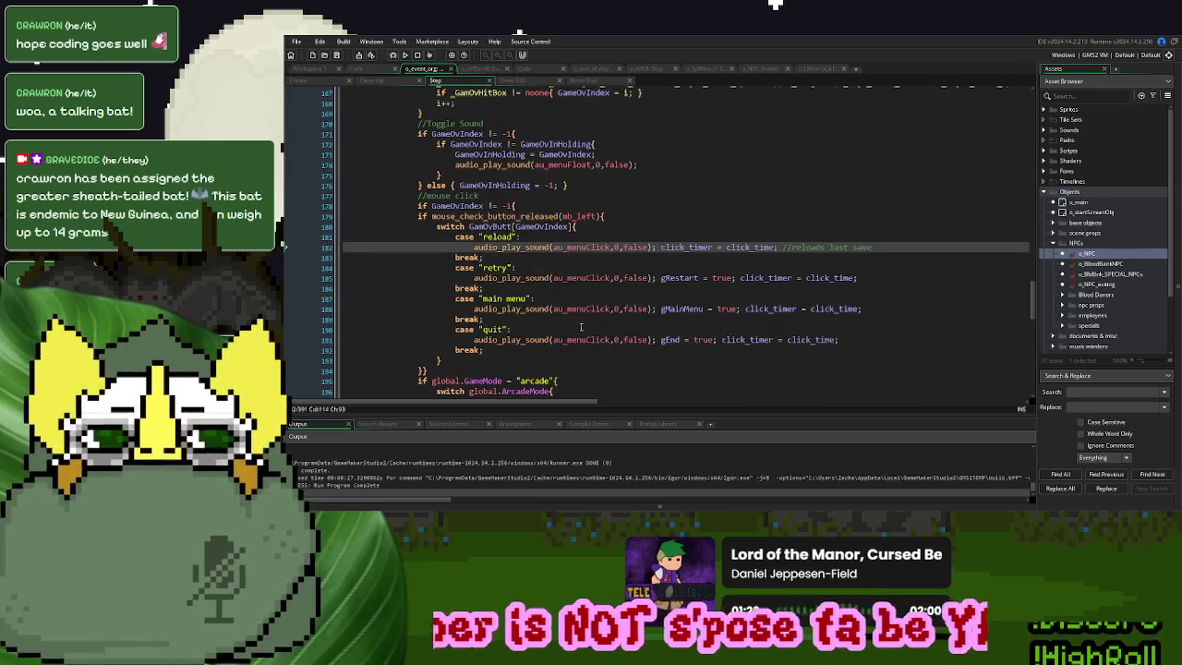
{"action": "scroll", "coordinate": [581, 327], "scroll_direction": "down", "scroll_amount": 11}
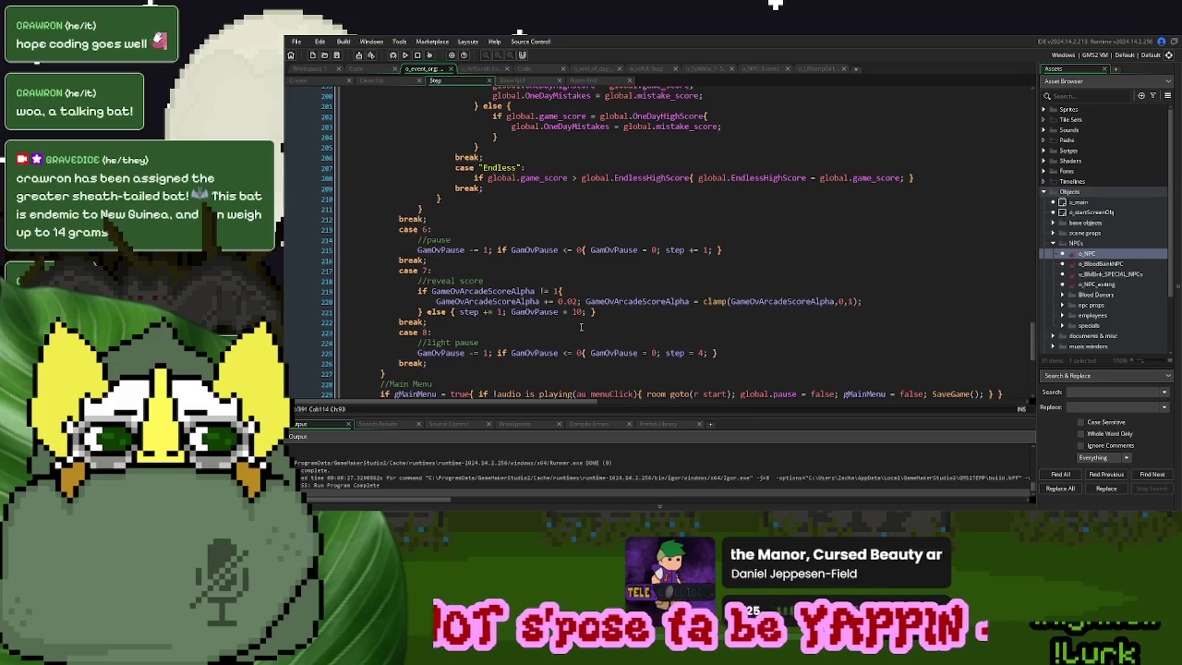
{"action": "scroll", "coordinate": [581, 327], "scroll_direction": "up", "scroll_amount": 12}
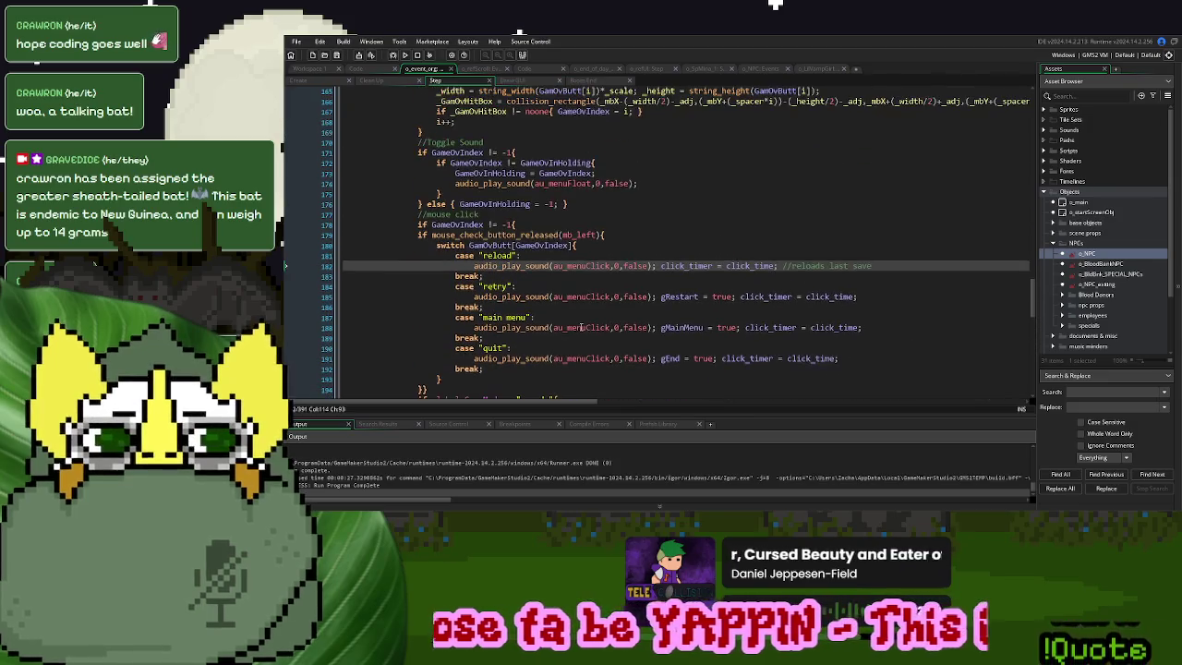
{"action": "scroll", "coordinate": [580, 328], "scroll_direction": "down", "scroll_amount": 10}
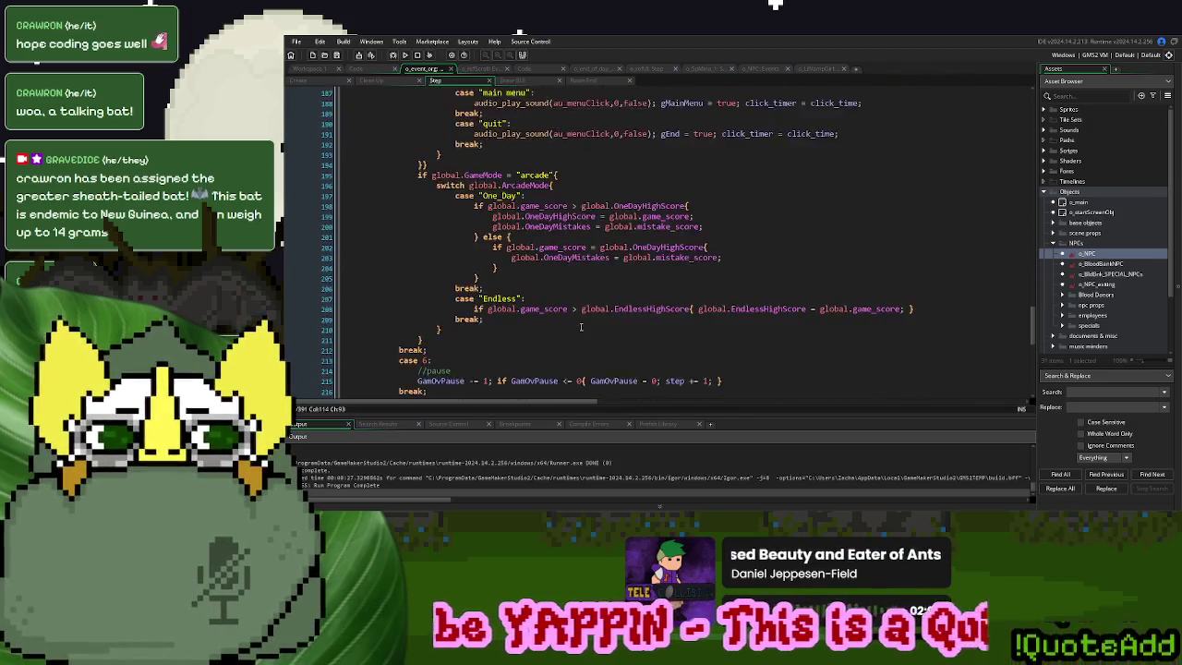
{"action": "scroll", "coordinate": [580, 327], "scroll_direction": "down", "scroll_amount": 3}
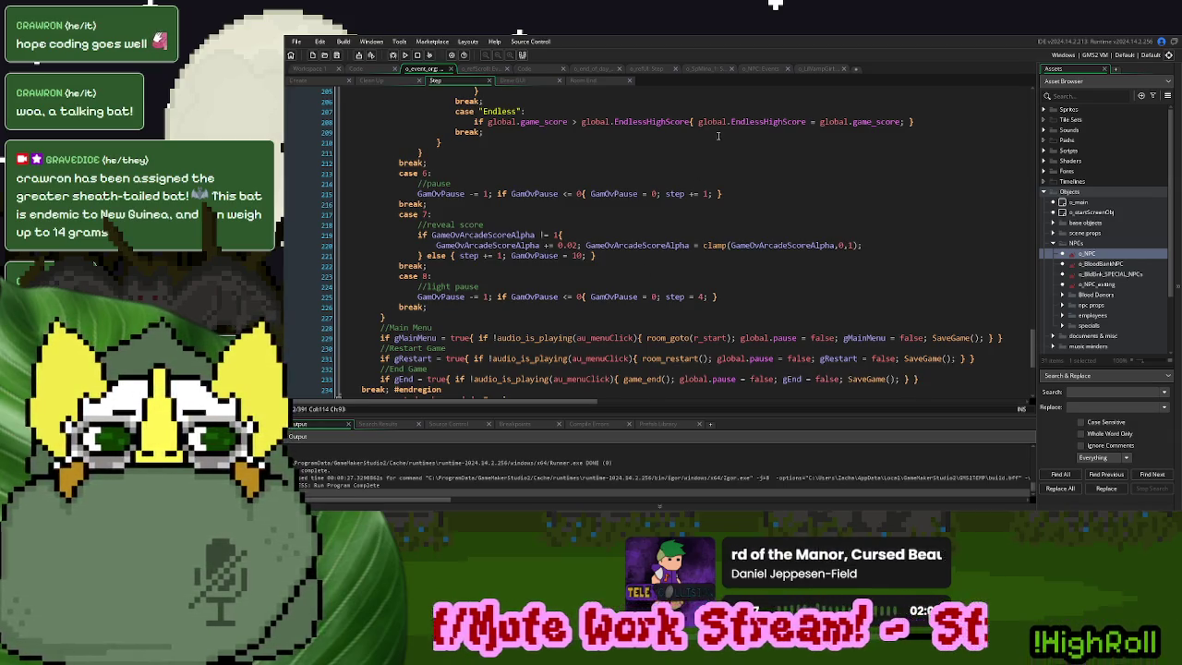
Bring up the StorySpawnActor story-day encounter code in the Code workspace
{"action": "left_click", "coordinate": [814, 73]}
{"action": "left_click", "coordinate": [842, 68]}
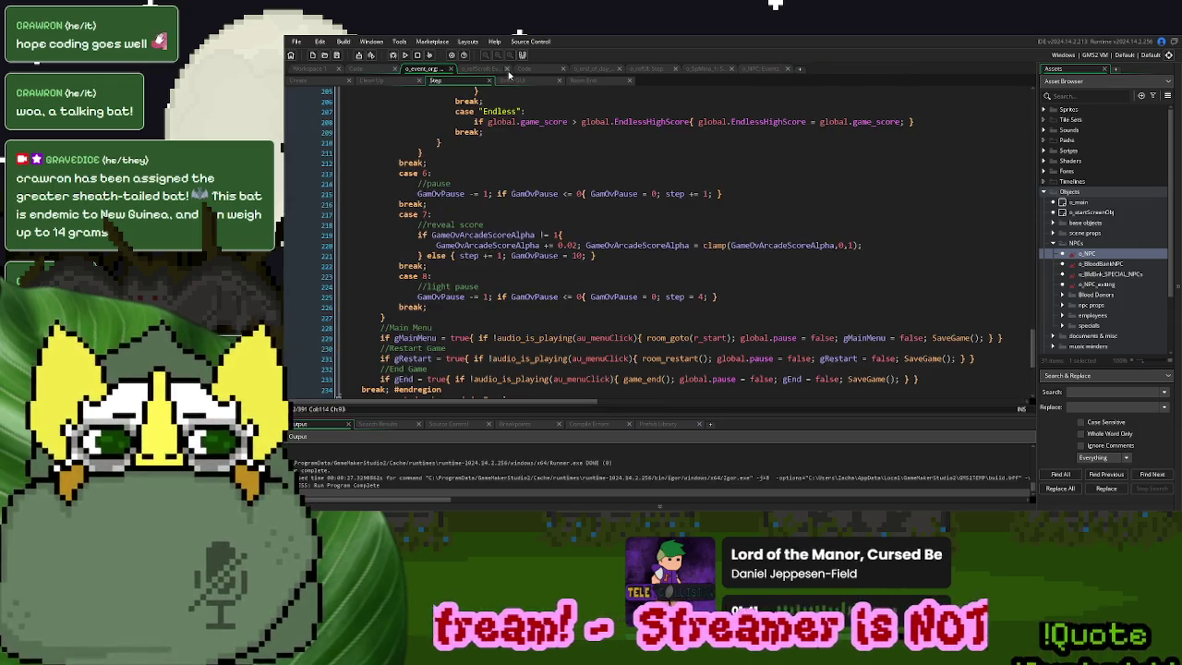
{"action": "left_click", "coordinate": [497, 71]}
{"action": "left_click", "coordinate": [529, 70]}
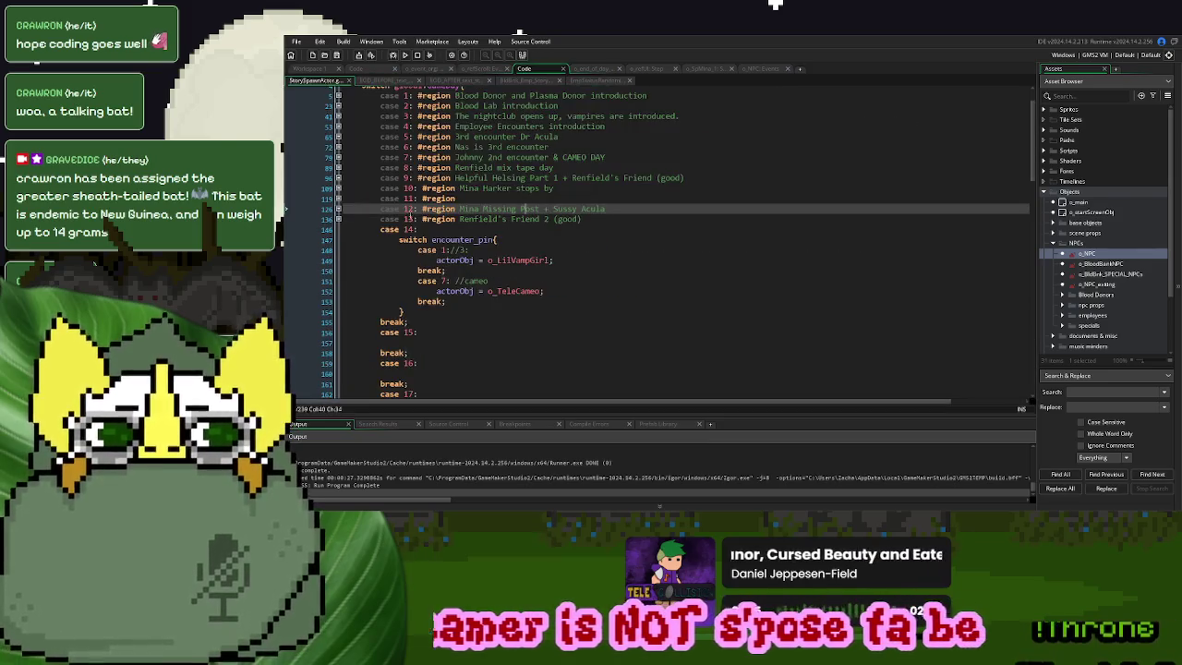
{"action": "left_click", "coordinate": [312, 81]}
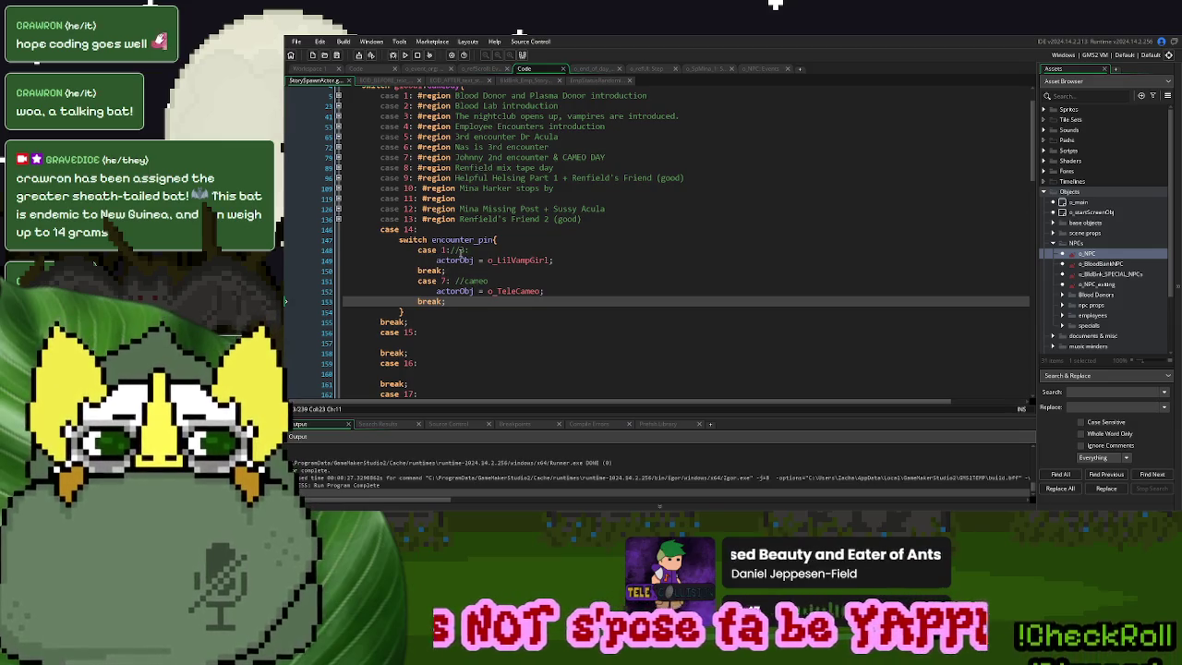
Fix line 148 to 'case 3' and wrap case 14 in '#region lil vamp girl & CAMEO' … endregion
{"action": "left_click", "coordinate": [461, 251]}
{"action": "key", "text": "BackSpace"}
{"action": "key", "text": "BackSpace"}
{"action": "key", "text": "BackSpace"}
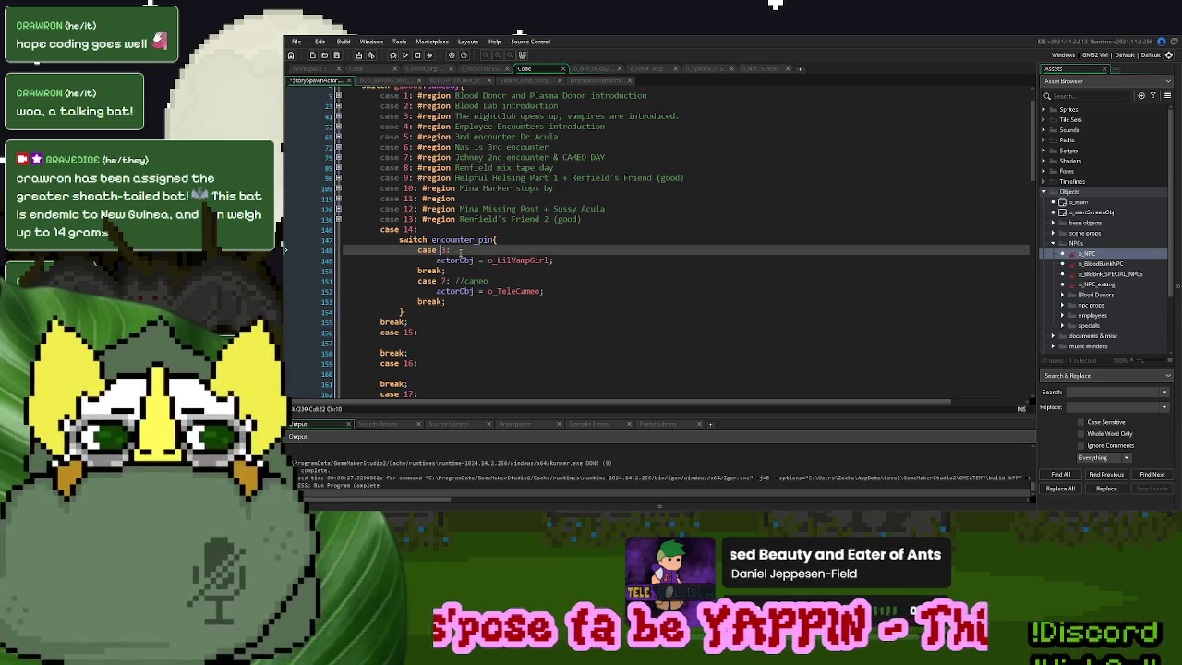
{"action": "type", "text": "3"}
{"action": "left_click", "coordinate": [455, 229]}
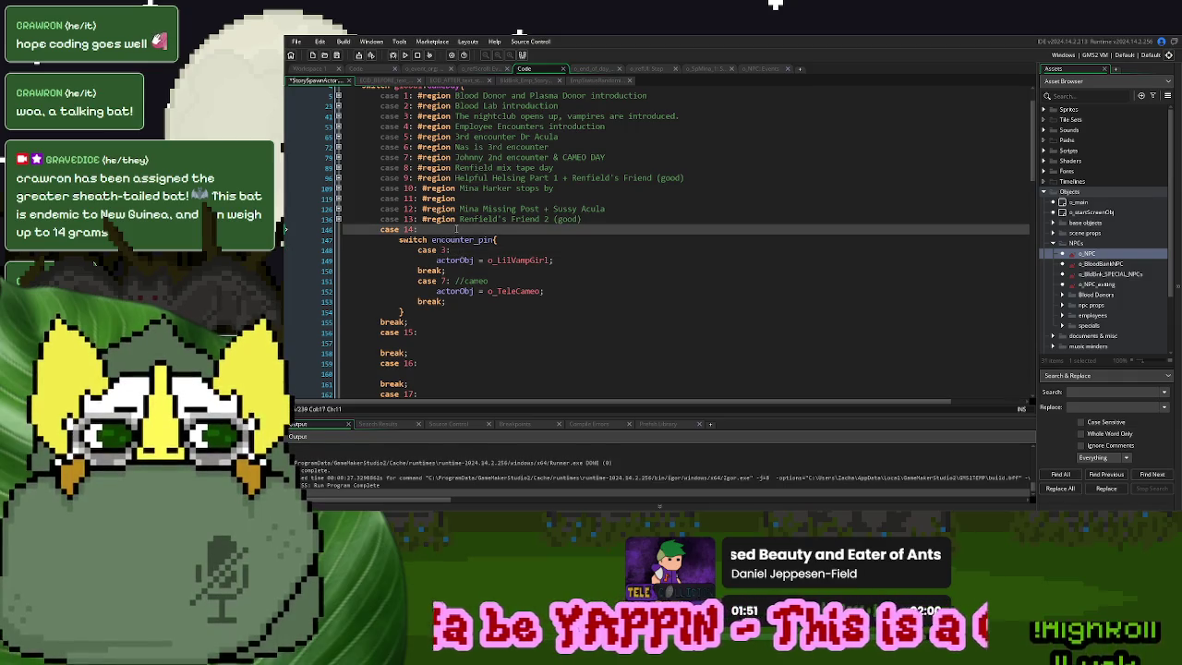
{"action": "type", "text": "#regi"}
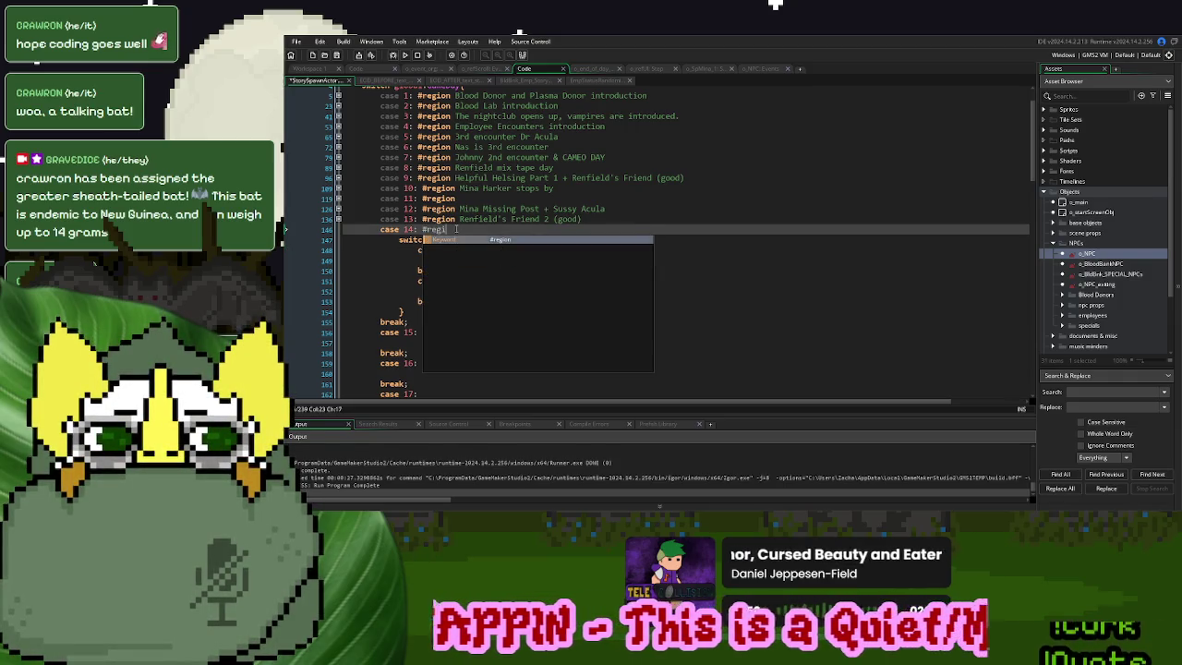
{"action": "type", "text": "on lil vamp girl"}
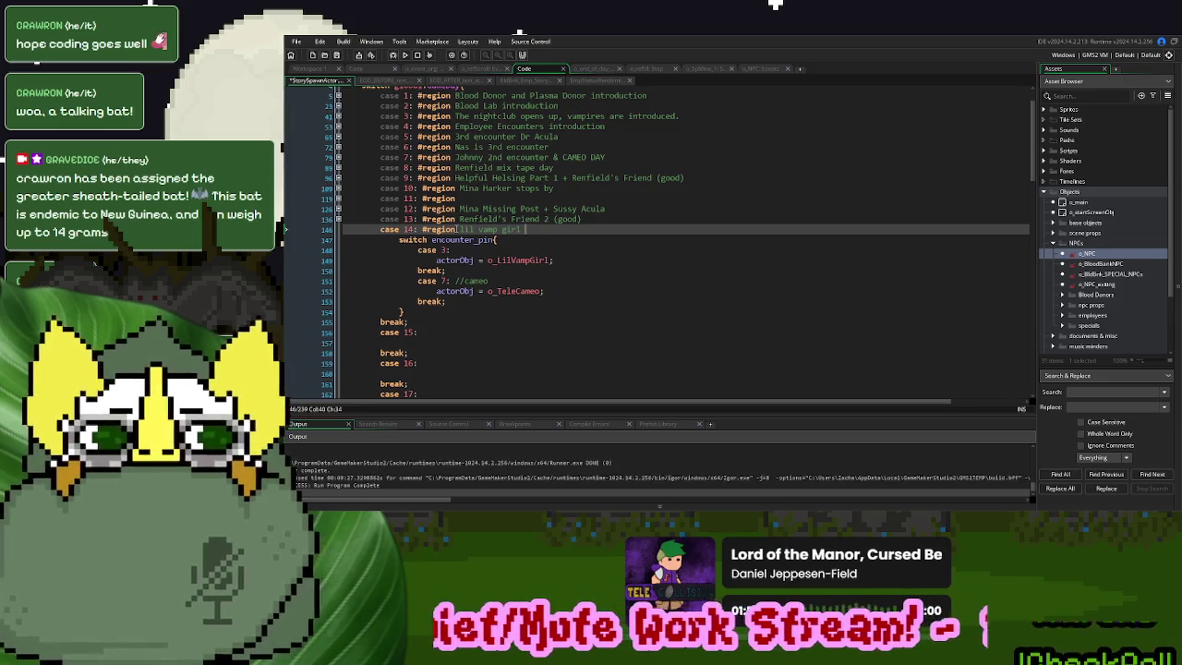
{"action": "type", "text": "CAMEO"}
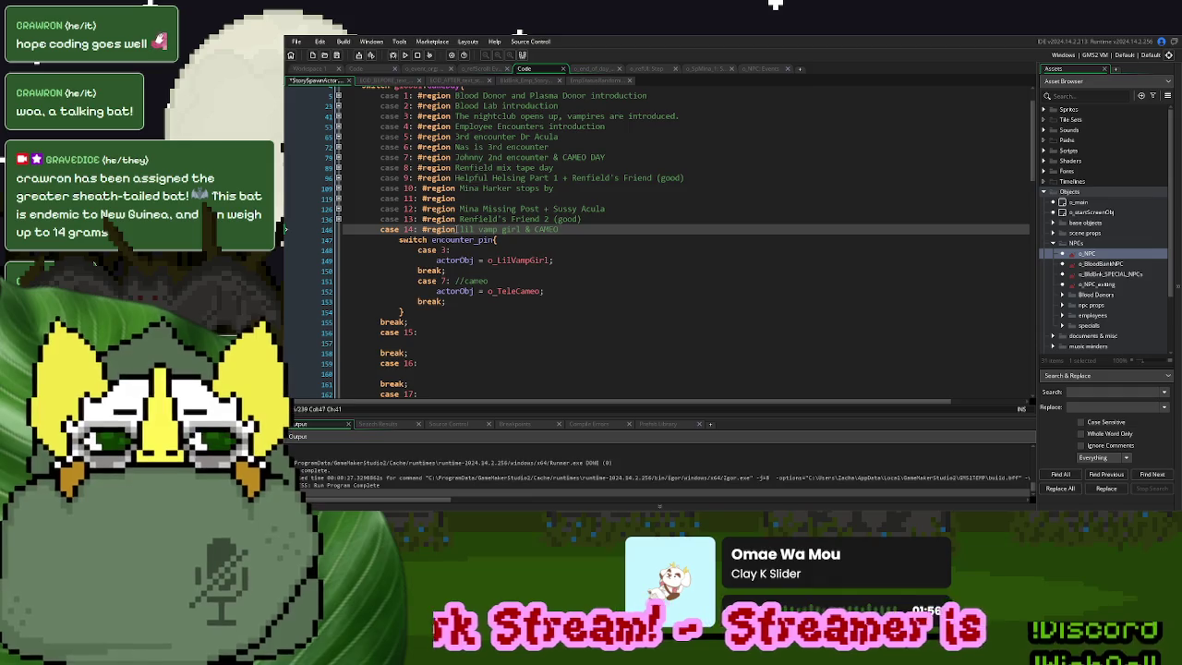
{"action": "left_click", "coordinate": [446, 320]}
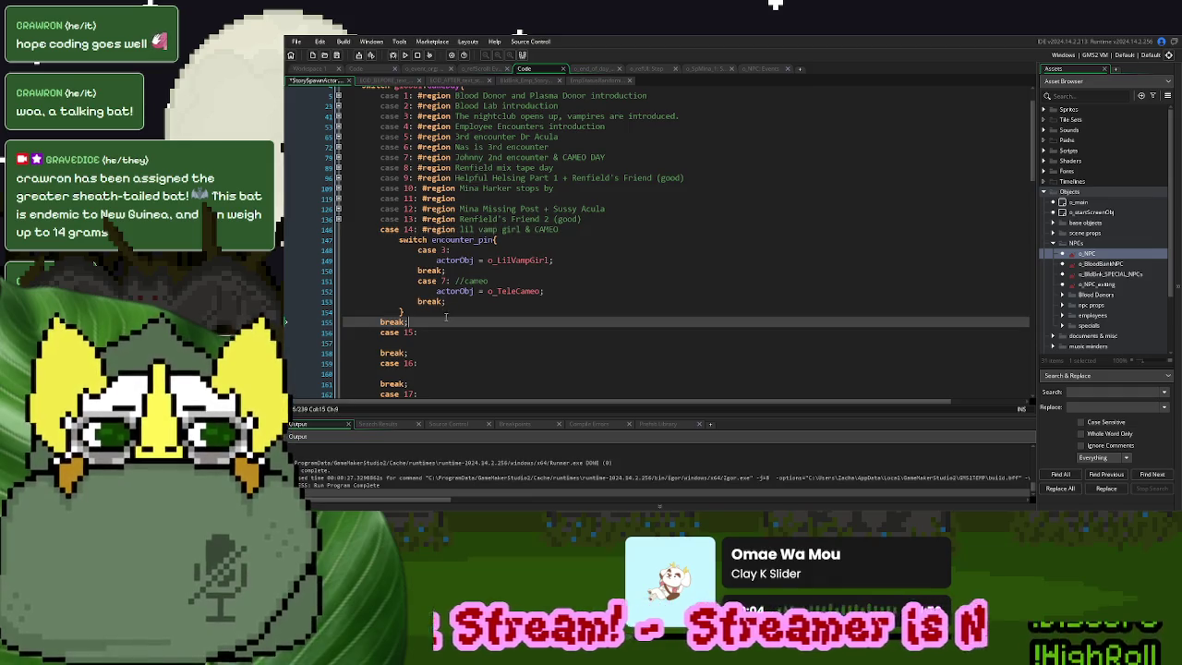
{"action": "type", "text": " #endregion"}
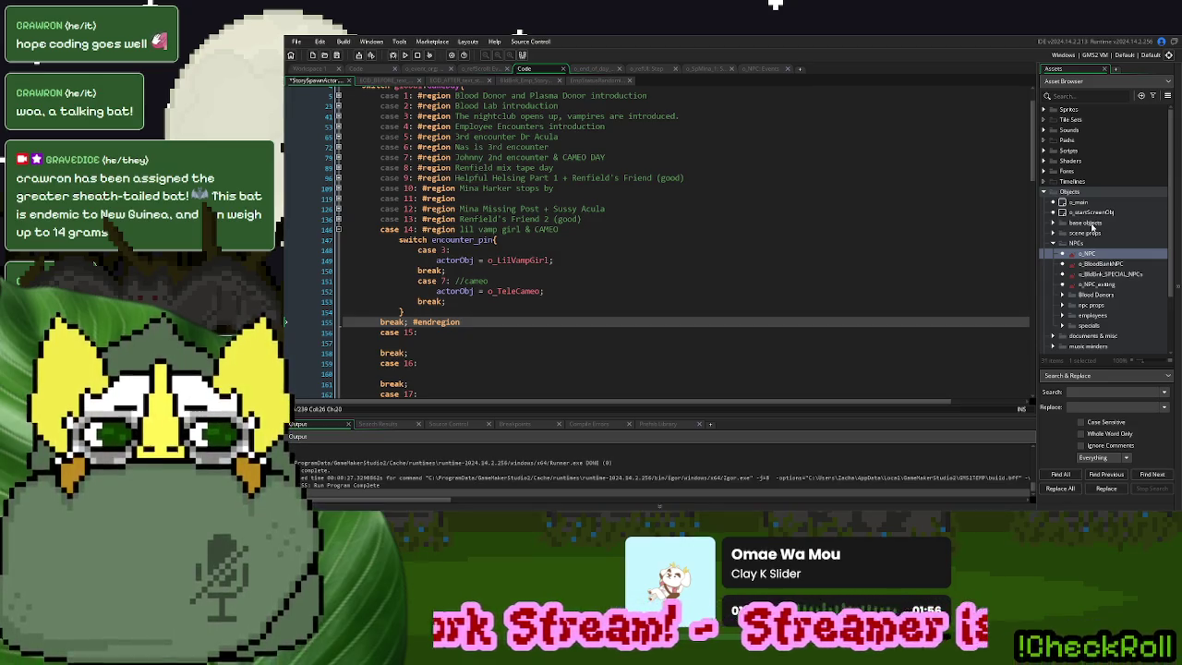
Collapse the asset folders and close all windows in Workspace 1
{"action": "left_click", "coordinate": [1052, 243]}
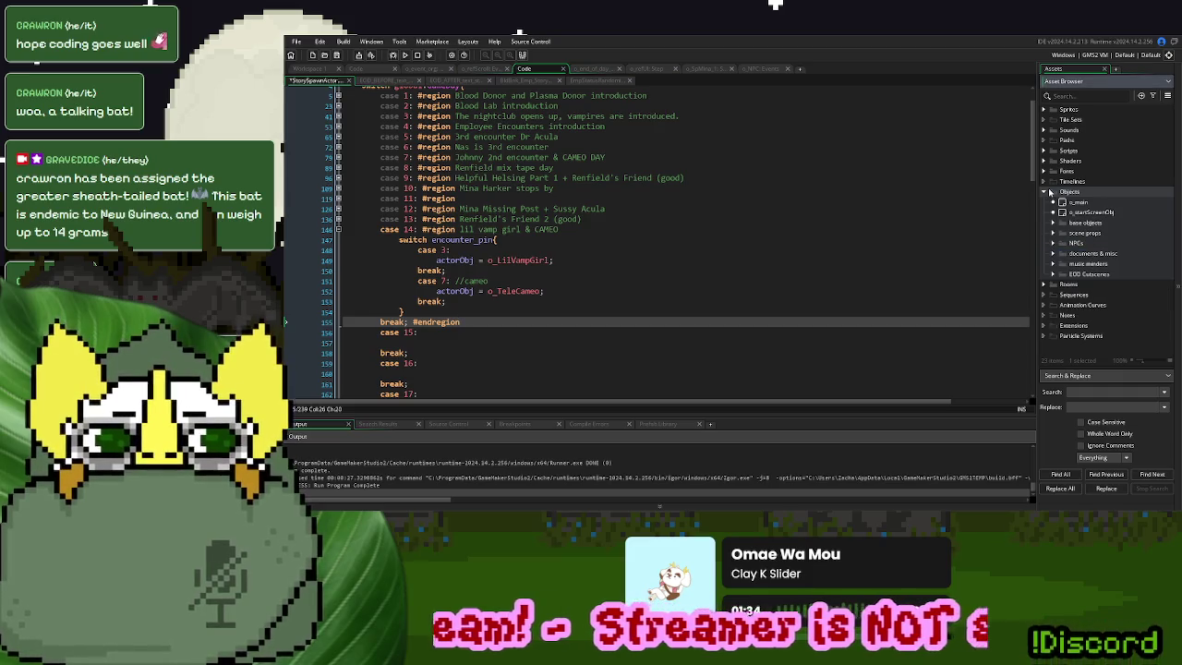
{"action": "left_click", "coordinate": [1047, 191]}
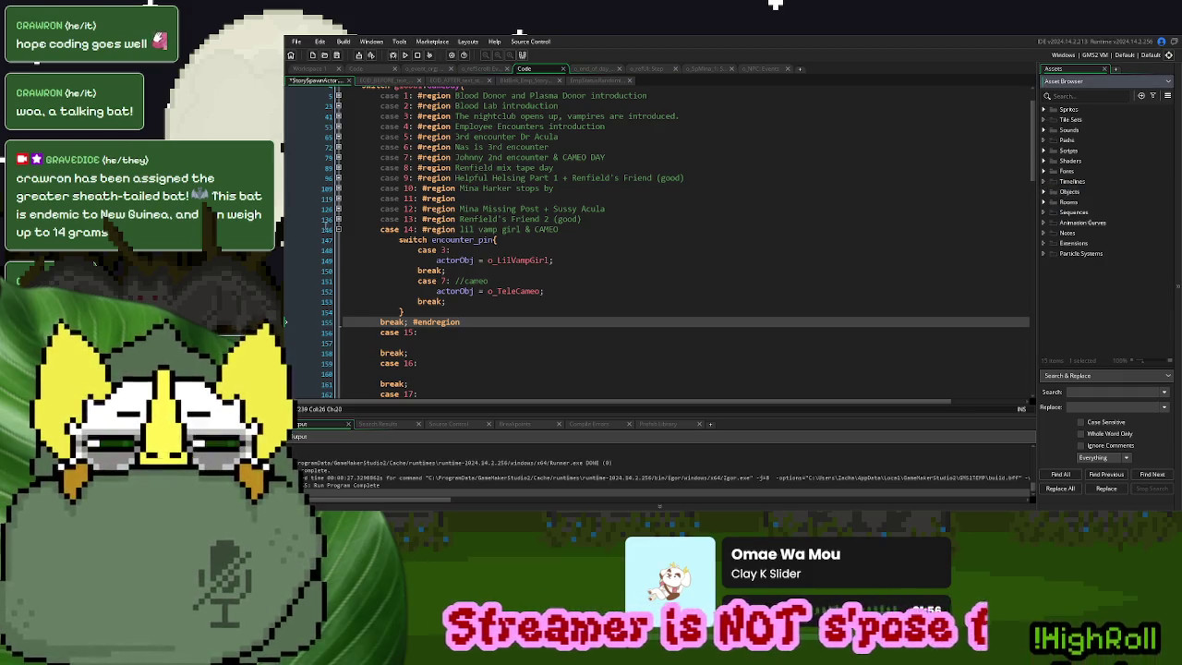
{"action": "key", "text": "ctrl+Tab"}
{"action": "right_click", "coordinate": [813, 216]}
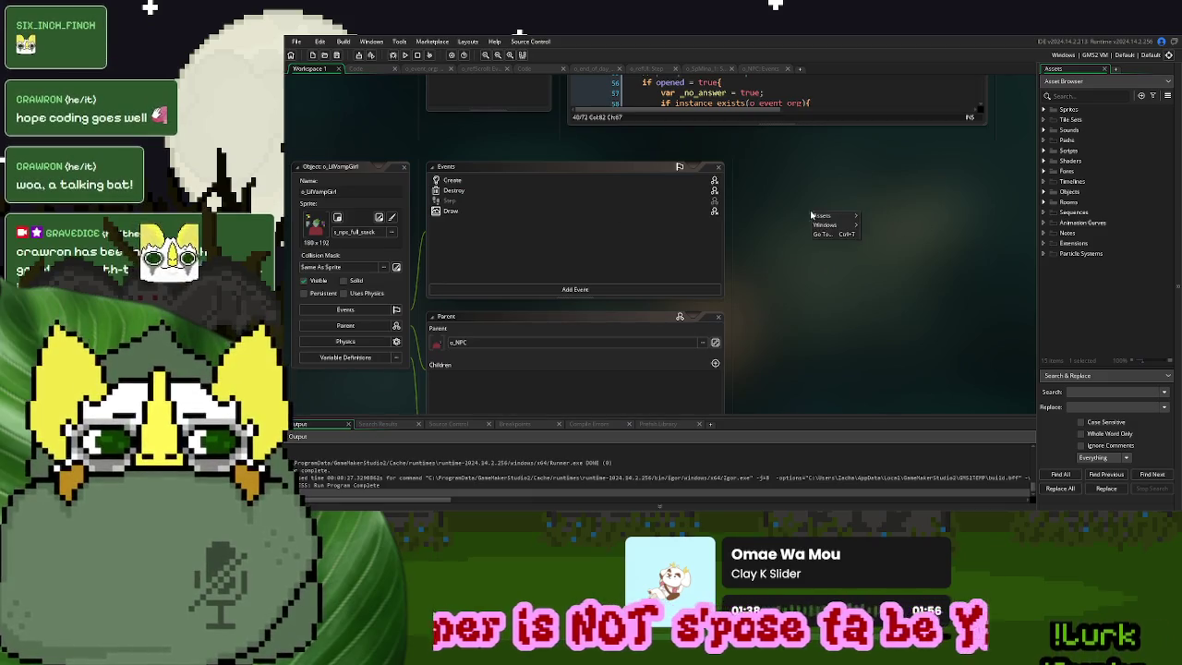
{"action": "mouse_move", "coordinate": [831, 225]}
{"action": "left_click", "coordinate": [890, 283]}
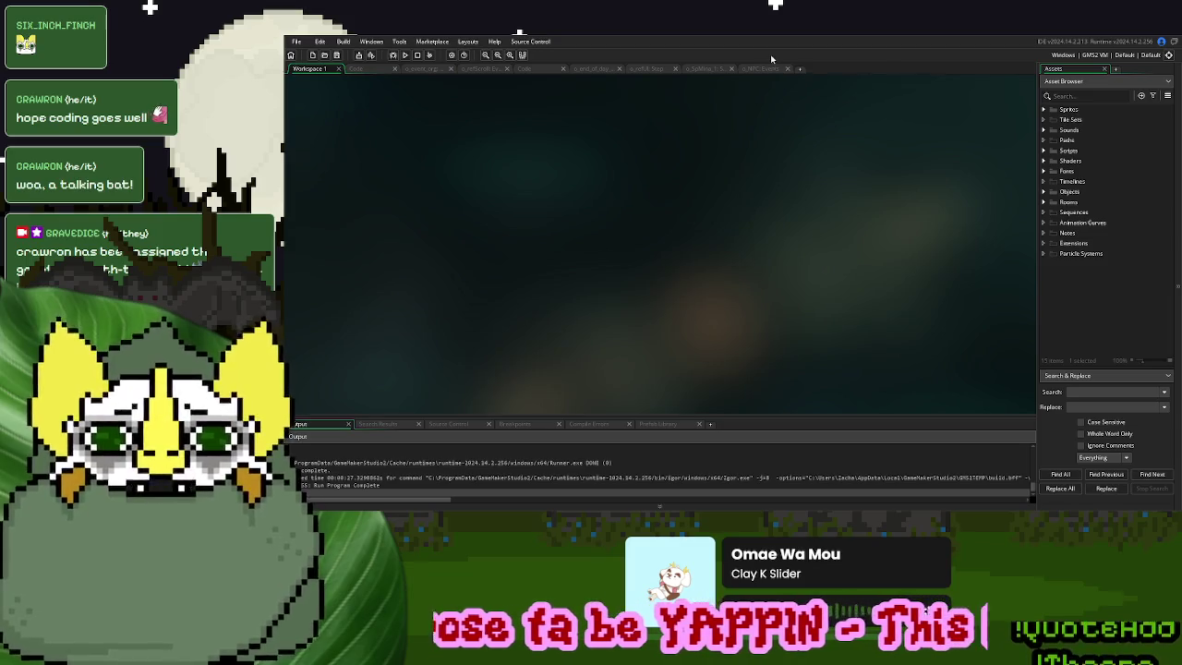
Close the o_NPC Events tab and the remaining object tab
{"action": "left_click", "coordinate": [760, 68]}
{"action": "scroll", "coordinate": [684, 240], "scroll_direction": "up", "scroll_amount": 5}
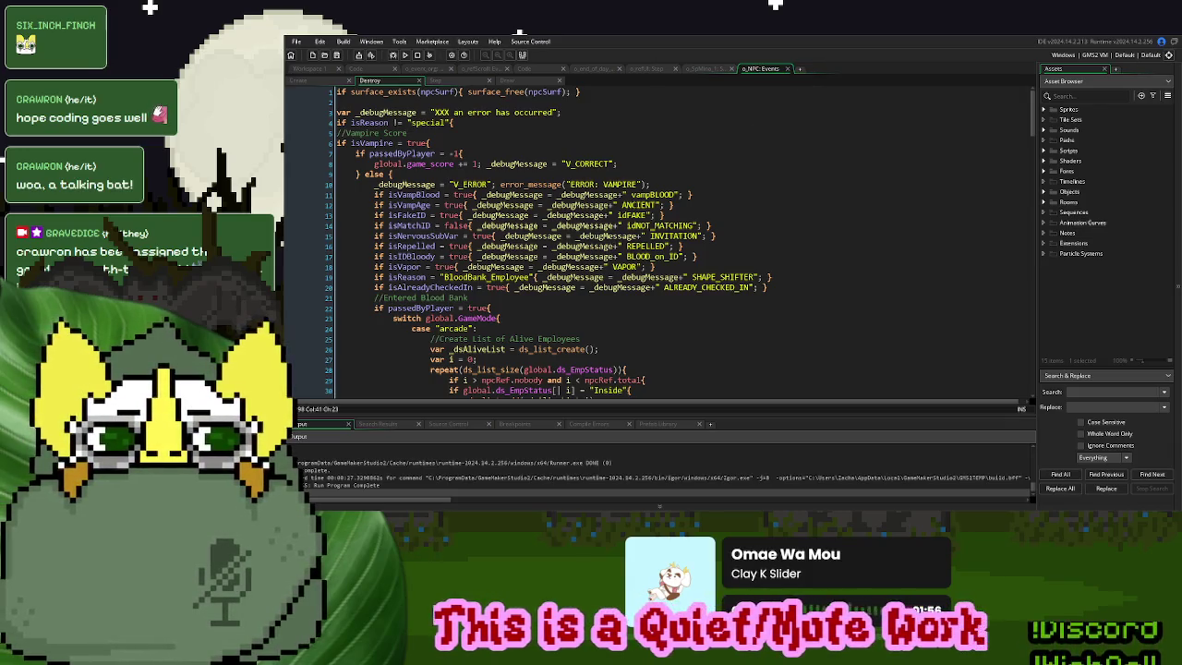
{"action": "left_click", "coordinate": [786, 68]}
{"action": "left_click", "coordinate": [730, 68]}
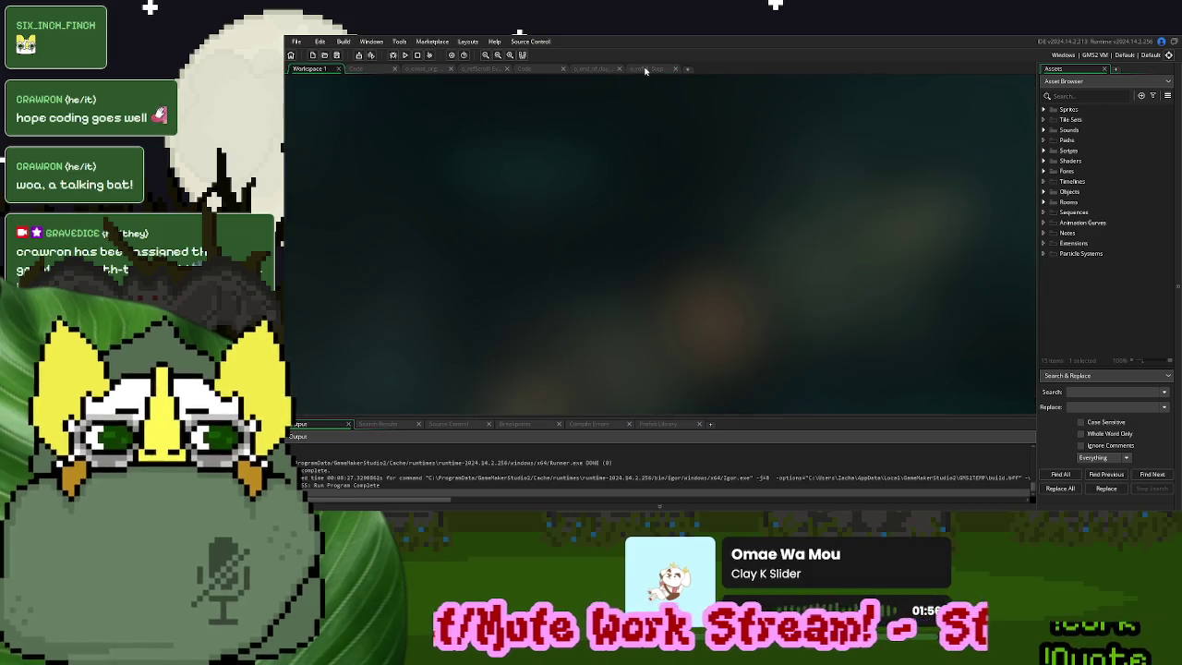
{"action": "right_click", "coordinate": [558, 151]}
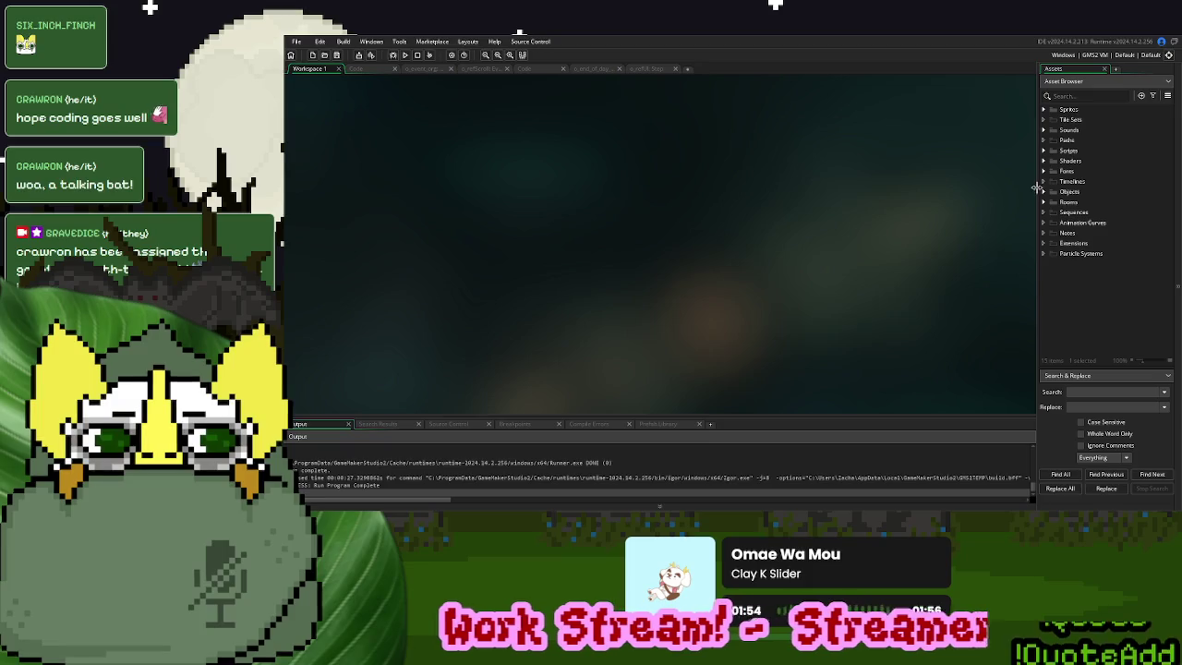
Expand Objects > NPCs > specials, inspect the first Johnny special object, then collapse specials
{"action": "left_click", "coordinate": [1044, 191]}
{"action": "left_click", "coordinate": [1053, 243]}
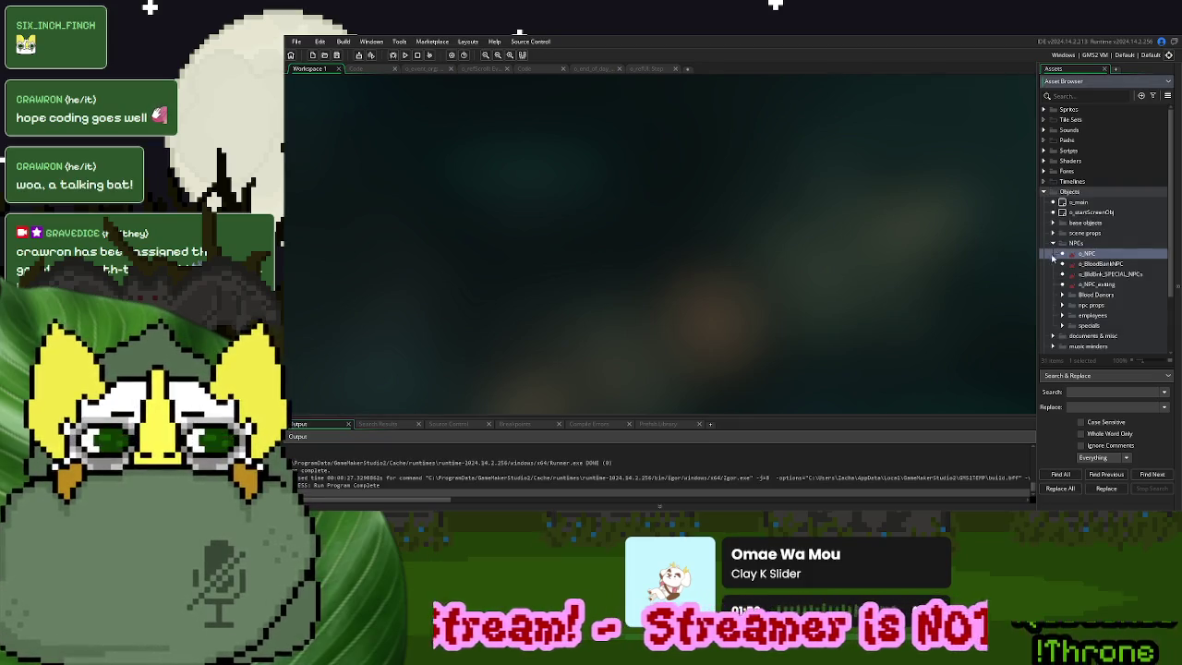
{"action": "scroll", "coordinate": [1059, 275], "scroll_direction": "down", "scroll_amount": 2}
{"action": "left_click", "coordinate": [1062, 275]}
{"action": "scroll", "coordinate": [1095, 253], "scroll_direction": "down", "scroll_amount": 3}
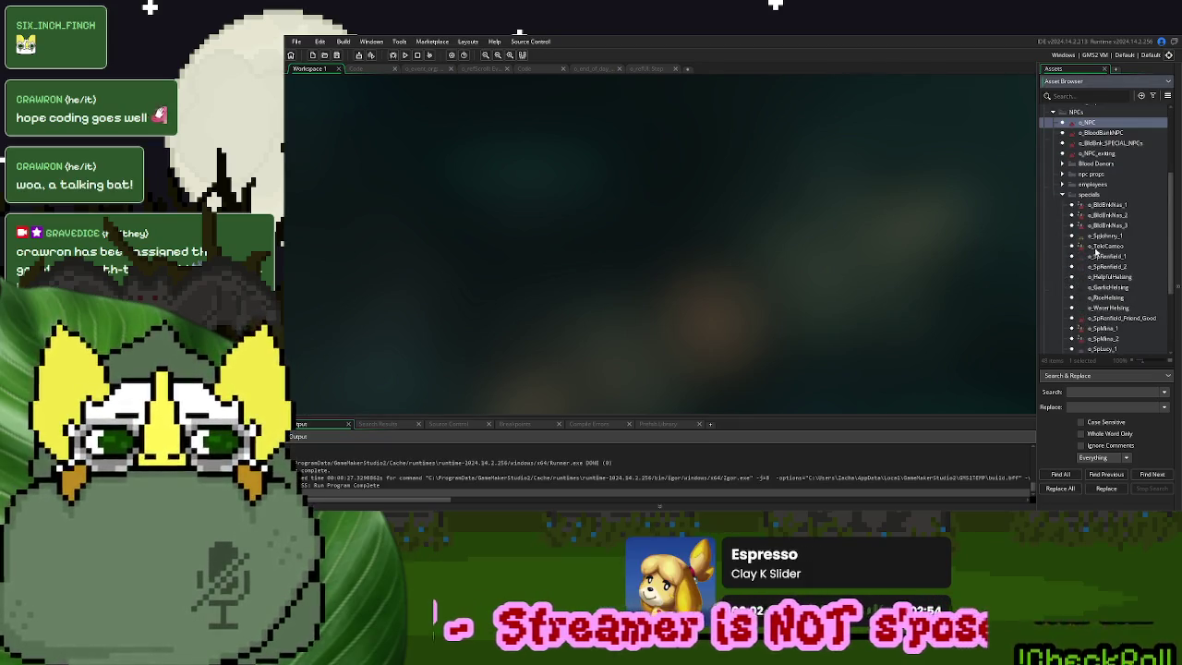
{"action": "right_click", "coordinate": [1102, 237]}
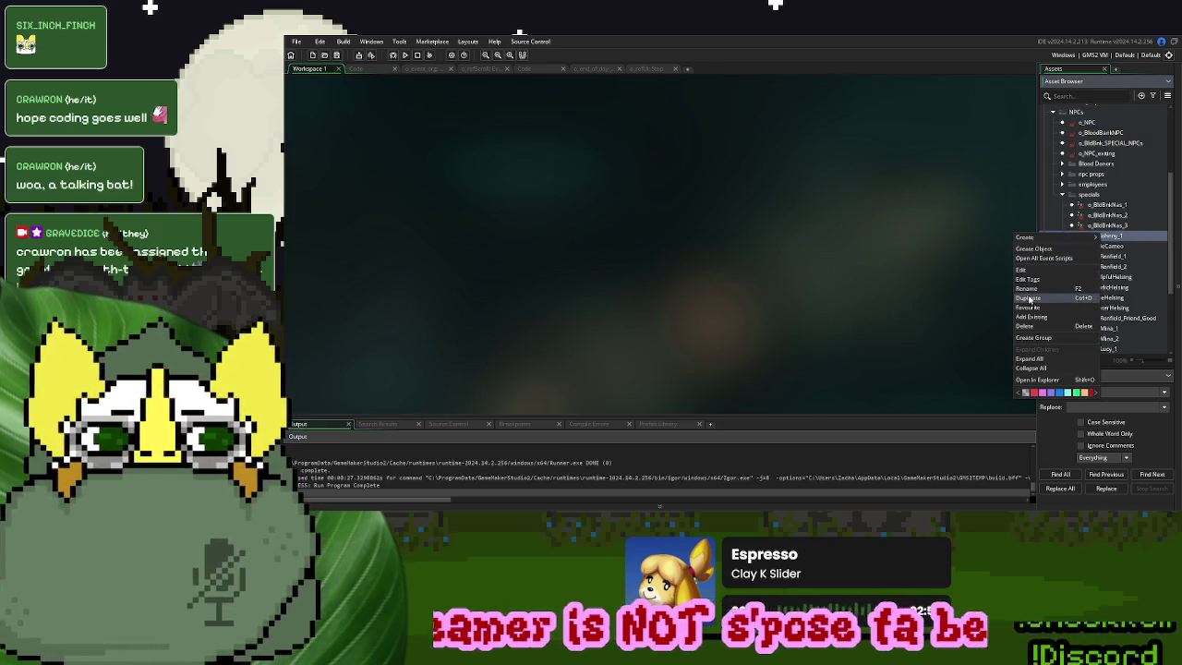
{"action": "left_click", "coordinate": [956, 222]}
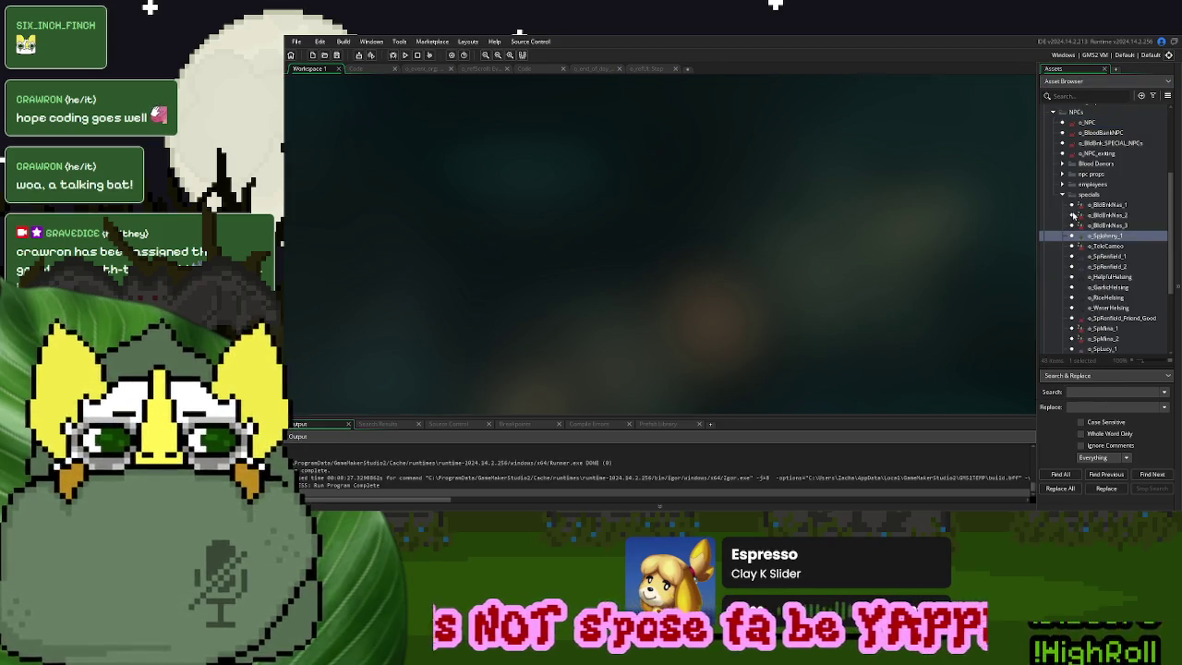
{"action": "left_click", "coordinate": [1063, 197]}
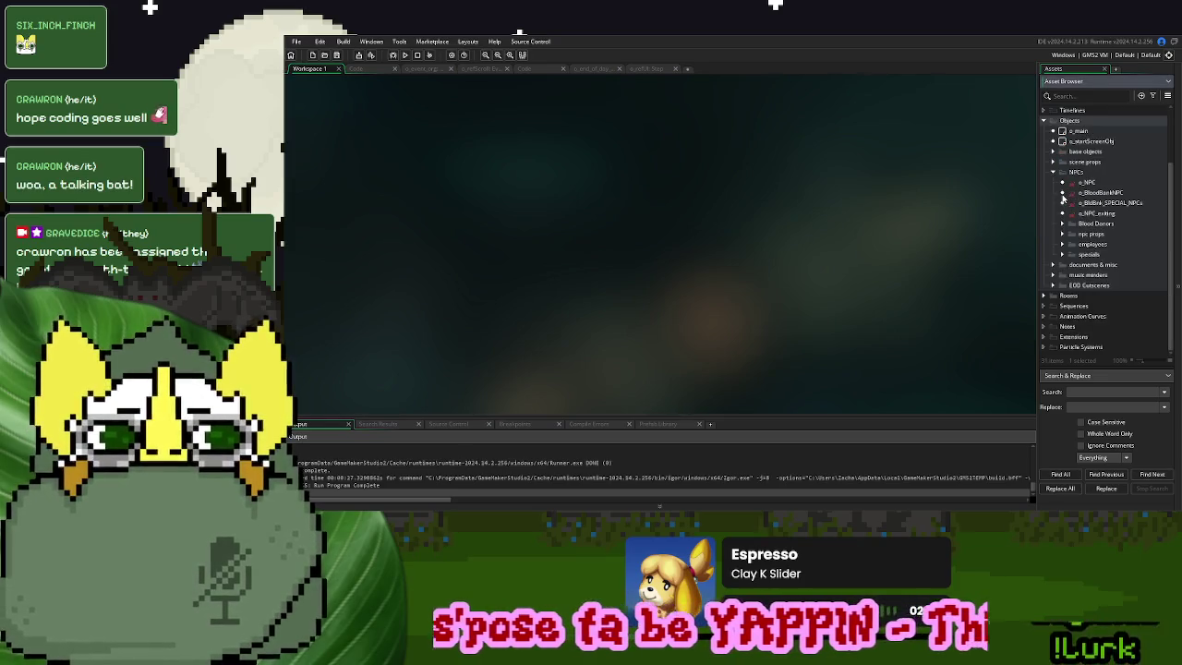
Look over the EmpStatusRandomizer and employee story scripts, then close EmpStatusRandomizer
{"action": "left_click", "coordinate": [529, 70]}
{"action": "left_click", "coordinate": [588, 81]}
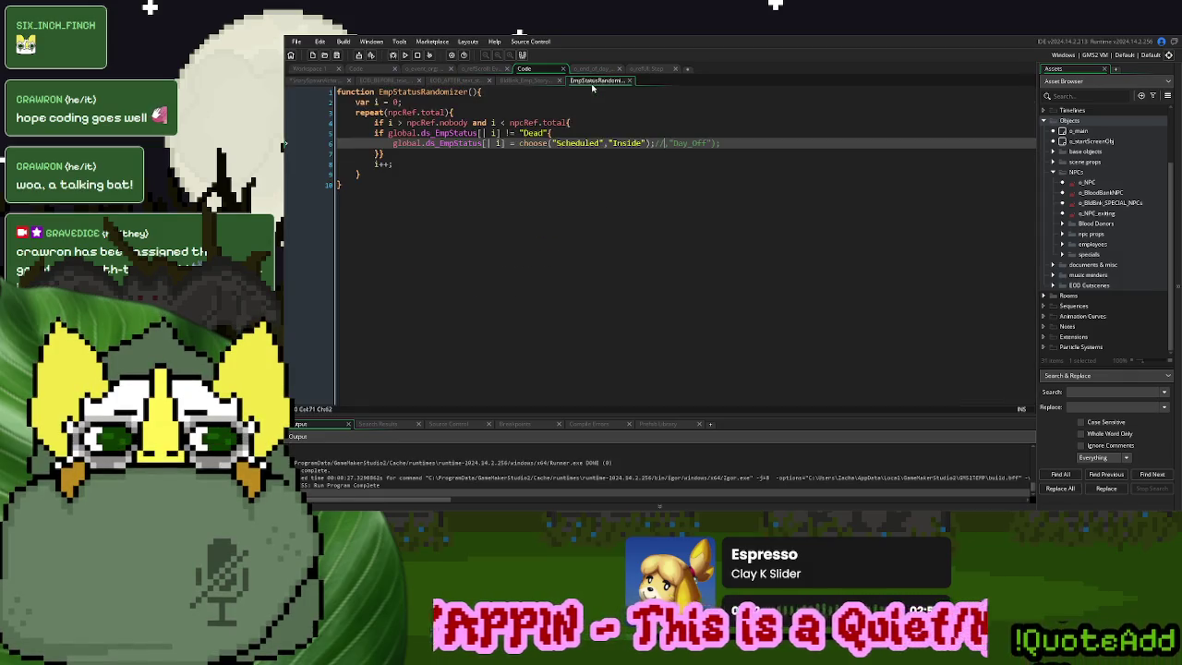
{"action": "left_click", "coordinate": [534, 81]}
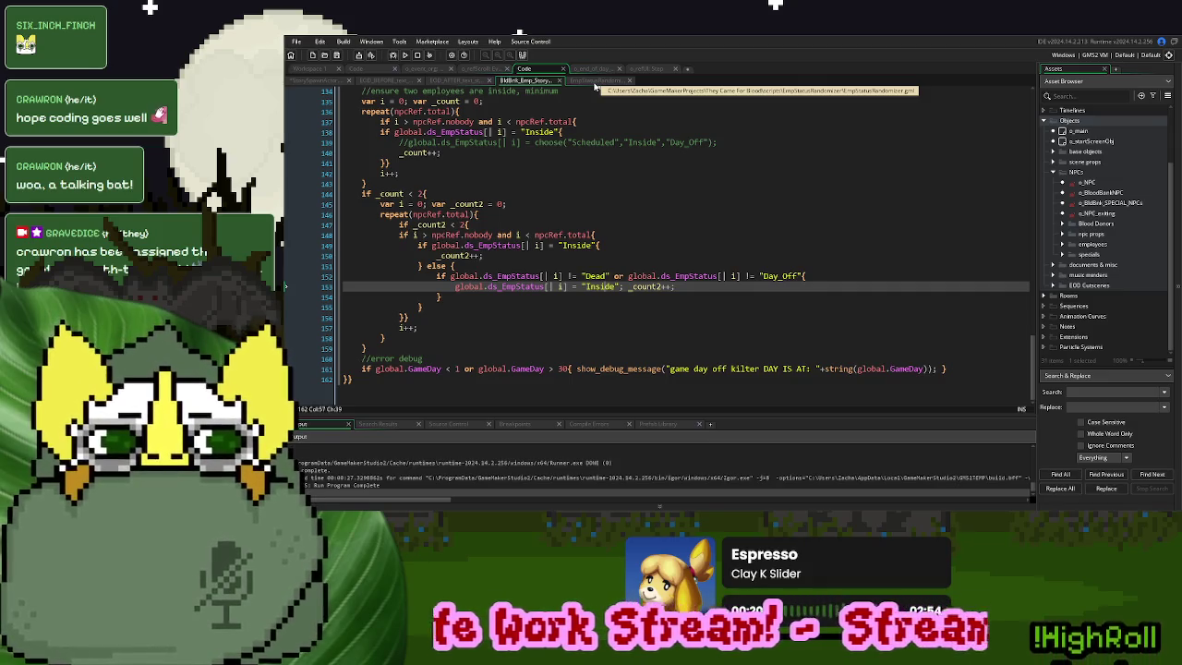
{"action": "left_click", "coordinate": [594, 81]}
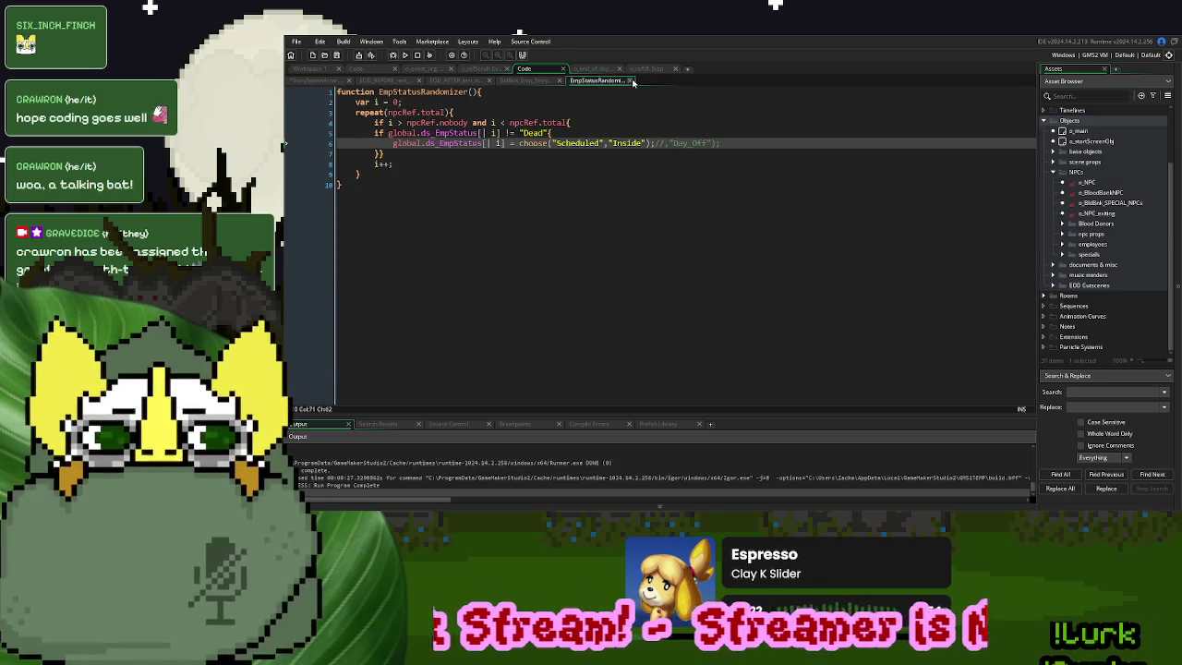
{"action": "left_click", "coordinate": [632, 81]}
Copy set_Emp_status(npcRef.Johnny,"Day_Off"); from case 14 onto the empty line under case 15
{"action": "scroll", "coordinate": [547, 272], "scroll_direction": "down", "scroll_amount": 15}
{"action": "scroll", "coordinate": [547, 273], "scroll_direction": "up", "scroll_amount": 13}
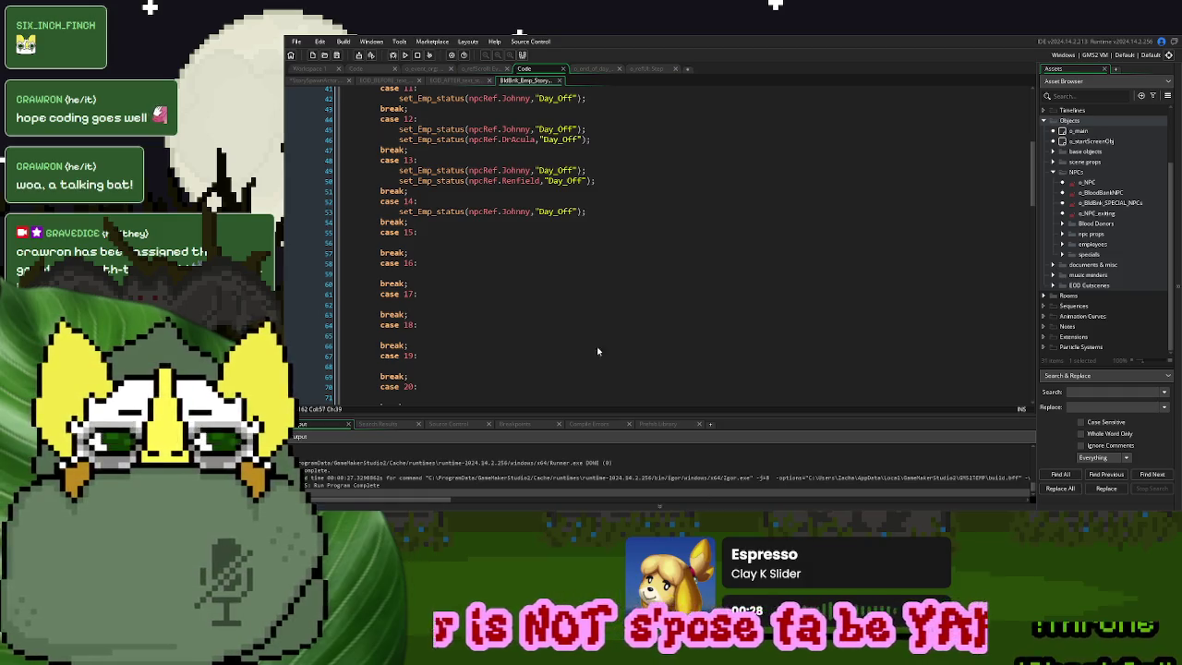
{"action": "left_click_drag", "start_coordinate": [586, 212], "coordinate": [401, 213]}
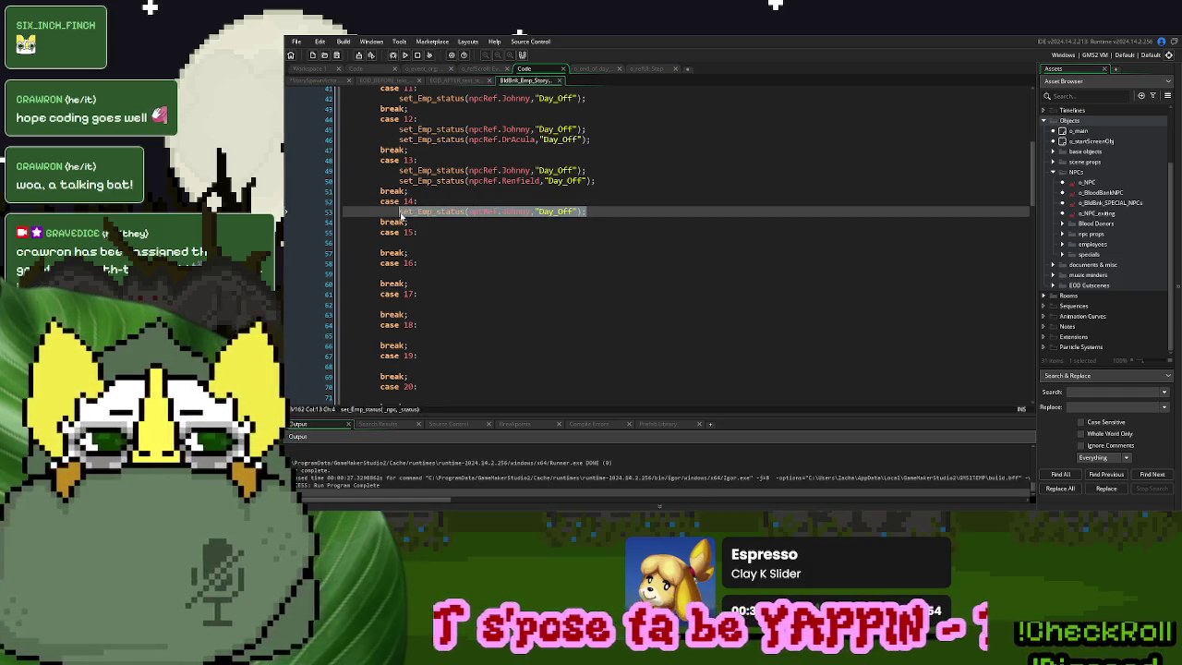
{"action": "key", "text": "ctrl+c"}
{"action": "left_click", "coordinate": [423, 243]}
{"action": "key", "text": "ctrl+v"}
{"action": "left_click", "coordinate": [314, 80]}
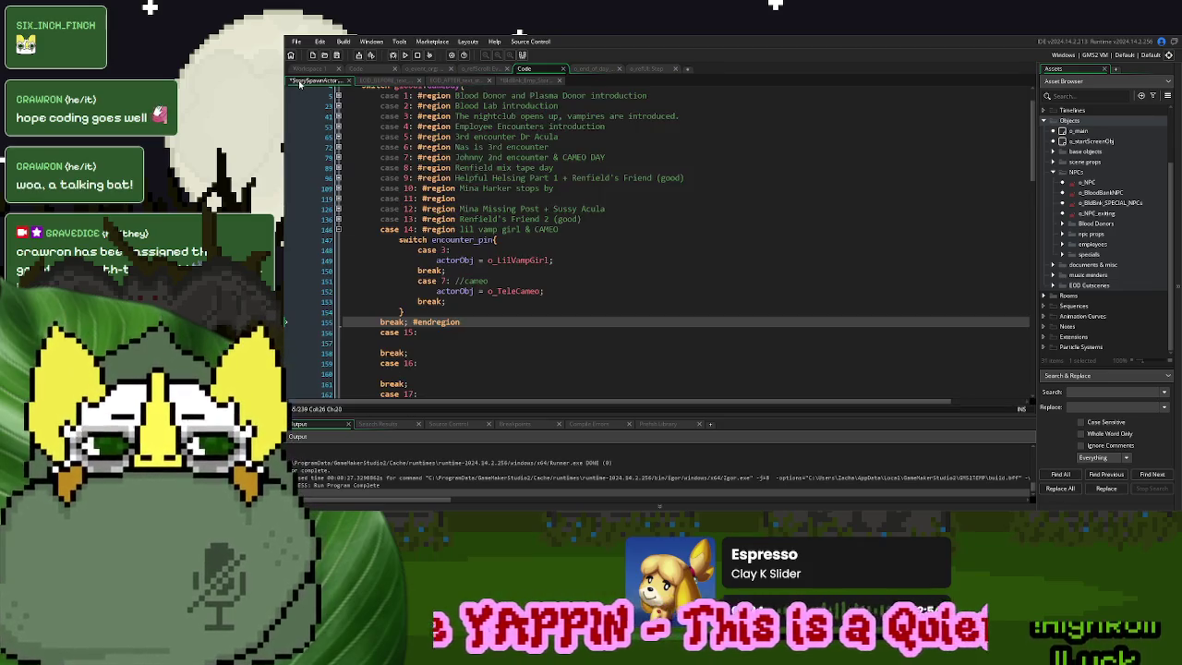
Copy case 14's encounter_pin switch block under case 15 and fold the case 14 region
{"action": "left_click", "coordinate": [554, 290]}
{"action": "left_click_drag", "start_coordinate": [467, 316], "coordinate": [400, 242]}
{"action": "key", "text": "ctrl+c"}
{"action": "left_click", "coordinate": [436, 339]}
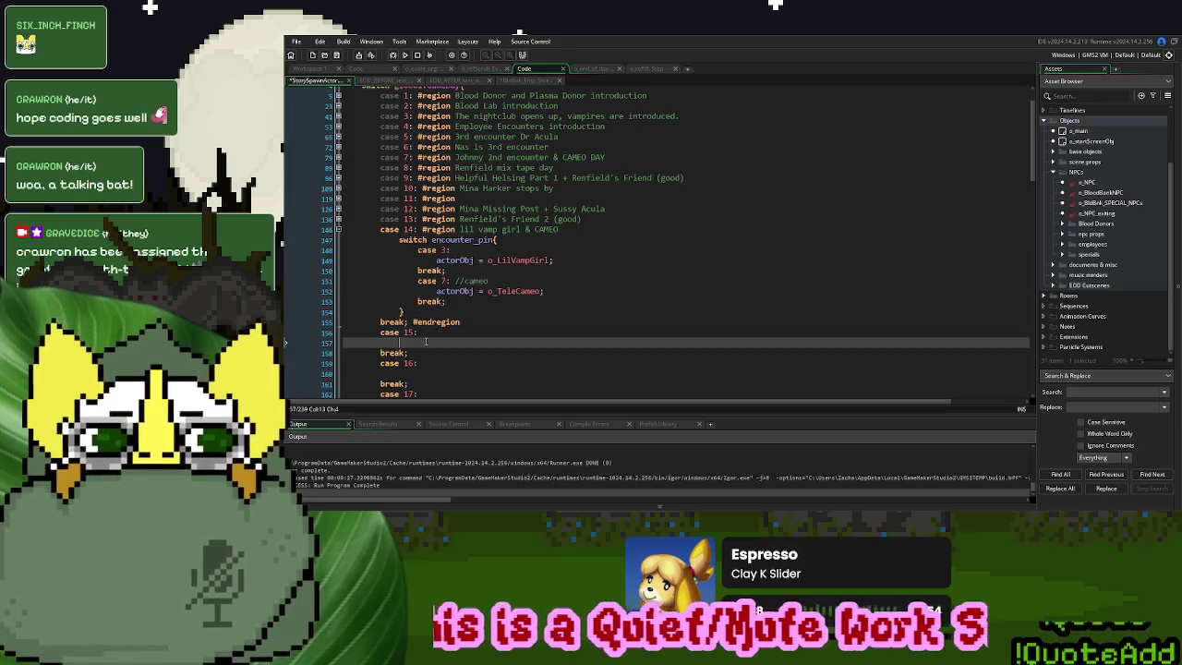
{"action": "key", "text": "ctrl+v"}
{"action": "left_click", "coordinate": [339, 209]}
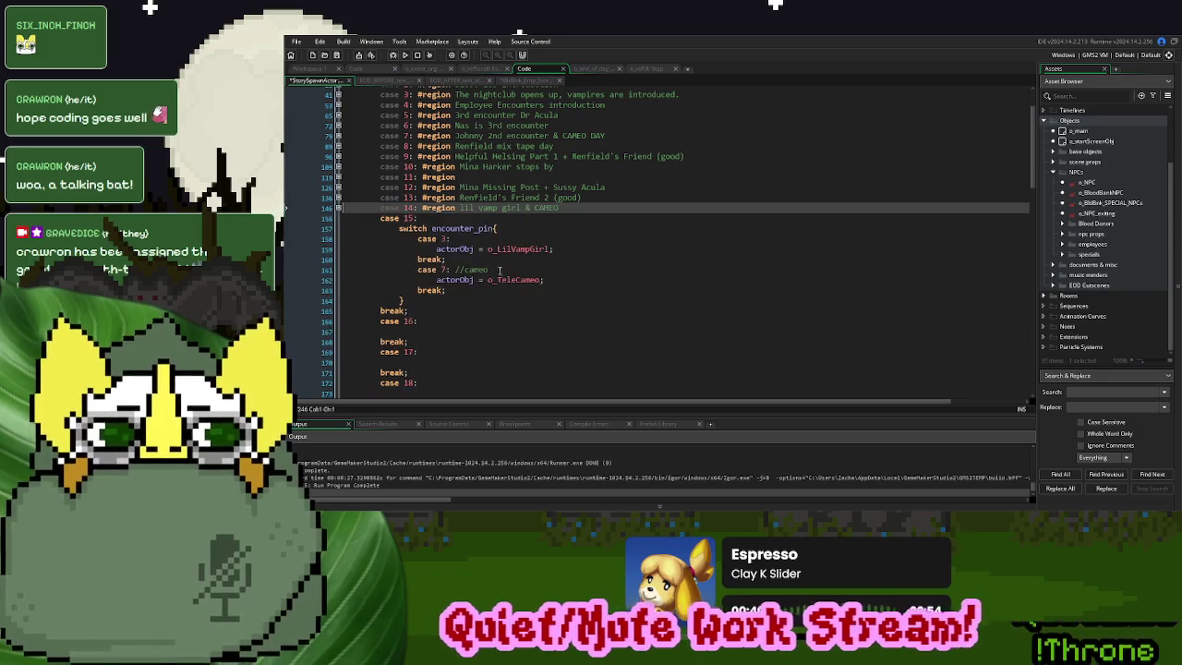
In the copy, set pin 3's actorObj to -1, drop //cameo, and make case 6 set actorObj -1
{"action": "double_click", "coordinate": [523, 249]}
{"action": "type", "text": "-1;"}
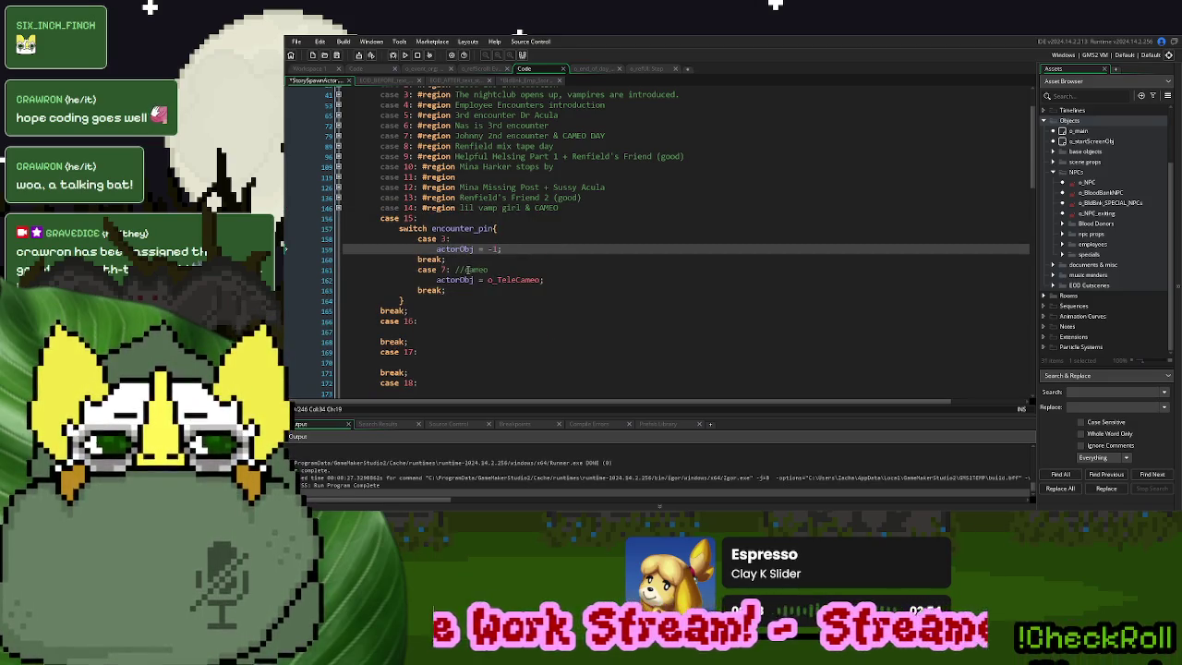
{"action": "left_click", "coordinate": [495, 269]}
{"action": "left_click_drag", "start_coordinate": [495, 268], "coordinate": [453, 271]}
{"action": "key", "text": "BackSpace"}
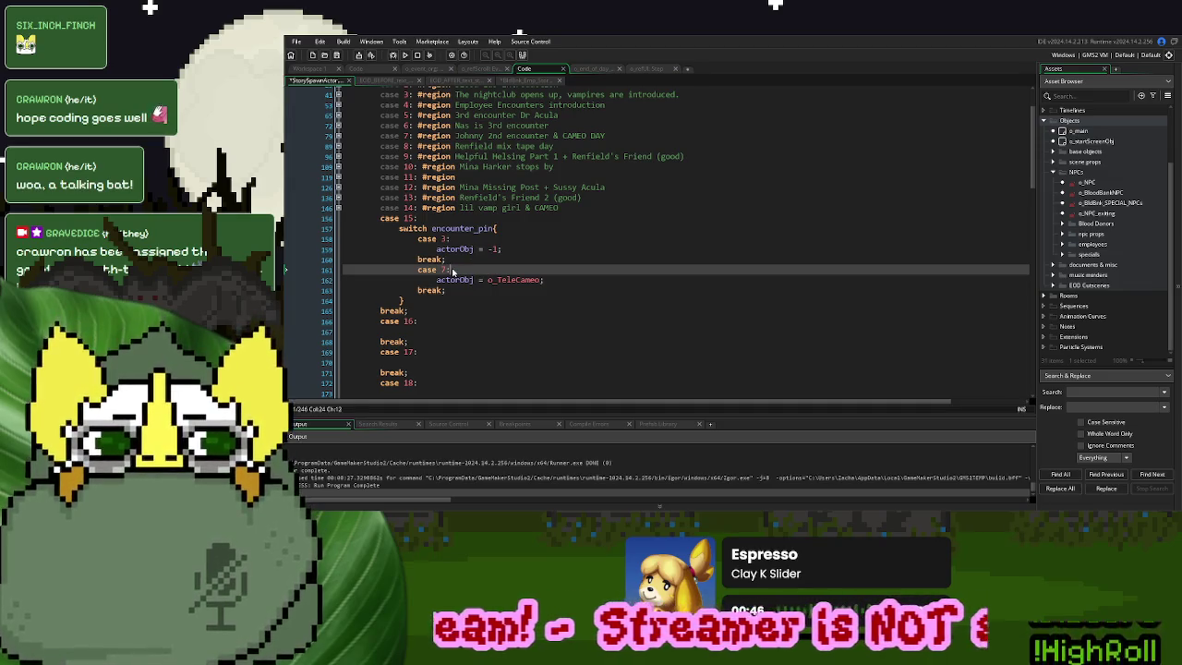
{"action": "double_click", "coordinate": [444, 238]}
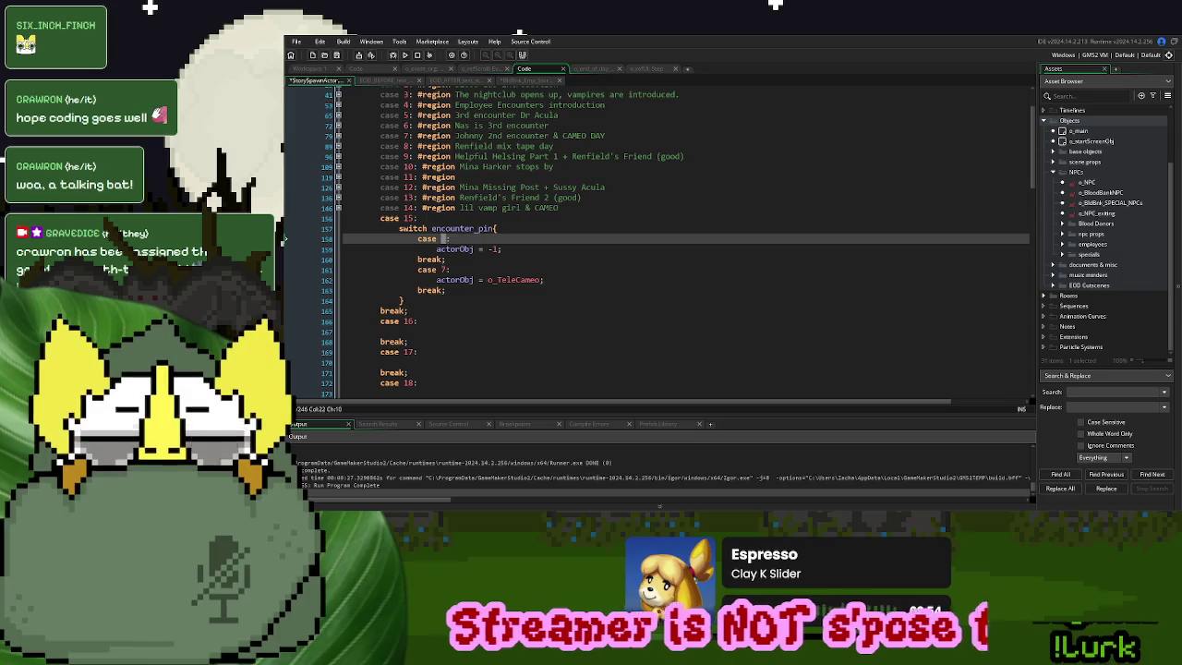
{"action": "double_click", "coordinate": [446, 270]}
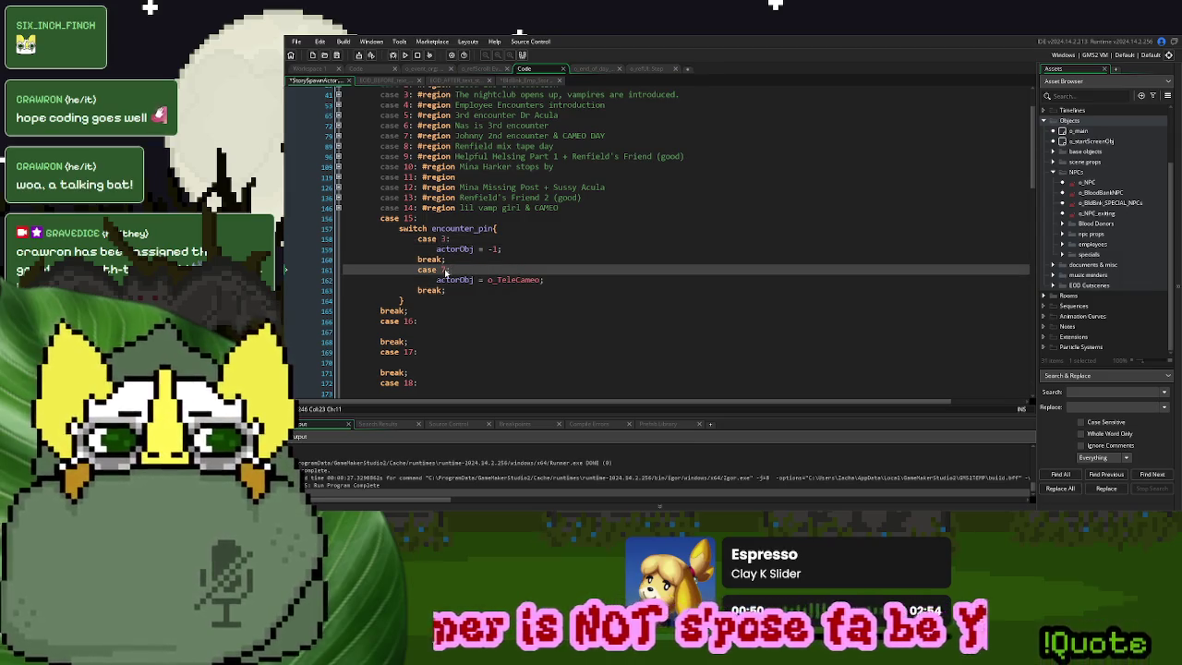
{"action": "type", "text": "6"}
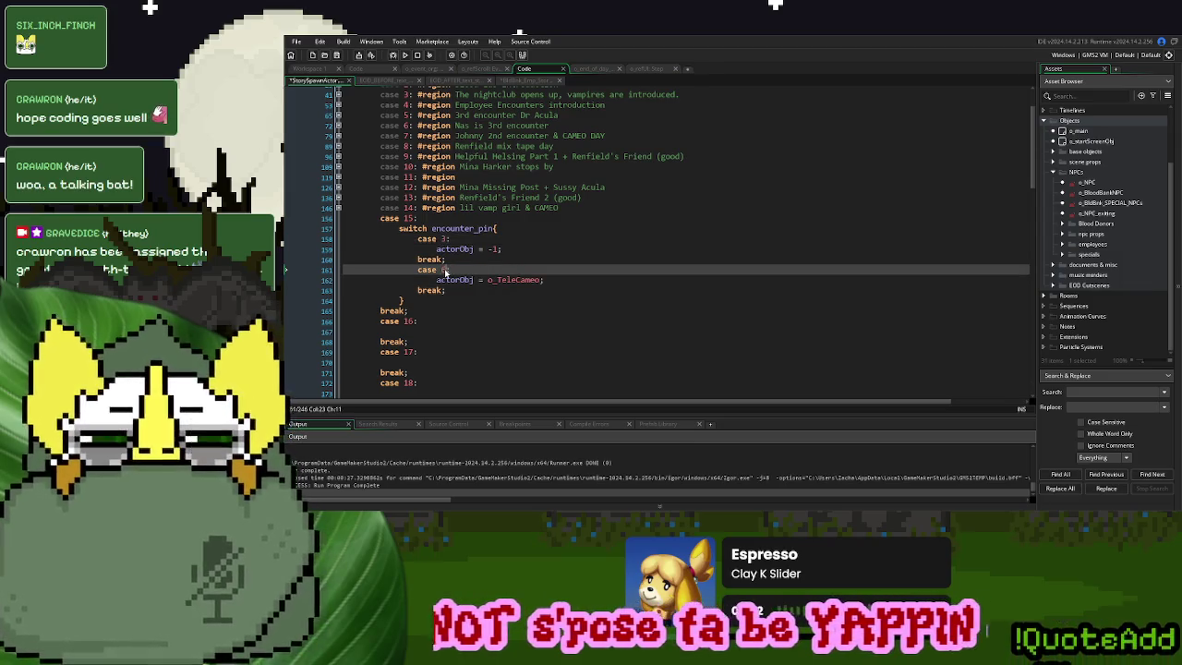
{"action": "left_click", "coordinate": [525, 280]}
{"action": "double_click", "coordinate": [525, 280]}
{"action": "type", "text": "-1"}
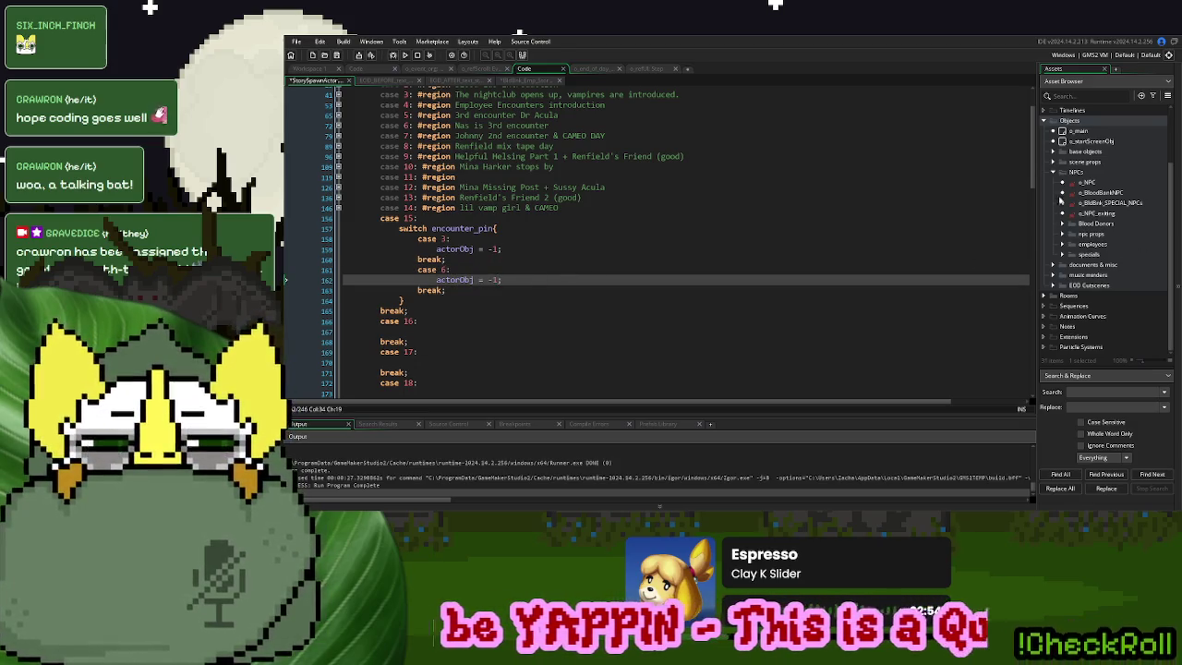
Expand Objects > NPCs > employees, select the Johnny NPC, and expand the specials folder
{"action": "left_click", "coordinate": [1054, 173]}
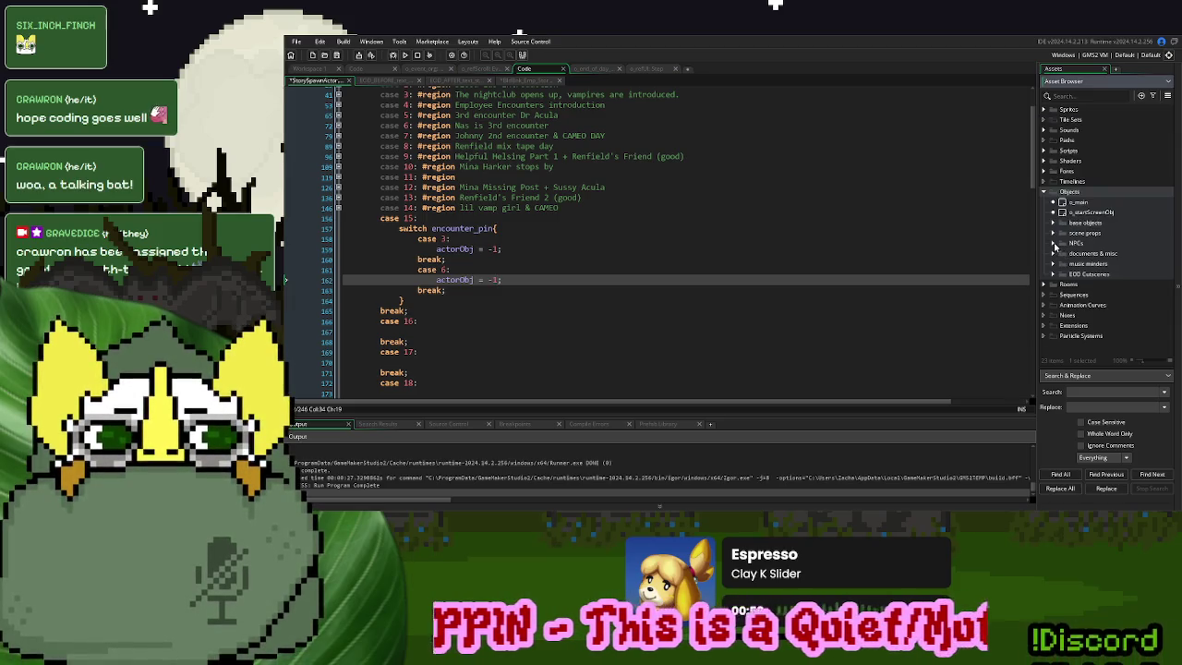
{"action": "left_click", "coordinate": [1053, 244]}
{"action": "scroll", "coordinate": [1066, 306], "scroll_direction": "down", "scroll_amount": 2}
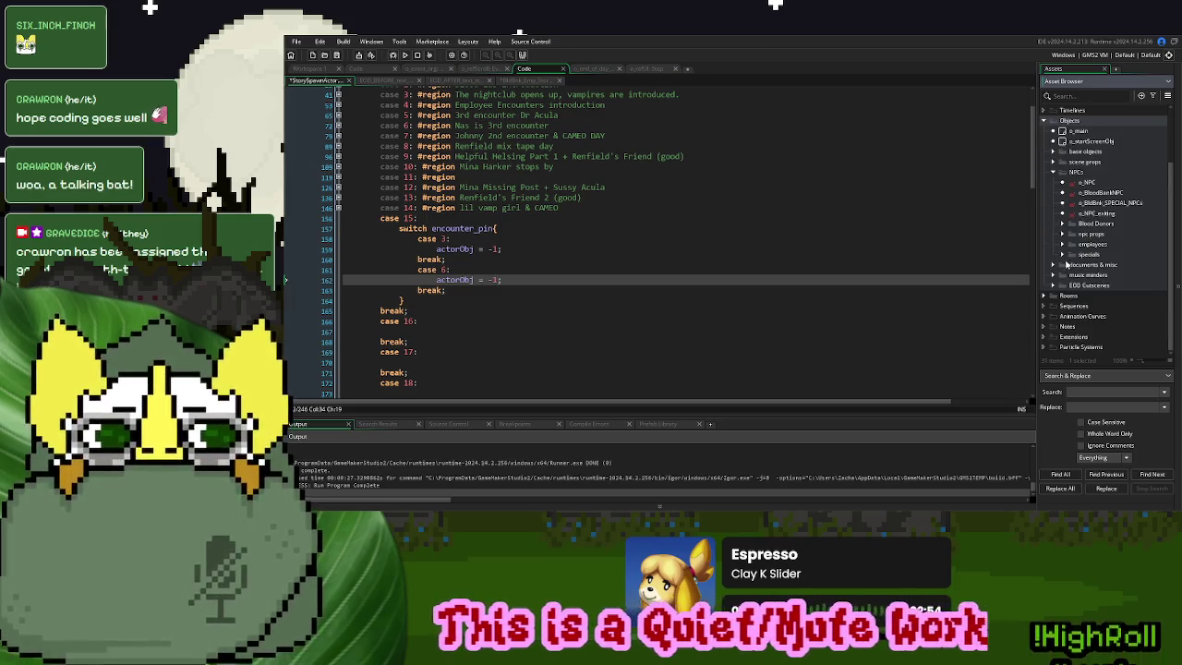
{"action": "left_click", "coordinate": [1064, 245]}
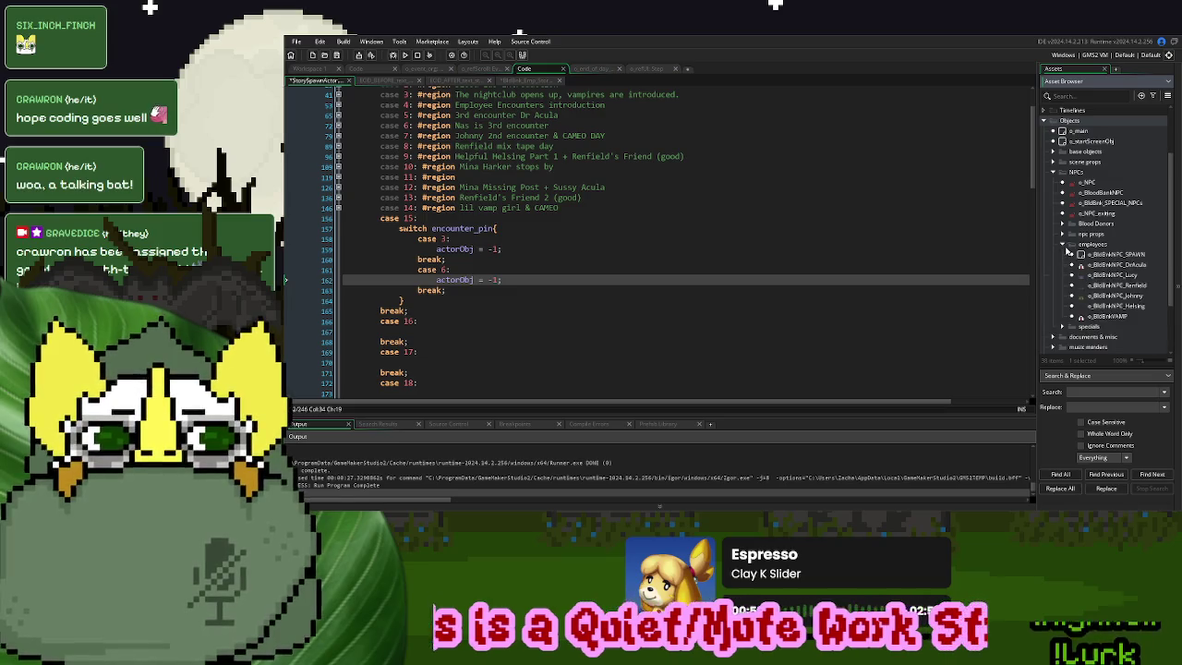
{"action": "left_click", "coordinate": [1107, 296]}
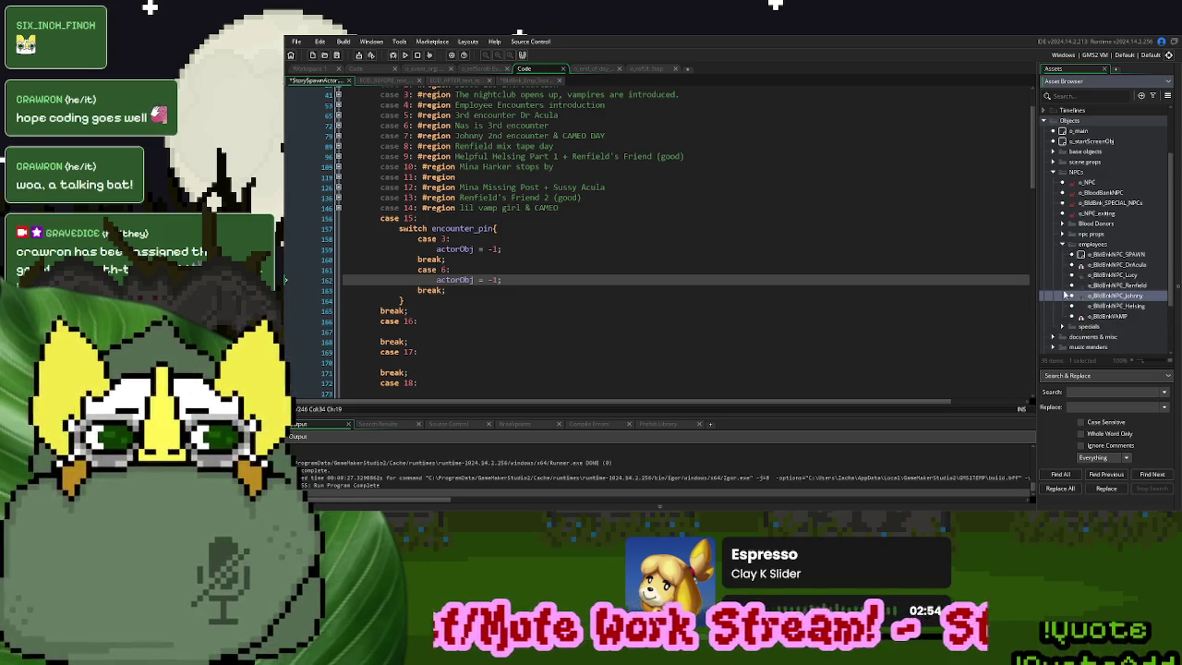
{"action": "scroll", "coordinate": [1094, 290], "scroll_direction": "down", "scroll_amount": 2}
{"action": "left_click", "coordinate": [1064, 254]}
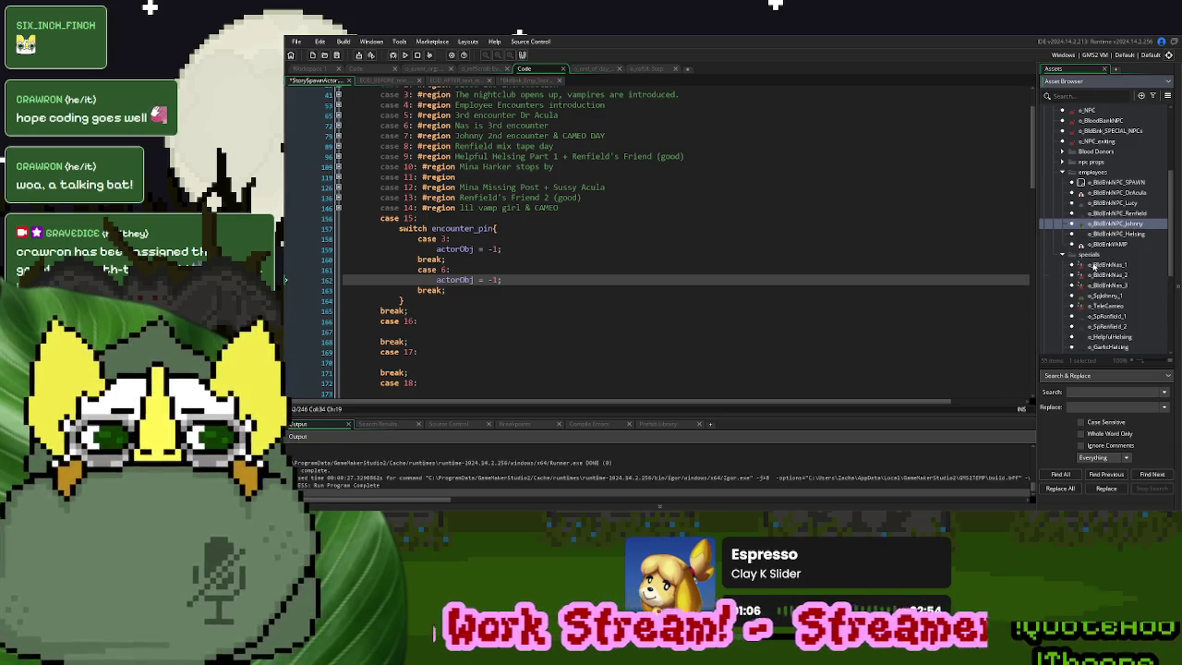
Create object o_SpJohnny_2 below o_SpJohnny_1 in specials, parented to the Johnny employee NPC
{"action": "right_click", "coordinate": [1092, 265]}
{"action": "left_click", "coordinate": [1116, 279]}
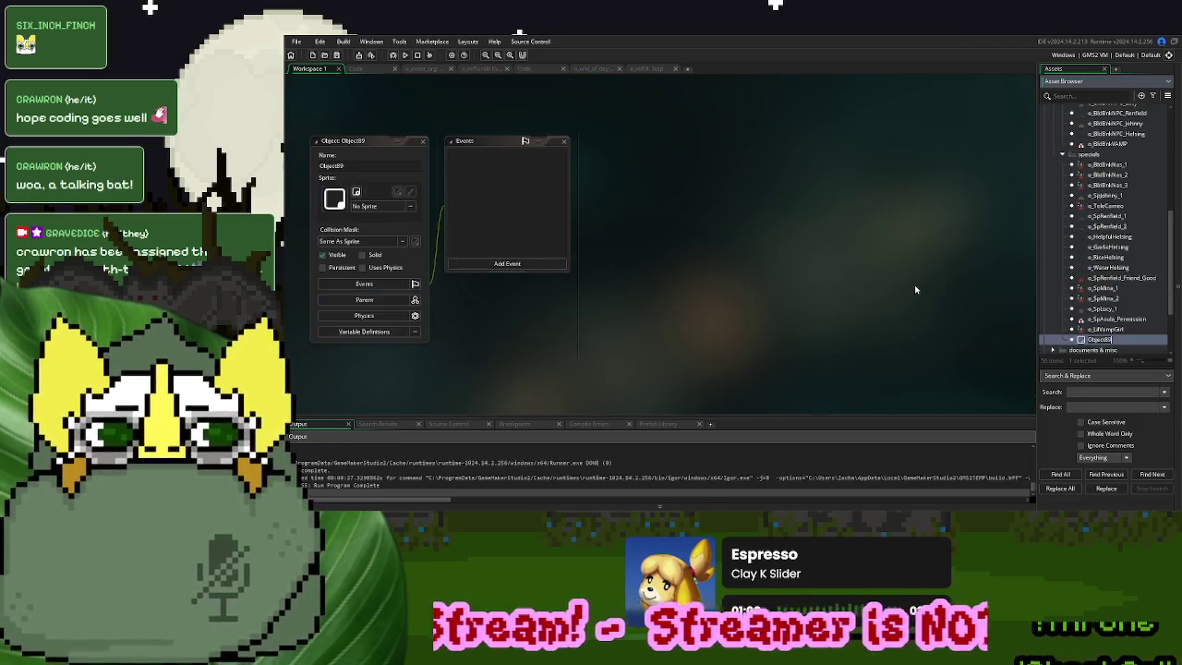
{"action": "type", "text": "o_"}
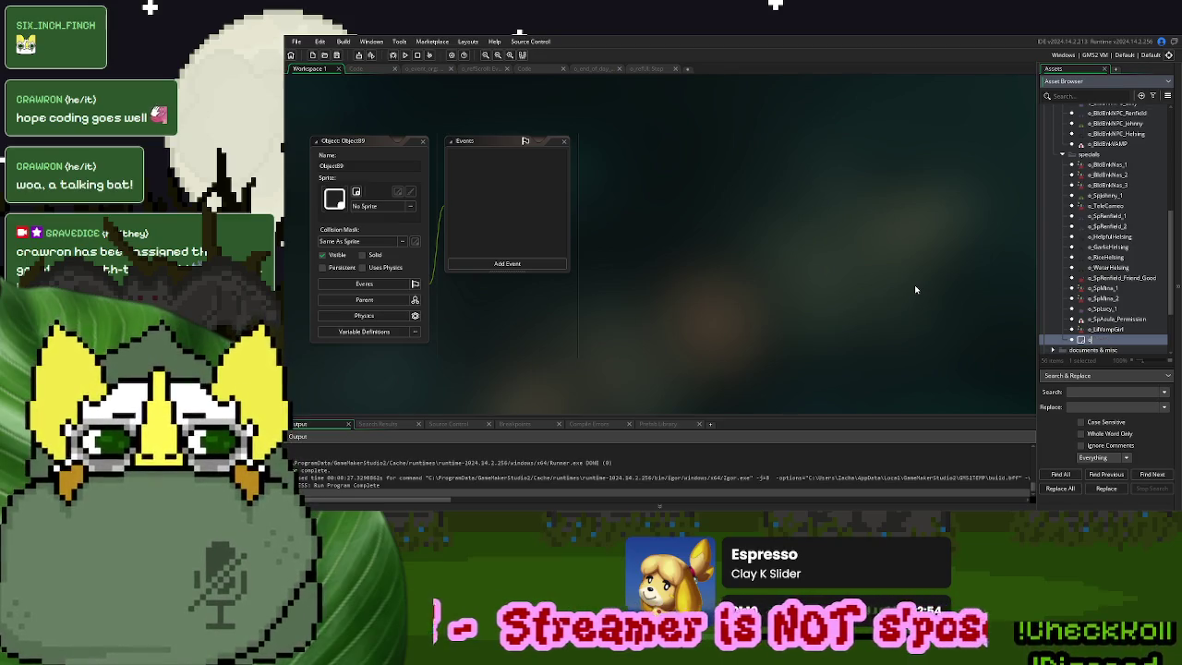
{"action": "type", "text": "SpJo"}
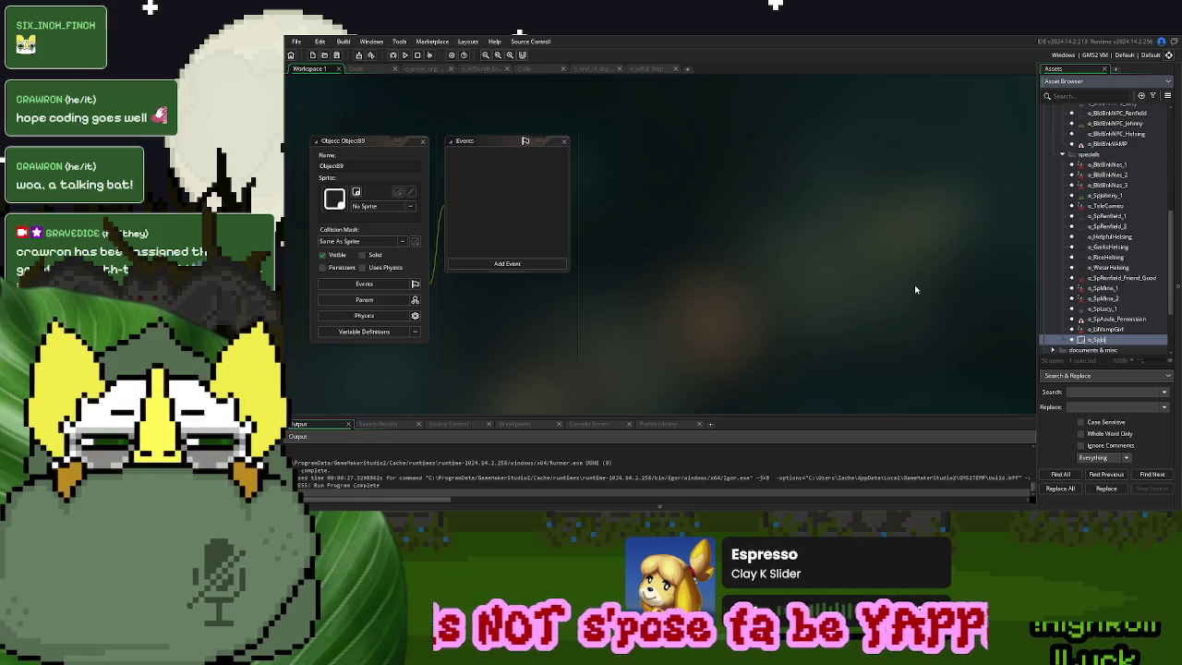
{"action": "type", "text": "hnny_"}
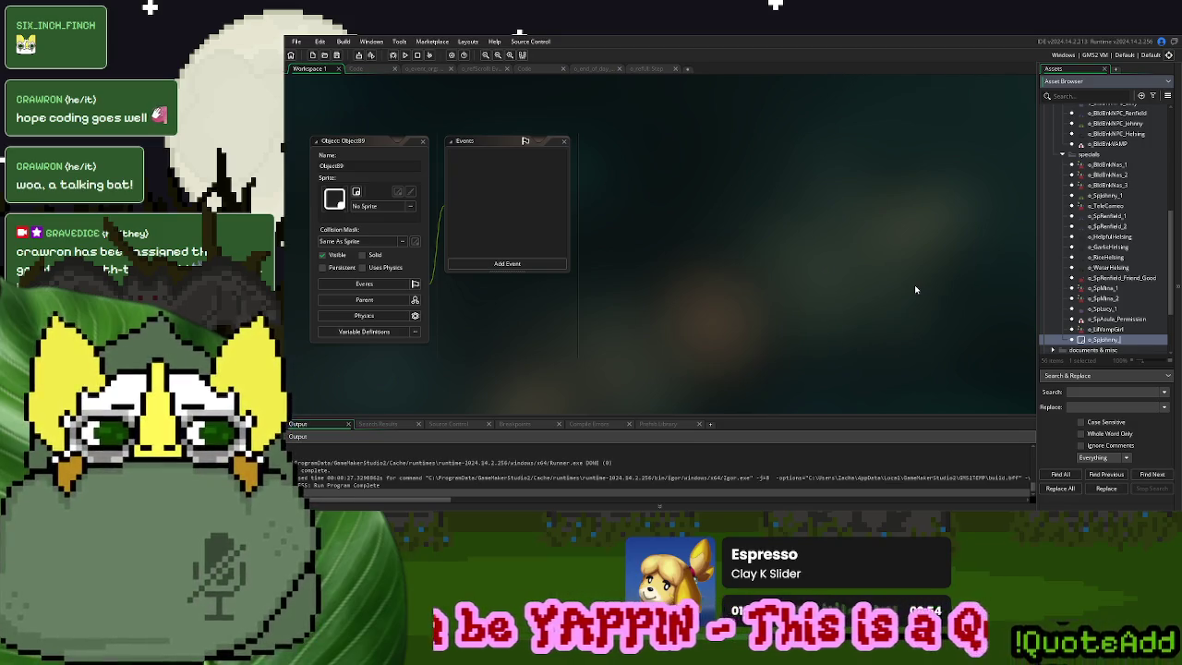
{"action": "key", "text": "Return"}
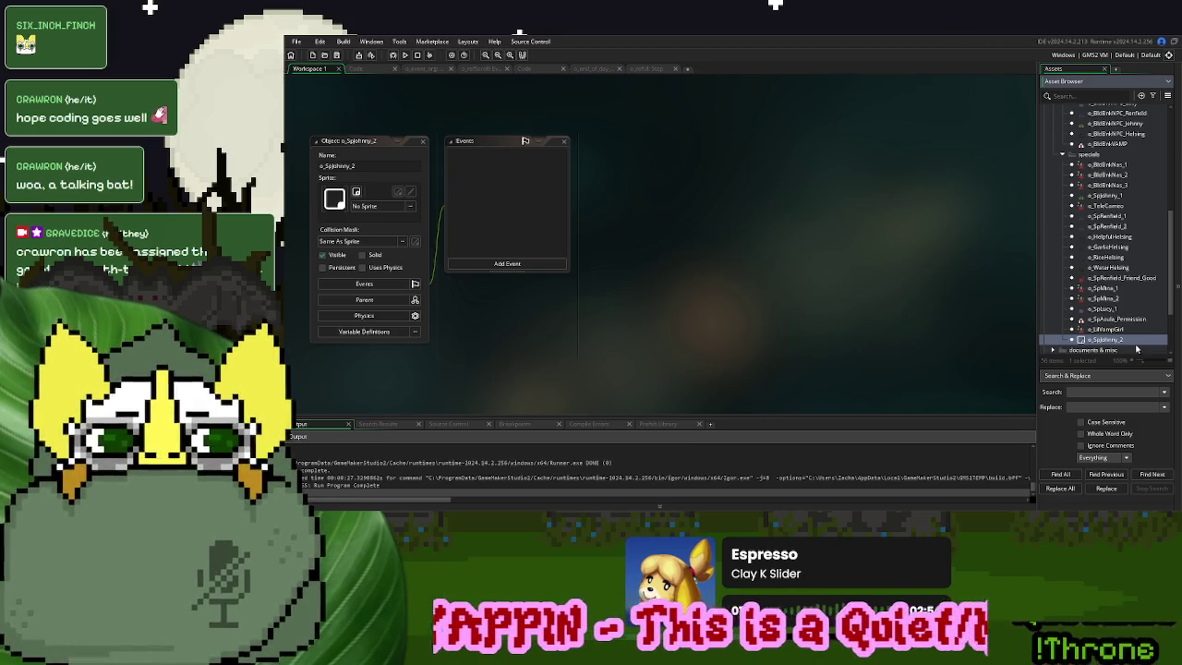
{"action": "left_click_drag", "start_coordinate": [1120, 341], "coordinate": [1123, 209]}
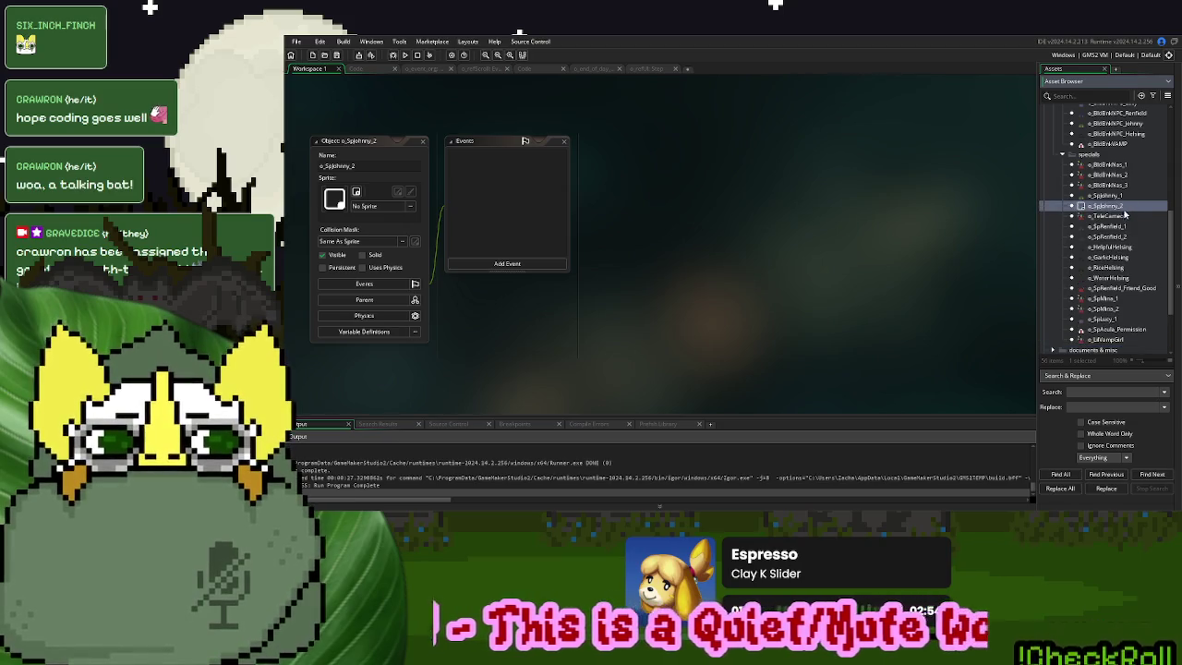
{"action": "scroll", "coordinate": [1104, 247], "scroll_direction": "up", "scroll_amount": 3}
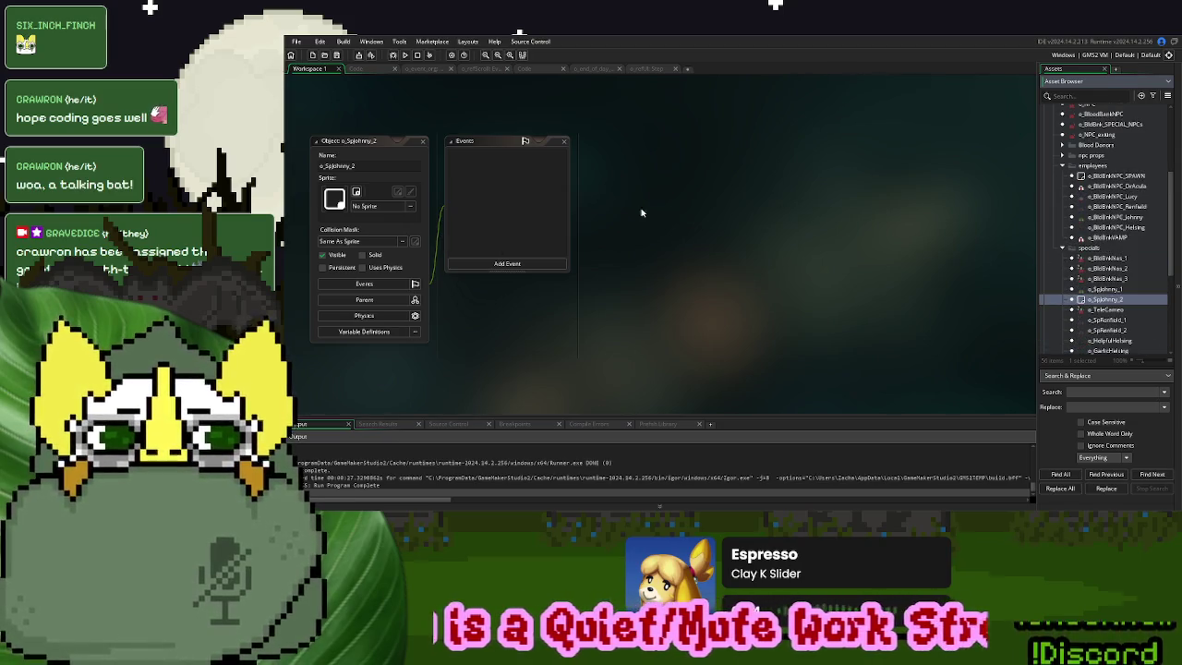
{"action": "left_click", "coordinate": [360, 300]}
{"action": "mouse_move", "coordinate": [1117, 217]}
{"action": "left_mouse_down"}
{"action": "mouse_move", "coordinate": [533, 312]}
{"action": "mouse_move", "coordinate": [526, 289]}
{"action": "left_mouse_up"}
Assign s_BodyJohnny as o_SpJohnny_2's sprite and open s_HairJohnny to inspect it
{"action": "scroll", "coordinate": [1123, 236], "scroll_direction": "up", "scroll_amount": 5}
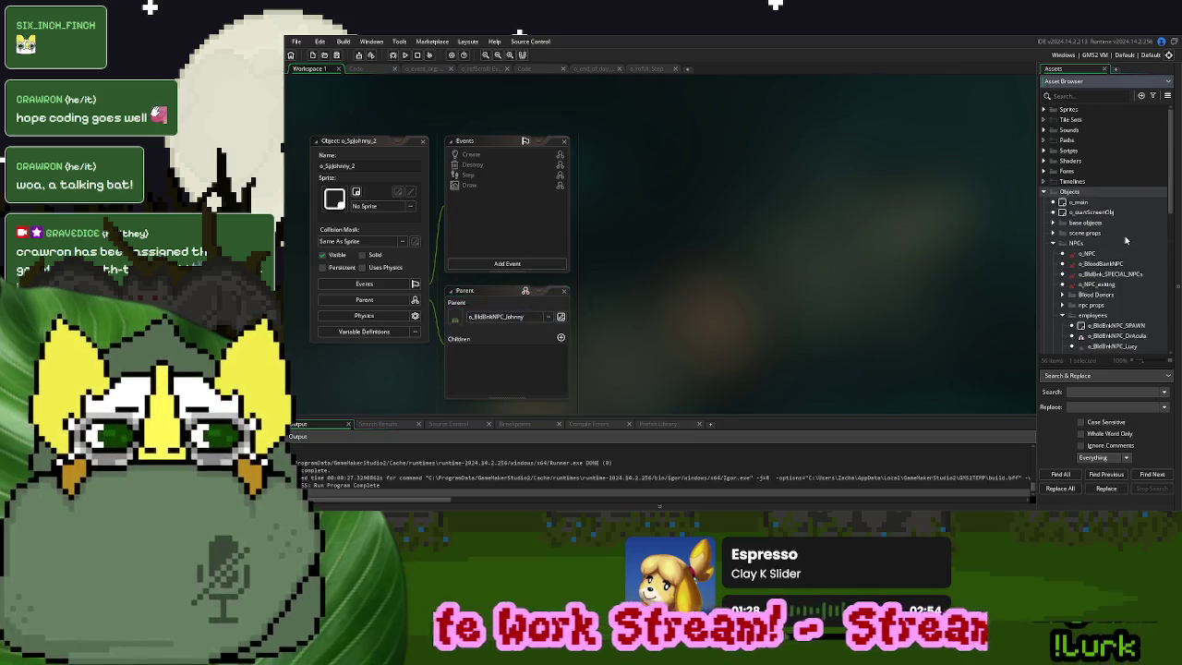
{"action": "left_click", "coordinate": [1044, 110]}
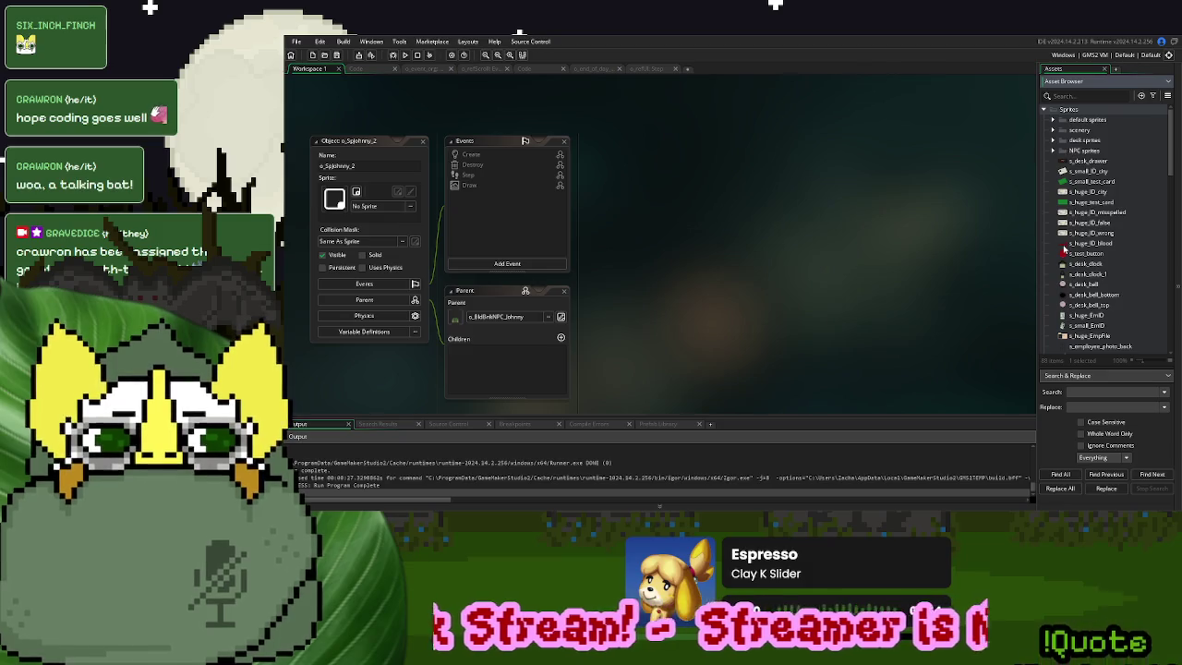
{"action": "left_click", "coordinate": [1054, 150]}
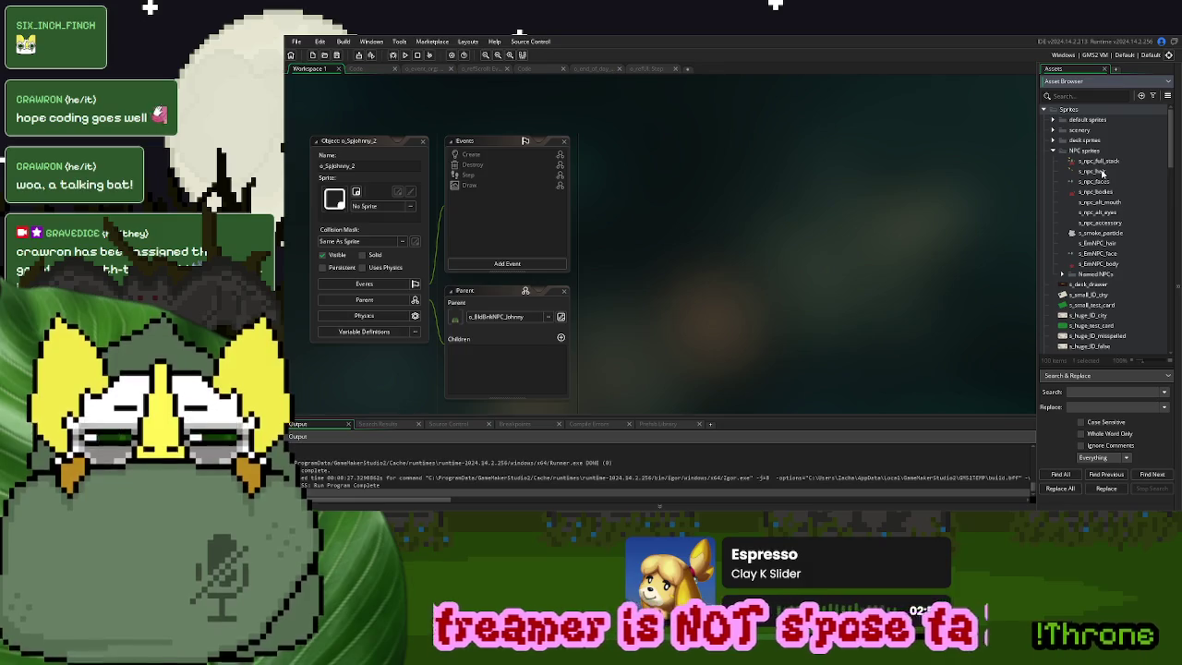
{"action": "left_click", "coordinate": [1065, 275]}
{"action": "left_click", "coordinate": [1064, 284]}
{"action": "scroll", "coordinate": [1067, 280], "scroll_direction": "down", "scroll_amount": 2}
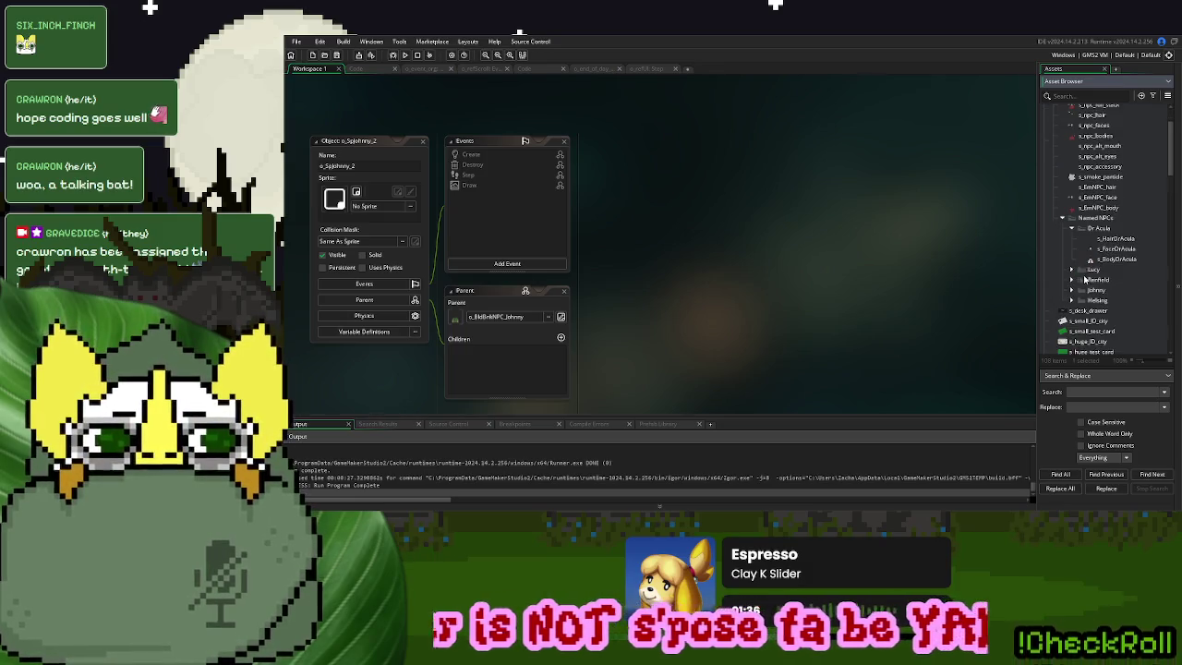
{"action": "left_click", "coordinate": [1071, 228]}
{"action": "mouse_move", "coordinate": [1114, 290]}
{"action": "left_mouse_down"}
{"action": "mouse_move", "coordinate": [536, 203]}
{"action": "mouse_move", "coordinate": [410, 219]}
{"action": "left_mouse_up"}
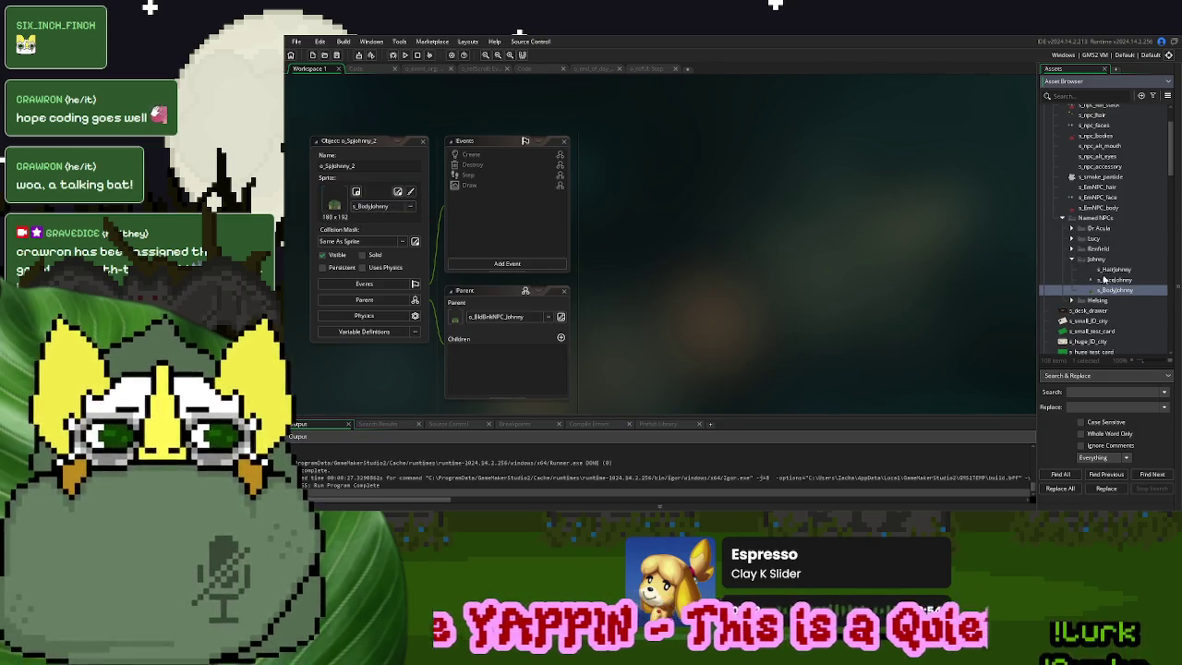
{"action": "left_click", "coordinate": [1112, 269]}
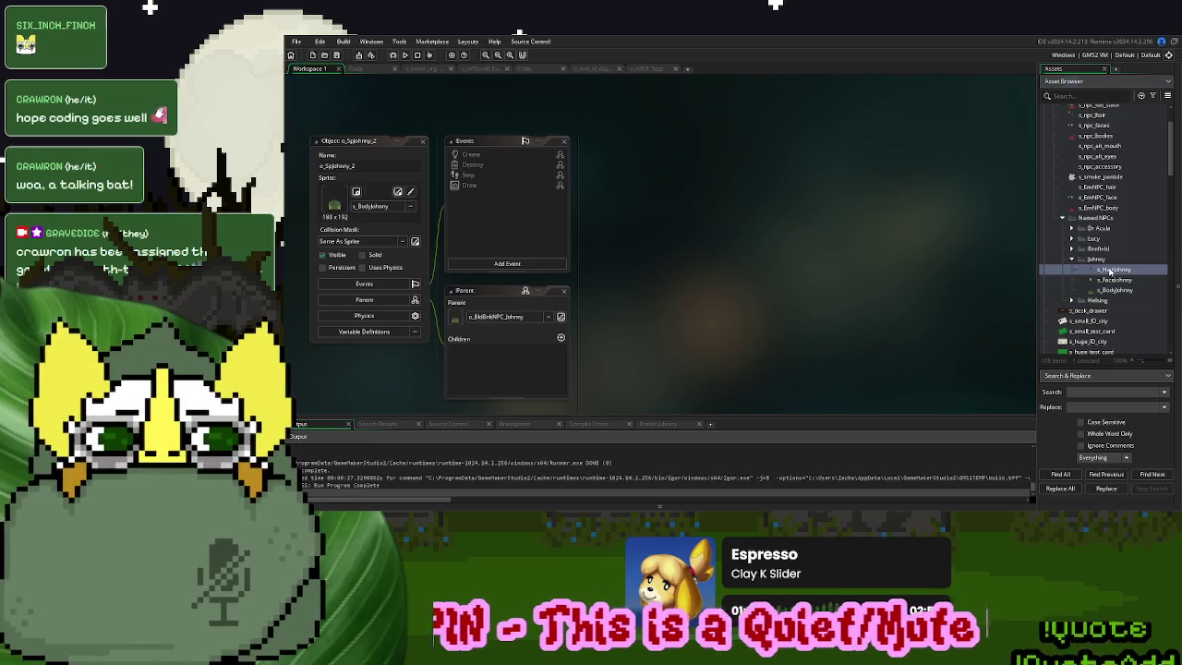
{"action": "double_click", "coordinate": [1111, 269]}
Check the hair sprite frames, then copy all of the parent NPC's Draw event code
{"action": "left_click", "coordinate": [687, 362]}
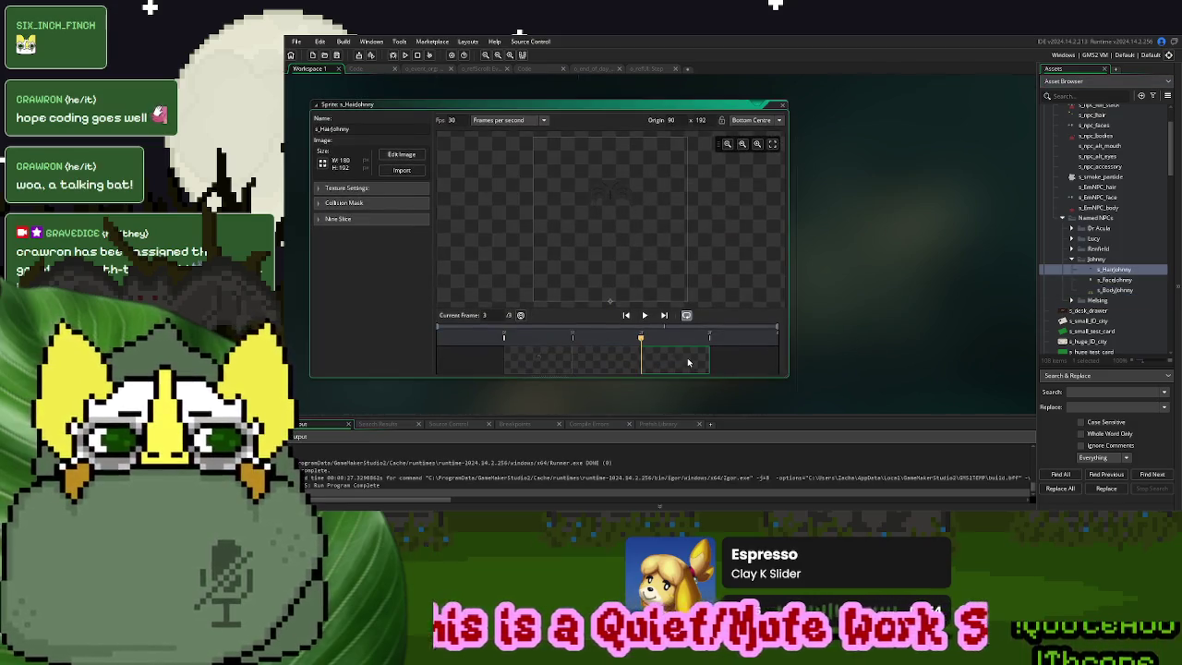
{"action": "left_click", "coordinate": [541, 356]}
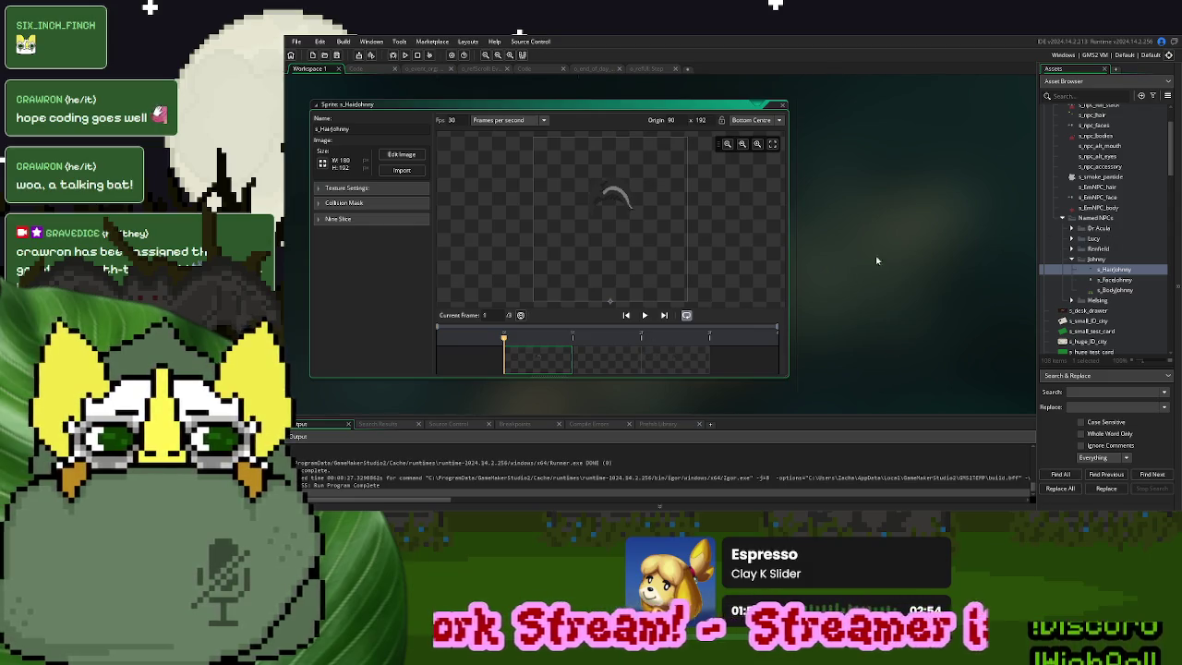
{"action": "scroll", "coordinate": [858, 259], "scroll_direction": "up", "scroll_amount": 5}
{"action": "right_click", "coordinate": [469, 186]}
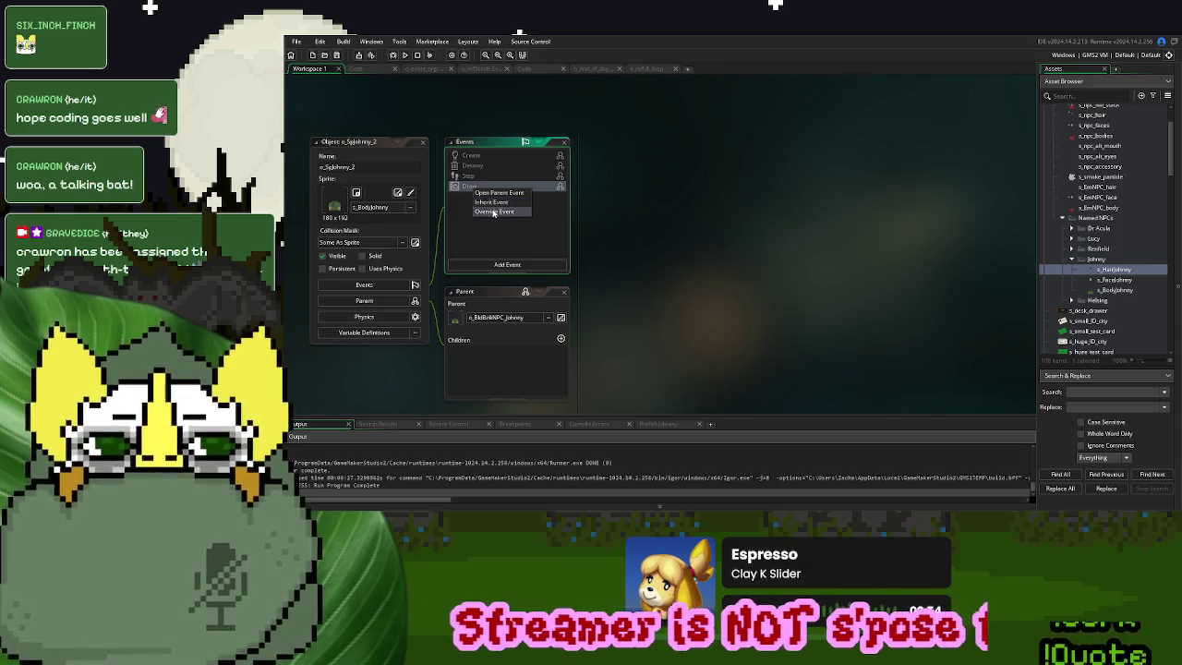
{"action": "left_click", "coordinate": [498, 192]}
{"action": "left_click", "coordinate": [721, 255]}
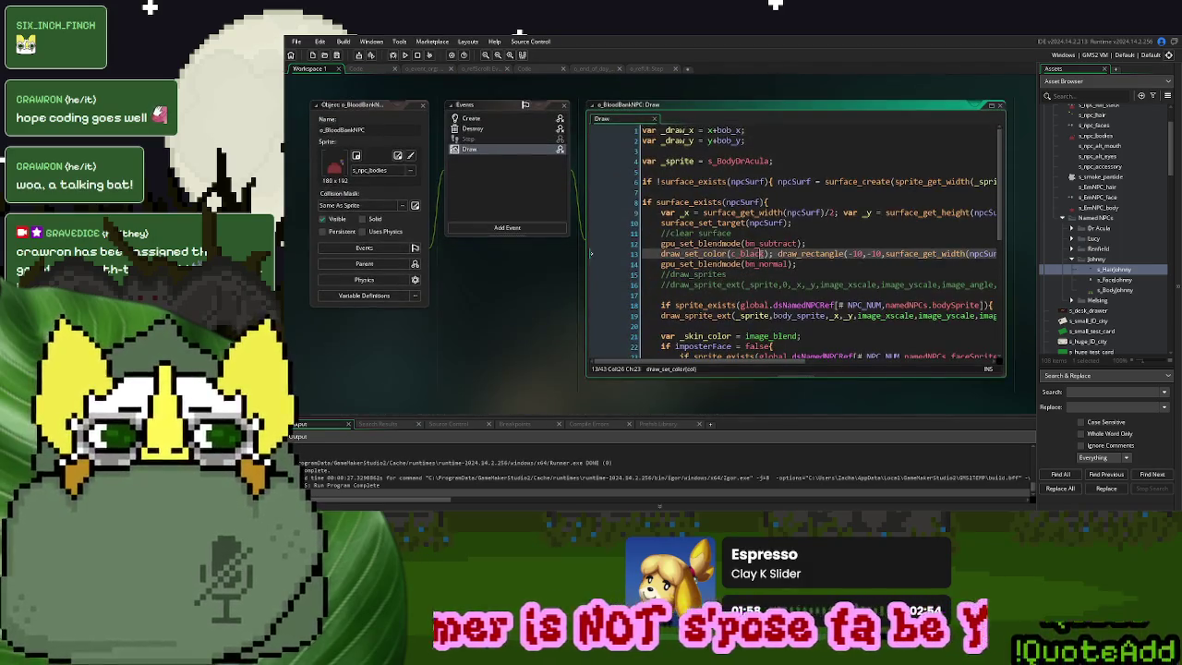
{"action": "key", "text": "ctrl+a"}
{"action": "scroll", "coordinate": [557, 296], "scroll_direction": "up", "scroll_amount": 5}
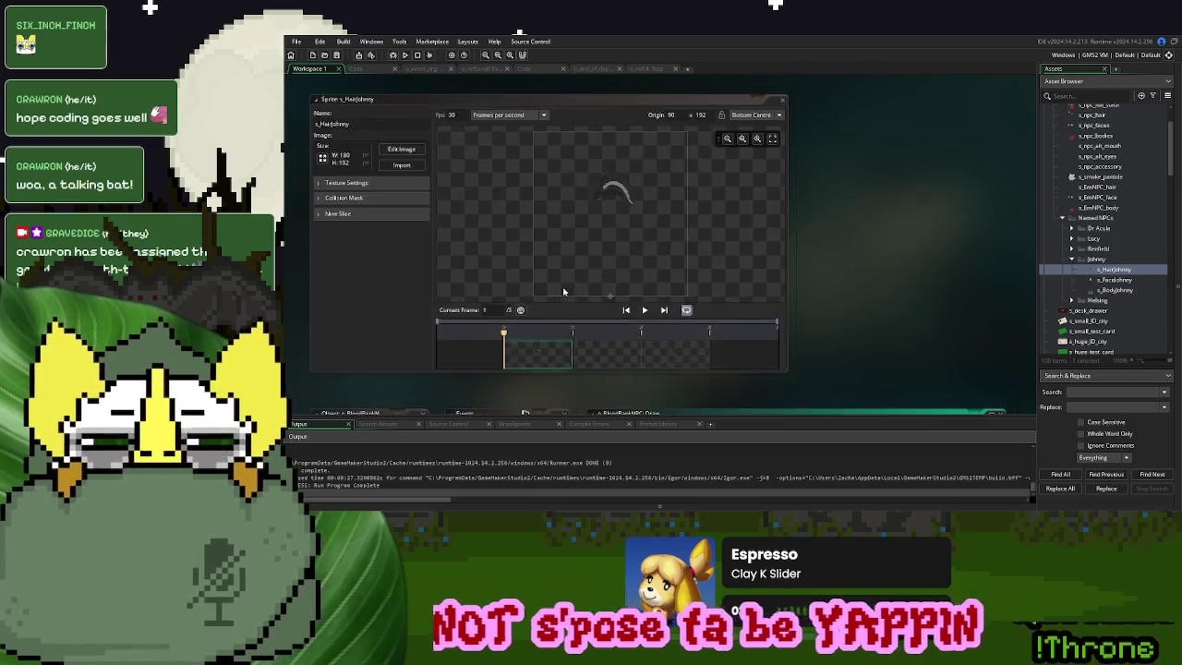
{"action": "scroll", "coordinate": [514, 258], "scroll_direction": "down", "scroll_amount": 2}
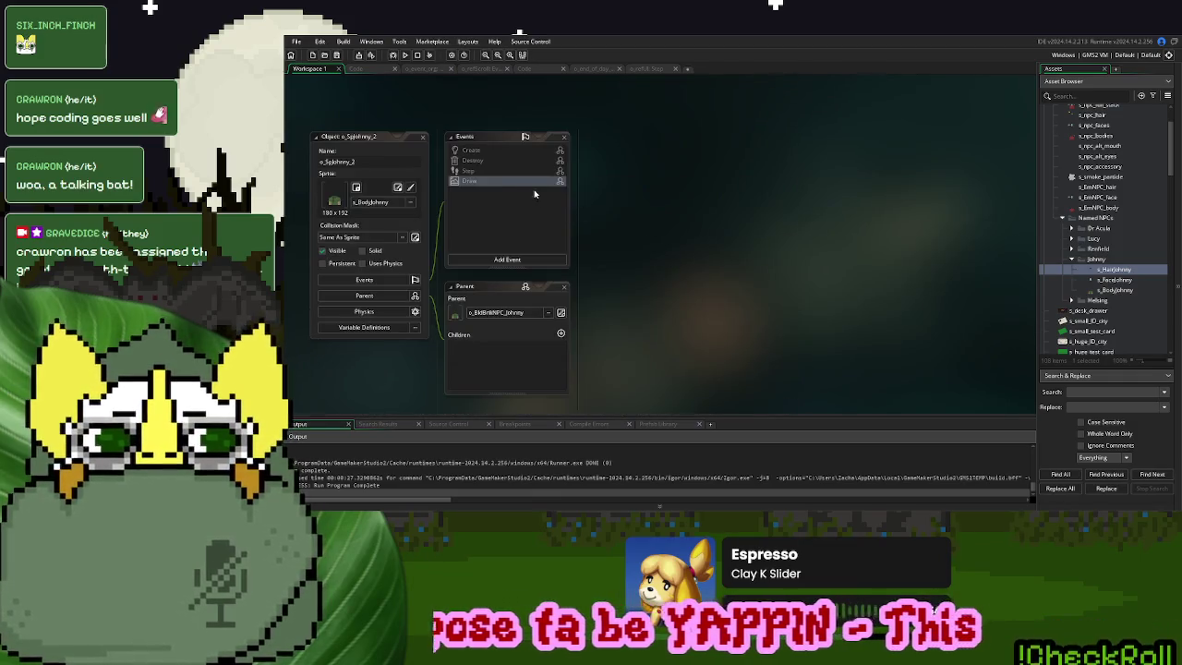
Replace o_SpJohnny_2's own Draw event code with the copied parent draw script
{"action": "double_click", "coordinate": [506, 183]}
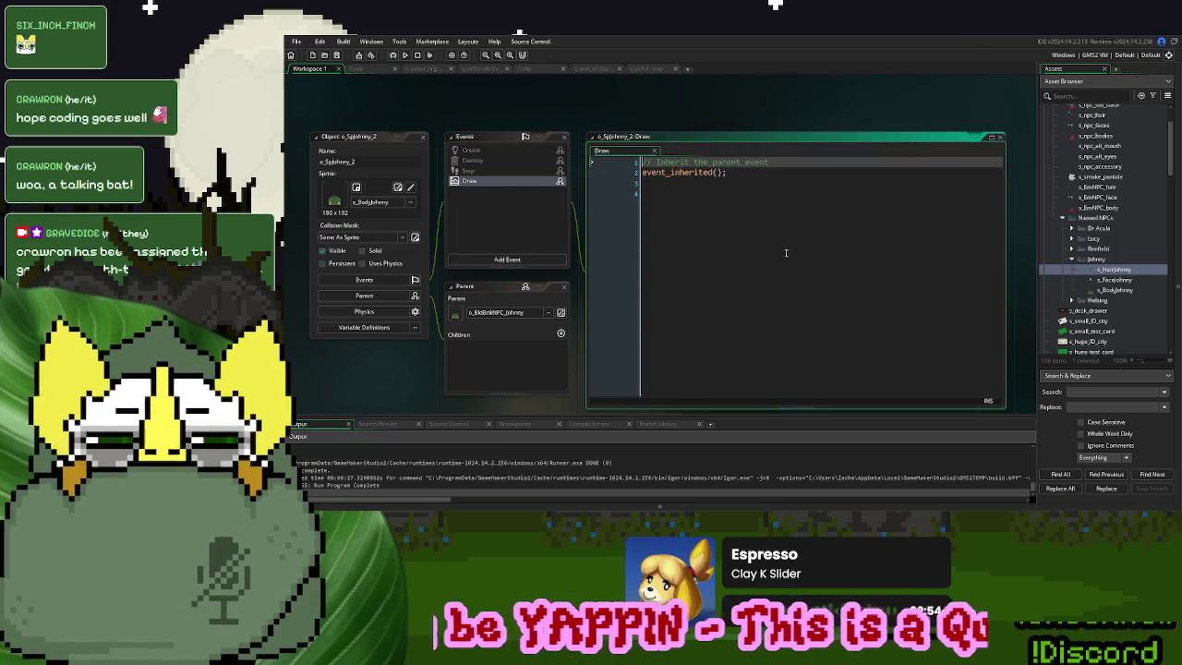
{"action": "key", "text": "ctrl+a"}
{"action": "key", "text": "ctrl+v"}
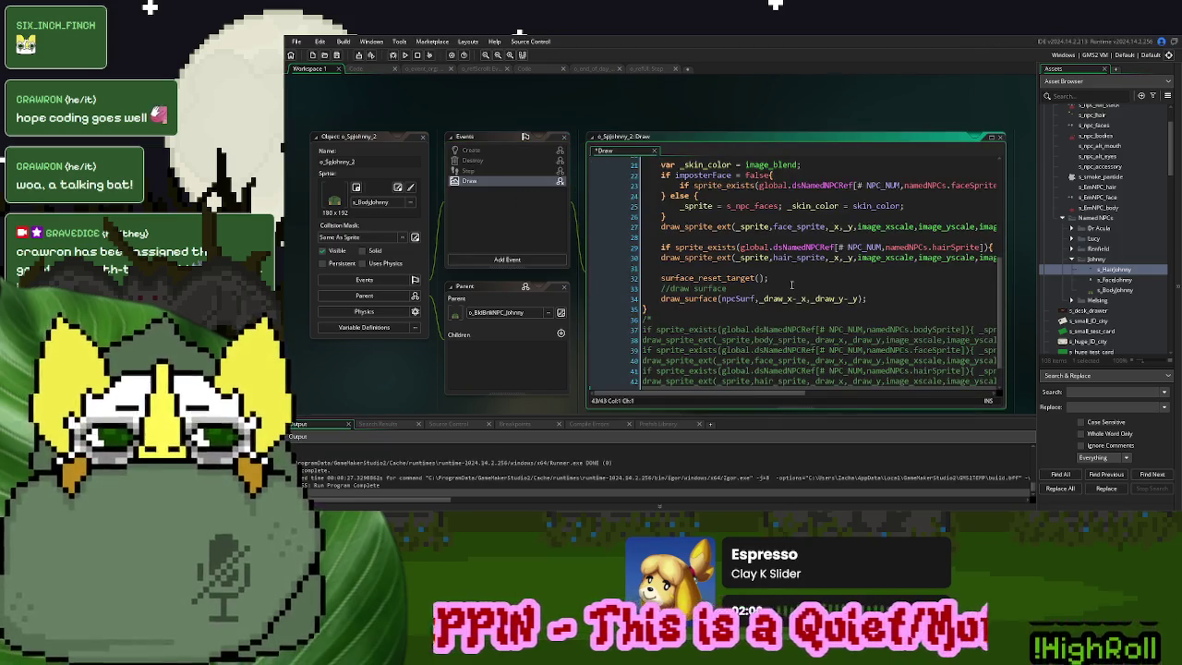
{"action": "scroll", "coordinate": [785, 306], "scroll_direction": "up", "scroll_amount": 7}
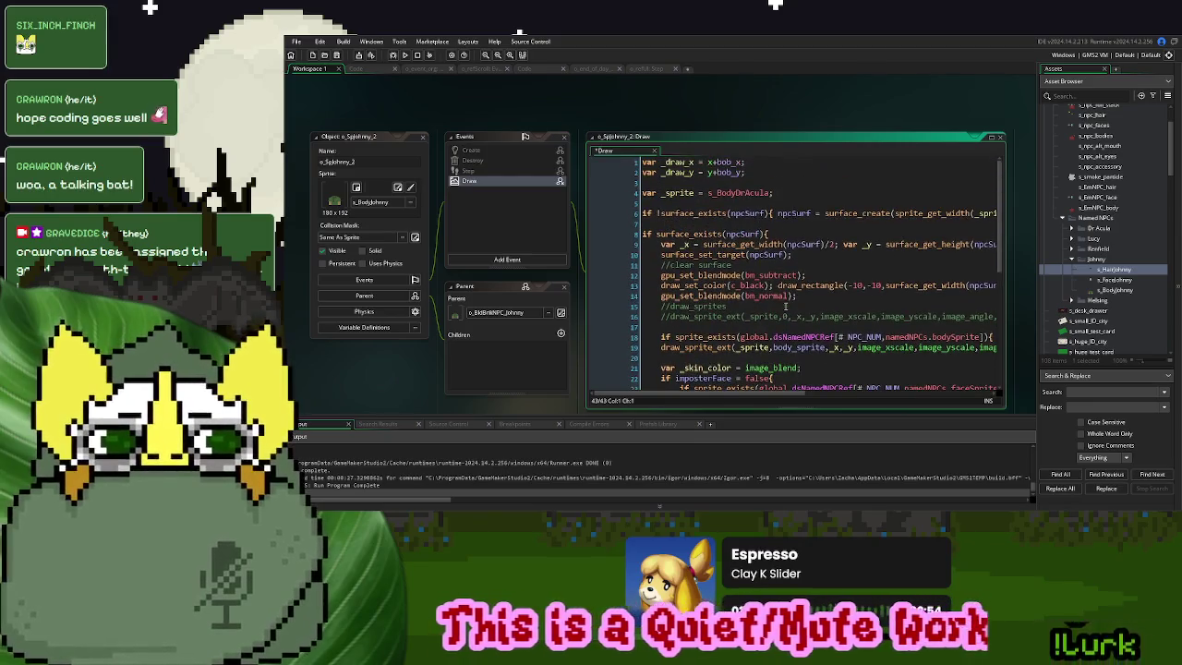
Duplicate the s_HairJohnny sprite
{"action": "scroll", "coordinate": [786, 305], "scroll_direction": "down", "scroll_amount": 3}
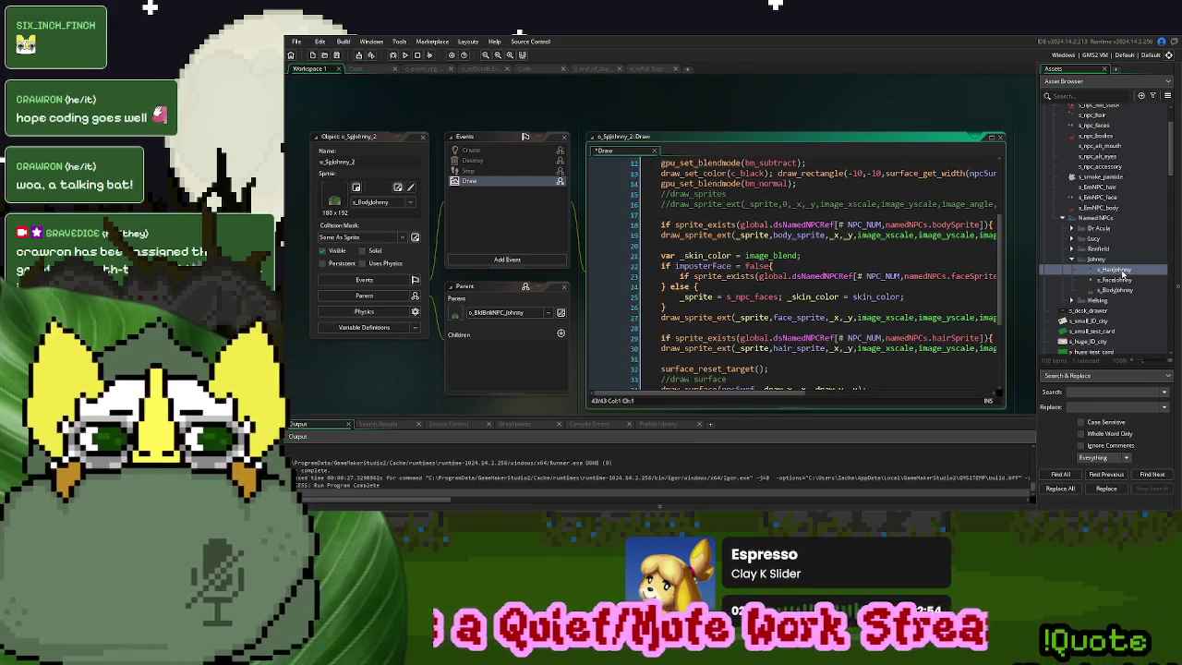
{"action": "right_click", "coordinate": [1123, 273]}
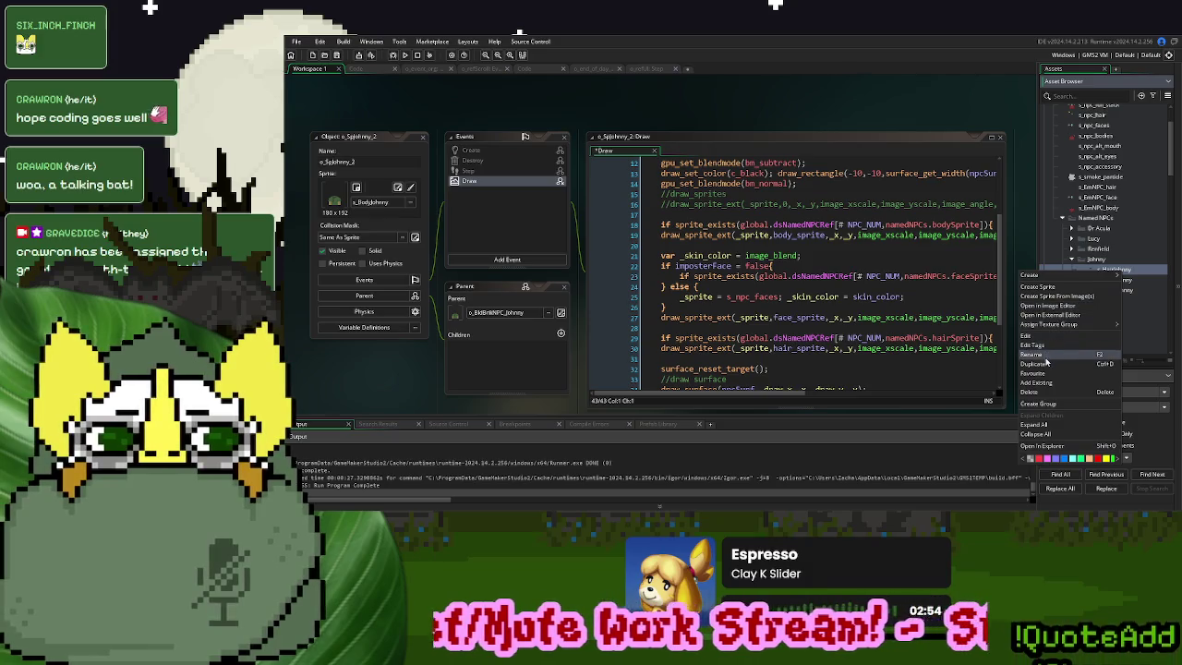
{"action": "left_click", "coordinate": [1046, 365]}
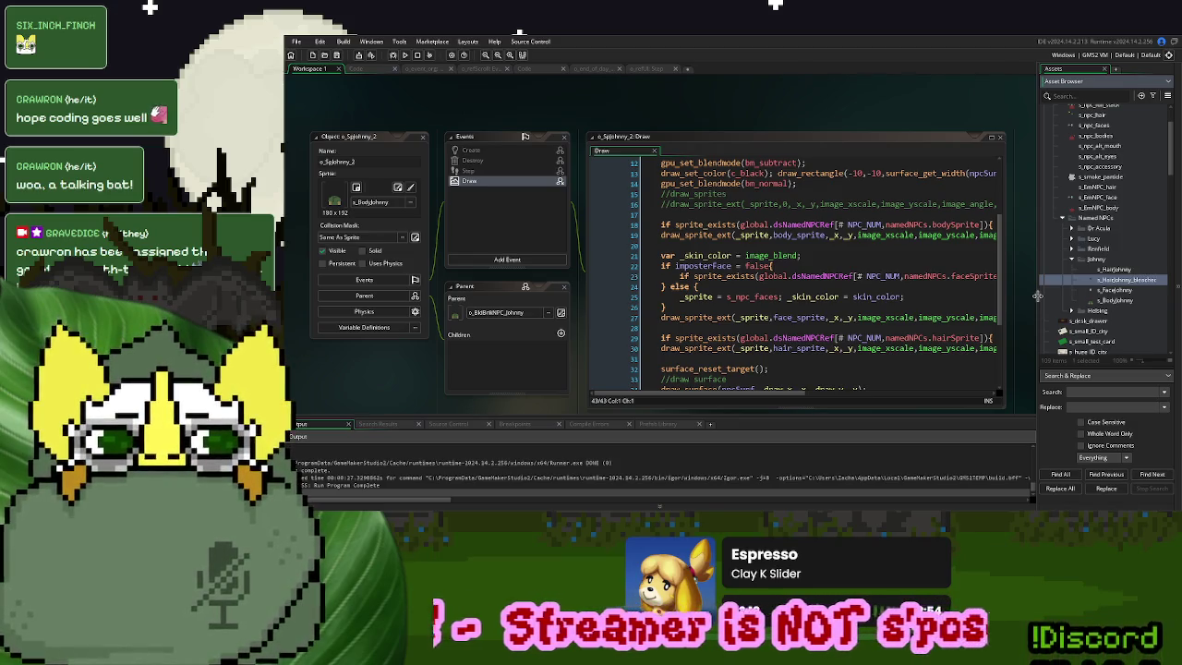
Rename the duplicated sprite to s_WhiteHairJohnny
{"action": "double_click", "coordinate": [1125, 282]}
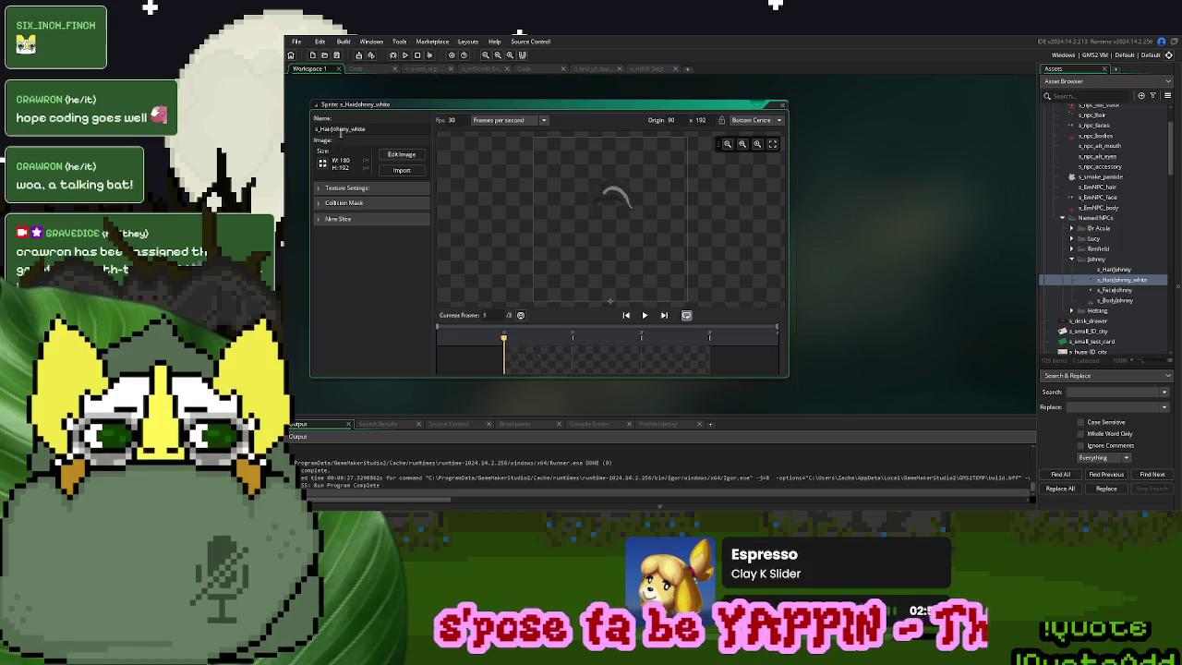
{"action": "scroll", "coordinate": [900, 258], "scroll_direction": "down", "scroll_amount": 5}
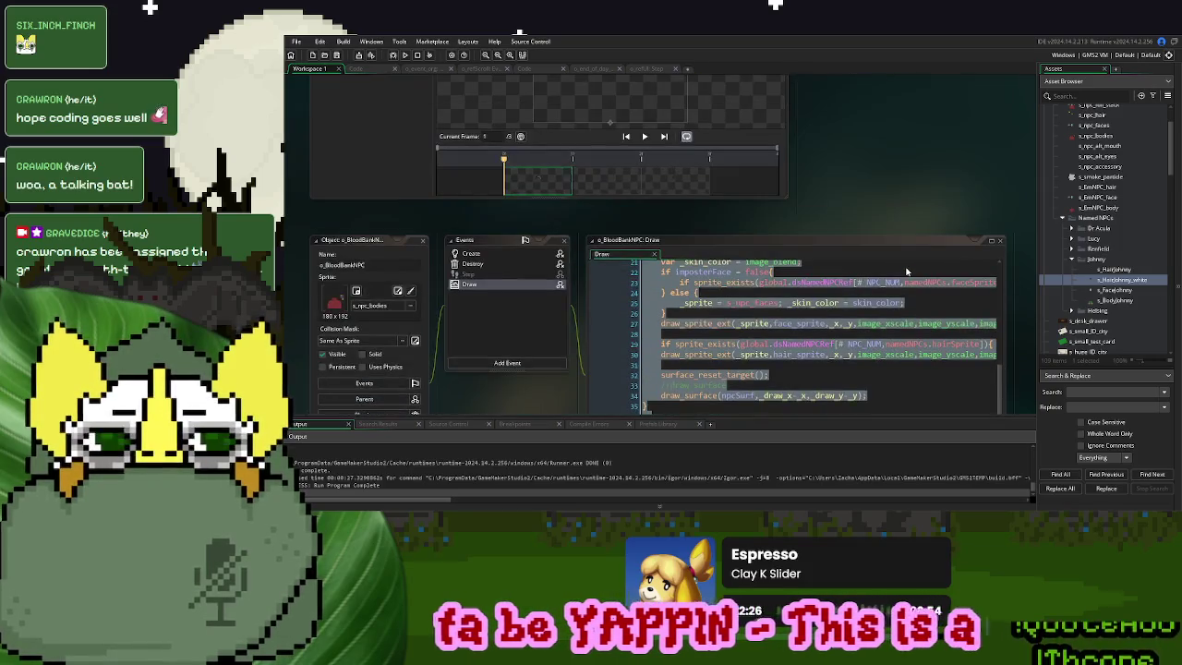
{"action": "scroll", "coordinate": [884, 217], "scroll_direction": "up", "scroll_amount": 3}
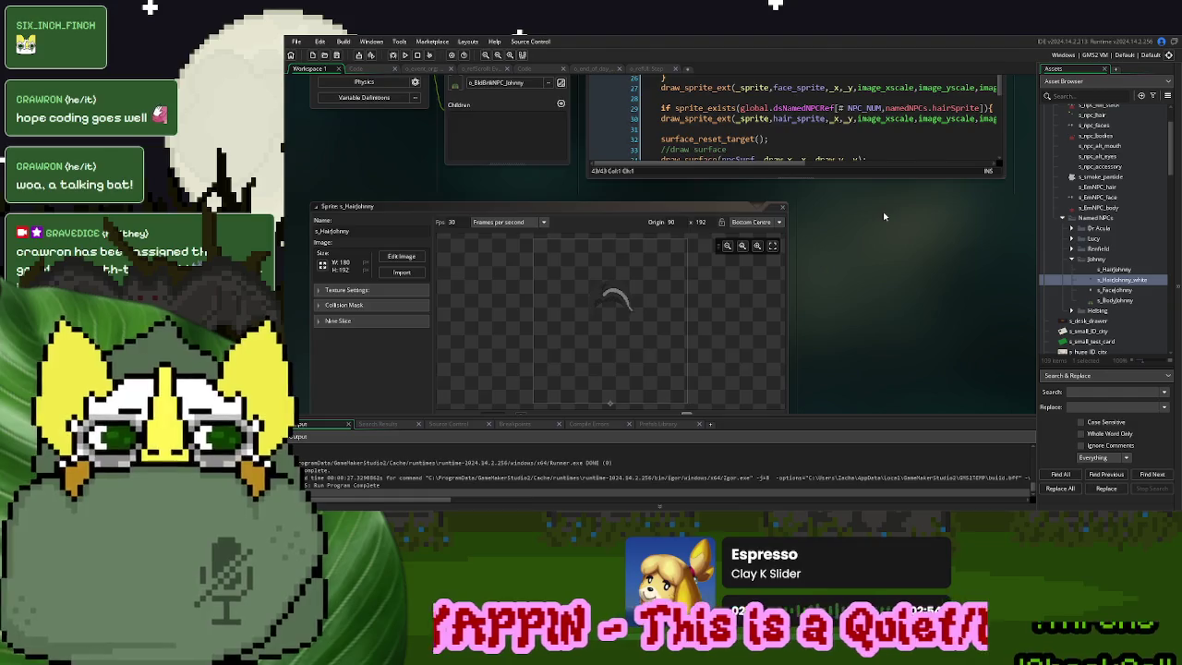
{"action": "scroll", "coordinate": [884, 217], "scroll_direction": "down", "scroll_amount": 3}
{"action": "scroll", "coordinate": [646, 258], "scroll_direction": "down", "scroll_amount": 2}
{"action": "scroll", "coordinate": [489, 271], "scroll_direction": "up", "scroll_amount": 4}
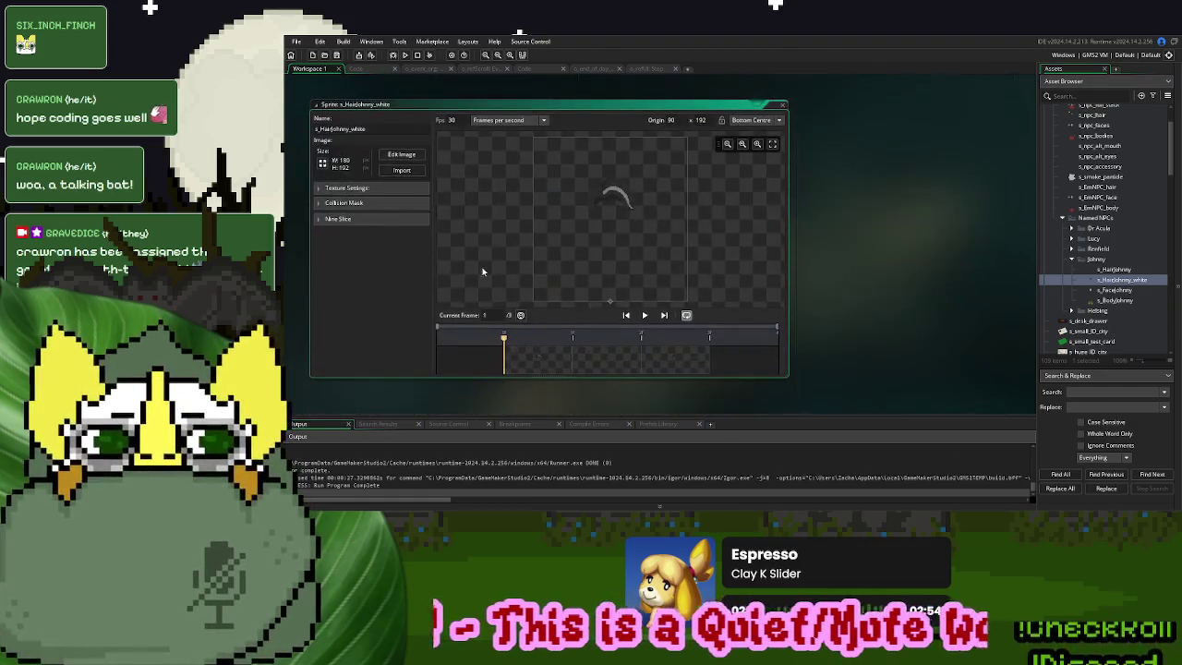
{"action": "left_click_drag", "start_coordinate": [378, 129], "coordinate": [352, 133]}
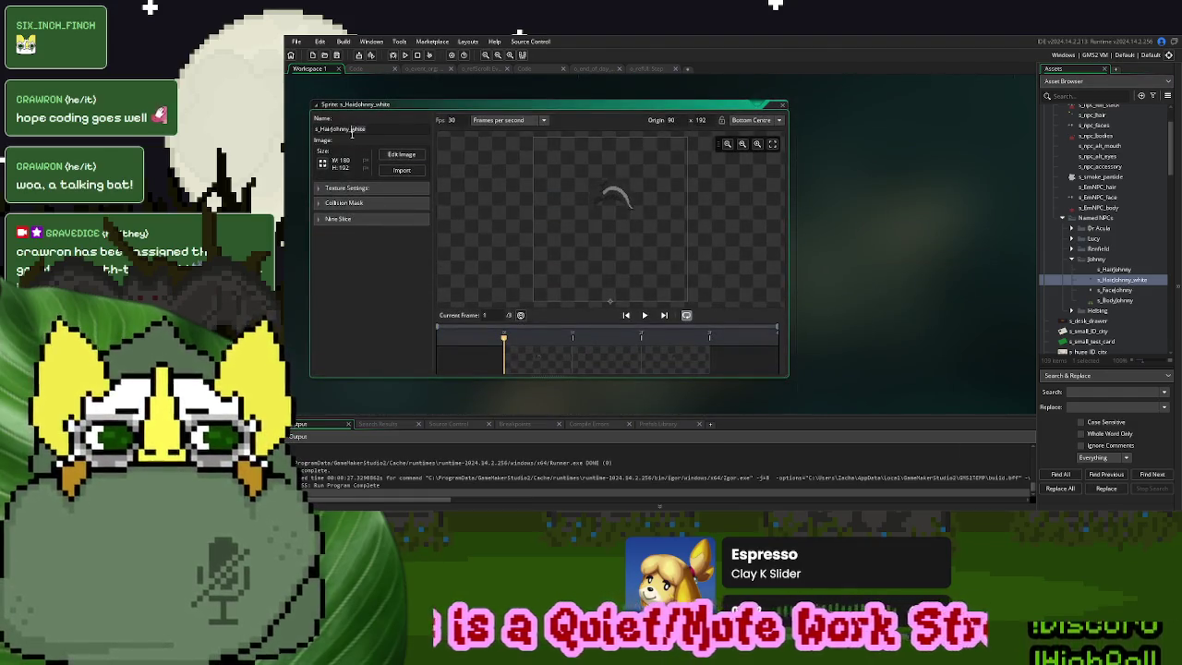
{"action": "left_click", "coordinate": [321, 130]}
{"action": "type", "text": "White"}
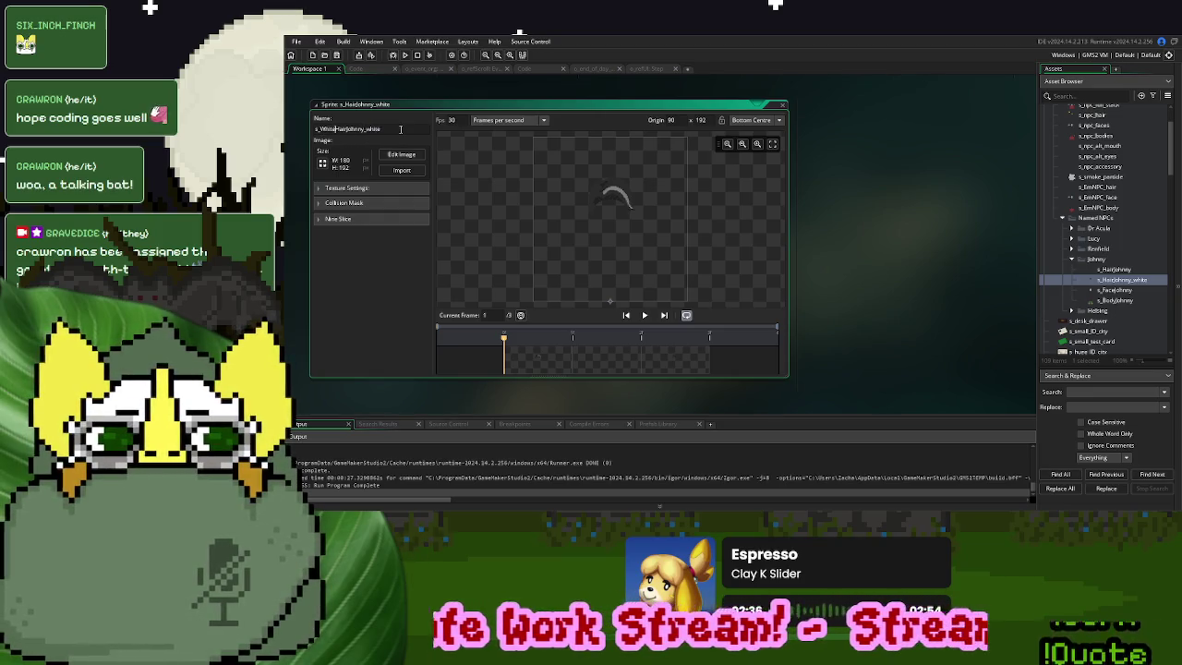
{"action": "key", "text": "Return"}
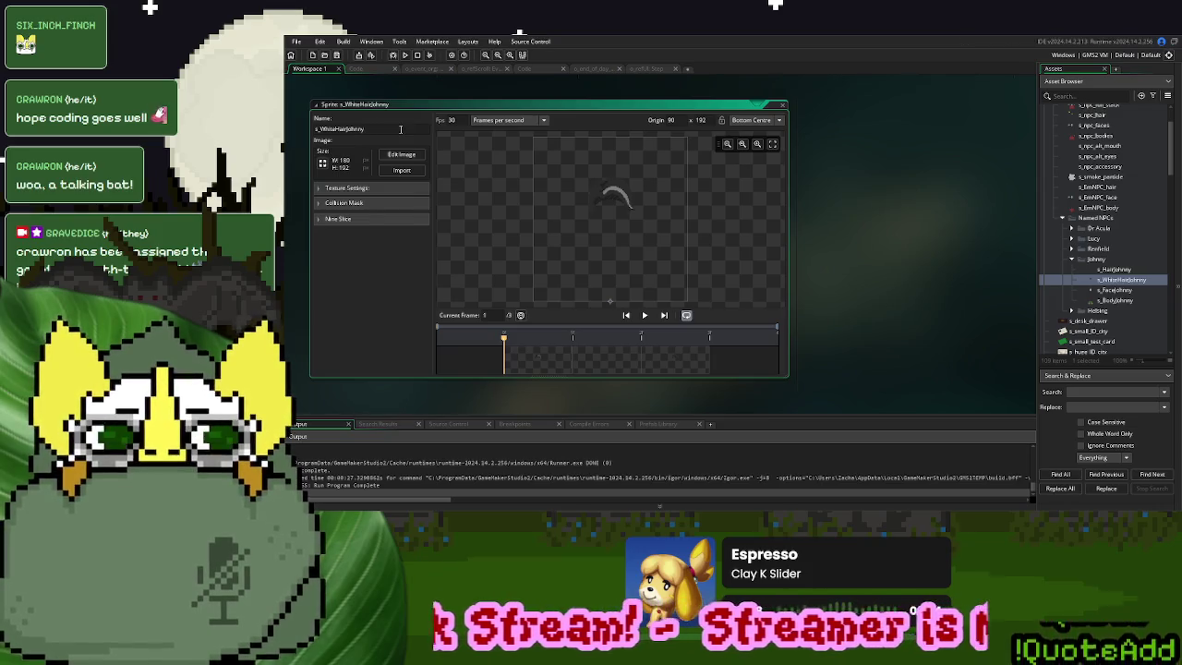
{"action": "scroll", "coordinate": [868, 277], "scroll_direction": "down", "scroll_amount": 5}
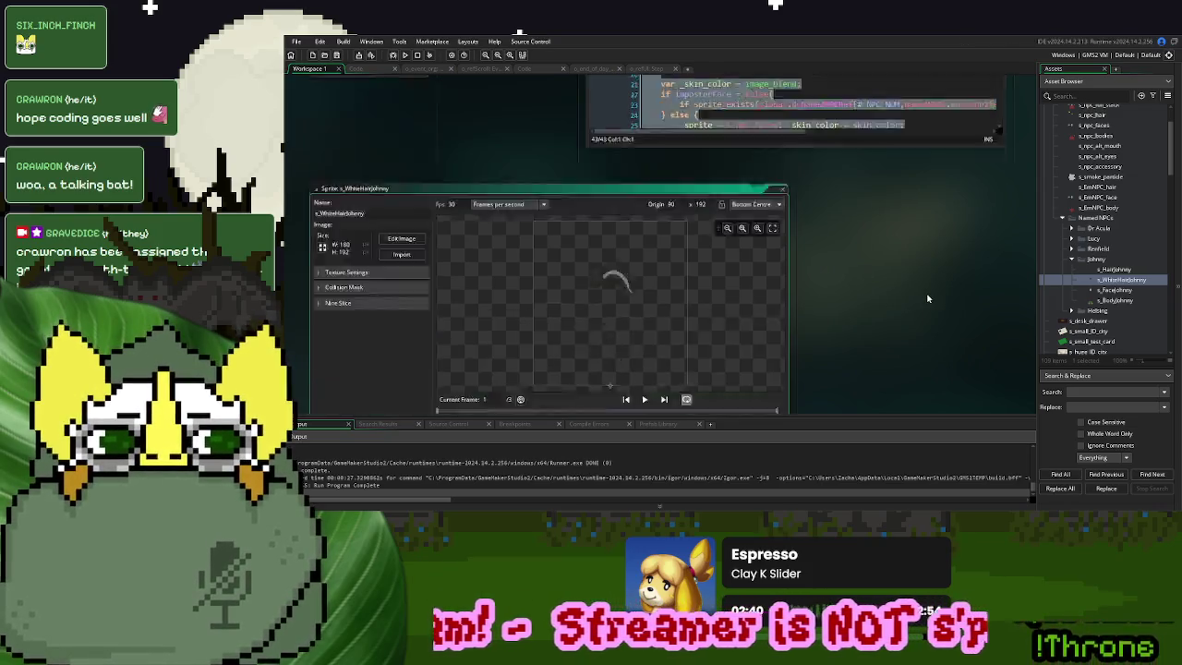
{"action": "scroll", "coordinate": [1014, 278], "scroll_direction": "up", "scroll_amount": 10}
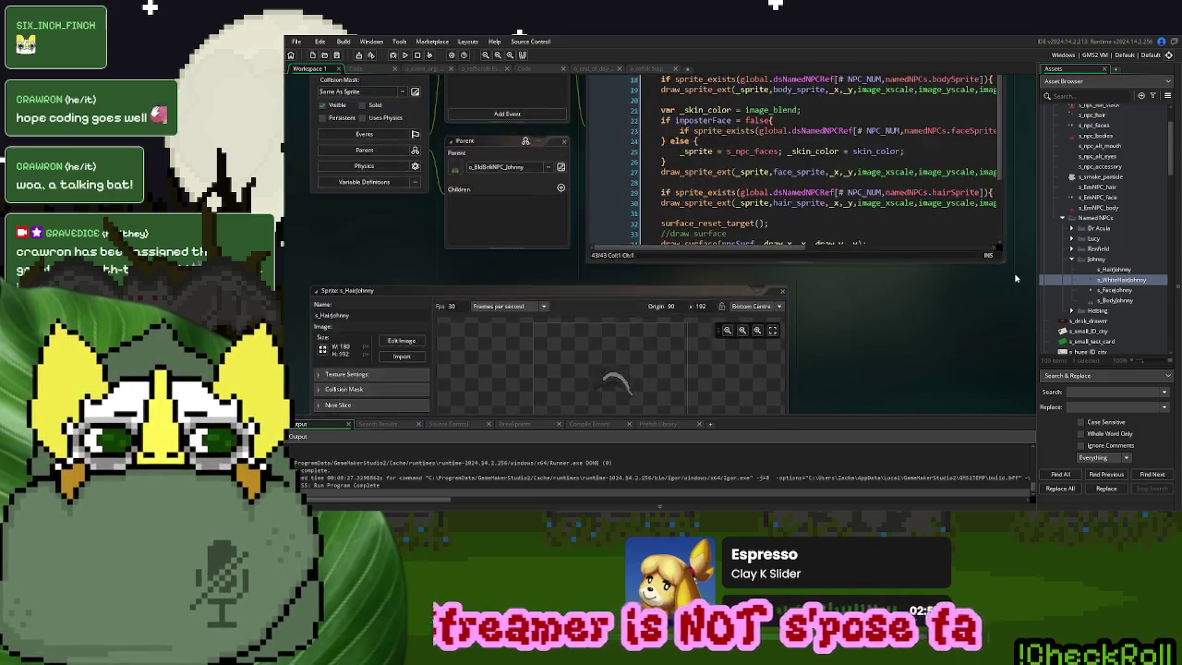
{"action": "left_click", "coordinate": [991, 103]}
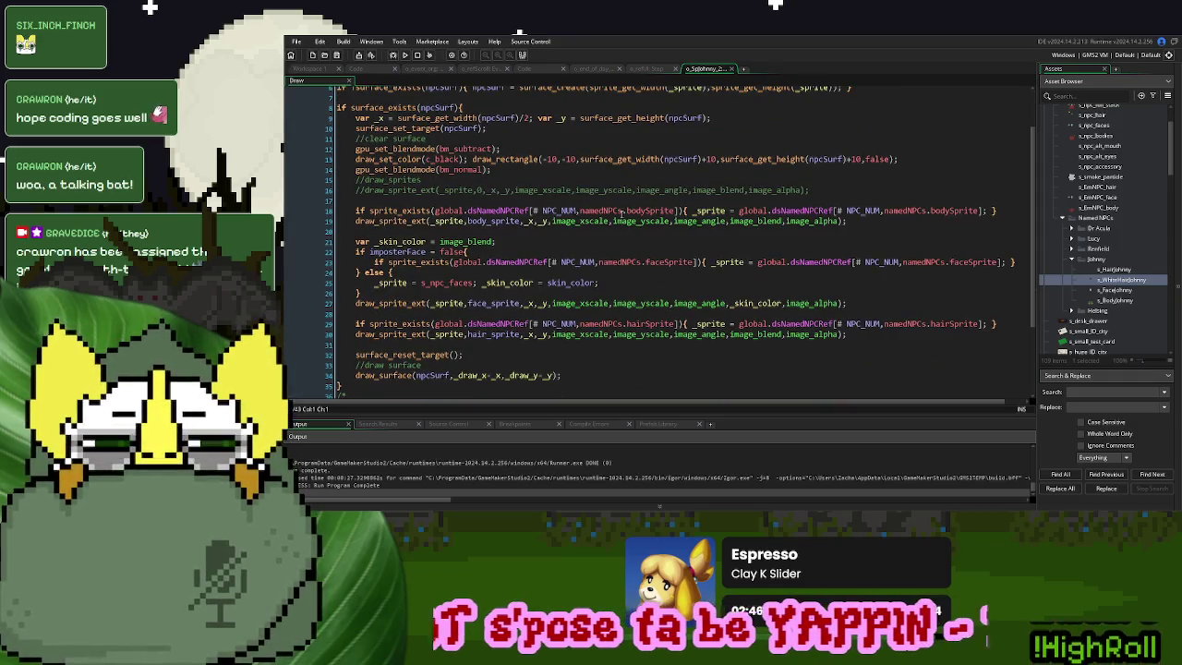
Draw the hair with s_WhiteHairJohnny at frame 0 and remove the hairSprite existence check
{"action": "left_click", "coordinate": [481, 336]}
{"action": "double_click", "coordinate": [448, 334]}
{"action": "type", "text": "s_WhiteHairJohnny"}
{"action": "double_click", "coordinate": [527, 335]}
{"action": "type", "text": "0"}
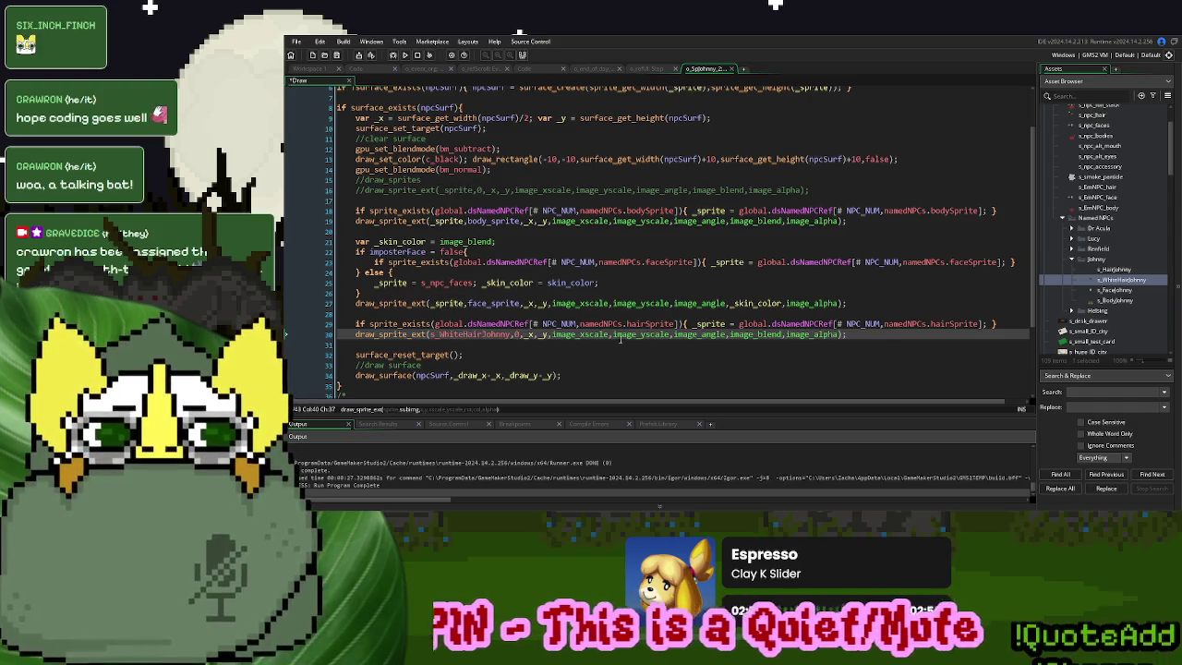
{"action": "left_click_drag", "start_coordinate": [351, 334], "coordinate": [352, 324]}
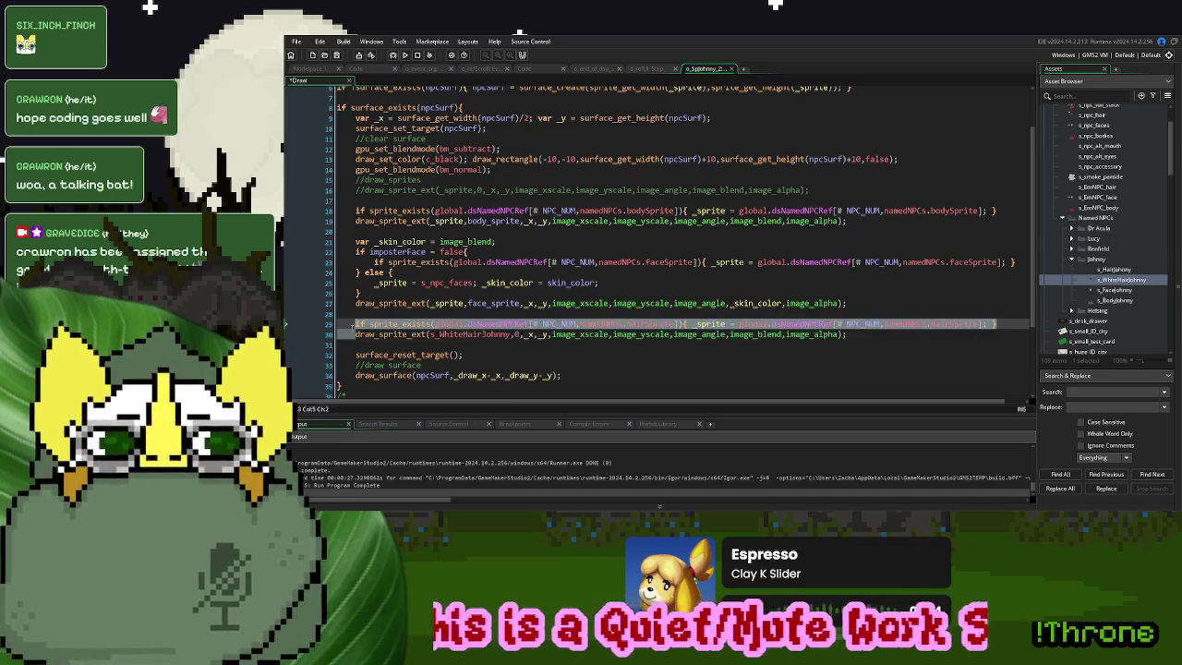
{"action": "key", "text": "Delete"}
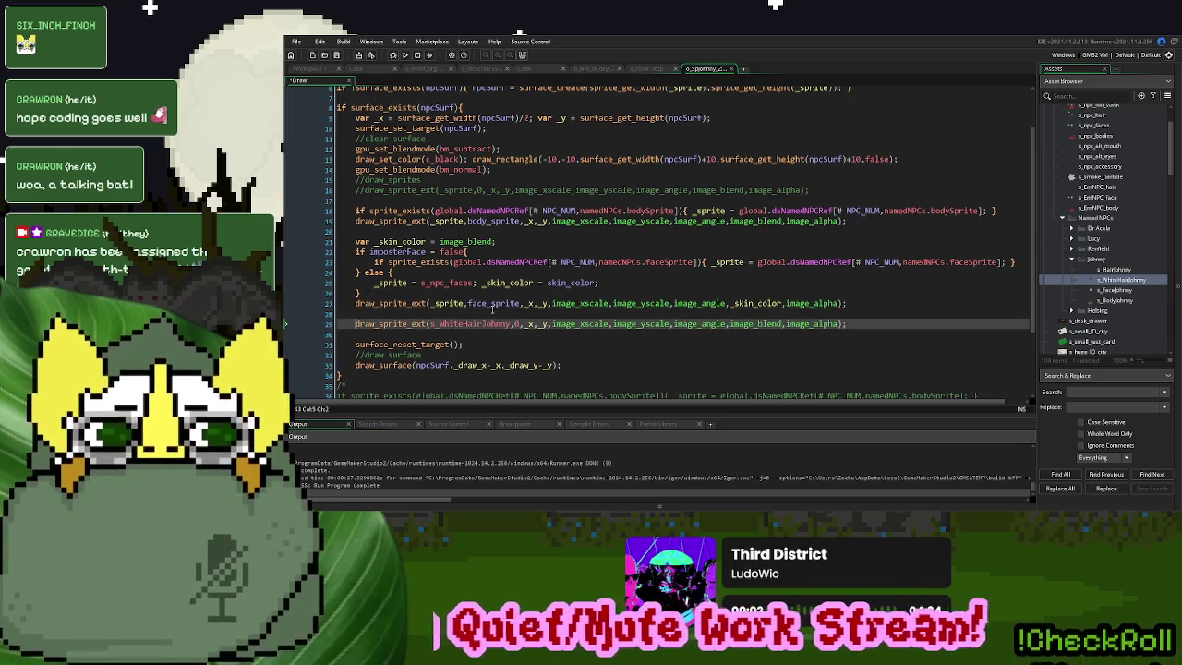
Draw the face with s_FaceJohnny at frame 0, dropping the skin-colour/imposterFace block for image_blend
{"action": "double_click", "coordinate": [481, 303]}
{"action": "type", "text": "0"}
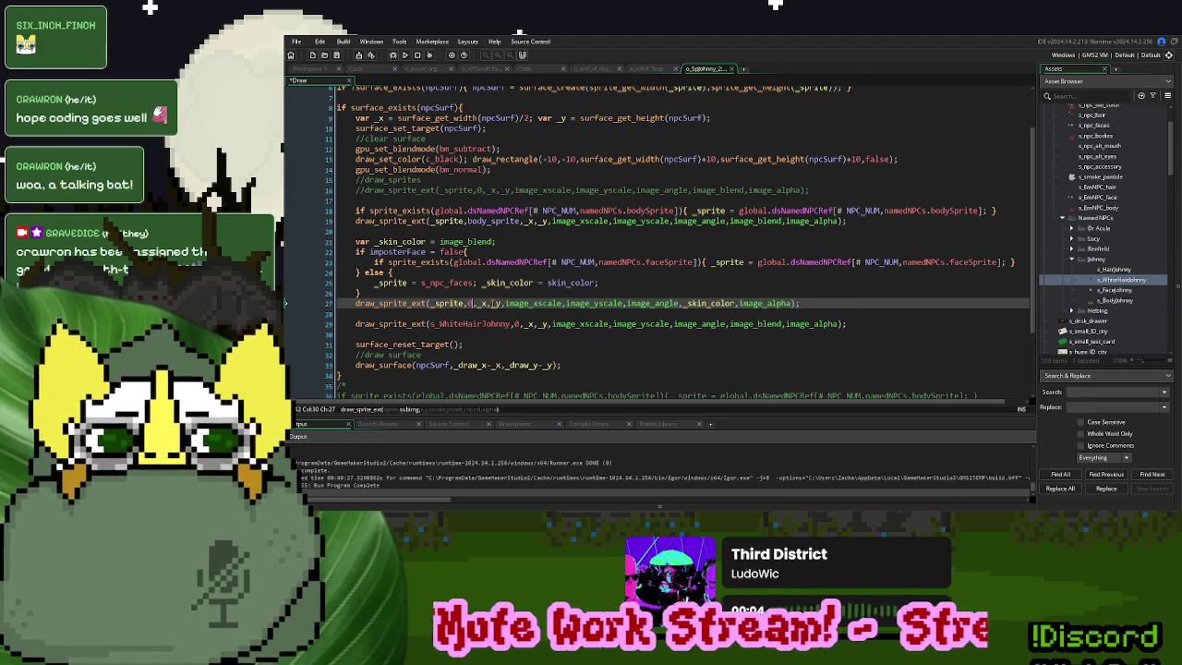
{"action": "double_click", "coordinate": [447, 302]}
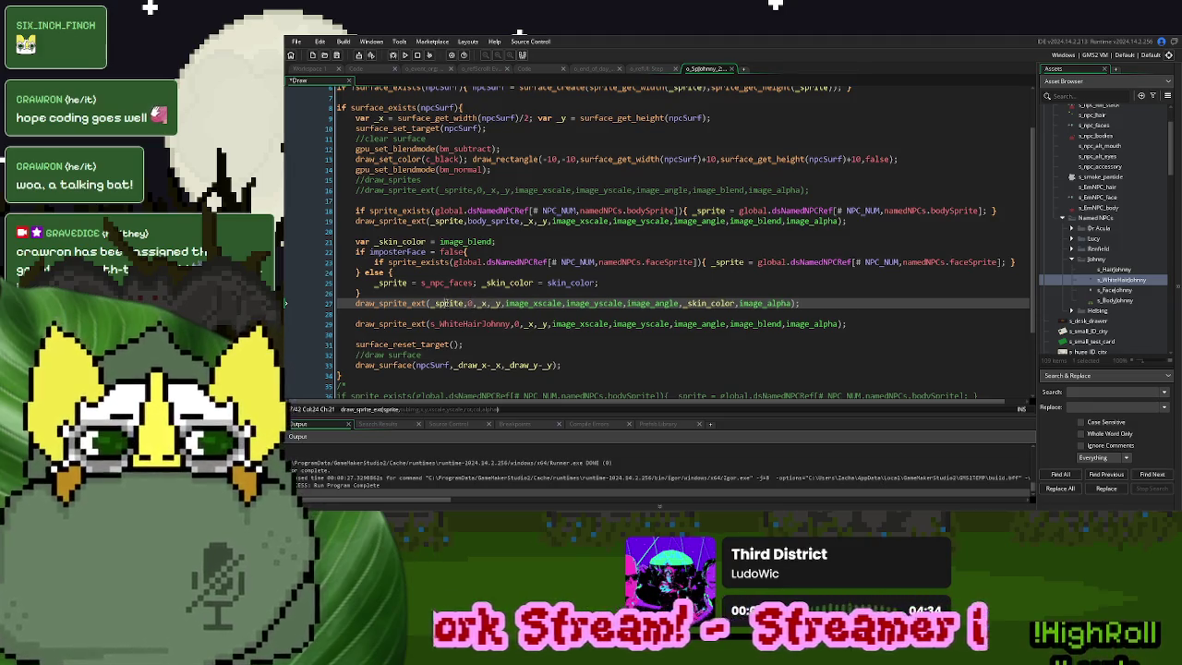
{"action": "type", "text": "s_fa"}
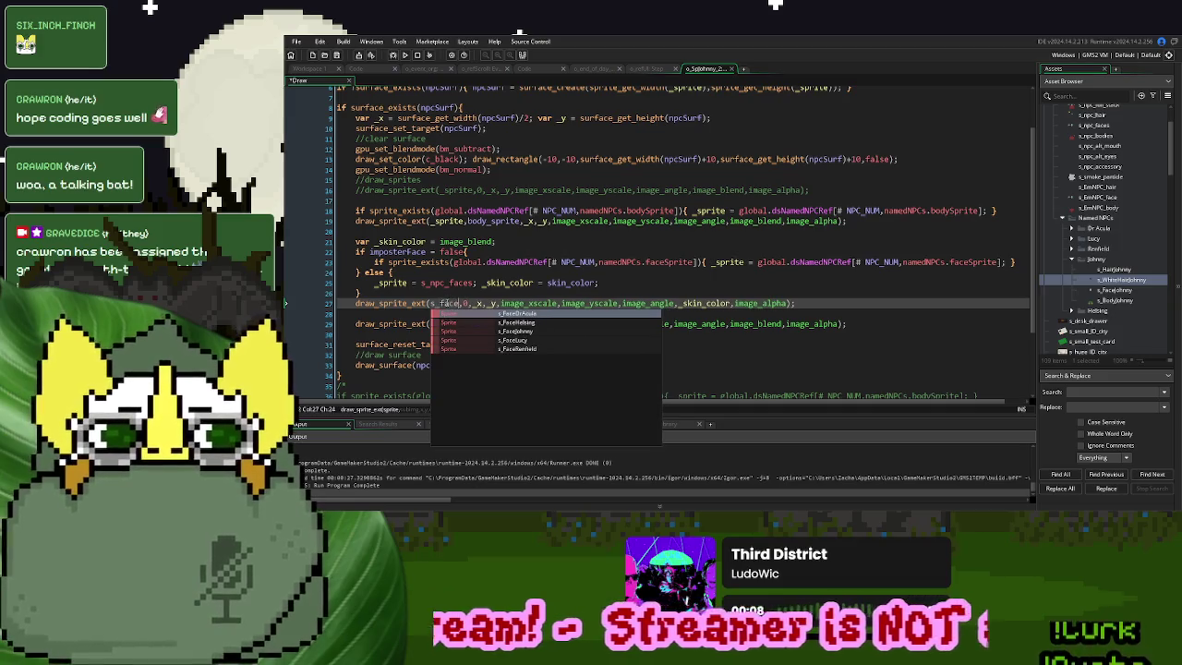
{"action": "key", "text": "BackSpace"}
{"action": "key", "text": "BackSpace"}
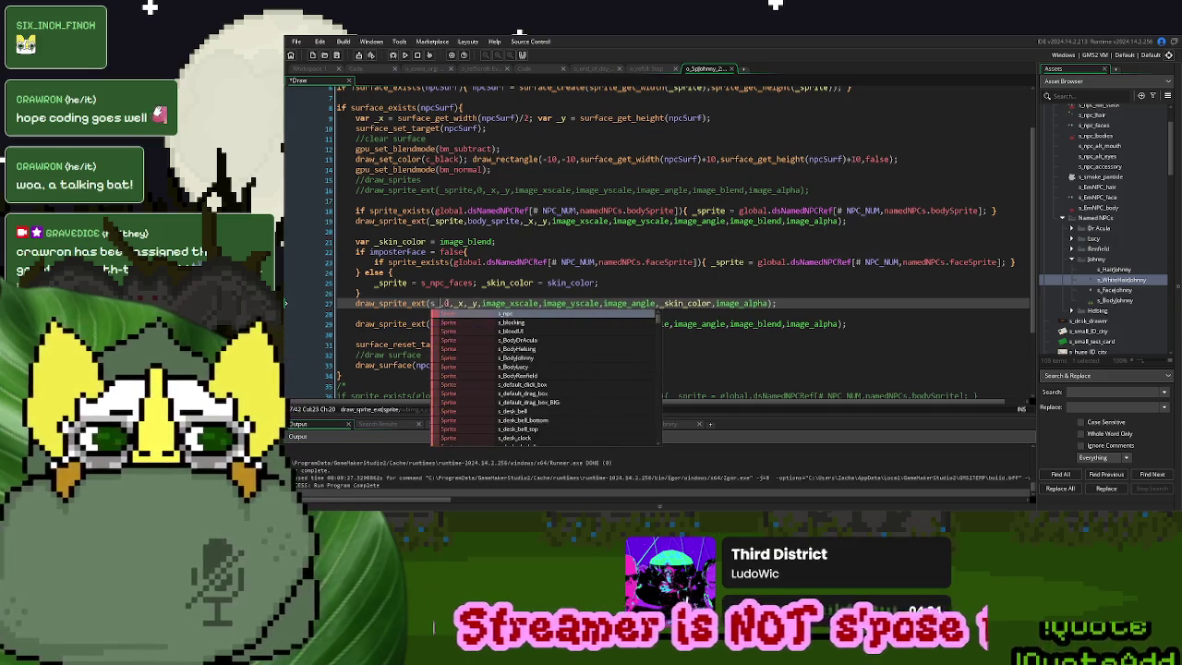
{"action": "type", "text": "face"}
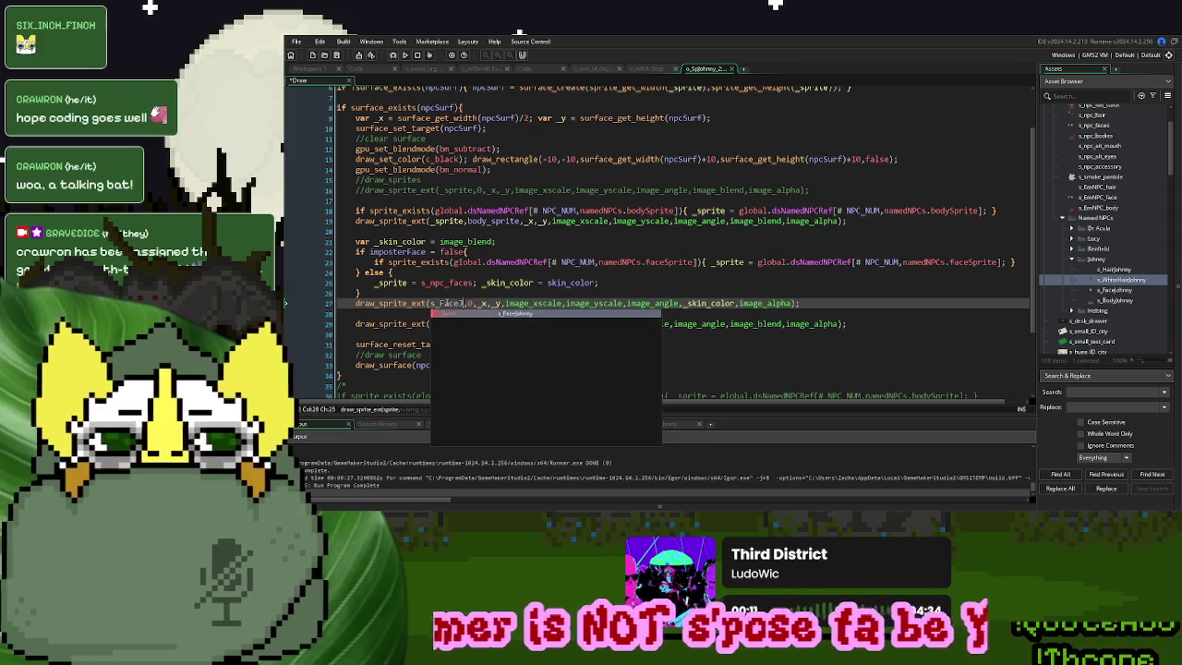
{"action": "key", "text": "Return"}
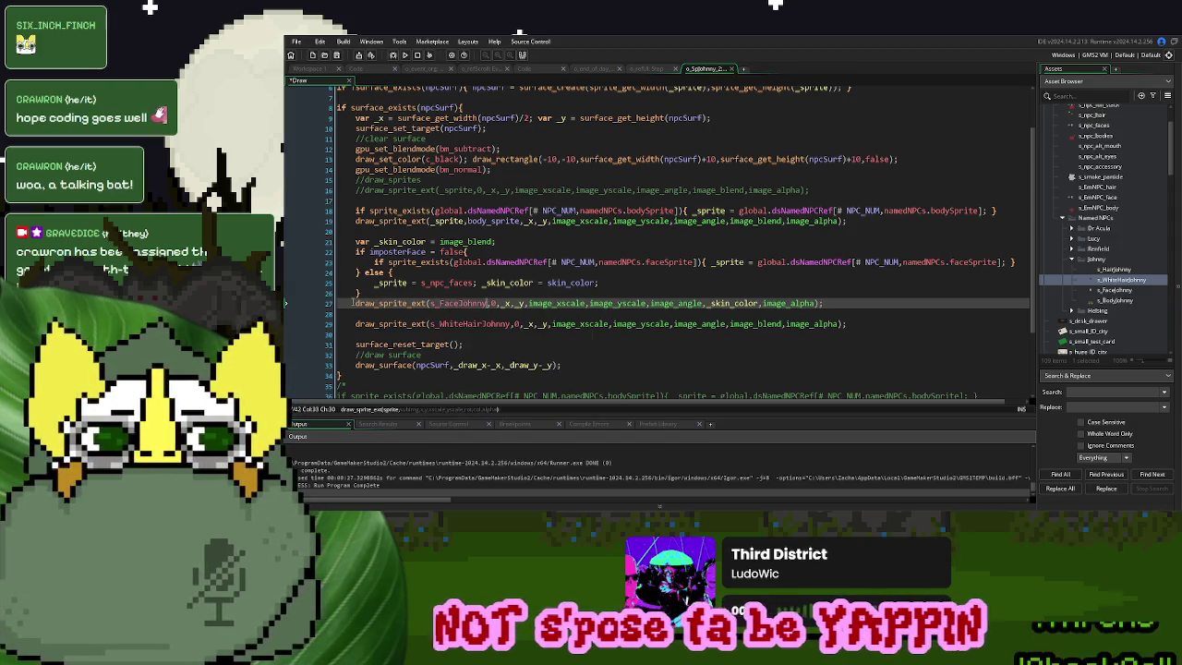
{"action": "left_click_drag", "start_coordinate": [354, 303], "coordinate": [352, 243]}
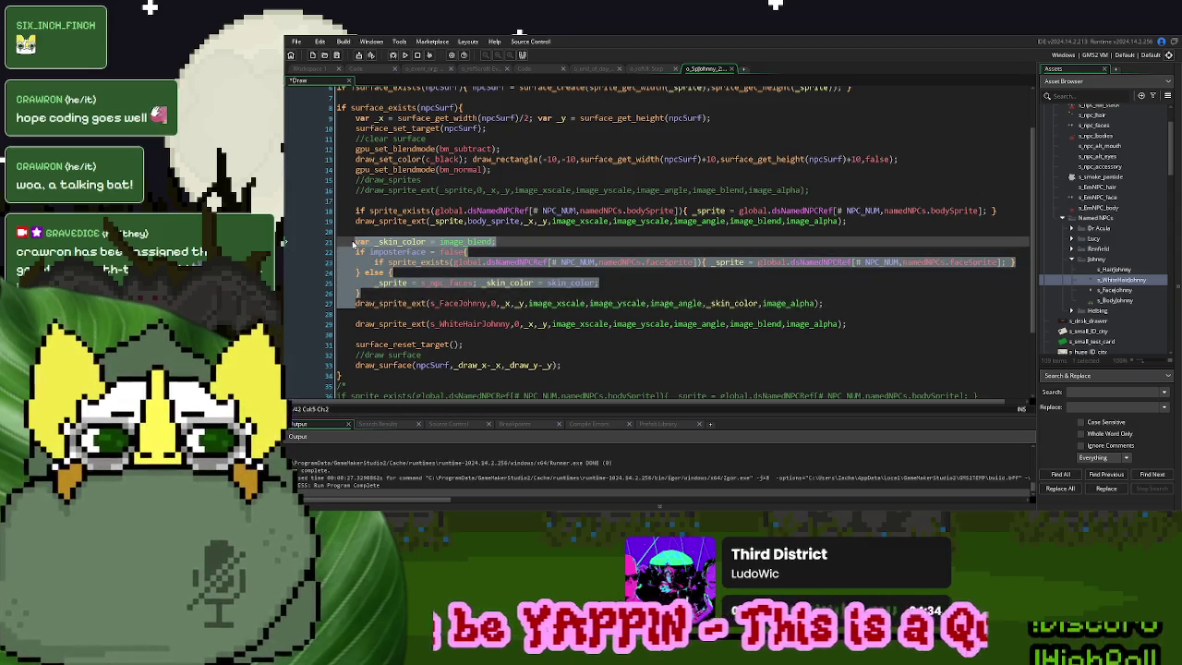
{"action": "key", "text": "Delete"}
{"action": "double_click", "coordinate": [719, 241]}
{"action": "type", "text": "image"}
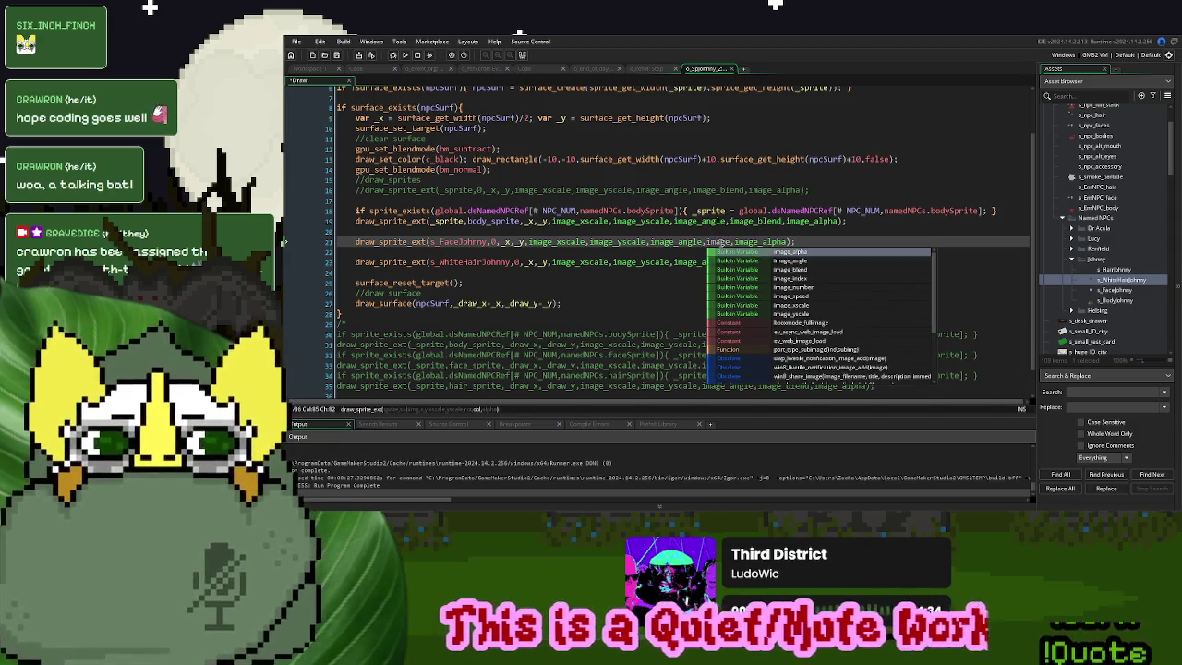
{"action": "type", "text": "_b"}
{"action": "key", "text": "Return"}
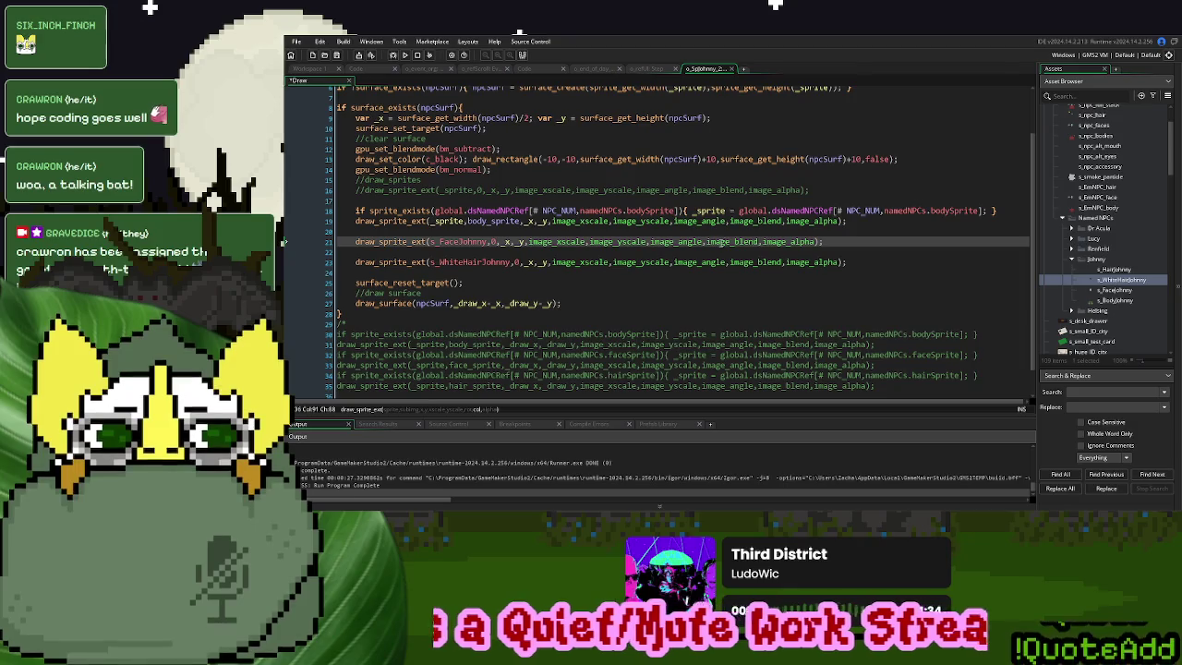
Draw the body with s_BodyJohnny at frame 0 and remove the bodySprite existence check
{"action": "double_click", "coordinate": [448, 220]}
{"action": "type", "text": "s_BodyJo"}
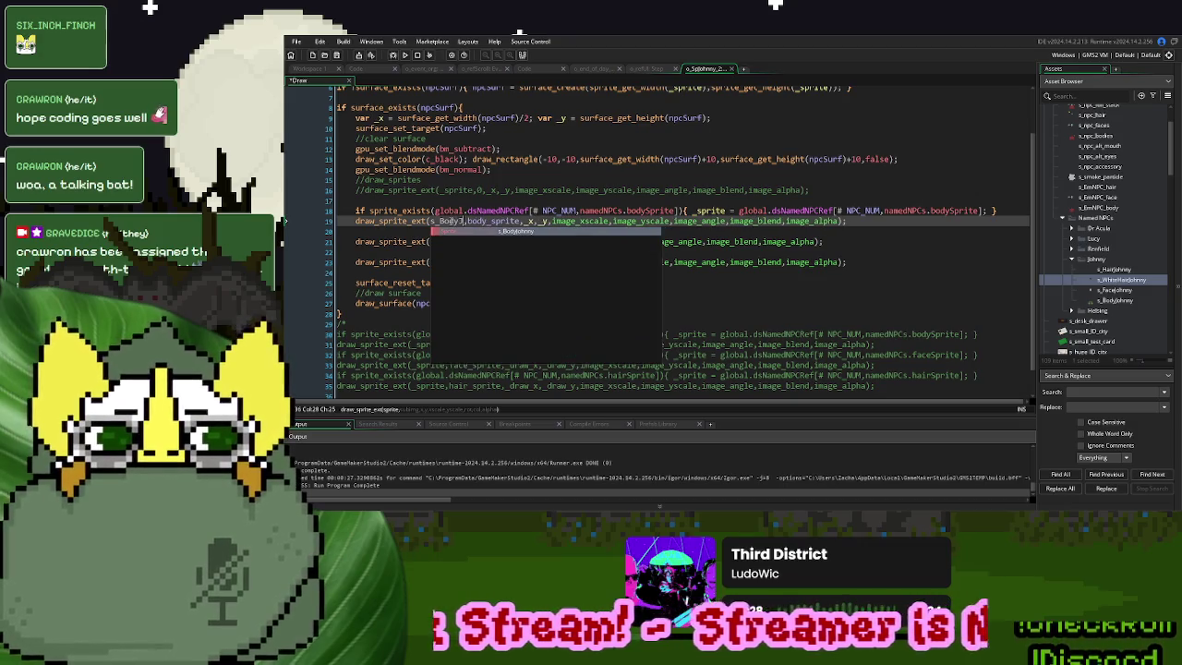
{"action": "key", "text": "Return"}
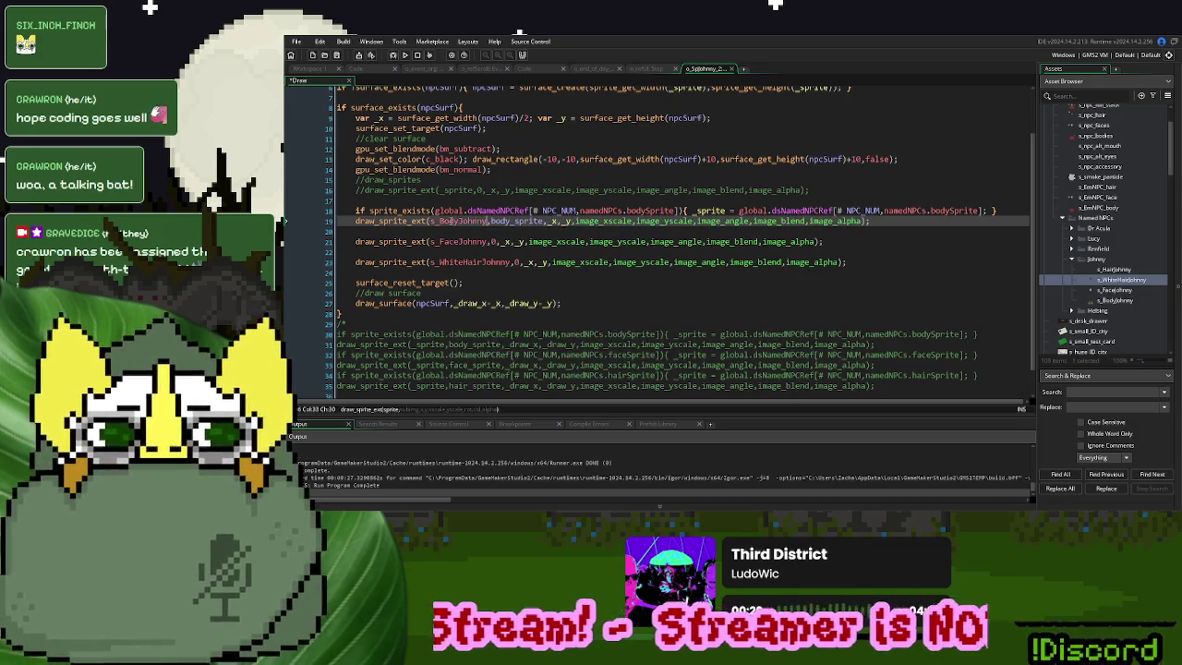
{"action": "double_click", "coordinate": [499, 221]}
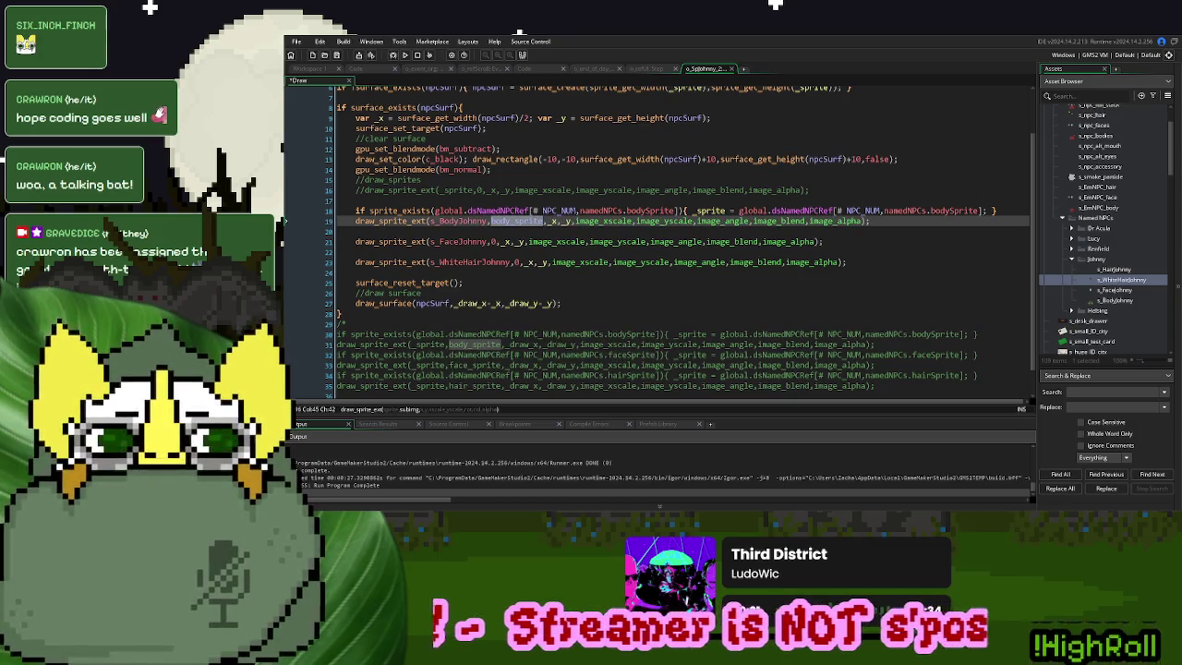
{"action": "type", "text": "0"}
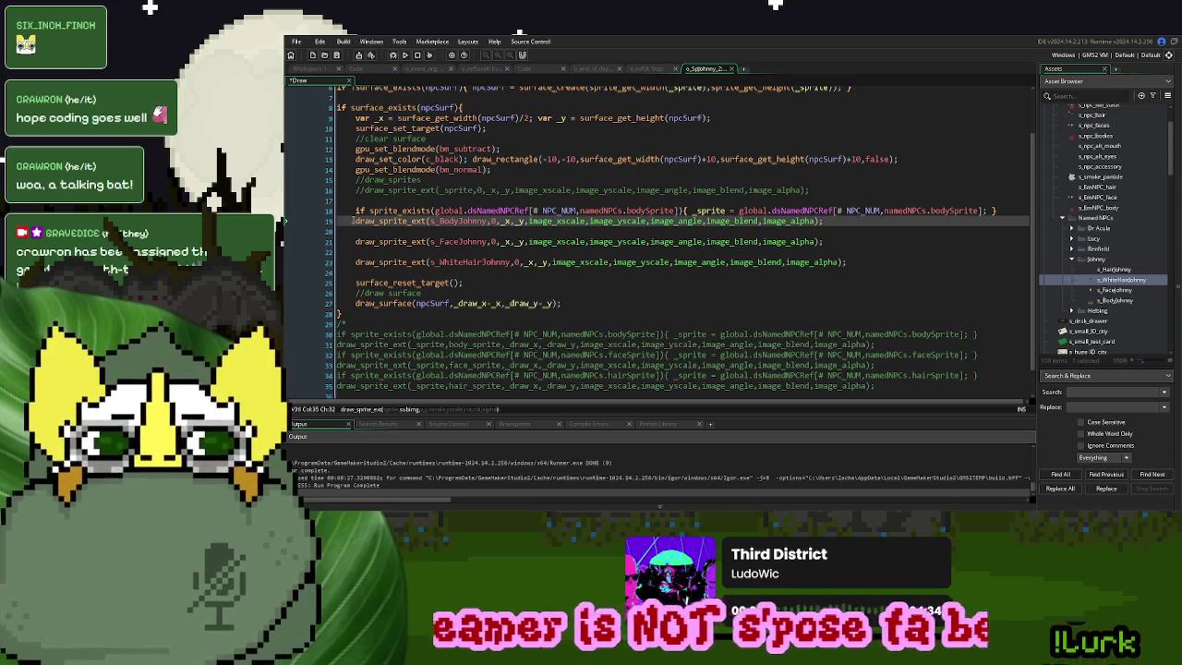
{"action": "left_click_drag", "start_coordinate": [351, 222], "coordinate": [352, 211]}
{"action": "key", "text": "Delete"}
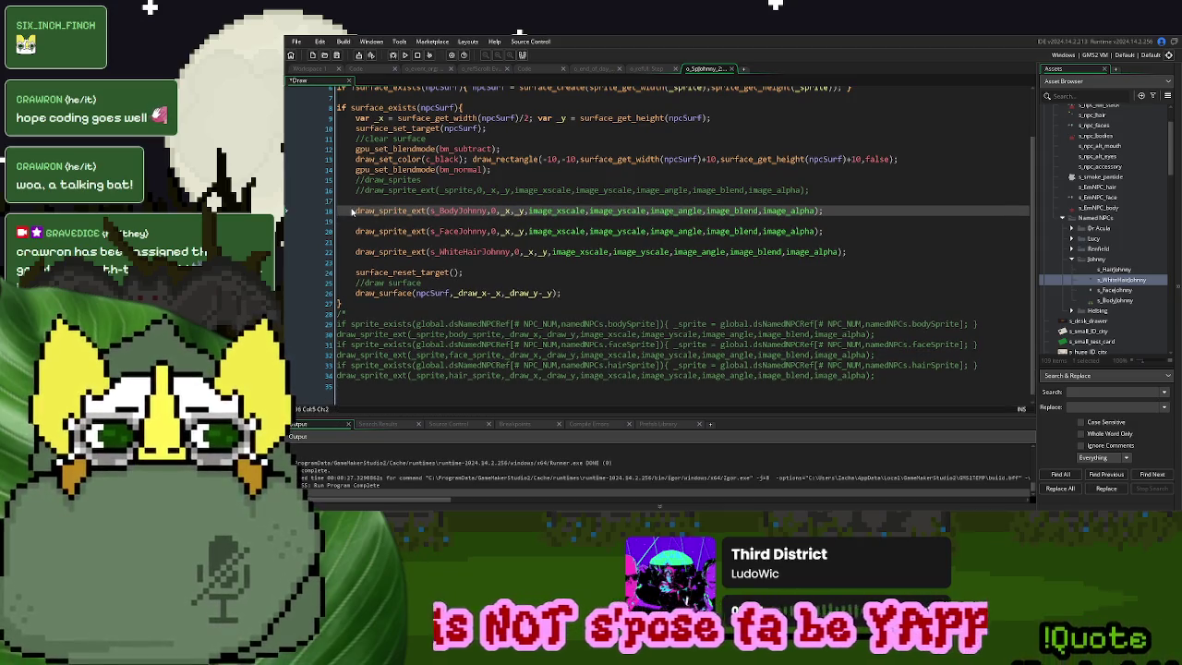
Delete frame 2 from the s_WhiteHairJohnny sprite
{"action": "double_click", "coordinate": [1129, 281]}
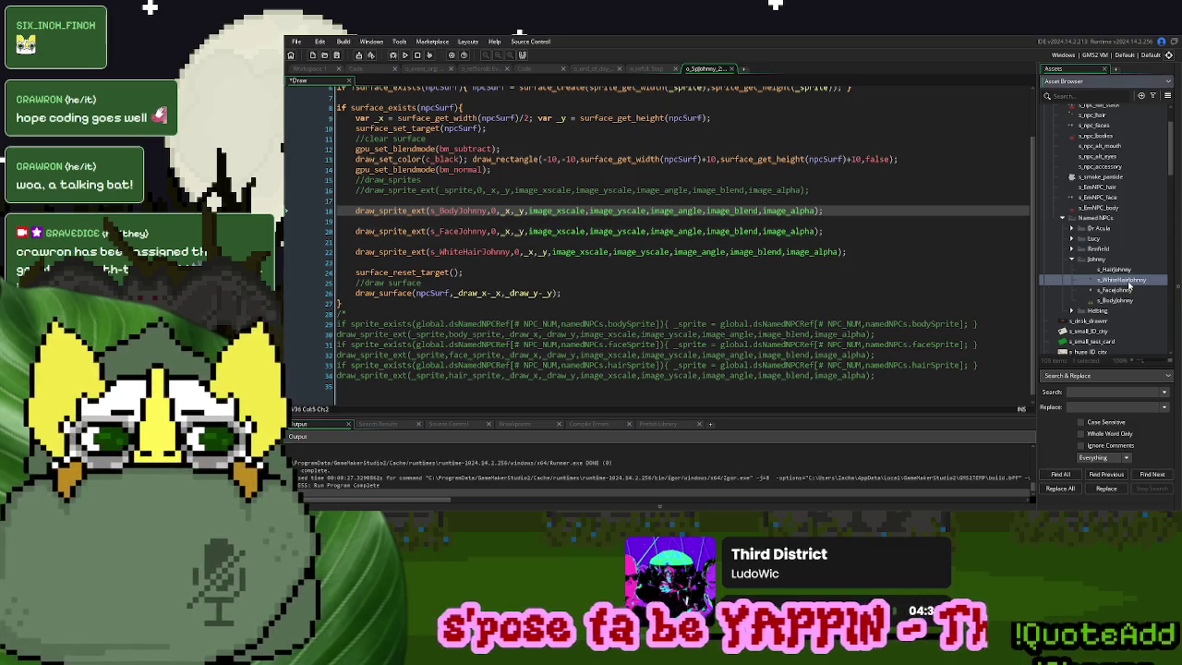
{"action": "left_click", "coordinate": [614, 353]}
{"action": "key", "text": "Delete"}
{"action": "key", "text": "Delete"}
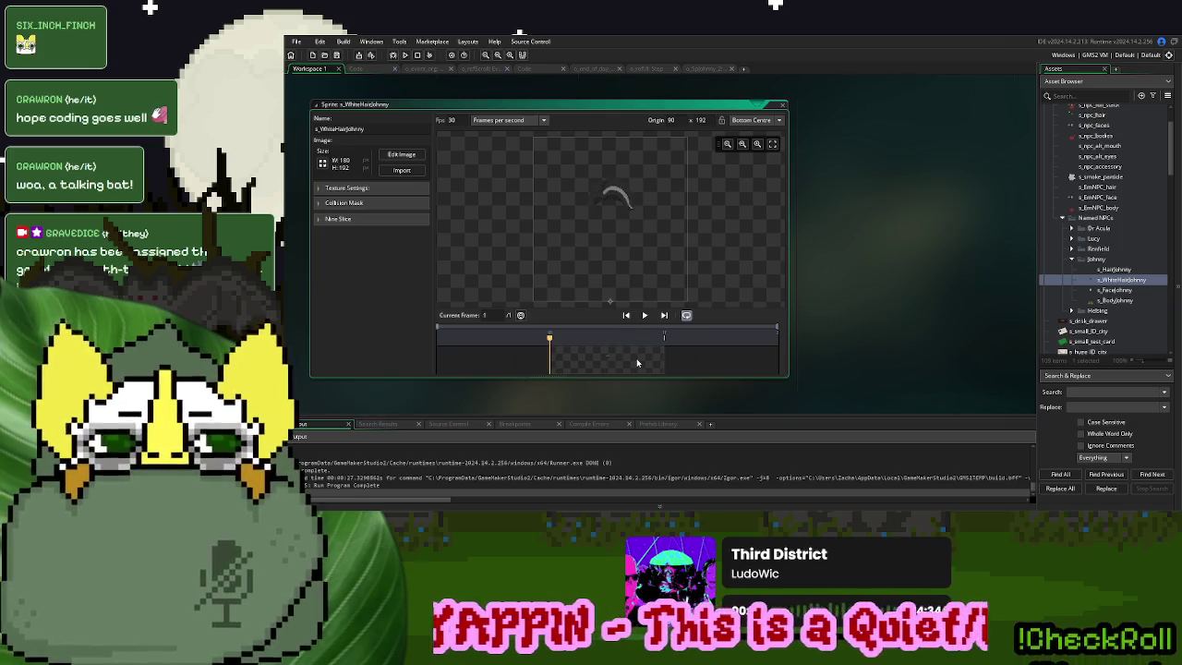
{"action": "double_click", "coordinate": [636, 363]}
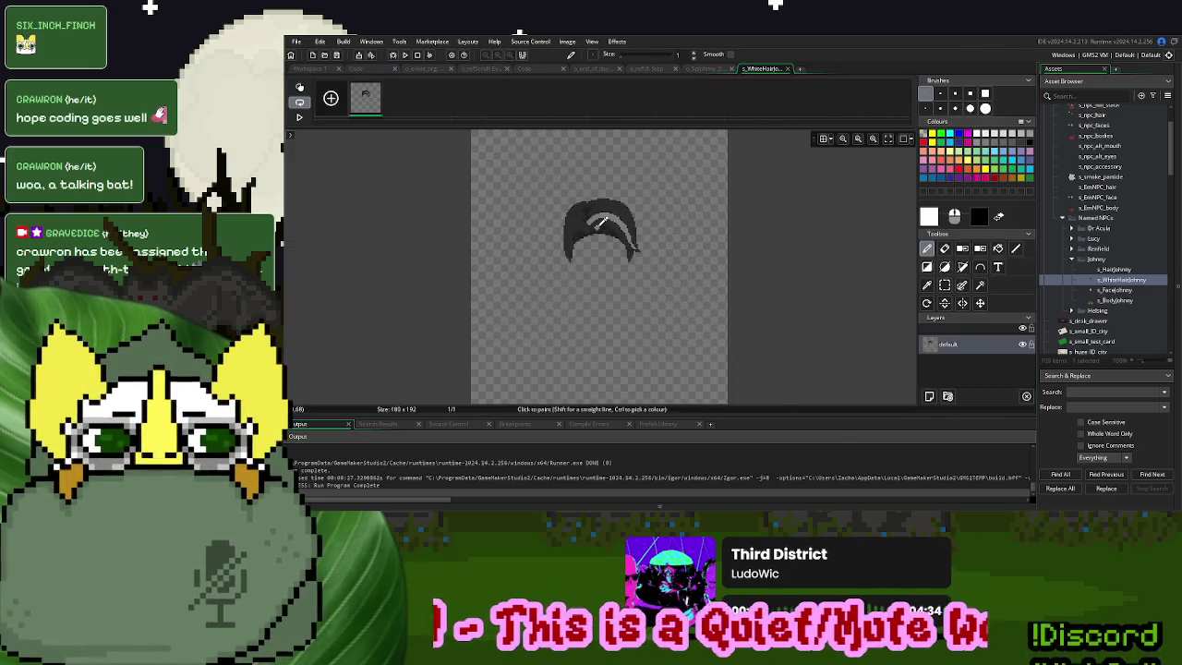
Select the dark hair by colour and paint it grey with a 31-pixel brush
{"action": "scroll", "coordinate": [600, 223], "scroll_direction": "up", "scroll_amount": 4}
{"action": "scroll", "coordinate": [600, 224], "scroll_direction": "up", "scroll_amount": 1}
{"action": "scroll", "coordinate": [643, 238], "scroll_direction": "up", "scroll_amount": 1}
{"action": "left_click", "coordinate": [656, 209], "text": "ctrl"}
{"action": "left_click", "coordinate": [997, 248]}
{"action": "left_click", "coordinate": [668, 183]}
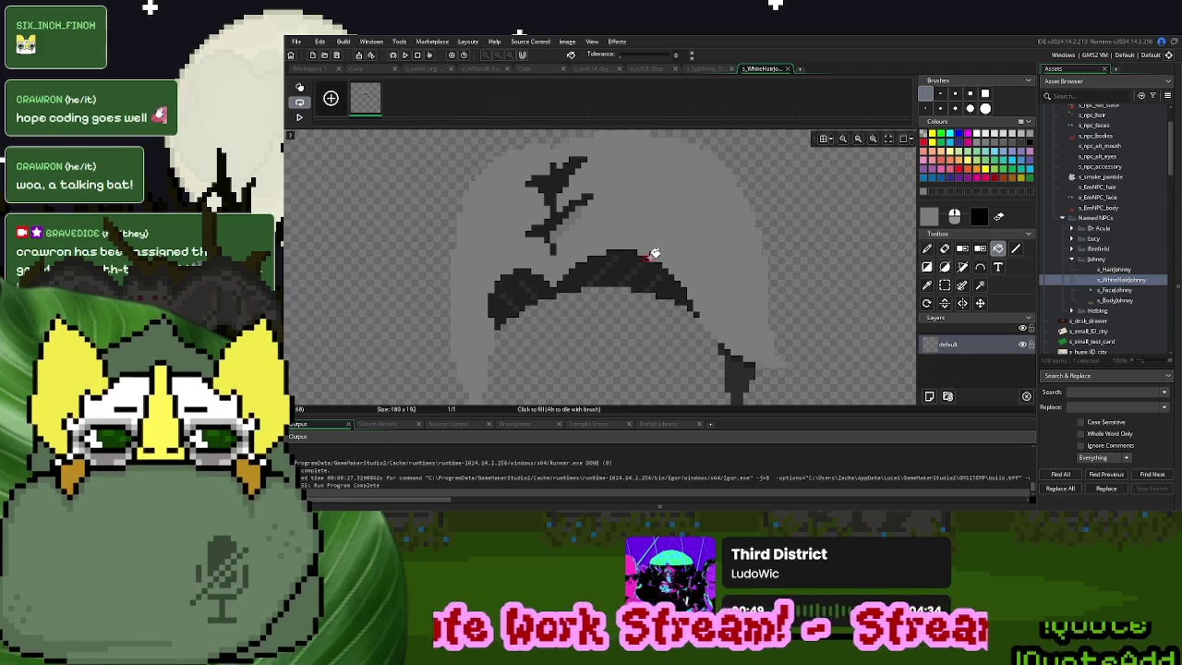
{"action": "key", "text": "ctrl+z"}
{"action": "left_click", "coordinate": [979, 285]}
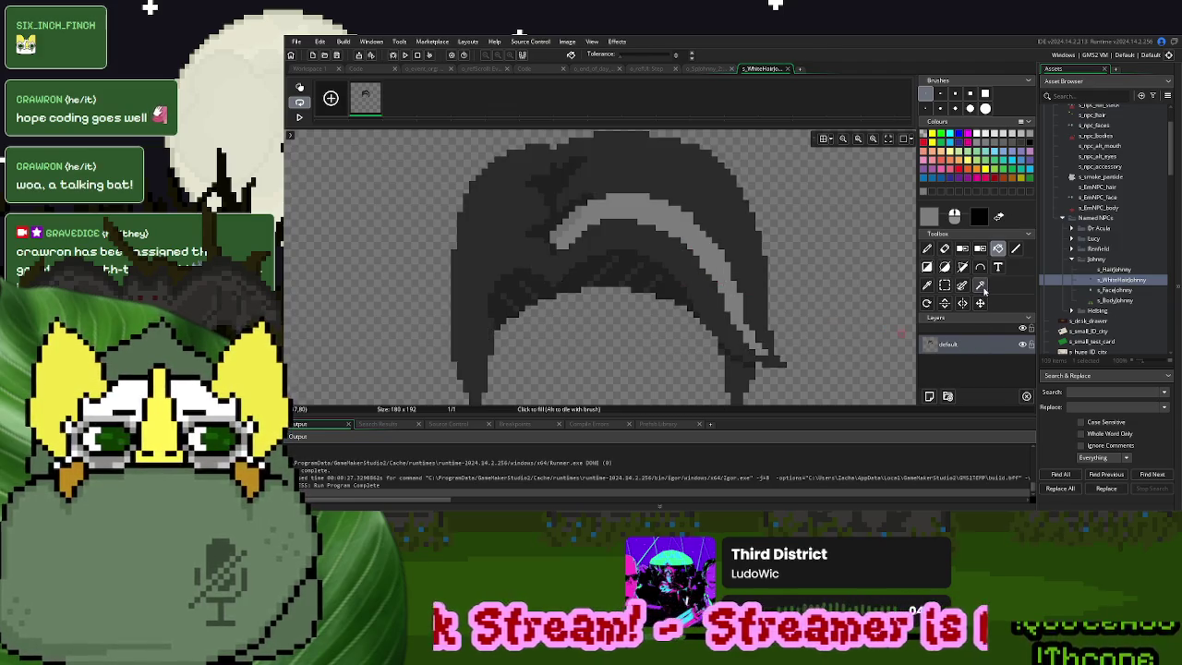
{"action": "left_click", "coordinate": [703, 204]}
{"action": "left_click", "coordinate": [926, 248]}
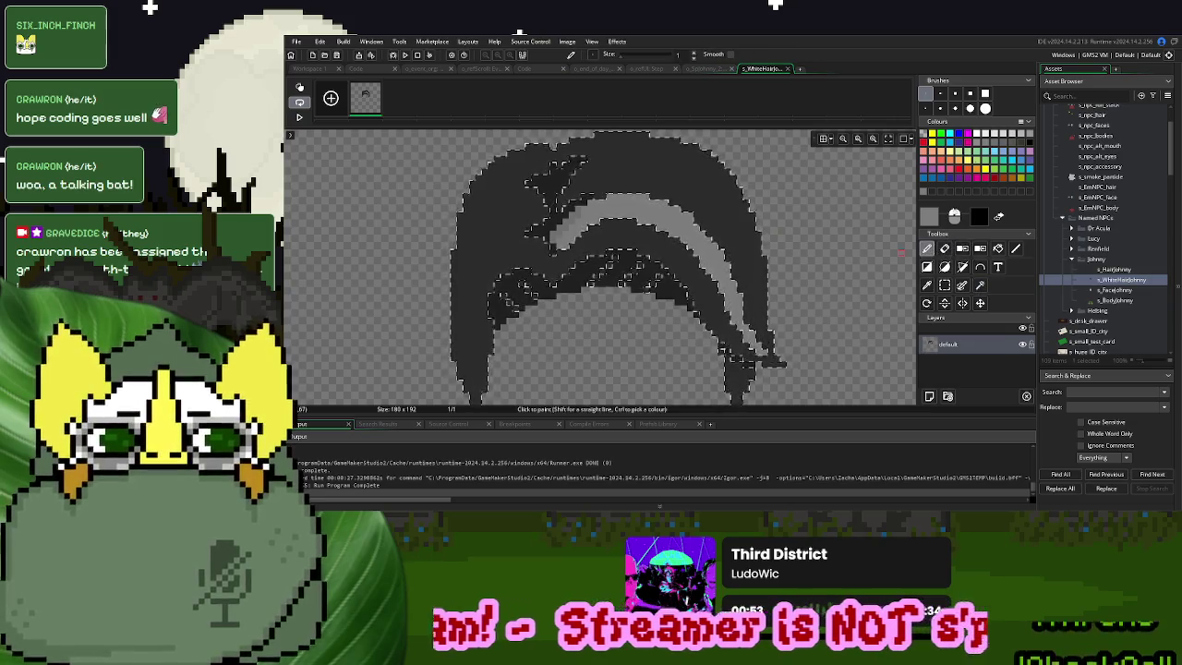
{"action": "left_click", "coordinate": [985, 108]}
{"action": "mouse_move", "coordinate": [554, 176]}
{"action": "left_mouse_down"}
{"action": "mouse_move", "coordinate": [726, 317]}
{"action": "mouse_move", "coordinate": [699, 277]}
{"action": "mouse_move", "coordinate": [501, 317]}
{"action": "mouse_move", "coordinate": [865, 379]}
{"action": "left_mouse_up"}
Select the remaining dark hair strokes and paint them grey
{"action": "scroll", "coordinate": [844, 272], "scroll_direction": "down", "scroll_amount": 3}
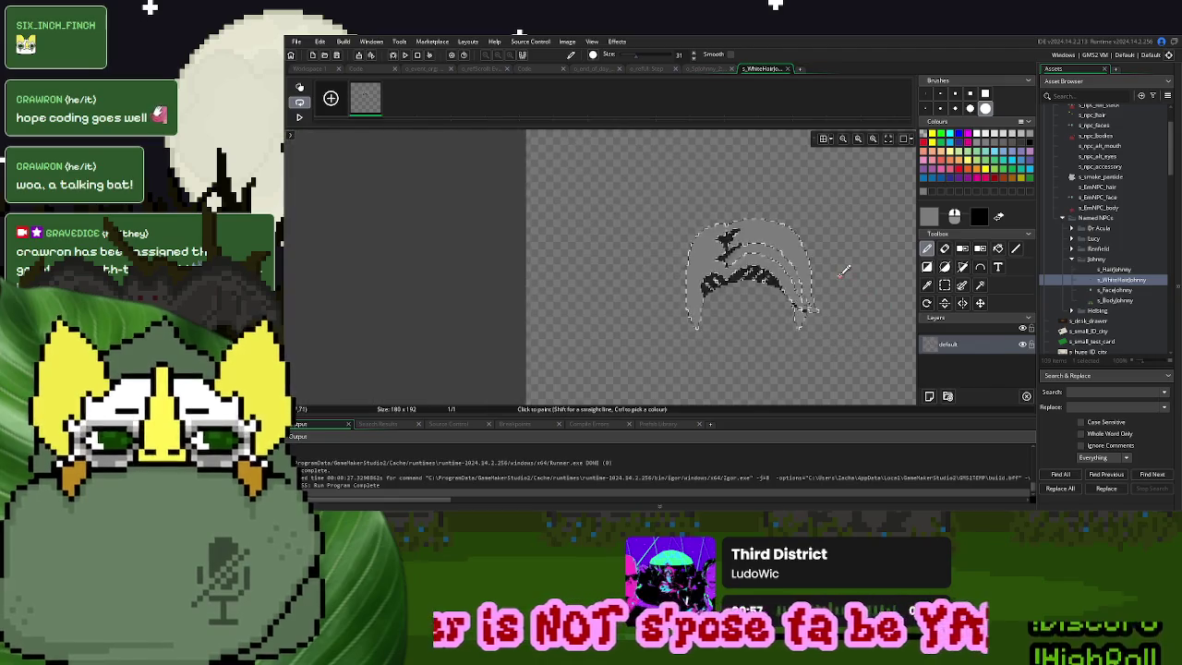
{"action": "scroll", "coordinate": [842, 270], "scroll_direction": "up", "scroll_amount": 2}
{"action": "key", "text": "ctrl+d"}
{"action": "left_click", "coordinate": [980, 284]}
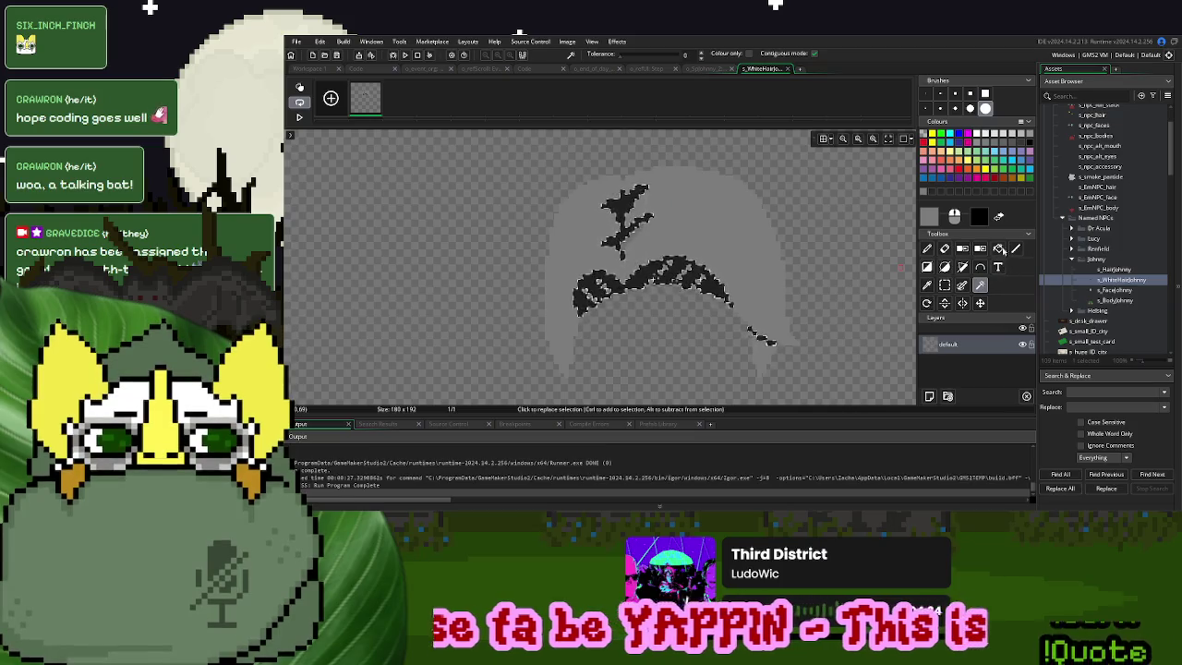
{"action": "left_click", "coordinate": [933, 250]}
{"action": "mouse_move", "coordinate": [647, 219]}
{"action": "left_mouse_down"}
{"action": "mouse_move", "coordinate": [609, 277]}
{"action": "mouse_move", "coordinate": [711, 282]}
{"action": "left_mouse_up"}
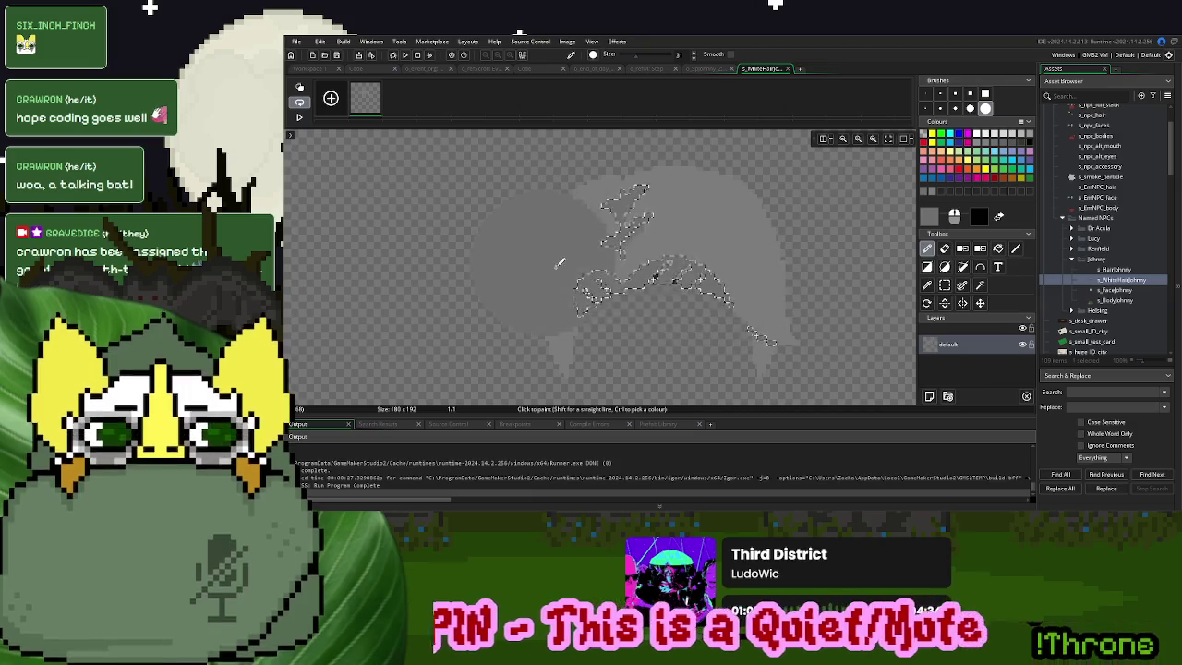
Paint the last leftover dark pixels grey and close the image editor
{"action": "scroll", "coordinate": [687, 283], "scroll_direction": "down", "scroll_amount": 2}
{"action": "scroll", "coordinate": [683, 282], "scroll_direction": "up", "scroll_amount": 5}
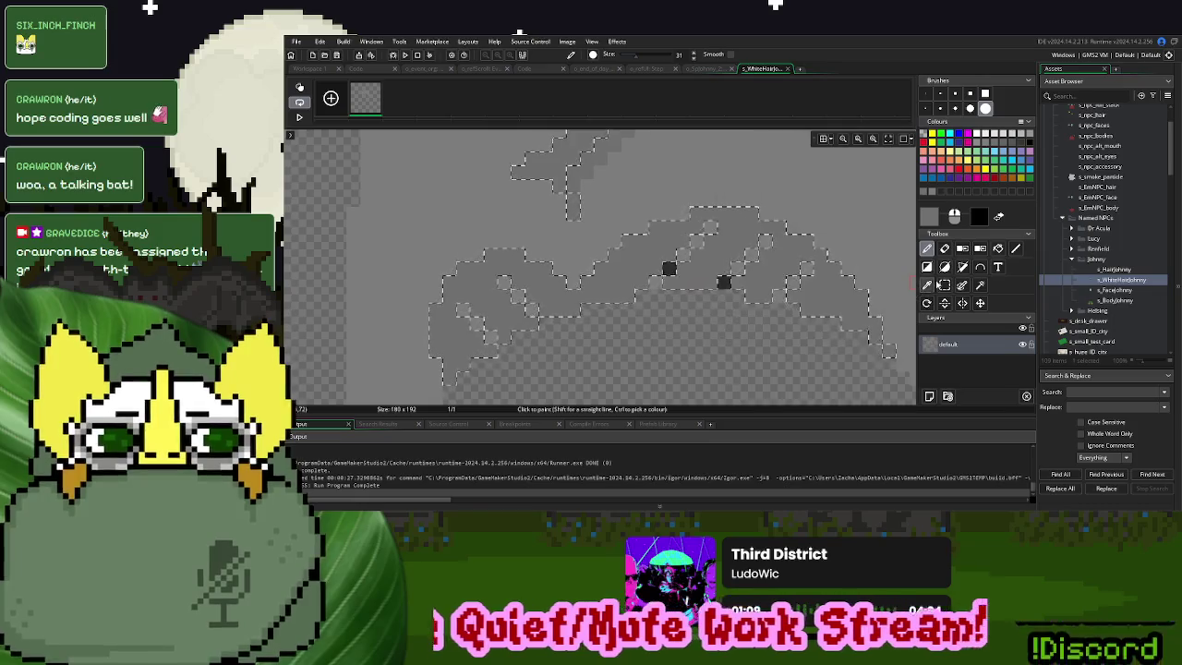
{"action": "key", "text": "s"}
{"action": "left_click", "coordinate": [927, 248]}
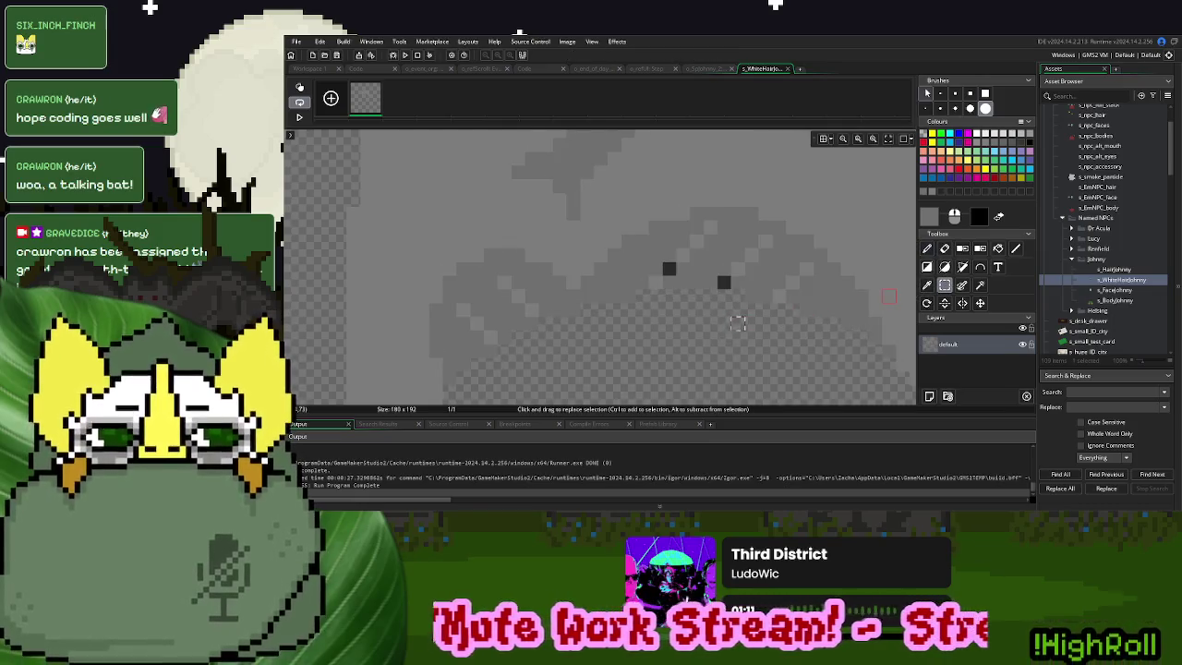
{"action": "left_click", "coordinate": [724, 282]}
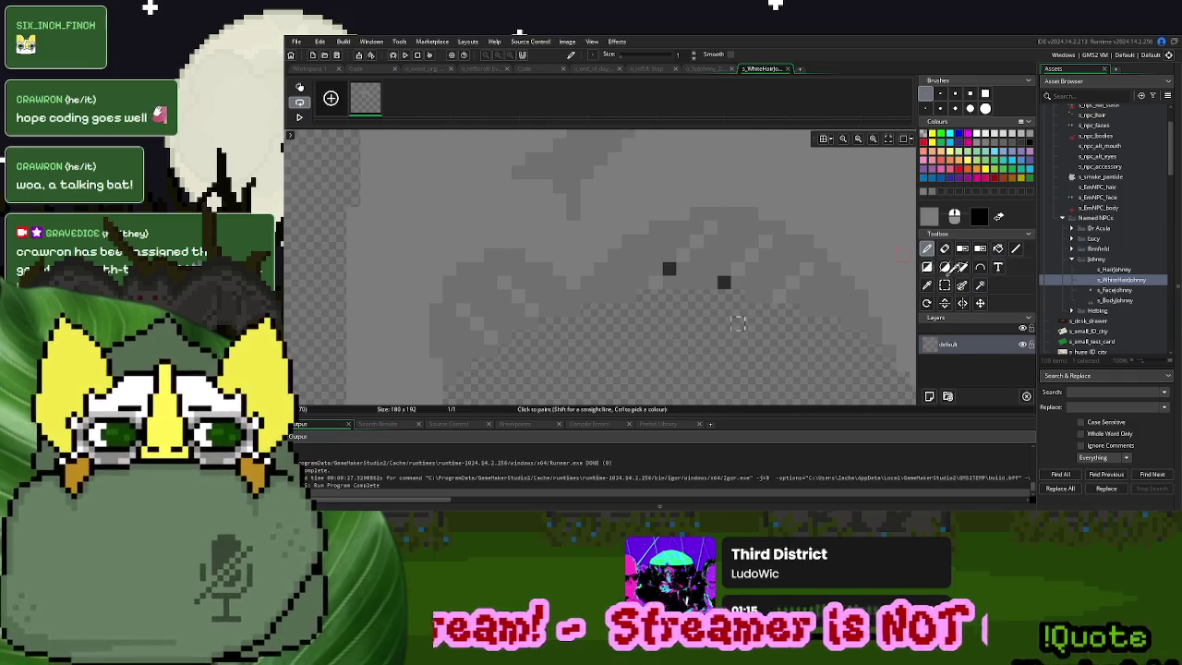
{"action": "left_click", "coordinate": [945, 285]}
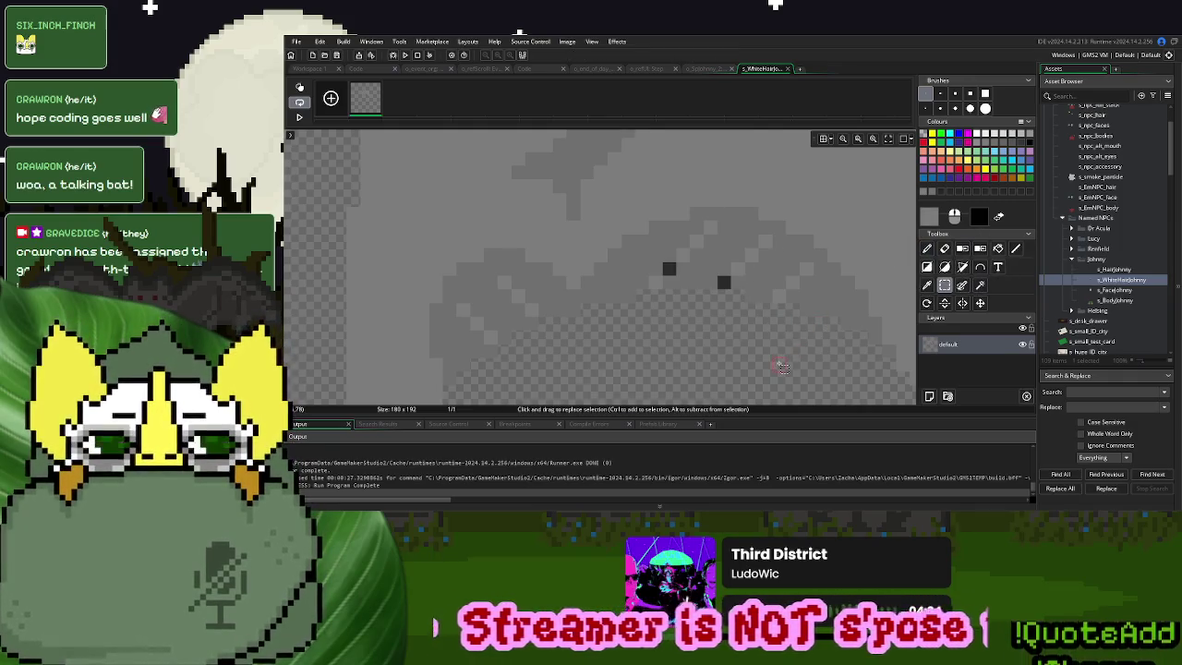
{"action": "left_click", "coordinate": [927, 249]}
{"action": "left_click", "coordinate": [724, 282]}
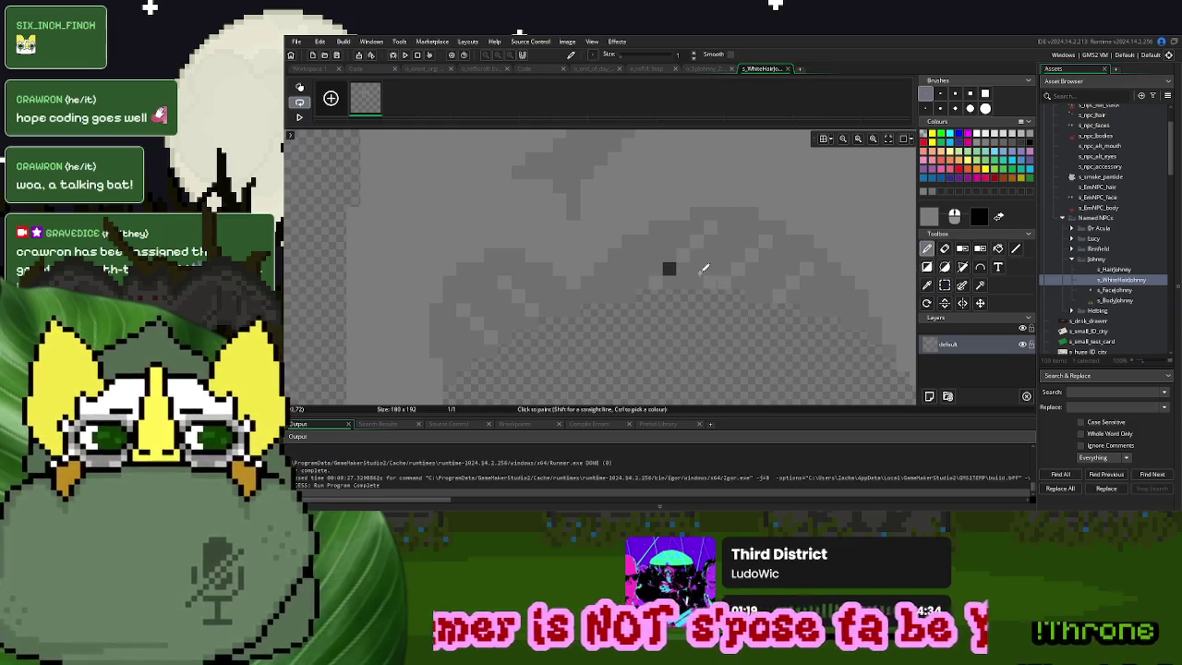
{"action": "scroll", "coordinate": [706, 332], "scroll_direction": "down", "scroll_amount": 4}
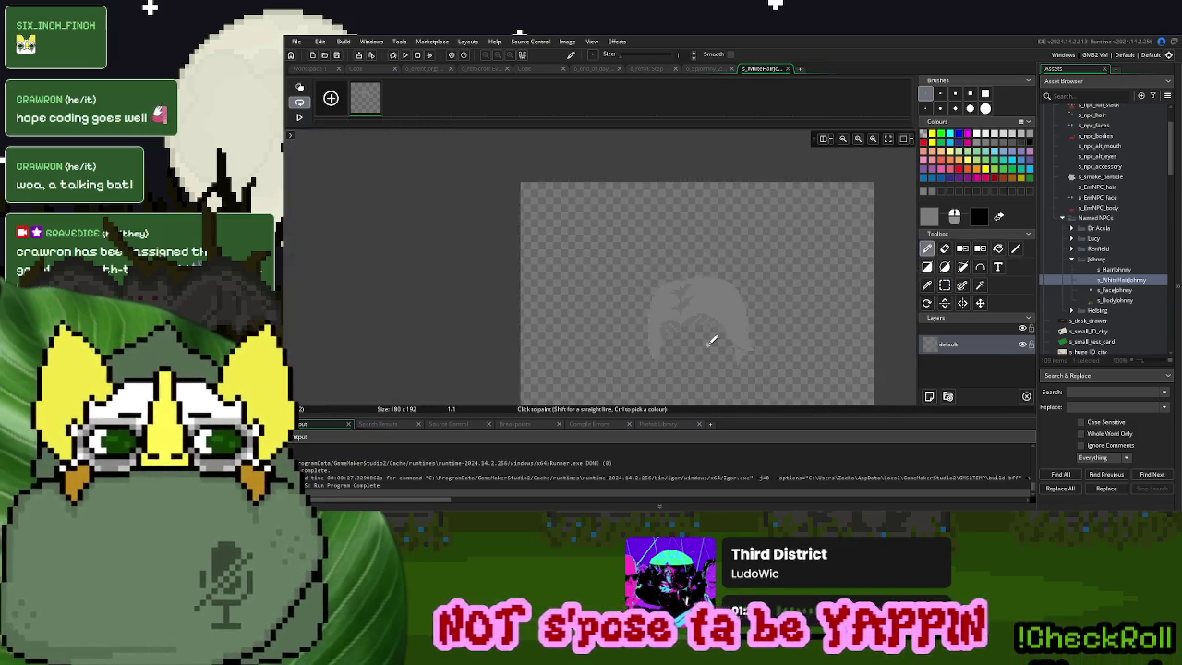
{"action": "left_click", "coordinate": [787, 69]}
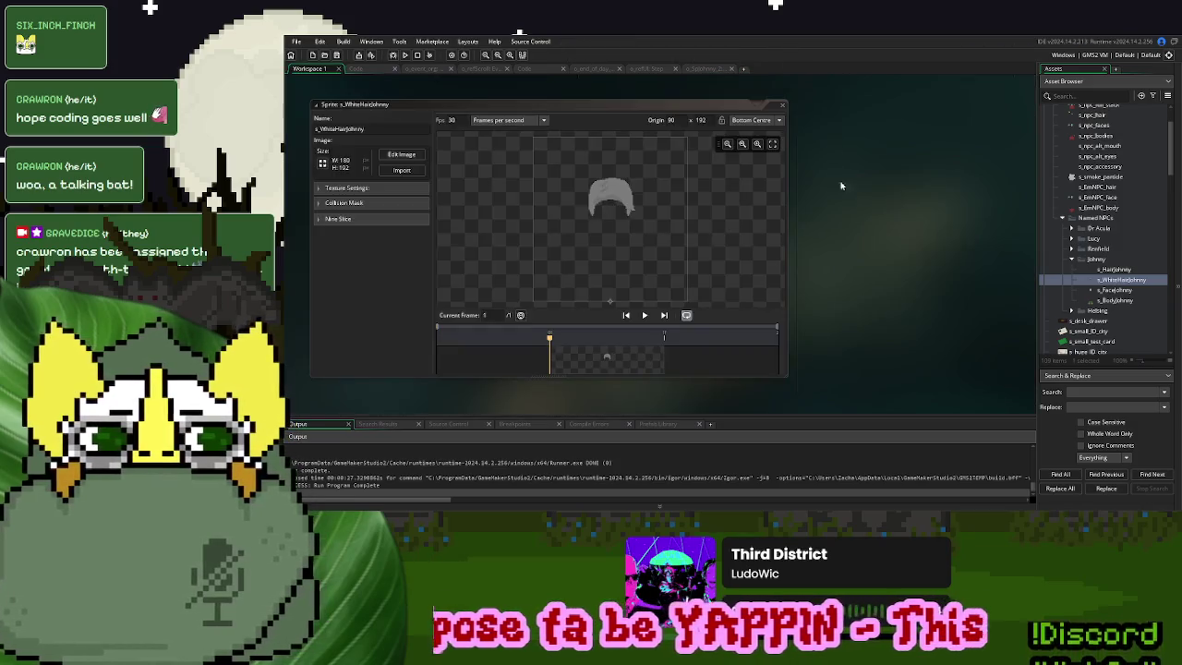
In the story encounter script, replace case 3's actorObj -1 with o_SpJohnny_2, then jump to that object
{"action": "scroll", "coordinate": [923, 251], "scroll_direction": "up", "scroll_amount": 10}
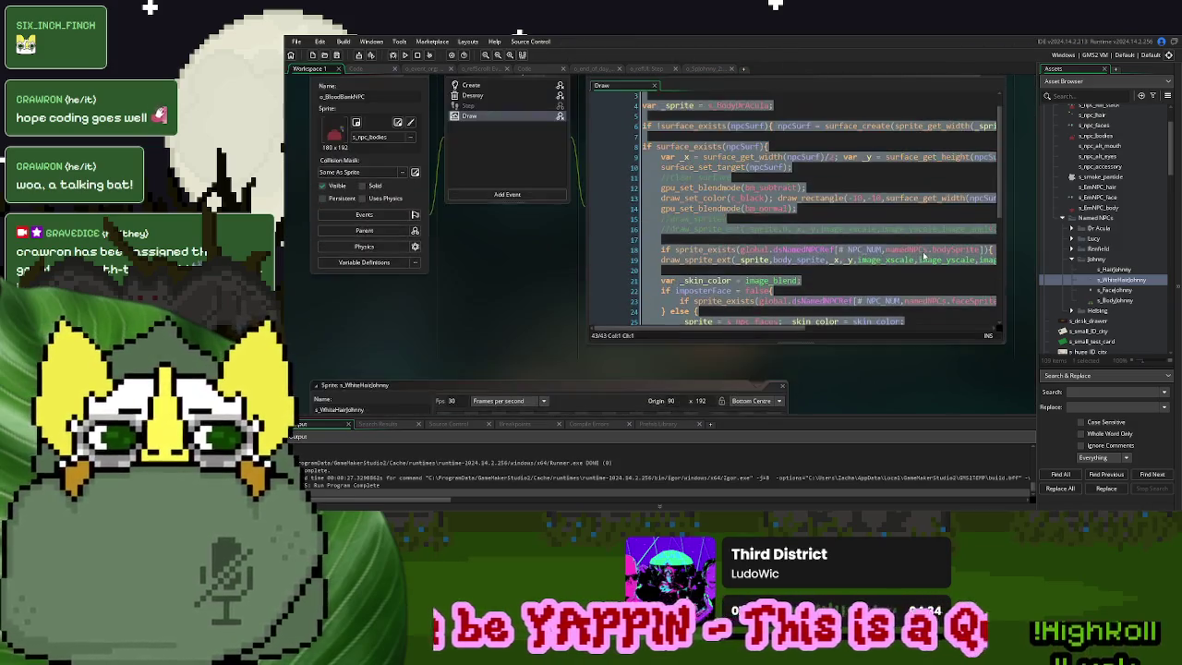
{"action": "scroll", "coordinate": [485, 237], "scroll_direction": "up", "scroll_amount": 5}
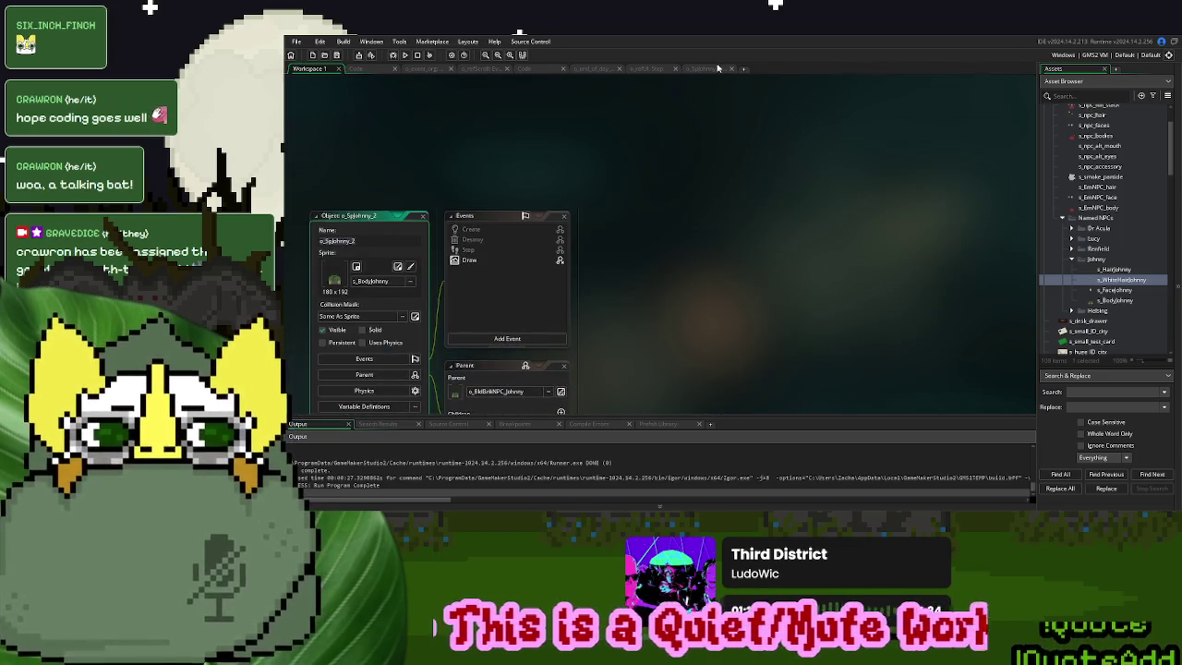
{"action": "left_click", "coordinate": [717, 68]}
{"action": "left_click", "coordinate": [463, 244]}
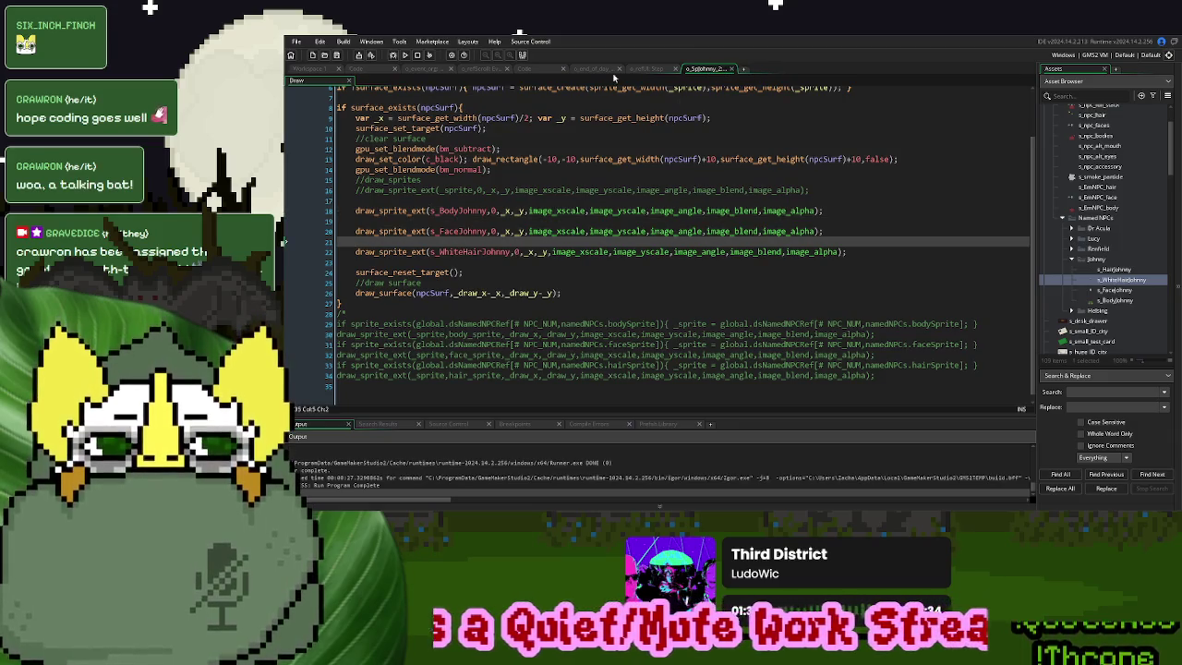
{"action": "left_click", "coordinate": [650, 70]}
{"action": "left_click", "coordinate": [597, 74]}
{"action": "left_click", "coordinate": [541, 72]}
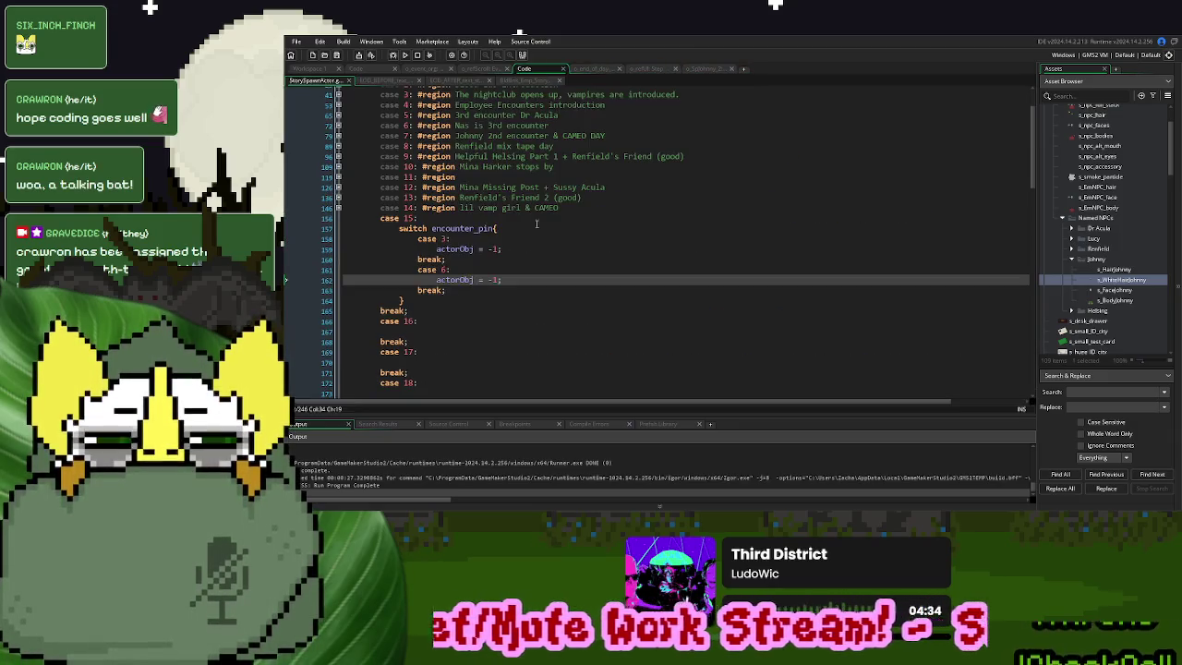
{"action": "left_click", "coordinate": [482, 70]}
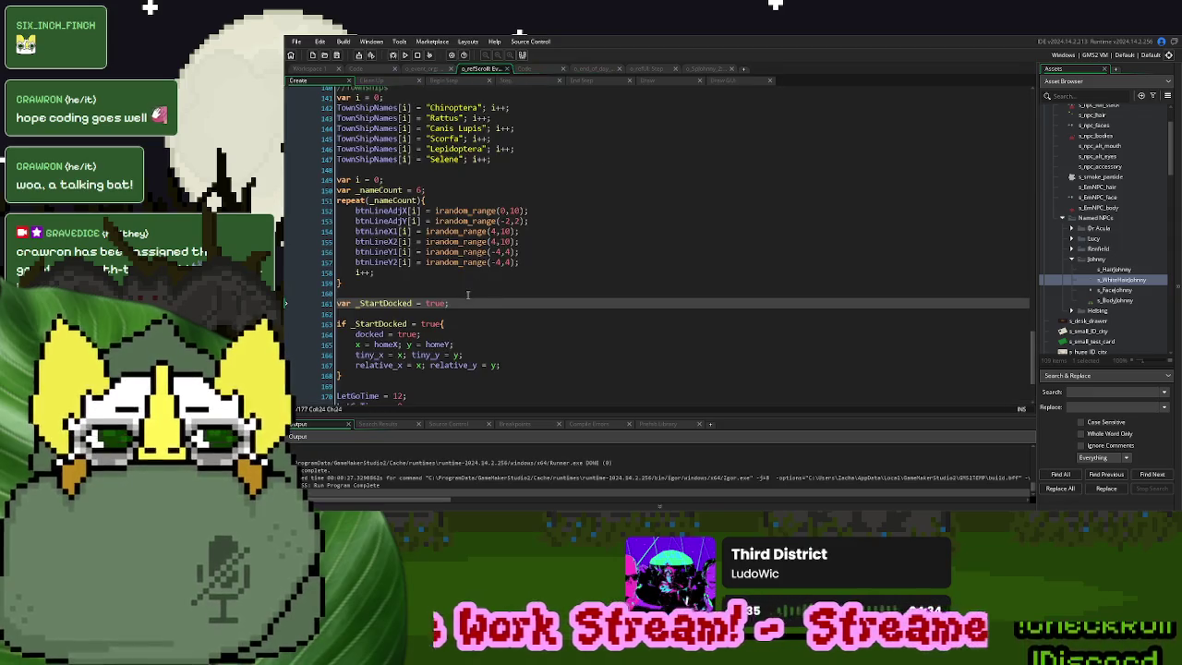
{"action": "left_click", "coordinate": [545, 72]}
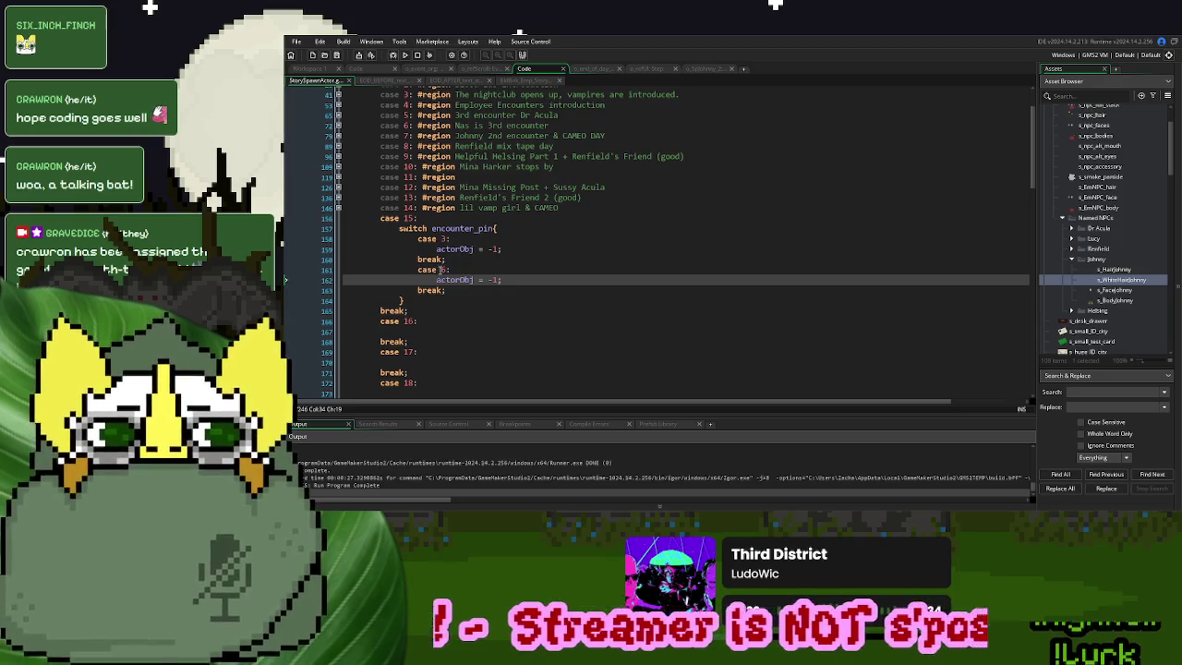
{"action": "left_click", "coordinate": [493, 249]}
{"action": "key", "text": "BackSpace"}
{"action": "key", "text": "BackSpace"}
{"action": "type", "text": "o_SpJohnny_2"}
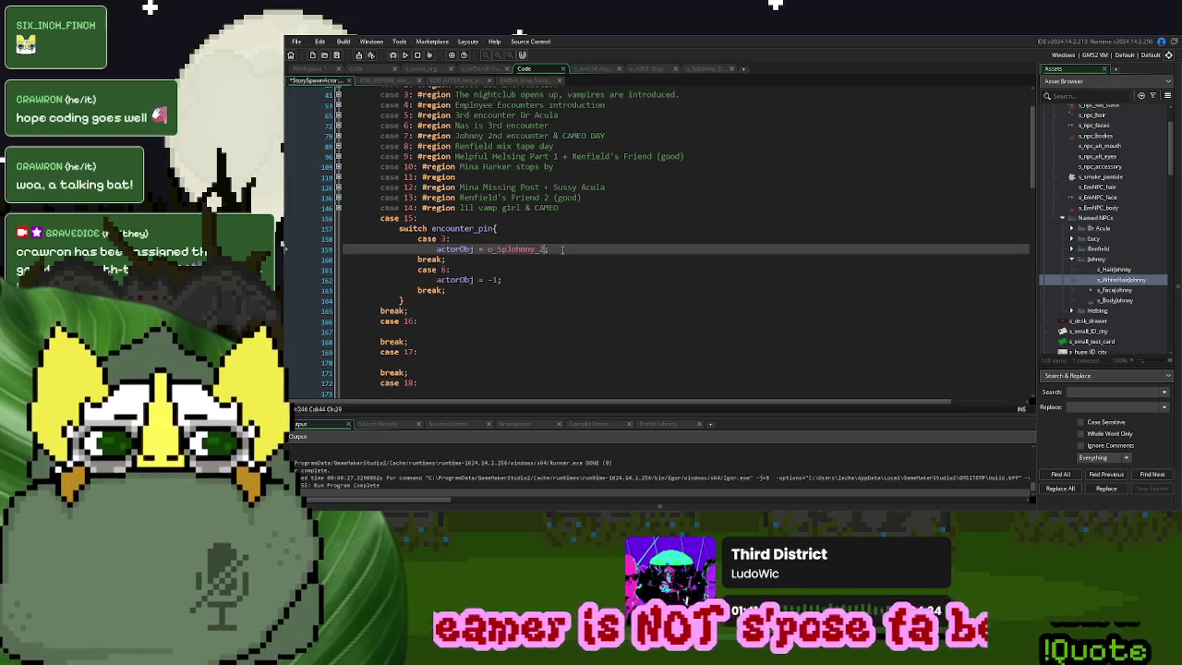
{"action": "key", "text": "F12"}
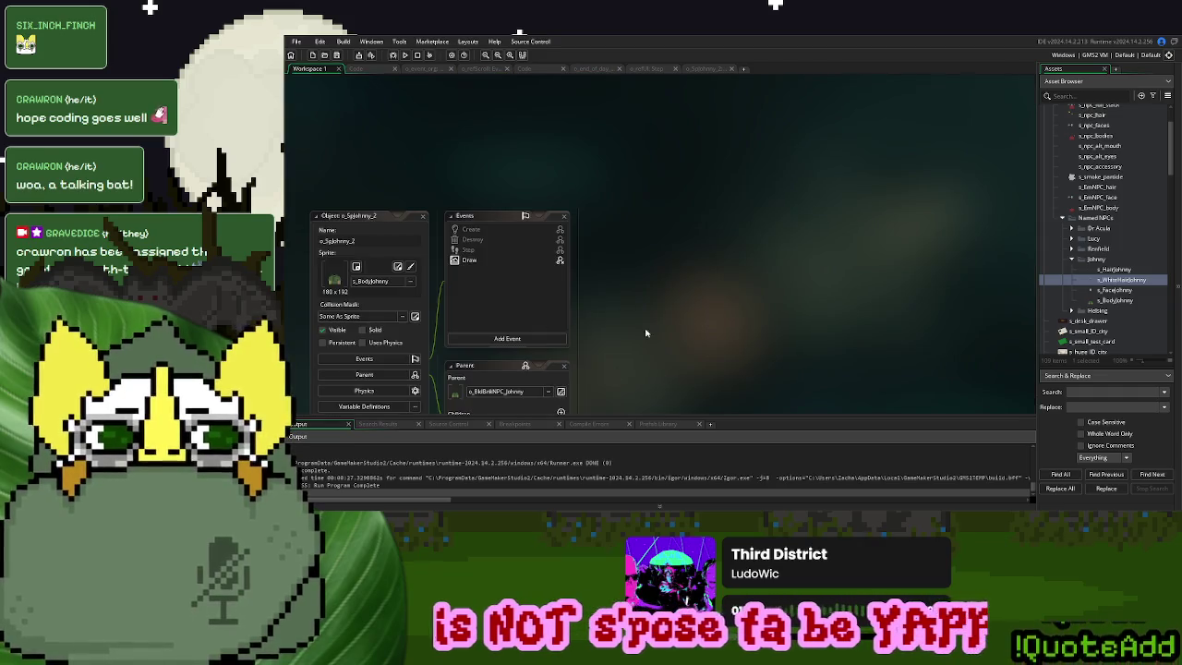
Override o_SpJohnny_2's Create event so it holds only event_inherited()
{"action": "double_click", "coordinate": [470, 229]}
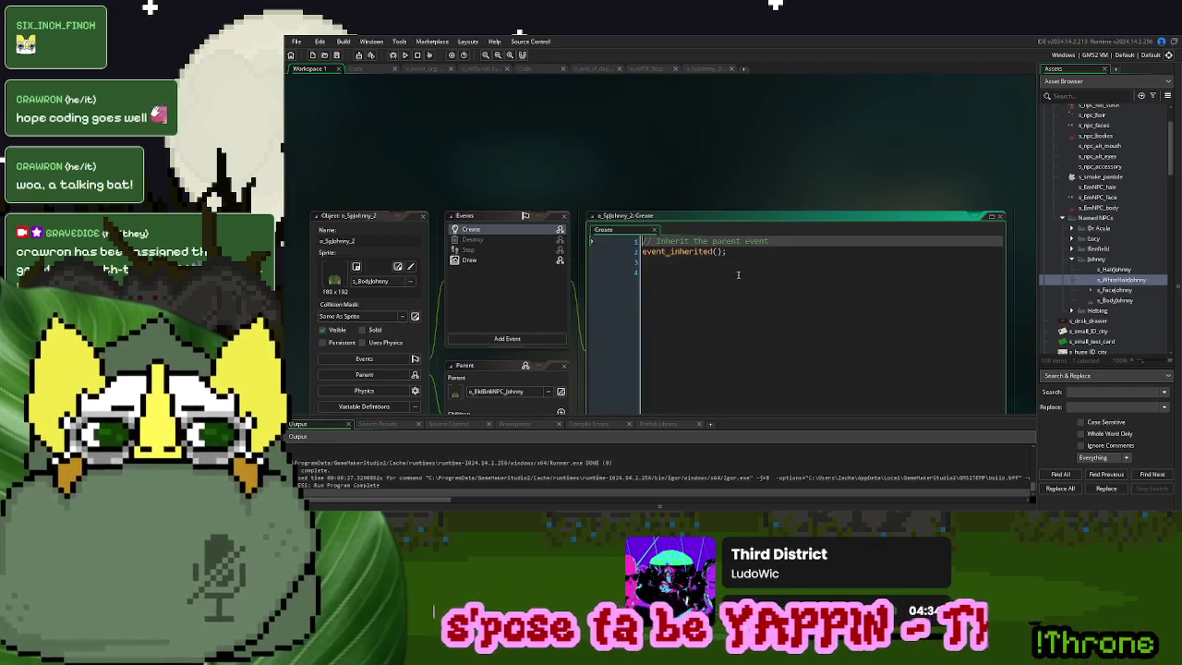
{"action": "left_click_drag", "start_coordinate": [769, 241], "coordinate": [637, 241]}
{"action": "key", "text": "BackSpace"}
Copy the greeting and reply lines from pleasantNPC_DialoguePack via the parent's Create code
{"action": "right_click", "coordinate": [529, 232]}
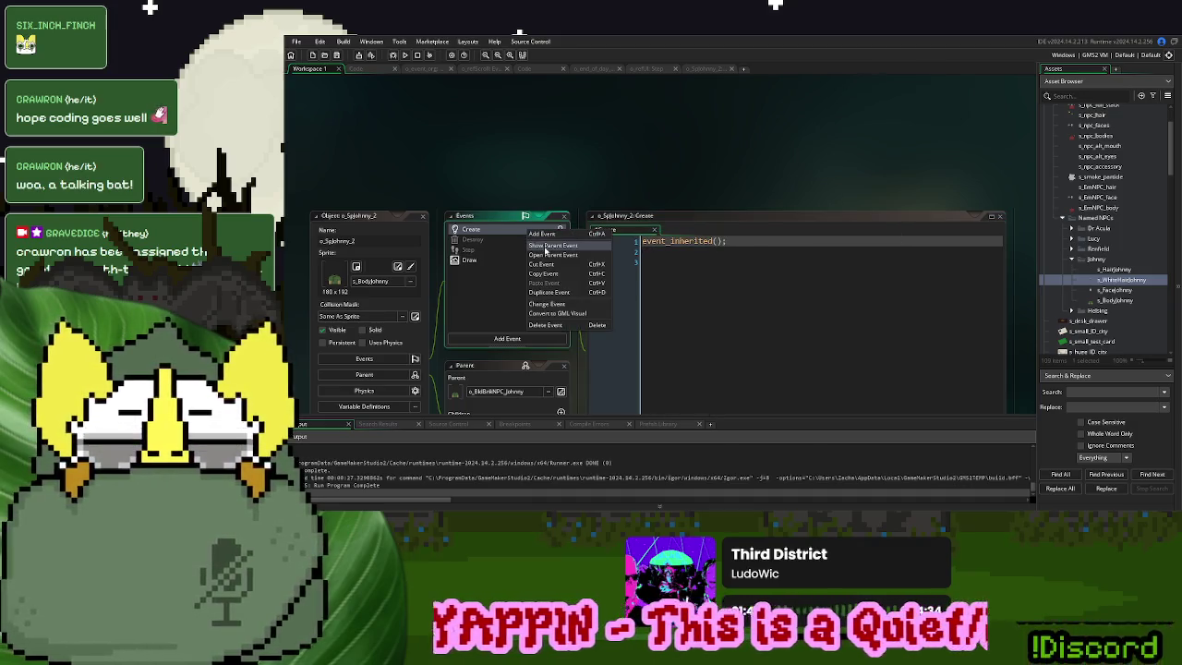
{"action": "left_click", "coordinate": [549, 246]}
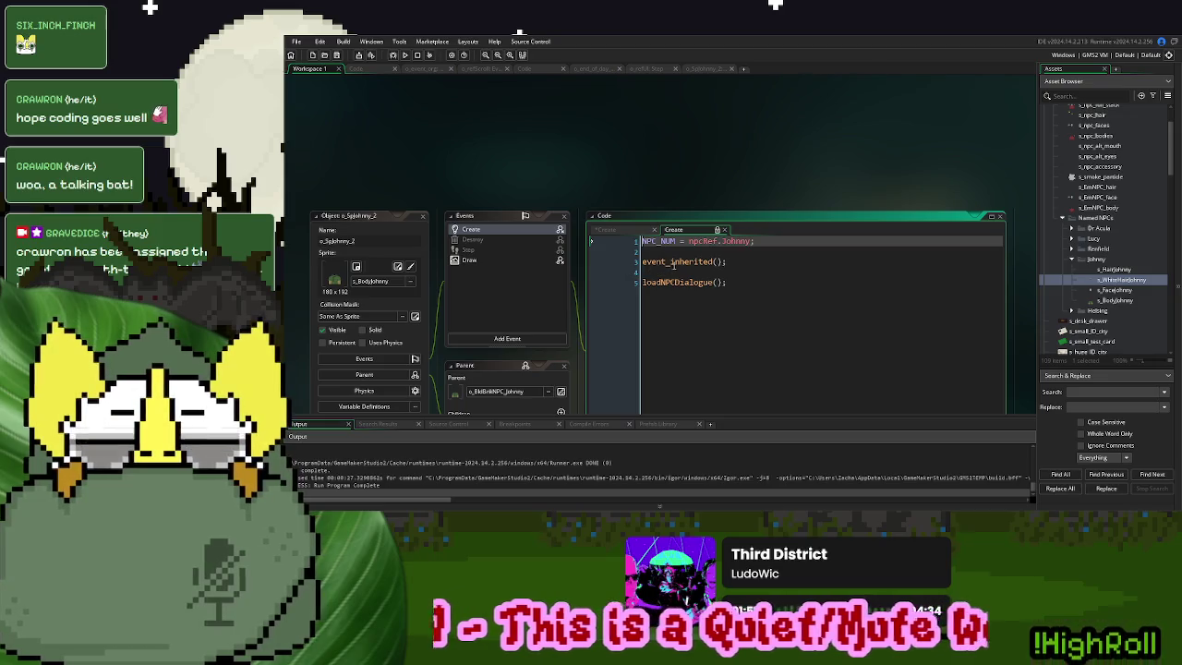
{"action": "middle_click", "coordinate": [675, 281]}
{"action": "scroll", "coordinate": [856, 312], "scroll_direction": "down", "scroll_amount": 3}
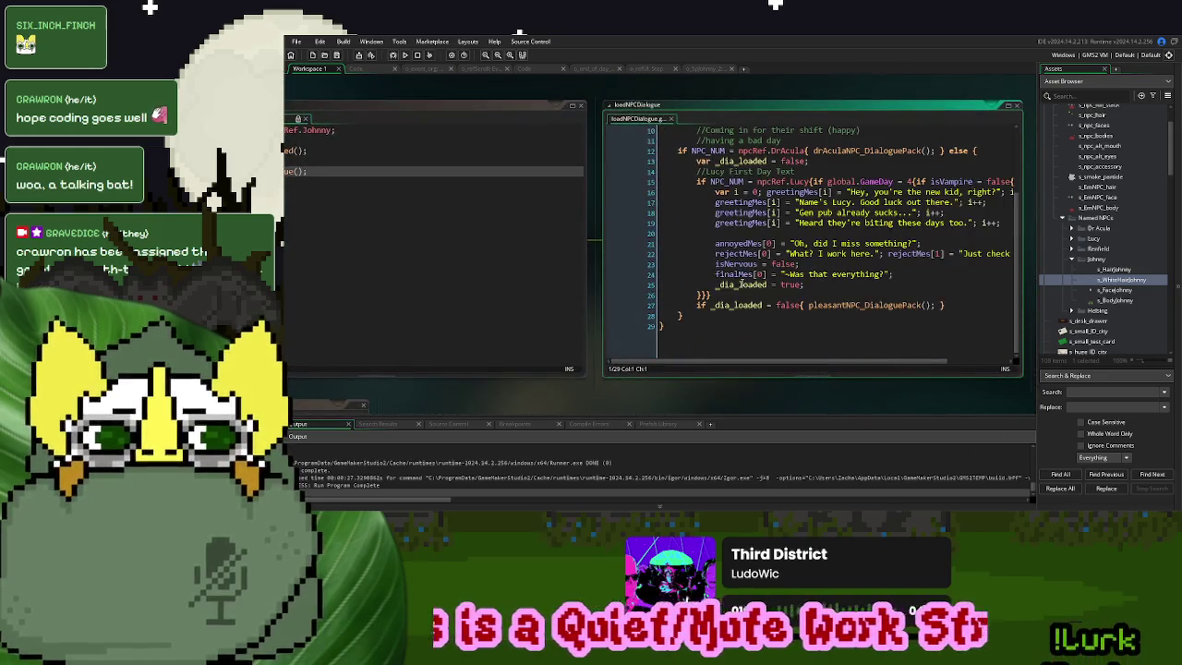
{"action": "middle_click", "coordinate": [863, 305]}
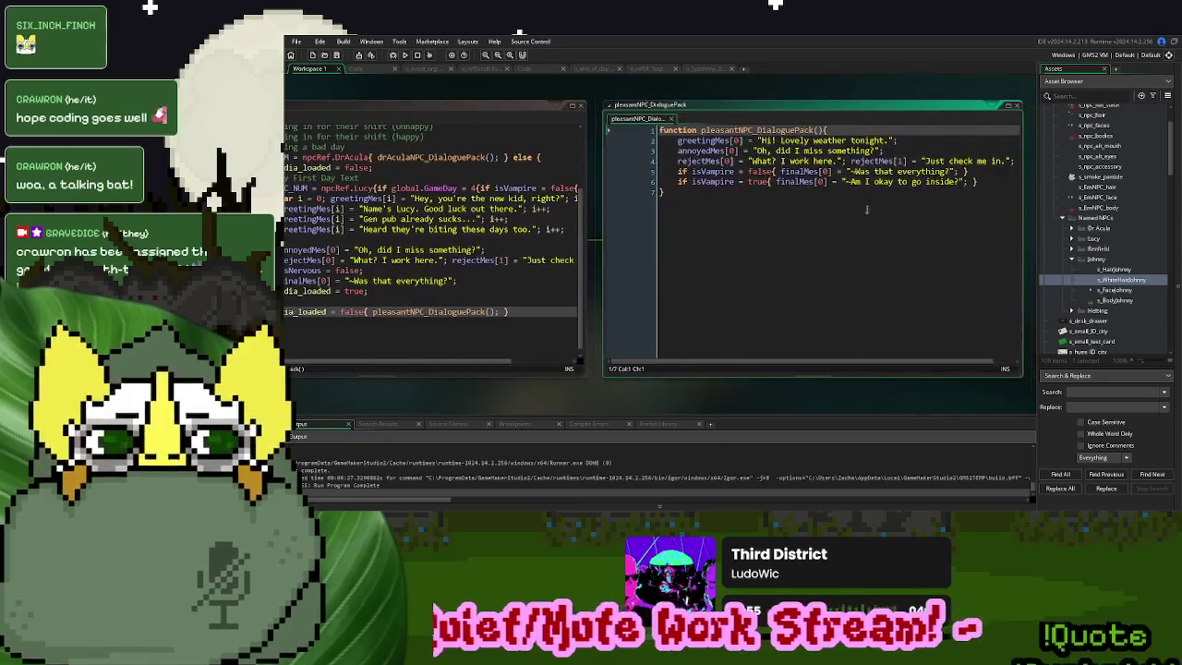
{"action": "mouse_move", "coordinate": [977, 183]}
{"action": "left_mouse_down"}
{"action": "mouse_move", "coordinate": [665, 166]}
{"action": "mouse_move", "coordinate": [658, 142]}
{"action": "left_mouse_up"}
{"action": "key", "text": "ctrl+c"}
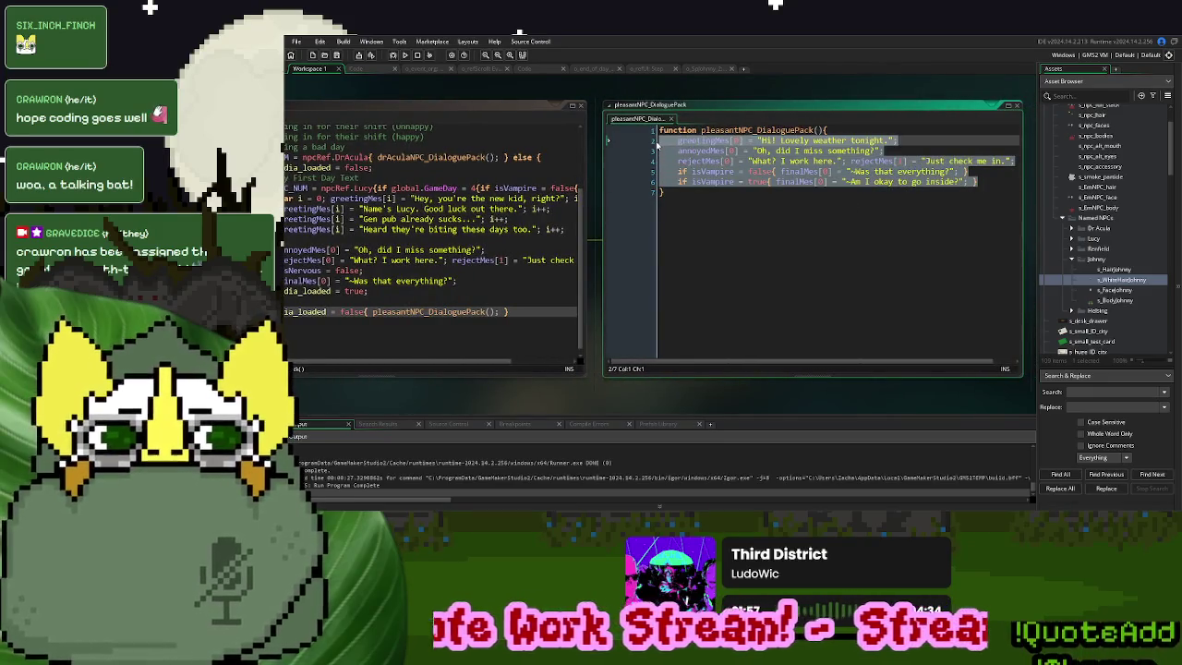
{"action": "key", "text": "ctrl+w"}
{"action": "key", "text": "ctrl+w"}
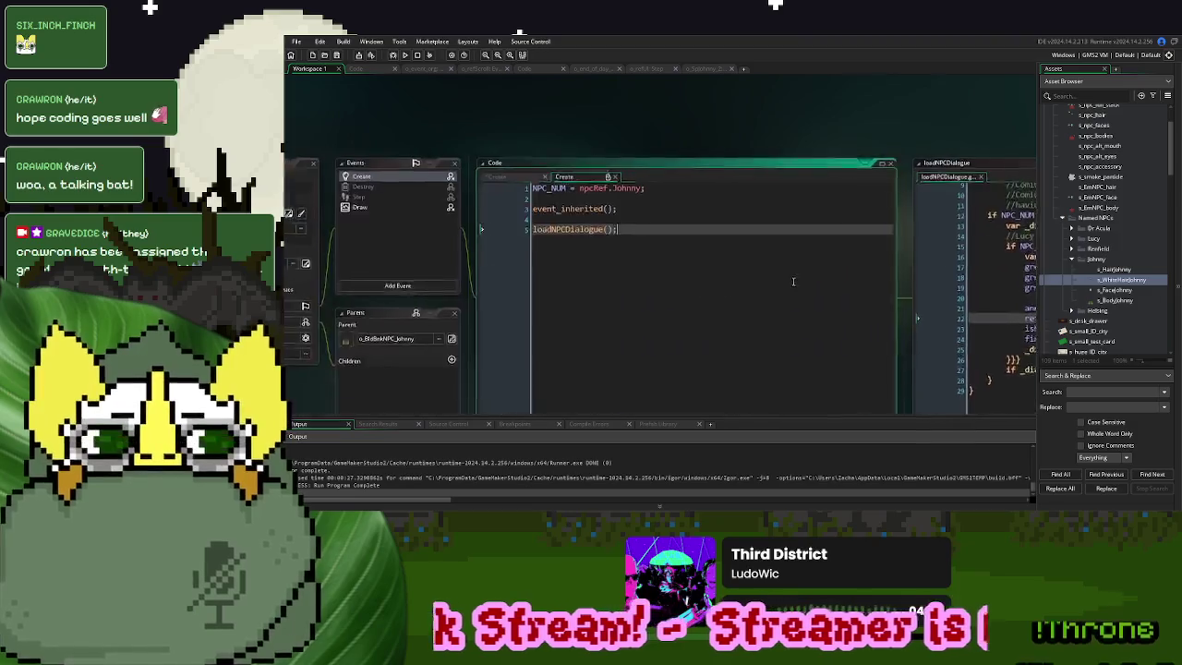
{"action": "left_click", "coordinate": [634, 178]}
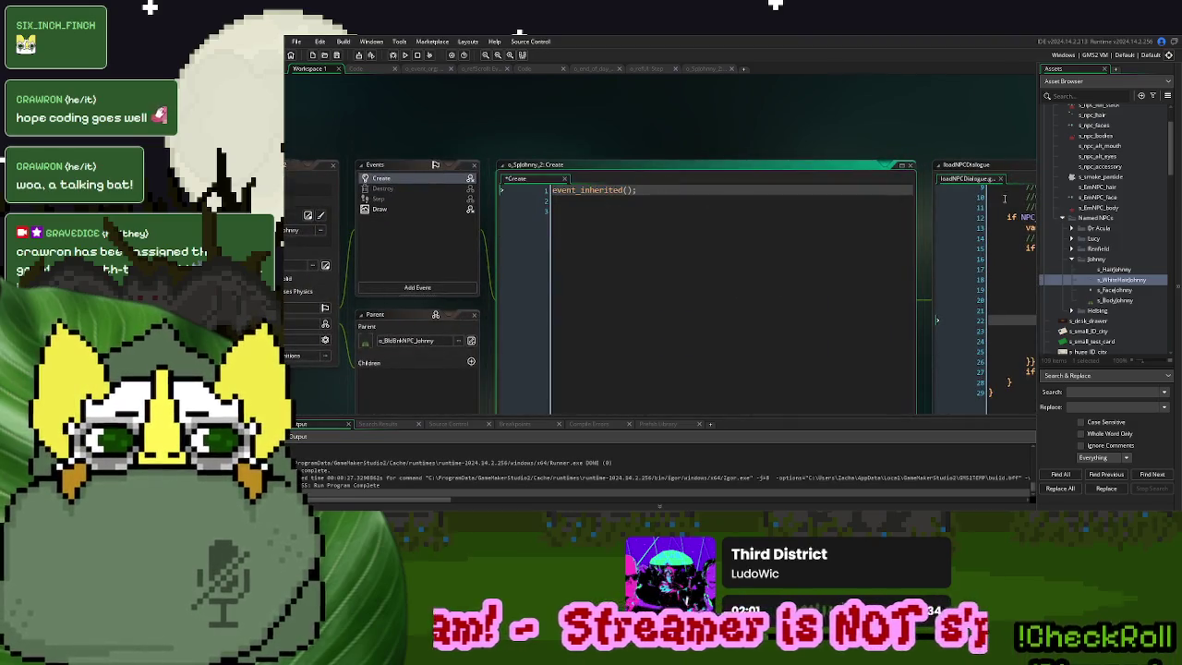
{"action": "left_click", "coordinate": [1000, 178]}
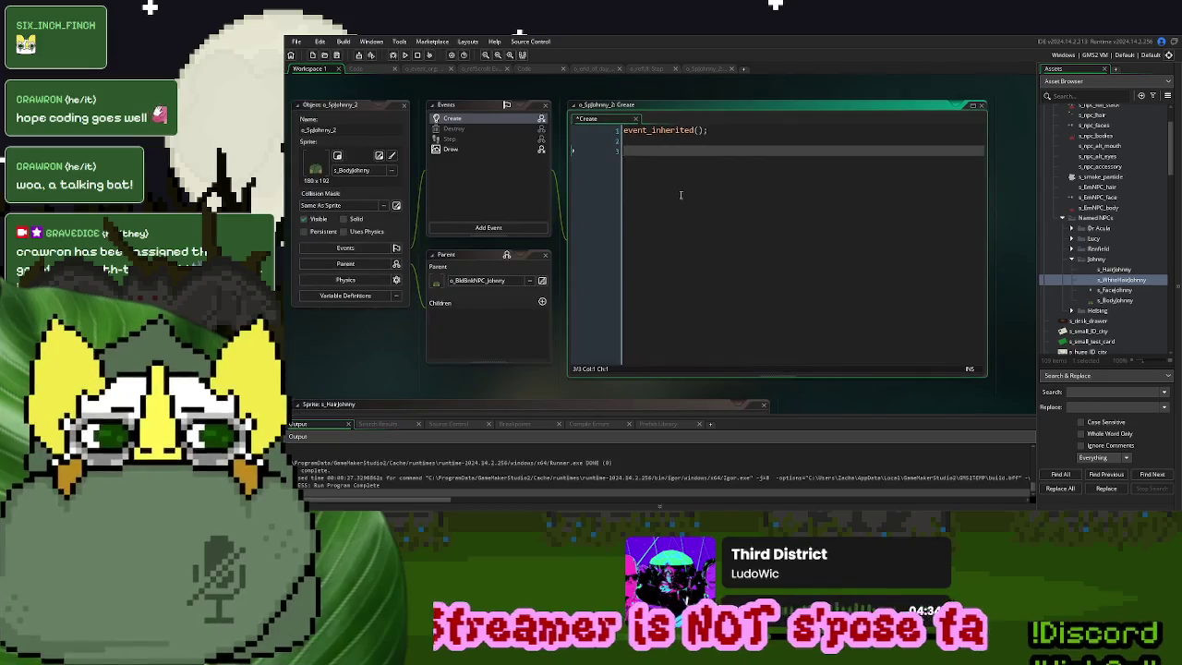
Paste the dialogue lines, unindent them, and strip the isVampire conditions and braces
{"action": "left_click", "coordinate": [756, 213]}
{"action": "key", "text": "ctrl+v"}
{"action": "left_click_drag", "start_coordinate": [927, 192], "coordinate": [640, 150]}
{"action": "key", "text": "shift+Tab"}
{"action": "left_click", "coordinate": [681, 192]}
{"action": "left_click_drag", "start_coordinate": [728, 181], "coordinate": [624, 182]}
{"action": "key", "text": "Delete"}
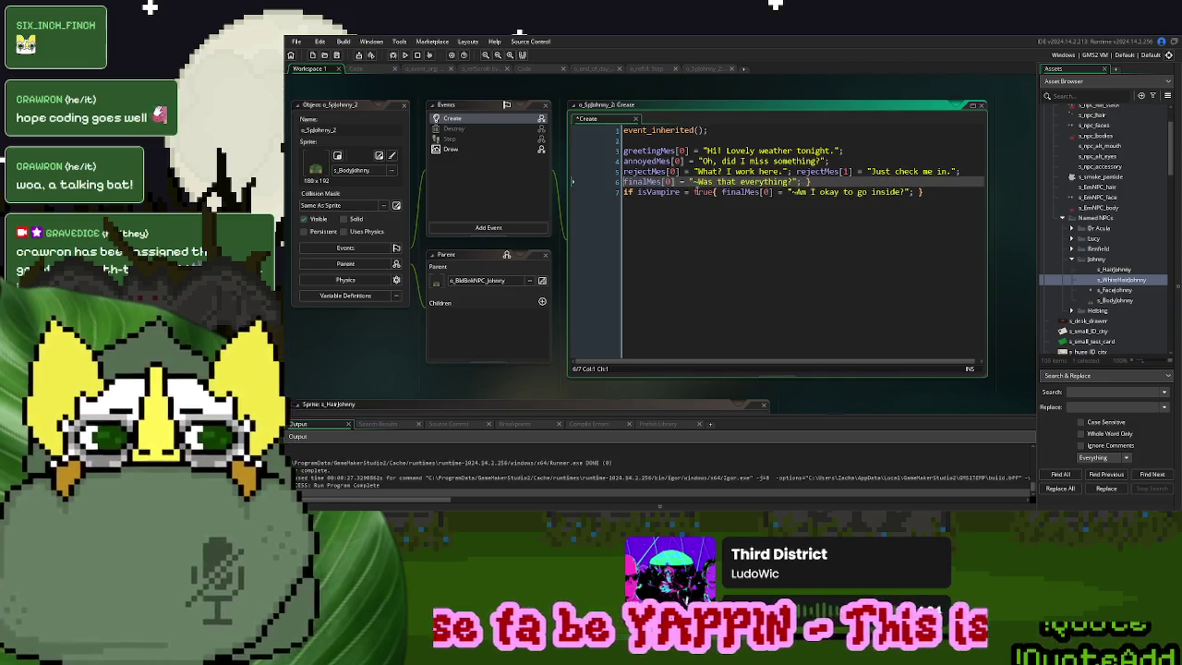
{"action": "left_click_drag", "start_coordinate": [723, 192], "coordinate": [624, 192]}
{"action": "key", "text": "Delete"}
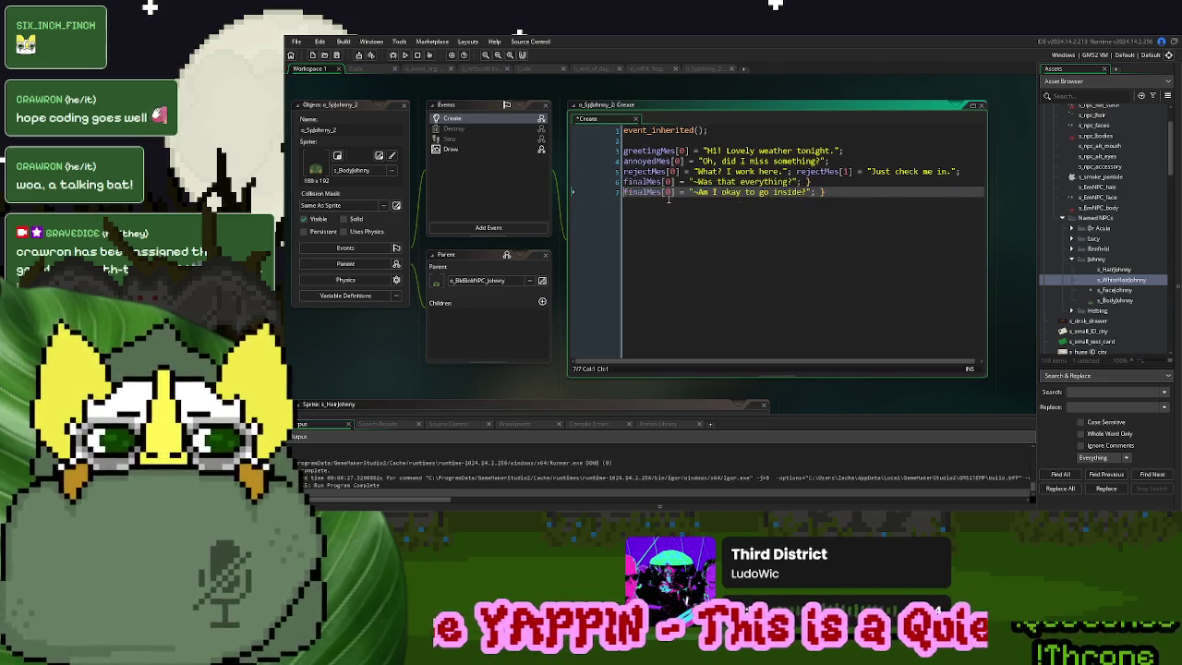
{"action": "left_click", "coordinate": [859, 194]}
{"action": "key", "text": "BackSpace"}
{"action": "left_click", "coordinate": [842, 182]}
{"action": "key", "text": "BackSpace"}
{"action": "key", "text": "BackSpace"}
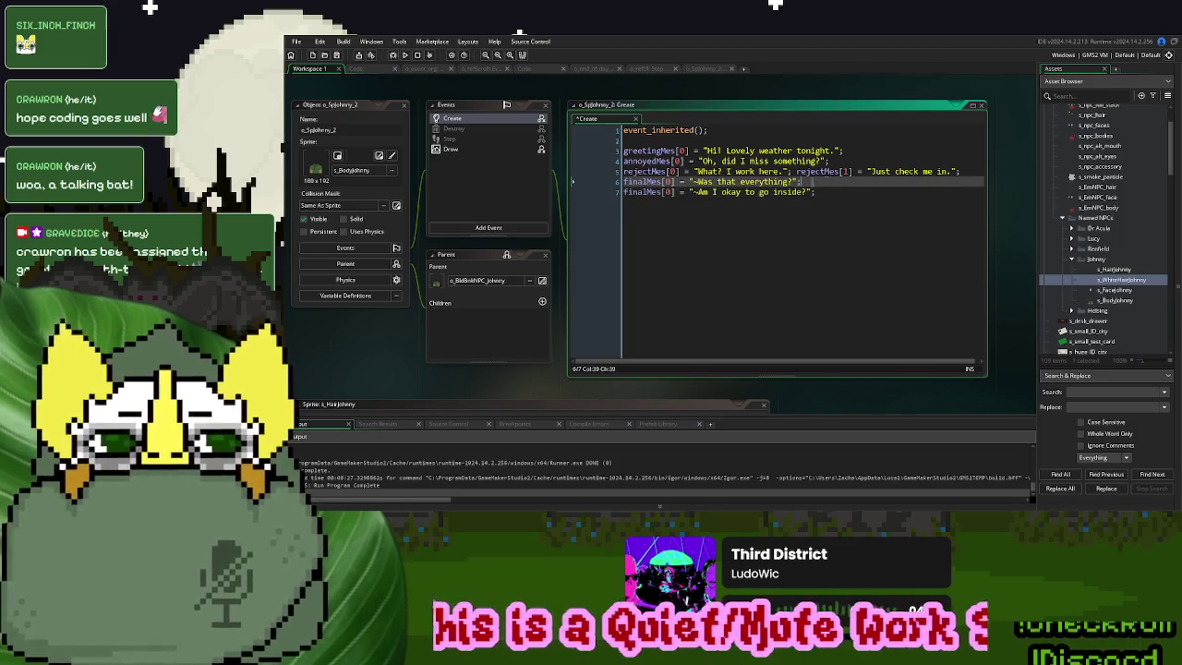
Change the greeting from 'Hi! Lovely weather tonight.' to '. . . hey.'
{"action": "left_click_drag", "start_coordinate": [837, 150], "coordinate": [709, 150]}
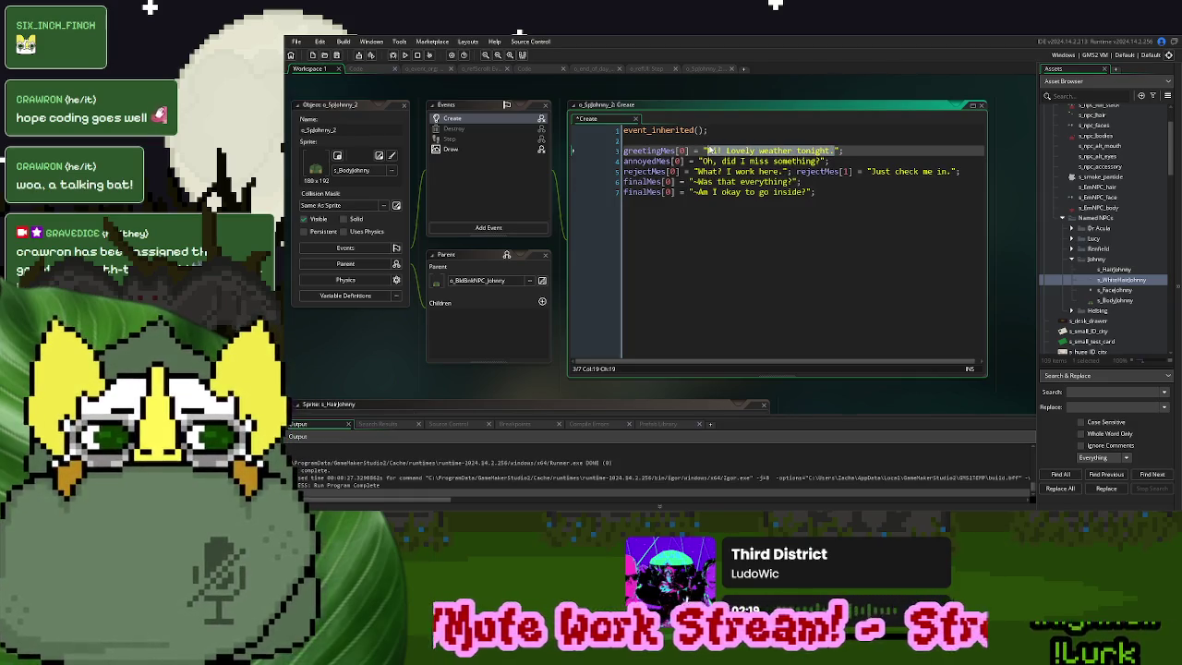
{"action": "type", "text": "Hi..."}
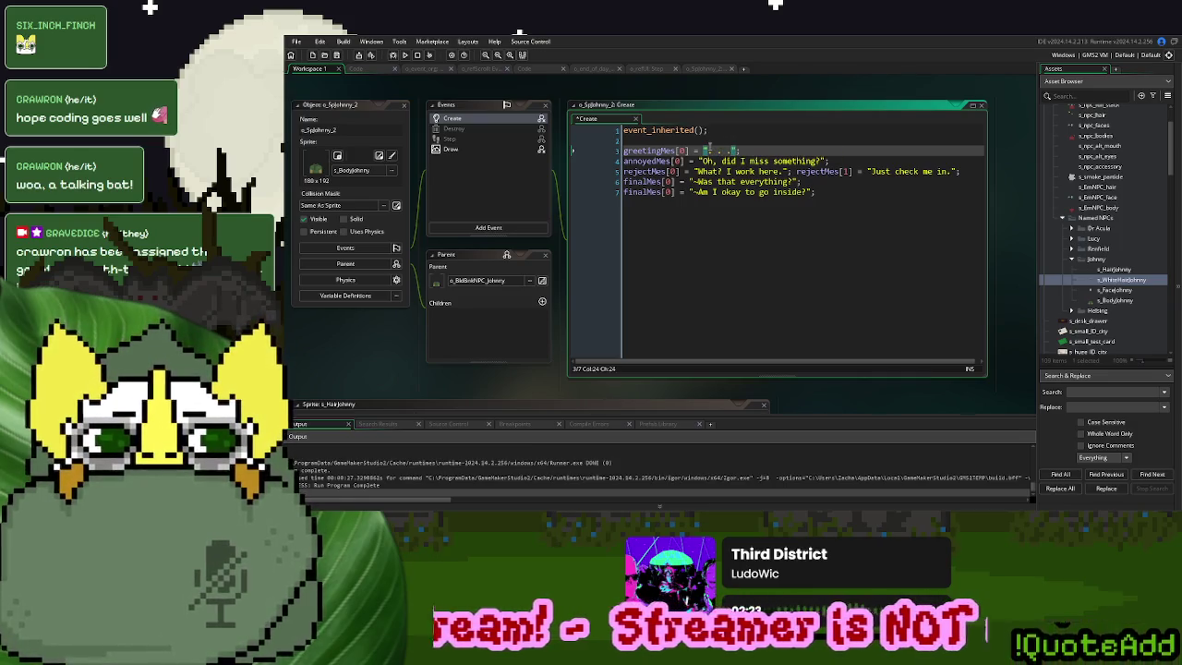
{"action": "left_click_drag", "start_coordinate": [753, 152], "coordinate": [606, 152]}
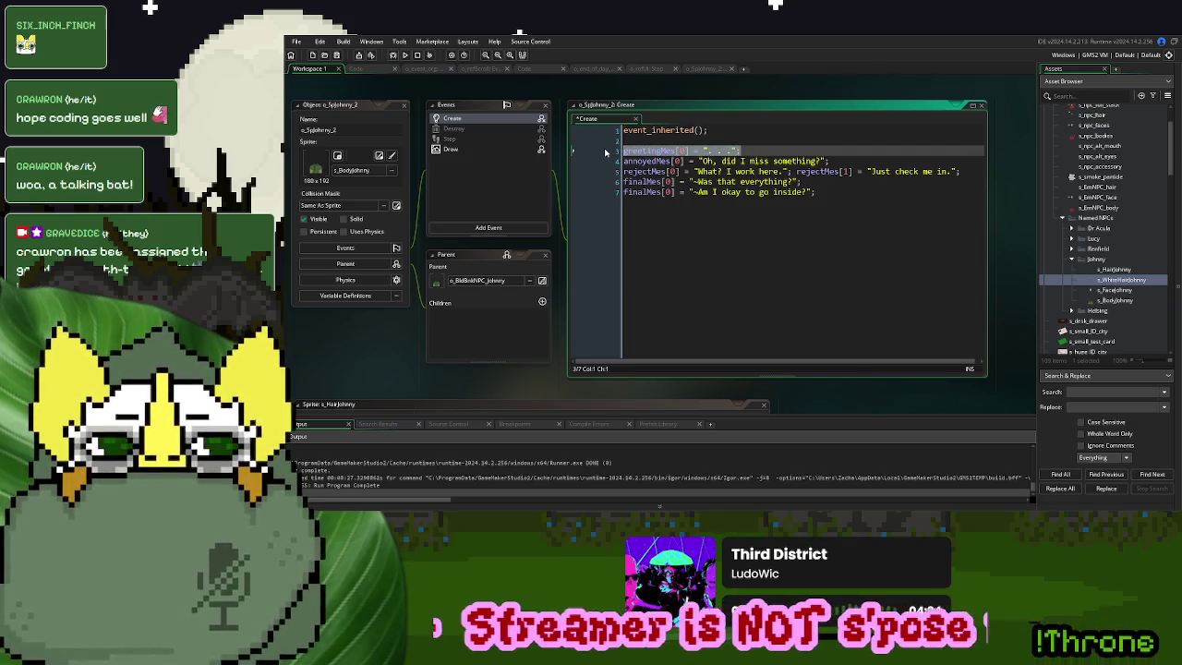
{"action": "left_click", "coordinate": [779, 148]}
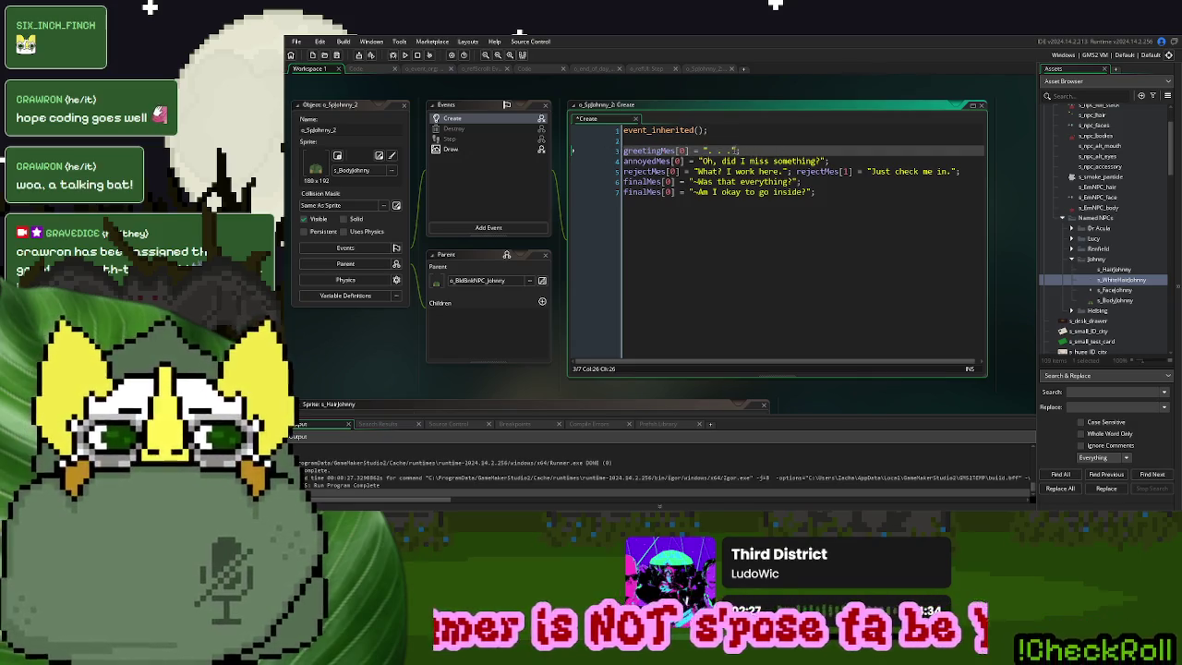
{"action": "left_click_drag", "start_coordinate": [779, 149], "coordinate": [625, 152]}
{"action": "key", "text": "ctrl+c"}
{"action": "left_click", "coordinate": [755, 151]}
{"action": "key", "text": "ctrl+v"}
{"action": "left_click_drag", "start_coordinate": [858, 150], "coordinate": [742, 153]}
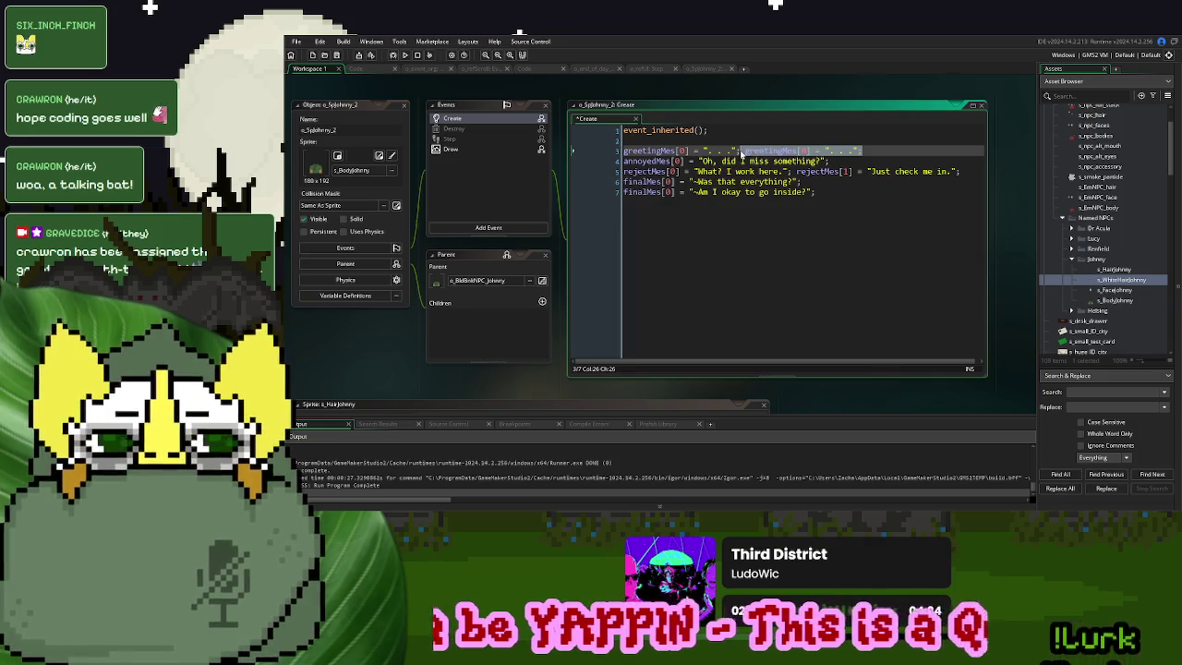
{"action": "key", "text": "BackSpace"}
{"action": "key", "text": "BackSpace"}
{"action": "key", "text": "BackSpace"}
{"action": "type", "text": "hey"}
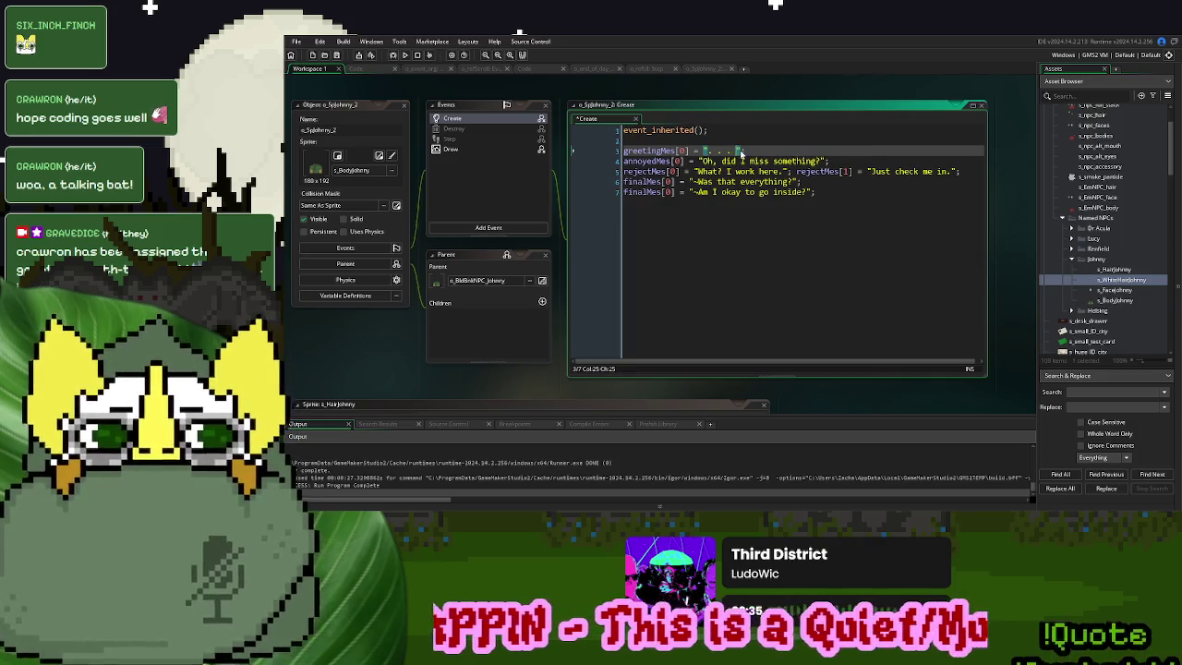
{"action": "type", "text": "."}
Set the annoyed line to '. . .', the rejection to '. . ?', and delete the second rejection
{"action": "left_click_drag", "start_coordinate": [820, 160], "coordinate": [701, 165]}
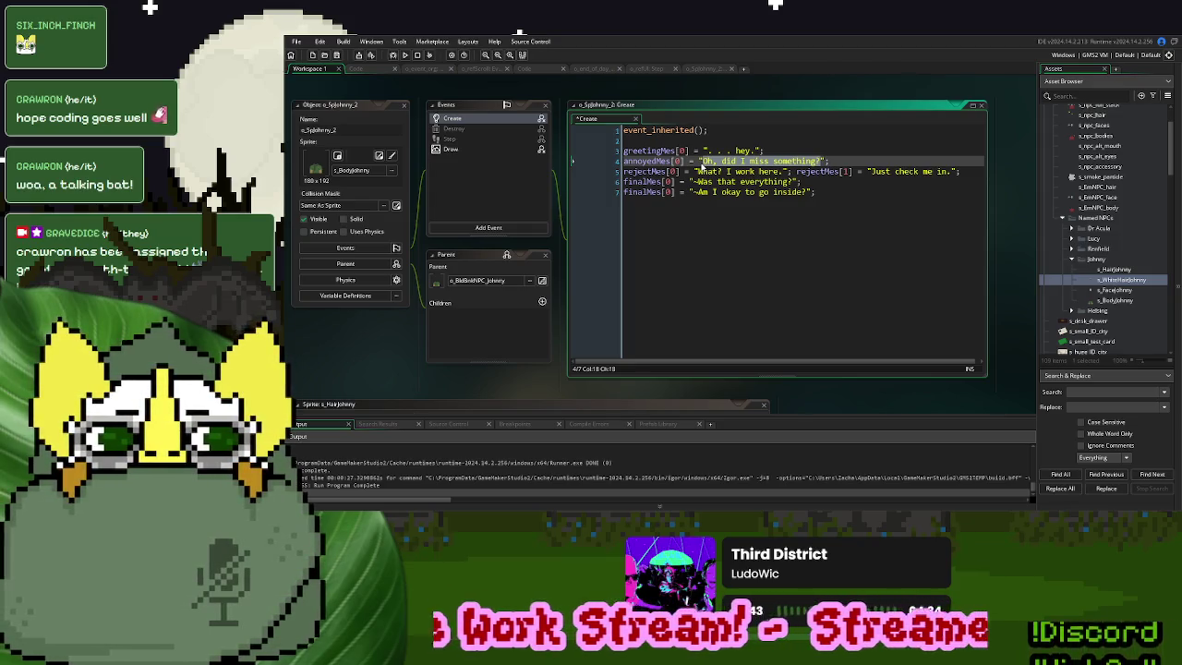
{"action": "type", "text": ". . ."}
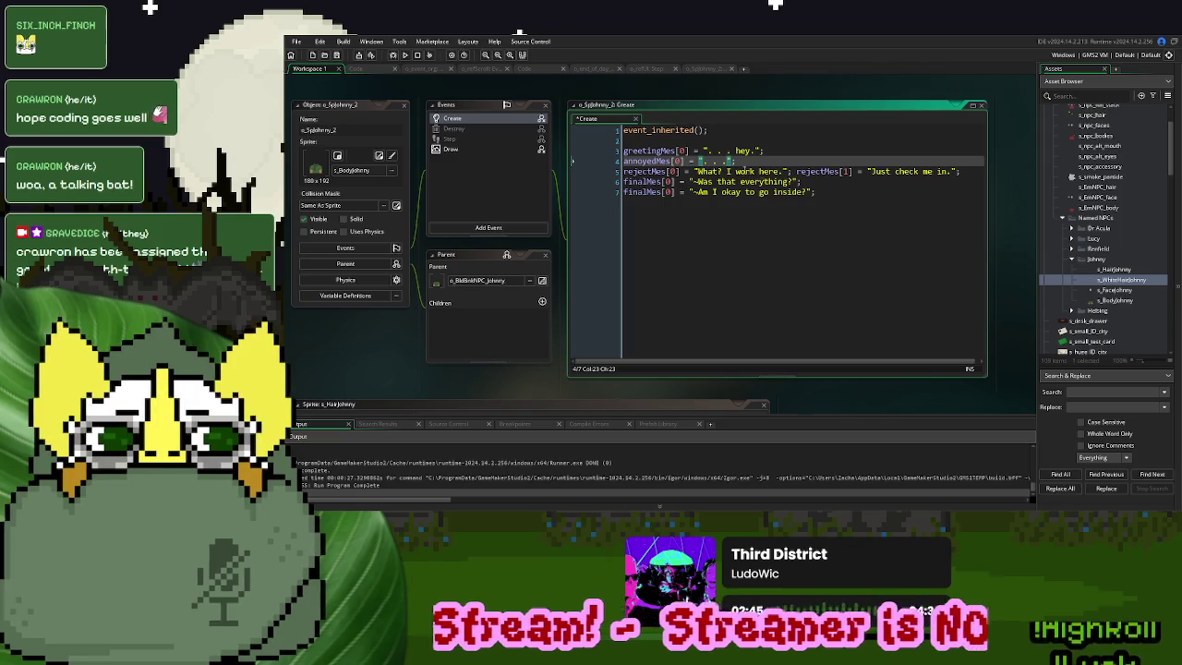
{"action": "left_click_drag", "start_coordinate": [784, 171], "coordinate": [699, 172]}
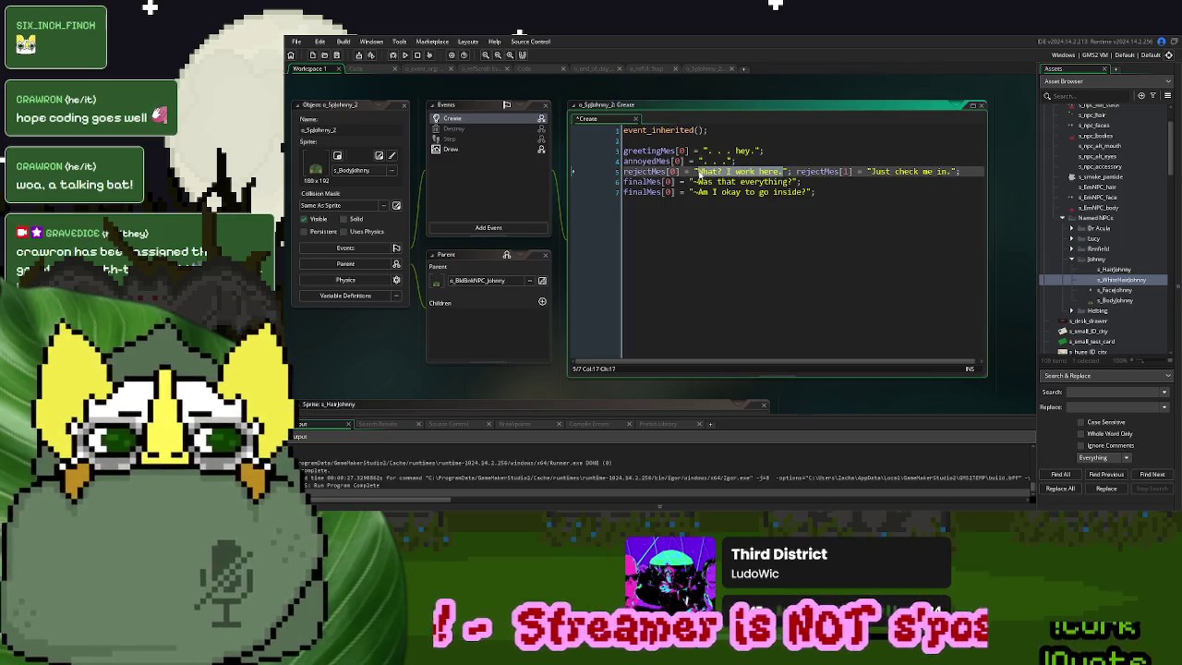
{"action": "type", "text": ". . ."}
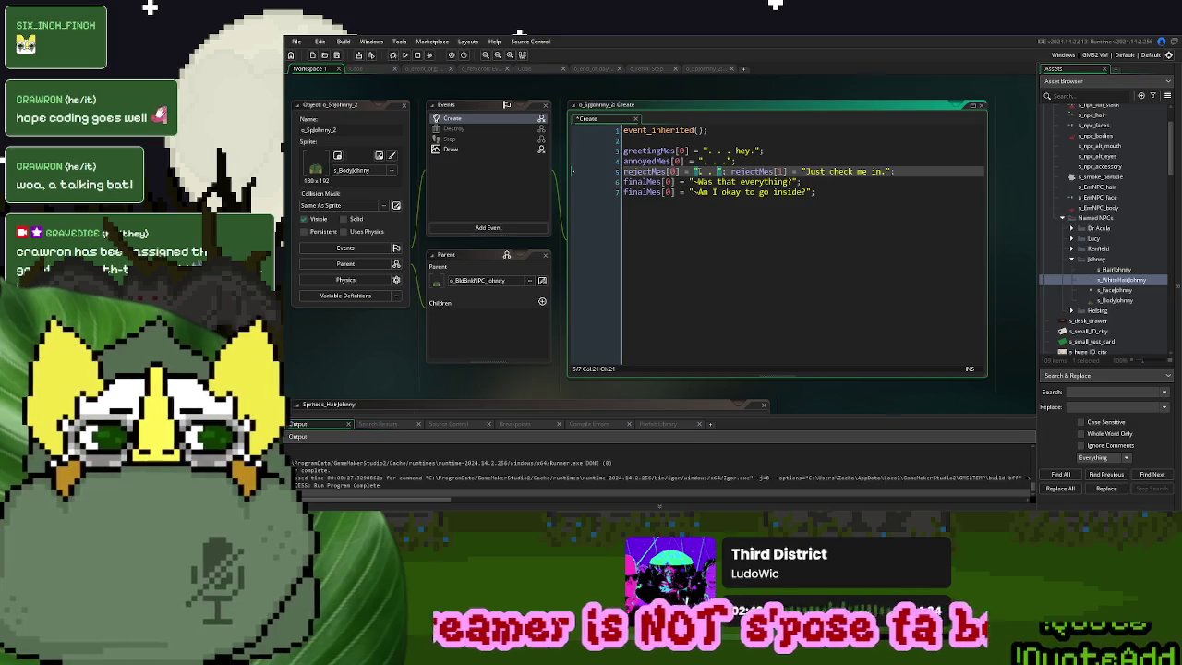
{"action": "key", "text": "BackSpace"}
{"action": "type", "text": "?"}
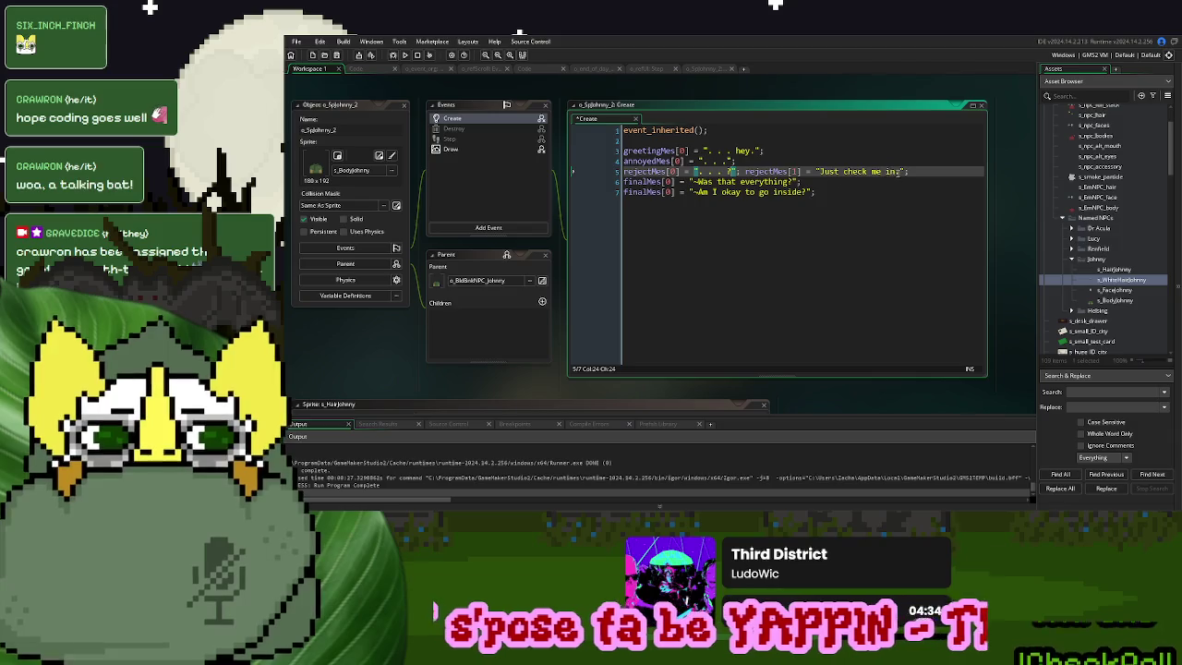
{"action": "left_click_drag", "start_coordinate": [913, 170], "coordinate": [738, 178]}
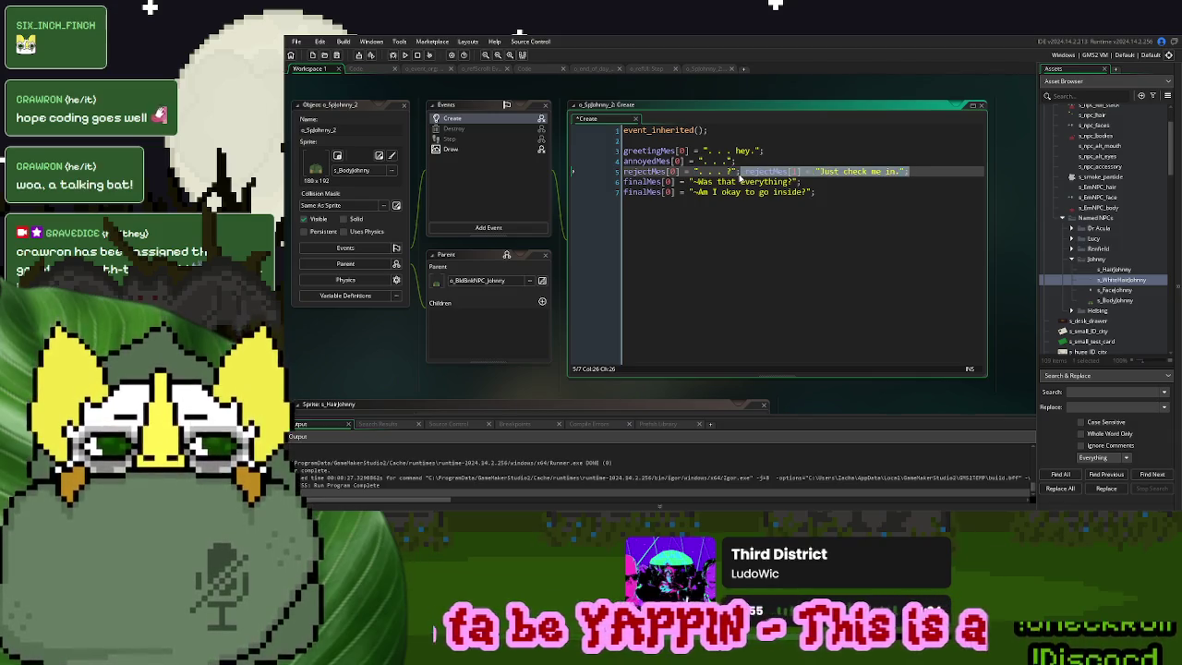
{"action": "key", "text": "BackSpace"}
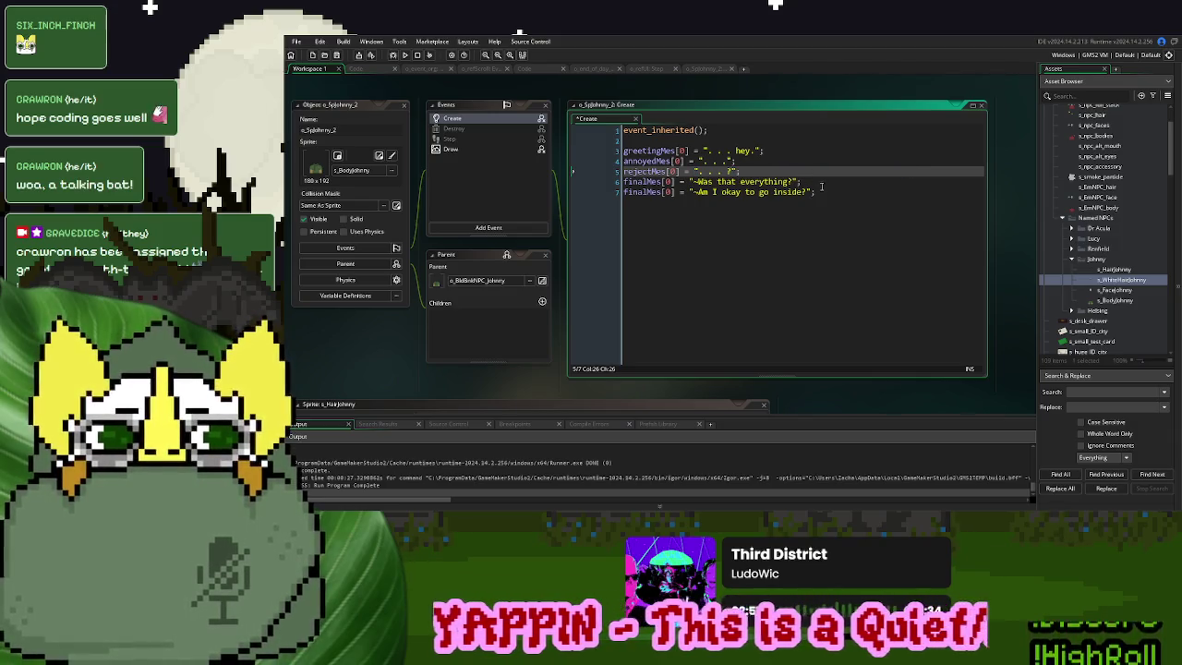
Delete the vampire final message and set the final message to '. . .'
{"action": "left_click_drag", "start_coordinate": [820, 192], "coordinate": [820, 186]}
{"action": "key", "text": "BackSpace"}
{"action": "key", "text": "Left"}
{"action": "key", "text": "Left"}
{"action": "key", "text": "Left"}
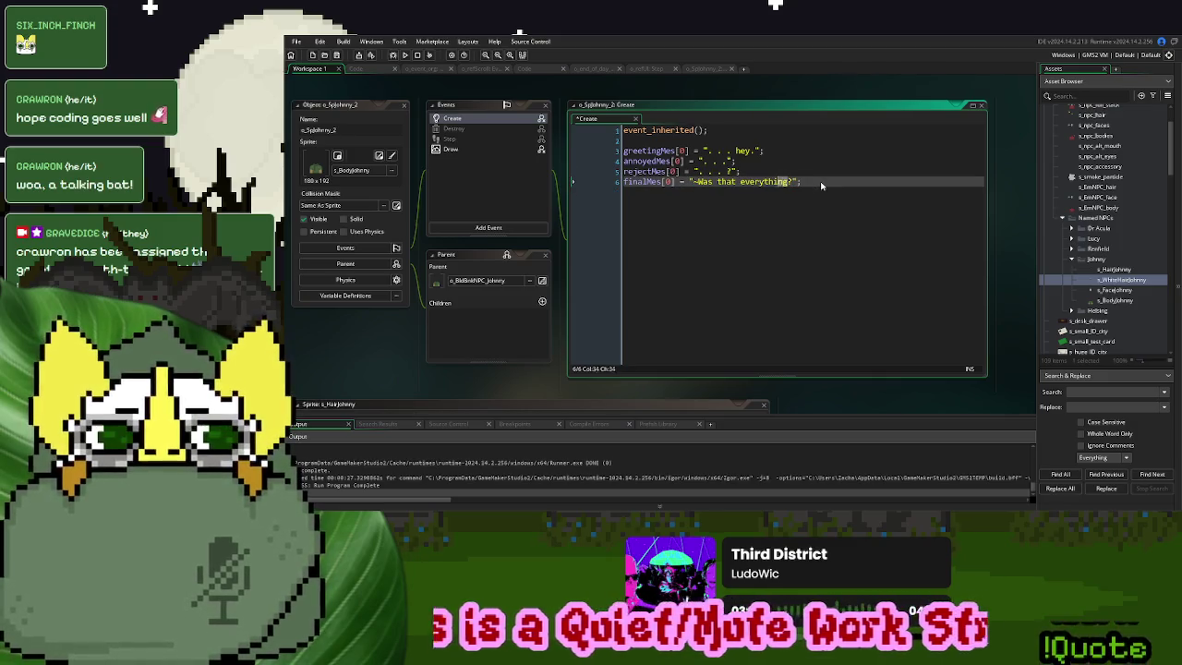
{"action": "key", "text": "ctrl+shift+Left"}
{"action": "key", "text": "ctrl+shift+Left"}
{"action": "key", "text": "ctrl+shift+Left"}
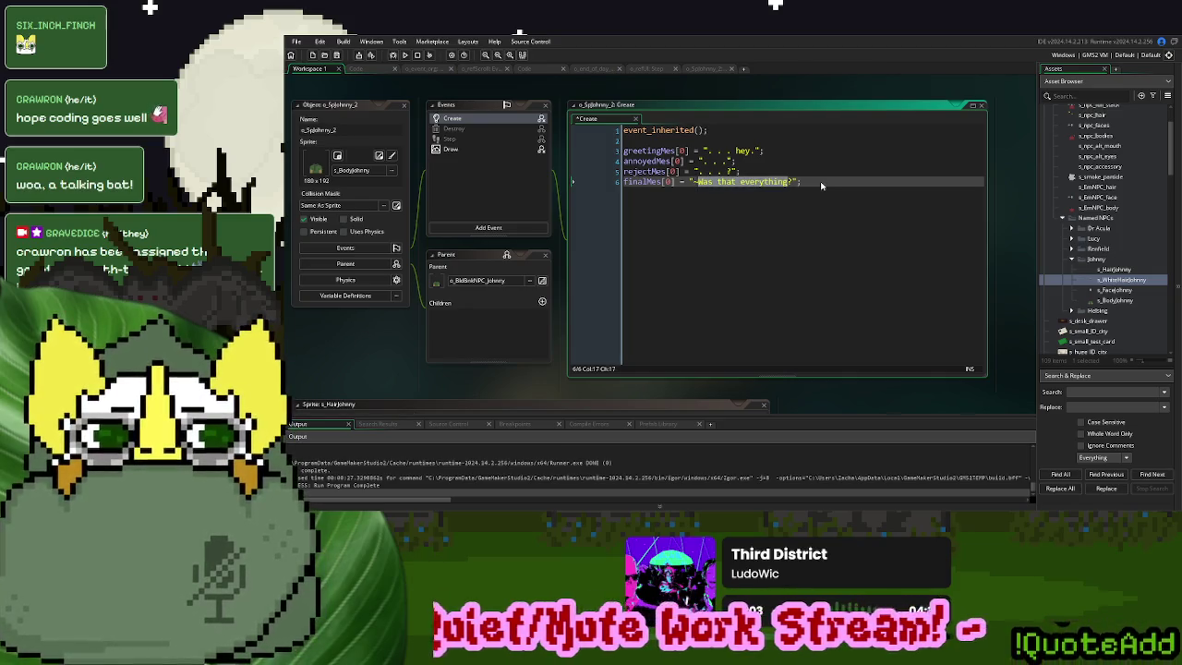
{"action": "type", "text": ". . ."}
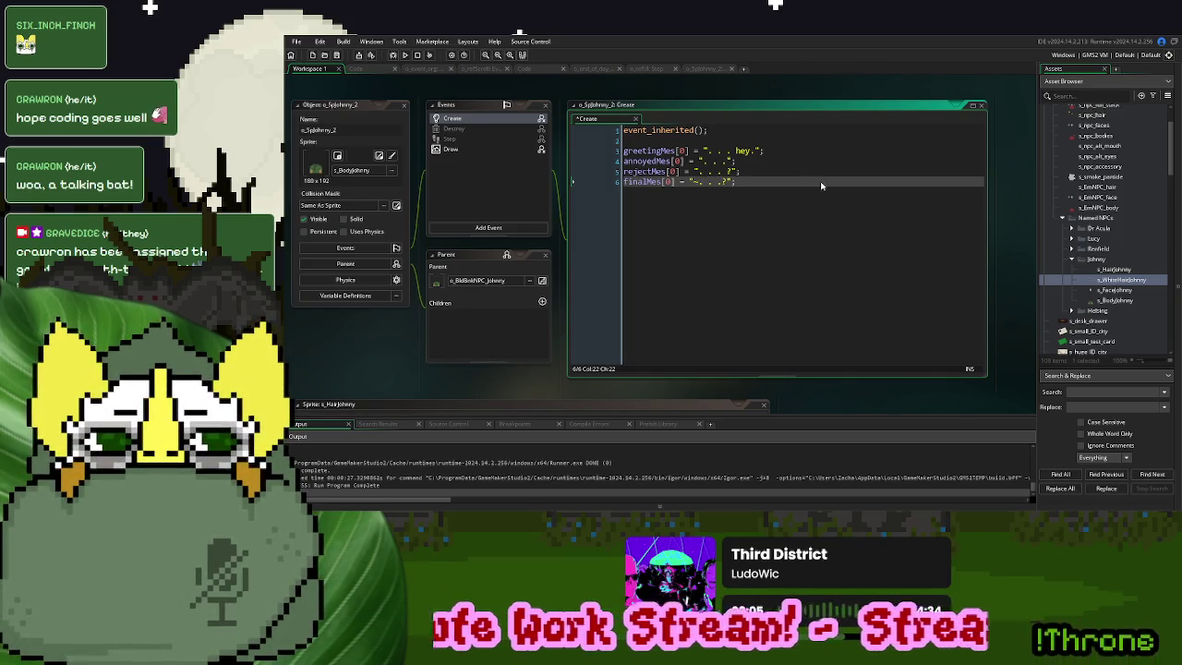
{"action": "left_click", "coordinate": [785, 162]}
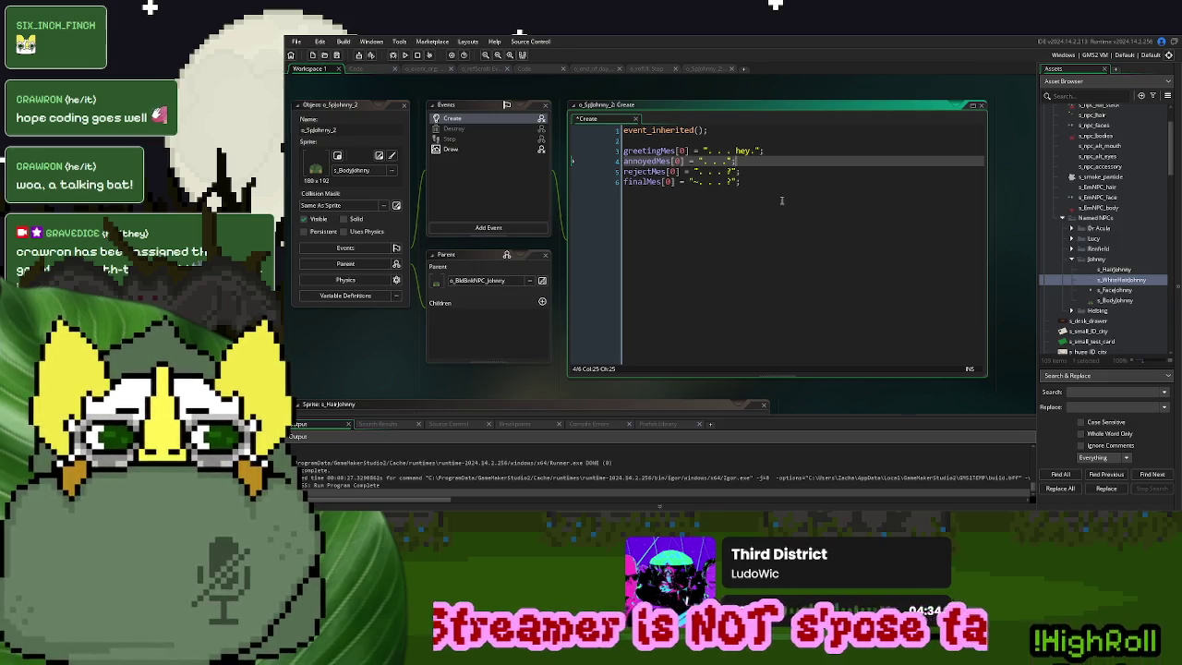
{"action": "double_click", "coordinate": [334, 129]}
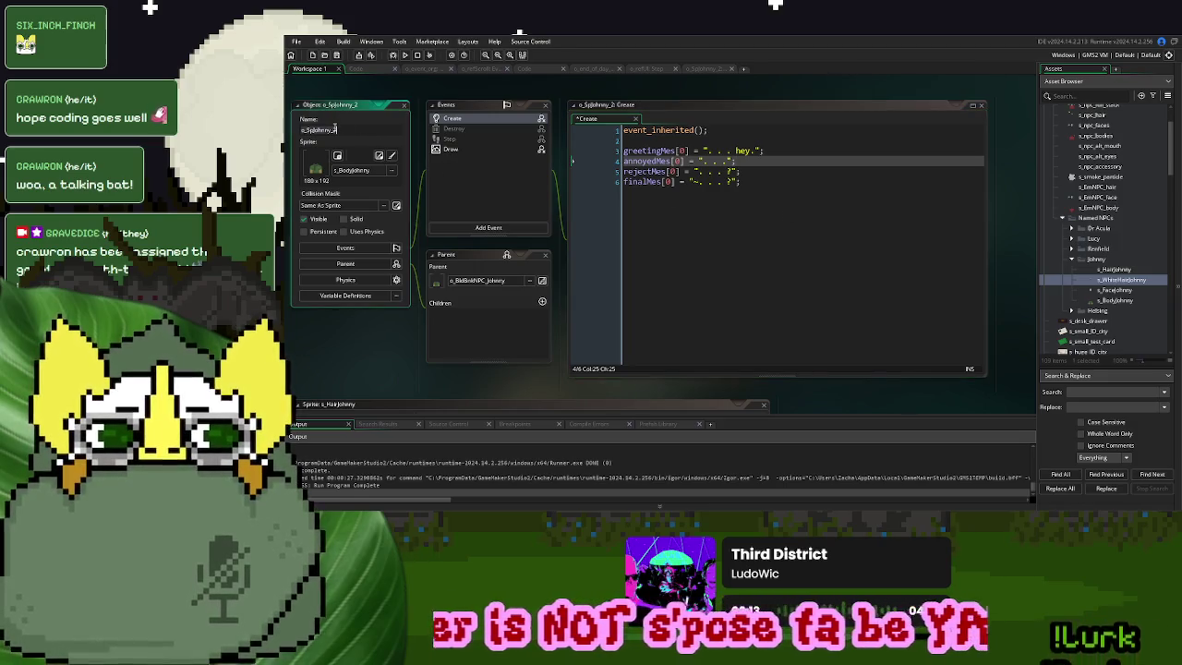
Return to the StorySpawnActor script and check day 15's o_SpJohnny_2 spawn reference
{"action": "left_click", "coordinate": [524, 68]}
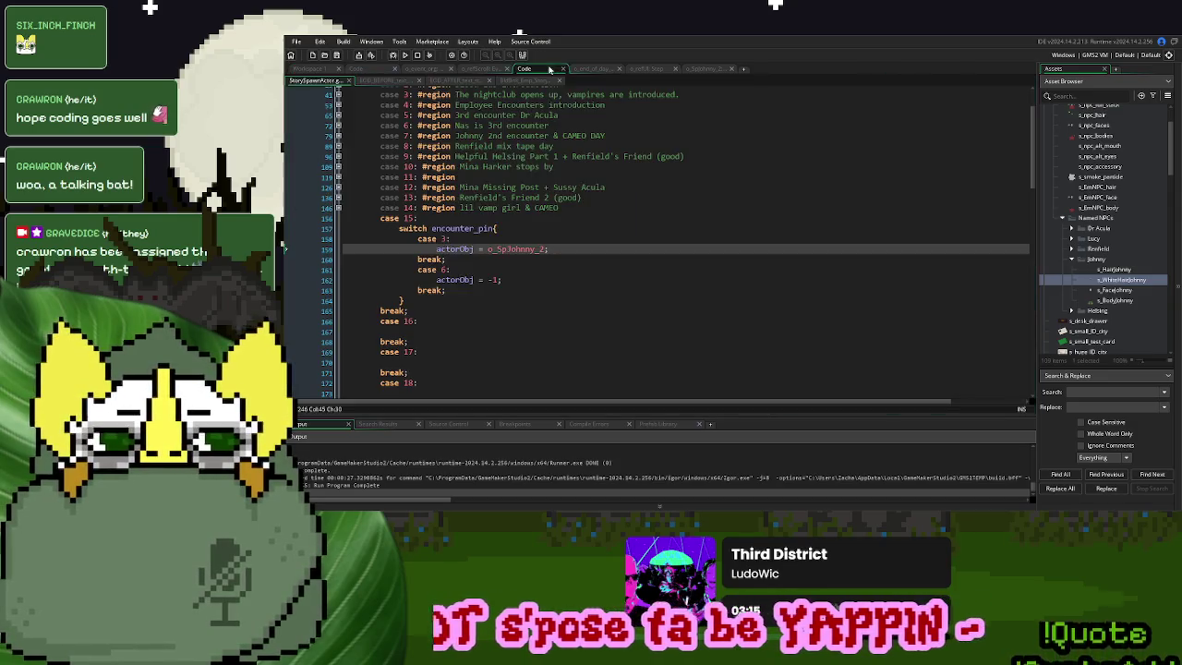
{"action": "double_click", "coordinate": [518, 249]}
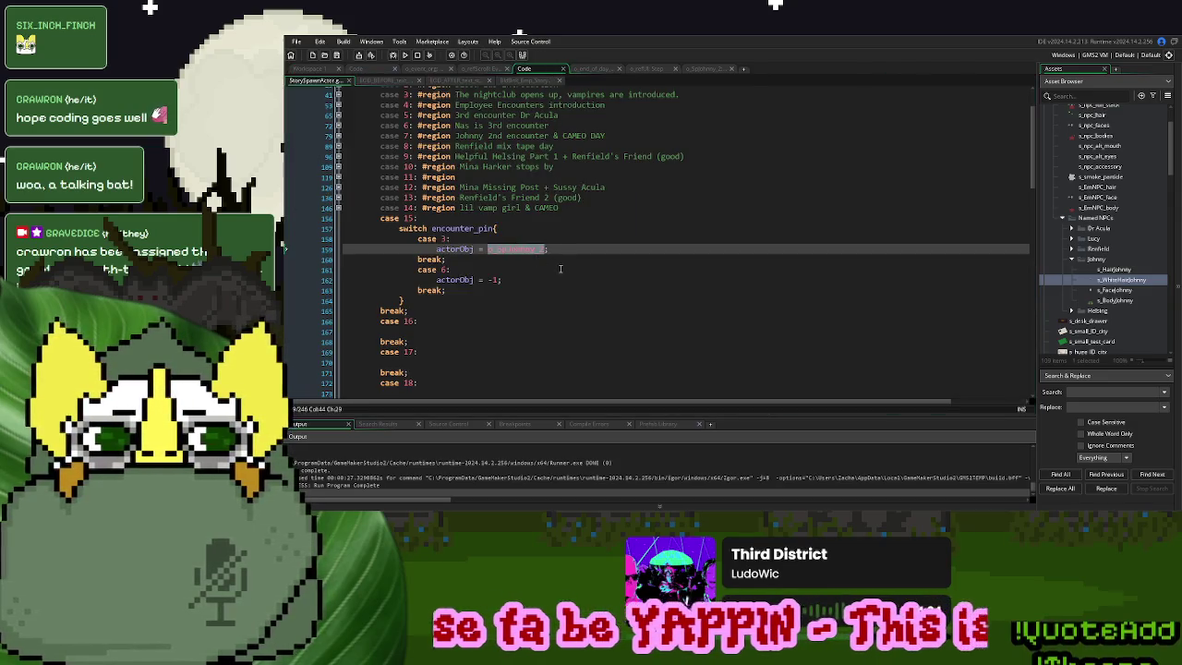
{"action": "left_click", "coordinate": [582, 280]}
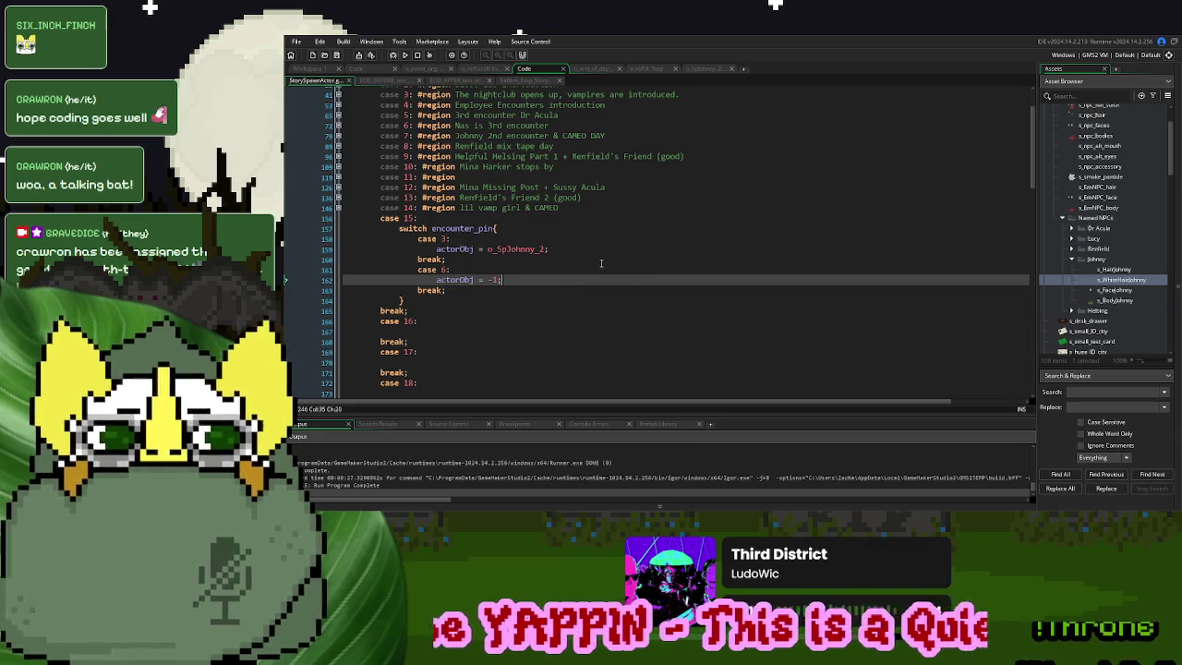
Collapse the Johnny, Named NPCs, NPC sprites and Sprites folders in the Asset Browser
{"action": "left_click", "coordinate": [1071, 259]}
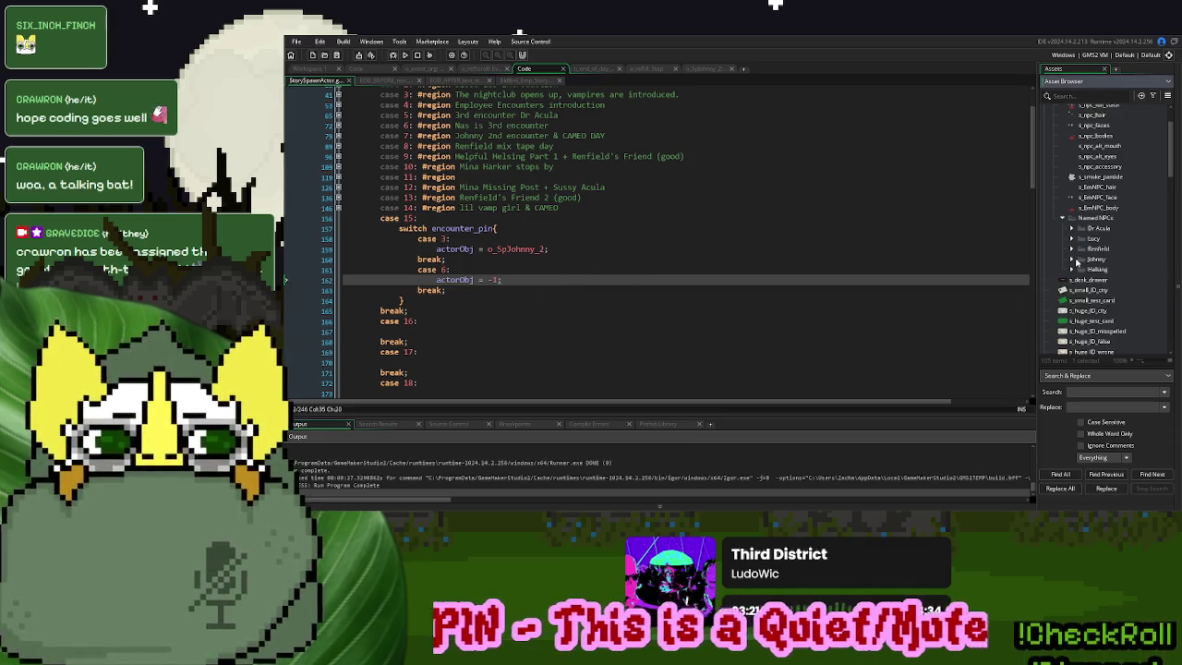
{"action": "left_click", "coordinate": [1062, 219]}
{"action": "left_click", "coordinate": [1054, 151]}
{"action": "left_click", "coordinate": [1045, 109]}
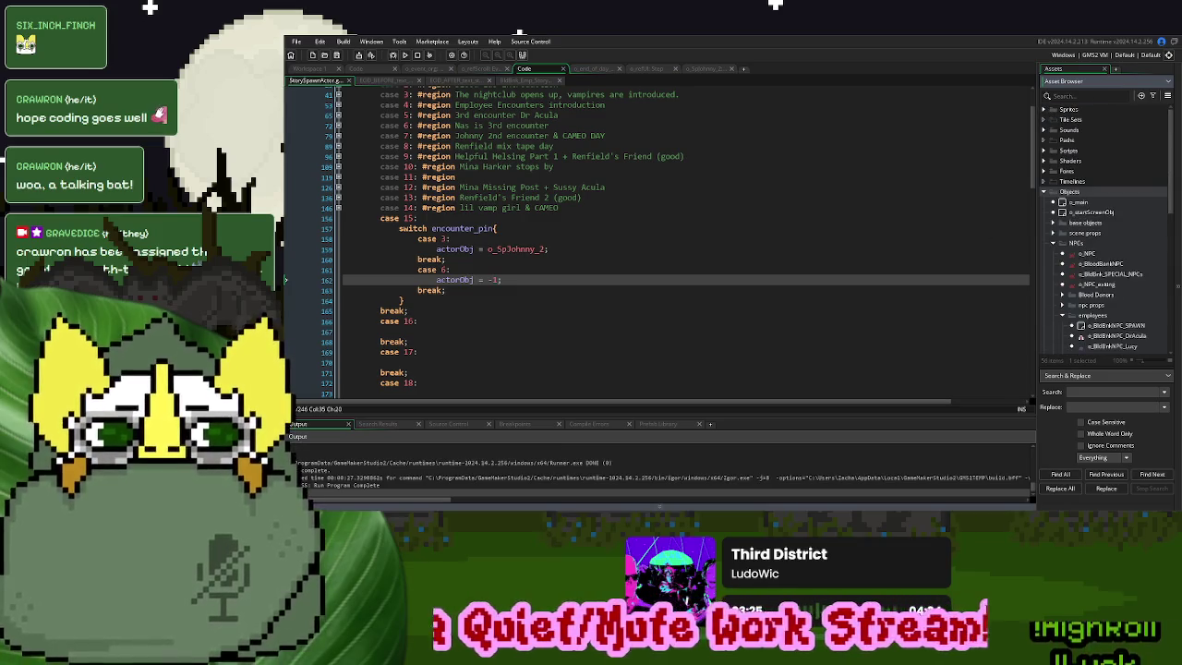
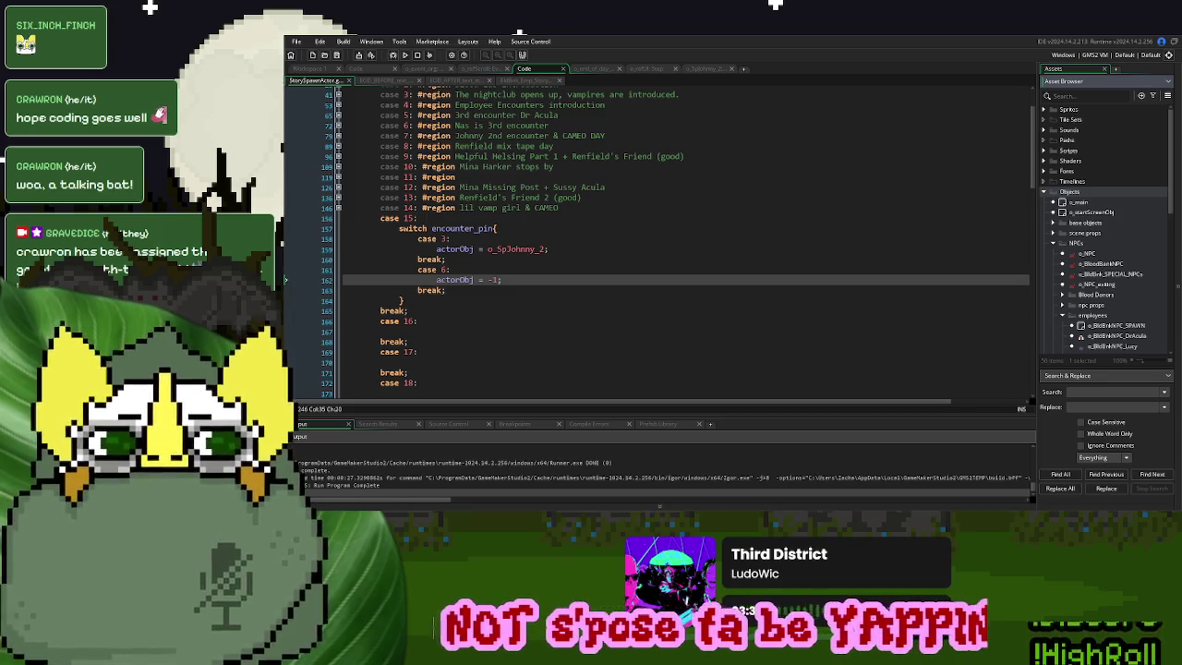
Duplicate o_SpMina_2 as o_SpMina_3 and open the new object
{"action": "scroll", "coordinate": [1108, 236], "scroll_direction": "down", "scroll_amount": 6}
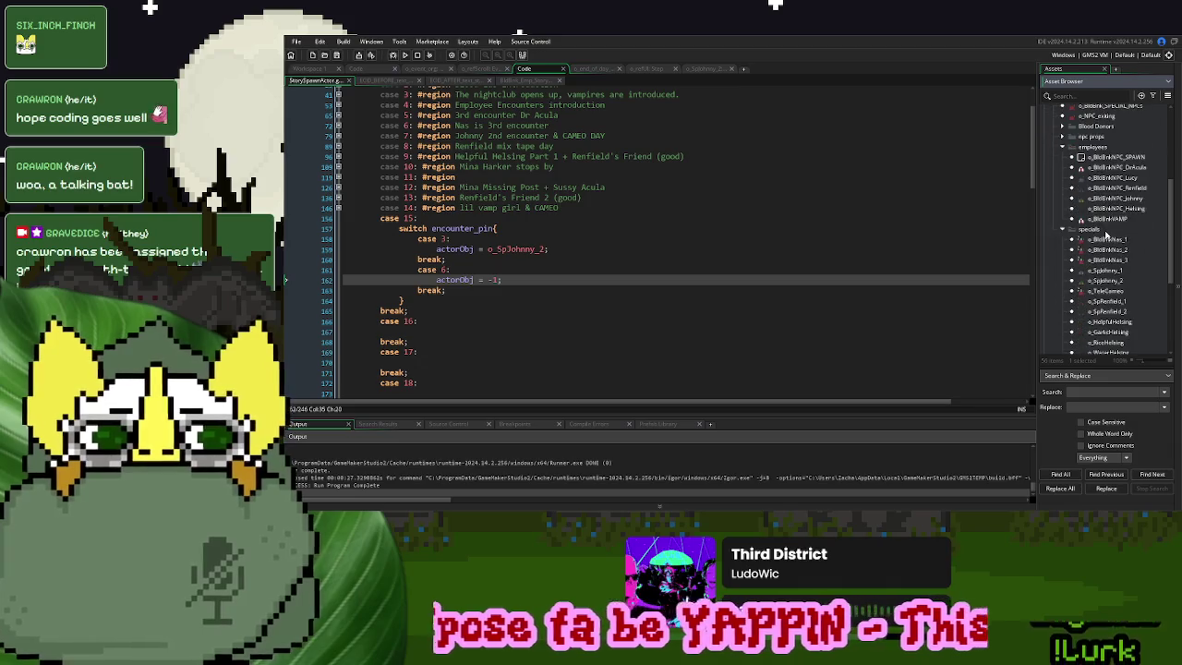
{"action": "scroll", "coordinate": [1101, 221], "scroll_direction": "down", "scroll_amount": 3}
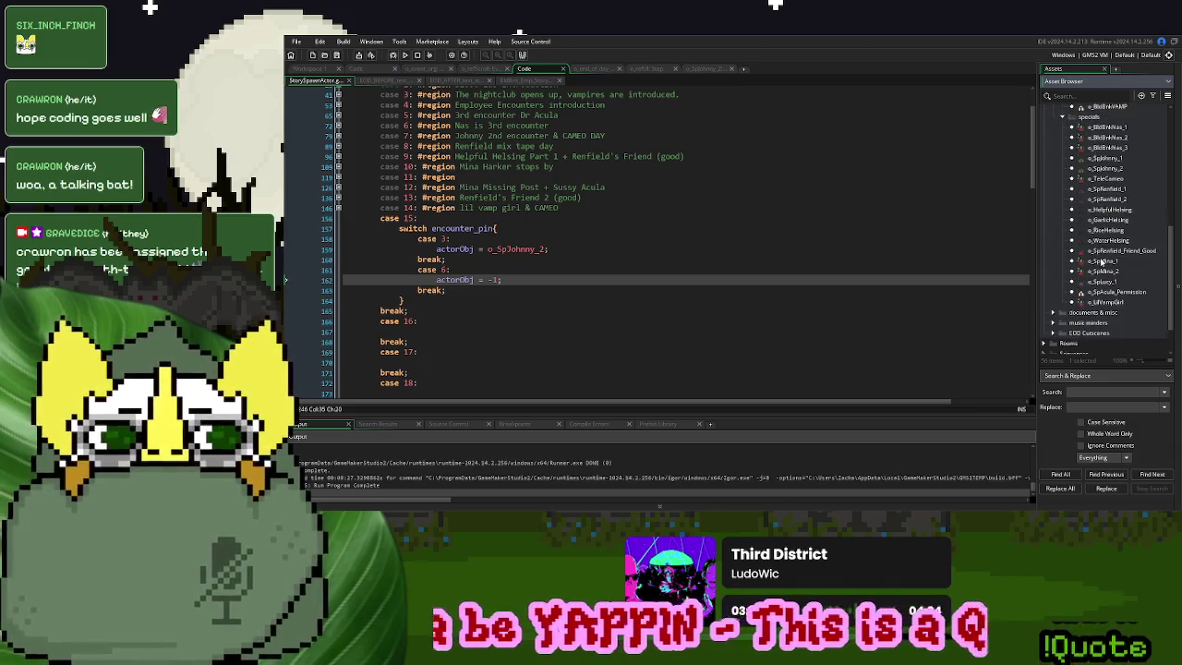
{"action": "right_click", "coordinate": [1103, 272]}
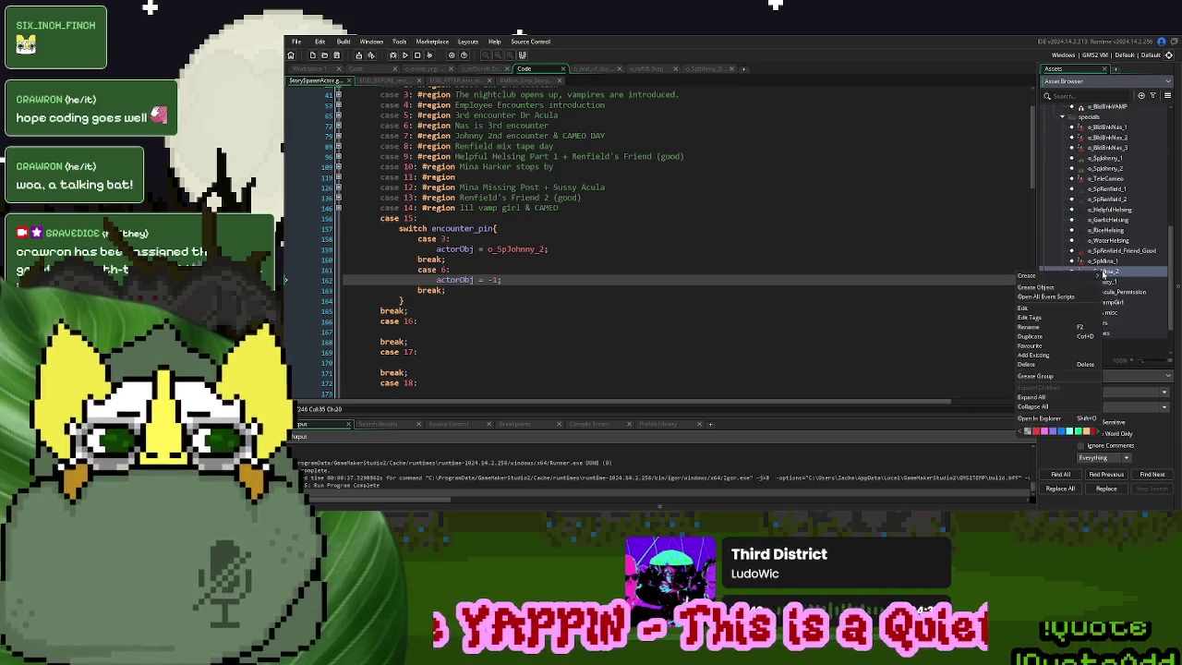
{"action": "left_click", "coordinate": [1032, 336]}
{"action": "double_click", "coordinate": [1099, 281]}
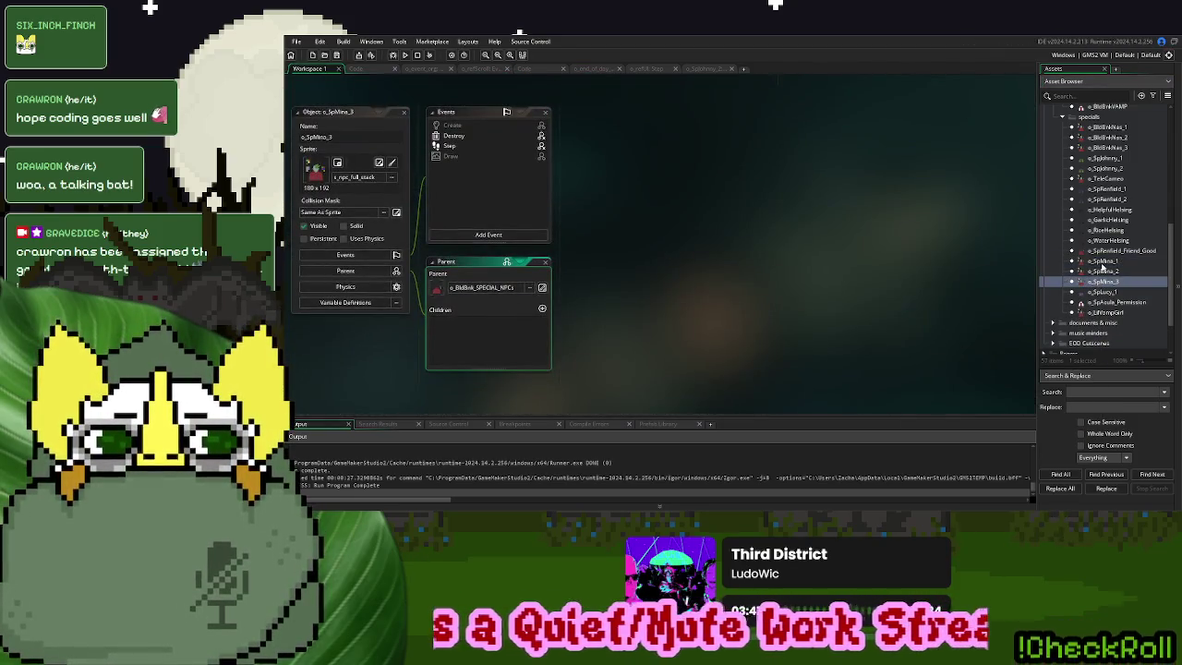
Set o_NPC as o_SpMina_3's parent object
{"action": "scroll", "coordinate": [1102, 267], "scroll_direction": "up", "scroll_amount": 5}
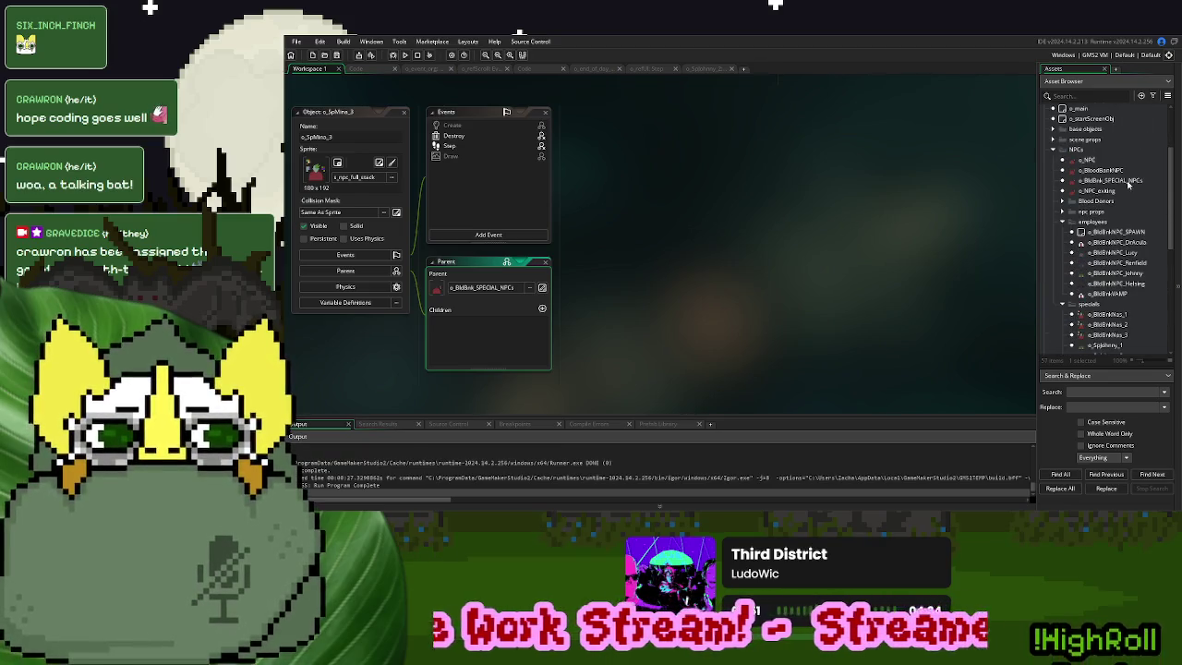
{"action": "scroll", "coordinate": [1102, 248], "scroll_direction": "down", "scroll_amount": 2}
{"action": "scroll", "coordinate": [1101, 245], "scroll_direction": "down", "scroll_amount": 3}
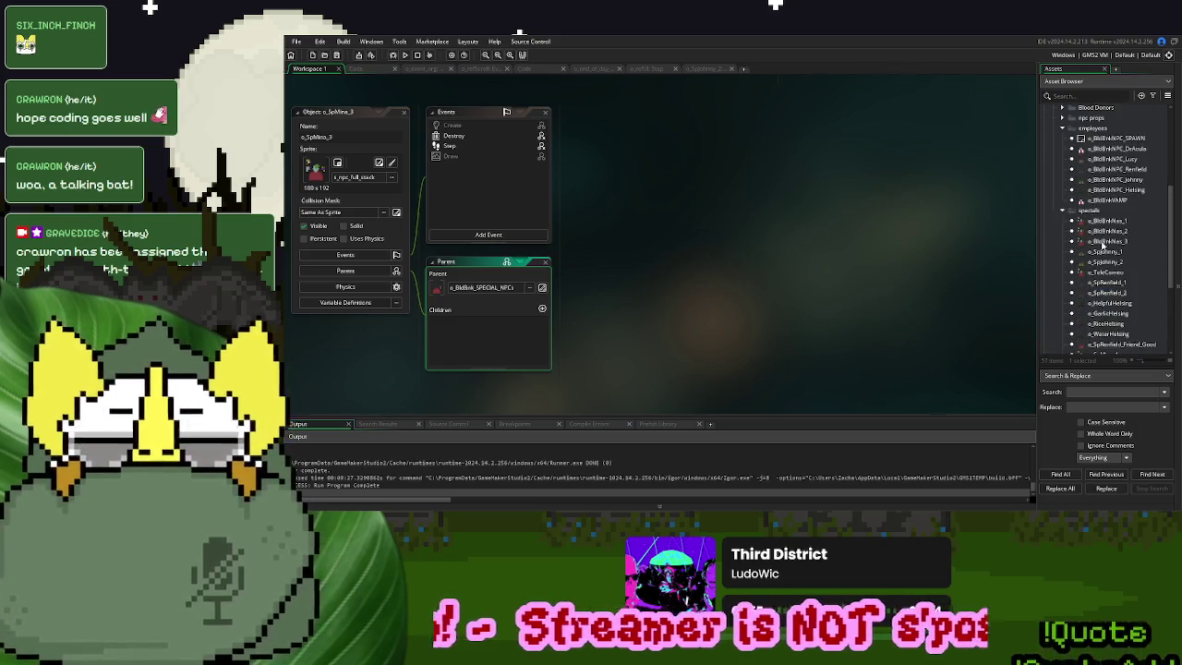
{"action": "scroll", "coordinate": [1101, 244], "scroll_direction": "up", "scroll_amount": 2}
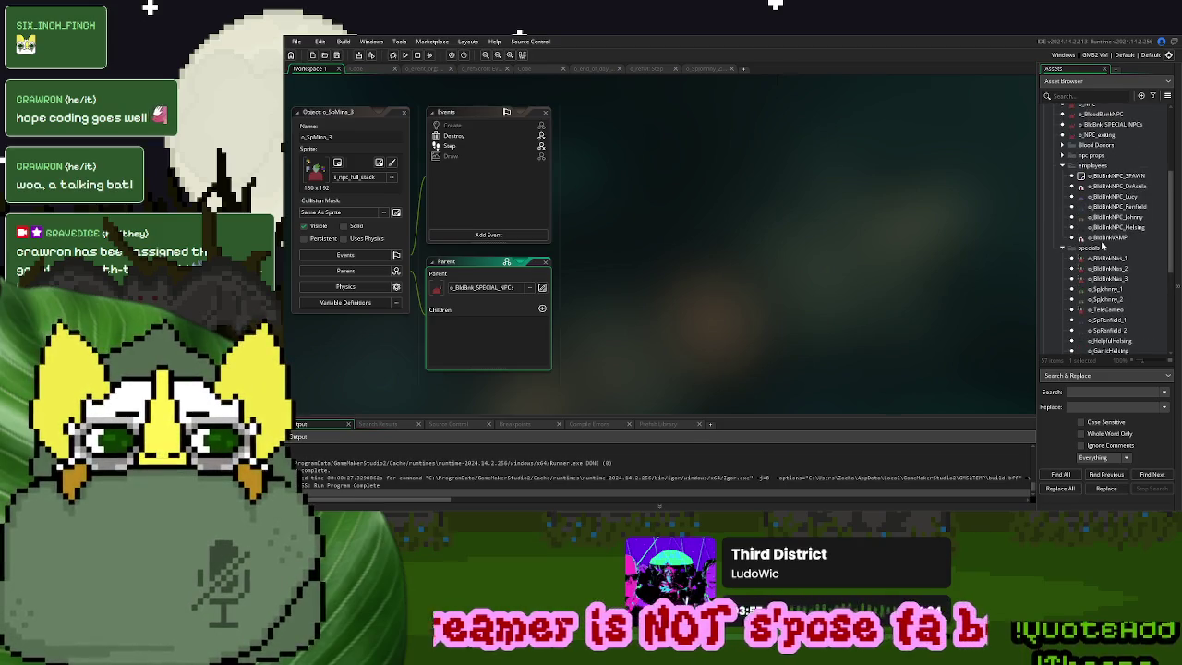
{"action": "scroll", "coordinate": [1102, 244], "scroll_direction": "up", "scroll_amount": 3}
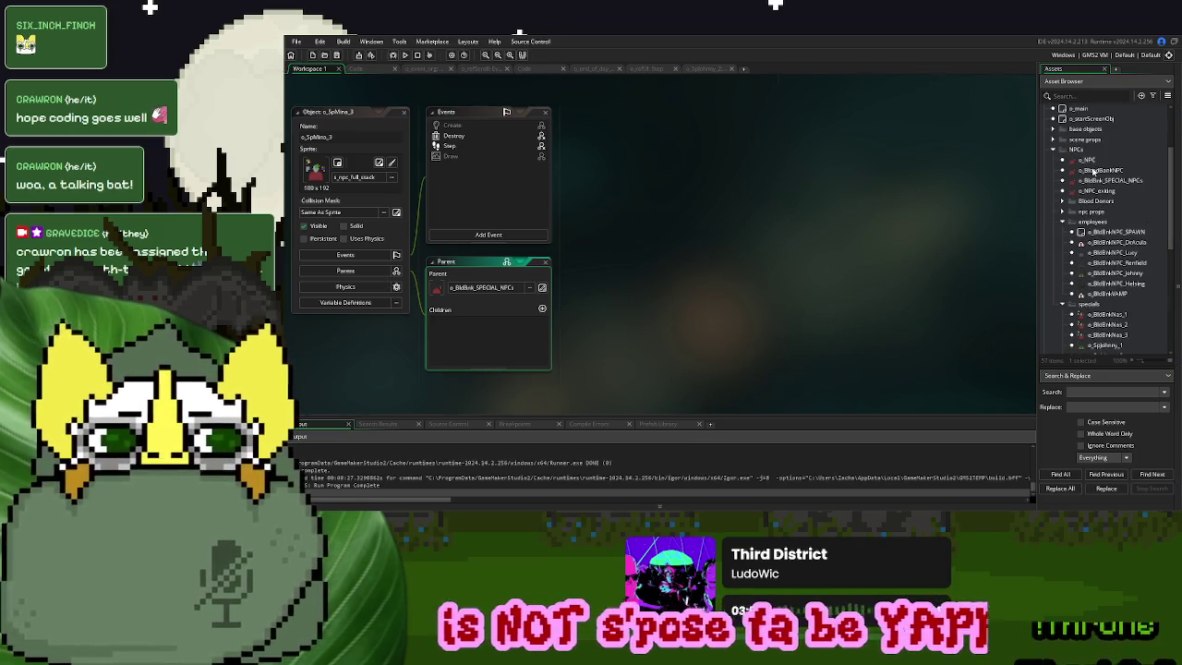
{"action": "left_click", "coordinate": [1095, 159]}
{"action": "mouse_move", "coordinate": [1099, 159]}
{"action": "left_mouse_down"}
{"action": "mouse_move", "coordinate": [1113, 161]}
{"action": "mouse_move", "coordinate": [506, 312]}
{"action": "mouse_move", "coordinate": [456, 294]}
{"action": "left_mouse_up"}
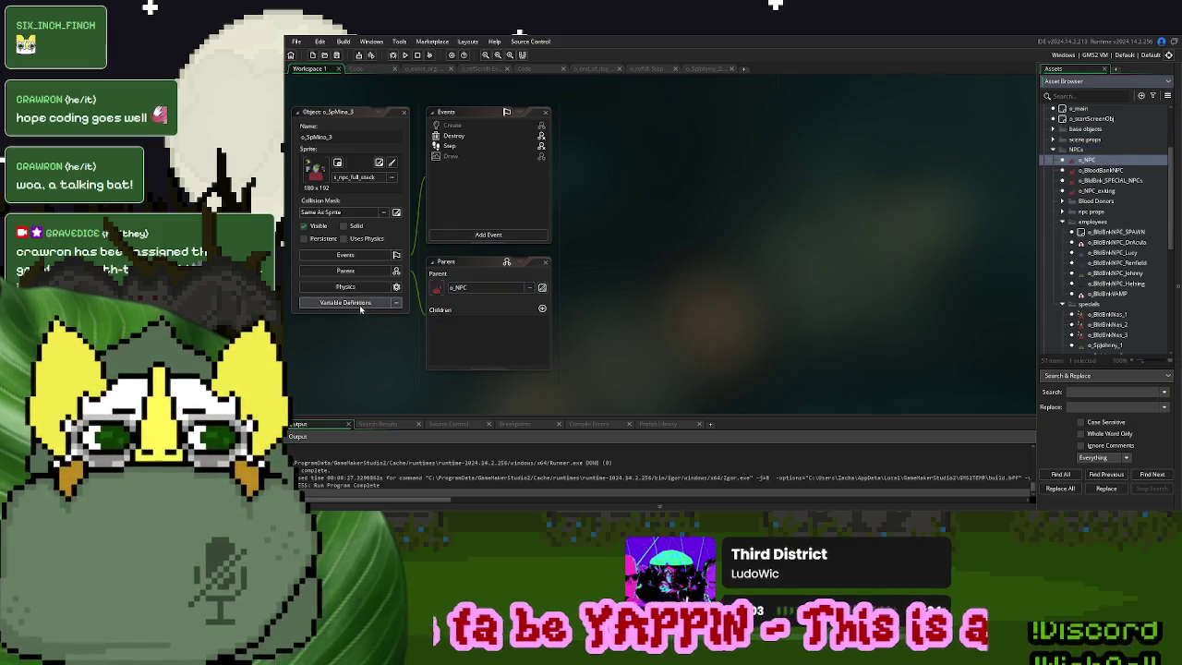
Review o_SpMina_3's variable definitions and Create code, then open o_LilVampGirl for reference
{"action": "left_click", "coordinate": [360, 305]}
{"action": "scroll", "coordinate": [587, 343], "scroll_direction": "down", "scroll_amount": 1}
{"action": "left_click", "coordinate": [543, 340]}
{"action": "left_click", "coordinate": [799, 187]}
{"action": "left_click", "coordinate": [798, 187]}
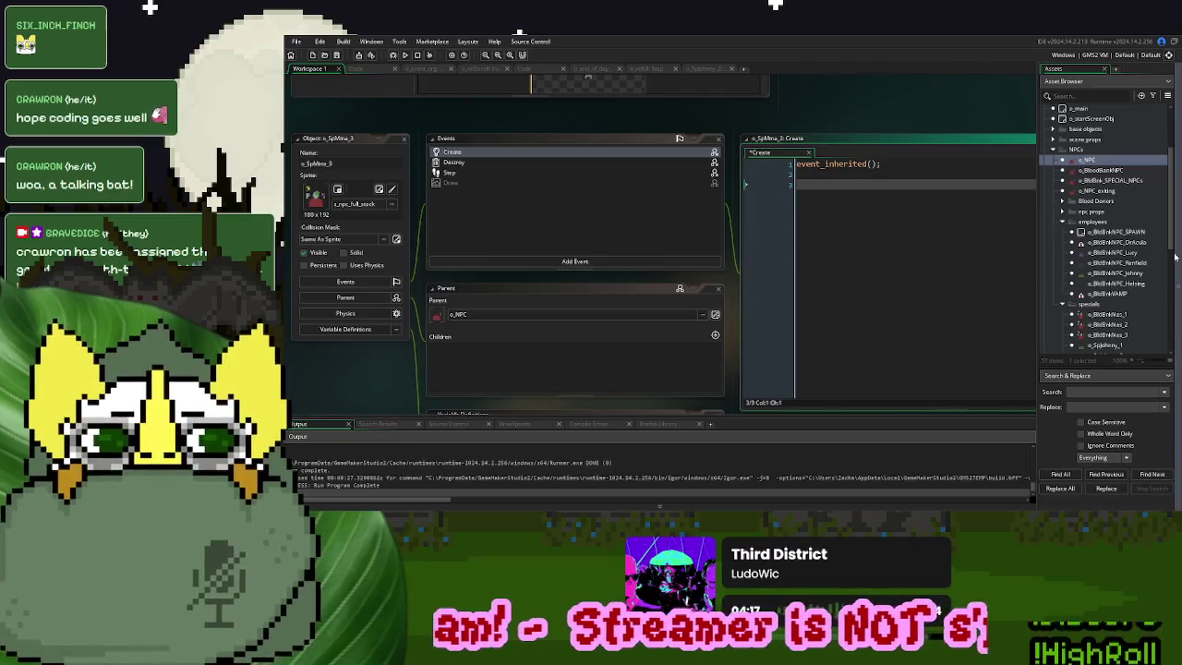
{"action": "scroll", "coordinate": [1089, 233], "scroll_direction": "down", "scroll_amount": 5}
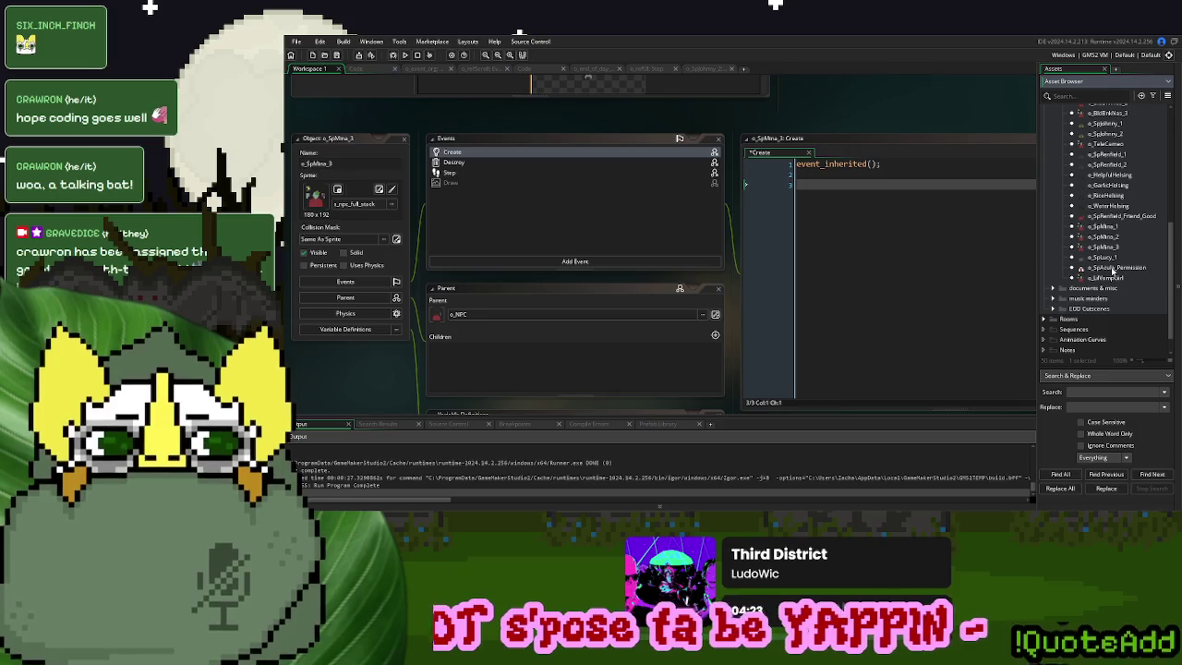
{"action": "double_click", "coordinate": [1106, 278]}
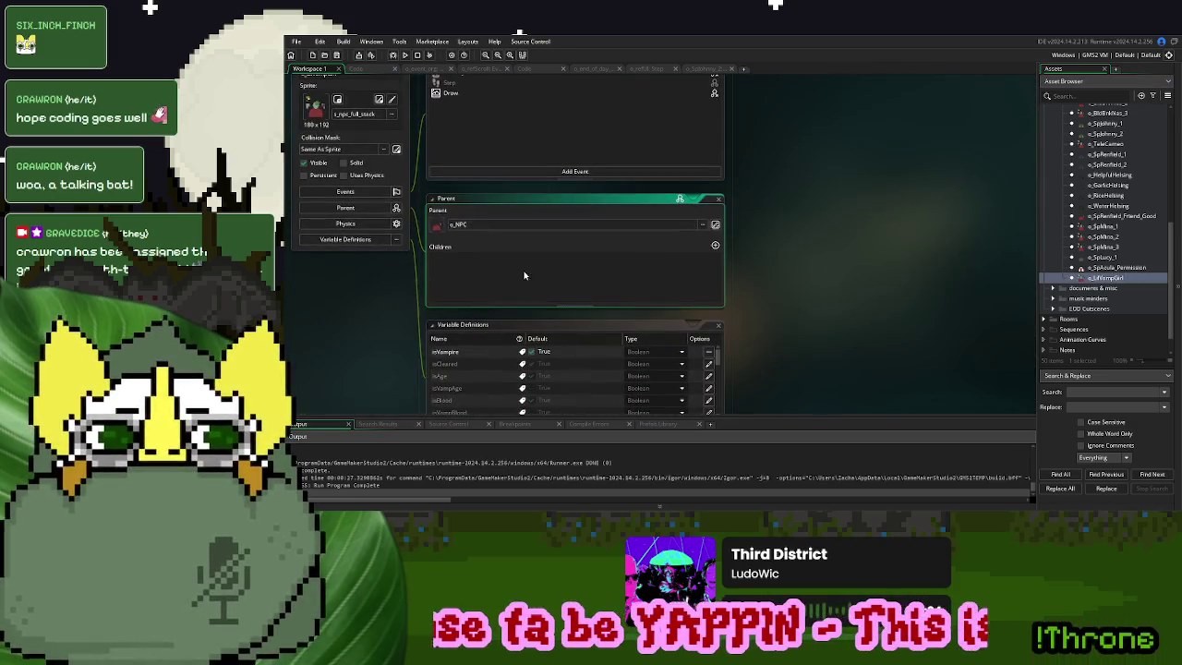
{"action": "scroll", "coordinate": [528, 126], "scroll_direction": "up", "scroll_amount": 2}
Copy o_LilVampGirl's dialogue lines 4–11 into o_SpMina_3's Create event
{"action": "double_click", "coordinate": [470, 145]}
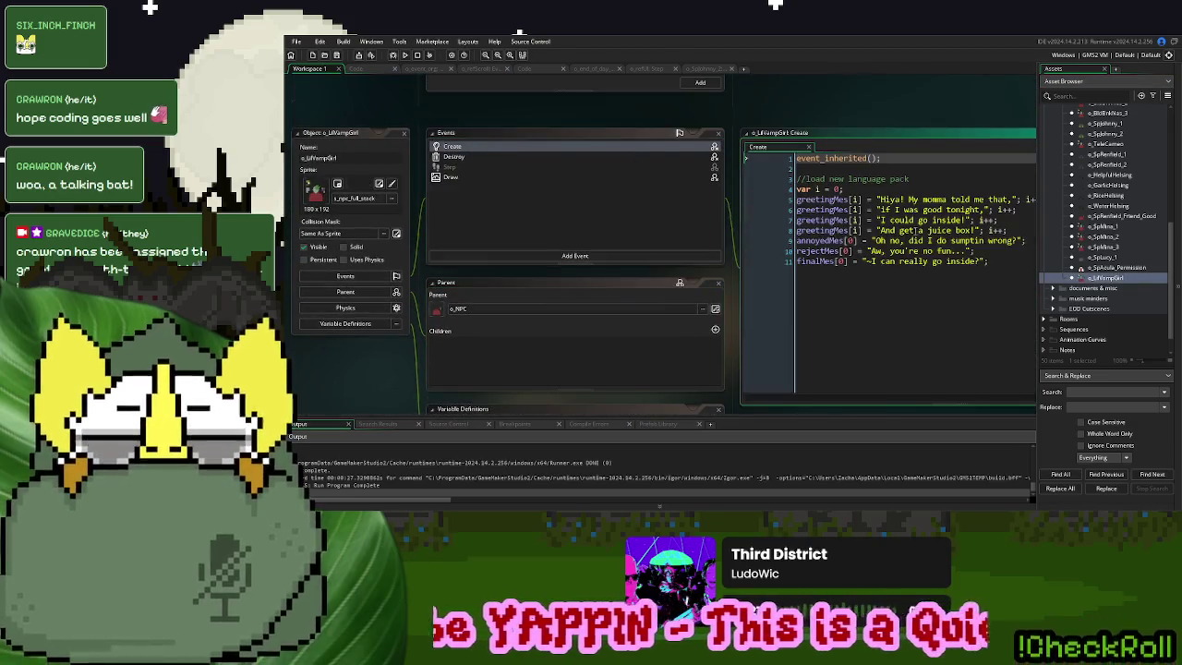
{"action": "left_click_drag", "start_coordinate": [990, 262], "coordinate": [799, 199]}
{"action": "left_click", "coordinate": [776, 189]}
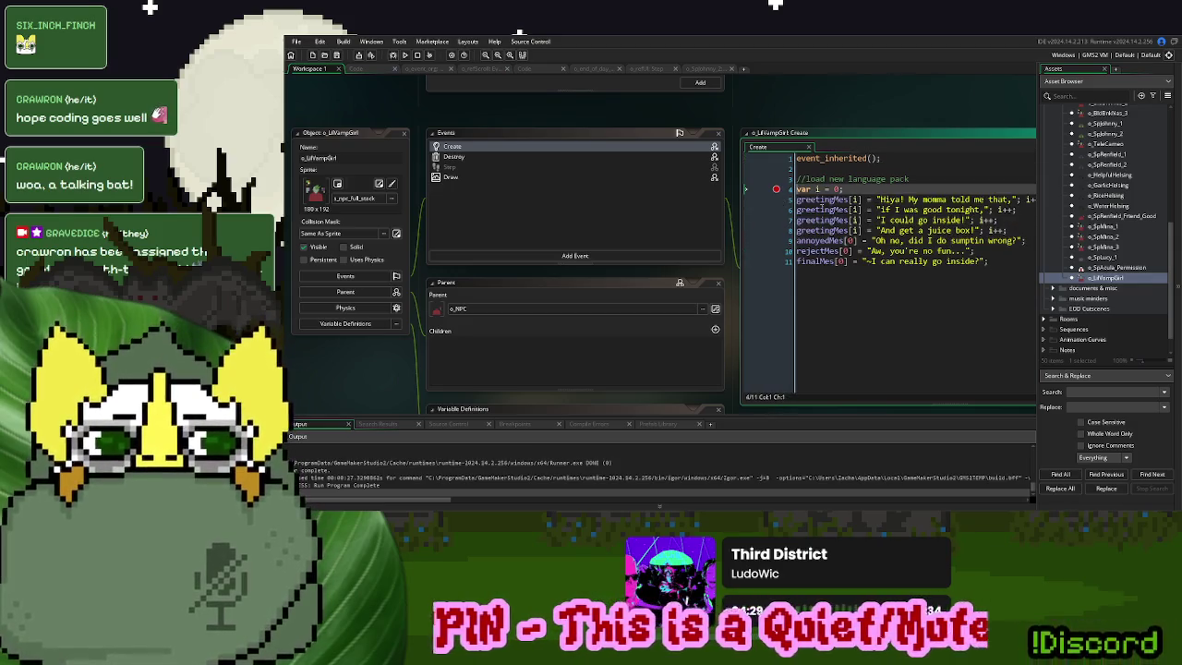
{"action": "left_click", "coordinate": [776, 189]}
{"action": "left_click_drag", "start_coordinate": [990, 261], "coordinate": [799, 190]}
{"action": "key", "text": "ctrl+c"}
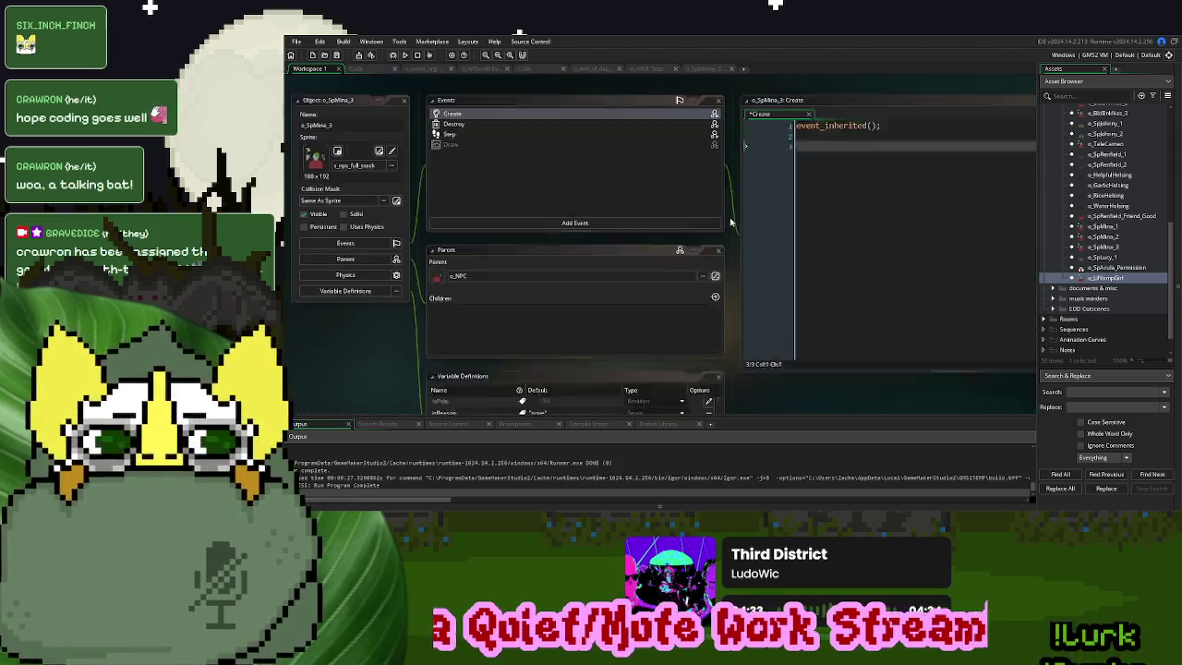
{"action": "key", "text": "Return"}
{"action": "key", "text": "Return"}
{"action": "key", "text": "ctrl+v"}
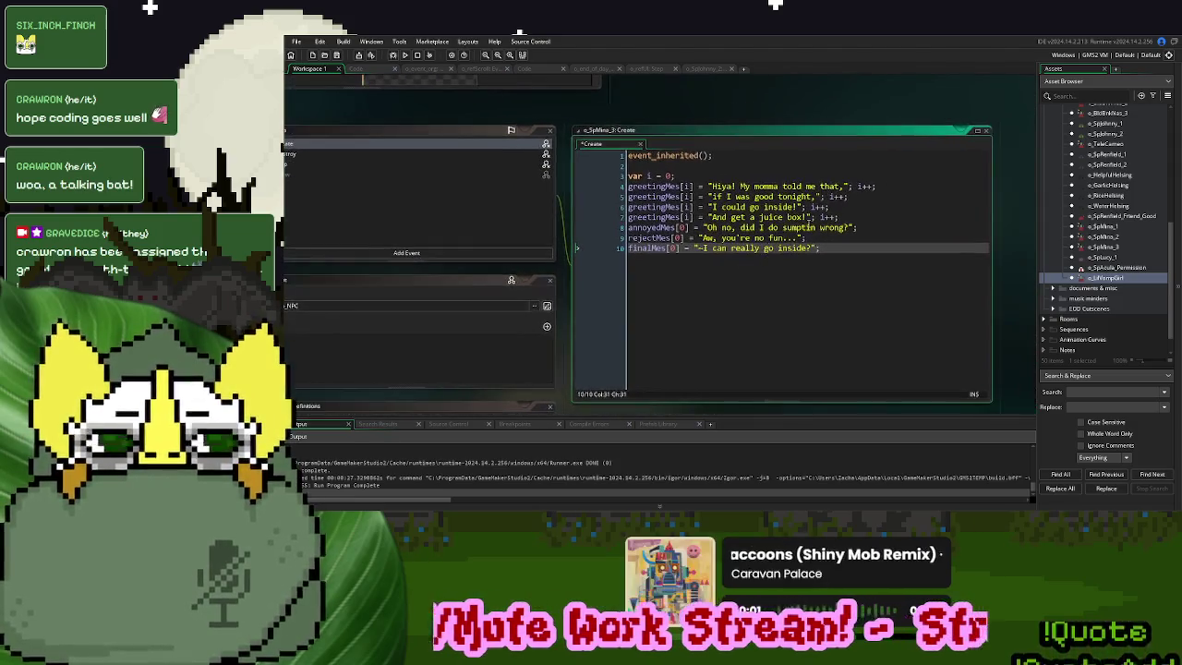
Change the first greeting string to "Greetings."
{"action": "left_click_drag", "start_coordinate": [844, 187], "coordinate": [713, 191]}
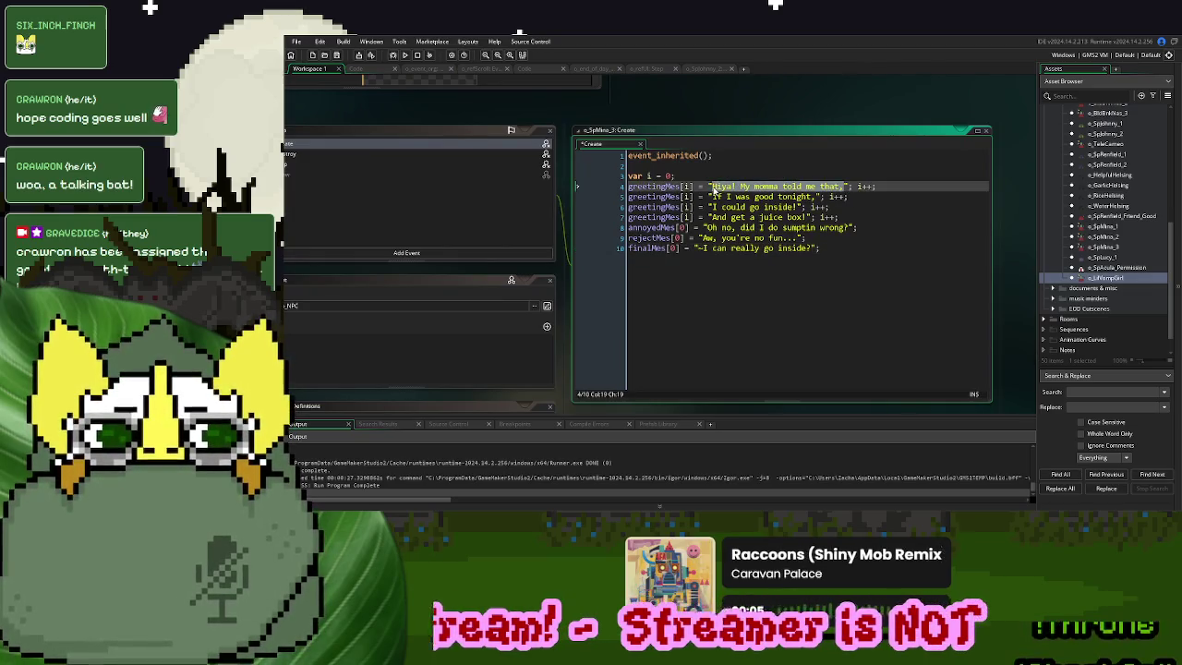
{"action": "type", "text": "Greeting"}
{"action": "type", "text": "s. I'm here f"}
{"action": "key", "text": "BackSpace"}
{"action": "key", "text": "BackSpace"}
{"action": "key", "text": "BackSpace"}
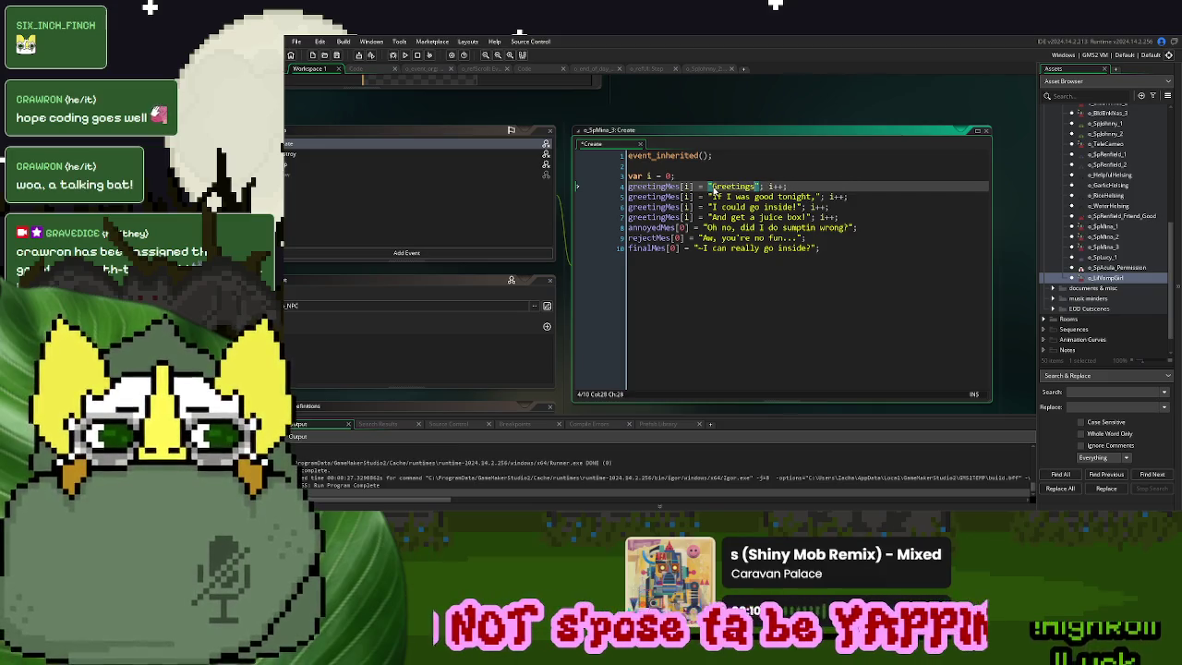
{"action": "type", "text": "."}
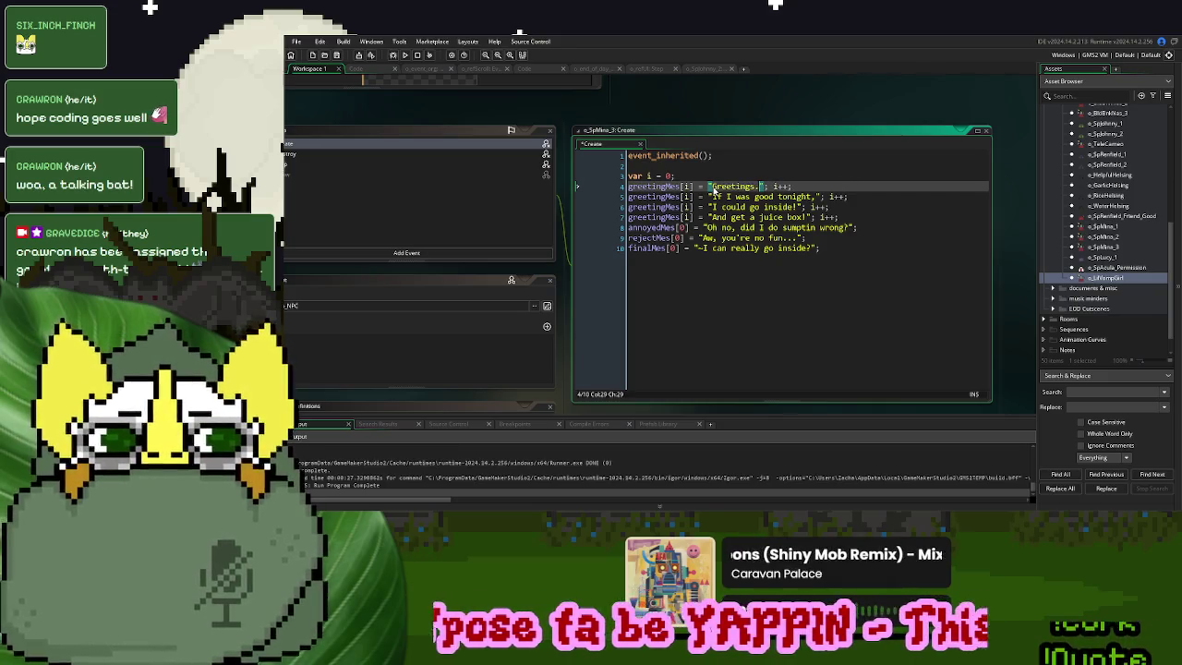
Make the second greeting "I'm here for Johnathan." and search the project for Johnathan
{"action": "key", "text": "Down"}
{"action": "key", "text": "Right"}
{"action": "key", "text": "Right"}
{"action": "key", "text": "Right"}
{"action": "key", "text": "BackSpace"}
{"action": "type", "text": "."}
{"action": "key", "text": "shift+Left"}
{"action": "key", "text": "shift+Left"}
{"action": "key", "text": "shift+Left"}
{"action": "type", "text": "I'm here for Johnath"}
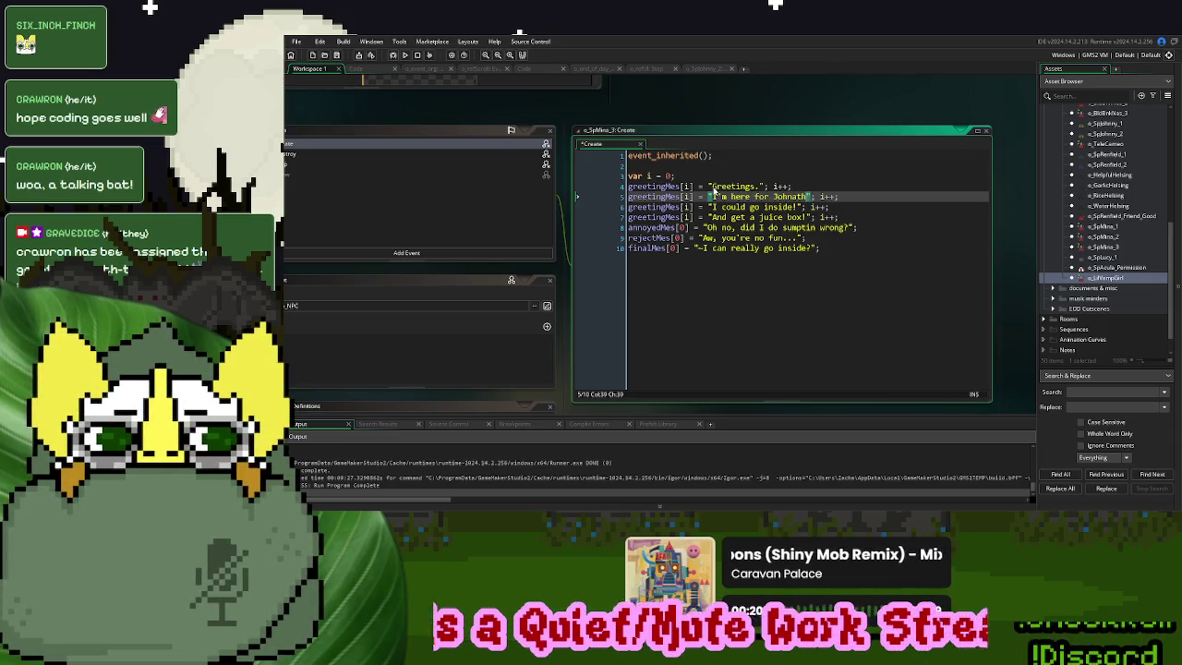
{"action": "type", "text": "an."}
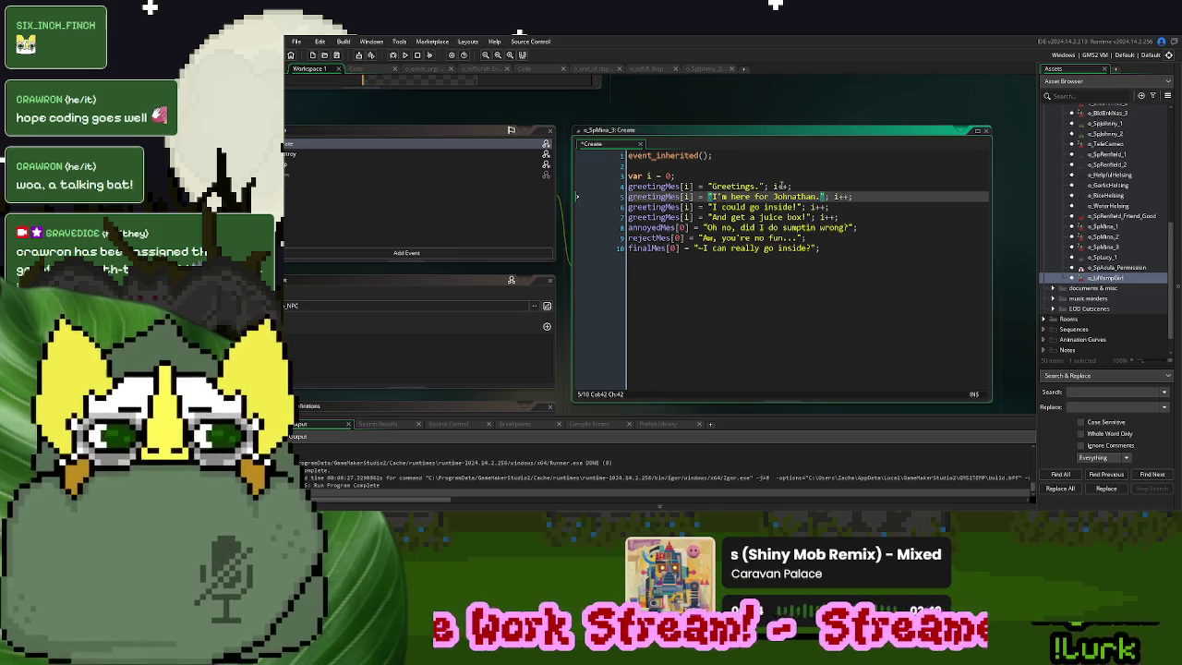
{"action": "double_click", "coordinate": [789, 196]}
{"action": "key", "text": "ctrl+shift+f"}
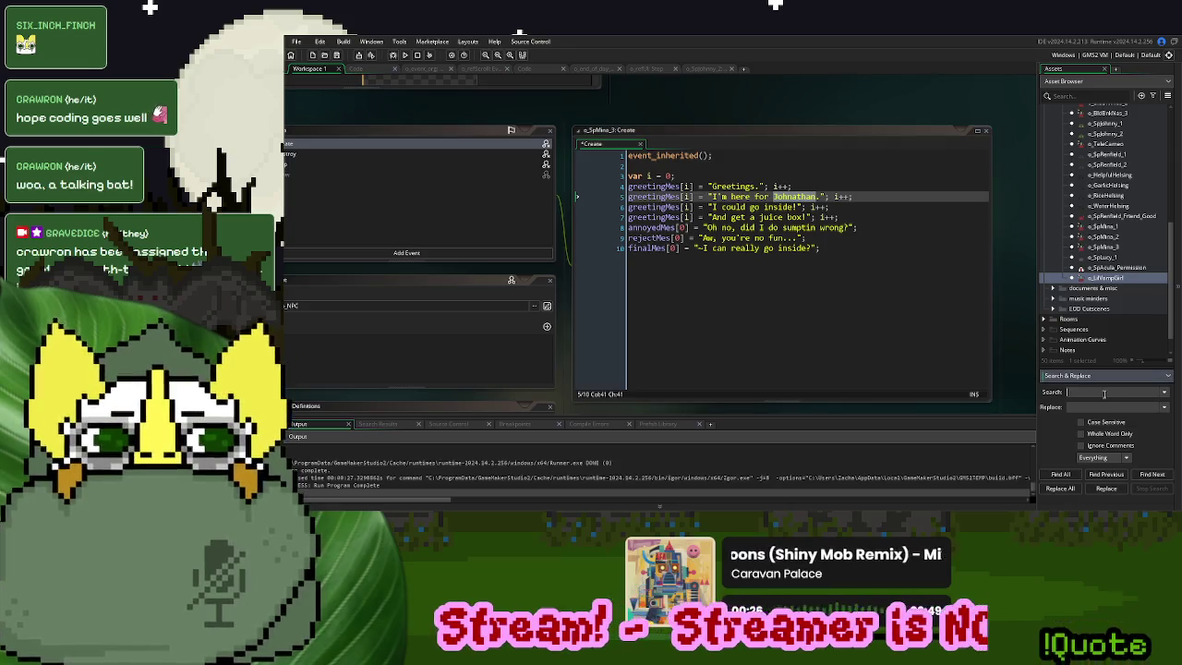
Clear the Johnathan search and delete the two leftover old greeting lines
{"action": "left_click", "coordinate": [1067, 474]}
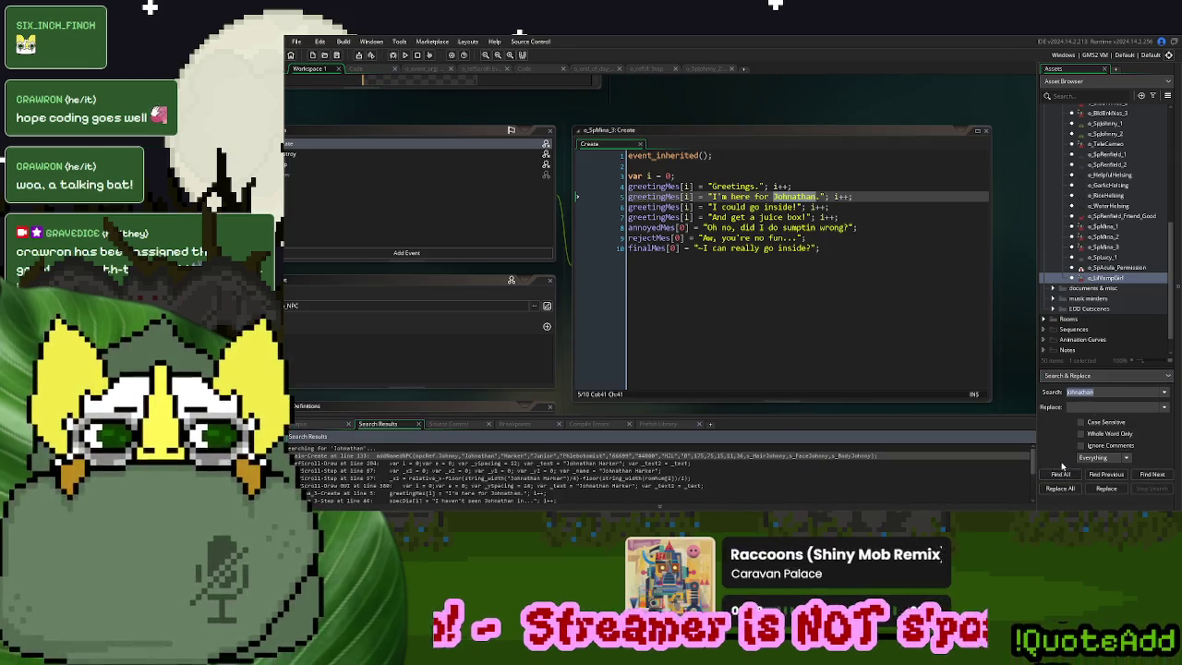
{"action": "left_click", "coordinate": [1082, 395]}
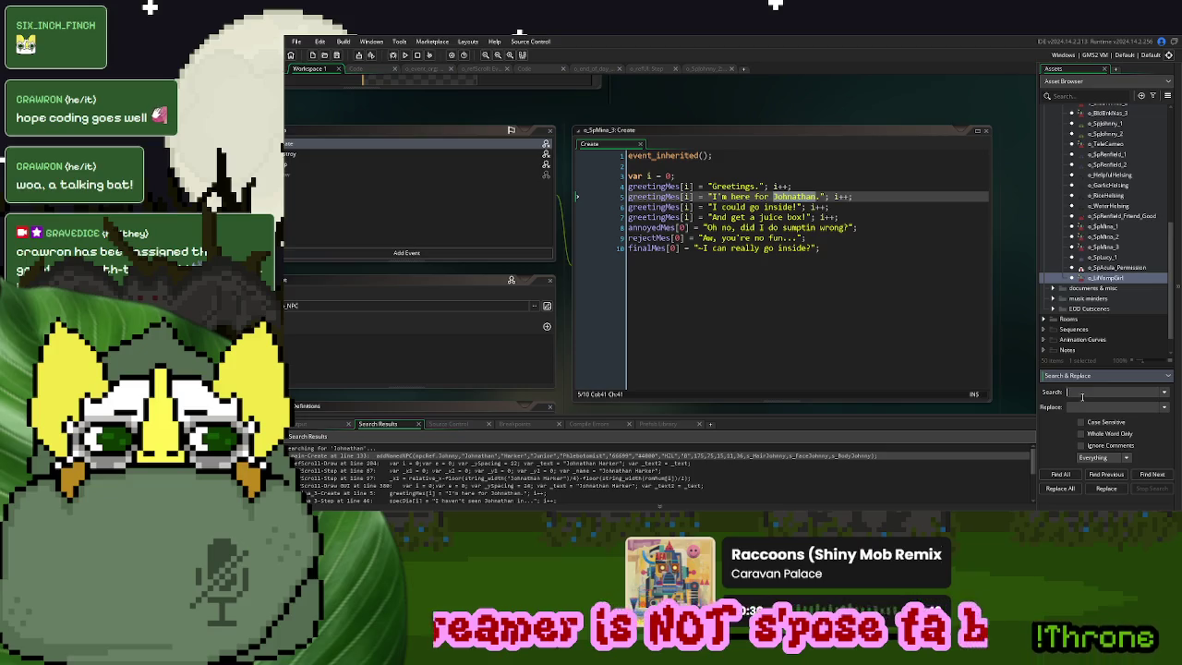
{"action": "left_click", "coordinate": [772, 301]}
{"action": "left_click_drag", "start_coordinate": [851, 215], "coordinate": [868, 198]}
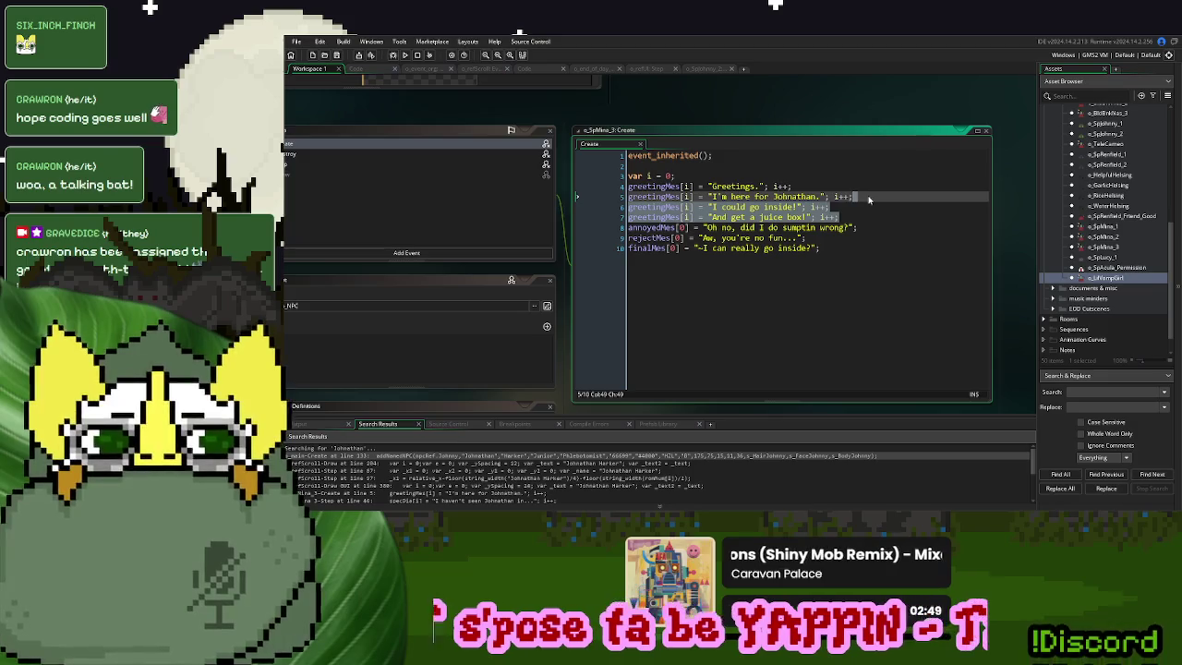
{"action": "key", "text": "BackSpace"}
Set the annoyed line to "What else could you need?", reject line "You're all against me...", final line "I'm good to go in?"
{"action": "left_click_drag", "start_coordinate": [854, 206], "coordinate": [713, 207]}
{"action": "type", "text": "What else"}
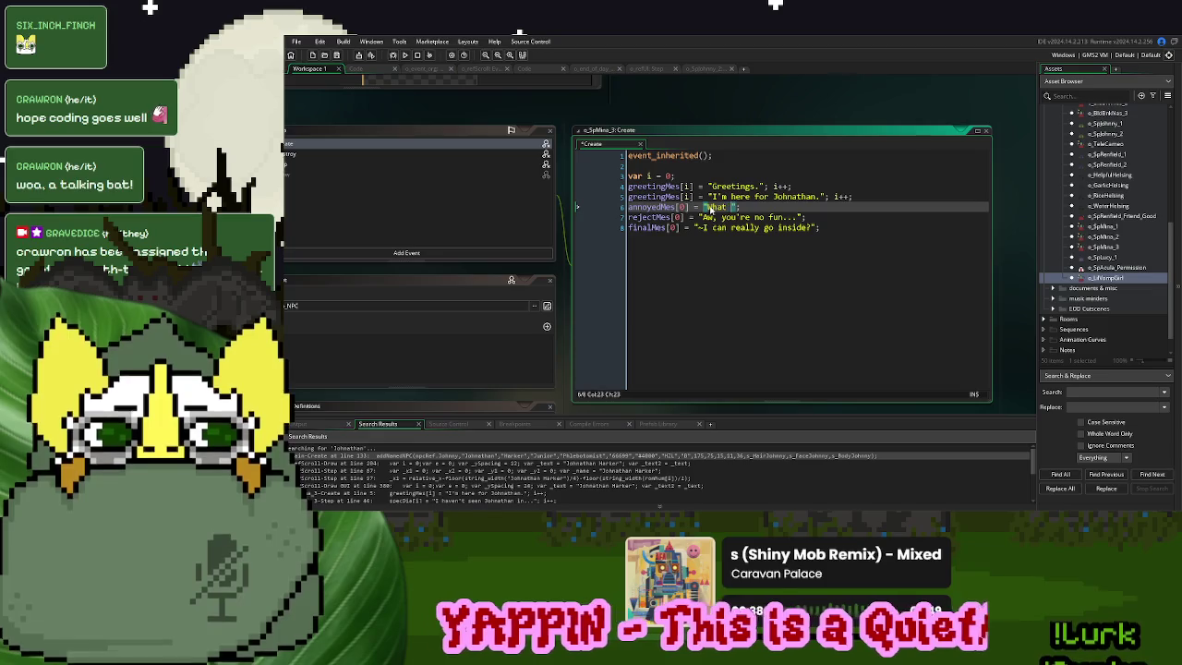
{"action": "type", "text": " could you need?"}
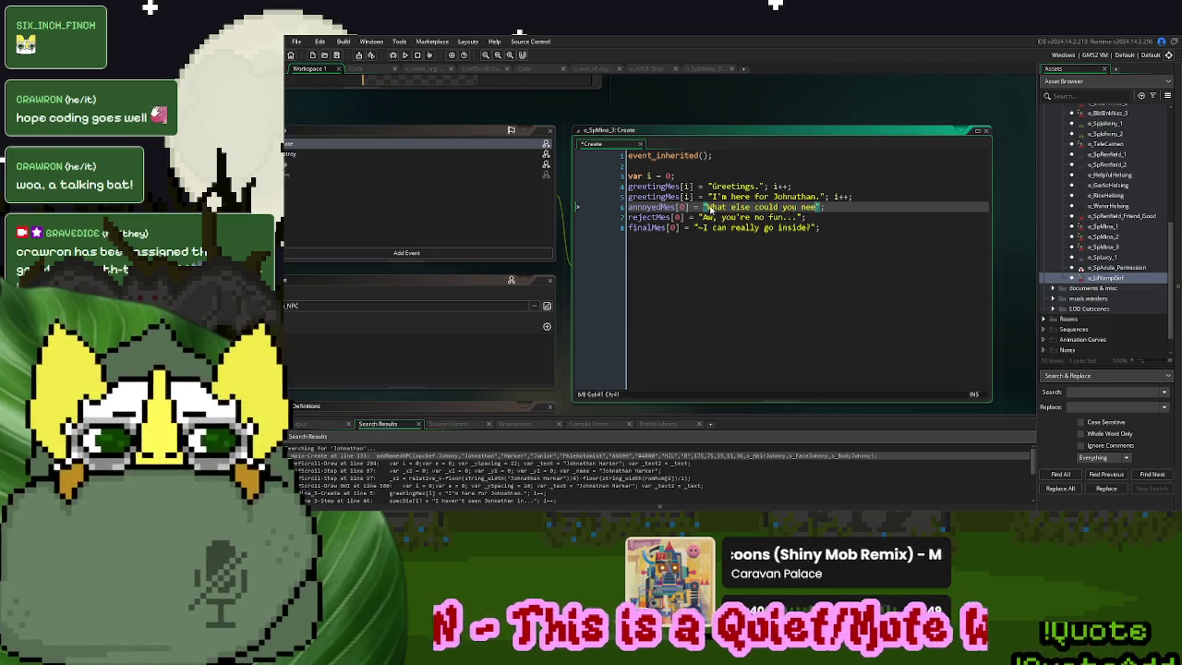
{"action": "left_click_drag", "start_coordinate": [799, 217], "coordinate": [704, 220]}
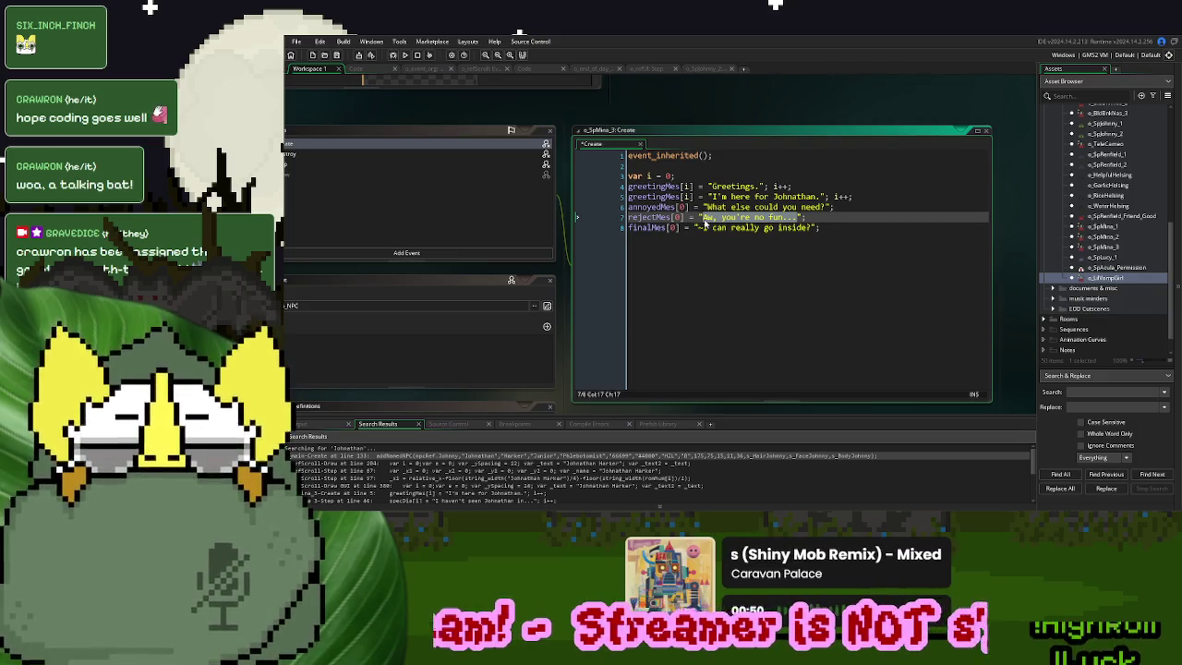
{"action": "type", "text": "I"}
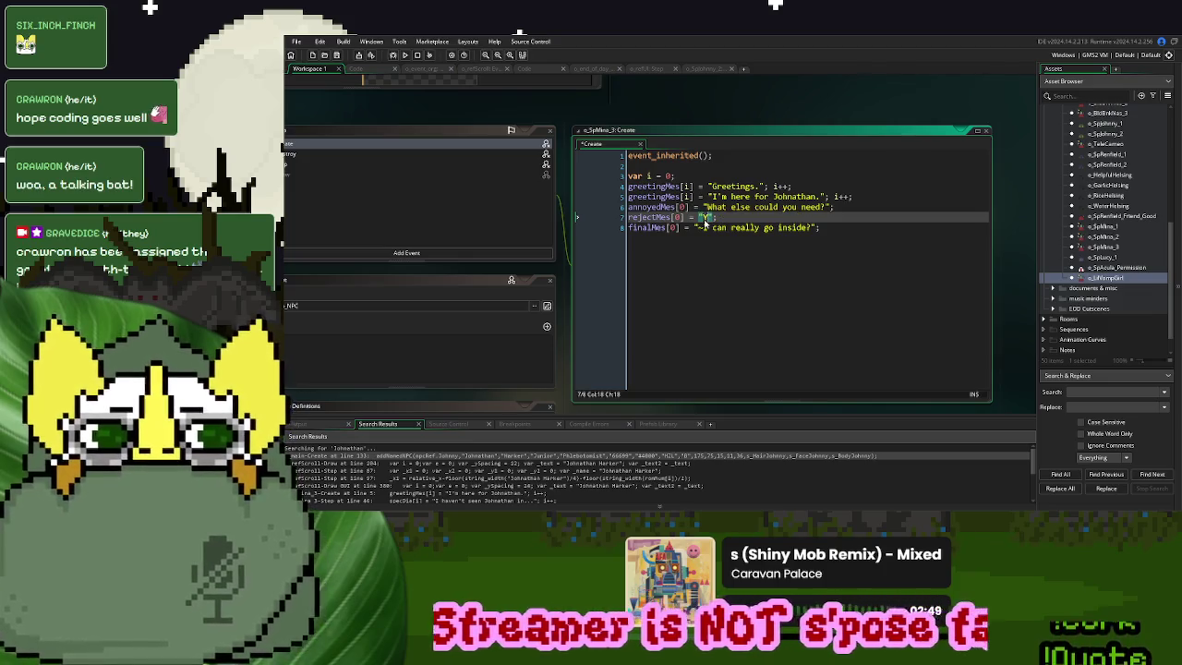
{"action": "type", "text": "ou're all against"}
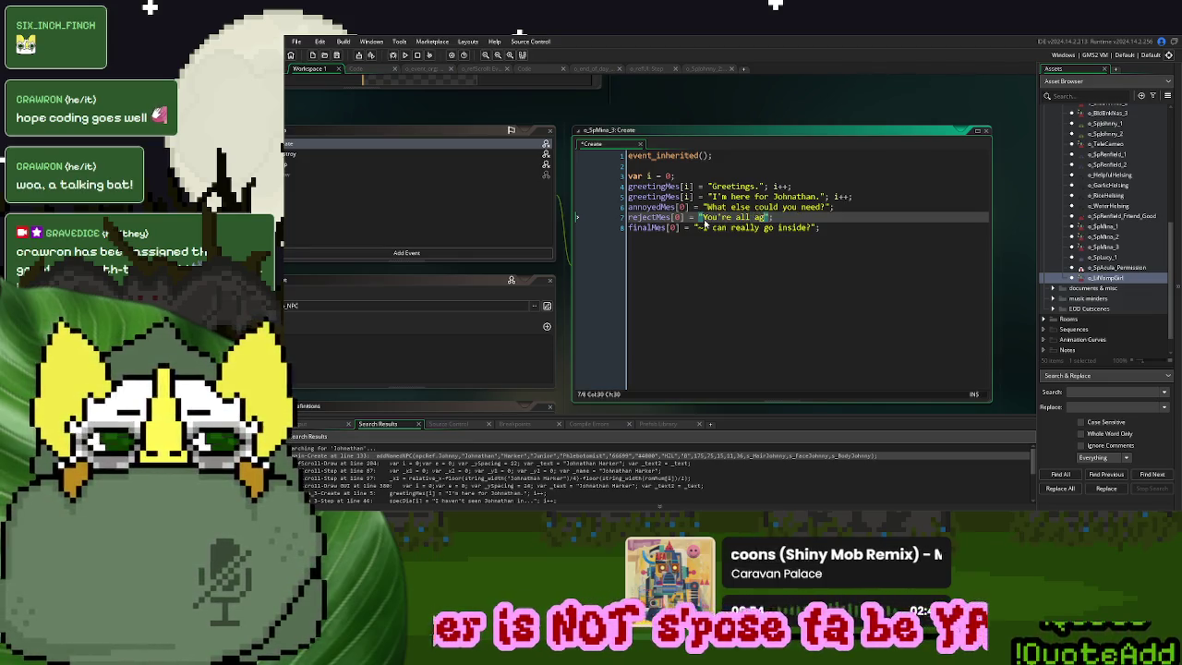
{"action": "type", "text": " me."}
{"action": "type", "text": ".."}
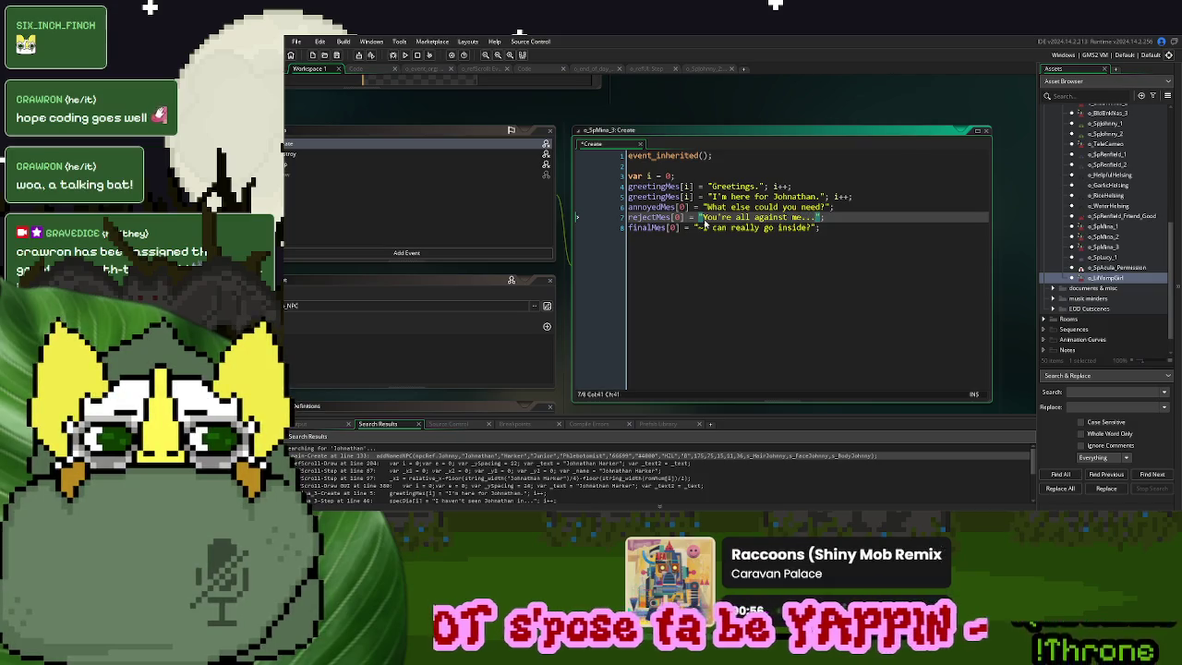
{"action": "left_click_drag", "start_coordinate": [818, 229], "coordinate": [703, 231]}
{"action": "type", "text": "I'm good to go i"}
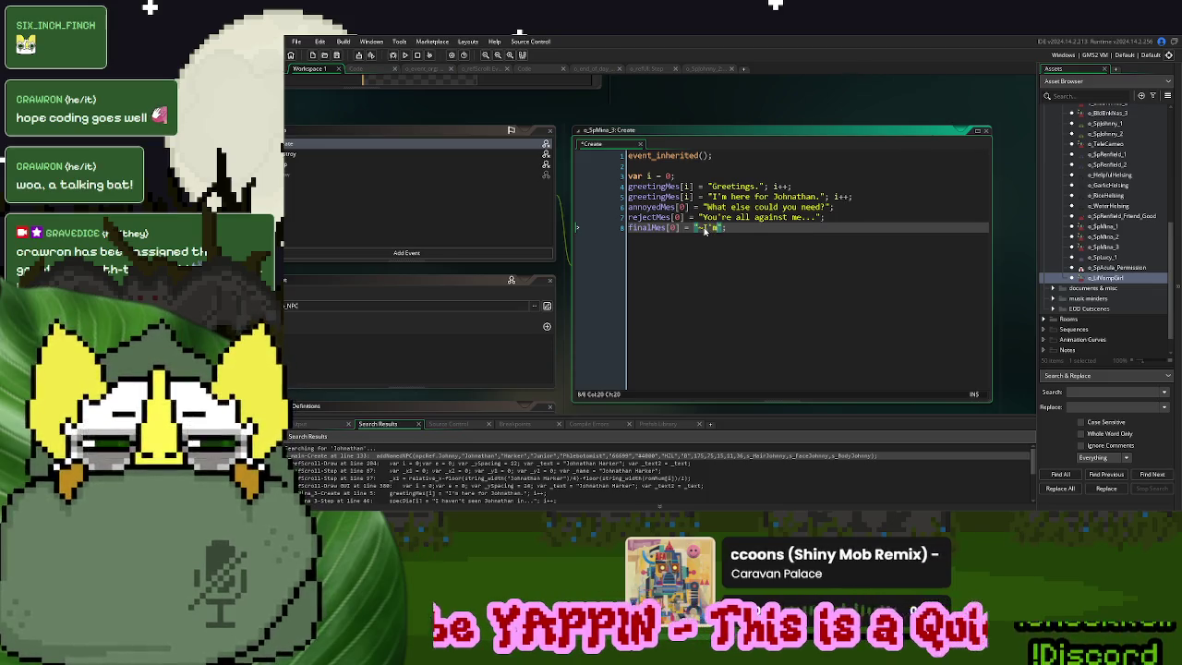
{"action": "type", "text": "n?"}
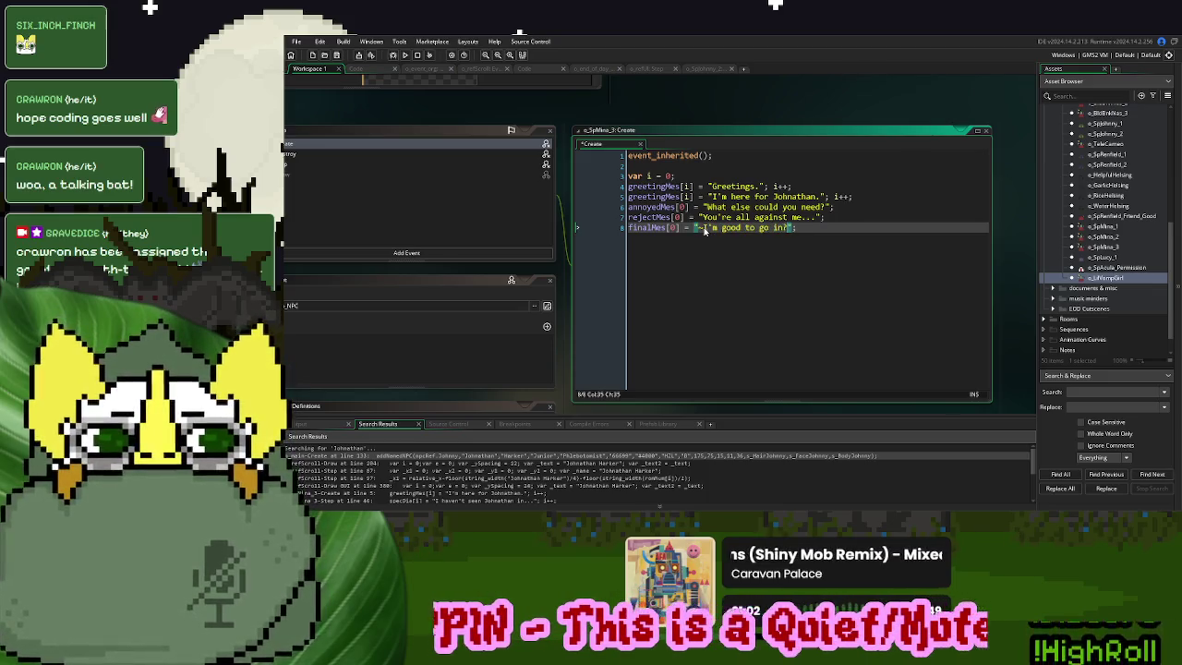
Duplicate a greeting line and change the copy to "I'll be quick."
{"action": "left_click", "coordinate": [832, 218]}
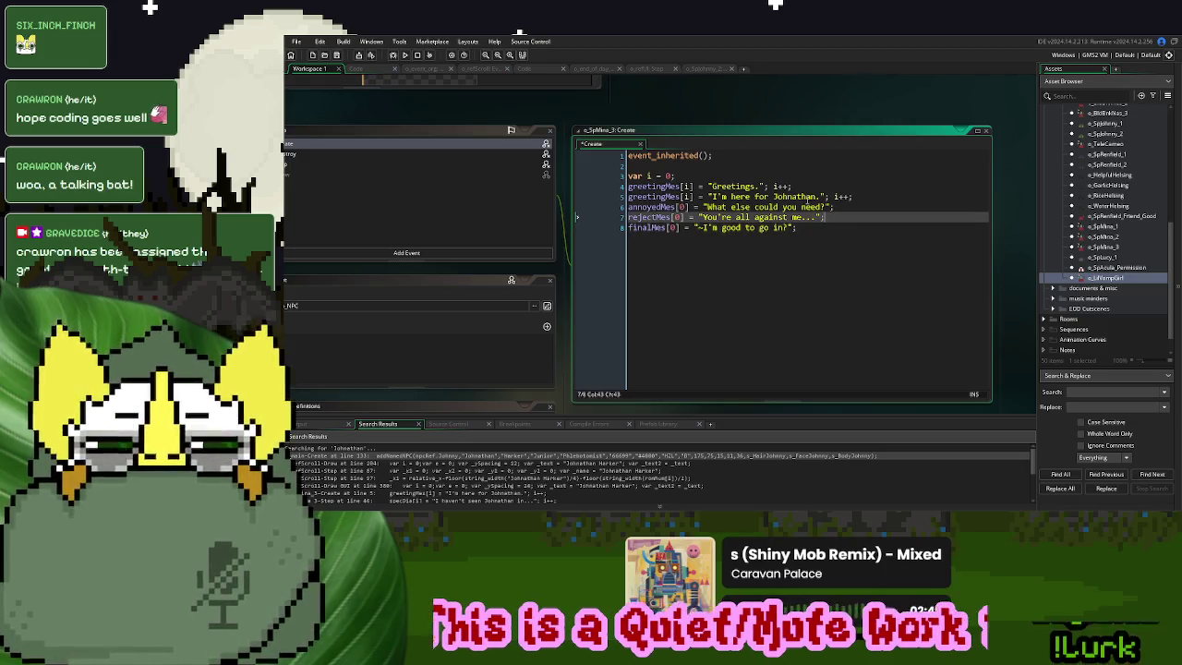
{"action": "left_click_drag", "start_coordinate": [853, 198], "coordinate": [857, 190]}
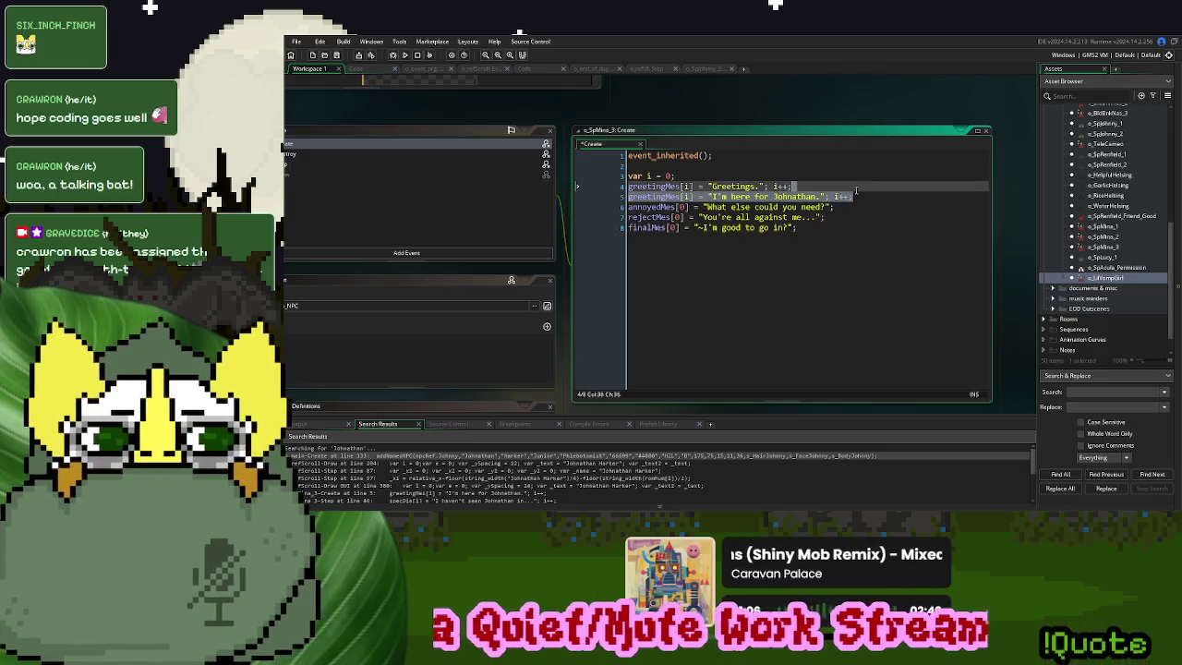
{"action": "key", "text": "ctrl+c"}
{"action": "left_click", "coordinate": [853, 196]}
{"action": "key", "text": "ctrl+v"}
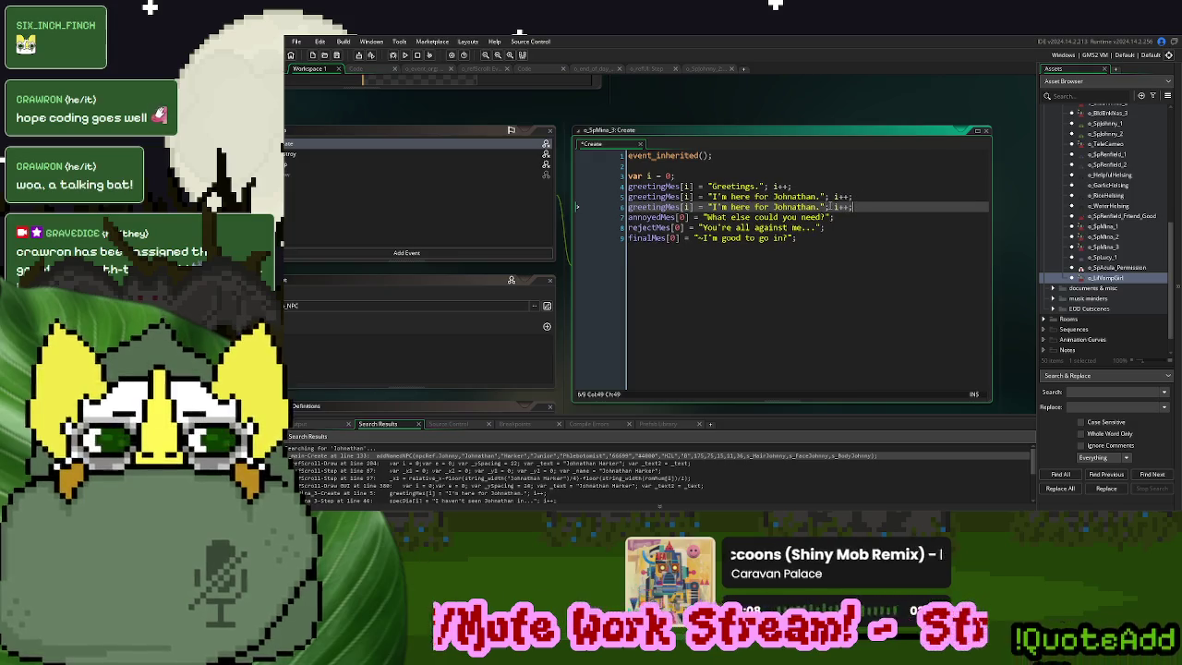
{"action": "left_click_drag", "start_coordinate": [822, 207], "coordinate": [712, 209]}
{"action": "type", "text": "I'll be quick."}
{"action": "left_click", "coordinate": [792, 240]}
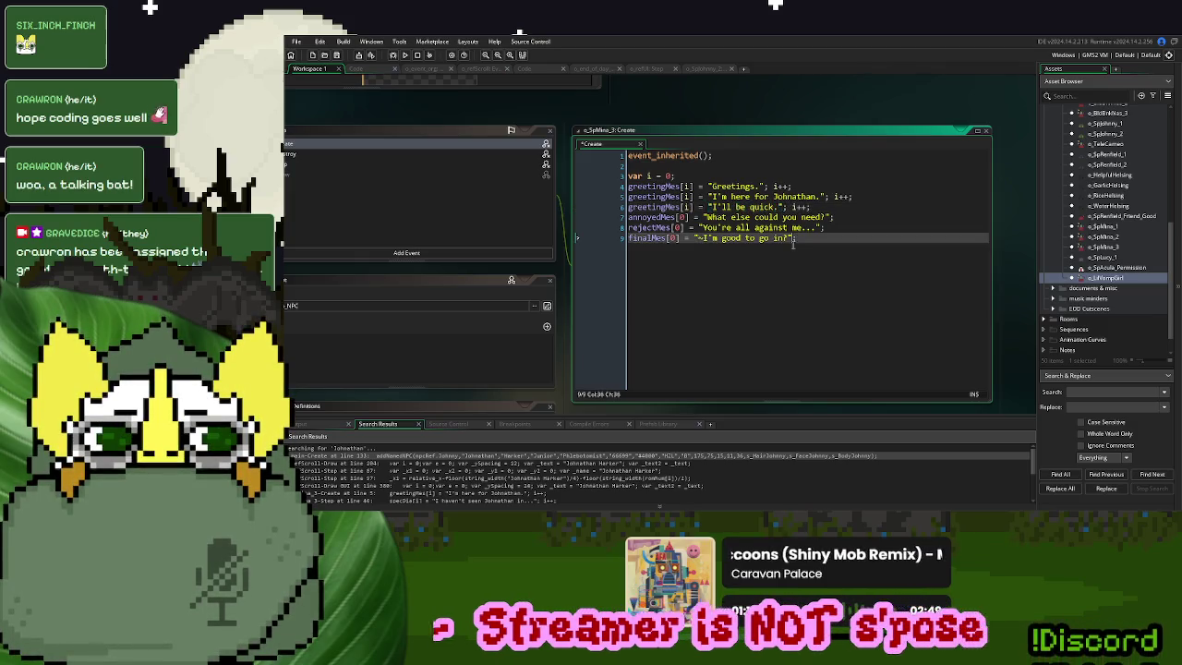
{"action": "scroll", "coordinate": [785, 254], "scroll_direction": "left", "scroll_amount": 5}
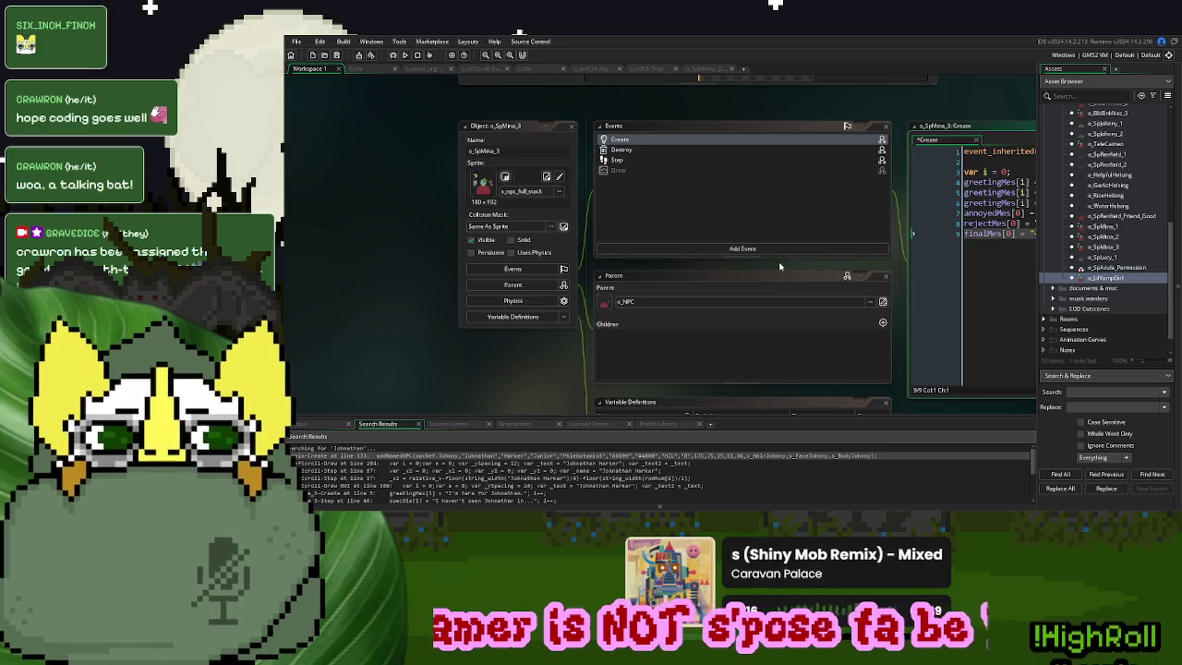
In the Code workspace spawn script, set case 15's pin 6 actor to o_SpMina_3
{"action": "left_click", "coordinate": [489, 151]}
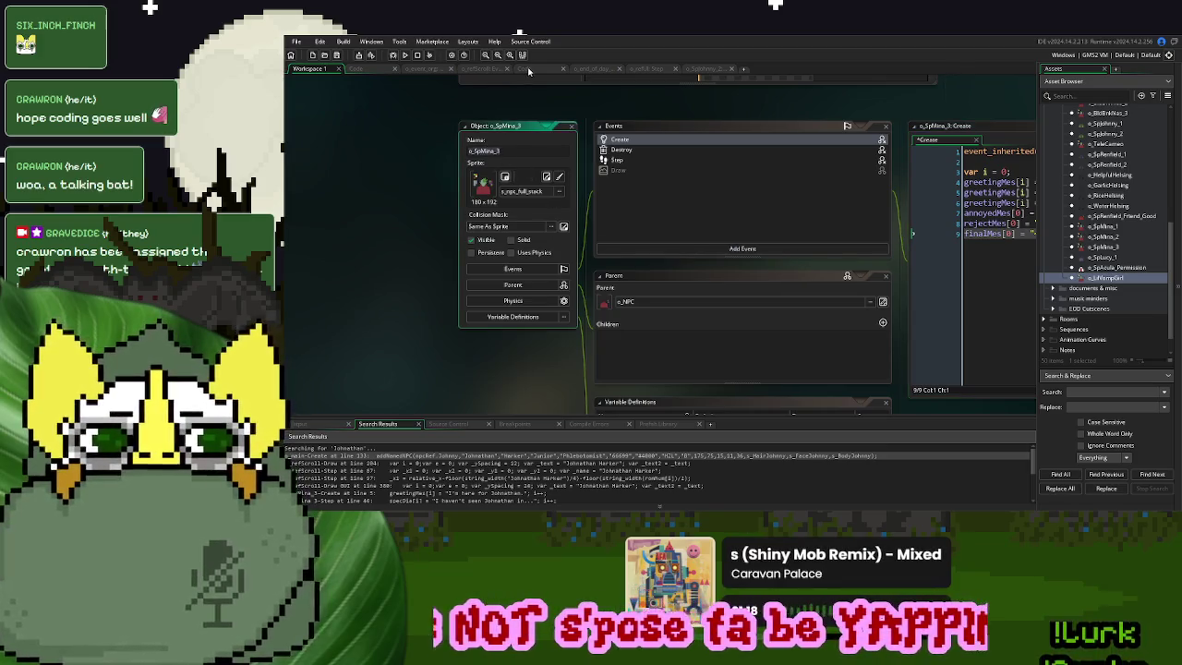
{"action": "left_click", "coordinate": [527, 70]}
{"action": "key", "text": "BackSpace"}
{"action": "key", "text": "BackSpace"}
{"action": "key", "text": "ctrl+v"}
{"action": "key", "text": "Up"}
{"action": "key", "text": "Up"}
{"action": "key", "text": "Up"}
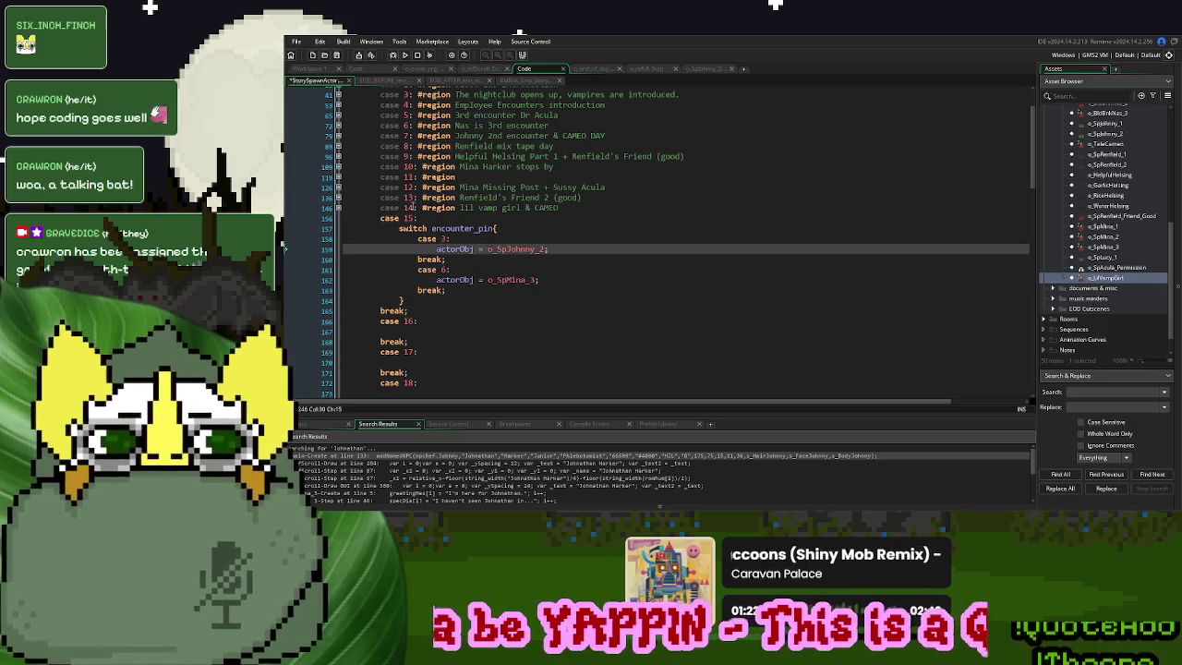
Wrap pin 6's actor line in the 'if event_trig = true' check copied from case 13
{"action": "left_click", "coordinate": [338, 197]}
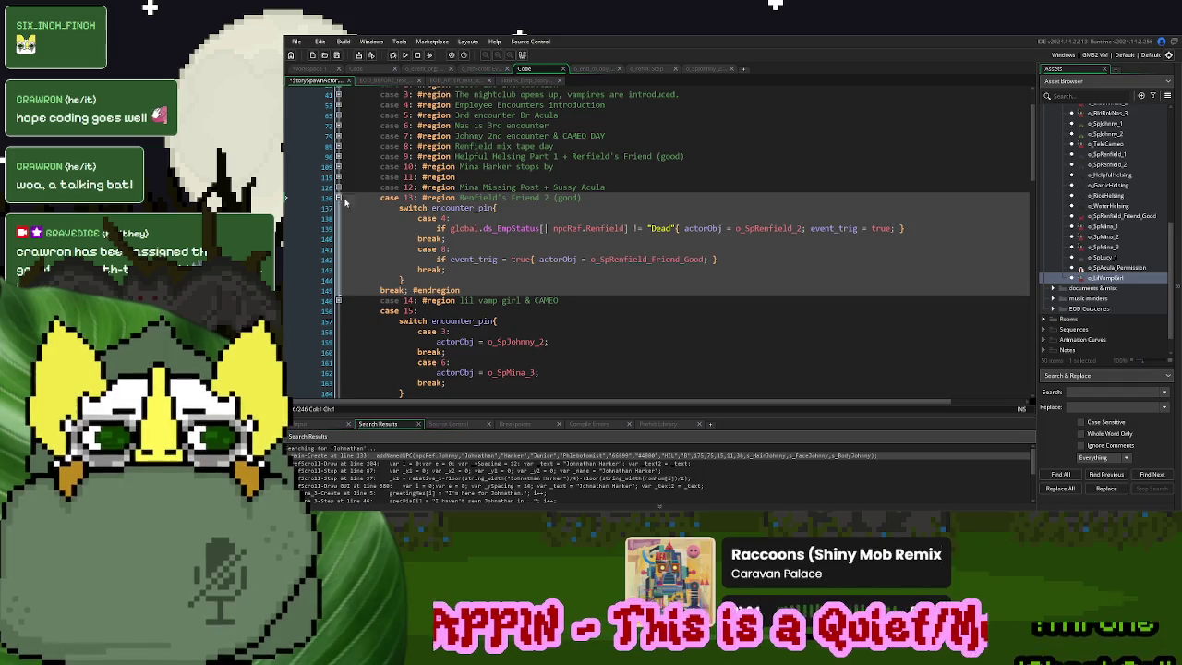
{"action": "left_click", "coordinate": [539, 260]}
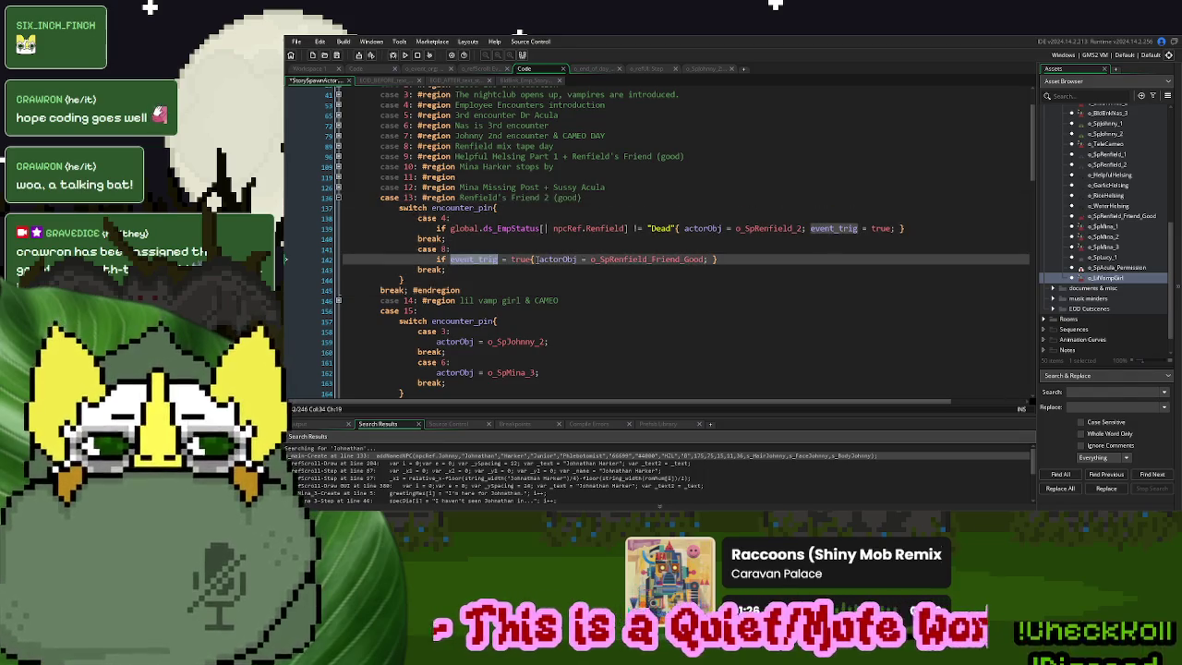
{"action": "left_click_drag", "start_coordinate": [539, 259], "coordinate": [430, 262]}
{"action": "key", "text": "ctrl+c"}
{"action": "left_click", "coordinate": [435, 372]}
{"action": "key", "text": "ctrl+v"}
{"action": "type", "text": "}"}
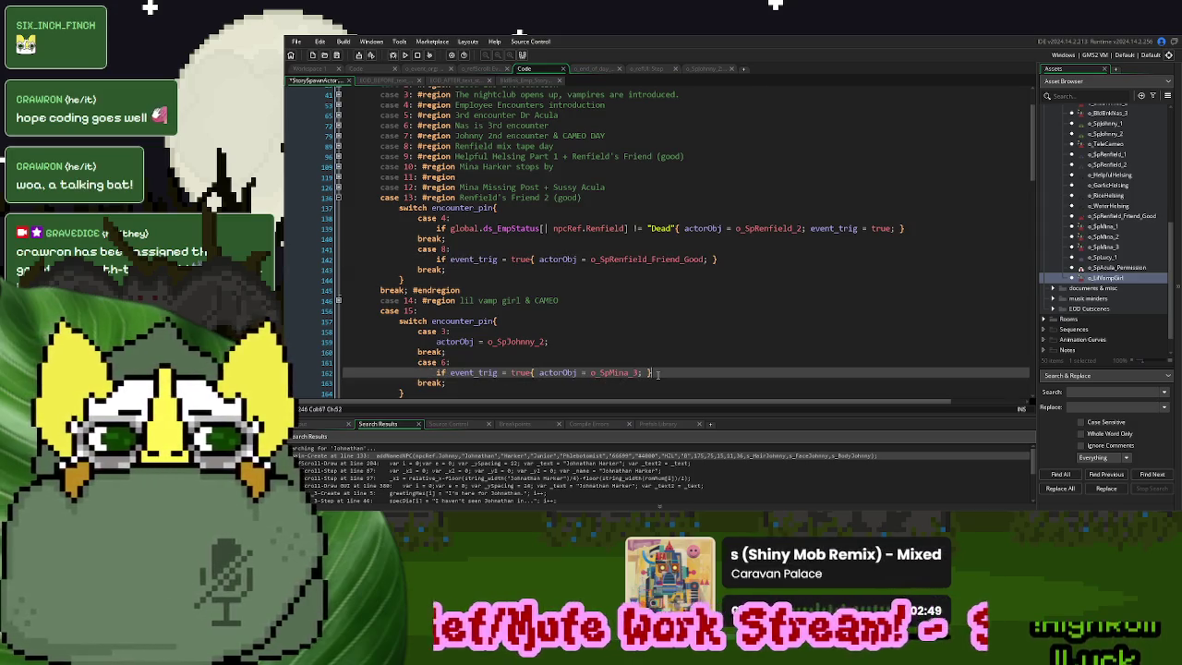
{"action": "double_click", "coordinate": [497, 372]}
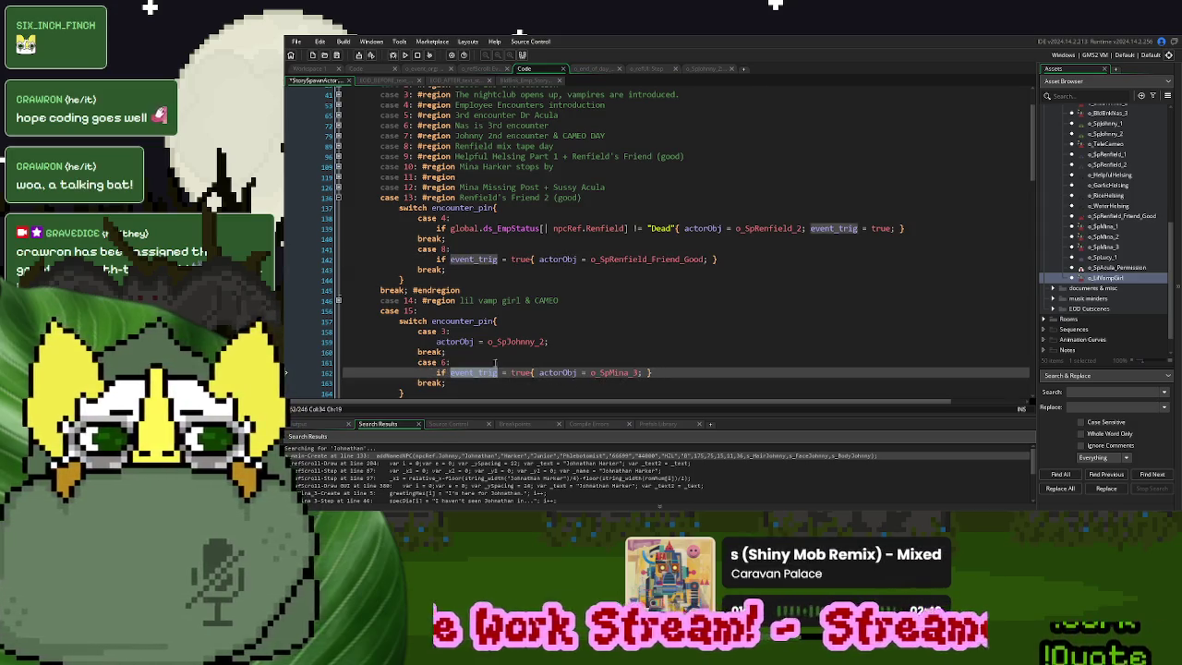
{"action": "middle_click", "coordinate": [520, 340]}
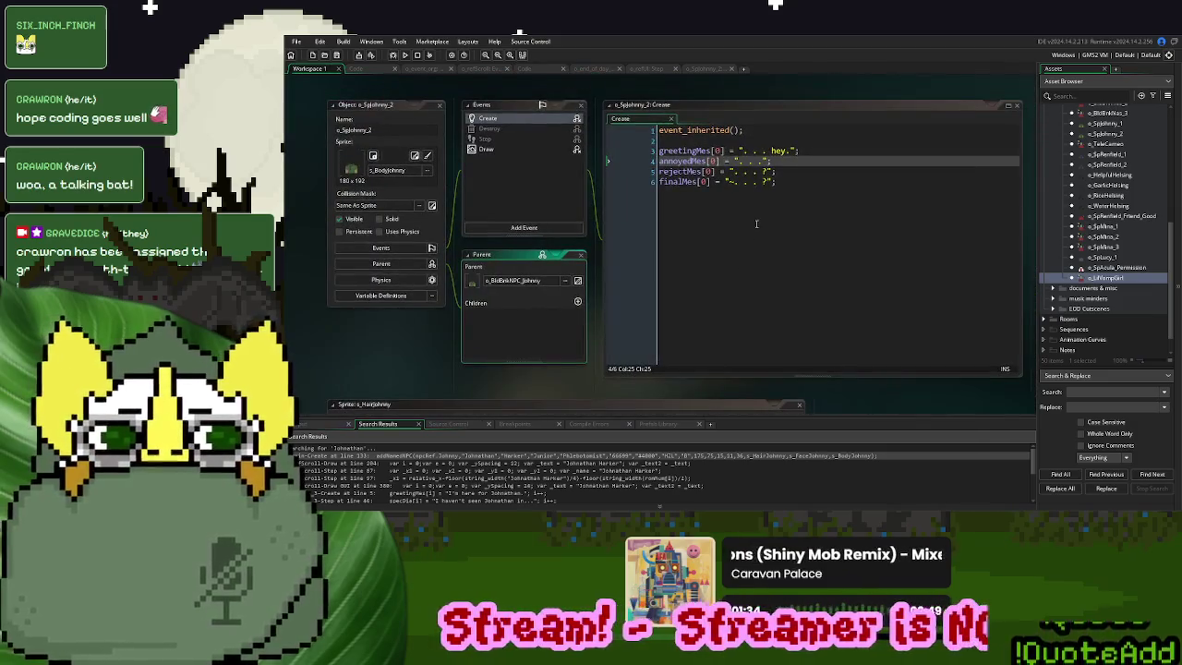
Add an inherited Destroy event to o_SpJohnny_2 with an if instance_exists(o_event_planner) block
{"action": "left_click", "coordinate": [756, 223]}
{"action": "right_click", "coordinate": [499, 132]}
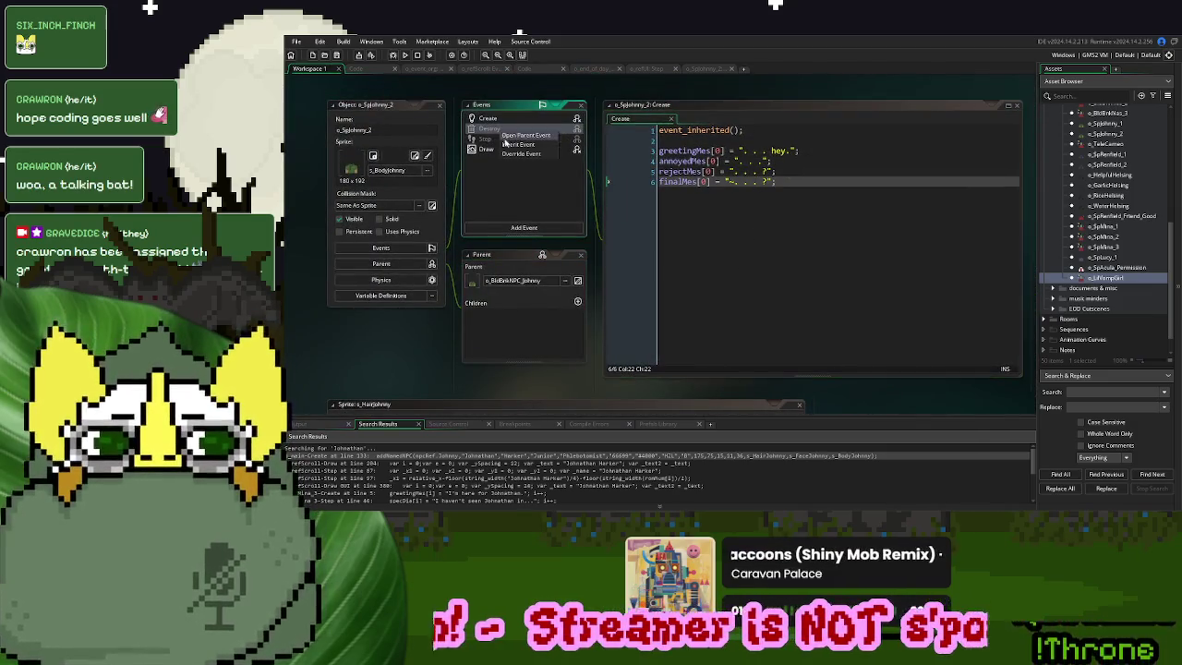
{"action": "left_click", "coordinate": [511, 144]}
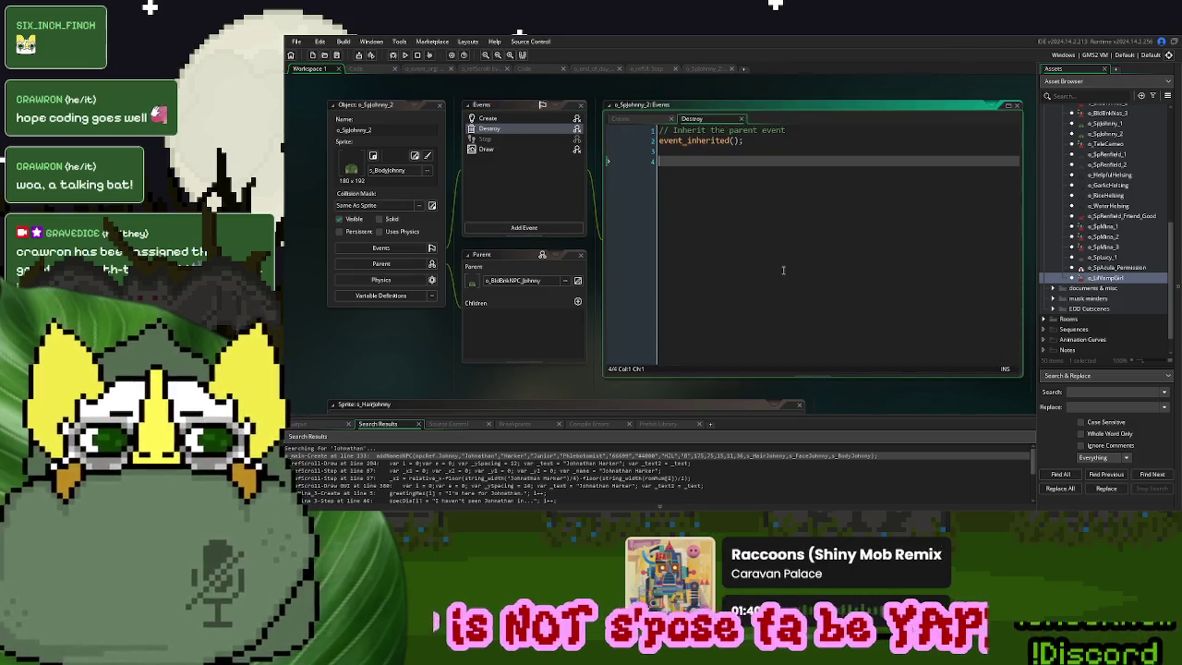
{"action": "type", "text": "if instance_ex"}
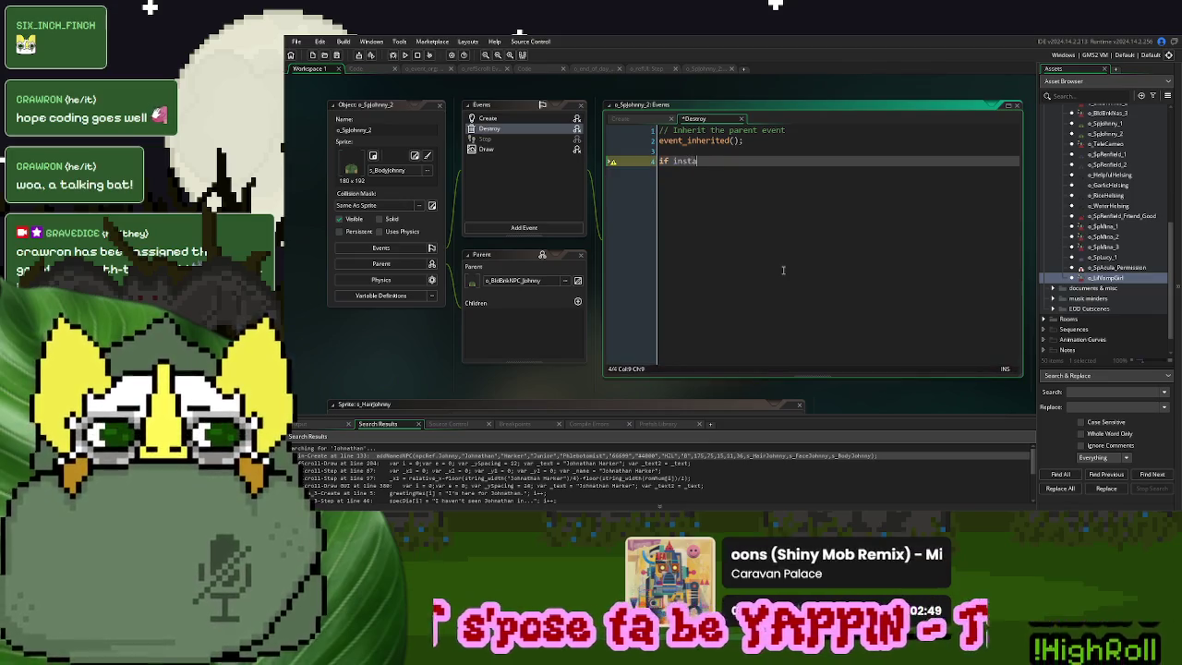
{"action": "key", "text": "Return"}
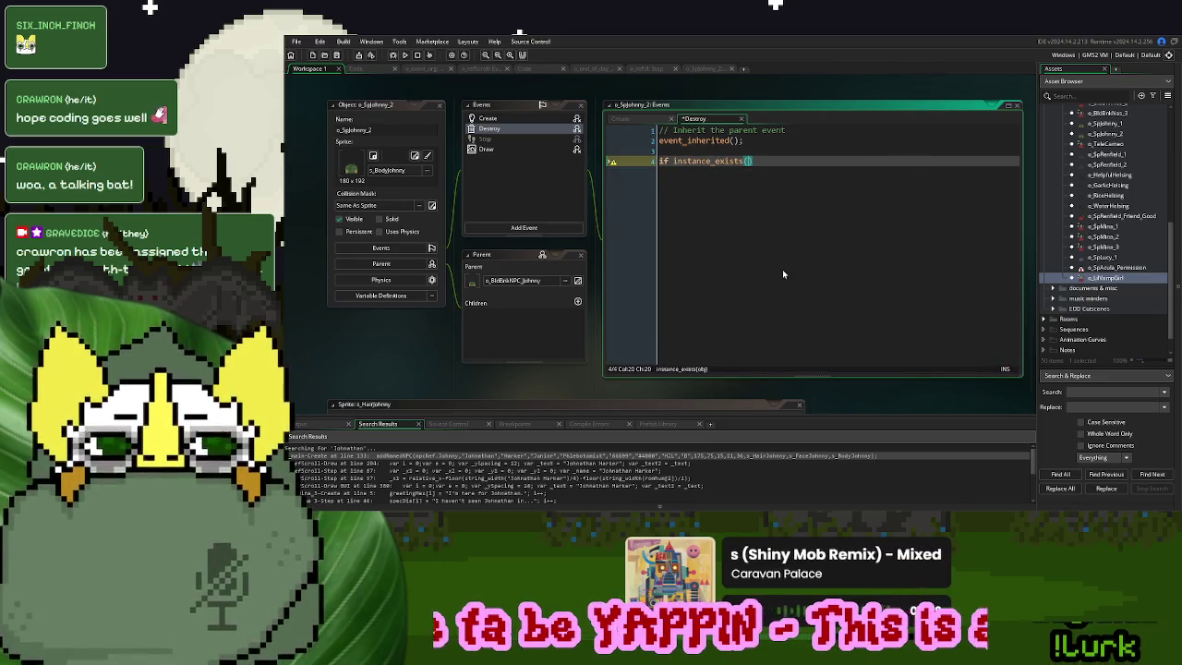
{"action": "type", "text": "o_ev"}
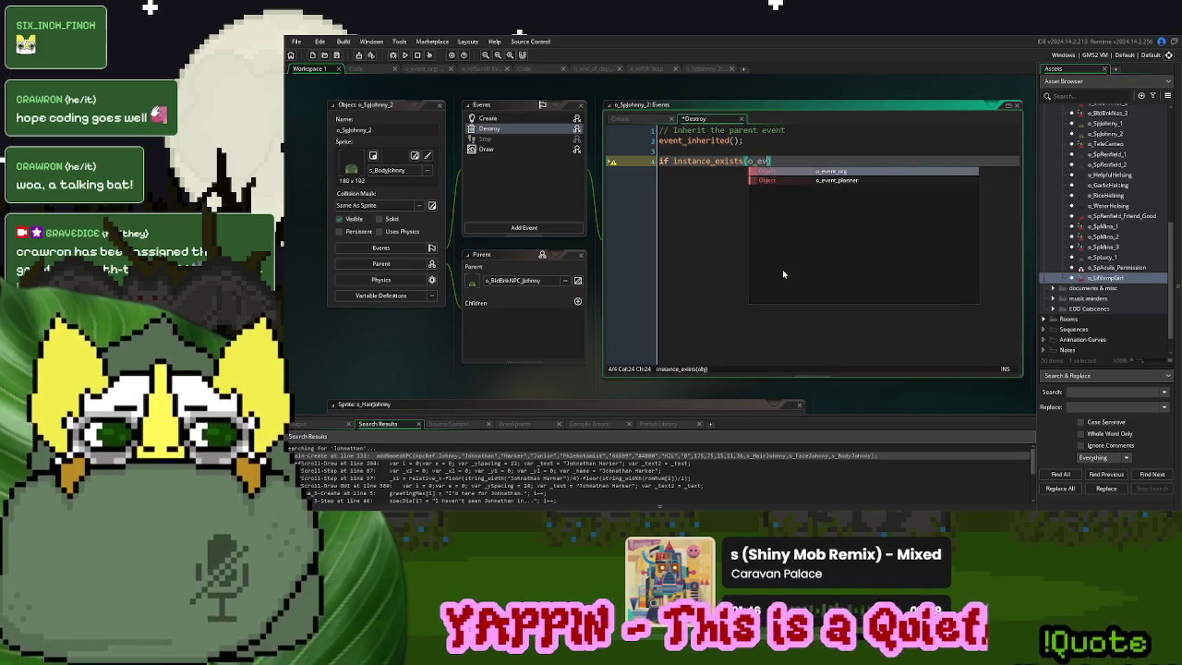
{"action": "type", "text": "ent_planner"}
{"action": "key", "text": "Return"}
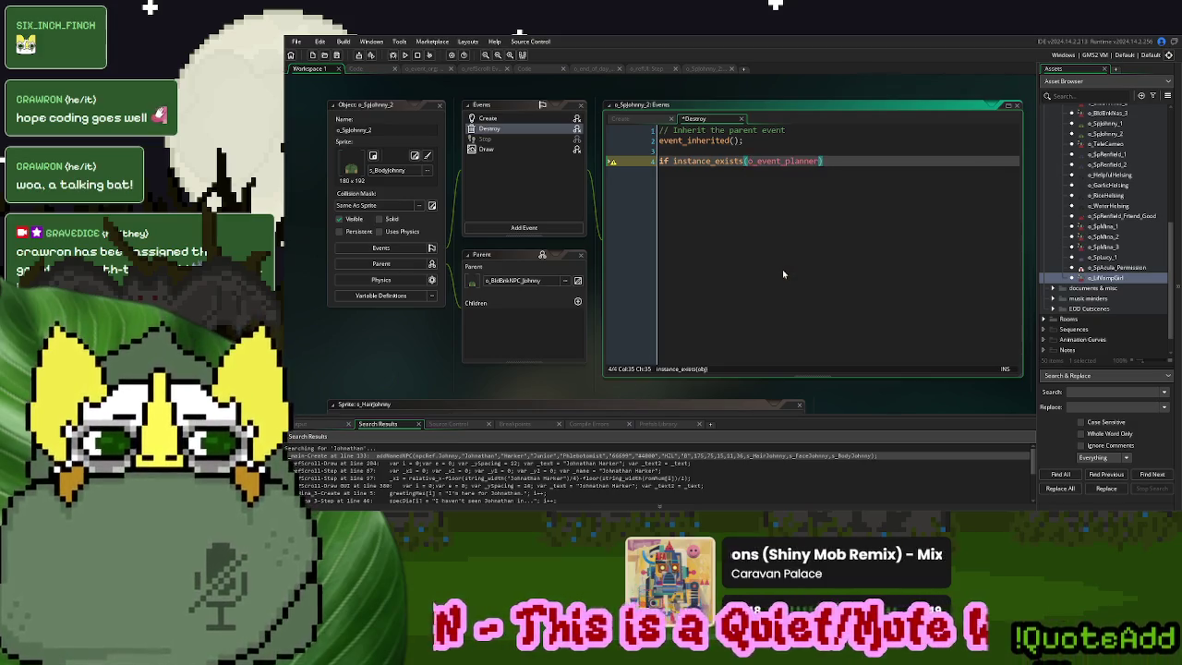
{"action": "type", "text": "{"}
{"action": "key", "text": "Return"}
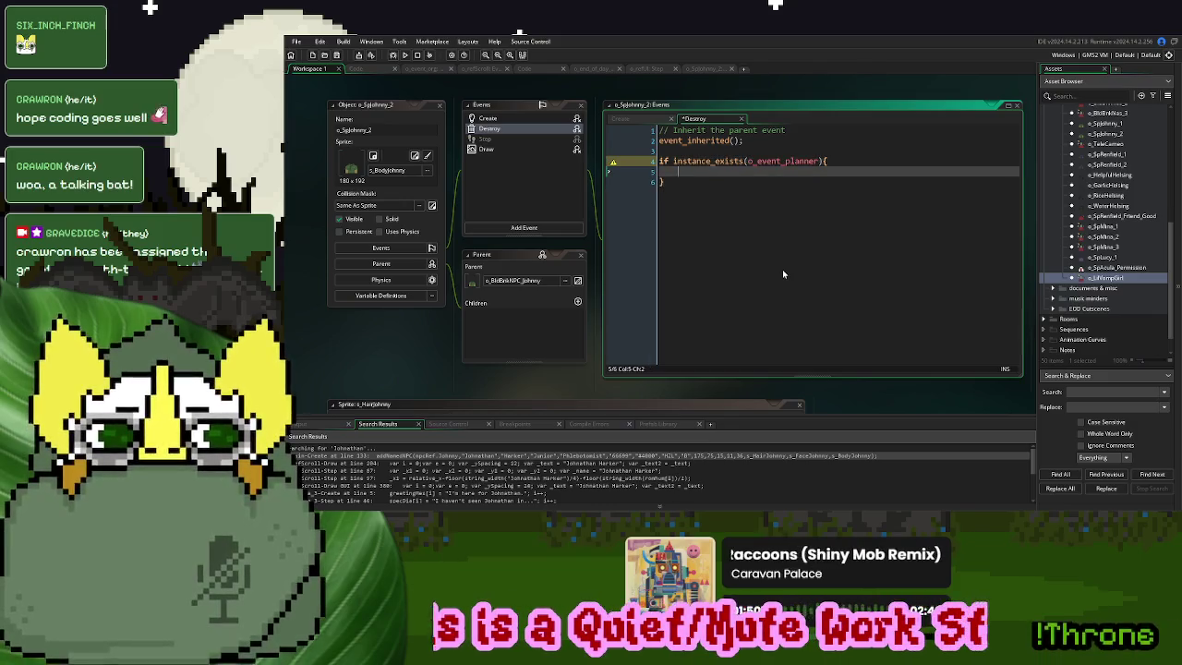
{"action": "type", "text": "event_trig = true;"}
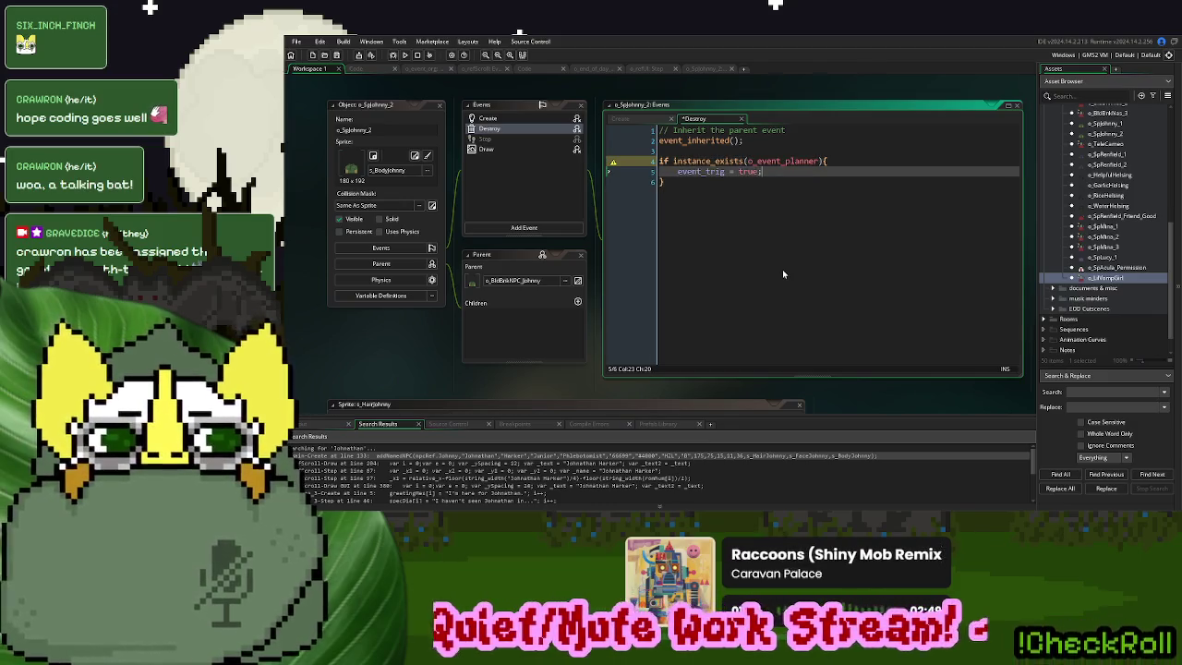
Qualify the assignment inside the block as o_event_planner.event_trig = true
{"action": "double_click", "coordinate": [755, 161]}
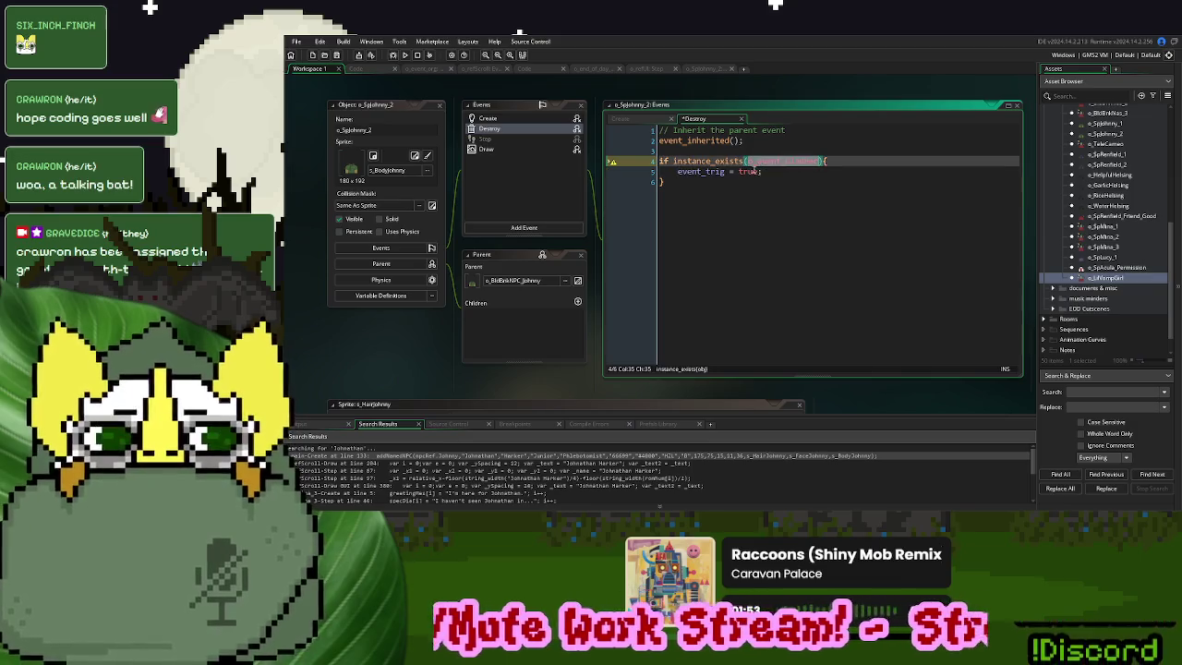
{"action": "key", "text": "ctrl+c"}
{"action": "left_click", "coordinate": [679, 172]}
{"action": "key", "text": "ctrl+v"}
{"action": "type", "text": "."}
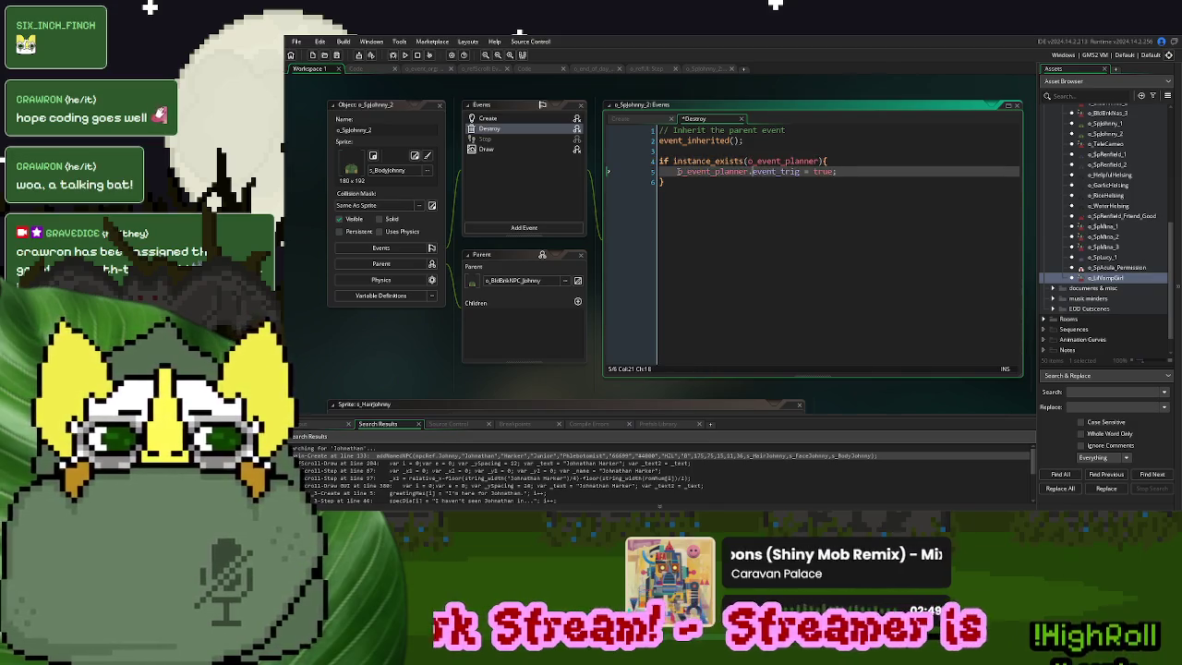
{"action": "left_click", "coordinate": [776, 203]}
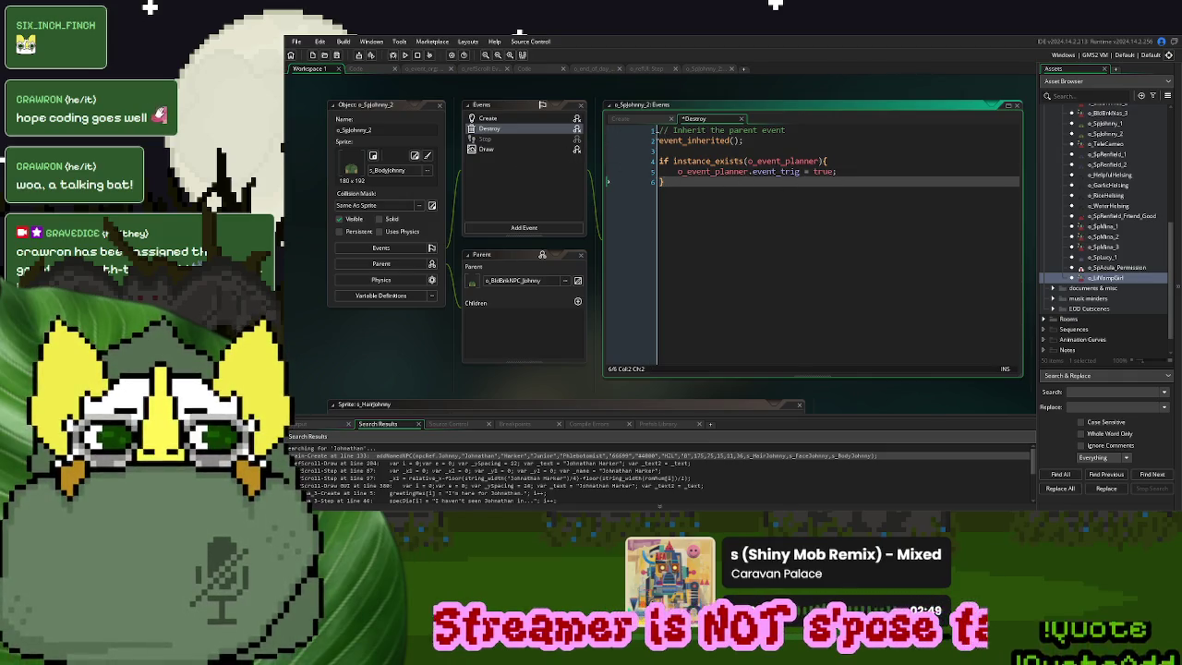
{"action": "scroll", "coordinate": [1099, 189], "scroll_direction": "up", "scroll_amount": 5}
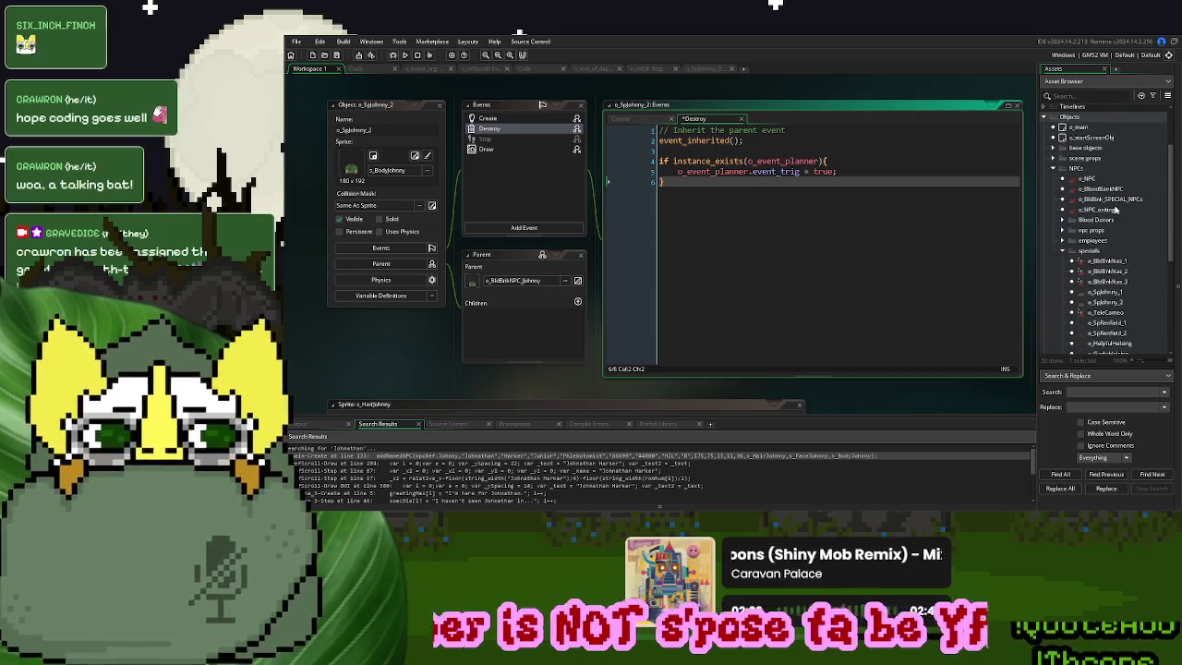
Take the 'if passedByPlayer = true{' line from o_NPC's Destroy code and reopen o_SpJohnny_2
{"action": "double_click", "coordinate": [1090, 178]}
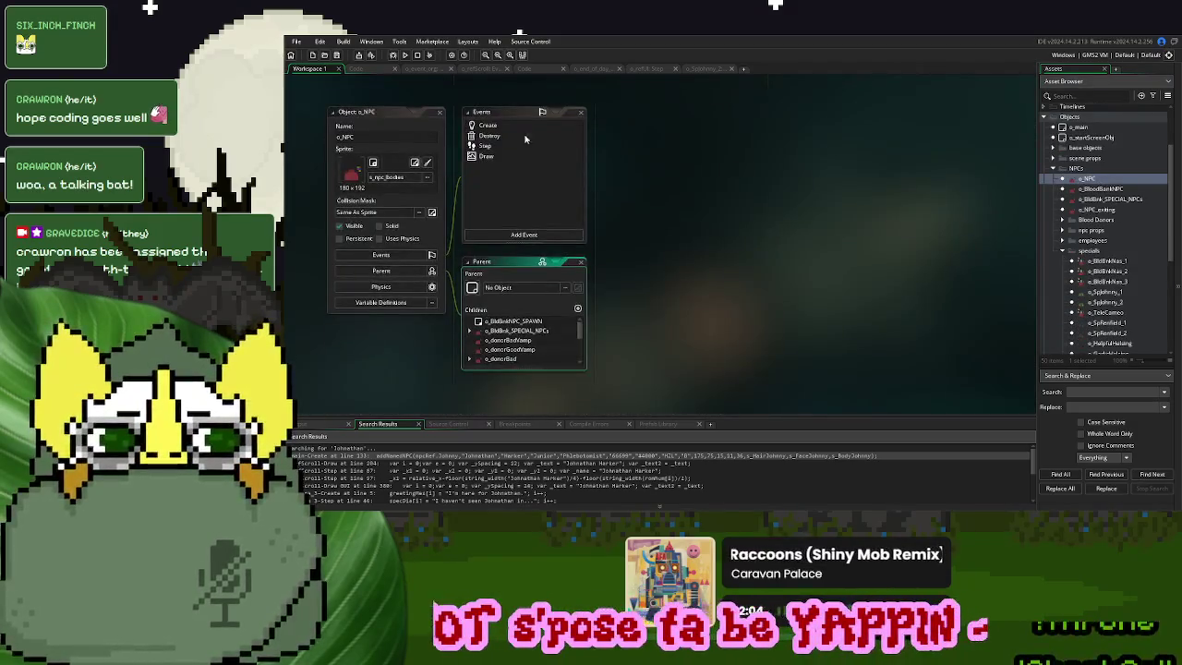
{"action": "left_click", "coordinate": [492, 136]}
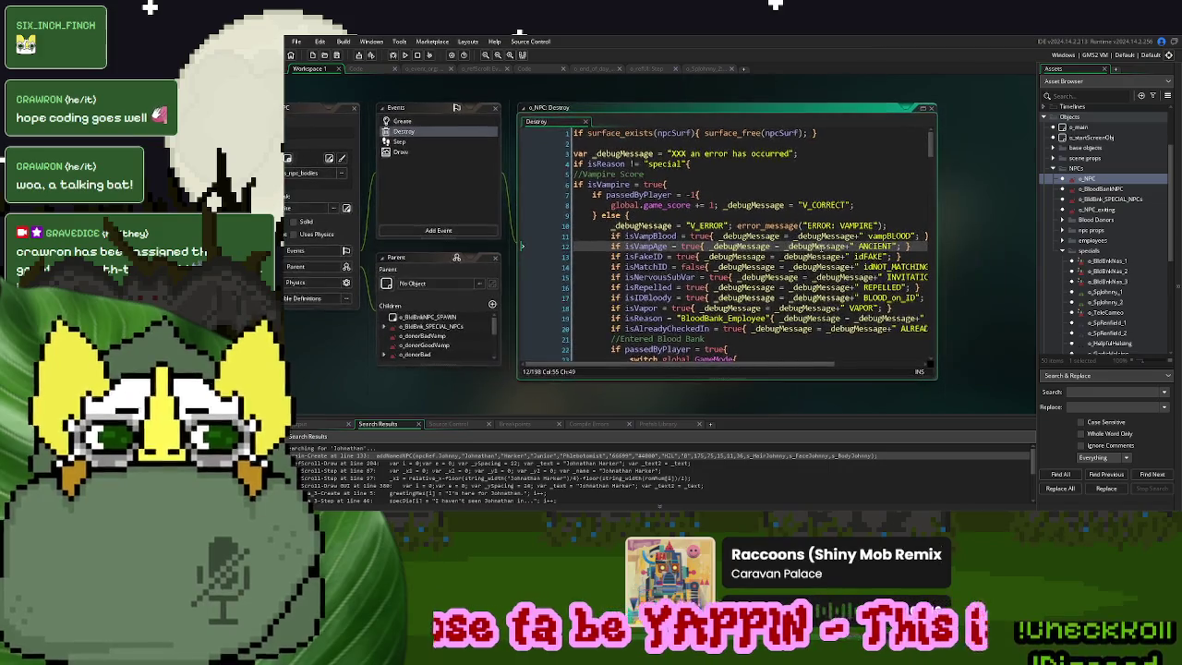
{"action": "scroll", "coordinate": [726, 205], "scroll_direction": "down", "scroll_amount": 10}
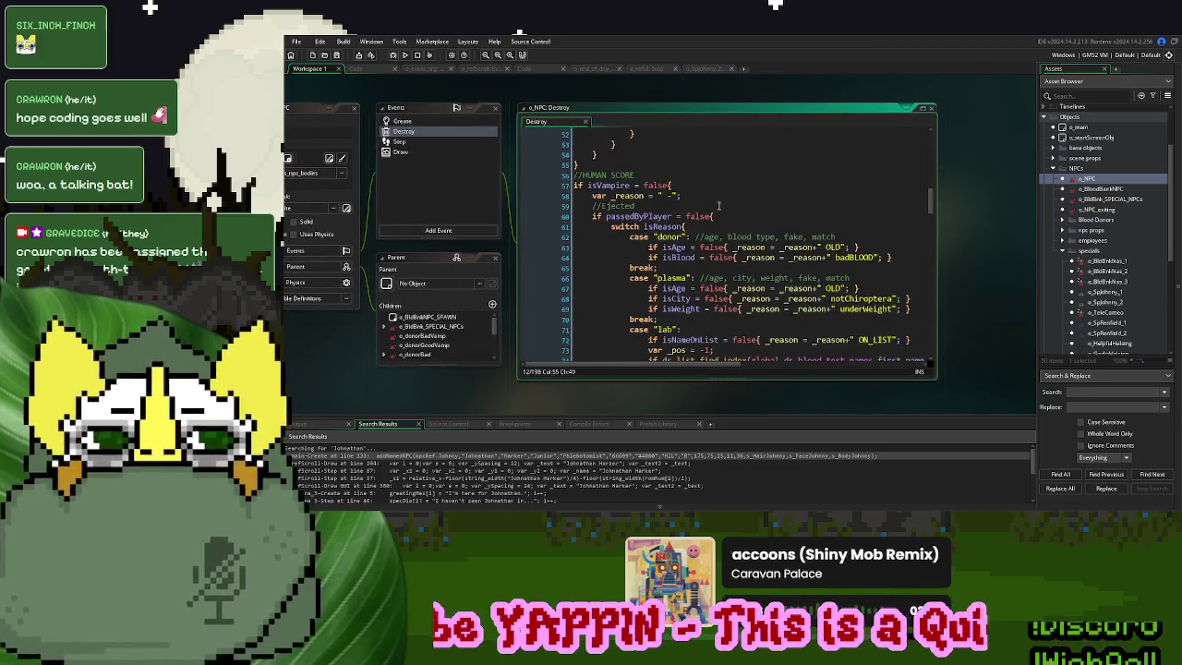
{"action": "scroll", "coordinate": [719, 205], "scroll_direction": "down", "scroll_amount": 10}
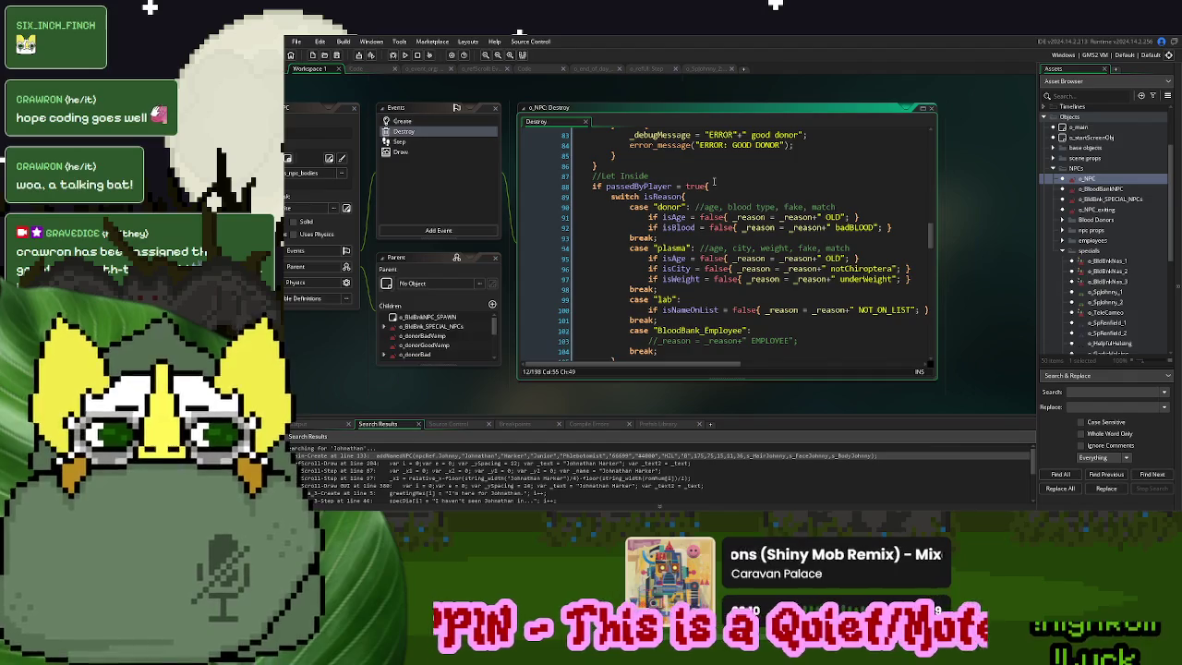
{"action": "left_click_drag", "start_coordinate": [713, 184], "coordinate": [595, 190]}
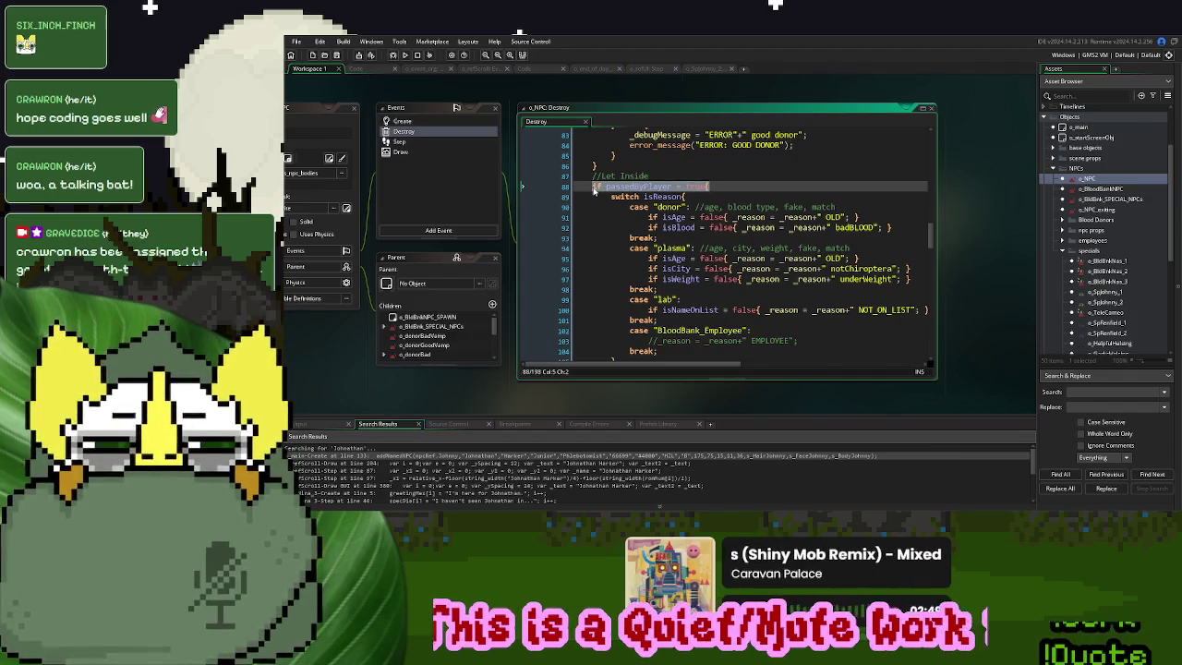
{"action": "key", "text": "ctrl+Tab"}
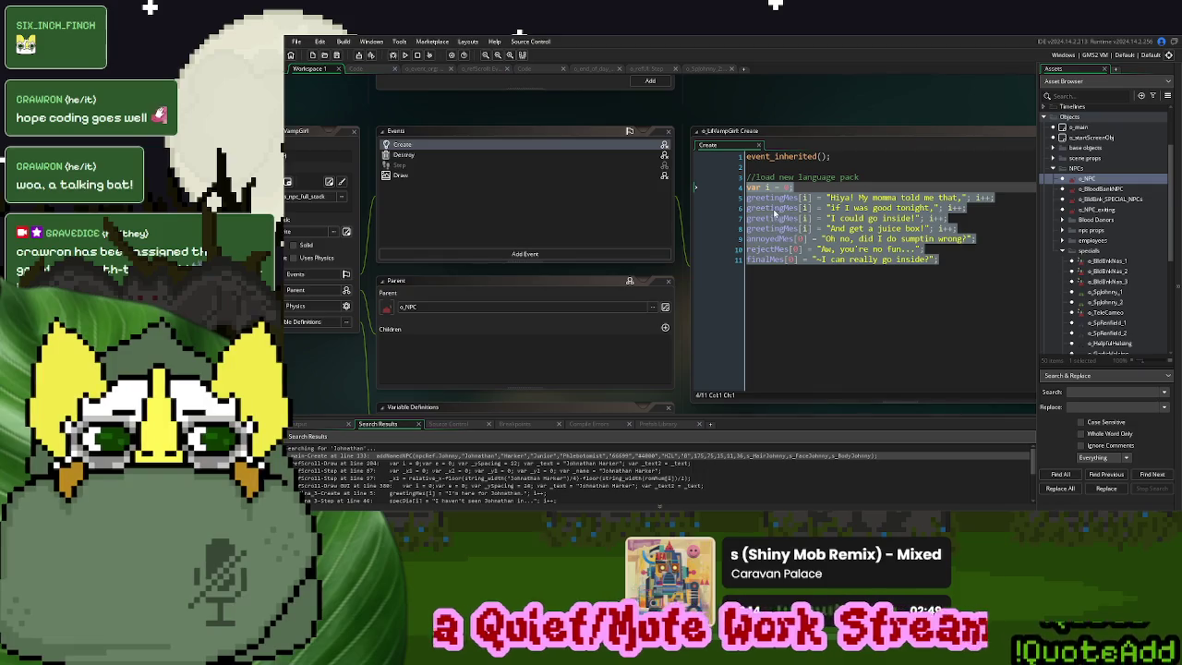
{"action": "key", "text": "ctrl+Tab"}
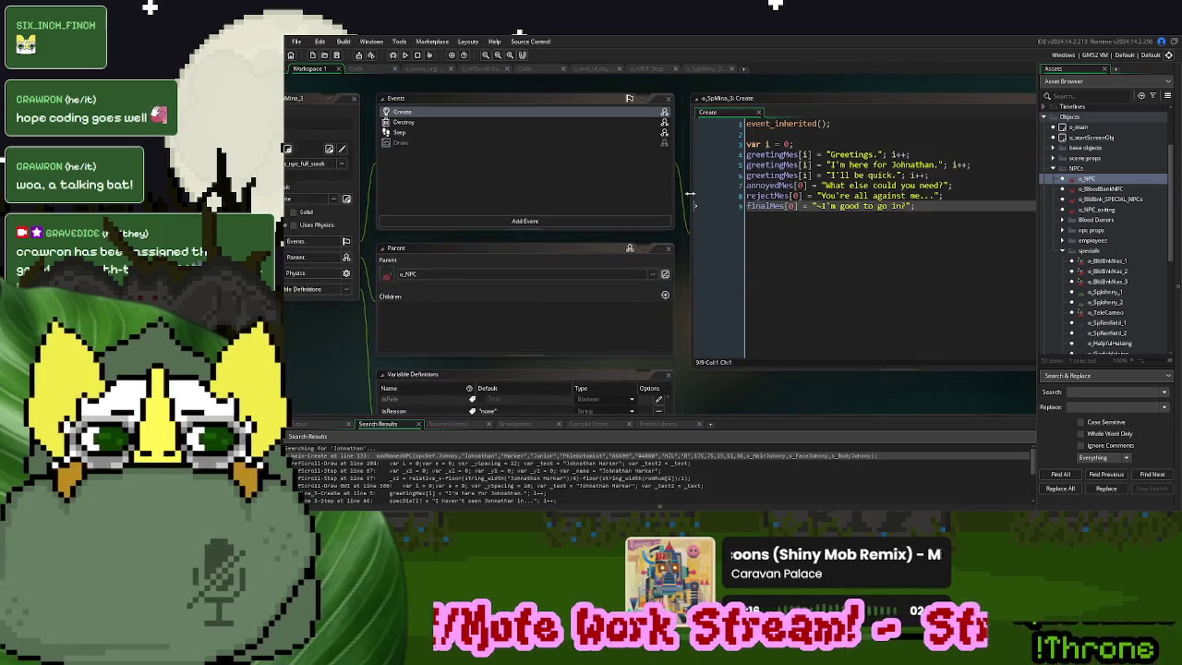
{"action": "key", "text": "ctrl+Tab"}
{"action": "key", "text": "ctrl+Tab"}
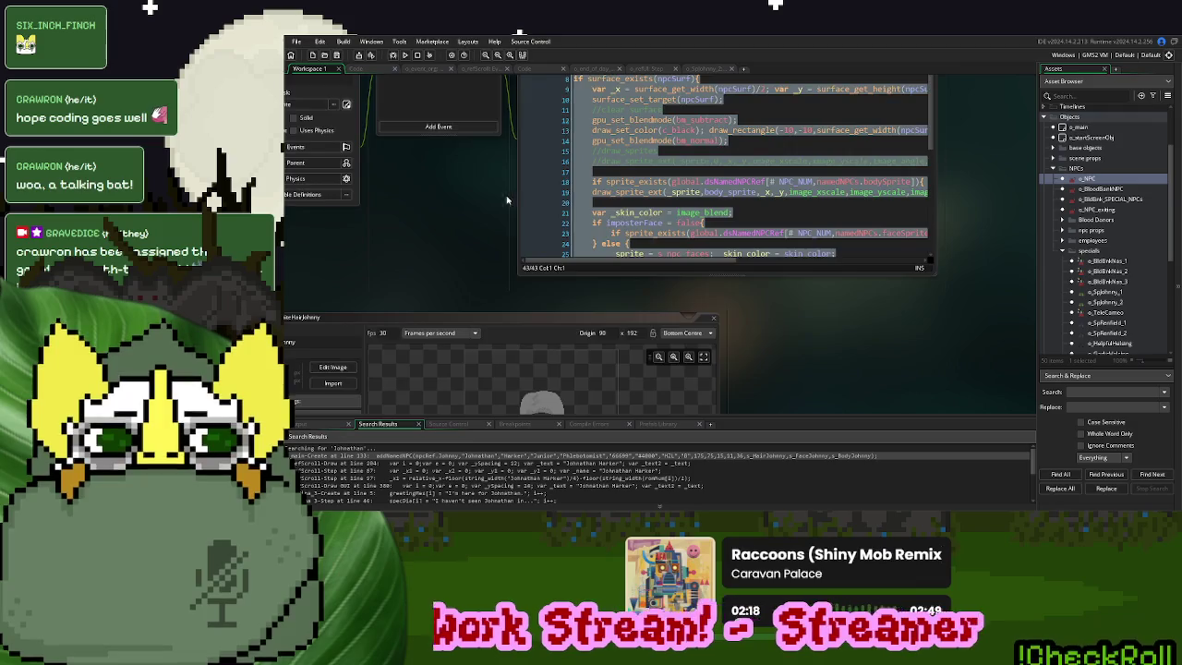
{"action": "scroll", "coordinate": [1123, 268], "scroll_direction": "down", "scroll_amount": 5}
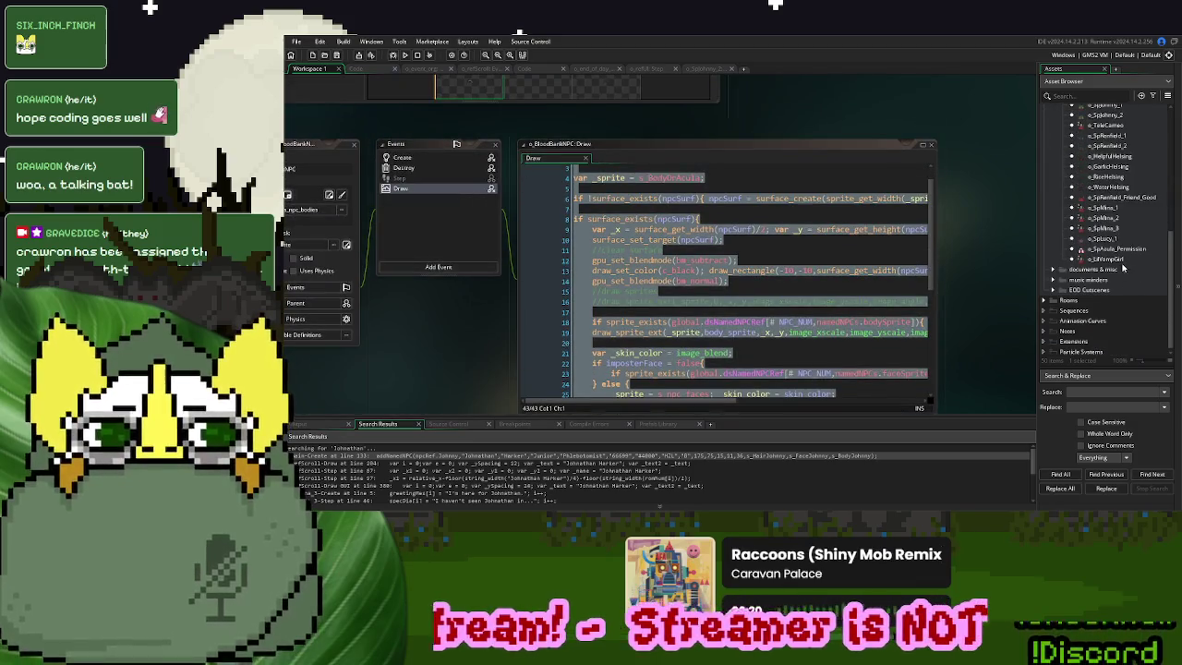
{"action": "scroll", "coordinate": [1121, 262], "scroll_direction": "up", "scroll_amount": 2}
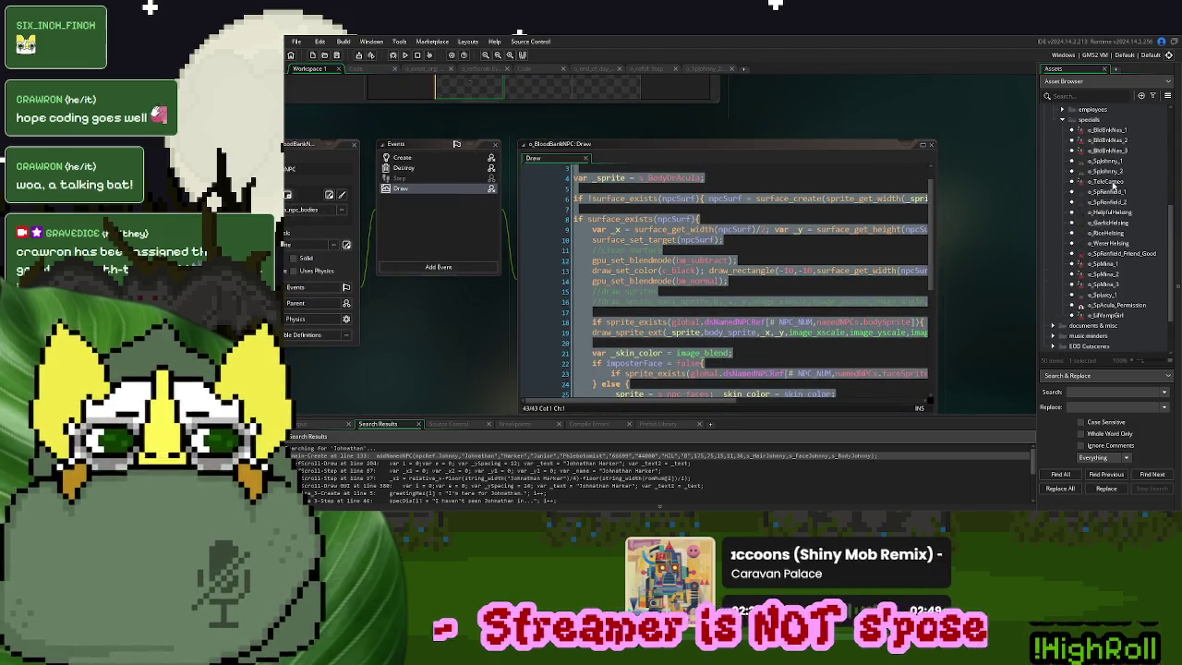
{"action": "double_click", "coordinate": [1113, 172]}
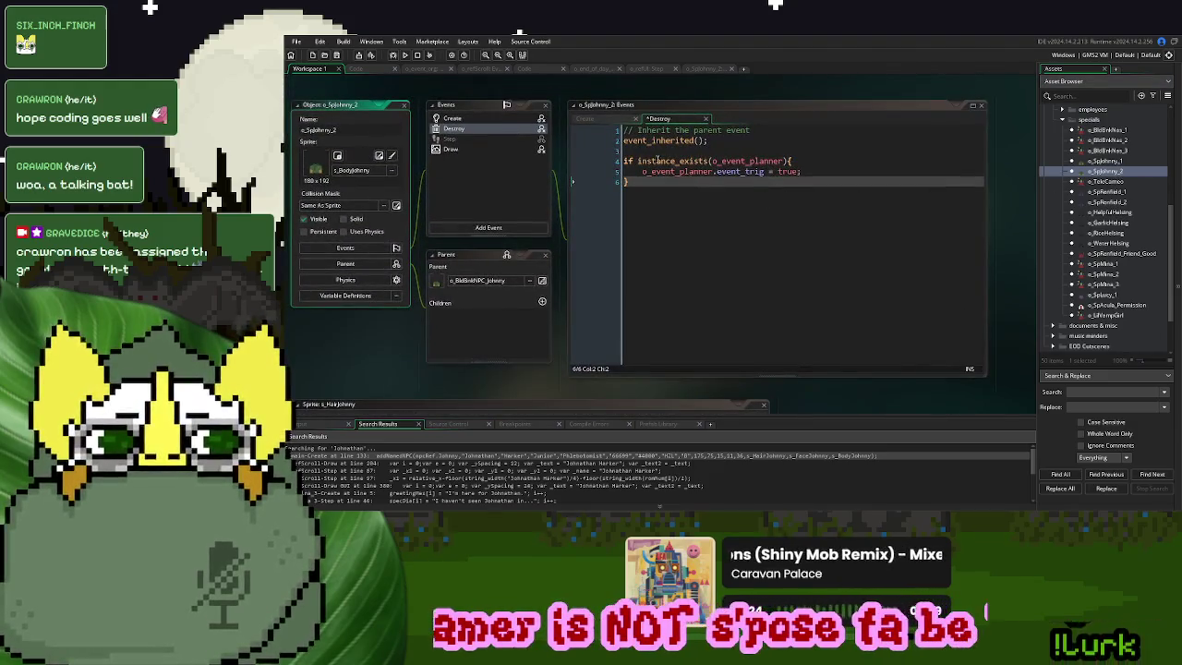
Wrap the event_trig code in an 'if passedByPlayer = true' block
{"action": "left_click", "coordinate": [649, 151]}
{"action": "key", "text": "ctrl+v"}
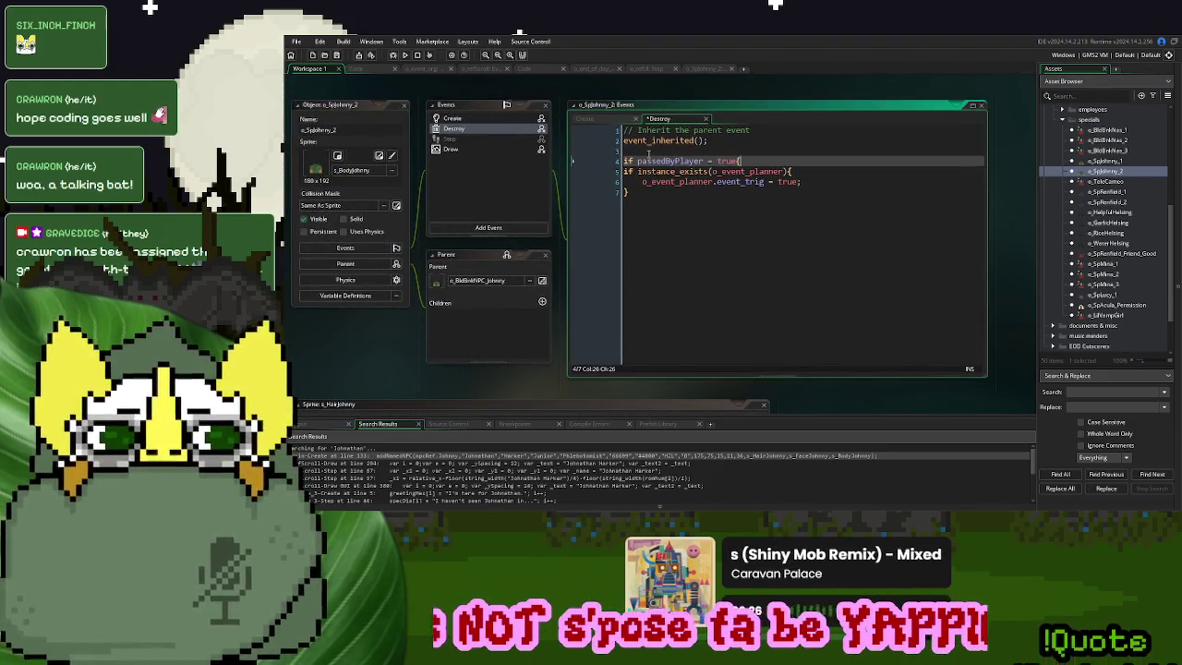
{"action": "key", "text": "Down"}
{"action": "key", "text": "Down"}
{"action": "key", "text": "Down"}
{"action": "type", "text": "}"}
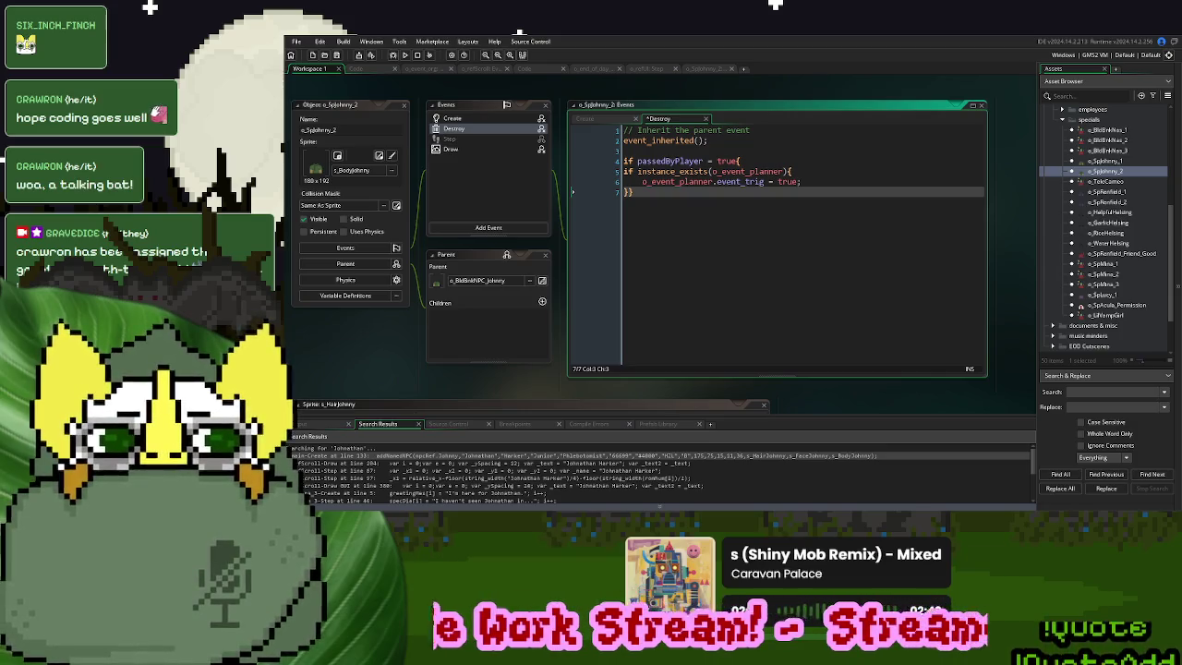
{"action": "left_click_drag", "start_coordinate": [764, 162], "coordinate": [636, 162]}
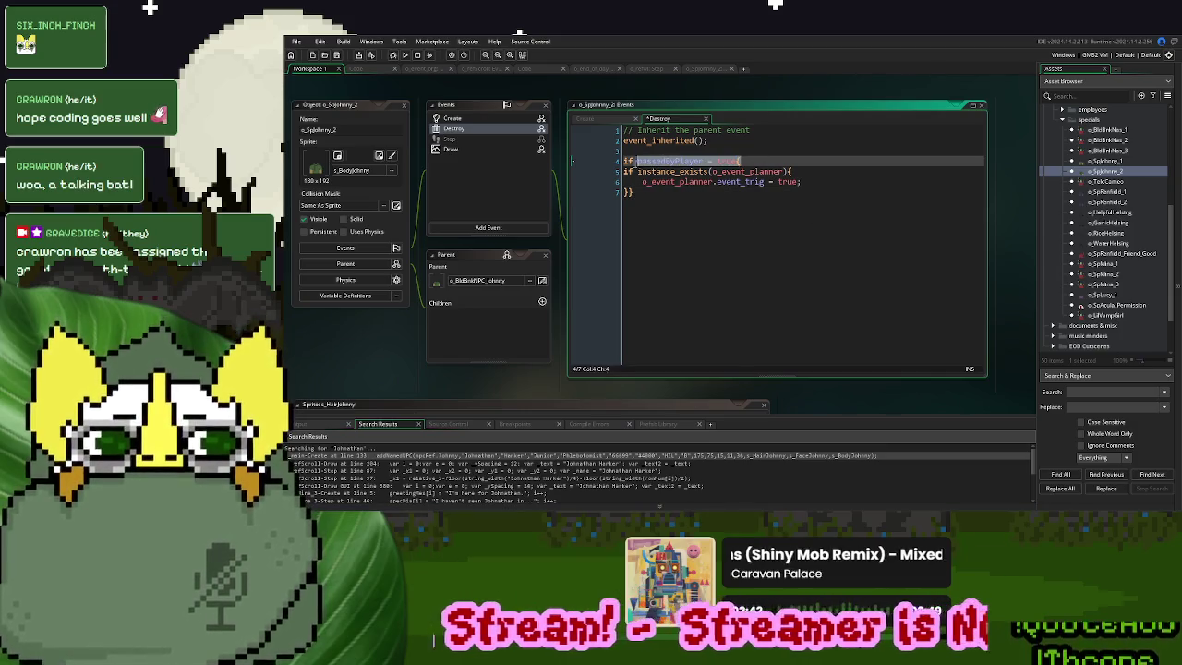
Add a second block below checking passedByPlayer = -1 for ejected Johnny
{"action": "left_click", "coordinate": [665, 206]}
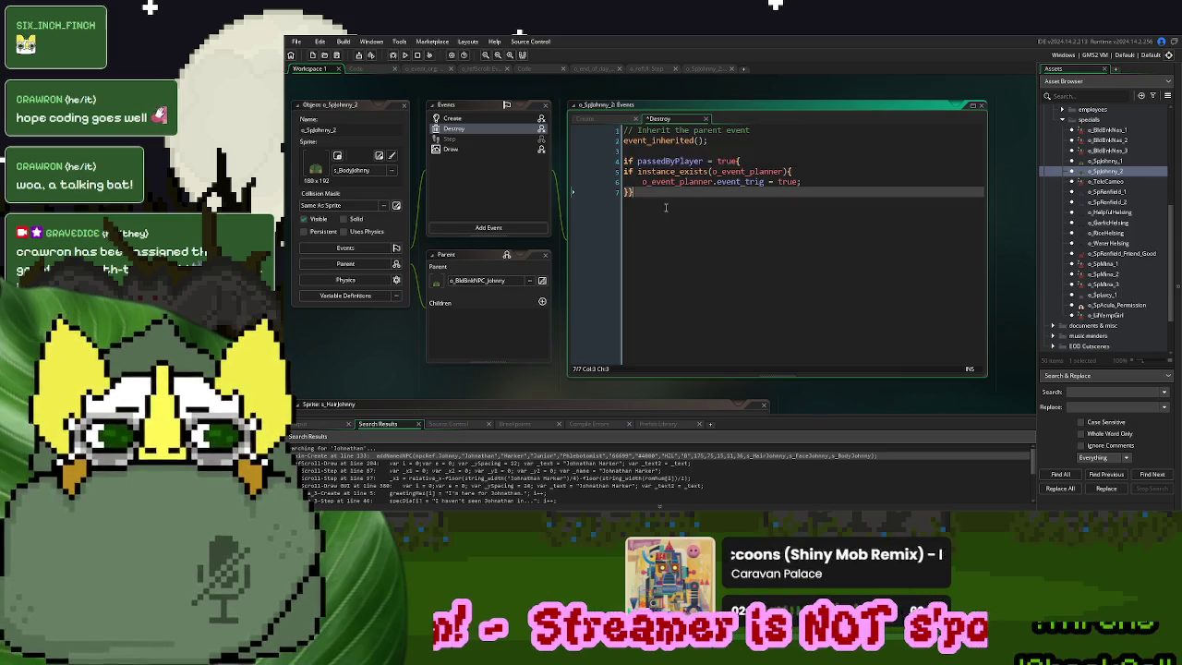
{"action": "key", "text": "Return"}
{"action": "key", "text": "Return"}
{"action": "type", "text": "if passedByPlayer = true{"}
{"action": "key", "text": "Return"}
{"action": "key", "text": "Return"}
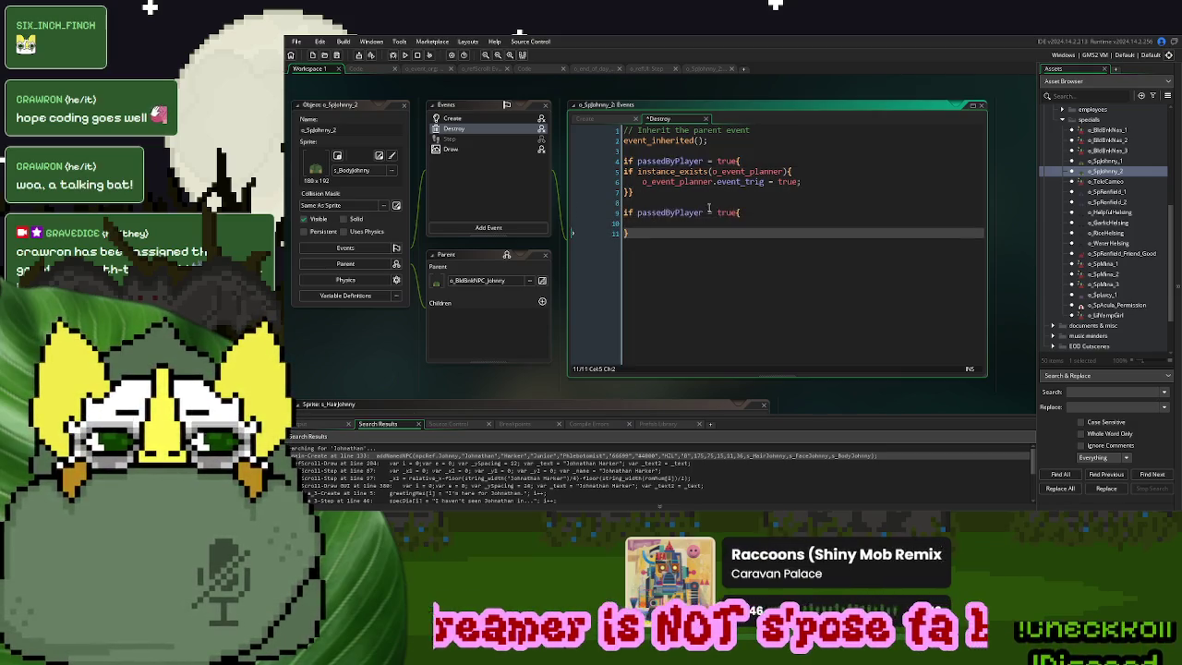
{"action": "double_click", "coordinate": [734, 212]}
{"action": "type", "text": "-1"}
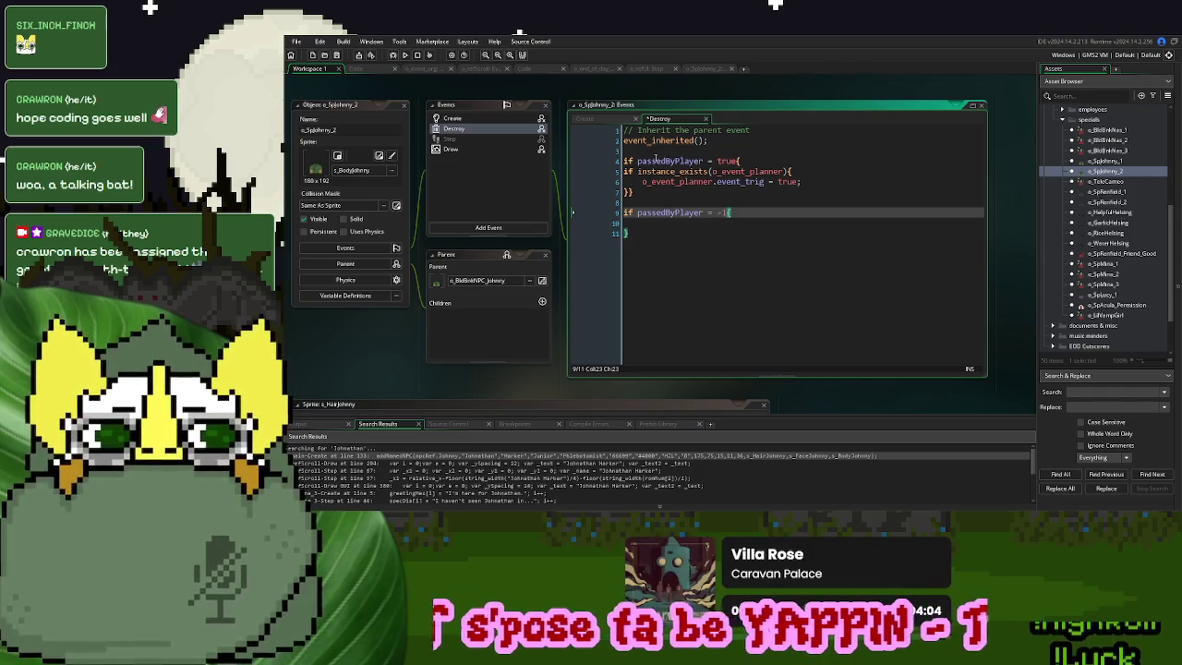
Label the blocks //Allowed Entrance and //Security, and delete the inherit-parent comment on line 1
{"action": "left_click", "coordinate": [655, 161]}
{"action": "left_click", "coordinate": [654, 150]}
{"action": "type", "text": "/Allowed Entranc"}
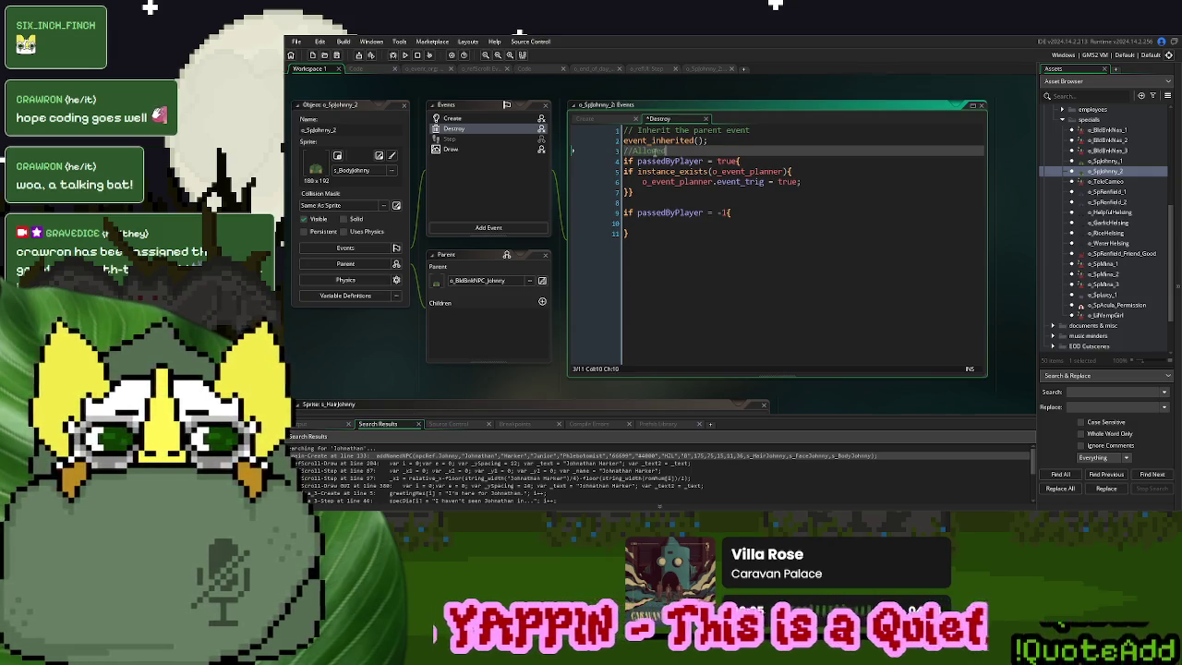
{"action": "type", "text": "e"}
{"action": "key", "text": "Down"}
{"action": "key", "text": "Down"}
{"action": "key", "text": "Down"}
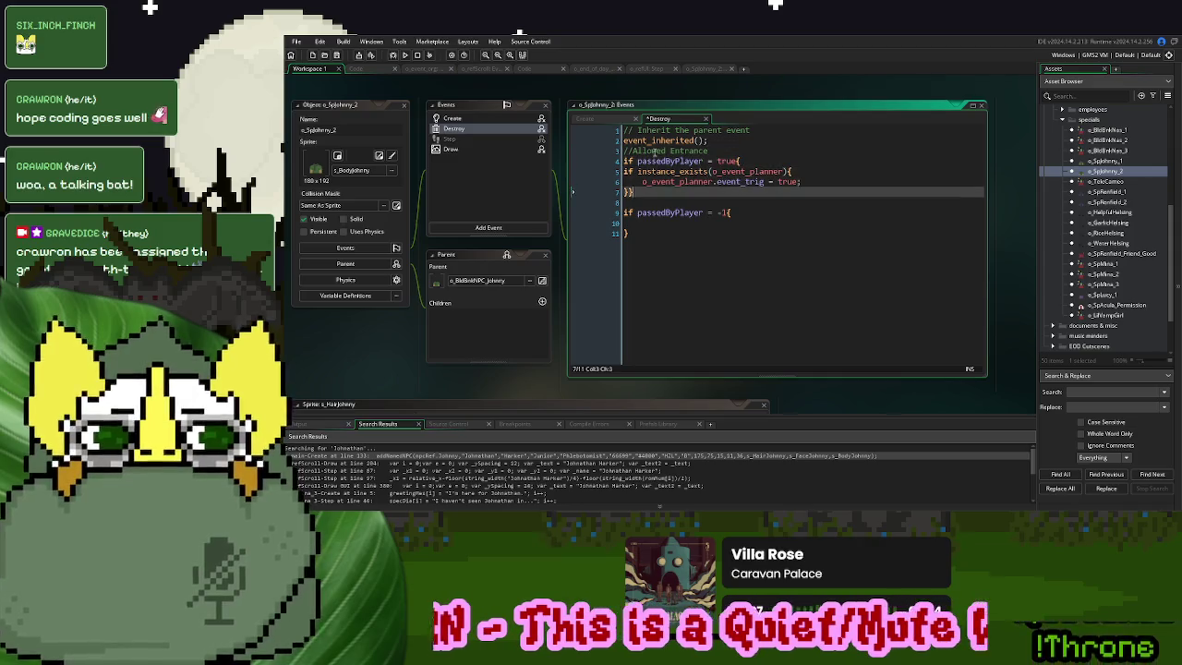
{"action": "type", "text": "/Security"}
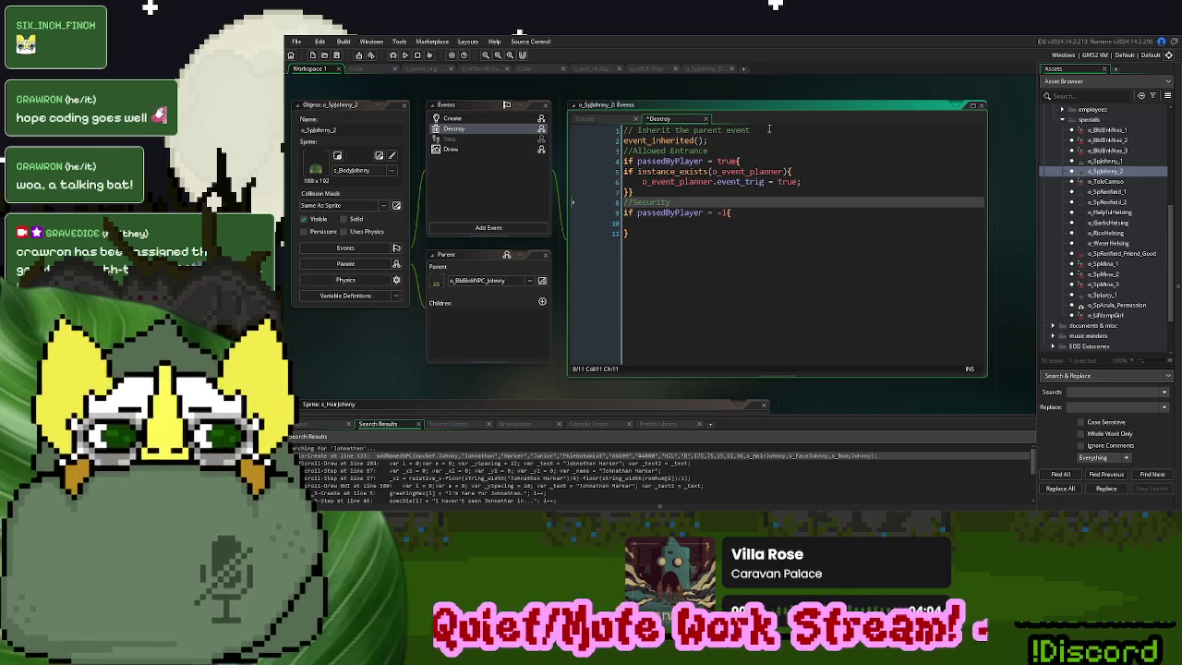
{"action": "left_click_drag", "start_coordinate": [768, 131], "coordinate": [608, 129]}
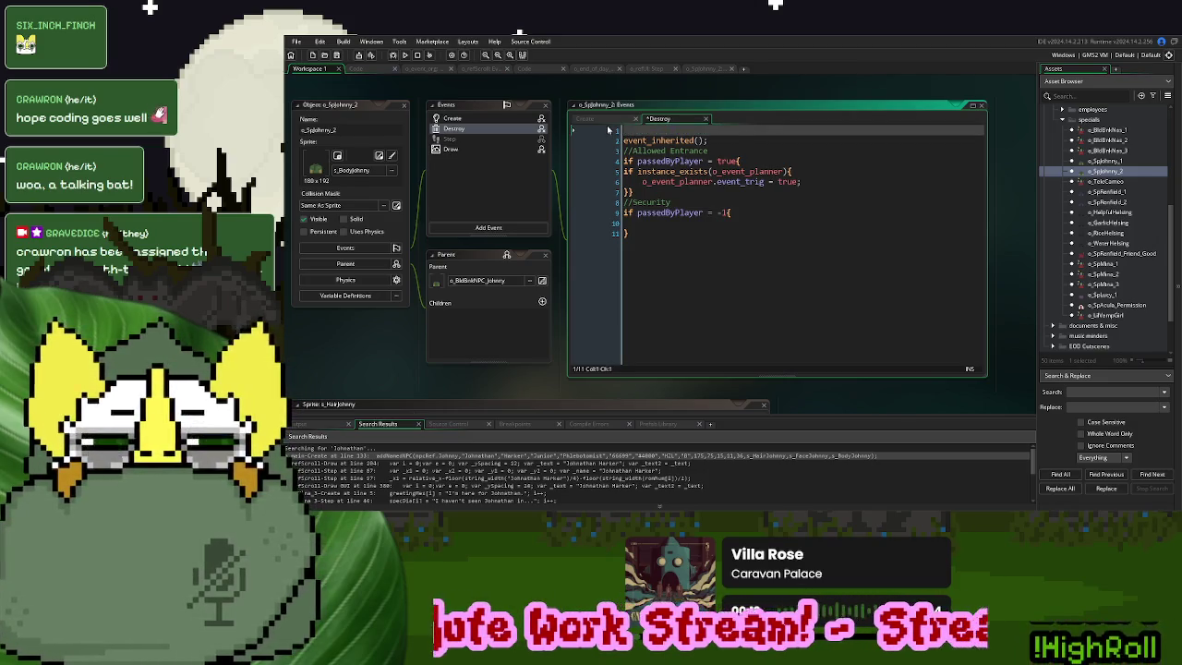
{"action": "key", "text": "Delete"}
Bring up o_event_org's Create event code
{"action": "left_click", "coordinate": [702, 212]}
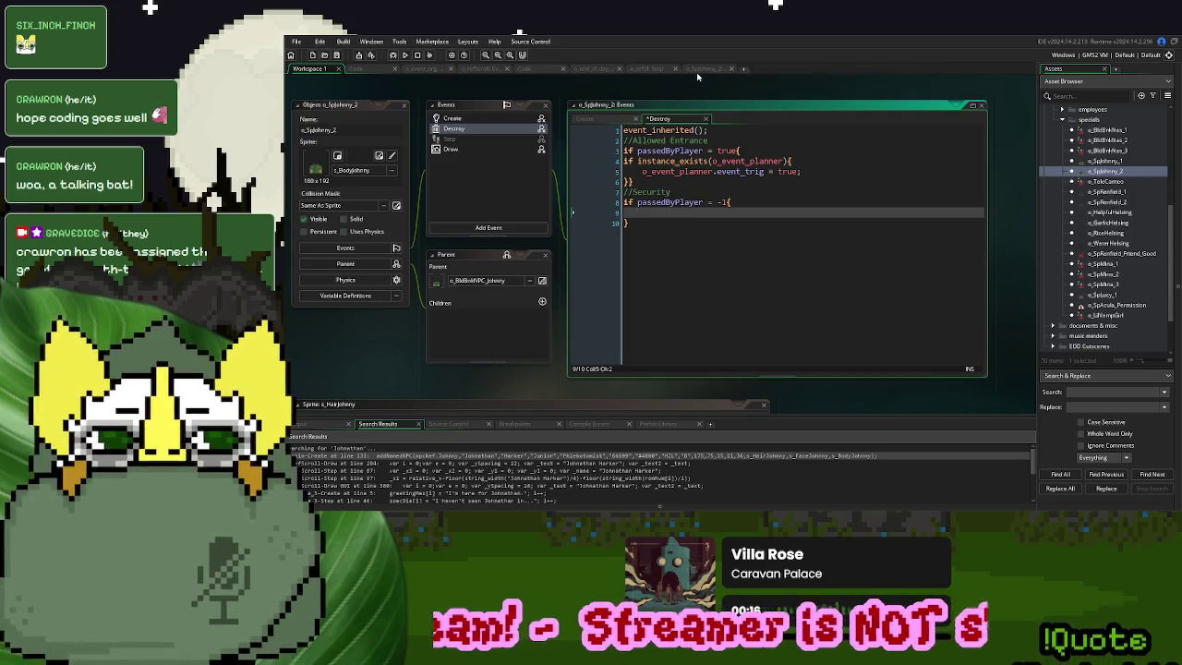
{"action": "left_click", "coordinate": [434, 69]}
{"action": "left_click", "coordinate": [297, 81]}
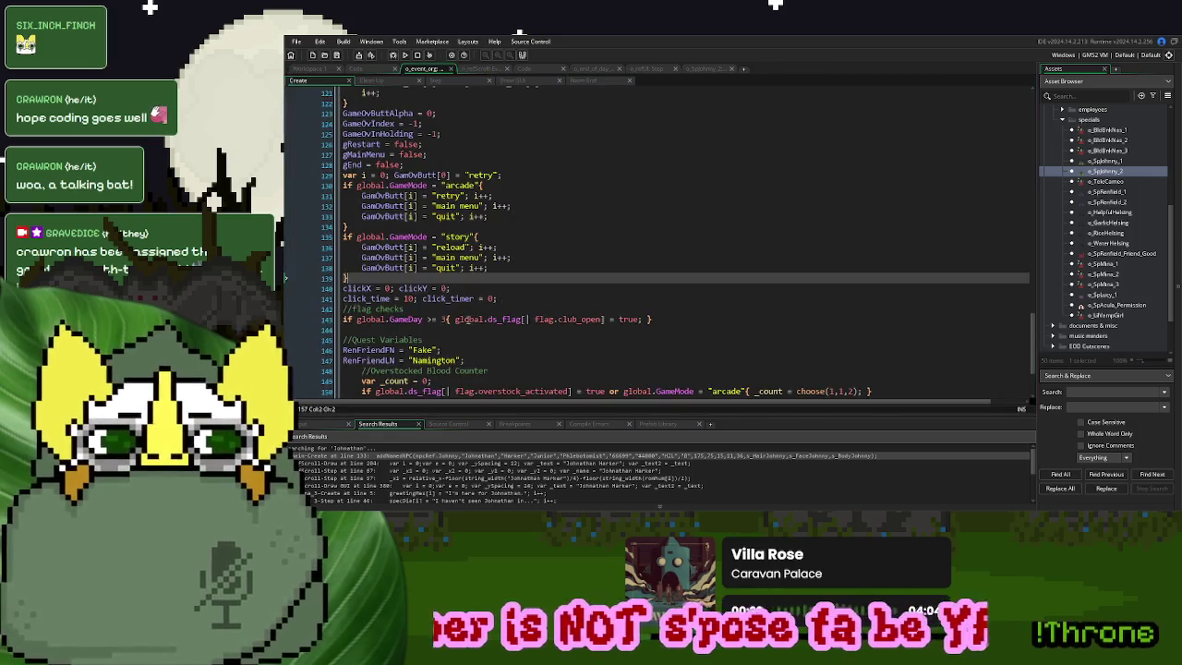
In Johnny's Destroy event, add global.ds_EmpStatus[| npcRef.Johnny] = "Dead" to the ejected branch
{"action": "scroll", "coordinate": [472, 322], "scroll_direction": "up", "scroll_amount": 20}
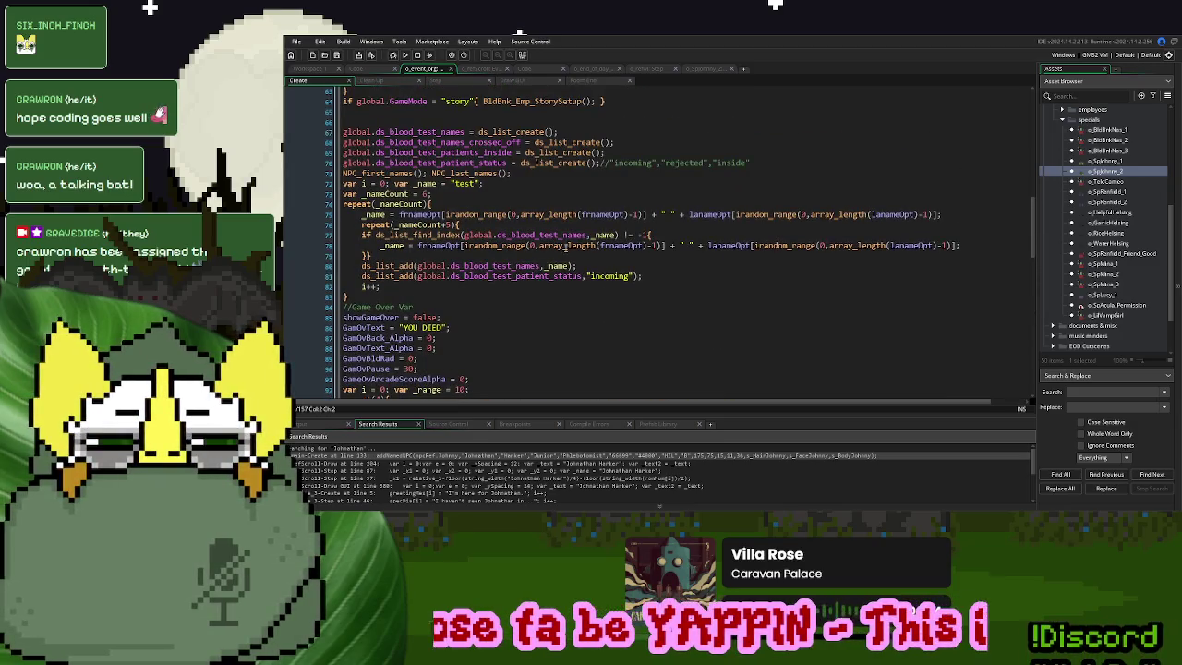
{"action": "scroll", "coordinate": [565, 245], "scroll_direction": "up", "scroll_amount": 5}
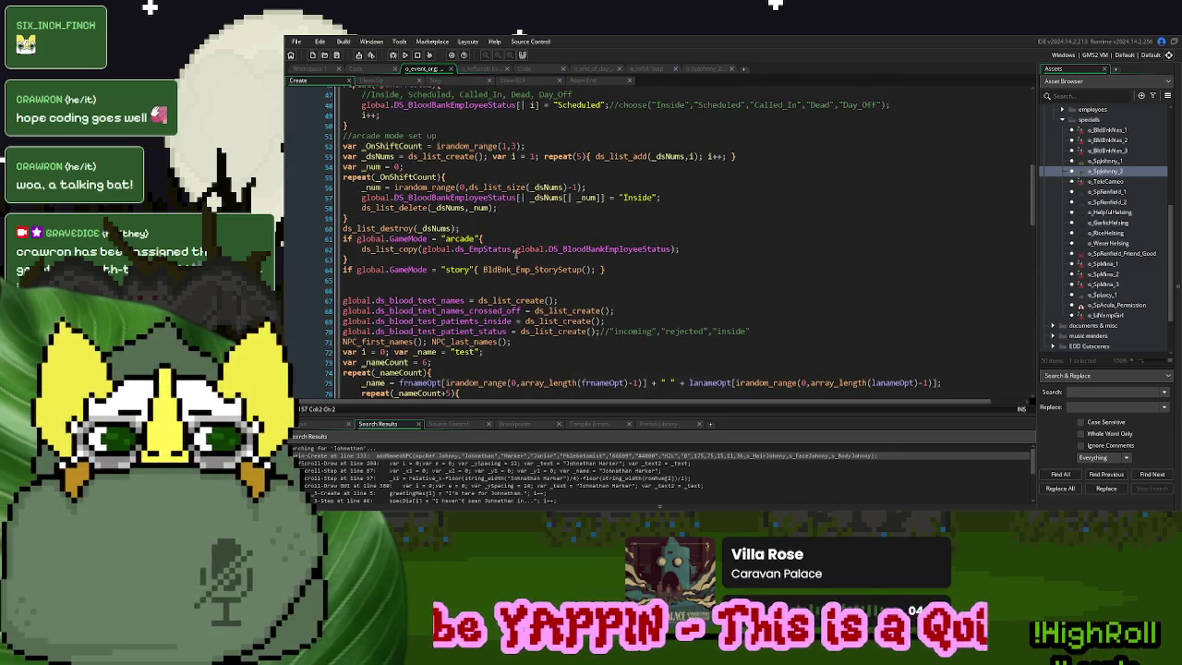
{"action": "left_click_drag", "start_coordinate": [511, 248], "coordinate": [423, 251]}
{"action": "key", "text": "ctrl+c"}
{"action": "left_click", "coordinate": [314, 70]}
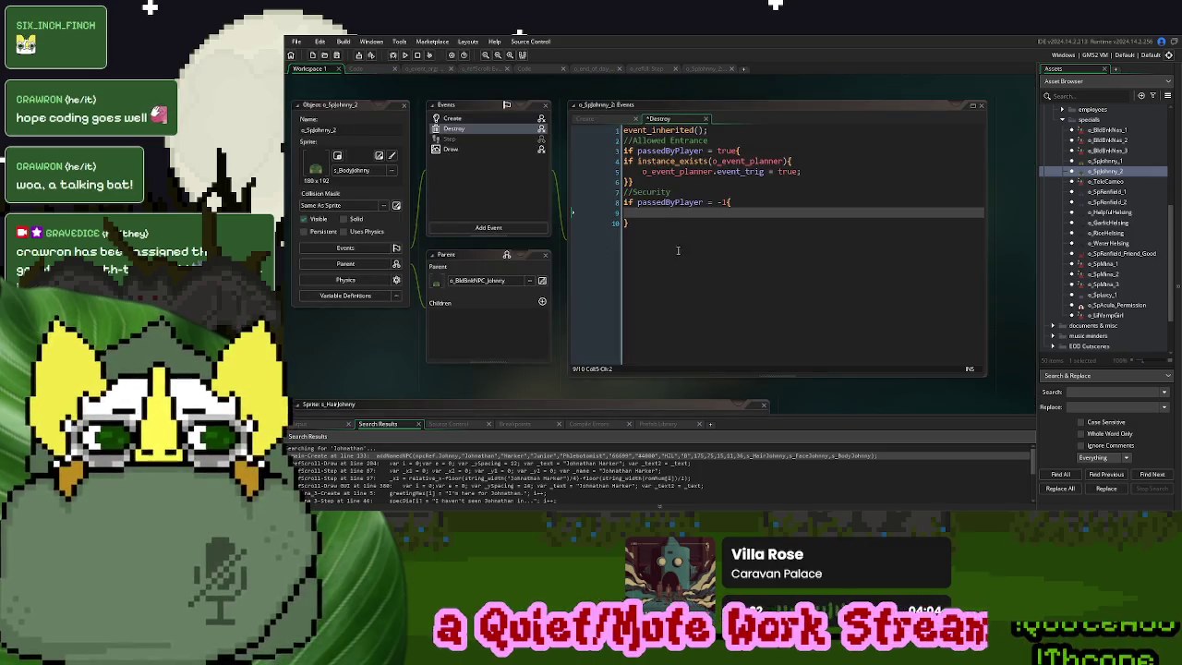
{"action": "left_click", "coordinate": [686, 214]}
{"action": "key", "text": "ctrl+v"}
{"action": "type", "text": "[| "}
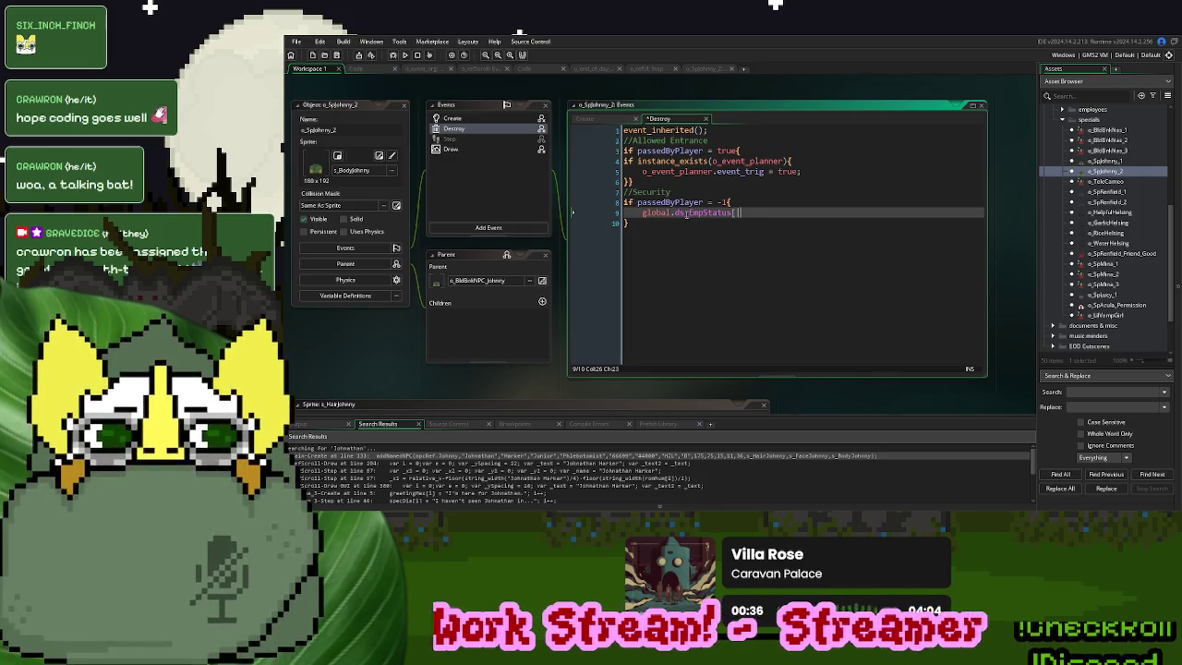
{"action": "type", "text": "npcRef"}
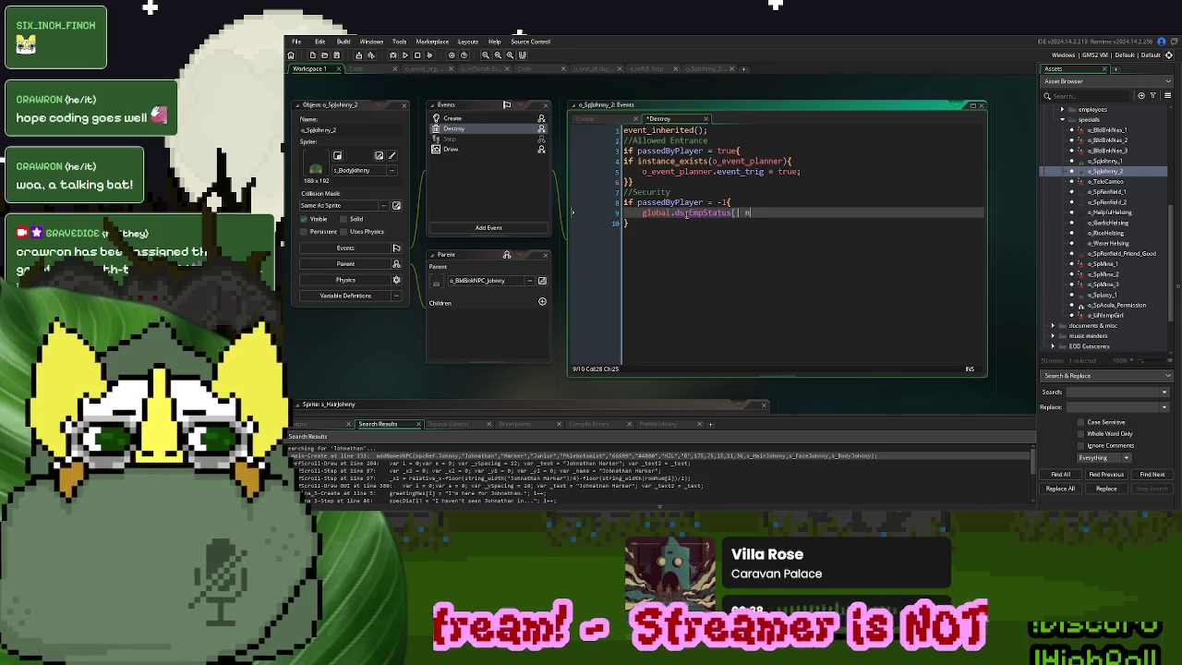
{"action": "type", "text": "."}
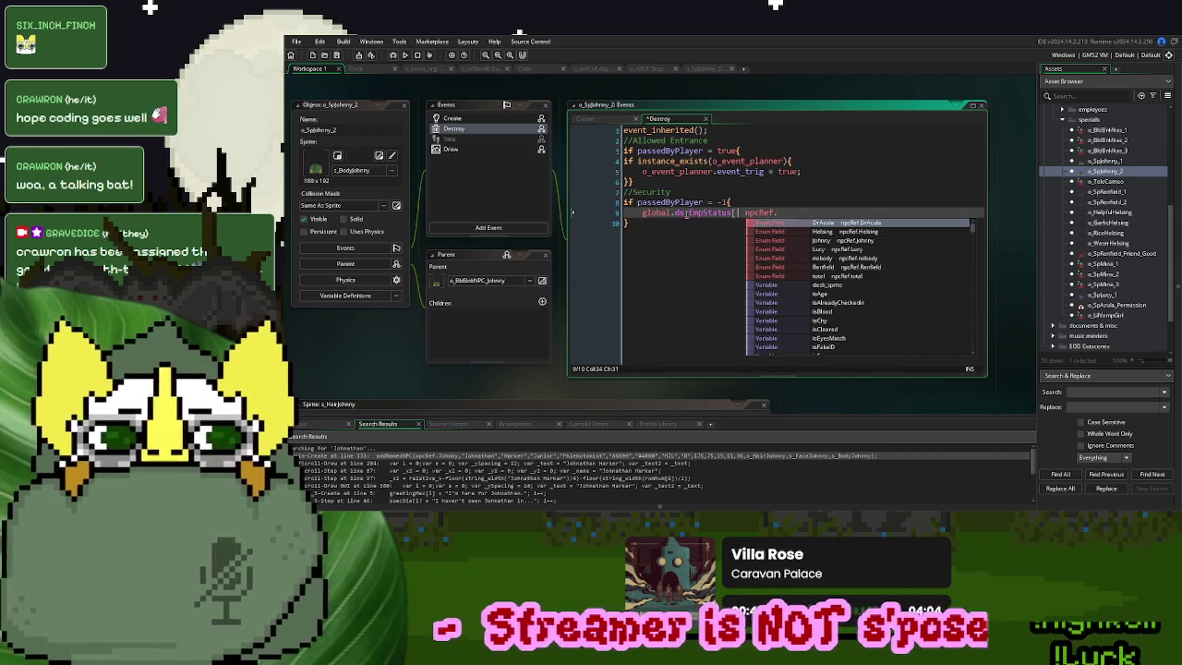
{"action": "type", "text": "Johnny"}
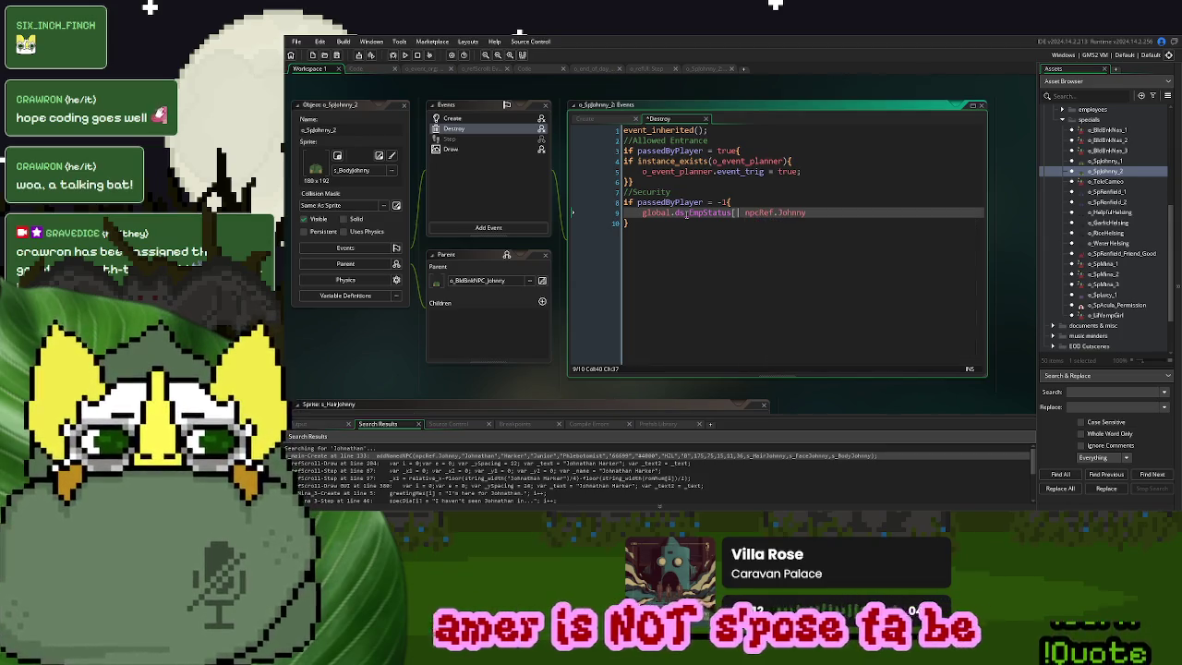
{"action": "type", "text": "] = \"De"}
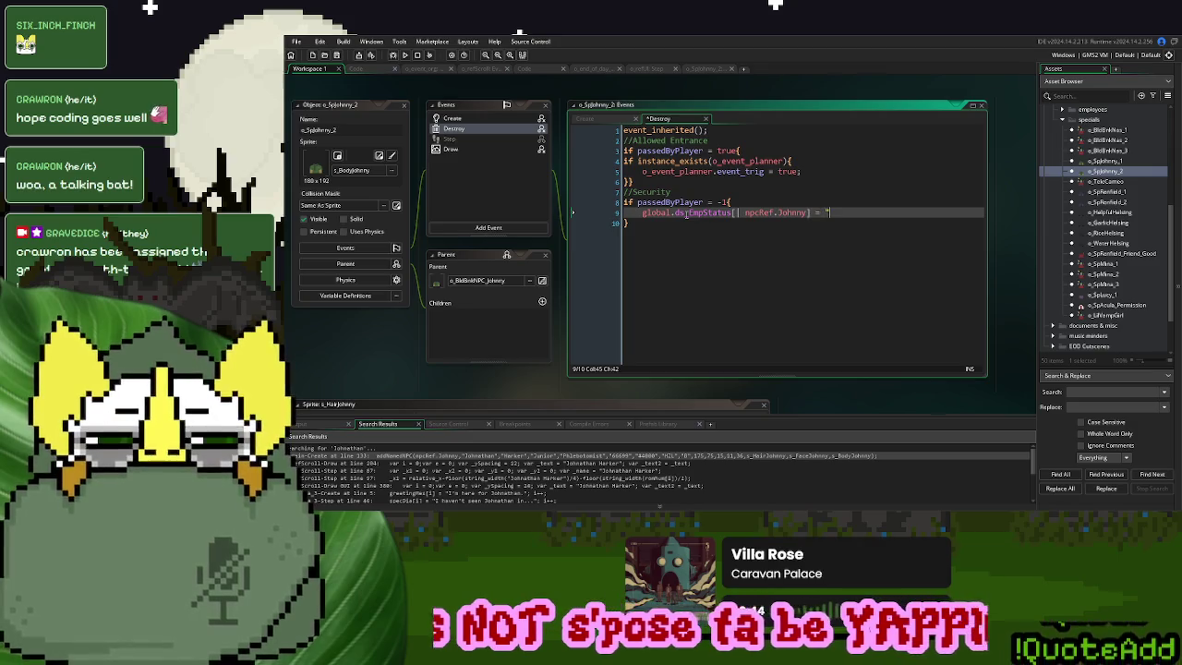
{"action": "type", "text": "ad\";"}
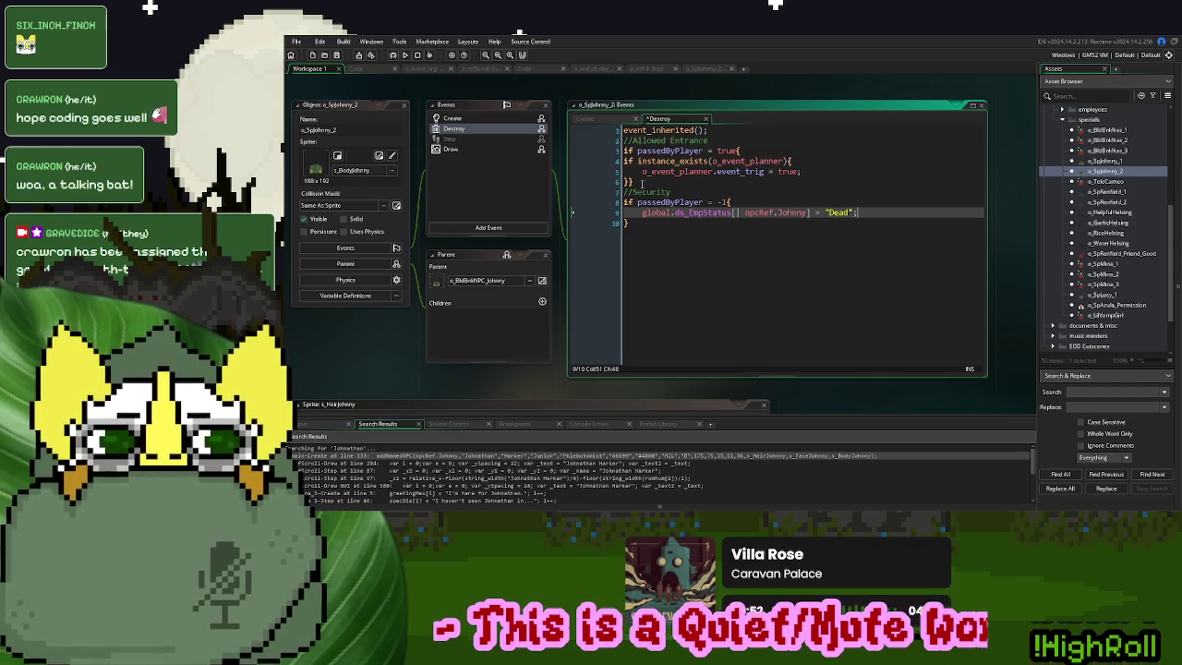
Copy the allowed-entrance block (lines 3–6) into o_SpMina_3's Destroy event
{"action": "left_click_drag", "start_coordinate": [642, 182], "coordinate": [624, 151]}
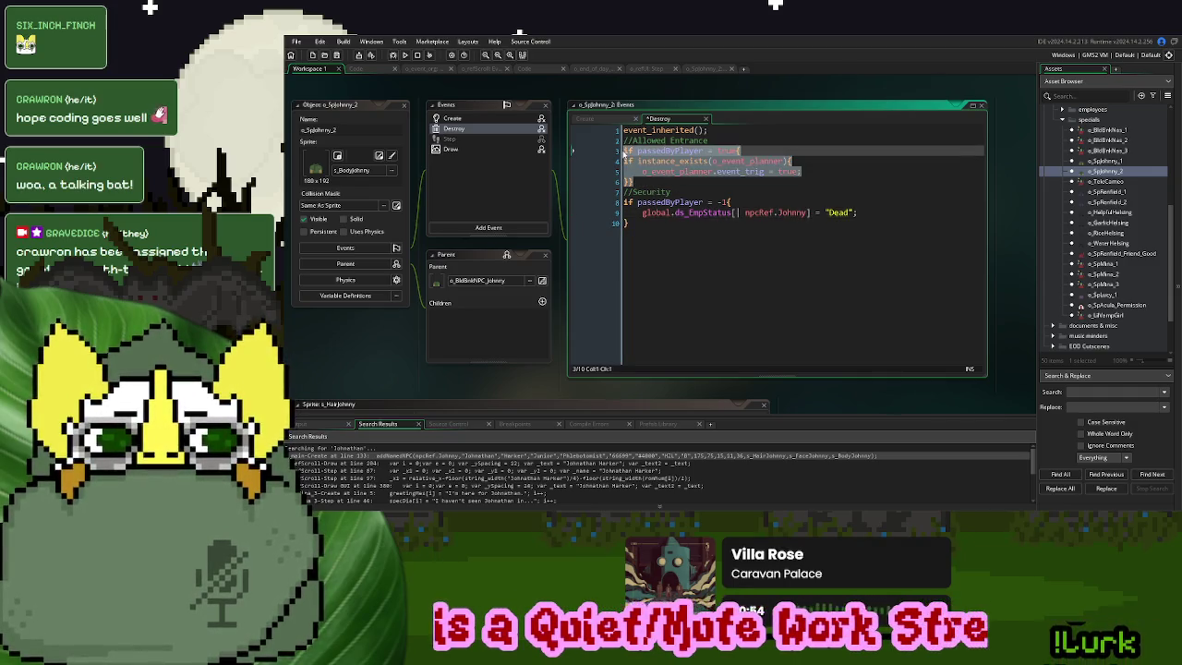
{"action": "double_click", "coordinate": [1108, 285]}
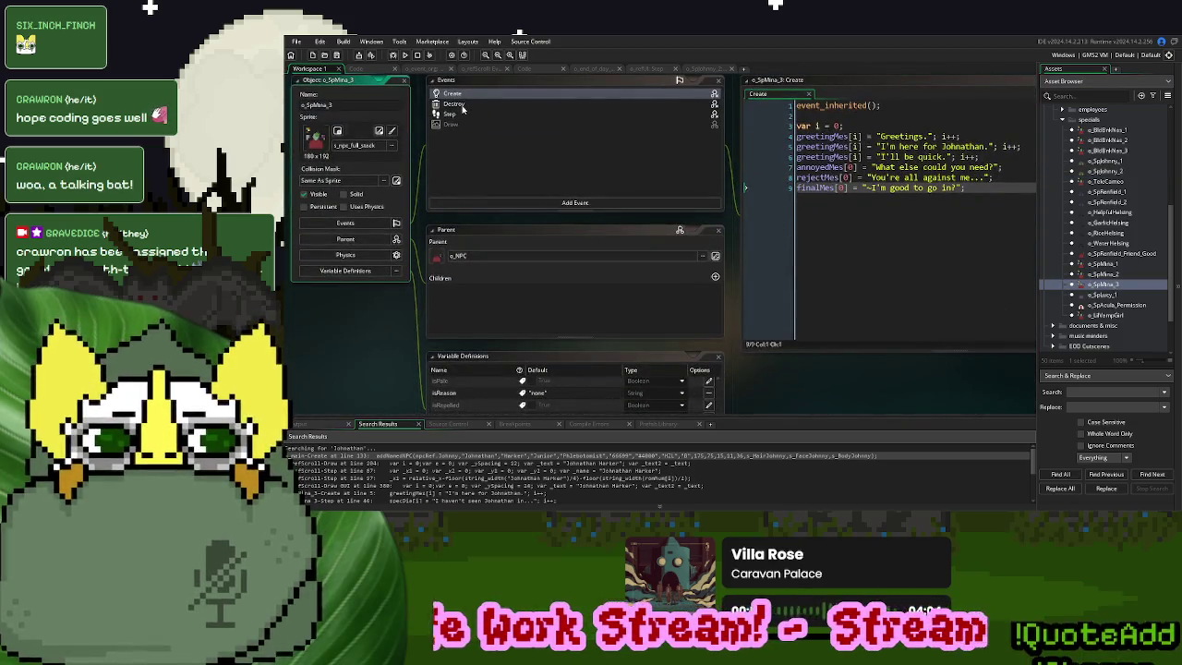
{"action": "left_click", "coordinate": [475, 103]}
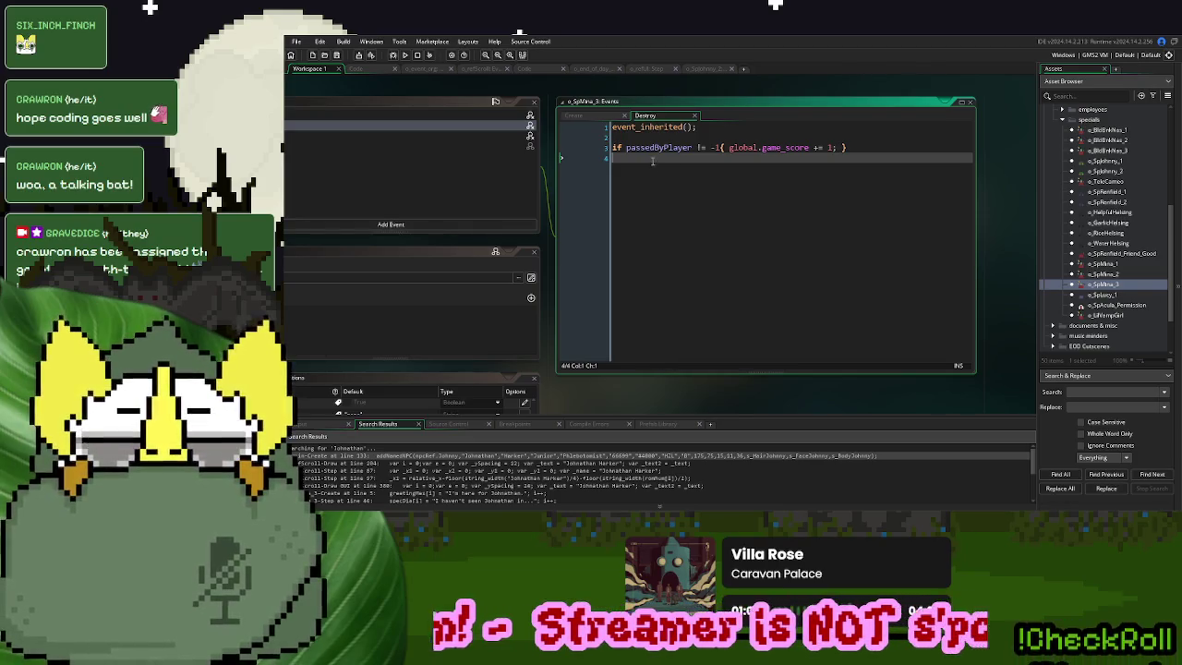
{"action": "mouse_move", "coordinate": [667, 239]}
{"action": "left_mouse_down"}
{"action": "mouse_move", "coordinate": [898, 226]}
{"action": "mouse_move", "coordinate": [724, 245]}
{"action": "left_mouse_up"}
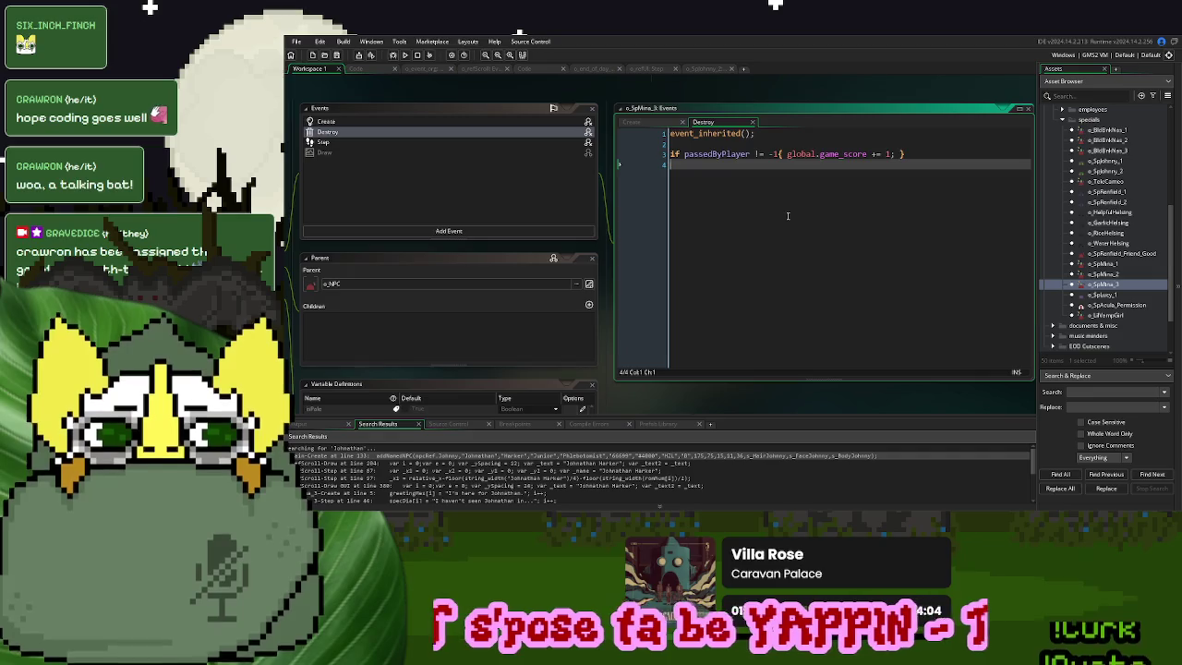
{"action": "key", "text": "ctrl+v"}
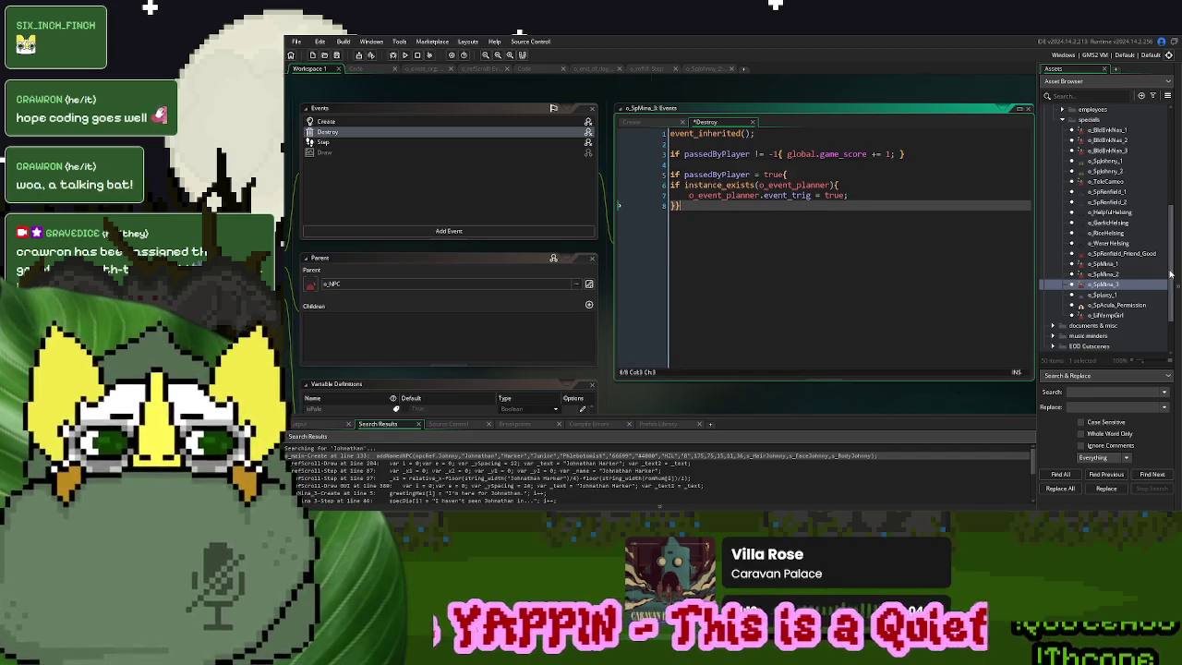
Replace Mina's event trigger lines with Johnny's indented "Dead" status line inside the passedByPlayer block
{"action": "left_click", "coordinate": [1117, 172]}
{"action": "double_click", "coordinate": [1119, 173]}
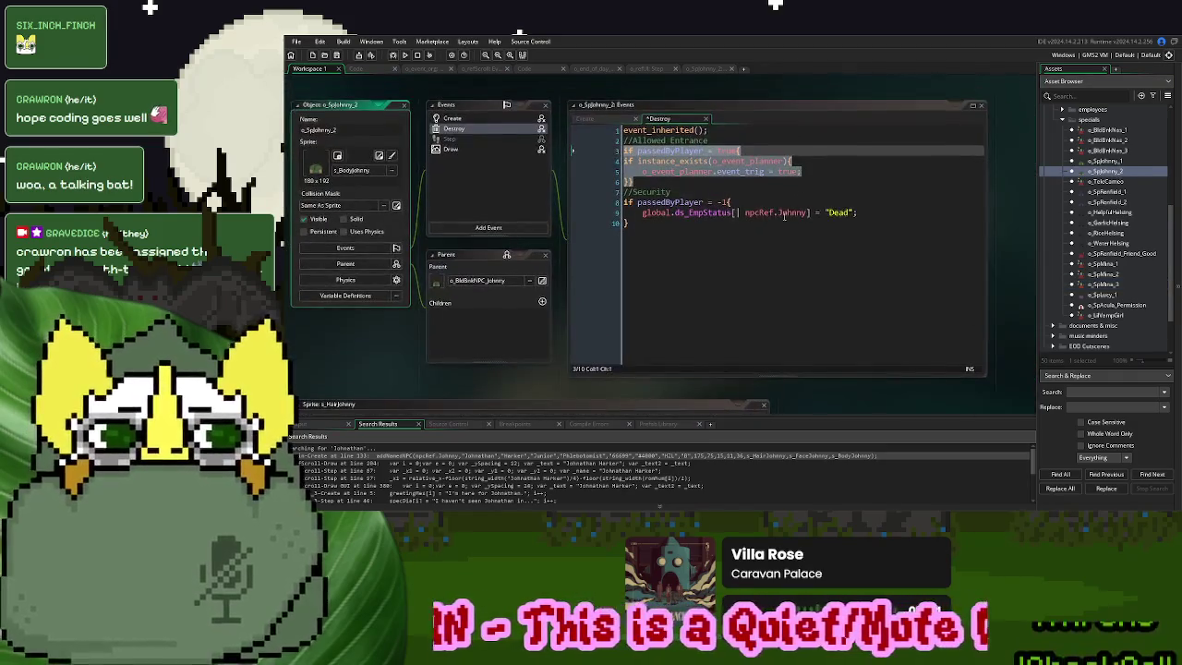
{"action": "left_click_drag", "start_coordinate": [887, 213], "coordinate": [644, 215]}
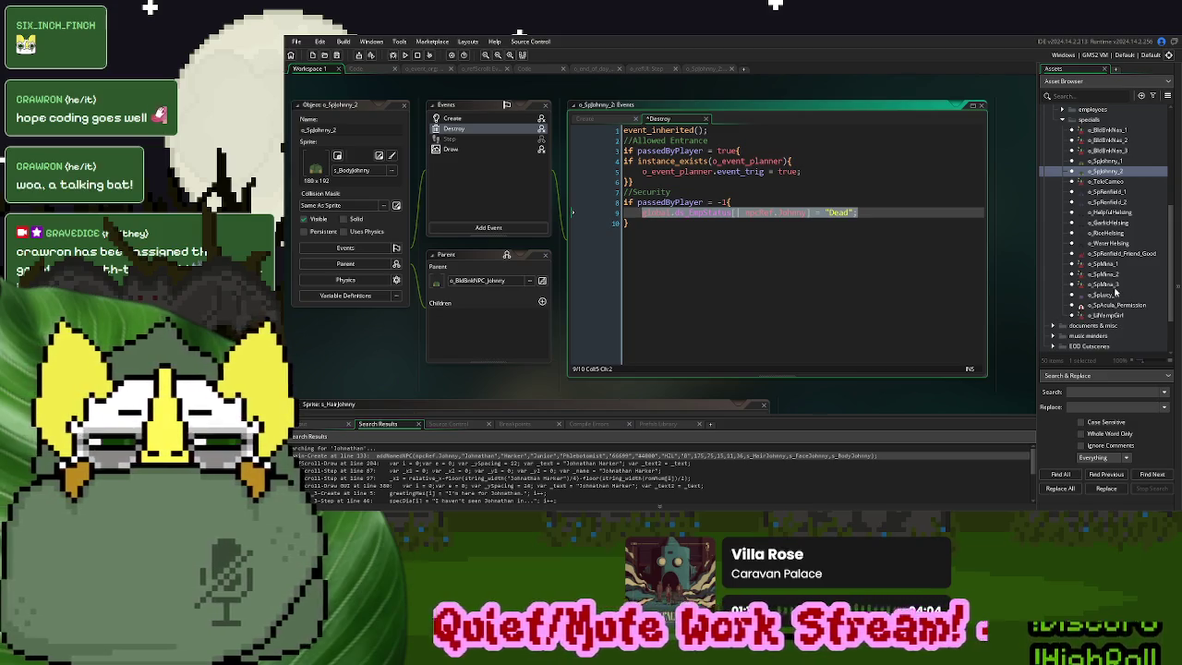
{"action": "left_click", "coordinate": [1115, 285]}
{"action": "double_click", "coordinate": [1115, 286]}
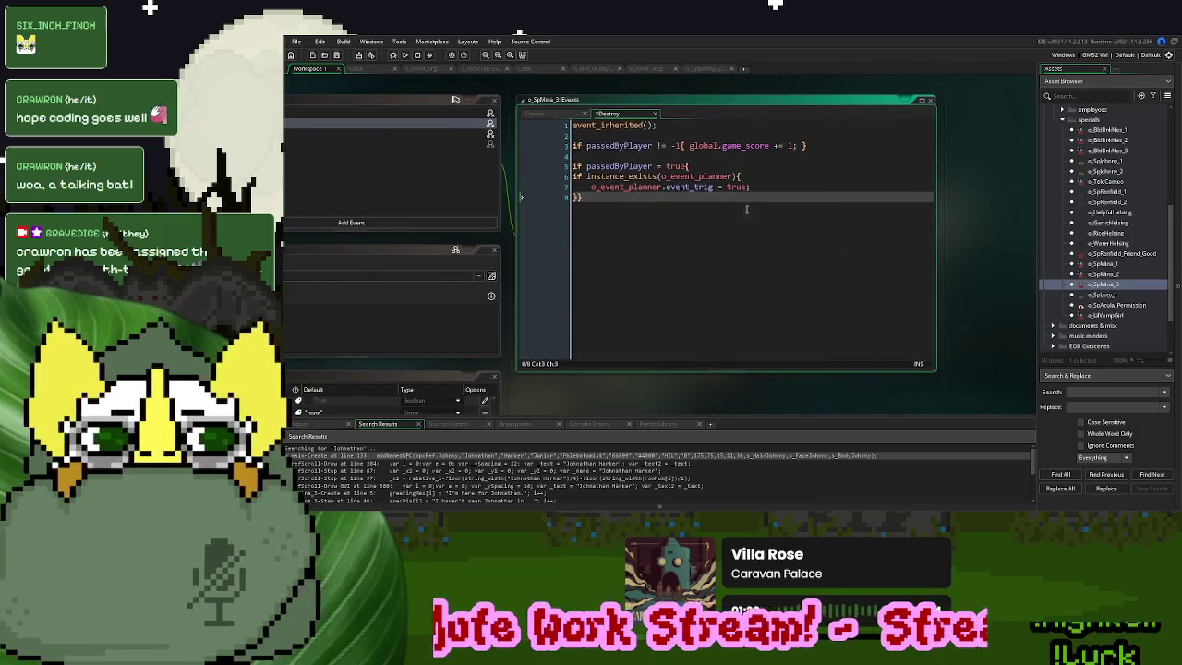
{"action": "left_click_drag", "start_coordinate": [760, 187], "coordinate": [572, 178]}
{"action": "type", "text": "global.ds_EmpStatus[| npcRef.Johnny] = \"Dead\";"}
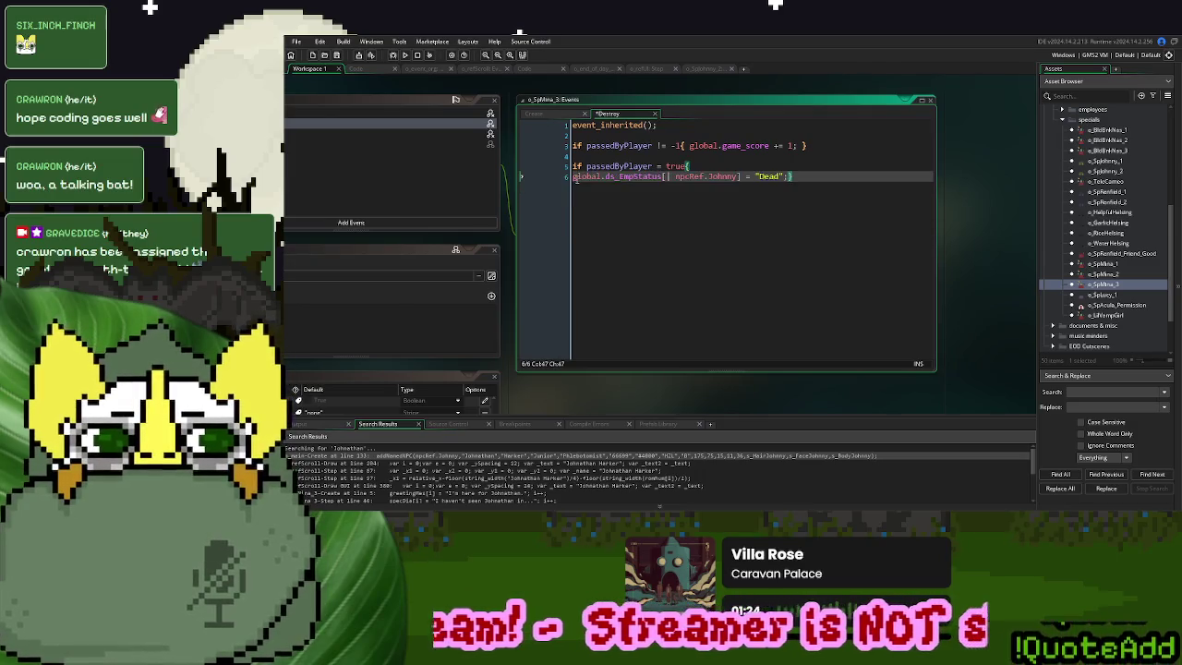
{"action": "key", "text": "Tab"}
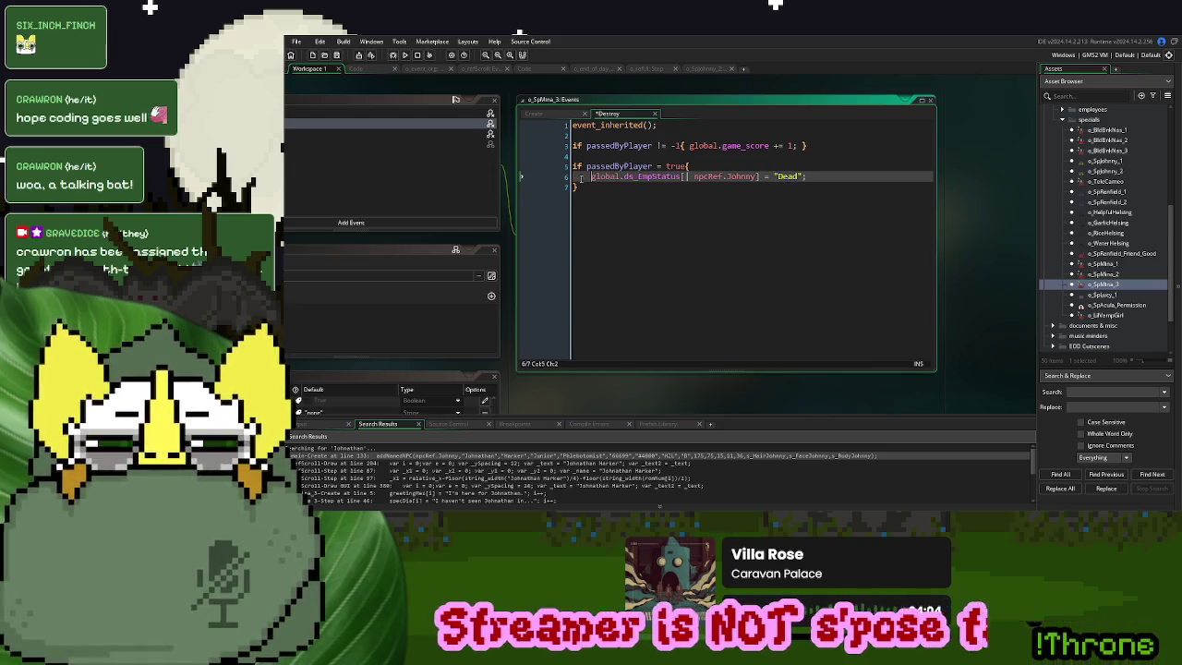
Move global.game_score += 1 out of the condition to become the first line
{"action": "mouse_move", "coordinate": [797, 146]}
{"action": "left_mouse_down"}
{"action": "mouse_move", "coordinate": [692, 148]}
{"action": "mouse_move", "coordinate": [572, 124]}
{"action": "left_mouse_up"}
{"action": "key", "text": "BackSpace"}
{"action": "key", "text": "ctrl+v"}
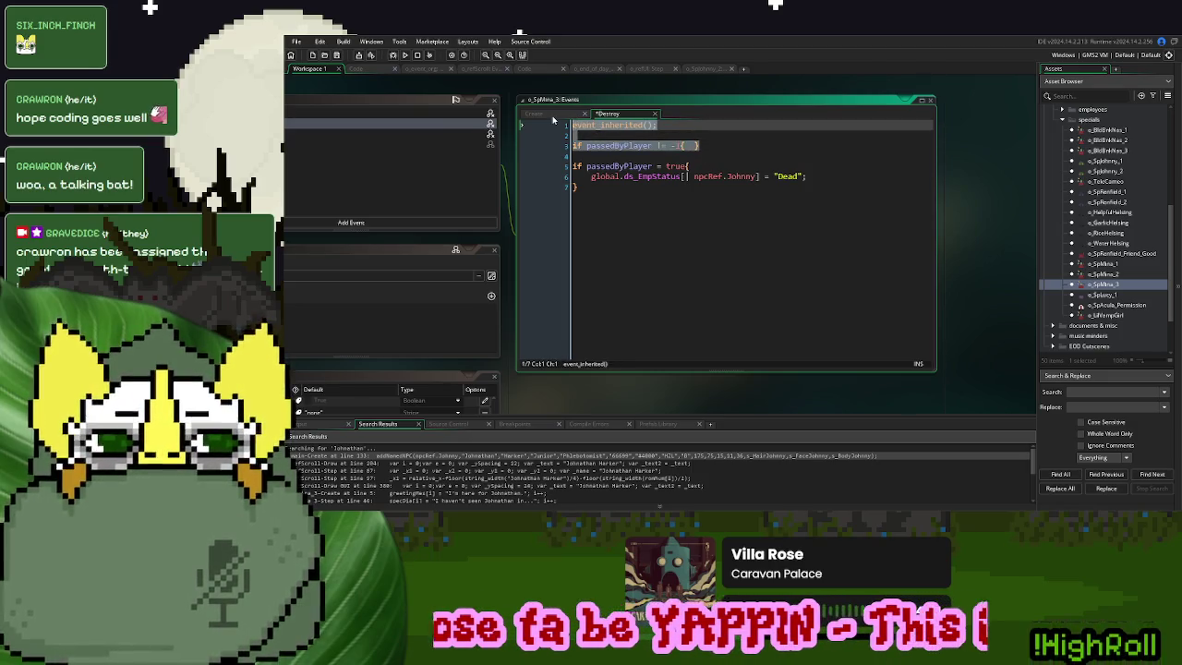
{"action": "left_click", "coordinate": [640, 211]}
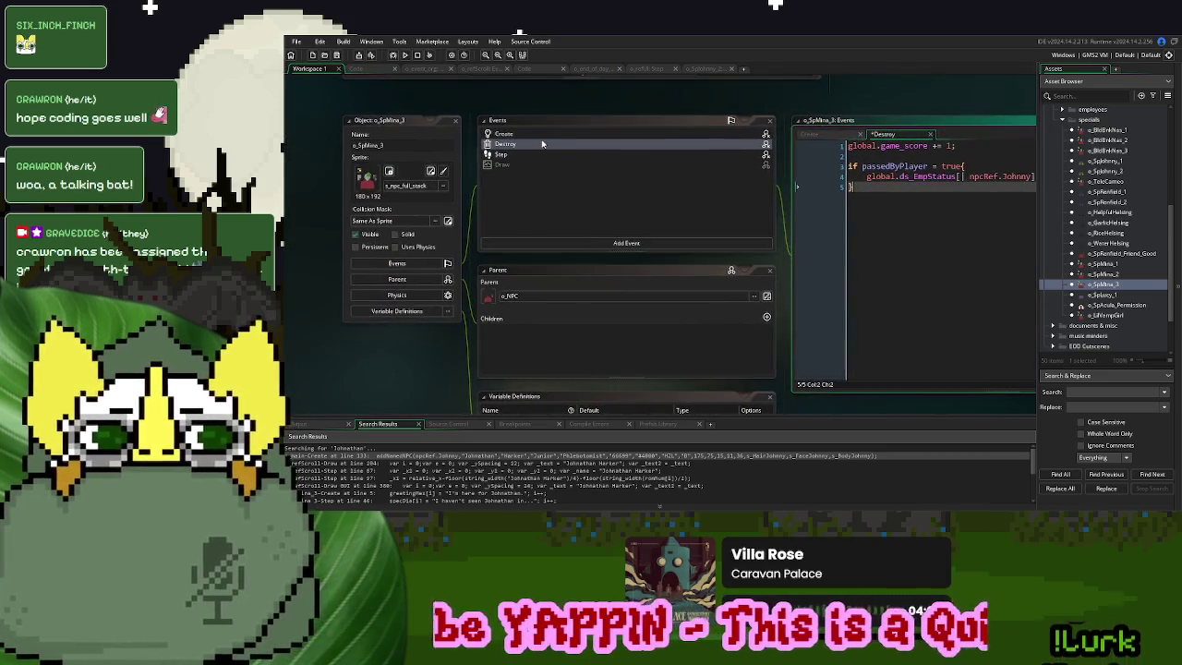
{"action": "right_click", "coordinate": [543, 141]}
{"action": "left_click", "coordinate": [563, 157]}
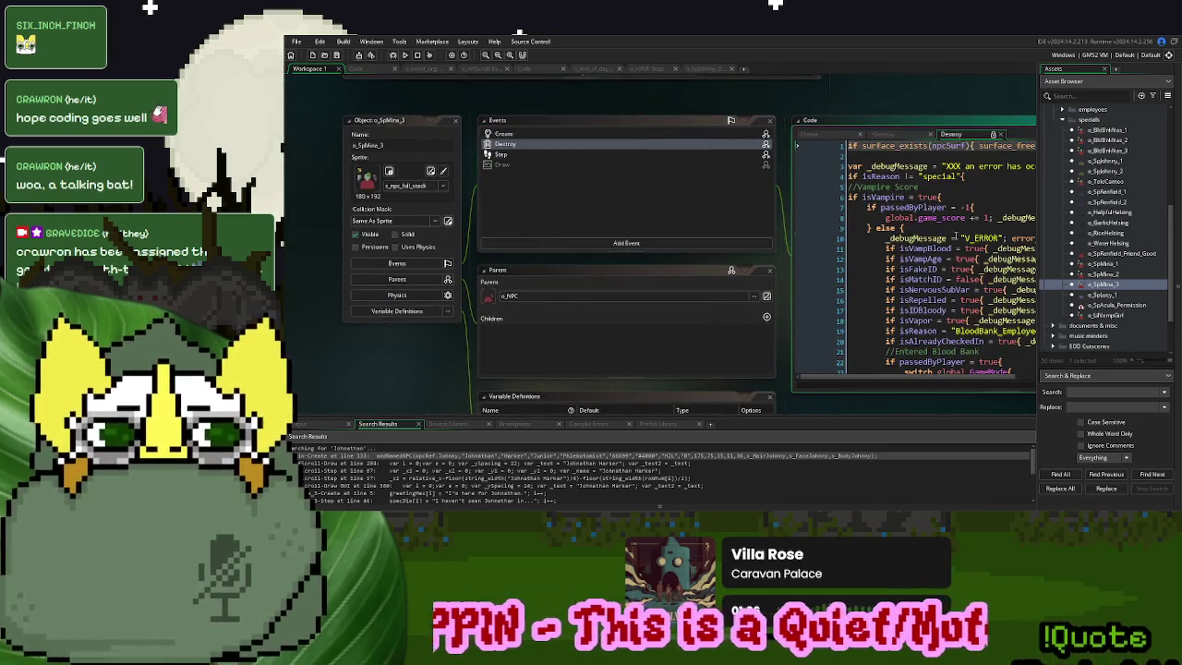
{"action": "left_click", "coordinate": [787, 139]}
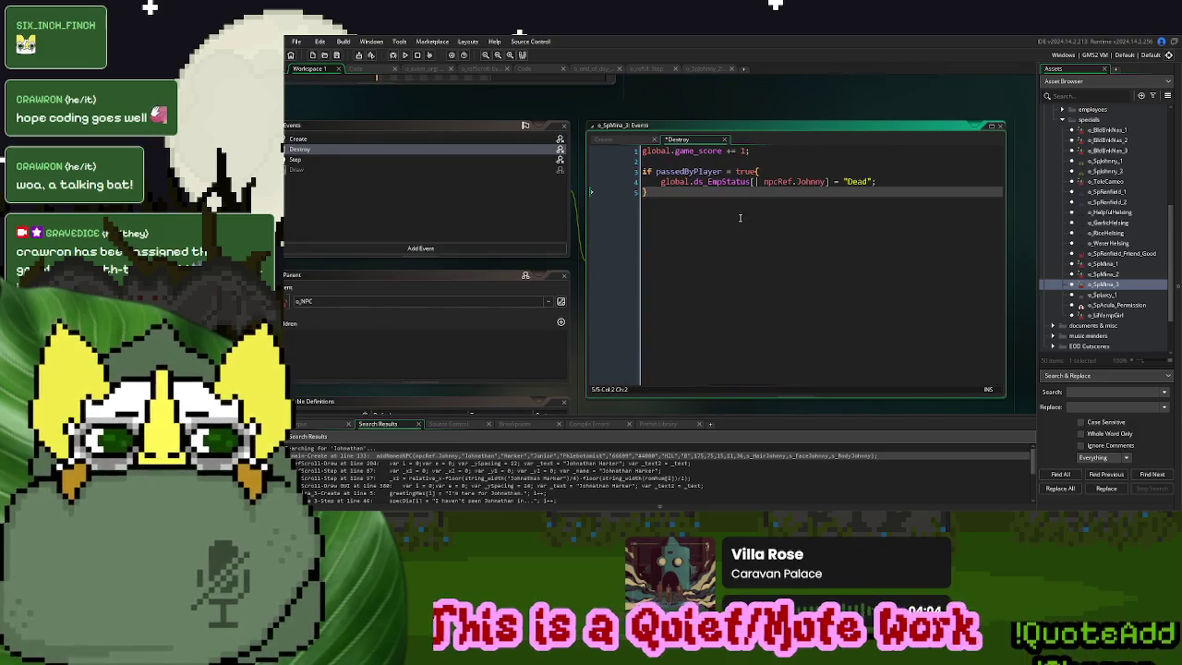
{"action": "double_click", "coordinate": [1115, 273]}
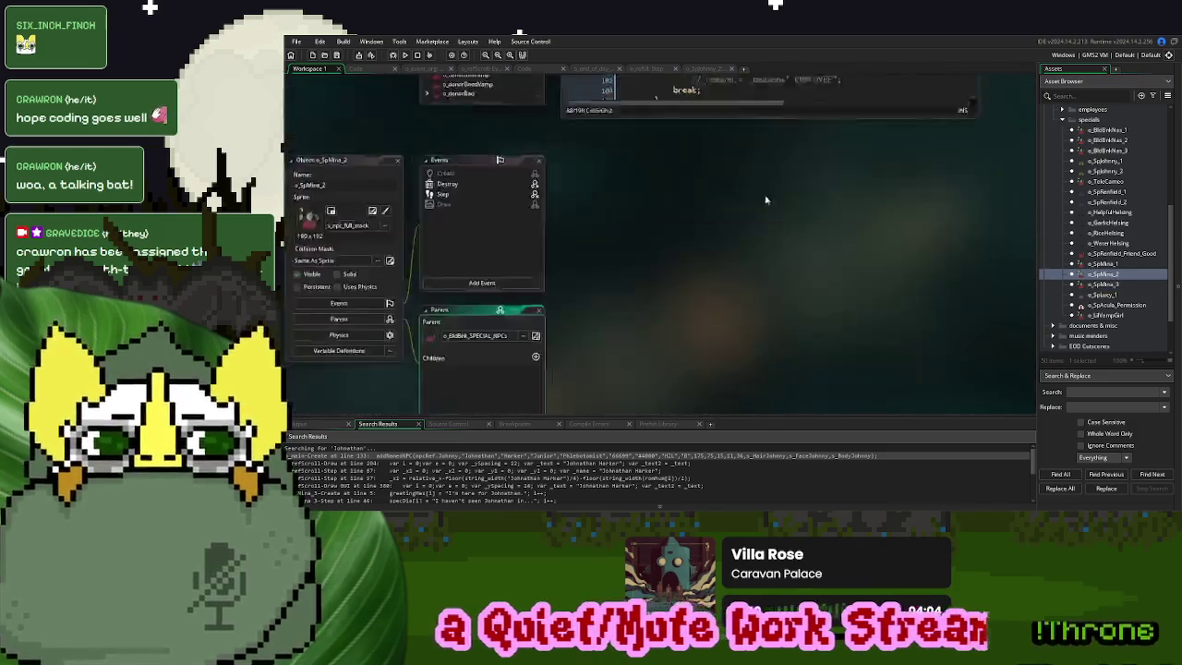
{"action": "double_click", "coordinate": [458, 165]}
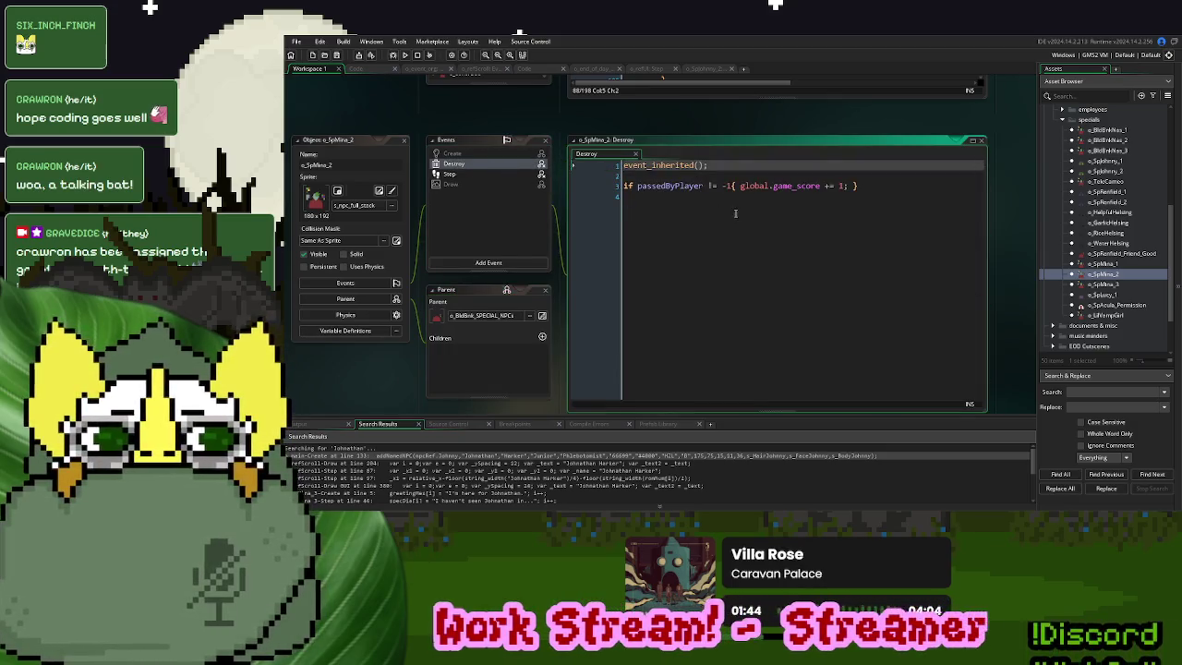
{"action": "left_click", "coordinate": [739, 214]}
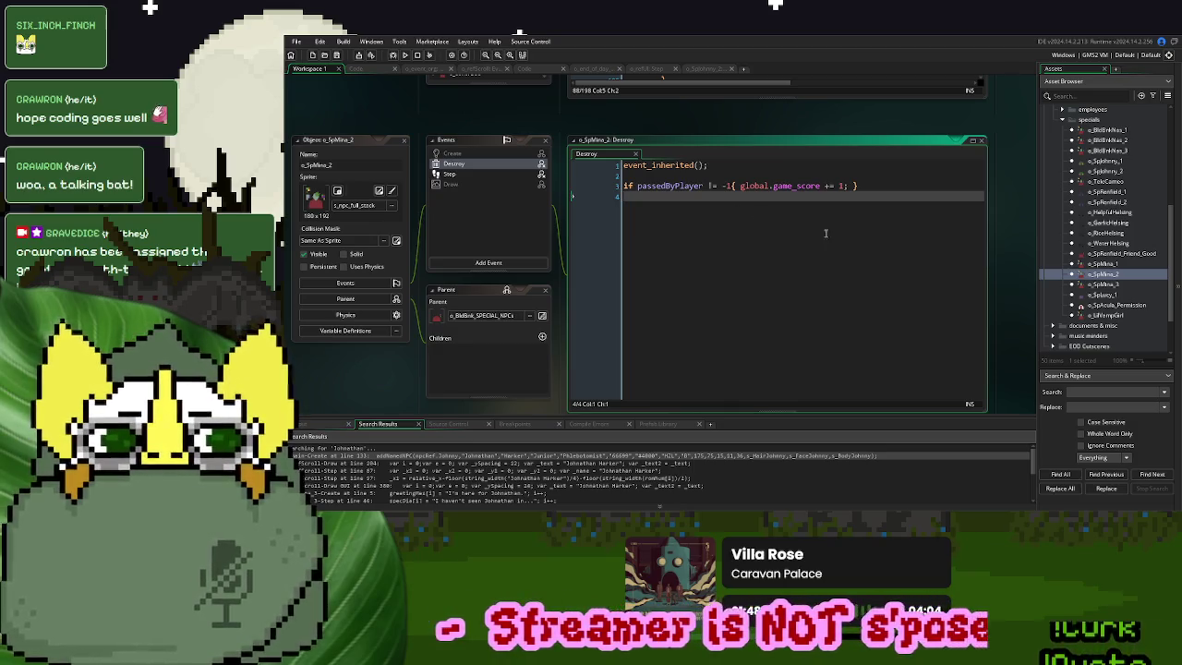
{"action": "double_click", "coordinate": [476, 174]}
{"action": "scroll", "coordinate": [801, 241], "scroll_direction": "down", "scroll_amount": 10}
{"action": "scroll", "coordinate": [801, 241], "scroll_direction": "down", "scroll_amount": 3}
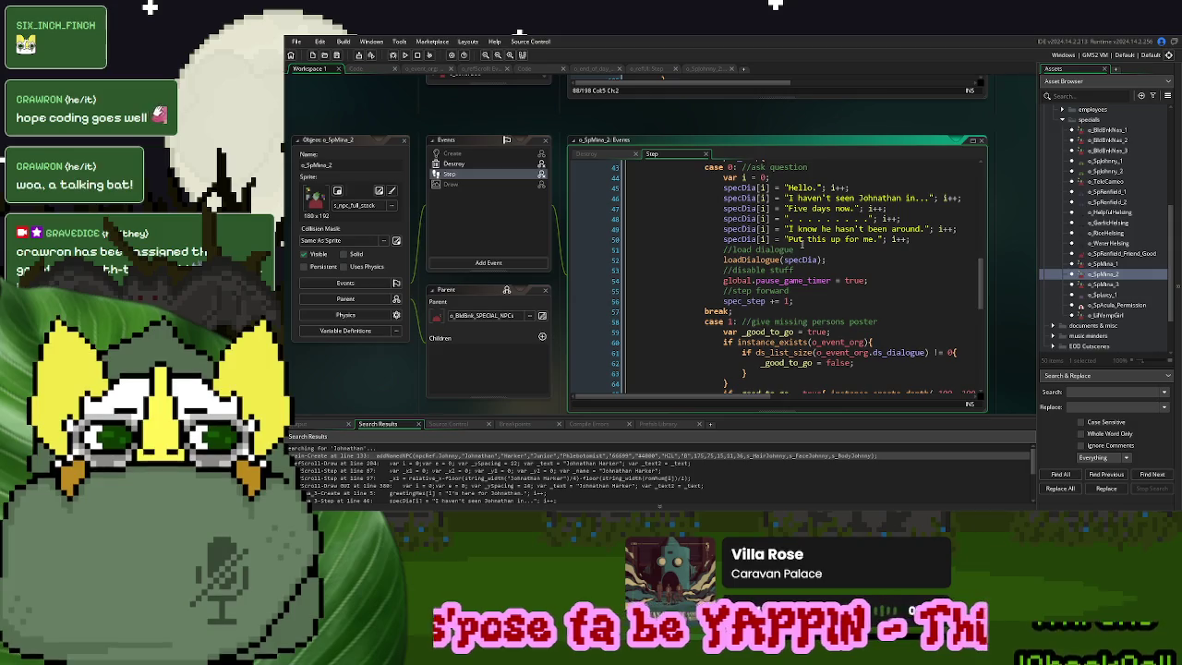
{"action": "left_click", "coordinate": [617, 155]}
{"action": "left_click_drag", "start_coordinate": [869, 190], "coordinate": [623, 188]}
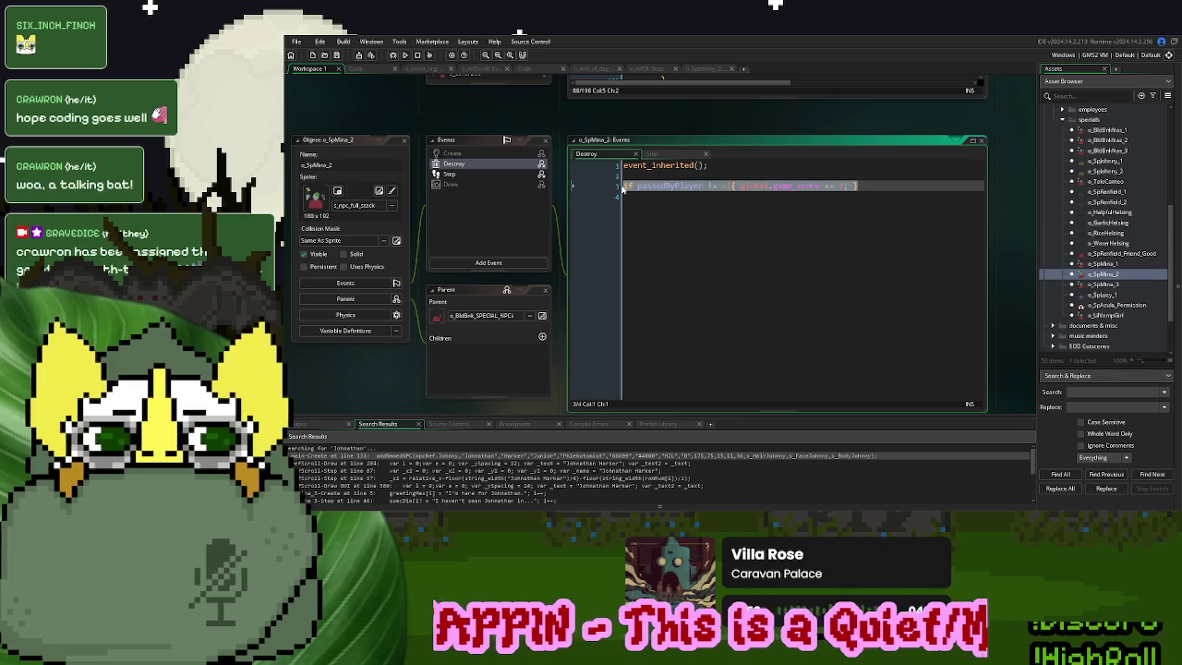
{"action": "right_click", "coordinate": [513, 168]}
{"action": "left_click", "coordinate": [776, 269]}
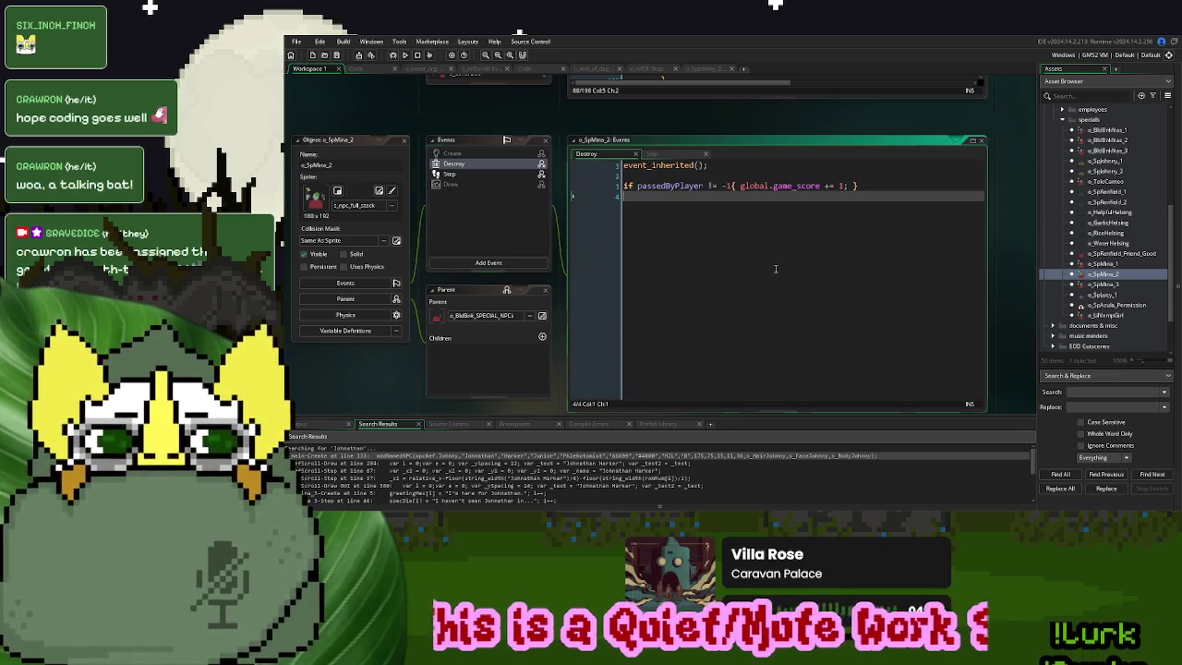
{"action": "left_click", "coordinate": [850, 186]}
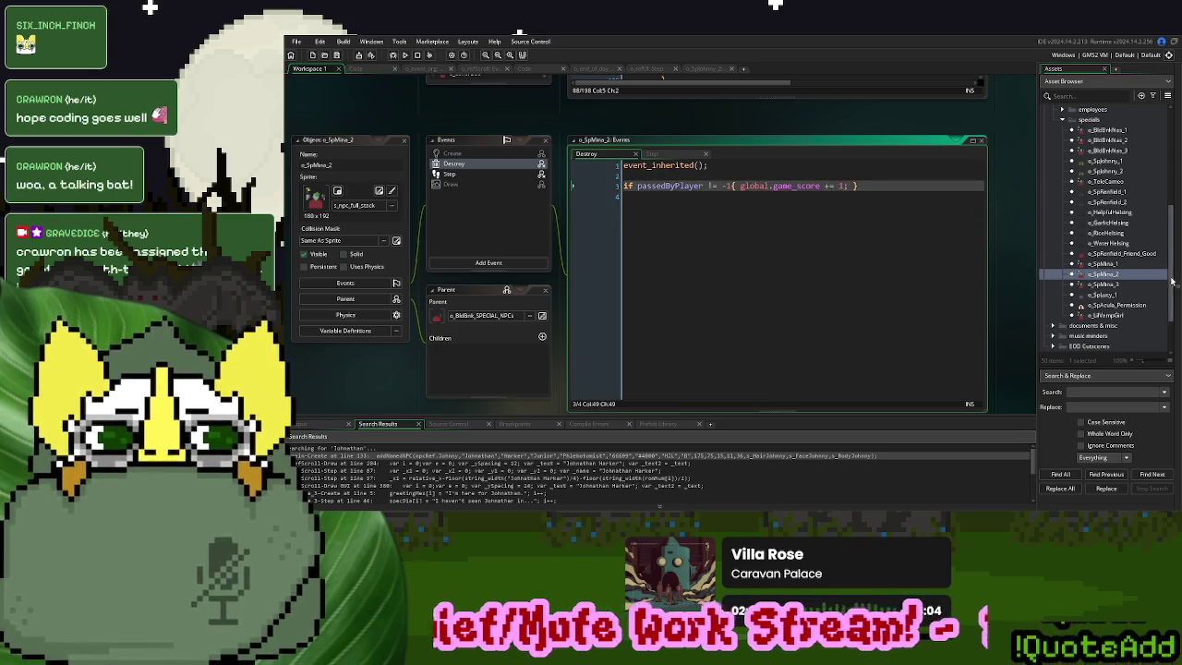
{"action": "double_click", "coordinate": [1104, 283]}
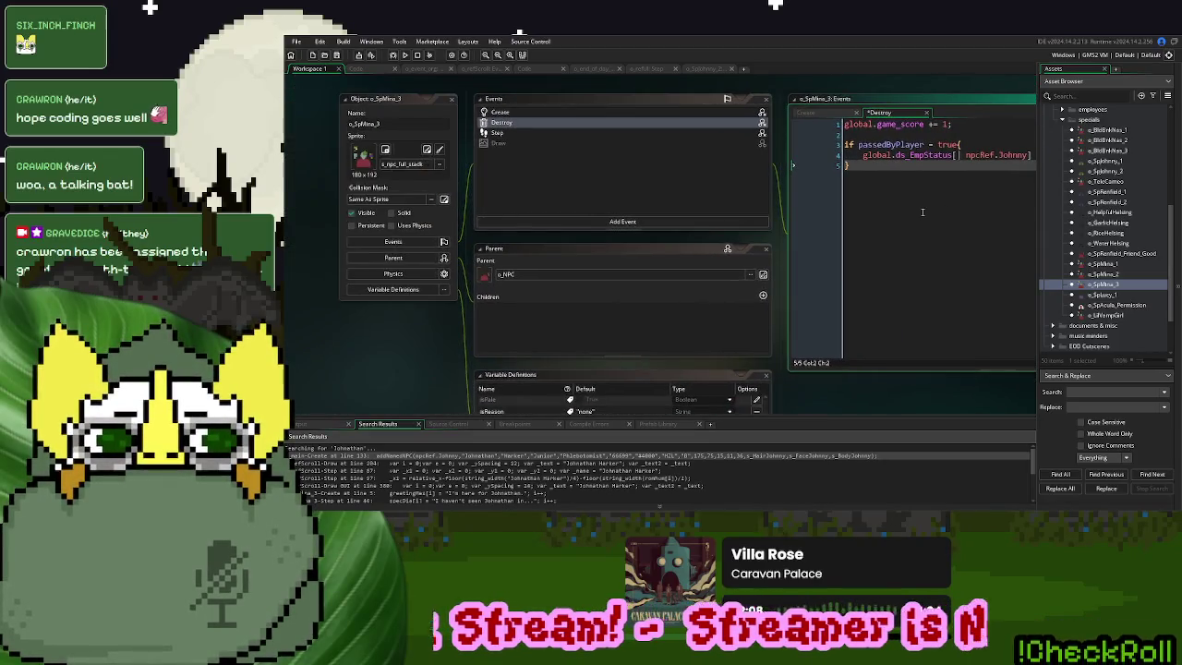
{"action": "left_click_drag", "start_coordinate": [761, 168], "coordinate": [614, 167]}
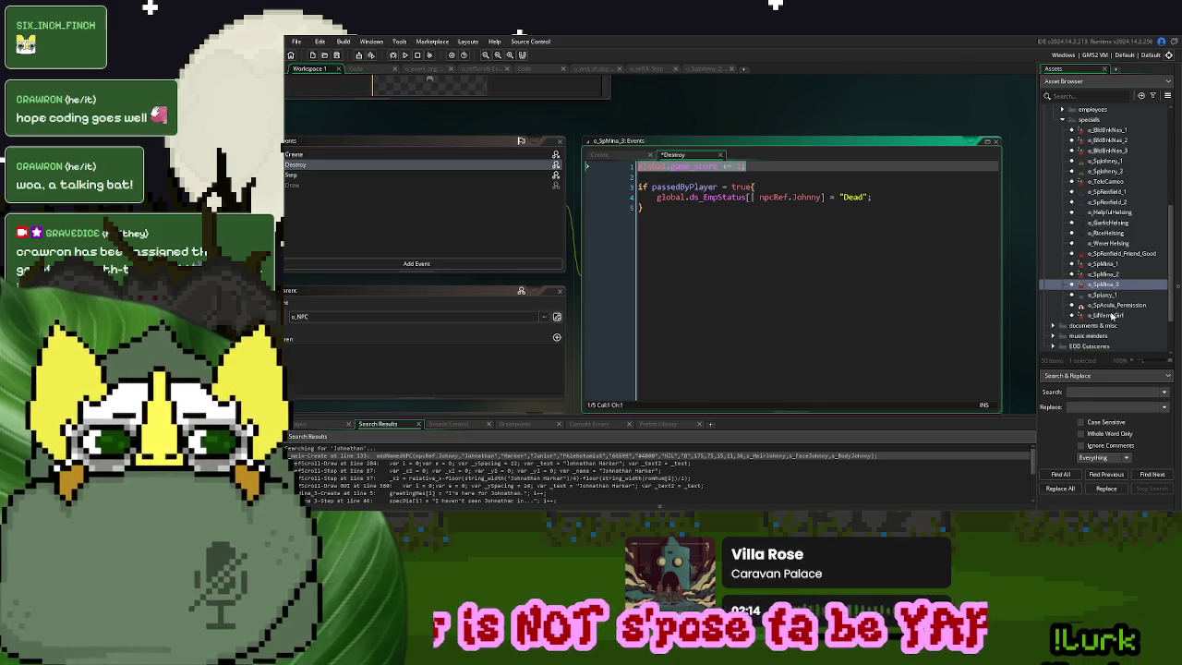
{"action": "scroll", "coordinate": [562, 232], "scroll_direction": "up", "scroll_amount": 5}
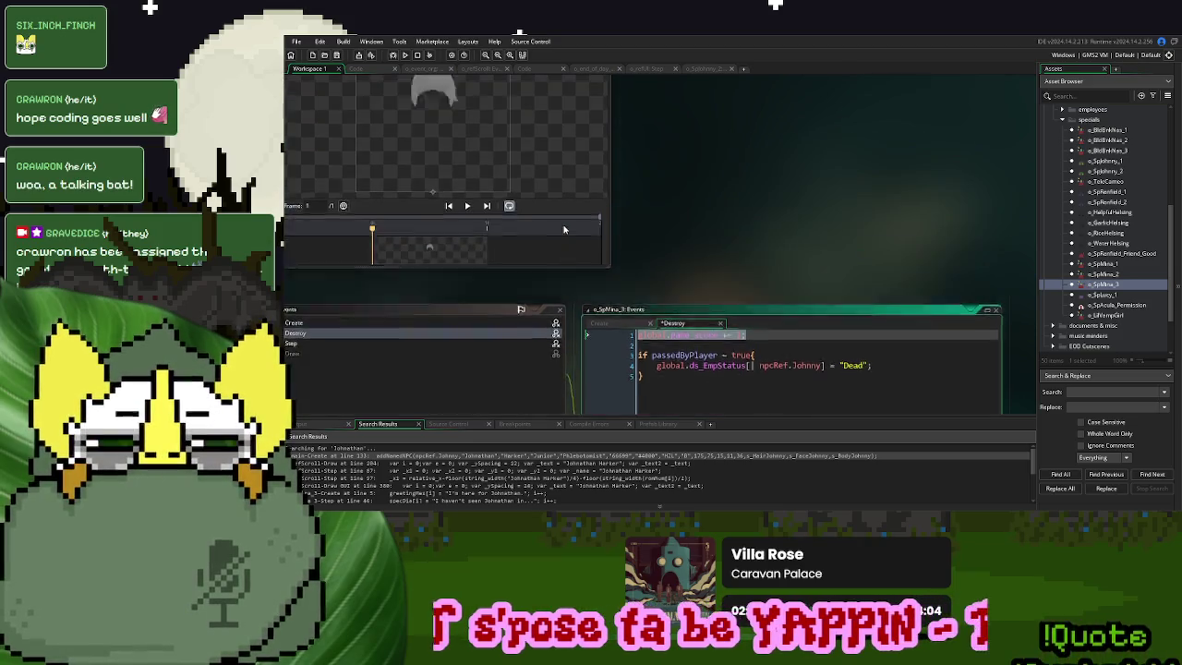
Close all workspace windows and switch to the Code workspace showing encounter 15
{"action": "scroll", "coordinate": [829, 290], "scroll_direction": "up", "scroll_amount": 10}
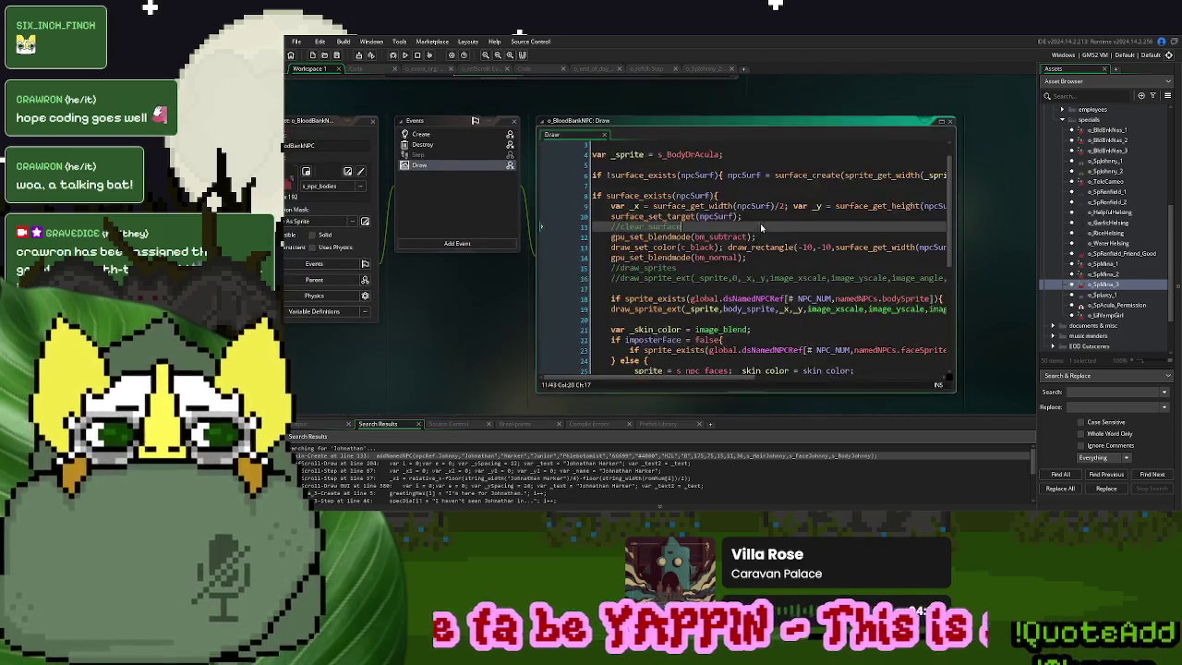
{"action": "right_click", "coordinate": [883, 112]}
{"action": "mouse_move", "coordinate": [892, 127]}
{"action": "left_click", "coordinate": [964, 216]}
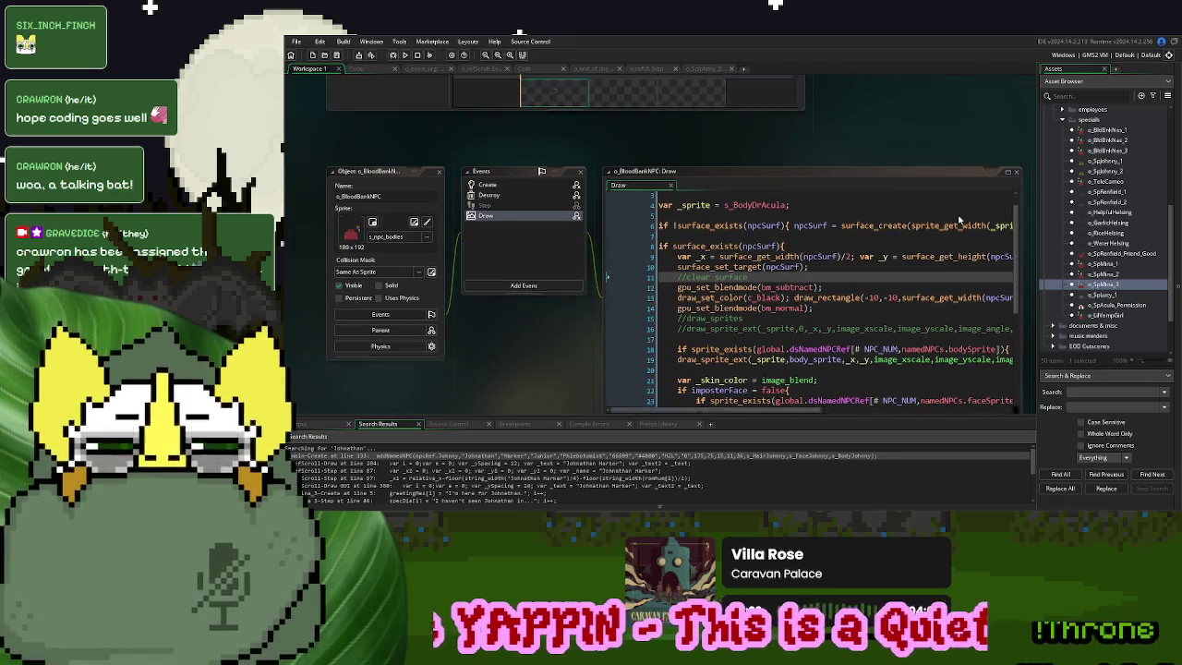
{"action": "left_click", "coordinate": [523, 70]}
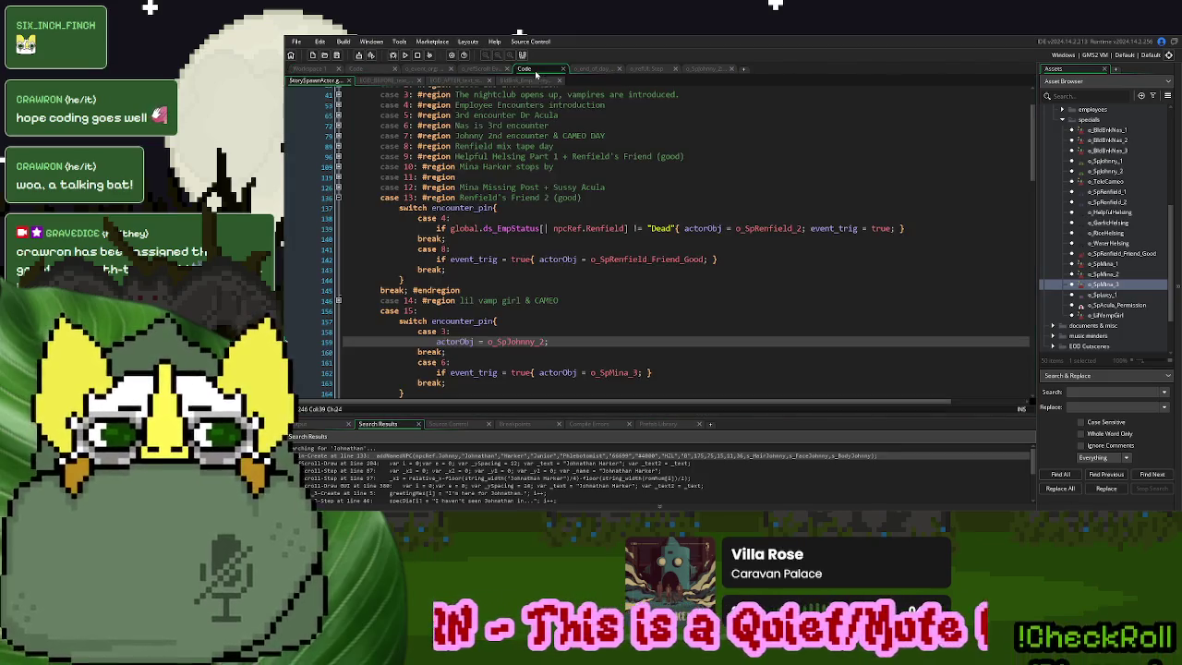
{"action": "scroll", "coordinate": [464, 333], "scroll_direction": "down", "scroll_amount": 3}
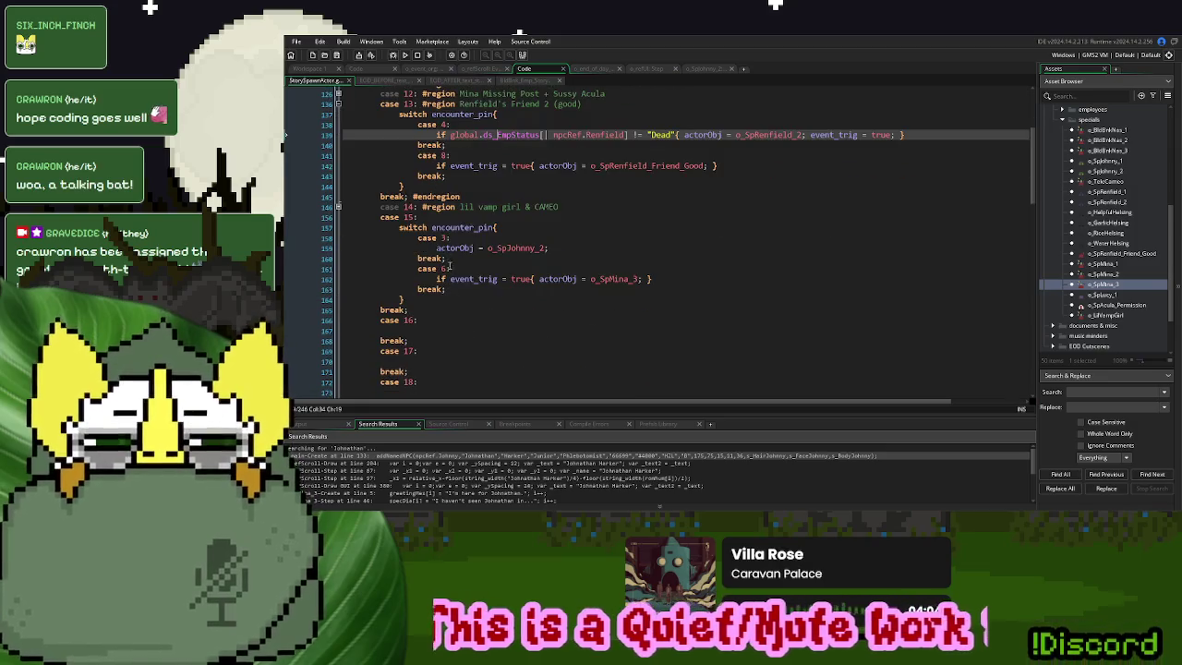
Edit encounter 15's case labels to 'case 2://6:', fold the Renfield's Friend 2 region, and run with F5
{"action": "left_click", "coordinate": [443, 238]}
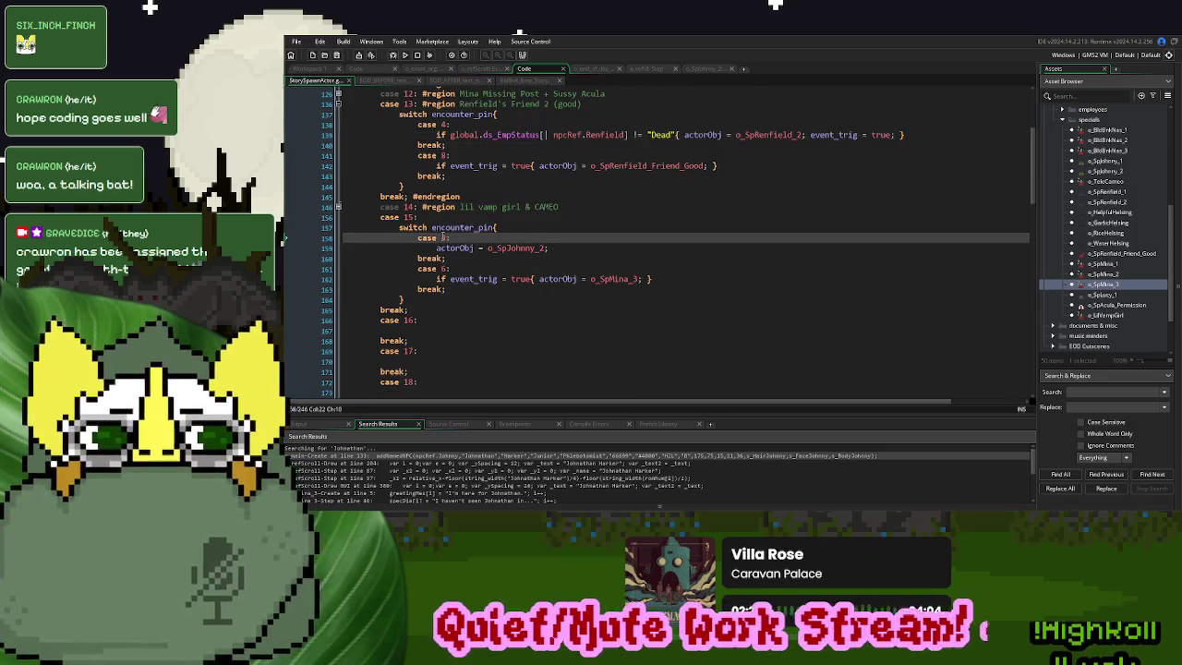
{"action": "type", "text": ":/3"}
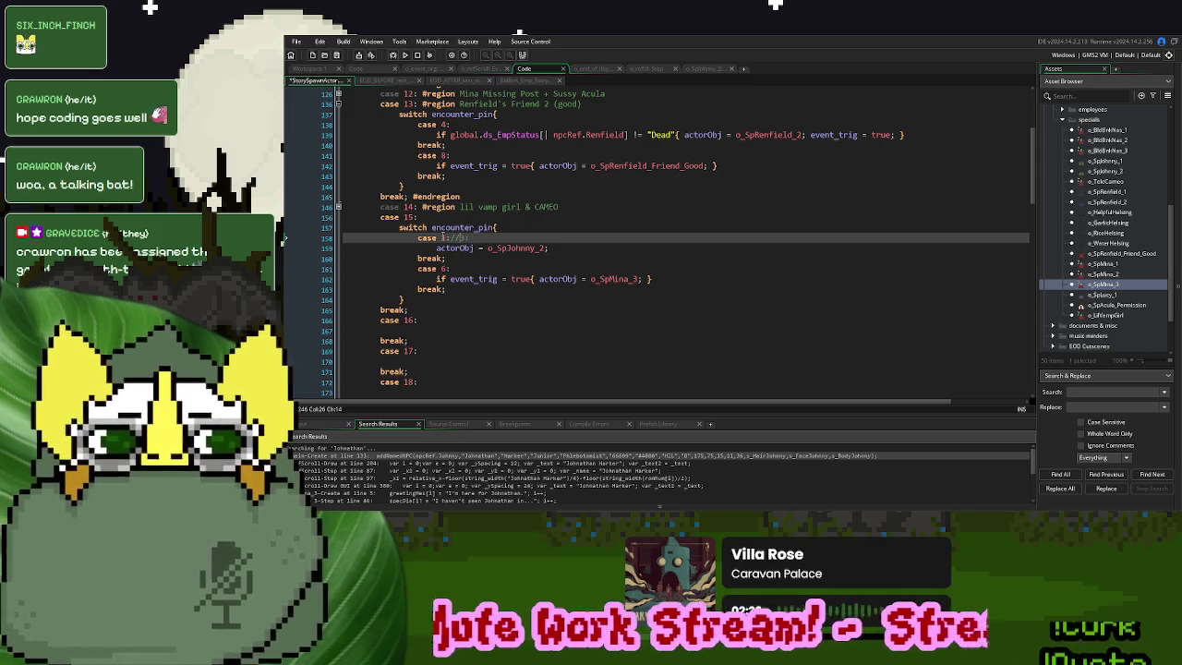
{"action": "left_click", "coordinate": [442, 268]}
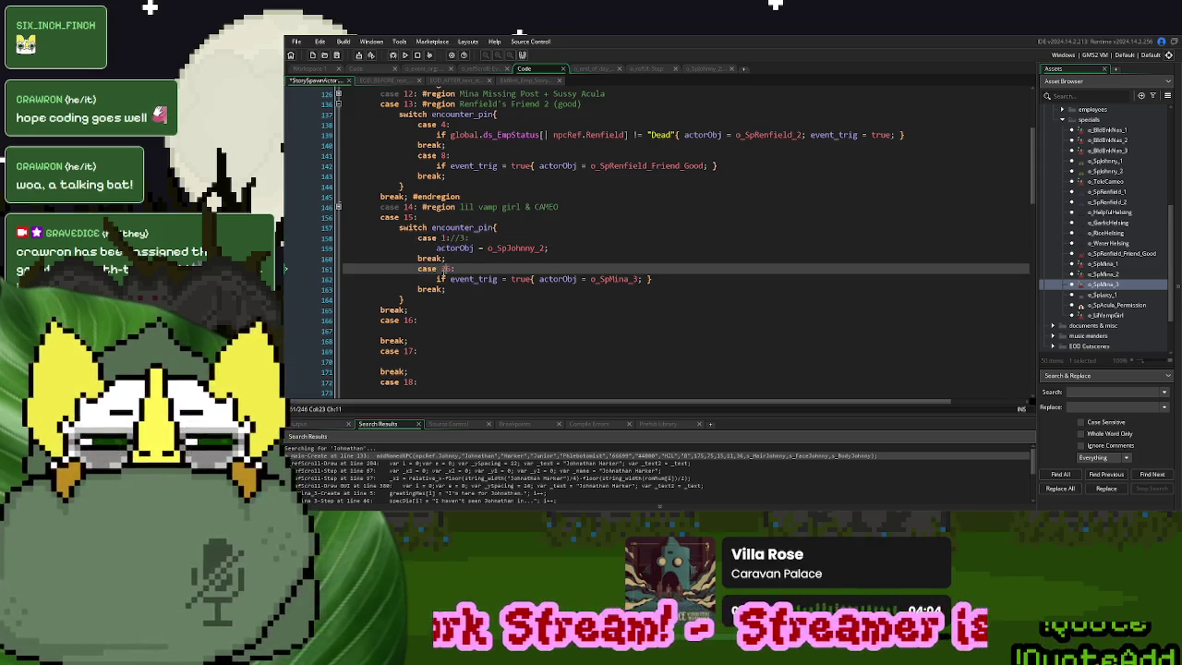
{"action": "type", "text": "//5:"}
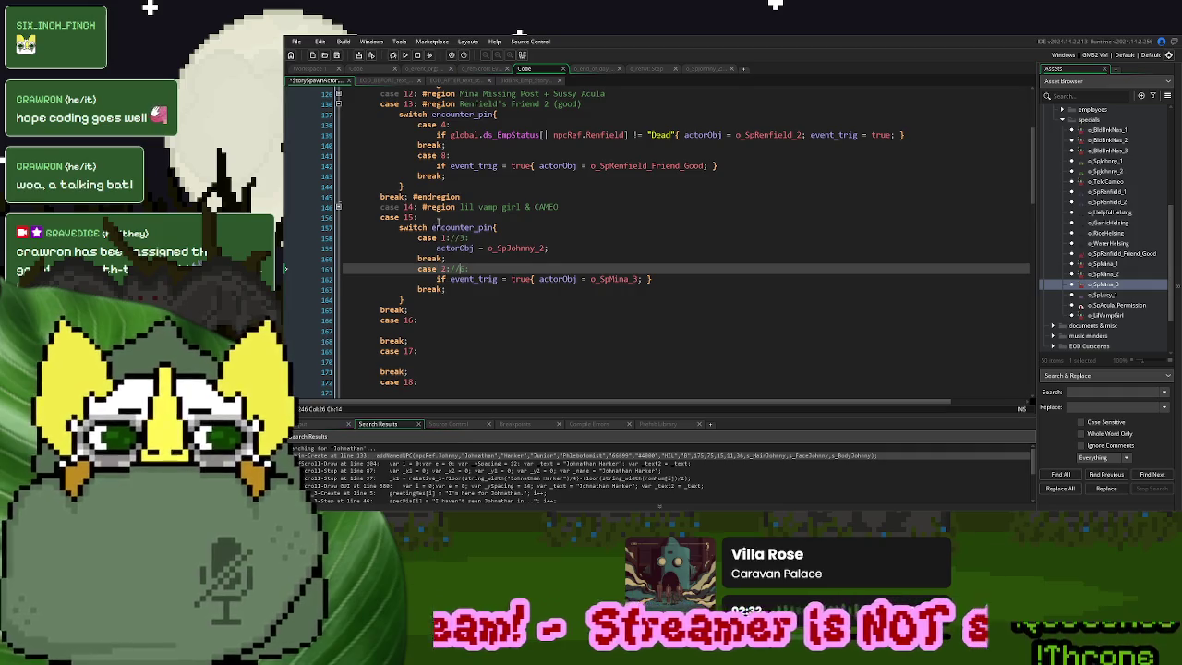
{"action": "left_click", "coordinate": [337, 104]}
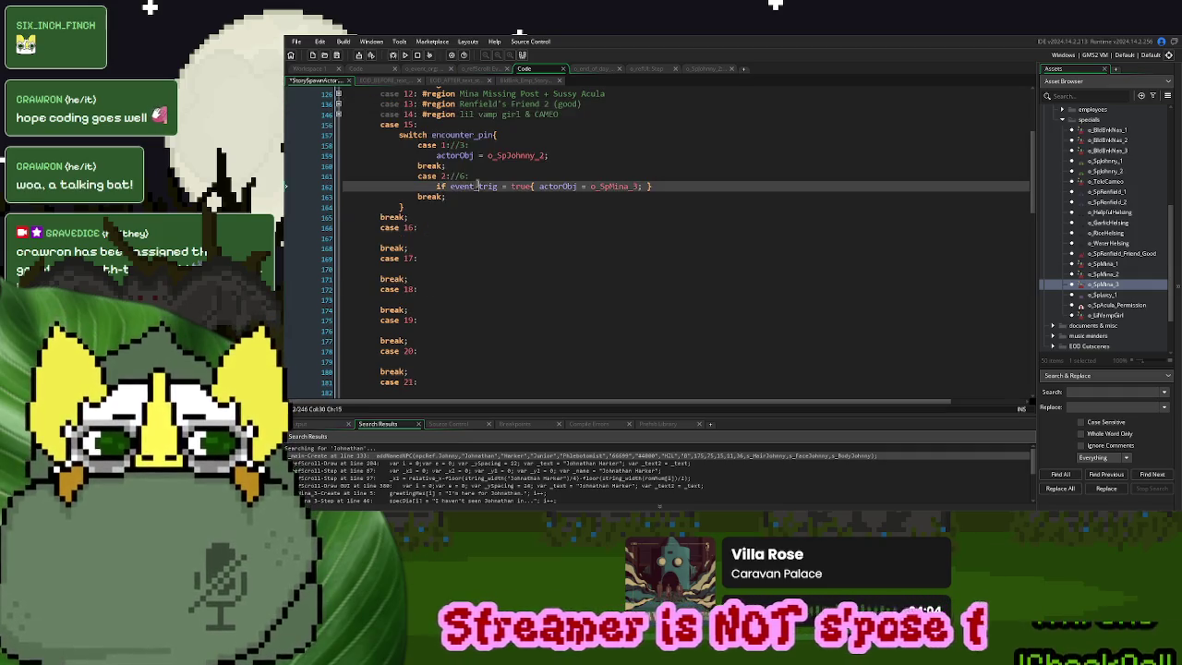
{"action": "left_click", "coordinate": [585, 233]}
{"action": "key", "text": "F5"}
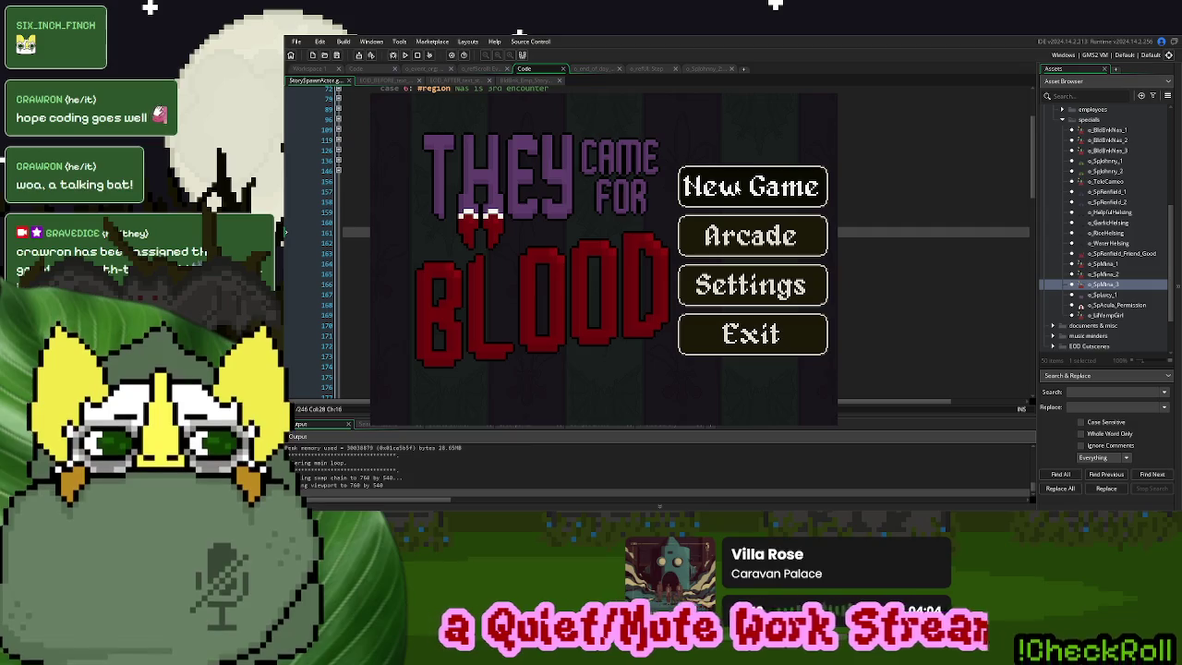
Start a new game, confirm it opens on Sep 14 2025, then close the game
{"action": "left_click", "coordinate": [693, 182]}
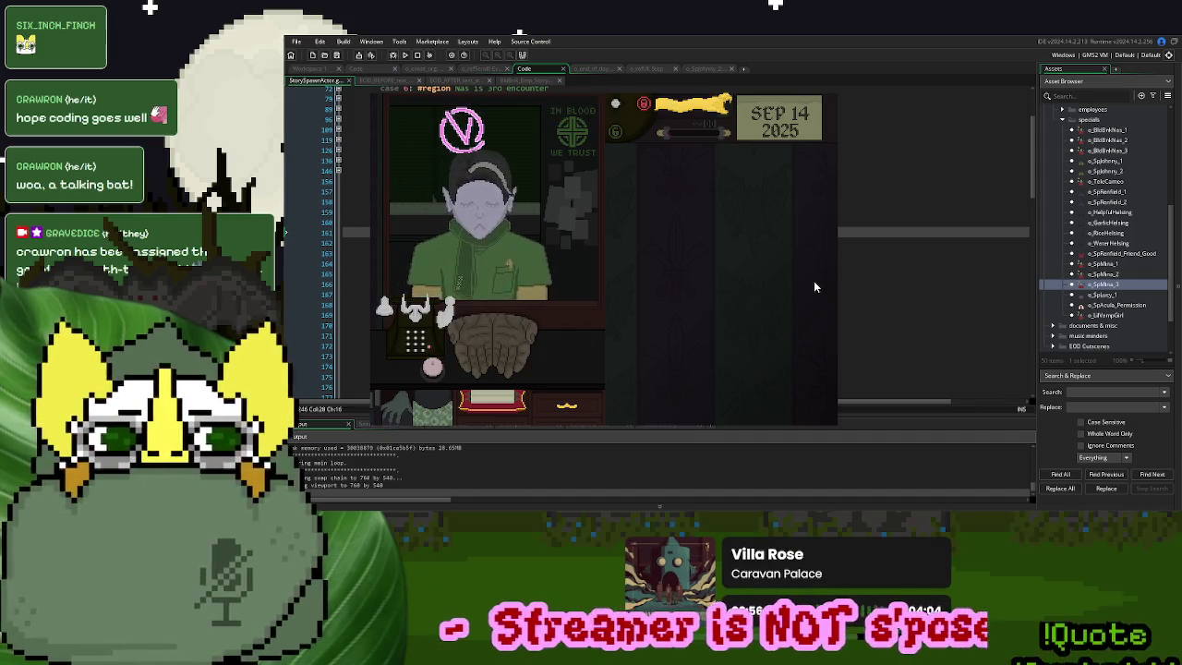
{"action": "left_click", "coordinate": [821, 93]}
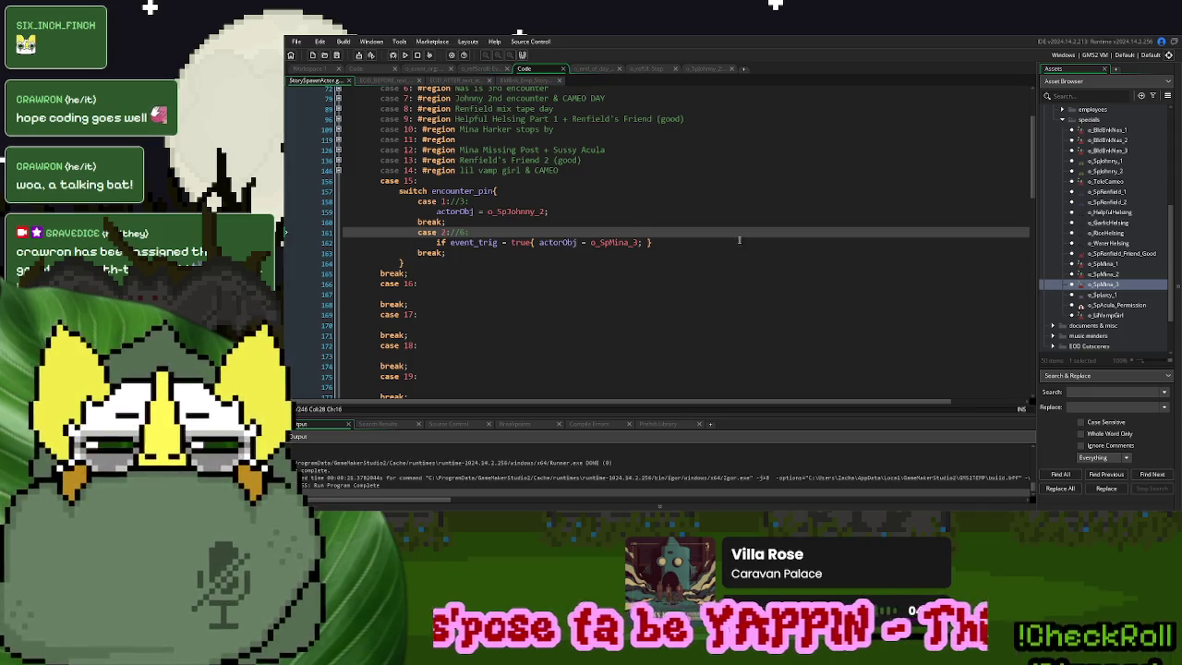
Open o_SpJohnny_2 and view its Draw event code from the object's Events list
{"action": "double_click", "coordinate": [1107, 172]}
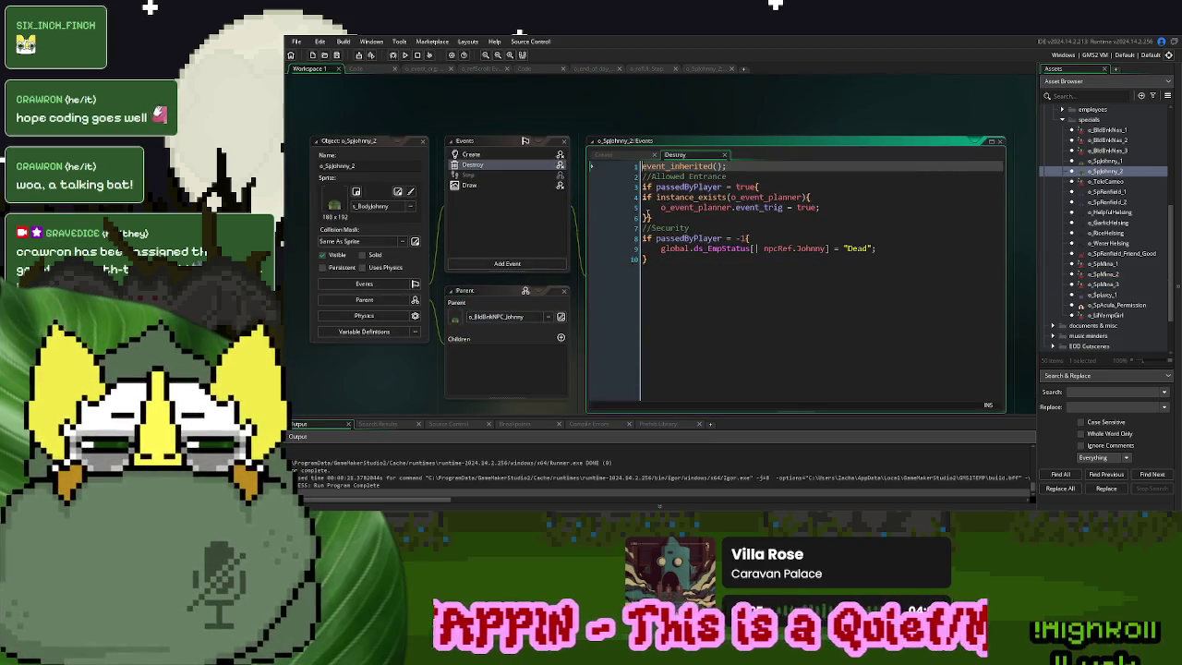
{"action": "double_click", "coordinate": [492, 187]}
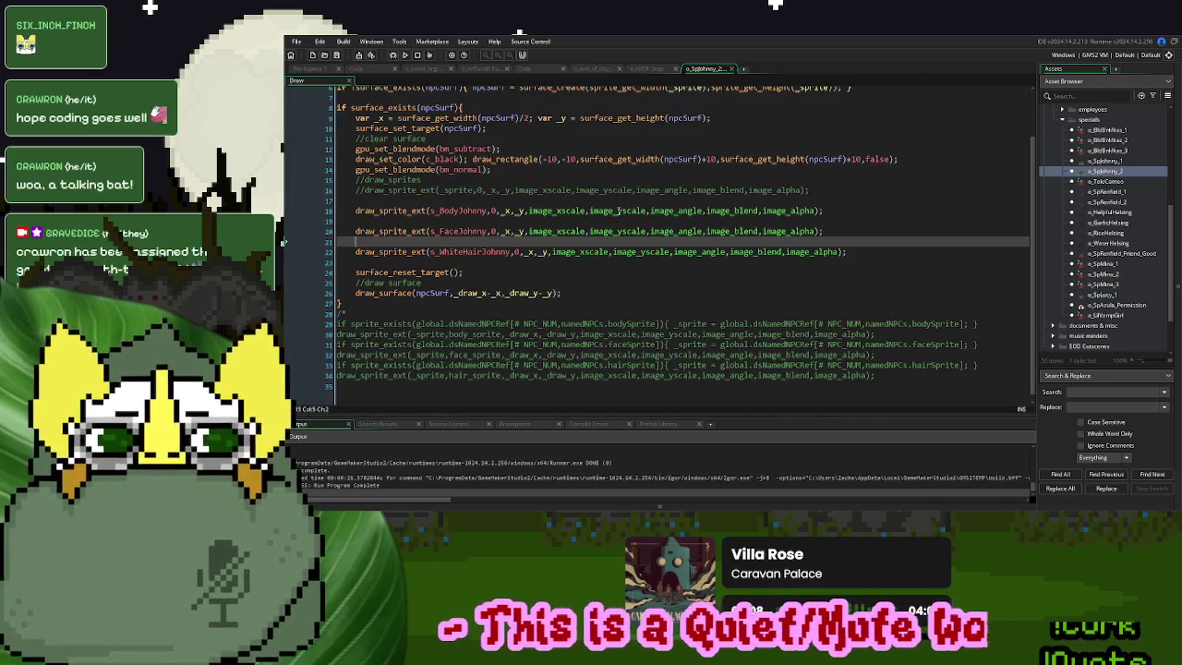
{"action": "scroll", "coordinate": [618, 210], "scroll_direction": "up", "scroll_amount": 2}
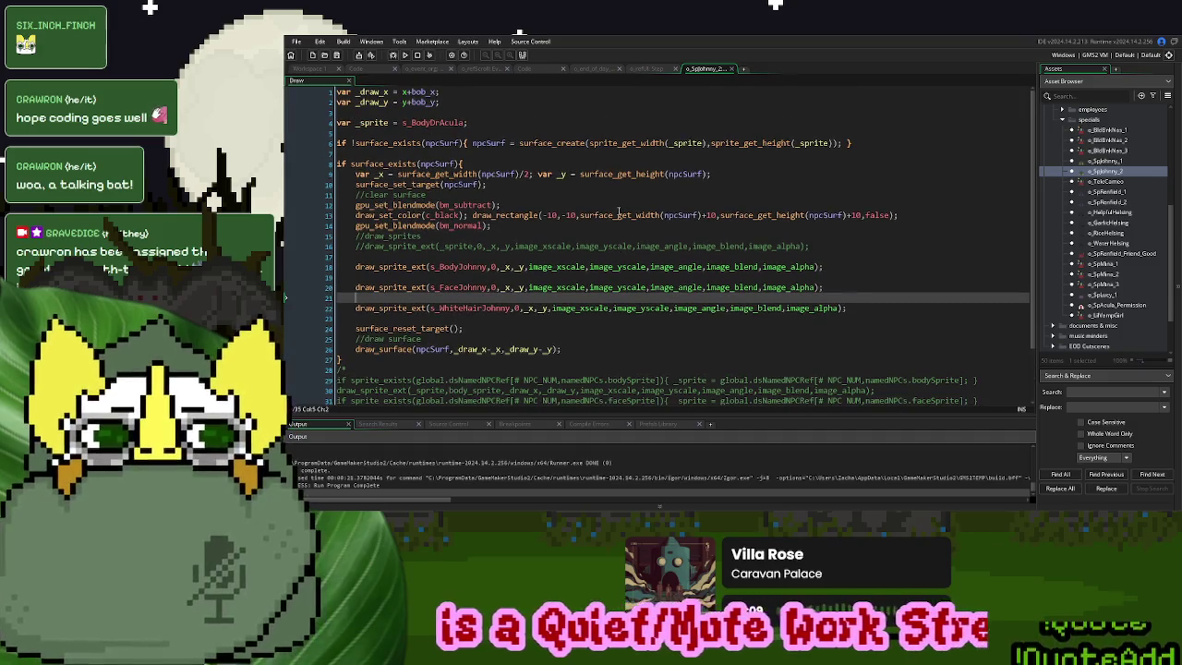
{"action": "left_click", "coordinate": [300, 69]}
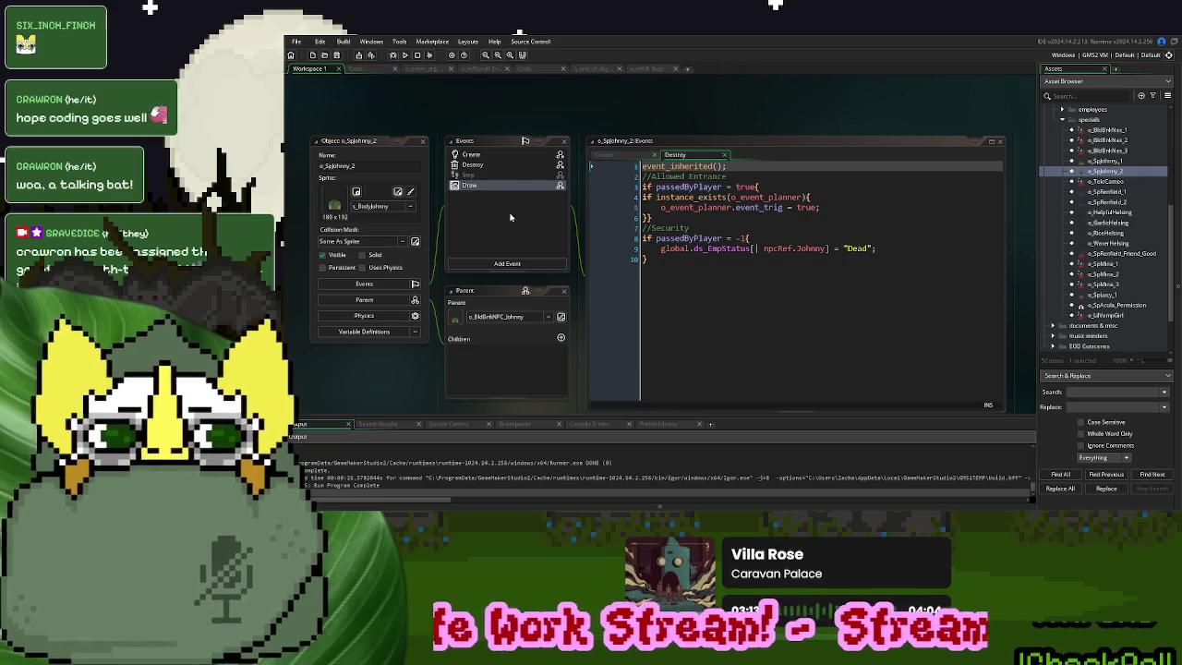
{"action": "left_click", "coordinate": [483, 187]}
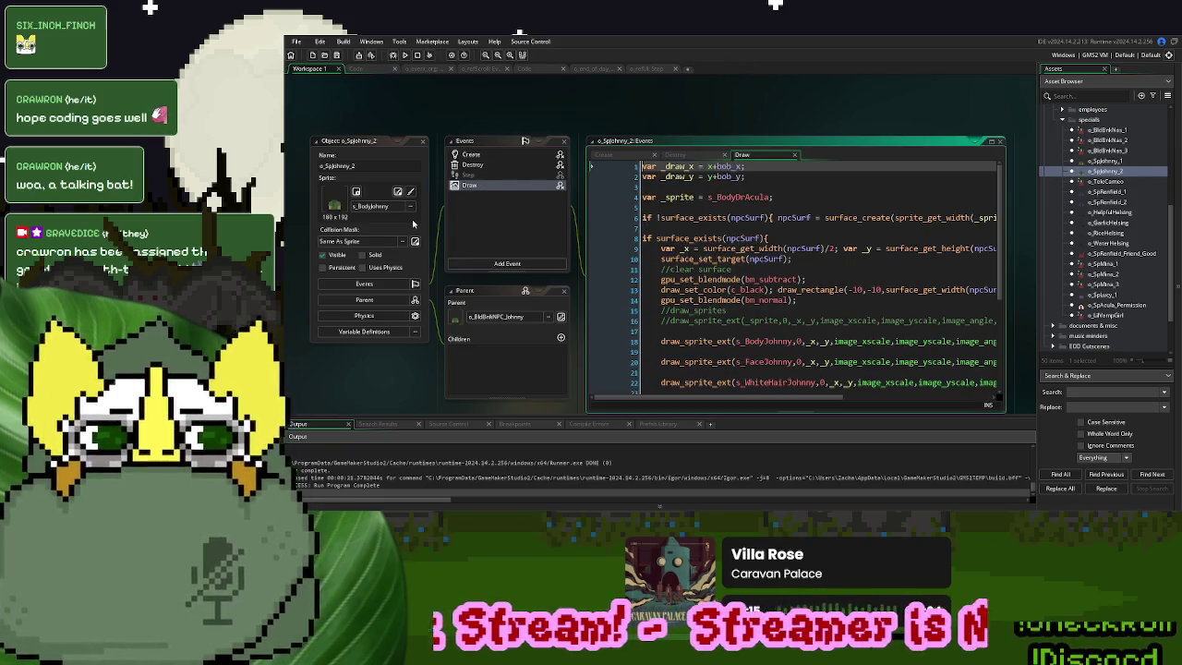
{"action": "scroll", "coordinate": [719, 260], "scroll_direction": "down", "scroll_amount": 5}
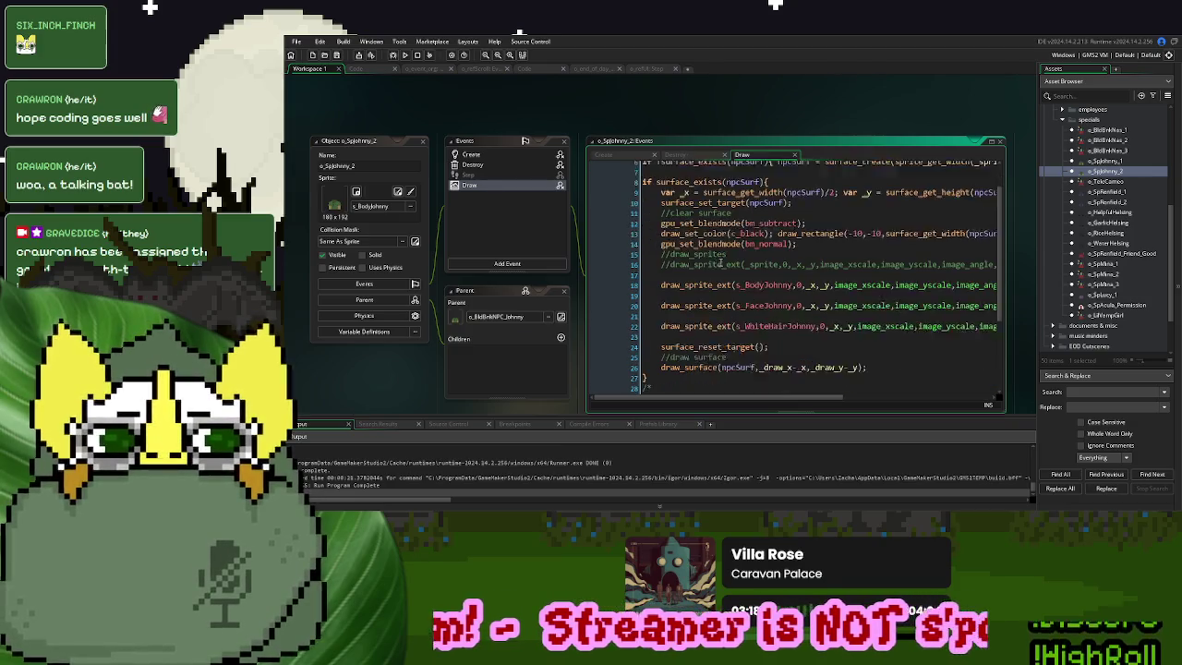
{"action": "scroll", "coordinate": [718, 261], "scroll_direction": "up", "scroll_amount": 5}
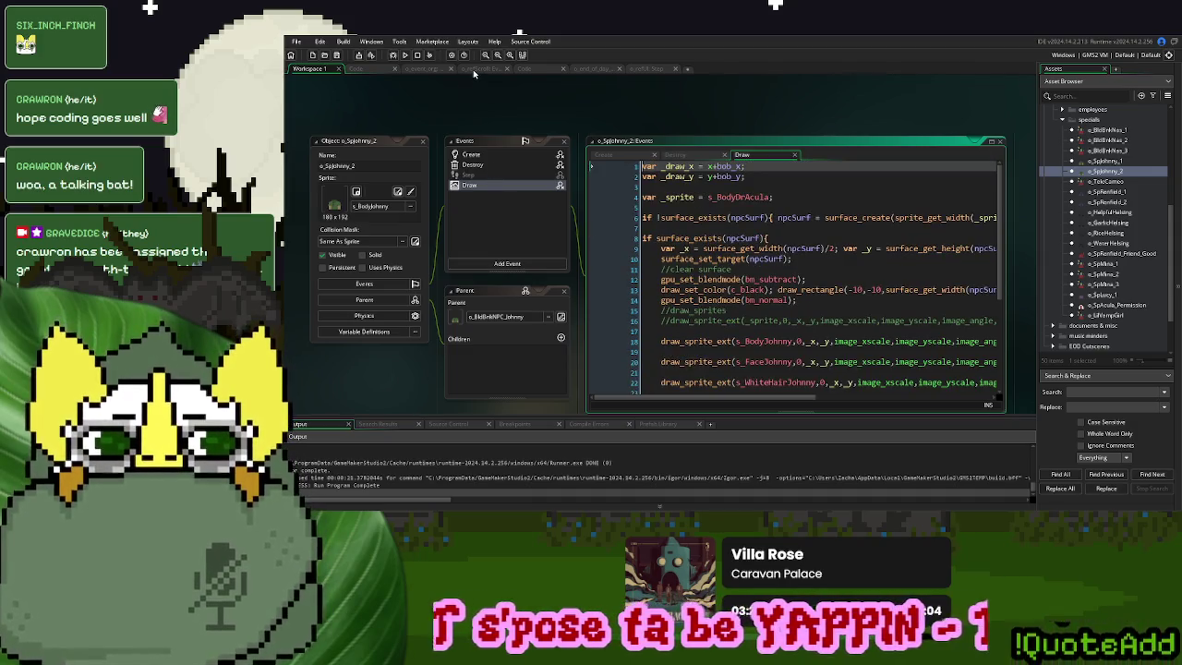
{"action": "left_click", "coordinate": [430, 70]}
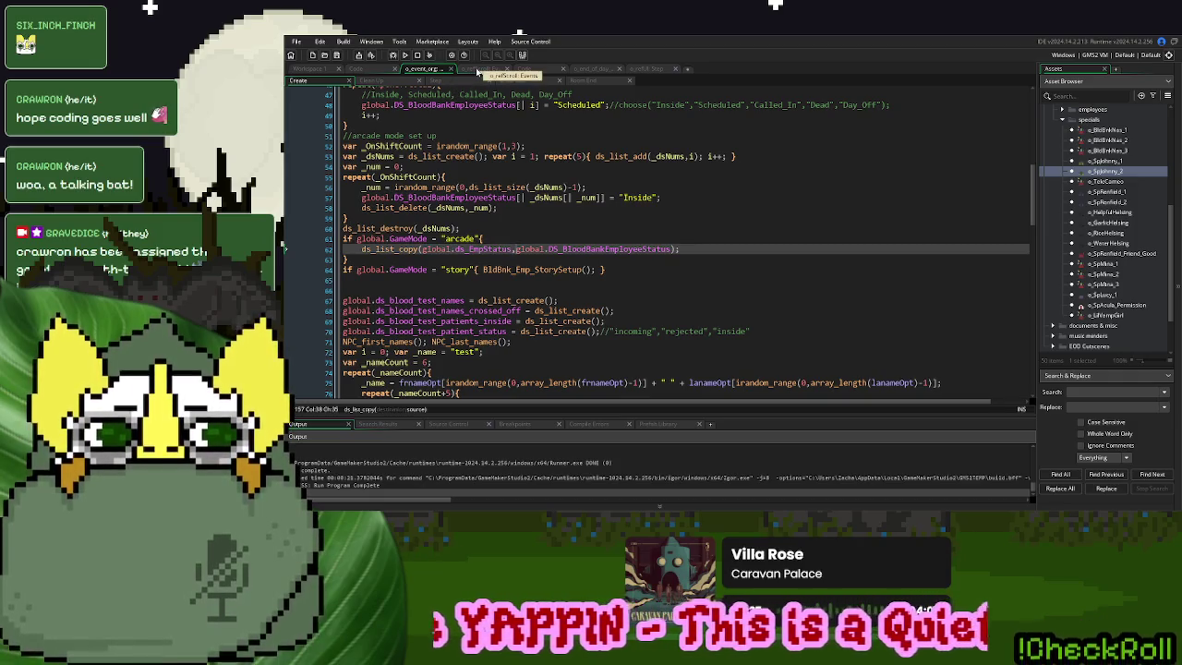
Set global.GameDay in o_event_org's Create code to start at 15 and run a test build
{"action": "scroll", "coordinate": [482, 191], "scroll_direction": "up", "scroll_amount": 10}
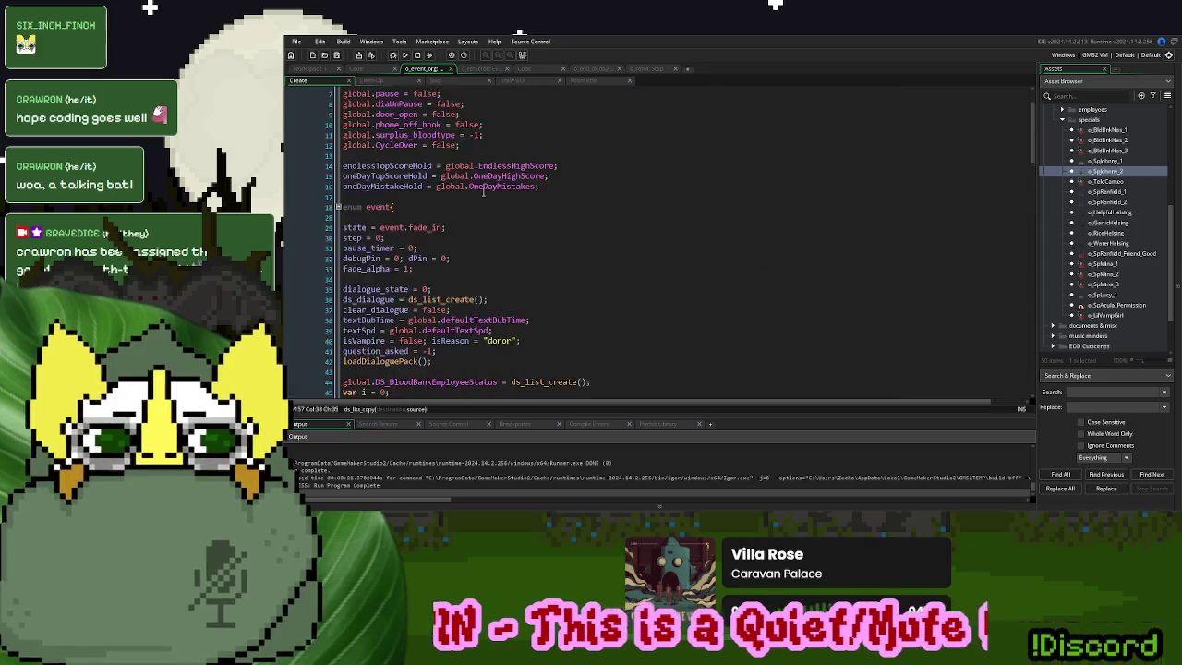
{"action": "scroll", "coordinate": [482, 191], "scroll_direction": "up", "scroll_amount": 2}
{"action": "left_click", "coordinate": [481, 70]}
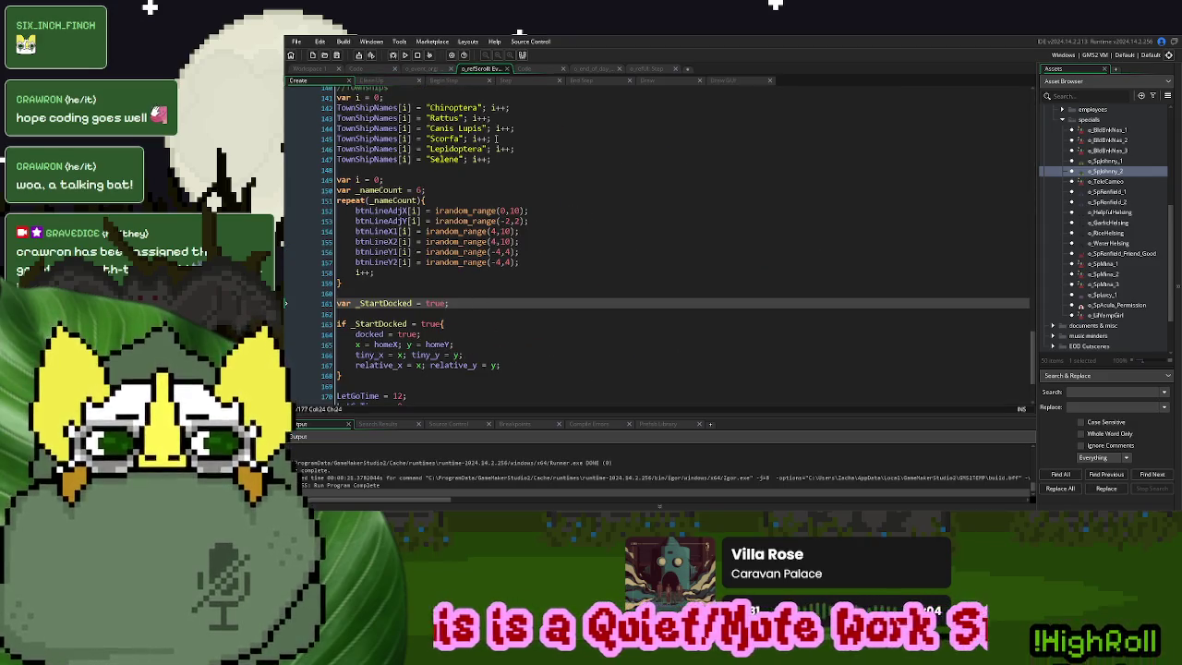
{"action": "left_click", "coordinate": [532, 70]}
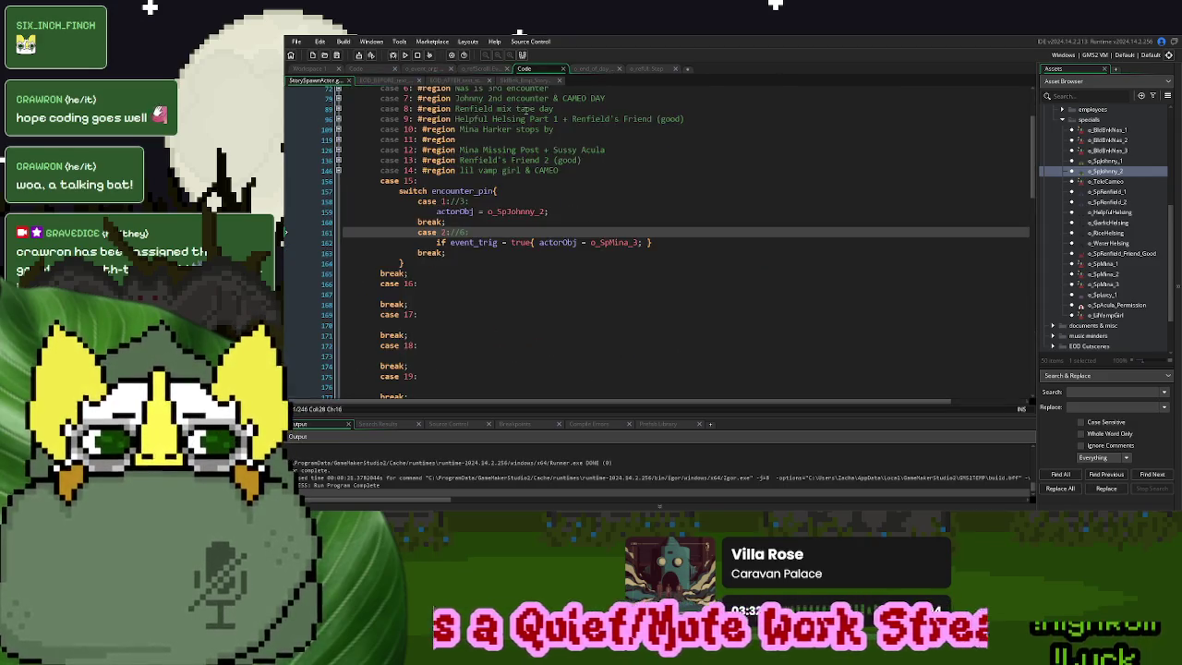
{"action": "left_click", "coordinate": [420, 70]}
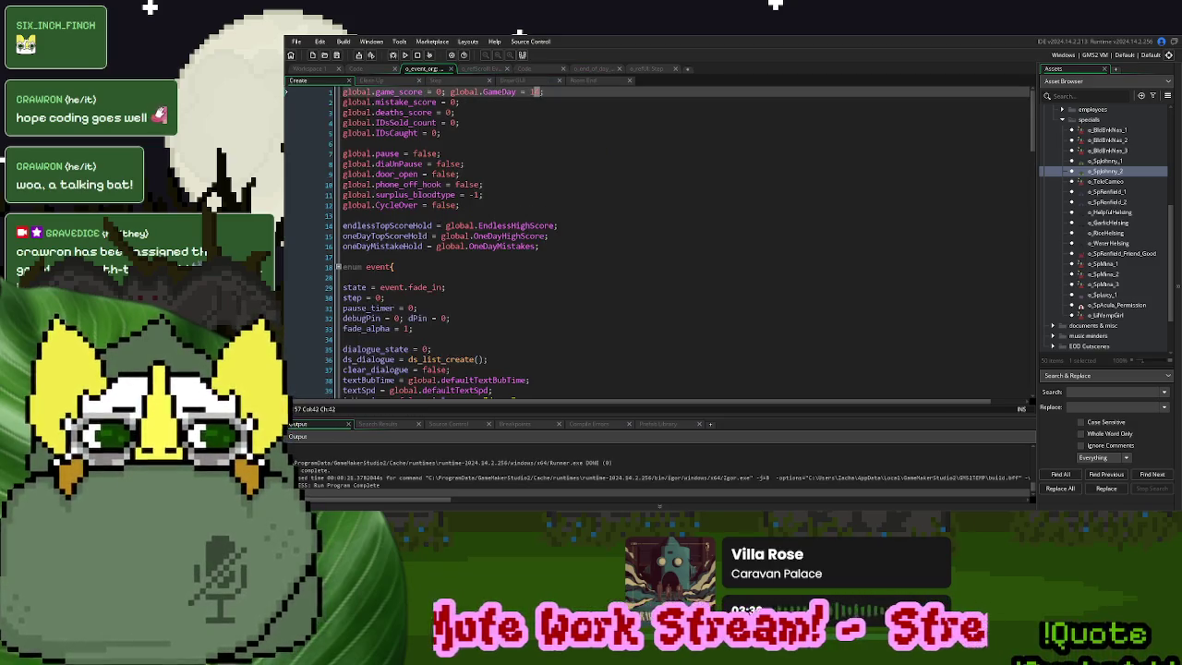
{"action": "type", "text": "1"}
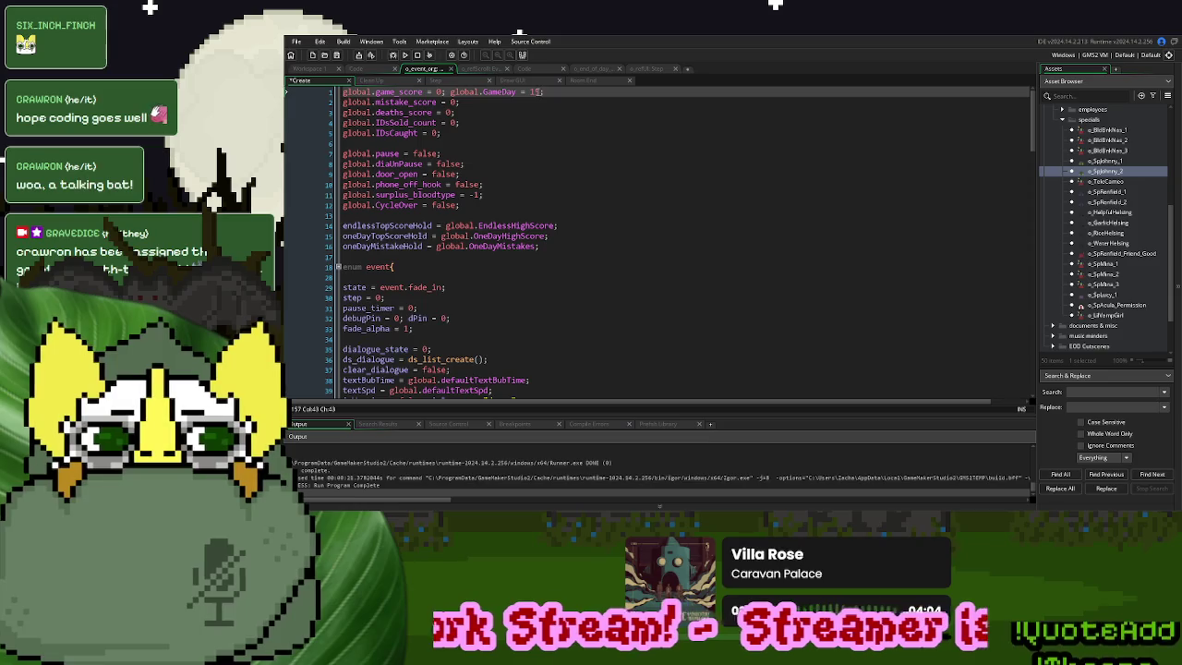
{"action": "left_click", "coordinate": [404, 54]}
{"action": "left_click", "coordinate": [524, 68]}
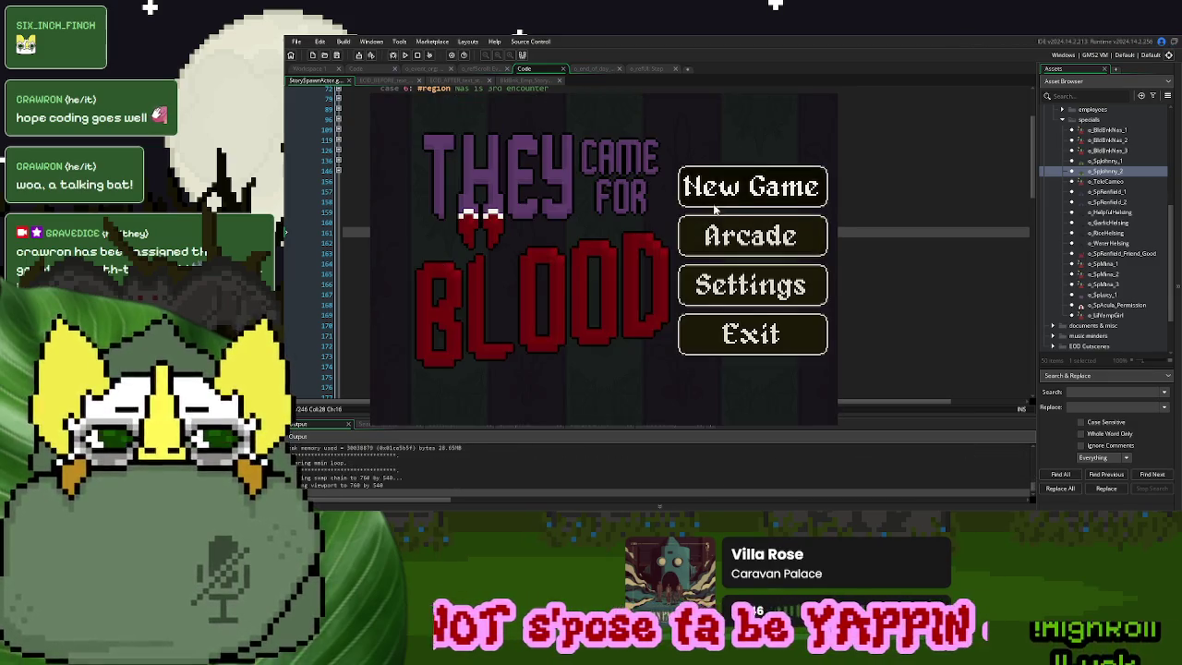
Start a new game and play through the Sep 15 day with the customer at the counter
{"action": "left_click", "coordinate": [739, 202]}
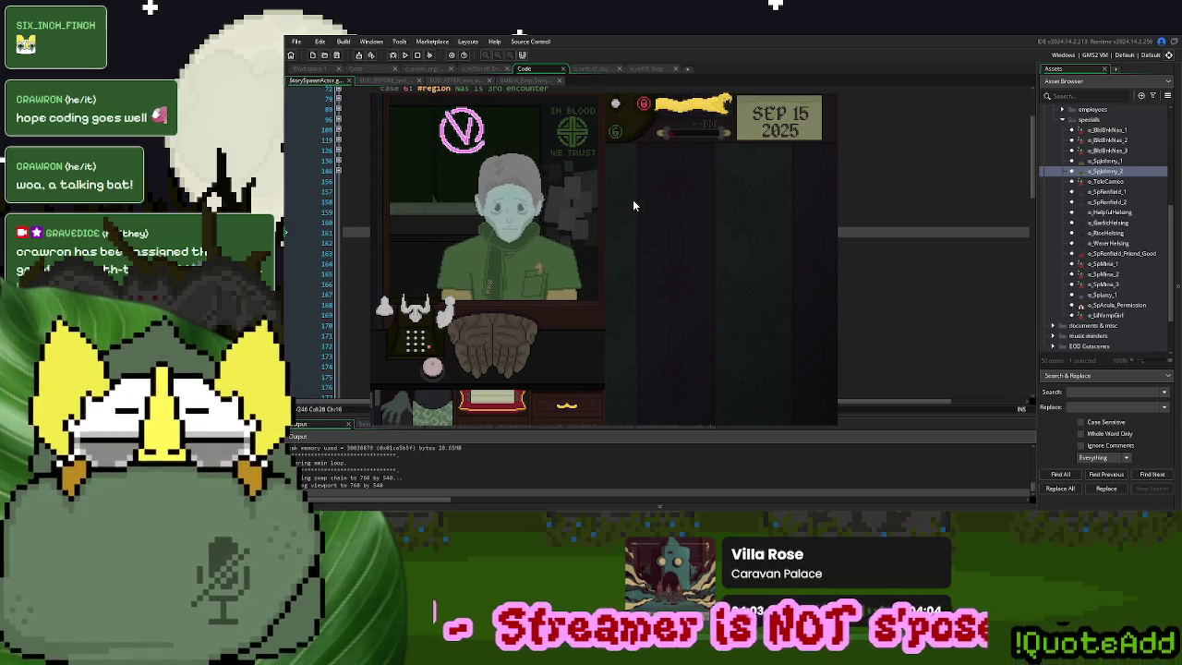
{"action": "left_click", "coordinate": [436, 371]}
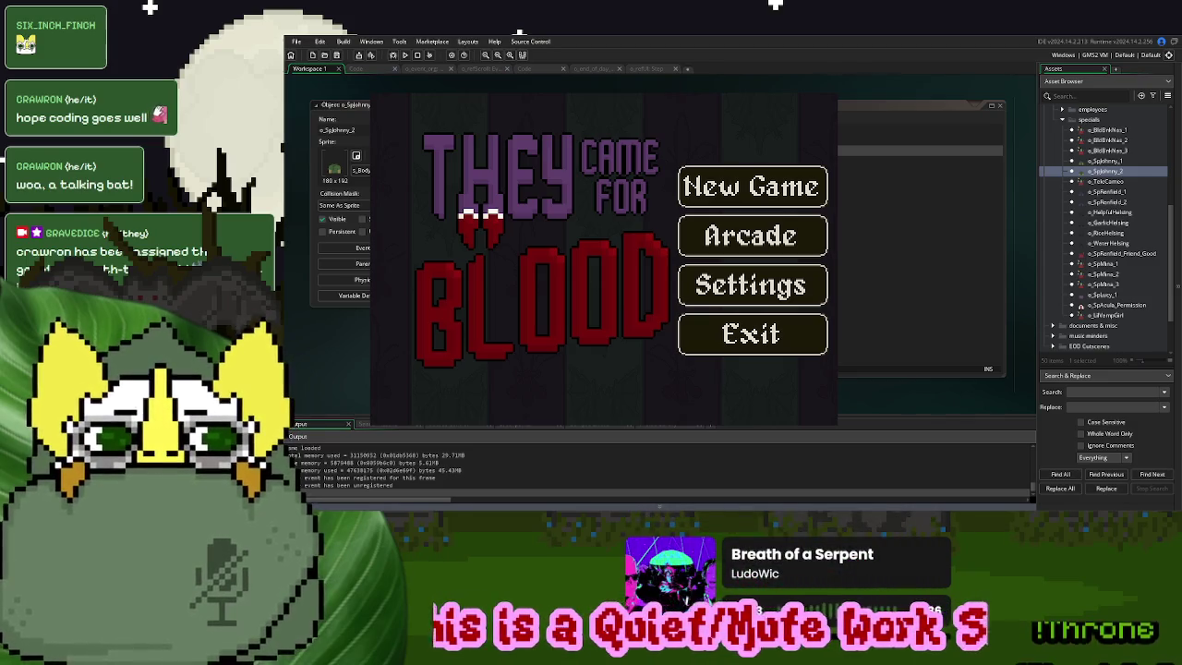
In a new game, hand Johnny his ID card back, eject him with the cord, reset it, then stop
{"action": "key", "text": "Return"}
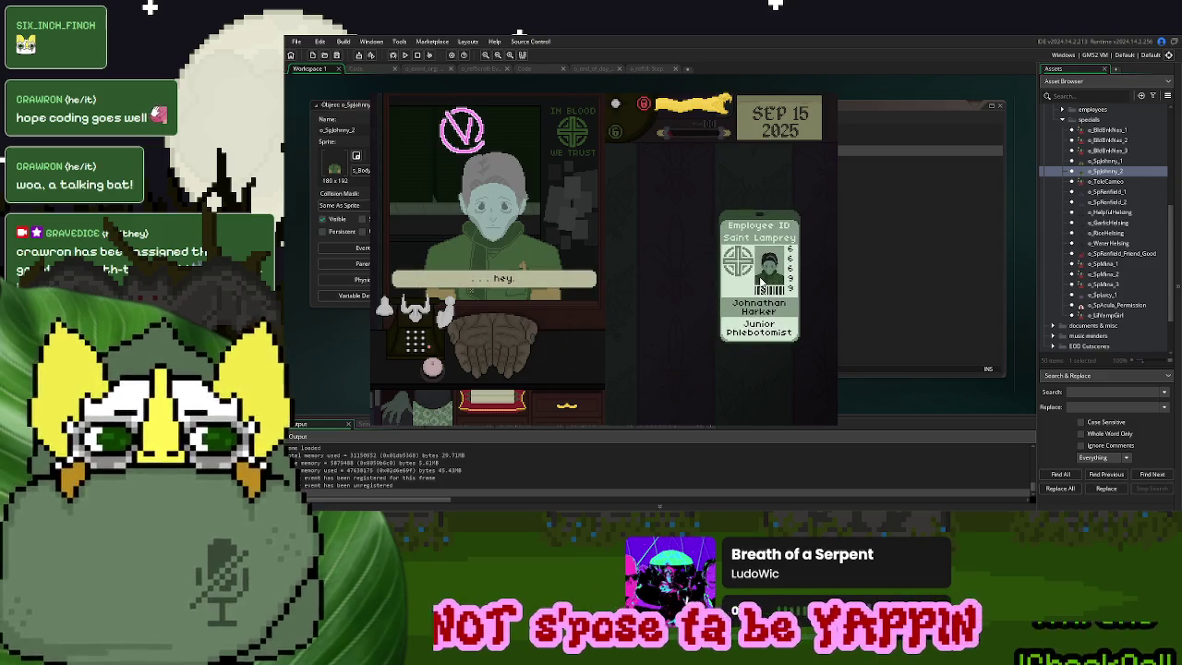
{"action": "left_click_drag", "start_coordinate": [738, 271], "coordinate": [497, 339]}
{"action": "left_click_drag", "start_coordinate": [721, 129], "coordinate": [722, 128]}
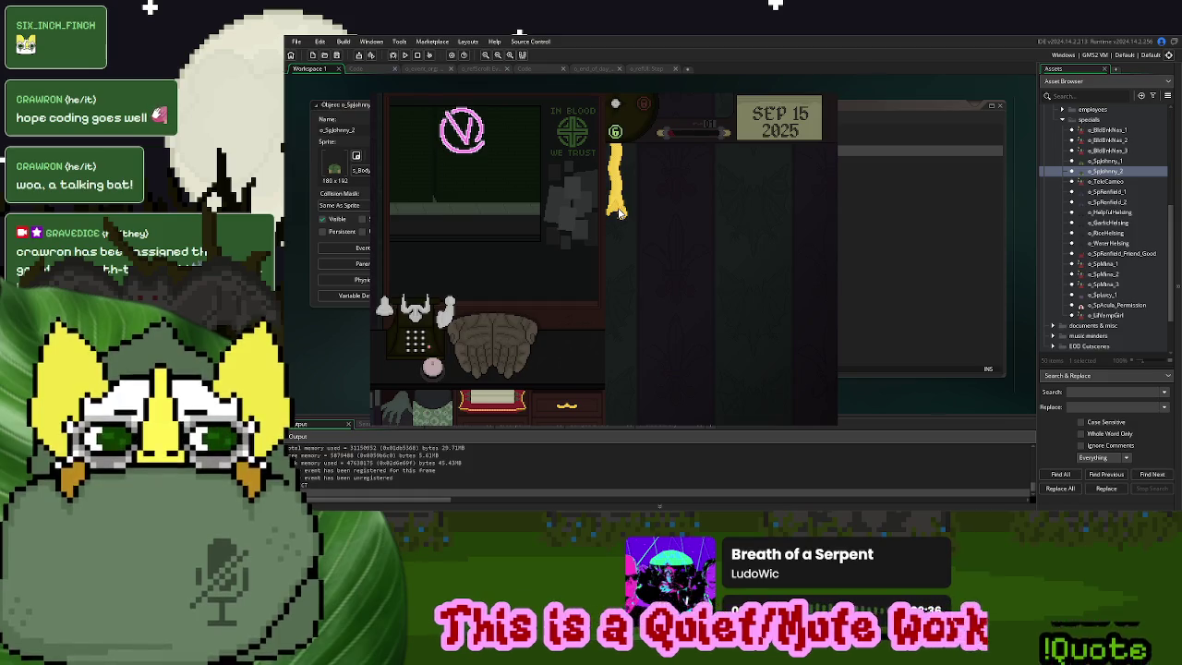
{"action": "left_click", "coordinate": [618, 211]}
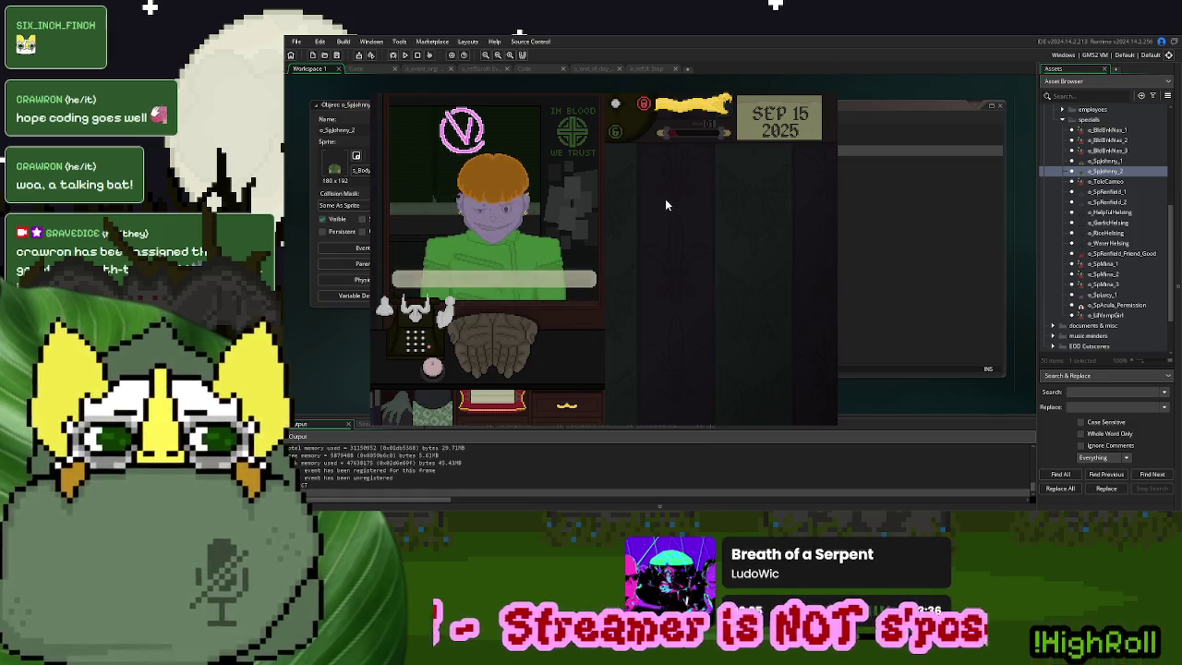
{"action": "key", "text": "Escape"}
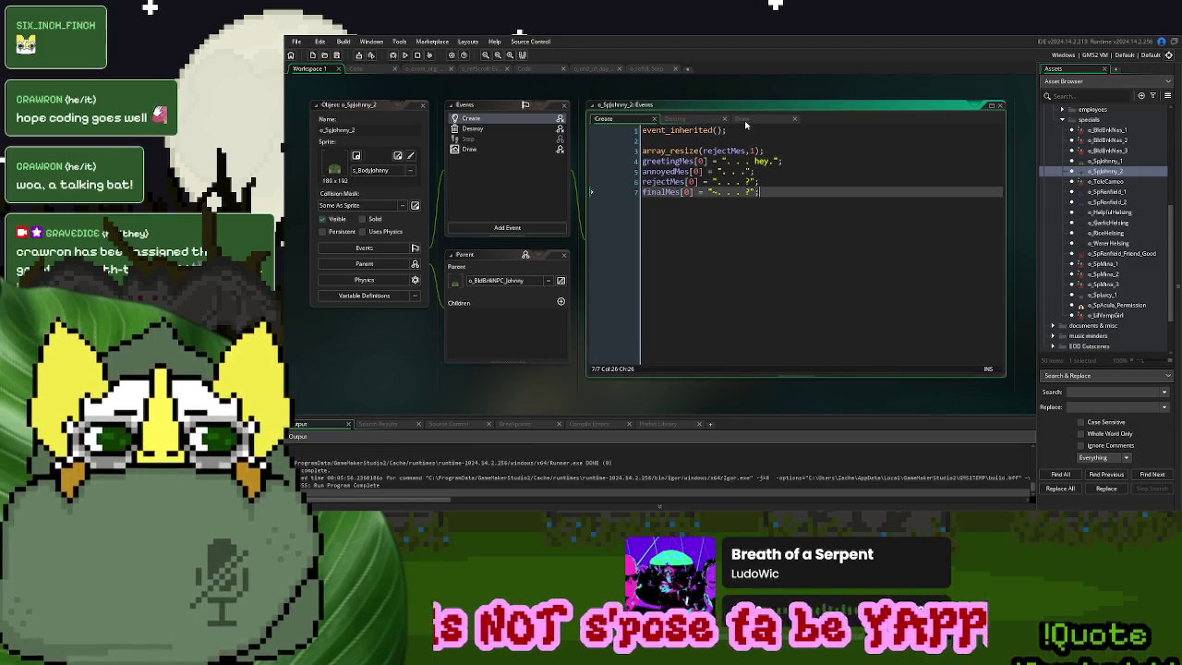
Change Mina's day 15 spawn in StorySpawnActor from pin 2 to pin 3 and run again
{"action": "left_click", "coordinate": [677, 119]}
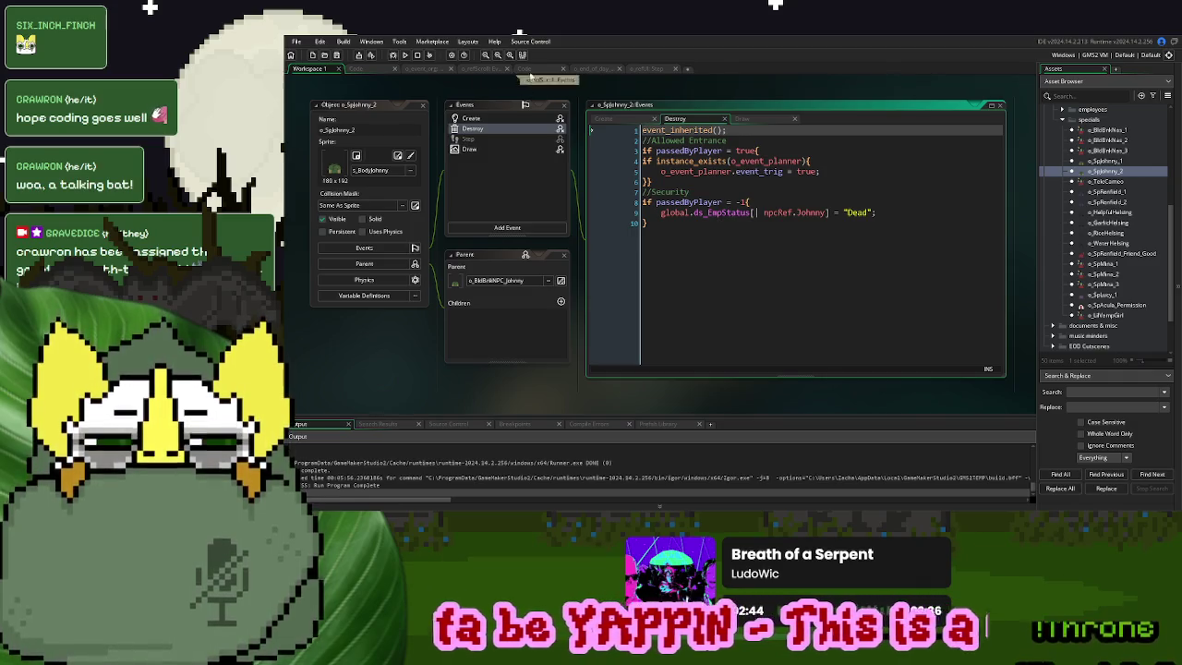
{"action": "left_click", "coordinate": [530, 70]}
{"action": "left_click", "coordinate": [477, 243]}
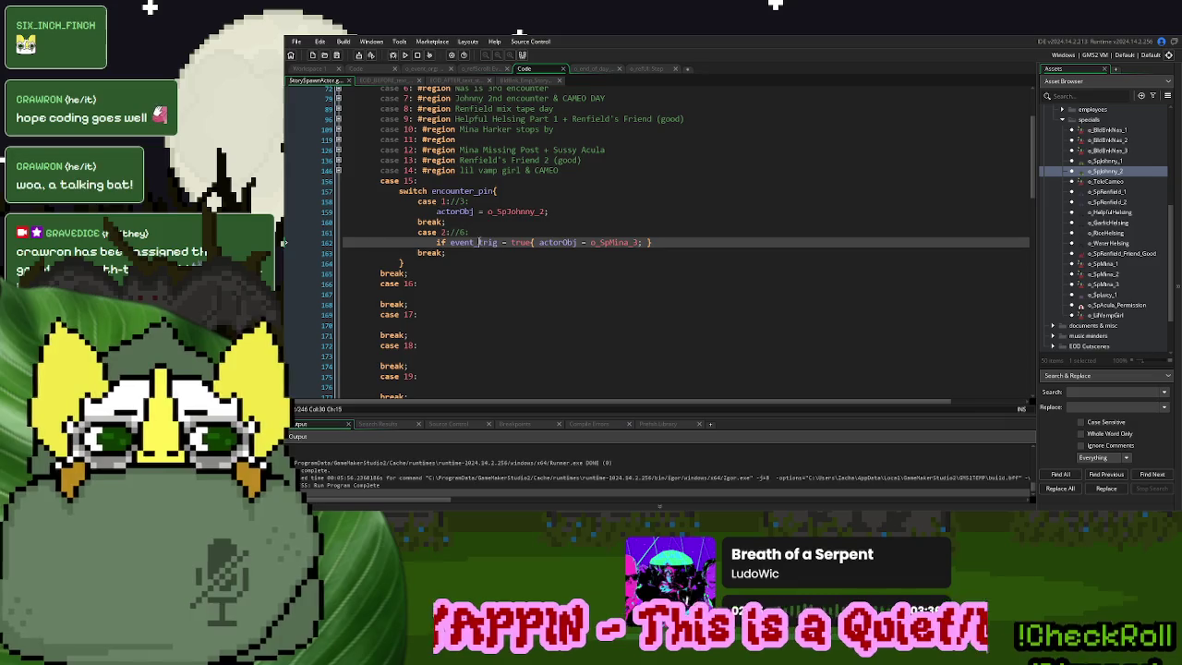
{"action": "left_click", "coordinate": [669, 242]}
{"action": "double_click", "coordinate": [443, 232]}
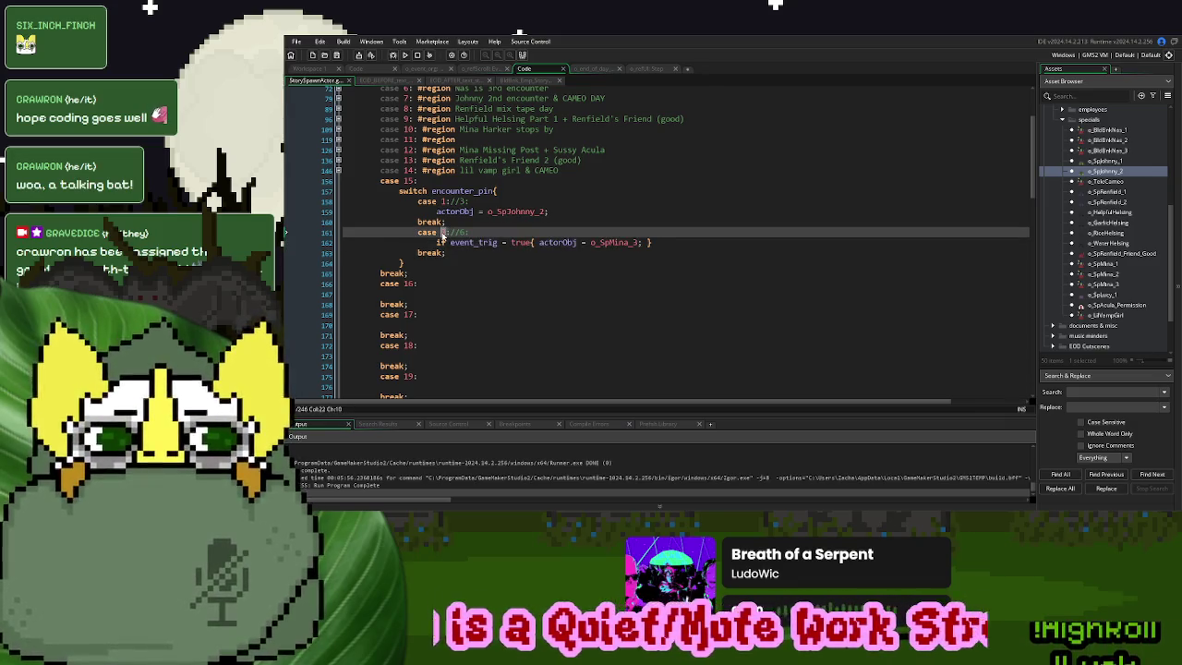
{"action": "left_click", "coordinate": [404, 55]}
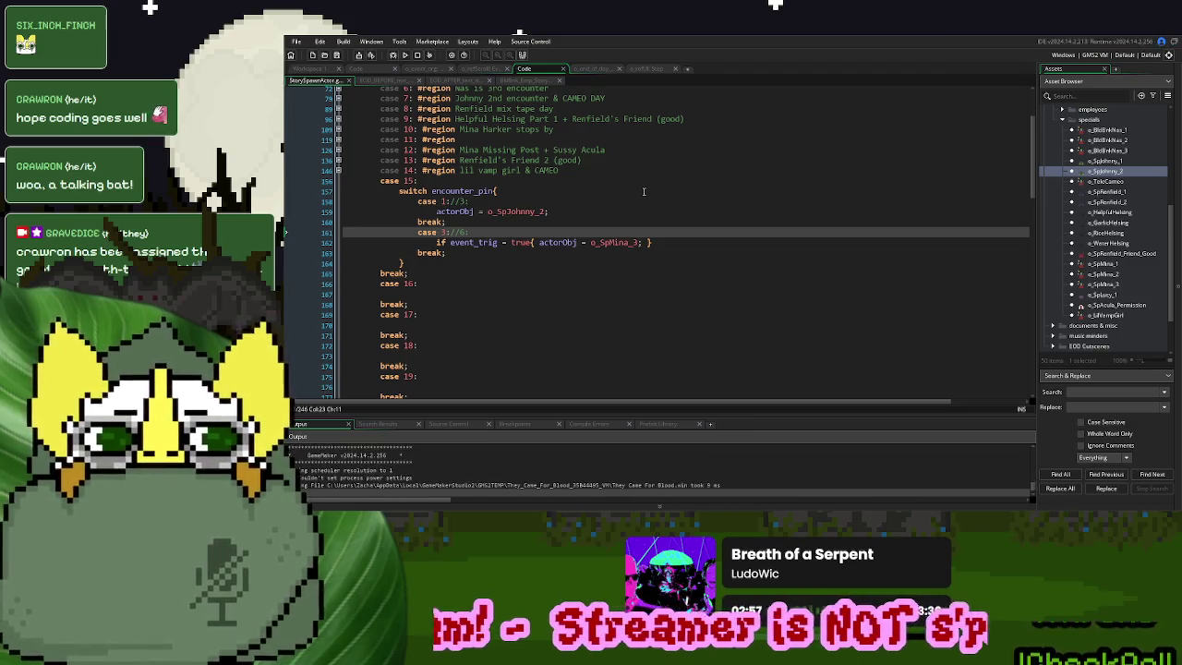
In a new game, pull the yellow creature down and return it to its perch twice, then quit
{"action": "left_click", "coordinate": [741, 173]}
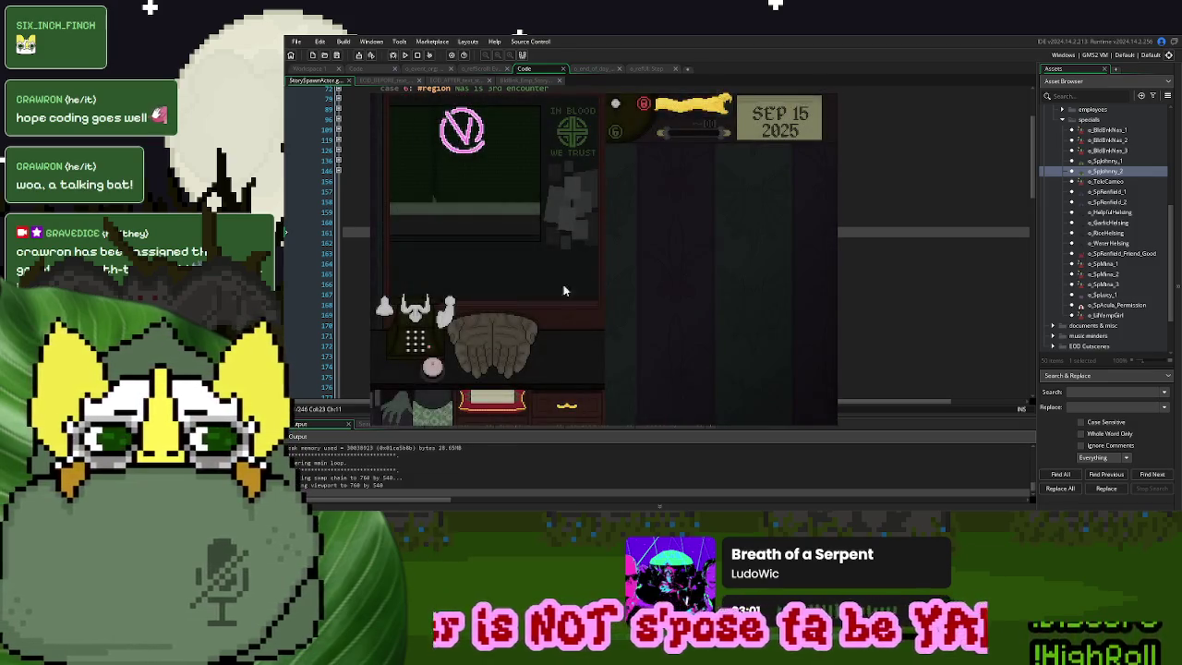
{"action": "left_click_drag", "start_coordinate": [697, 109], "coordinate": [693, 271]}
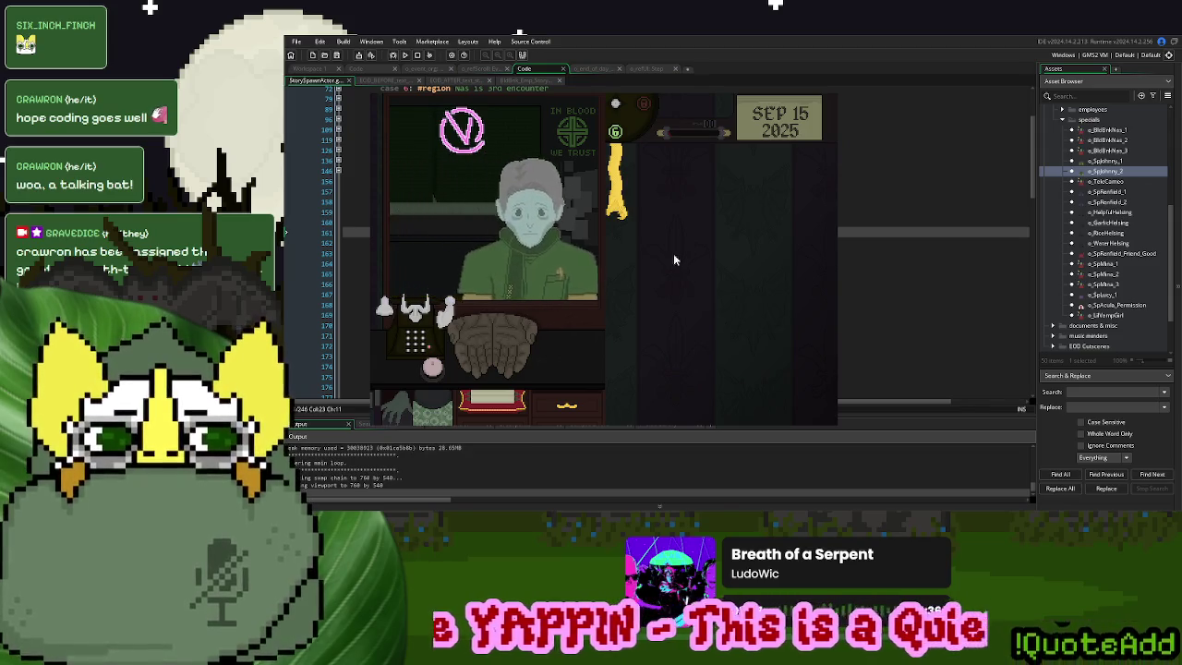
{"action": "left_click", "coordinate": [617, 198]}
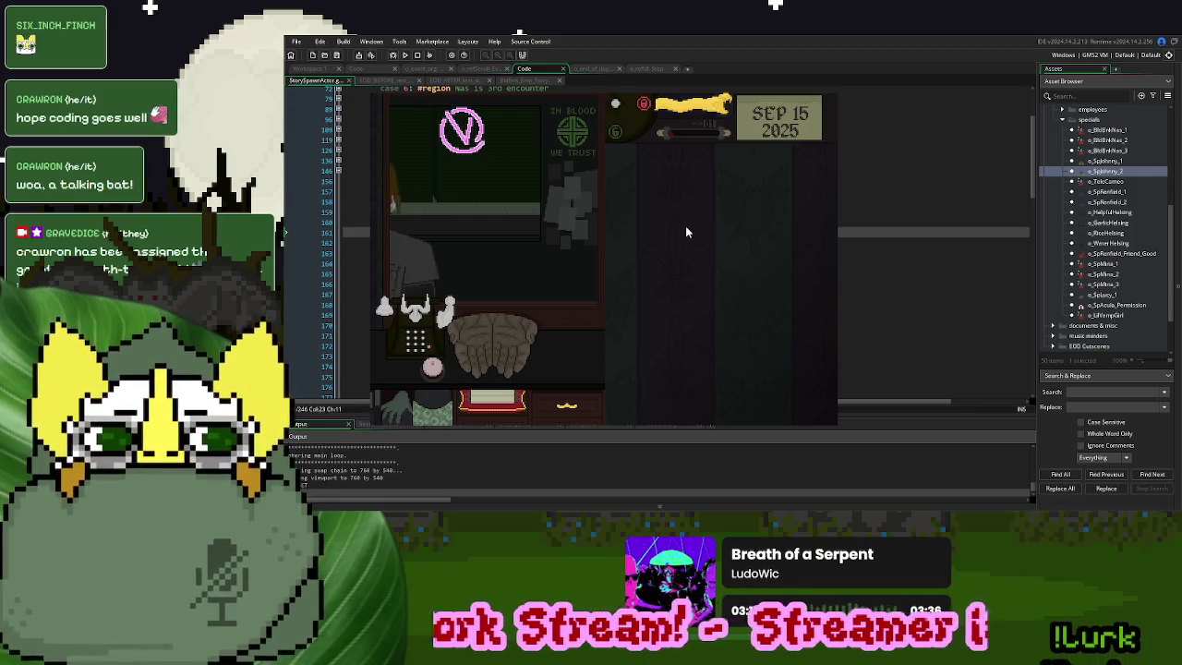
{"action": "left_click", "coordinate": [690, 109]}
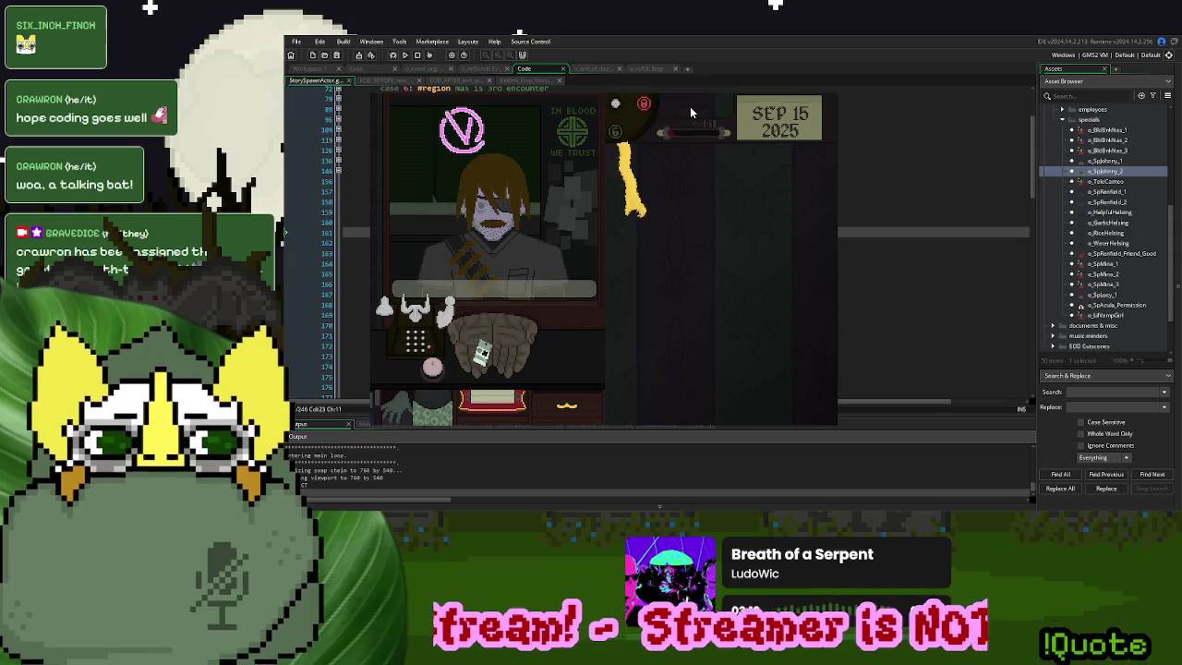
{"action": "left_click", "coordinate": [617, 203]}
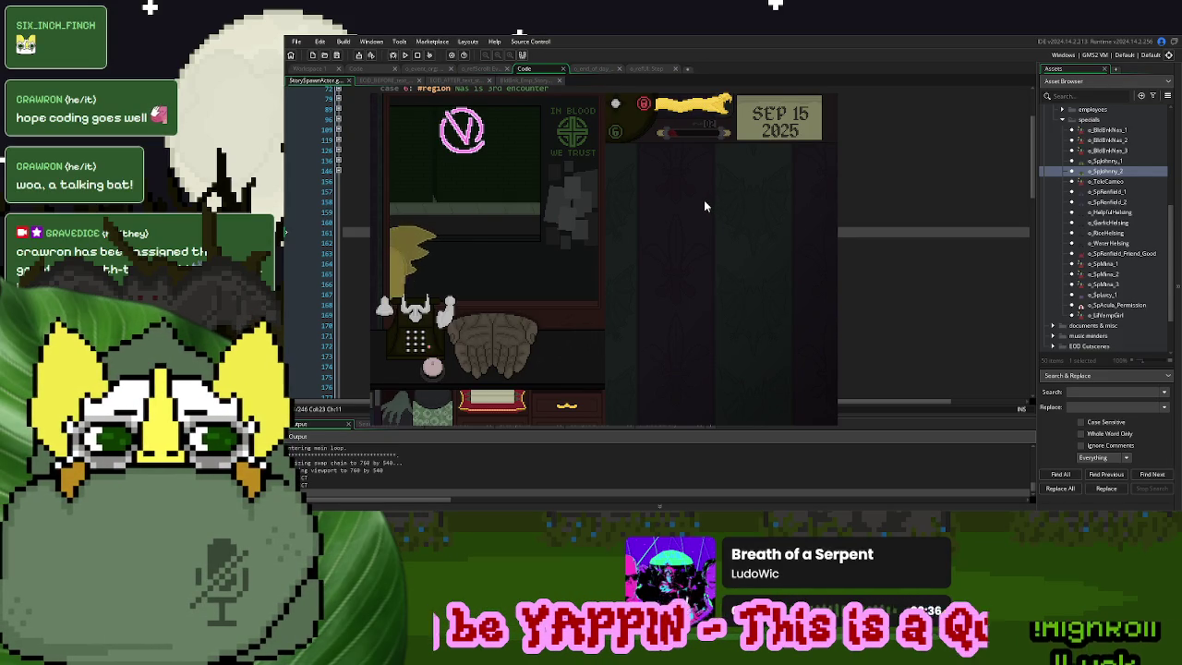
{"action": "key", "text": "Escape"}
{"action": "left_click", "coordinate": [469, 223]}
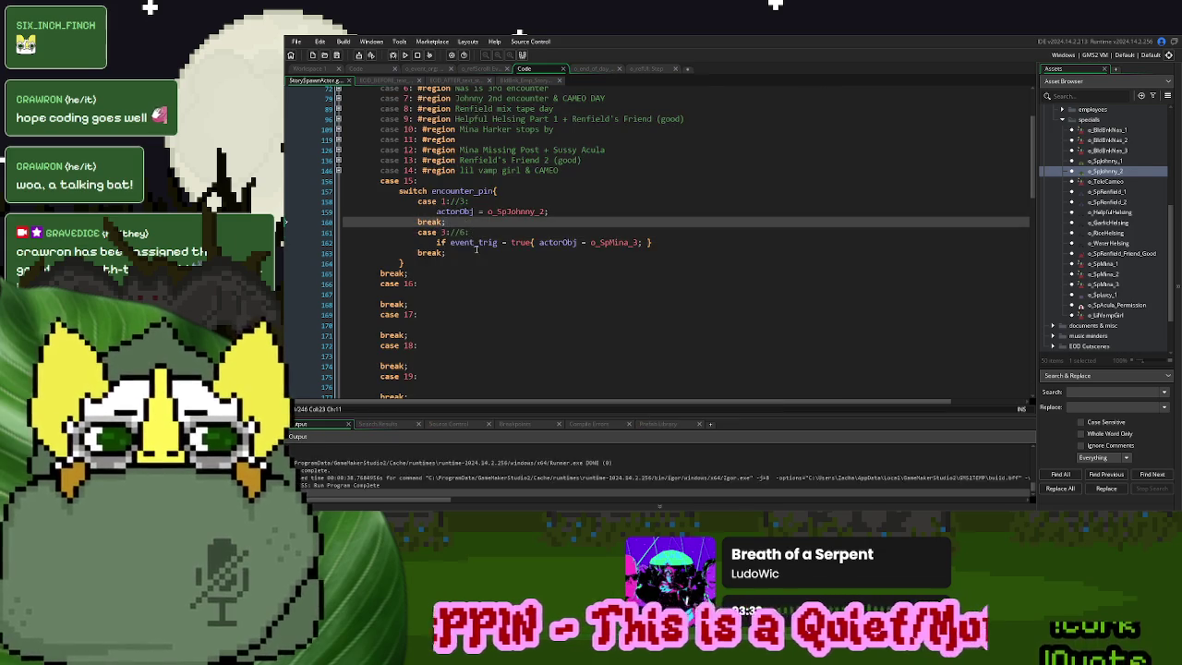
Open o_SpJohnny_2's Destroy code and jump from it to the o_event_planner object
{"action": "double_click", "coordinate": [473, 242]}
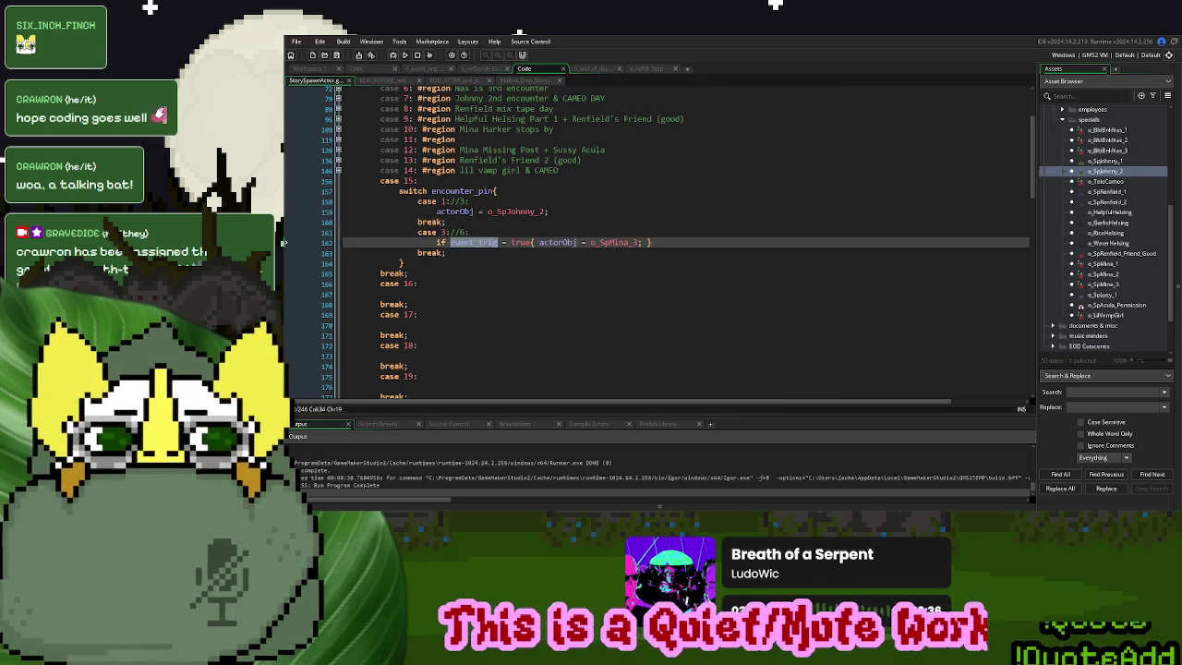
{"action": "double_click", "coordinate": [1104, 171]}
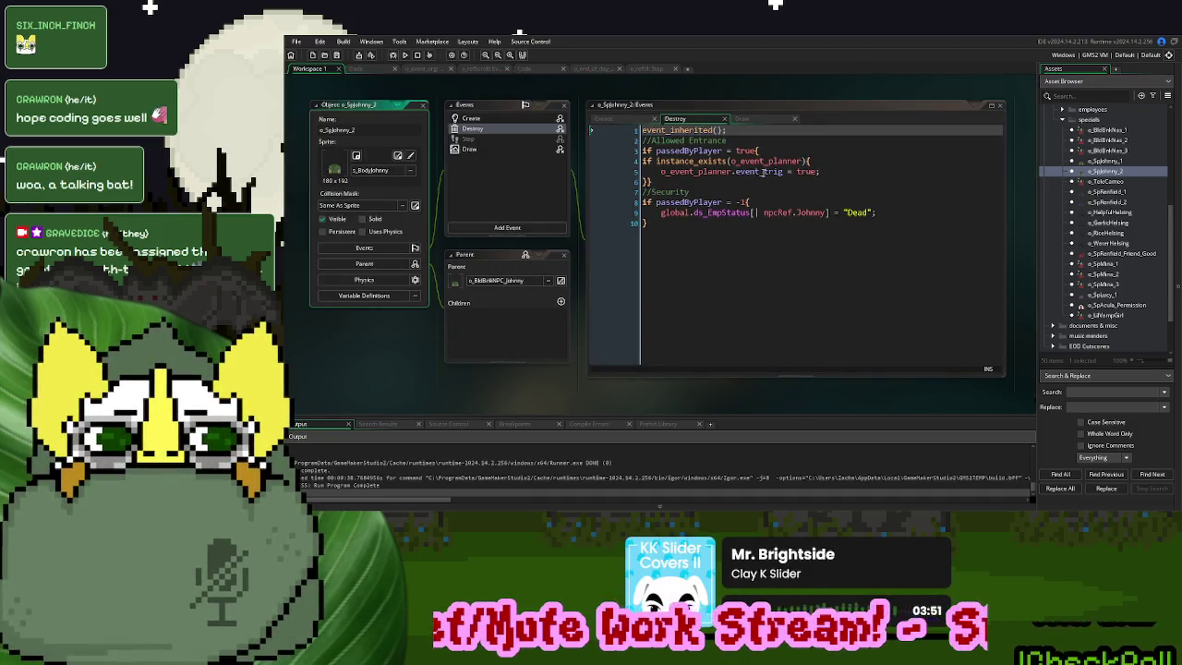
{"action": "middle_click", "coordinate": [718, 170]}
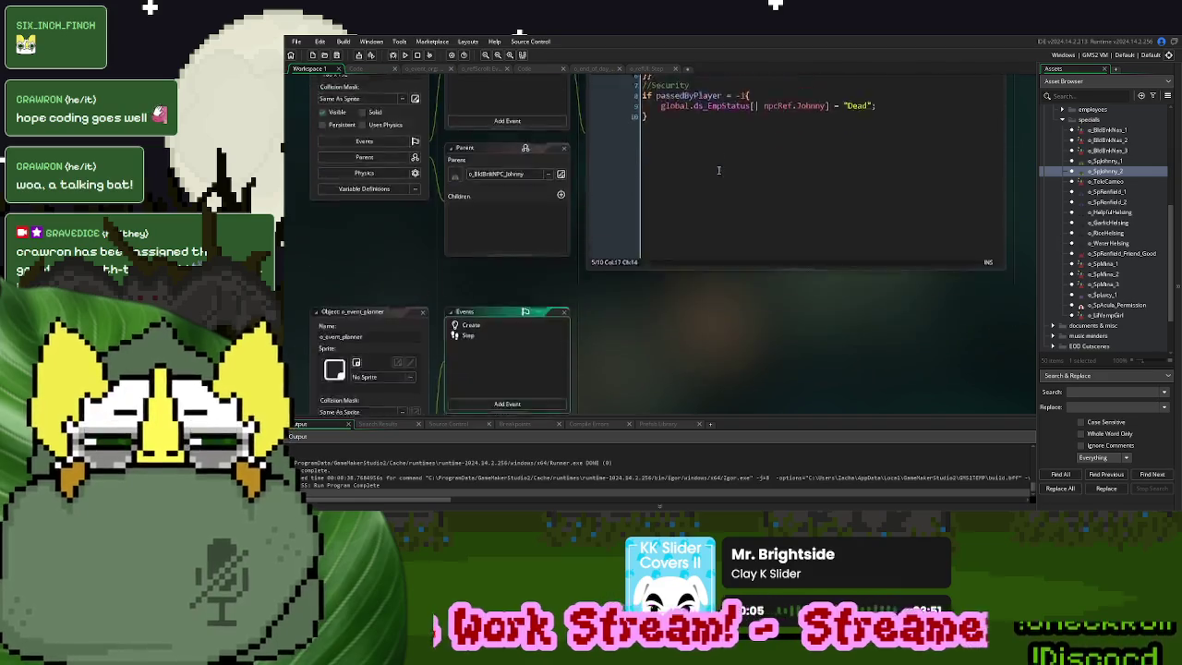
Inspect o_event_planner's Step and Create events, including the event_trig initialisation on line 16
{"action": "double_click", "coordinate": [473, 164]}
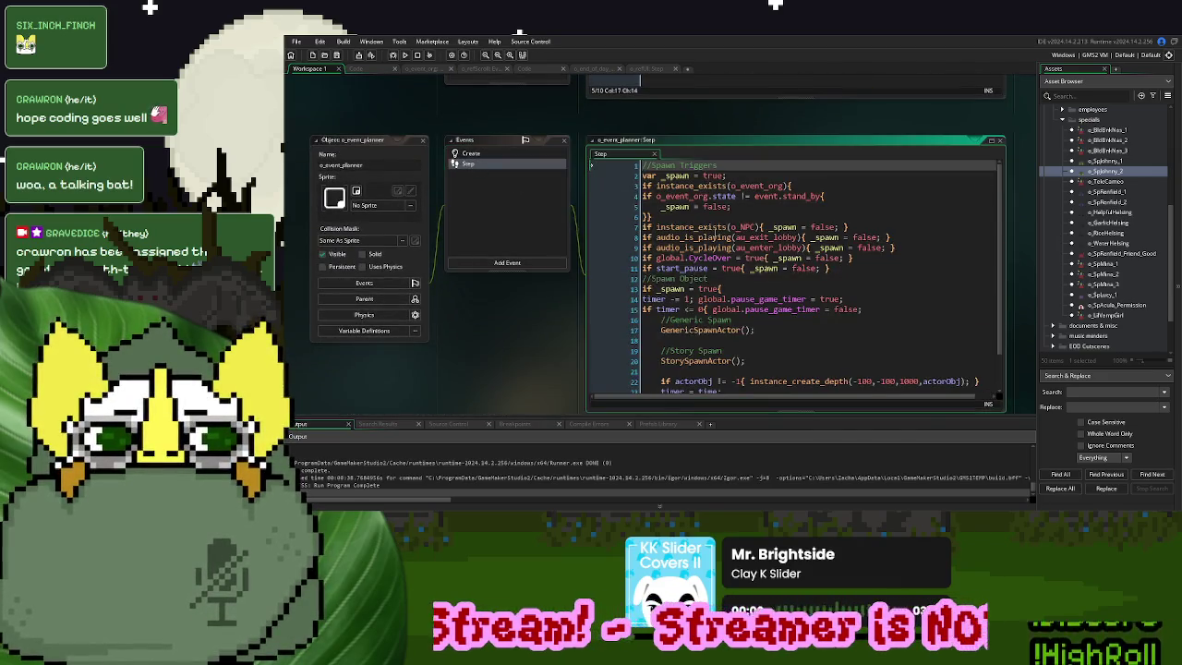
{"action": "scroll", "coordinate": [716, 238], "scroll_direction": "down", "scroll_amount": 2}
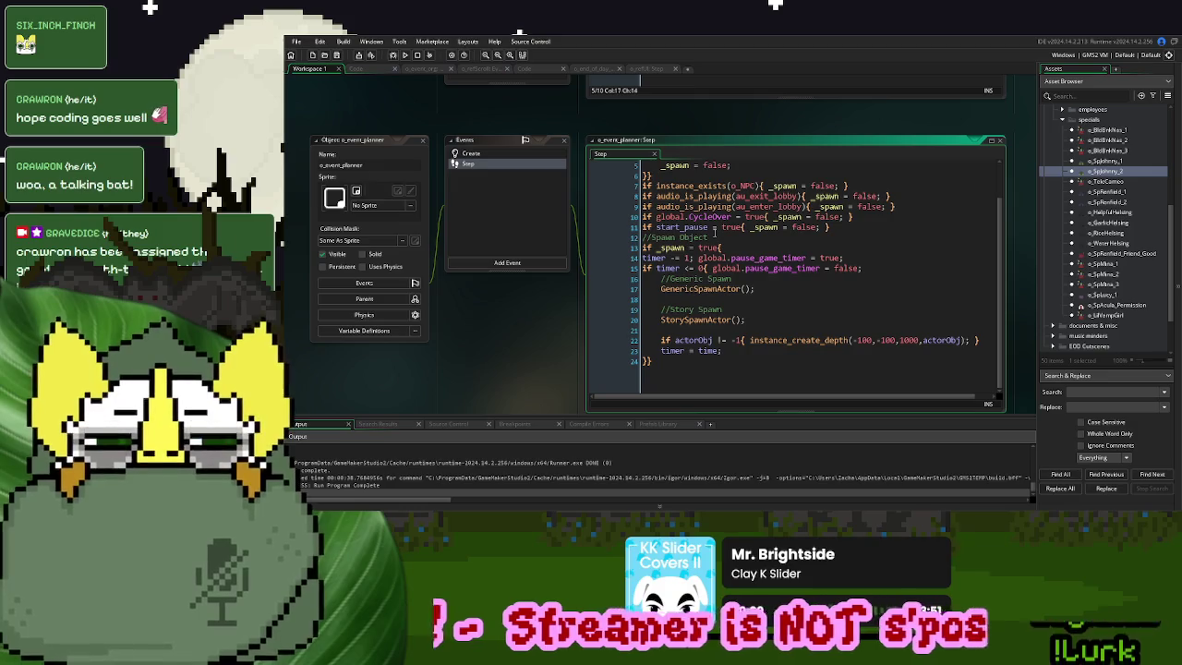
{"action": "double_click", "coordinate": [506, 154]}
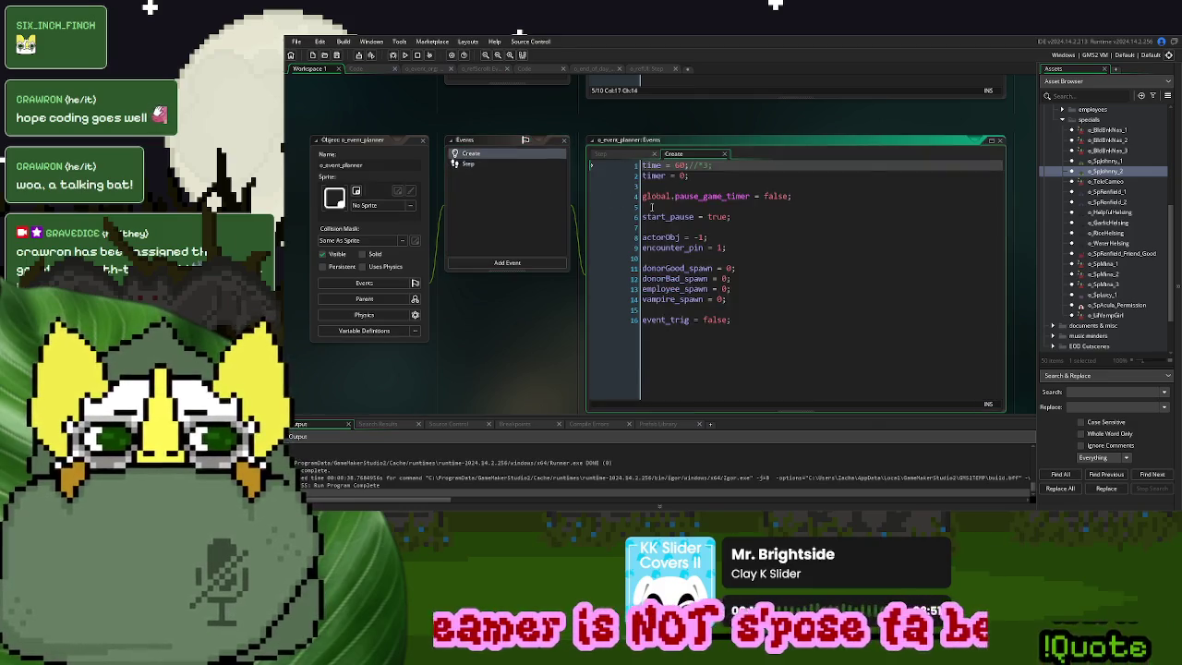
{"action": "double_click", "coordinate": [671, 317]}
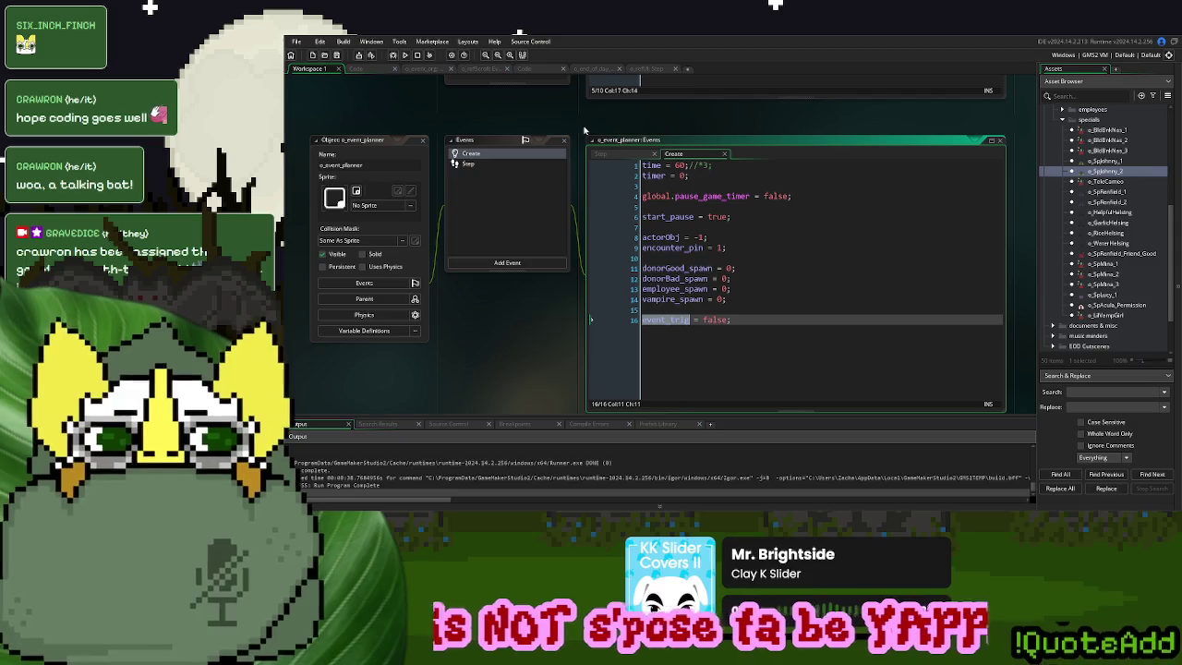
{"action": "left_click", "coordinate": [608, 154]}
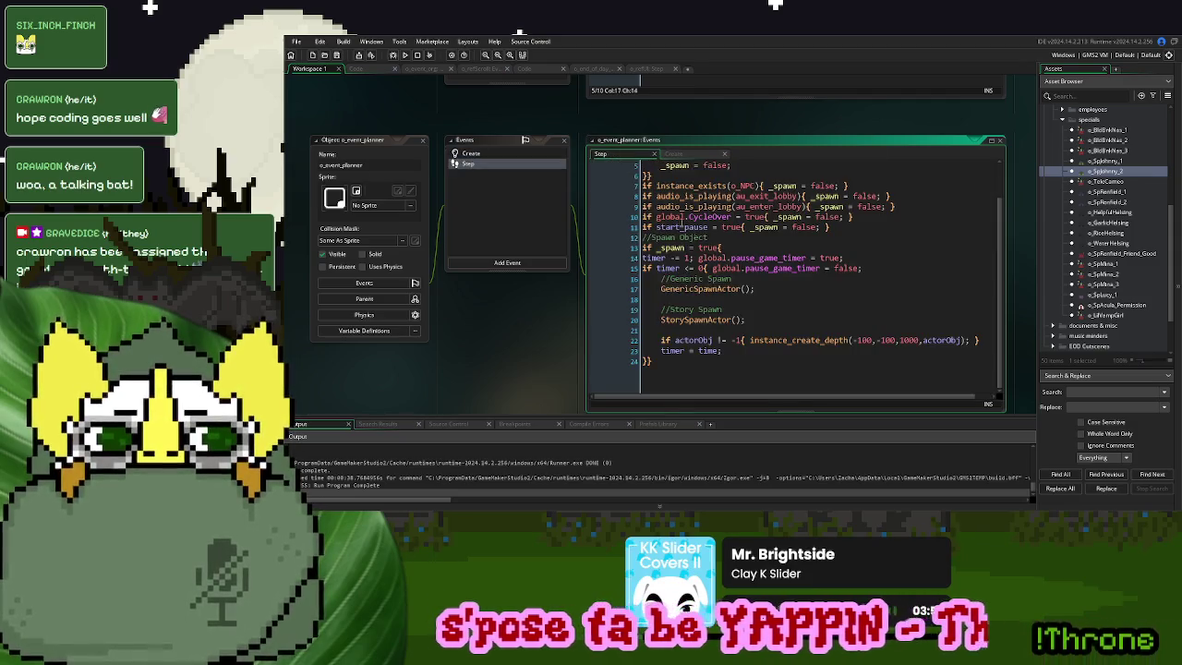
{"action": "scroll", "coordinate": [711, 242], "scroll_direction": "up", "scroll_amount": 2}
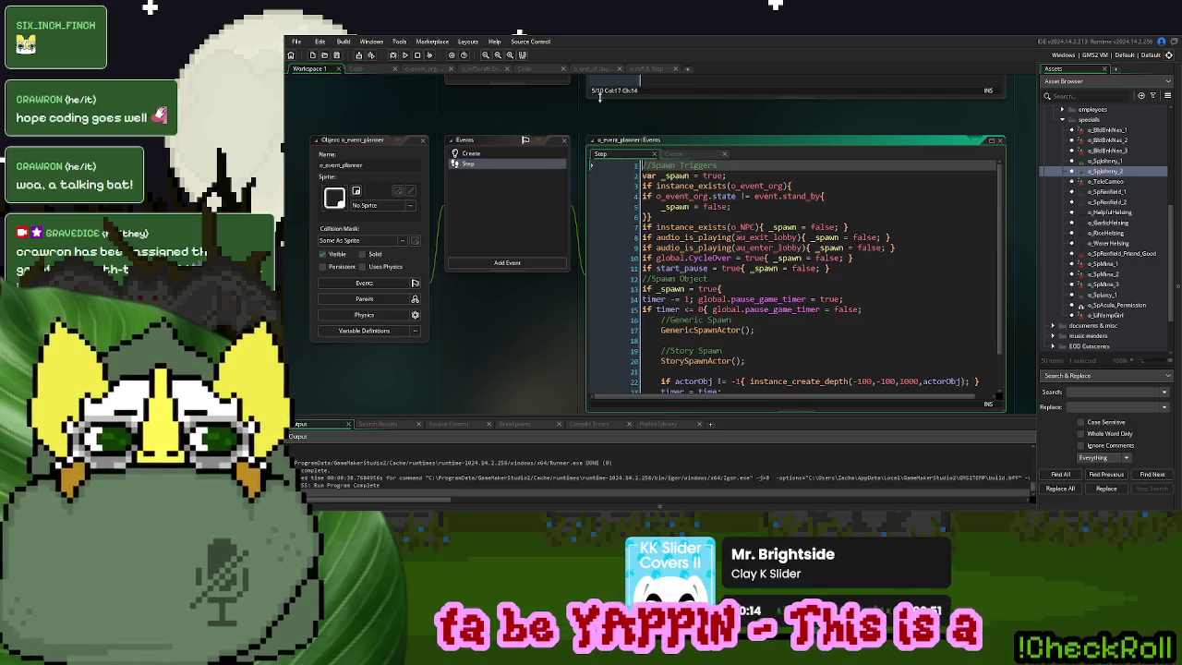
{"action": "scroll", "coordinate": [601, 97], "scroll_direction": "up", "scroll_amount": 5}
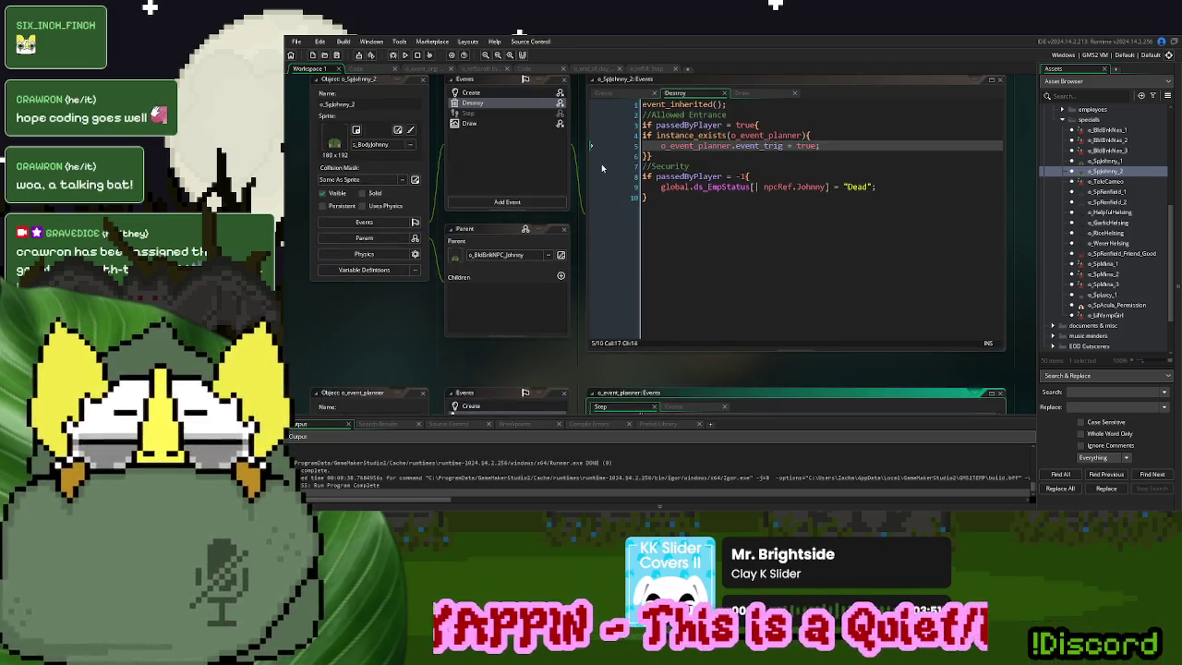
{"action": "left_click", "coordinate": [748, 156]}
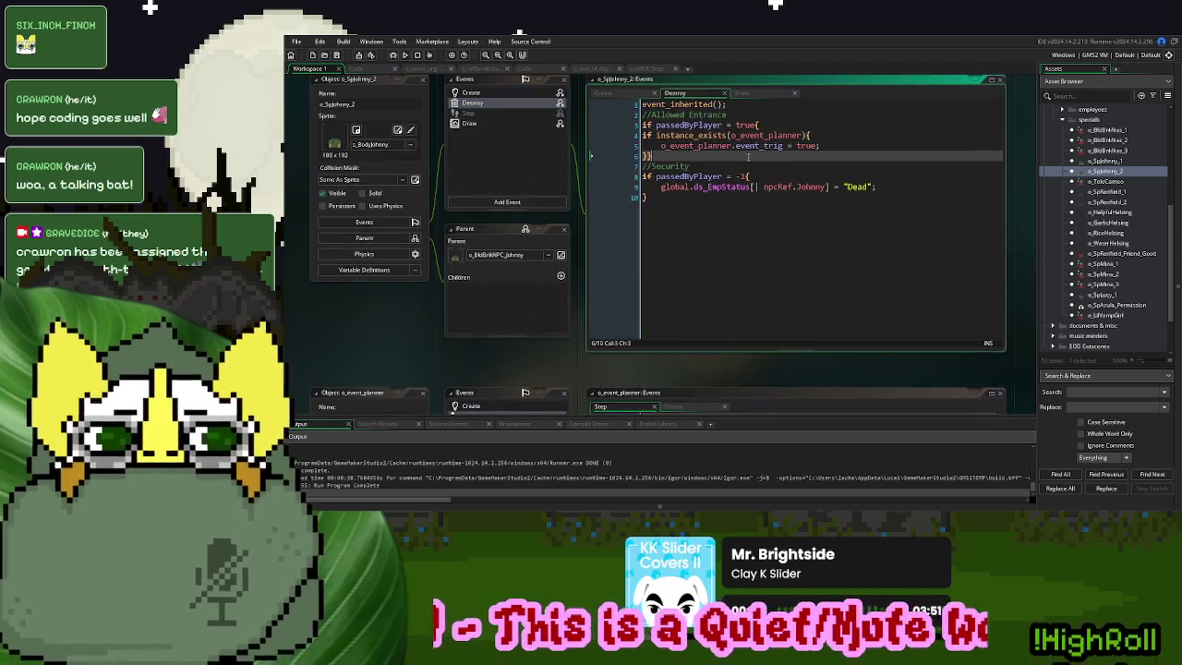
Add show_debug_message("working") after event_trig = true in Johnny's Destroy event, then run the game
{"action": "left_click", "coordinate": [703, 124]}
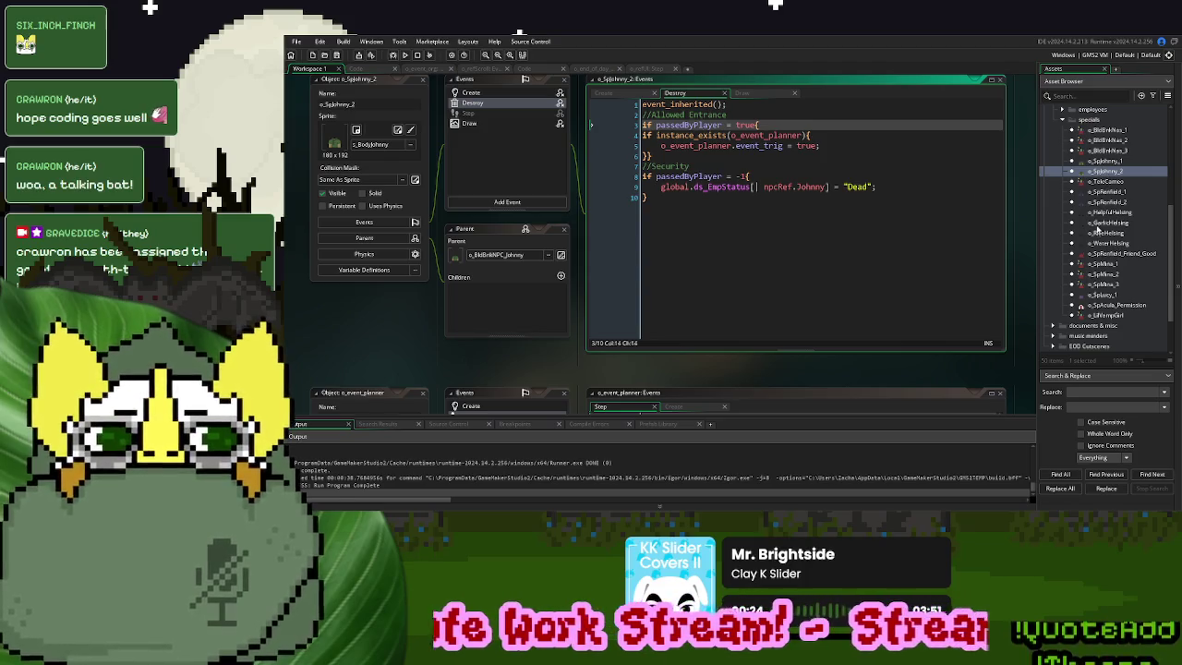
{"action": "left_click", "coordinate": [843, 146]}
{"action": "type", "text": "show_debug_"}
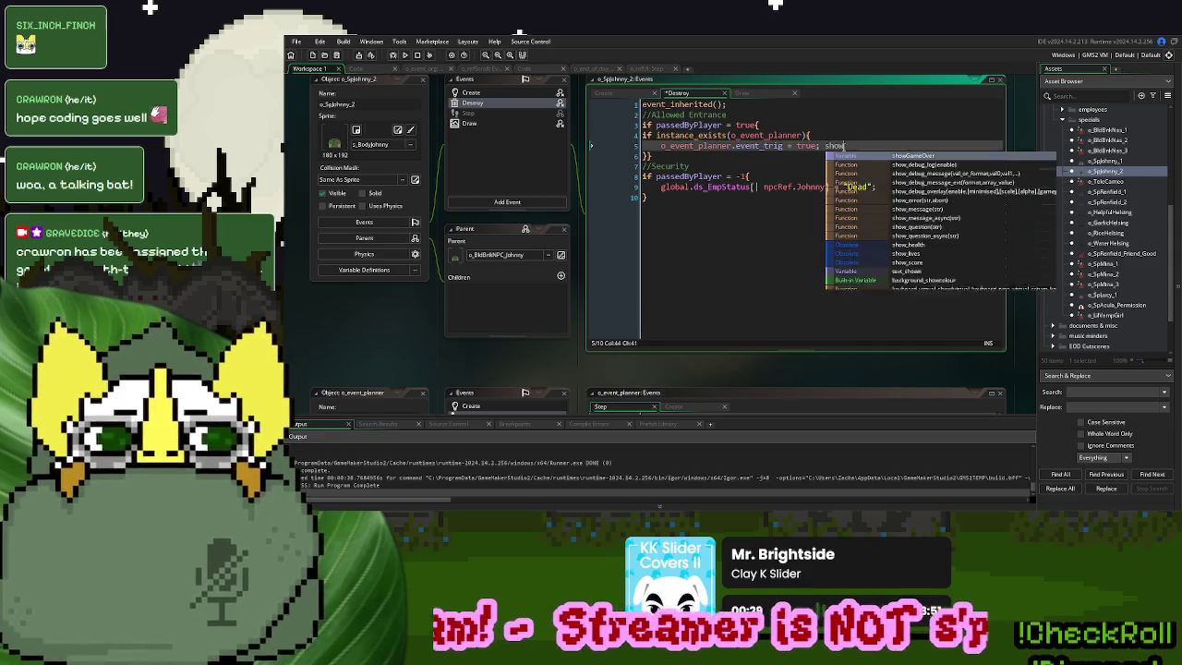
{"action": "type", "text": "message(\""}
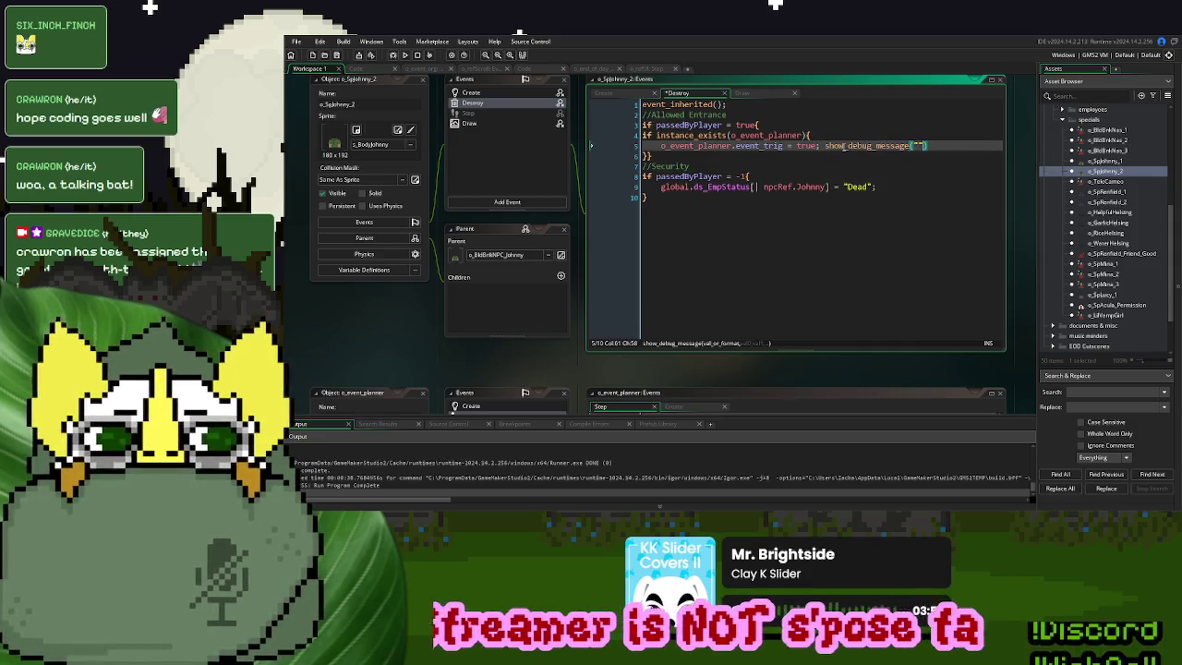
{"action": "type", "text": ");work"}
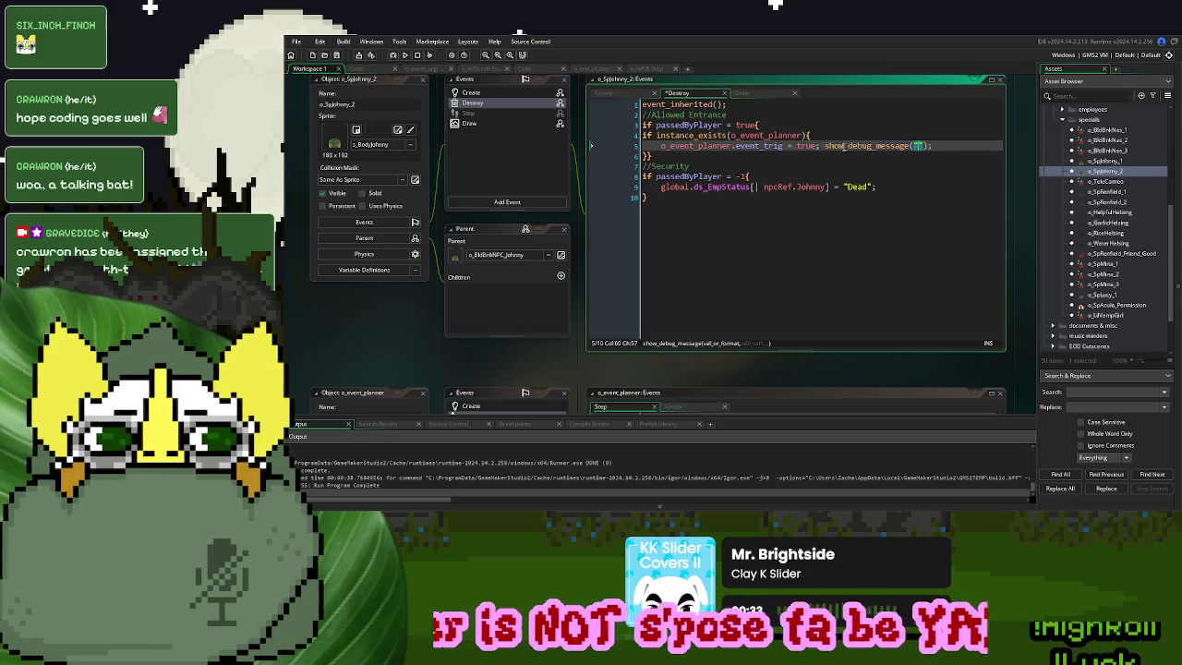
{"action": "type", "text": "ing"}
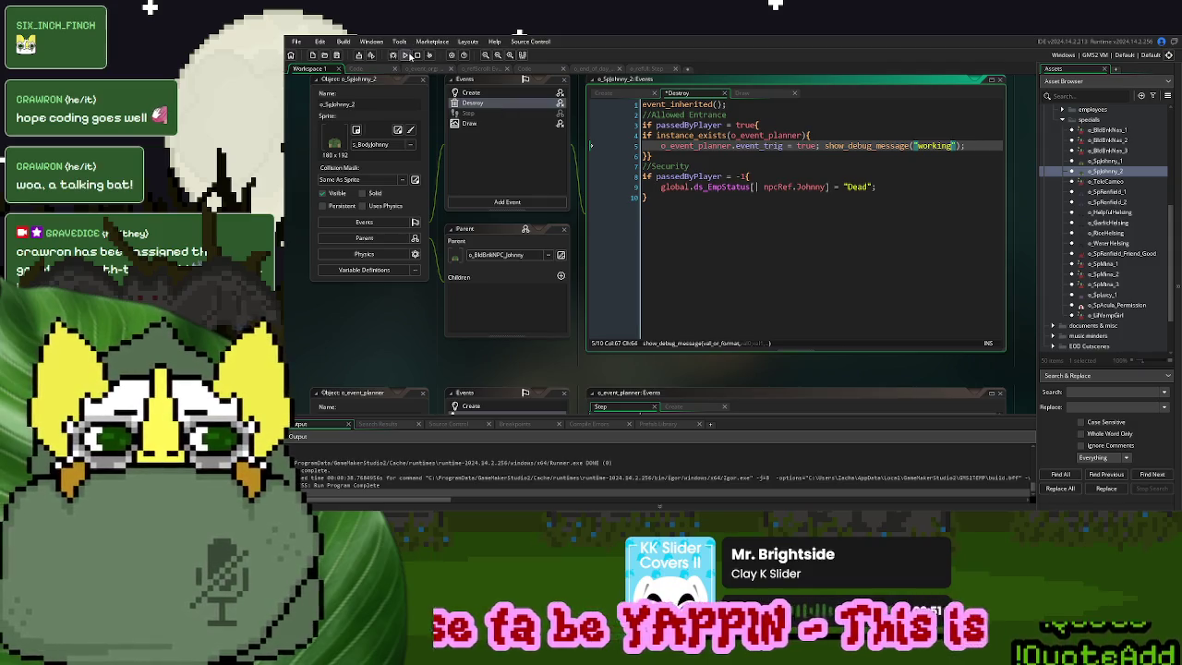
{"action": "left_click", "coordinate": [404, 55]}
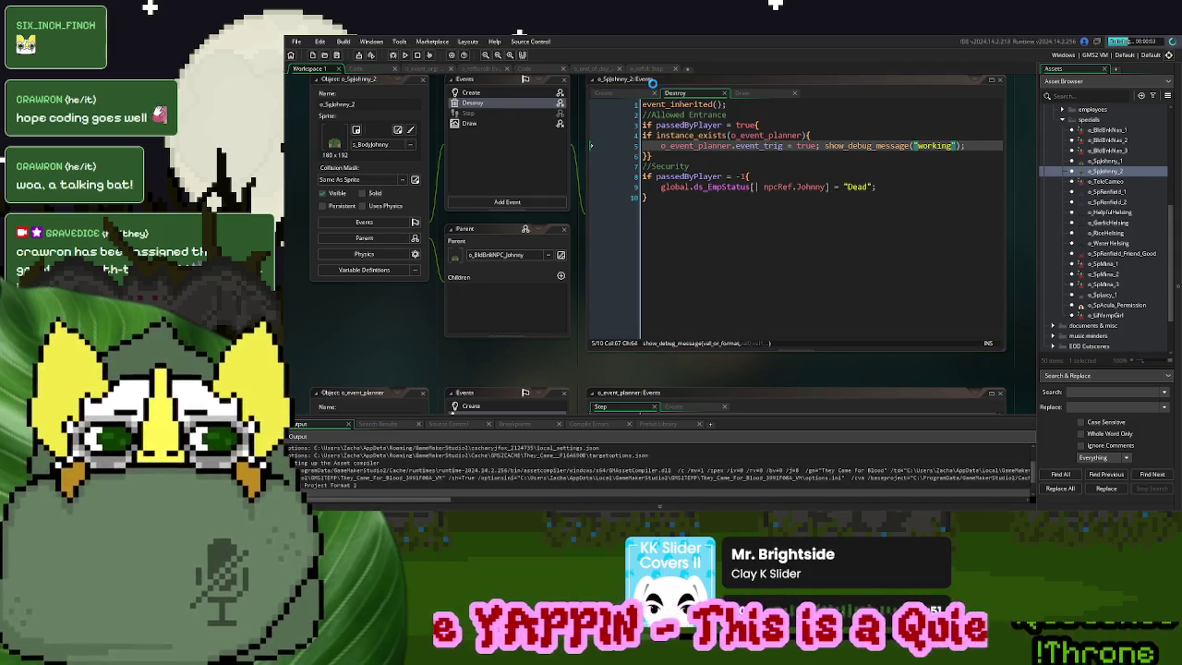
Open the o_NPC object while the build launches, and start a new game from the title screen
{"action": "scroll", "coordinate": [1022, 278], "scroll_direction": "down", "scroll_amount": 2}
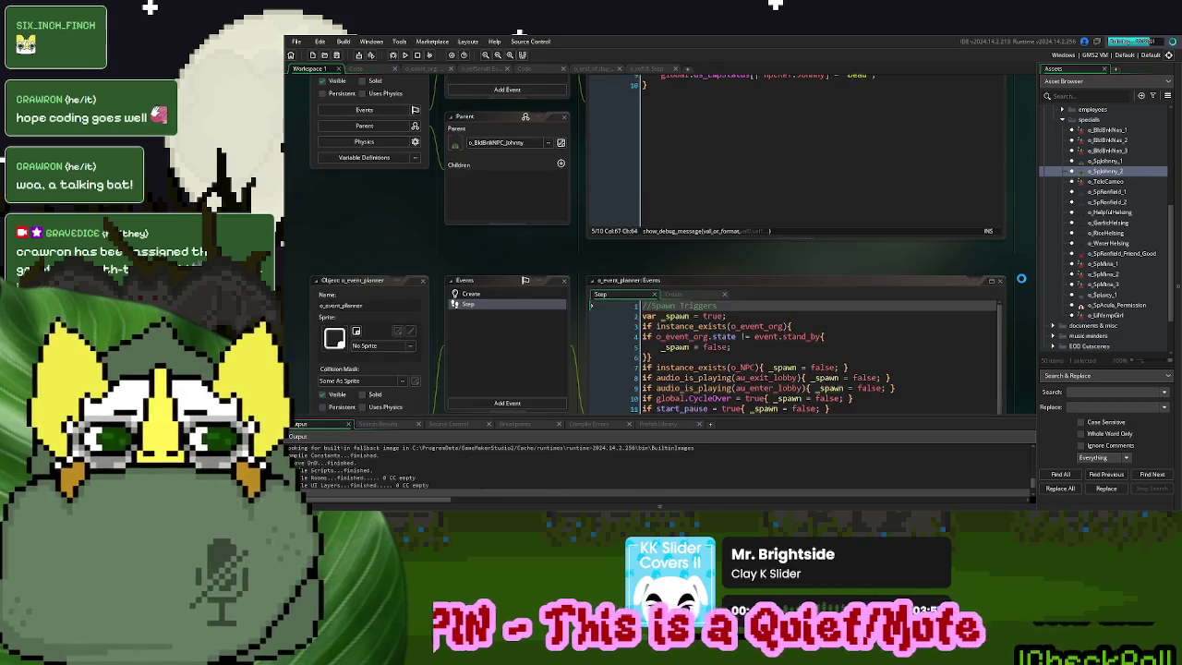
{"action": "scroll", "coordinate": [1093, 213], "scroll_direction": "up", "scroll_amount": 3}
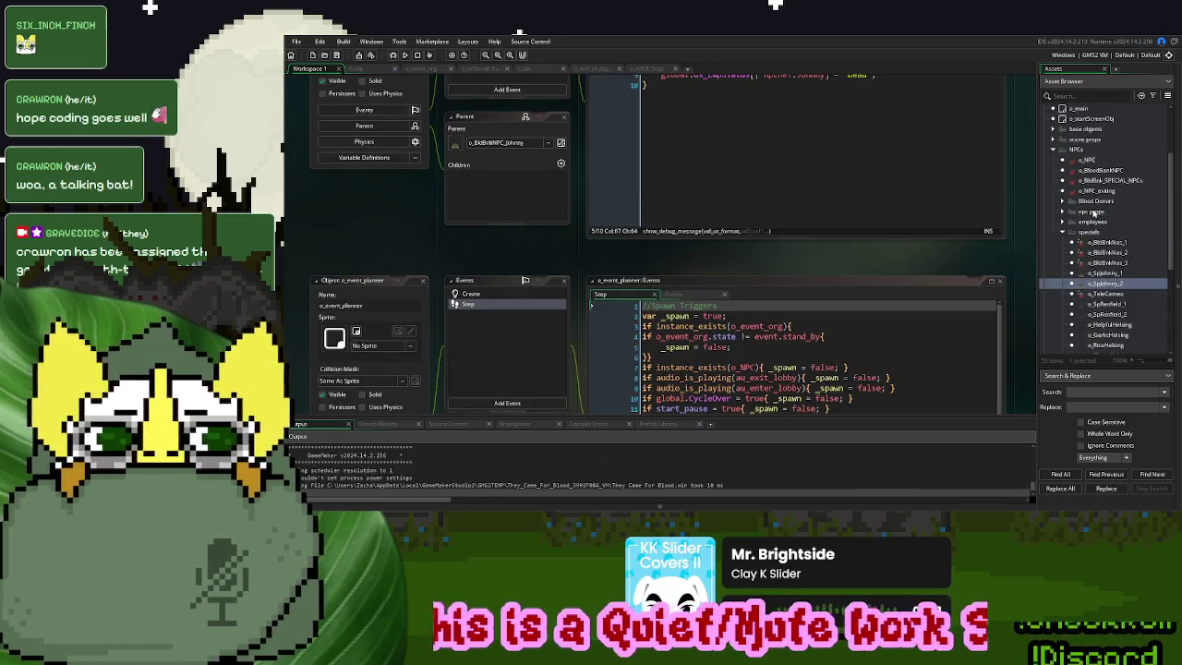
{"action": "double_click", "coordinate": [1087, 159]}
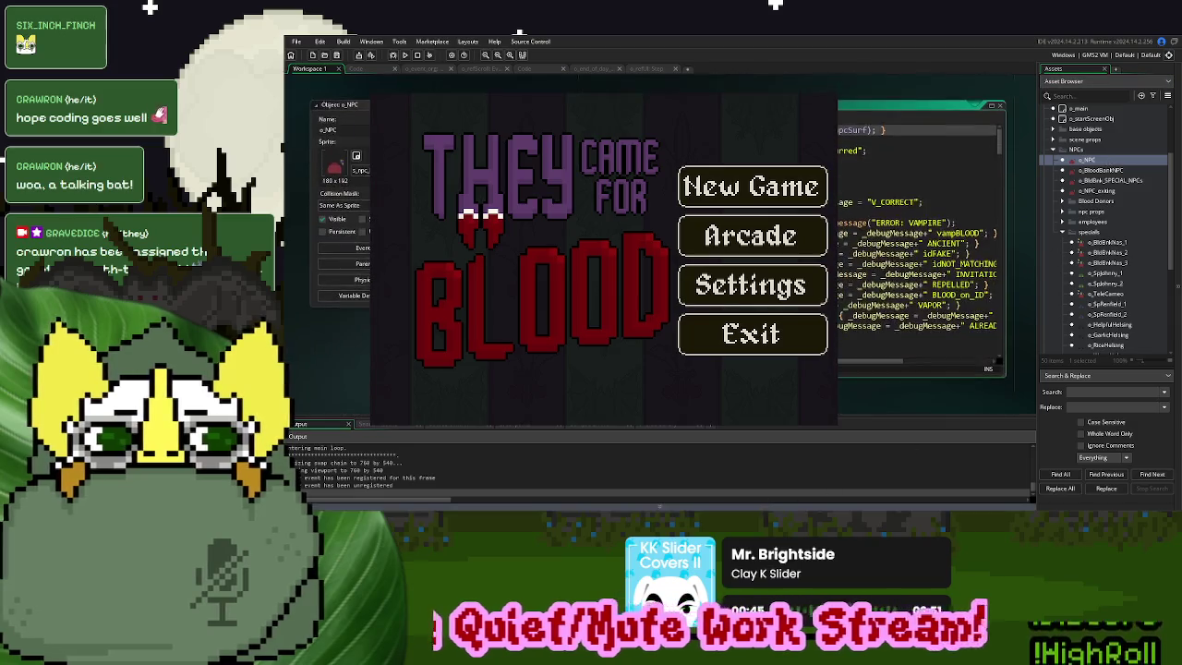
{"action": "key", "text": "Return"}
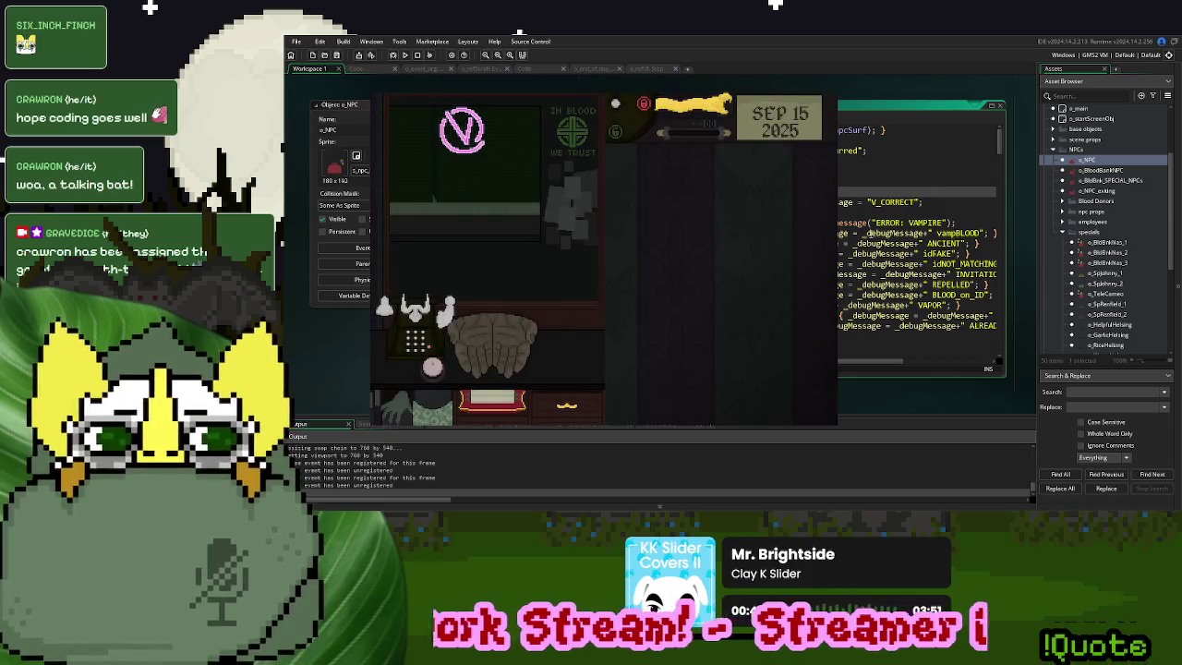
Pull down the yellow creature to call the next donor, then close the running game
{"action": "scroll", "coordinate": [920, 231], "scroll_direction": "down", "scroll_amount": 3}
{"action": "scroll", "coordinate": [870, 234], "scroll_direction": "down", "scroll_amount": 5}
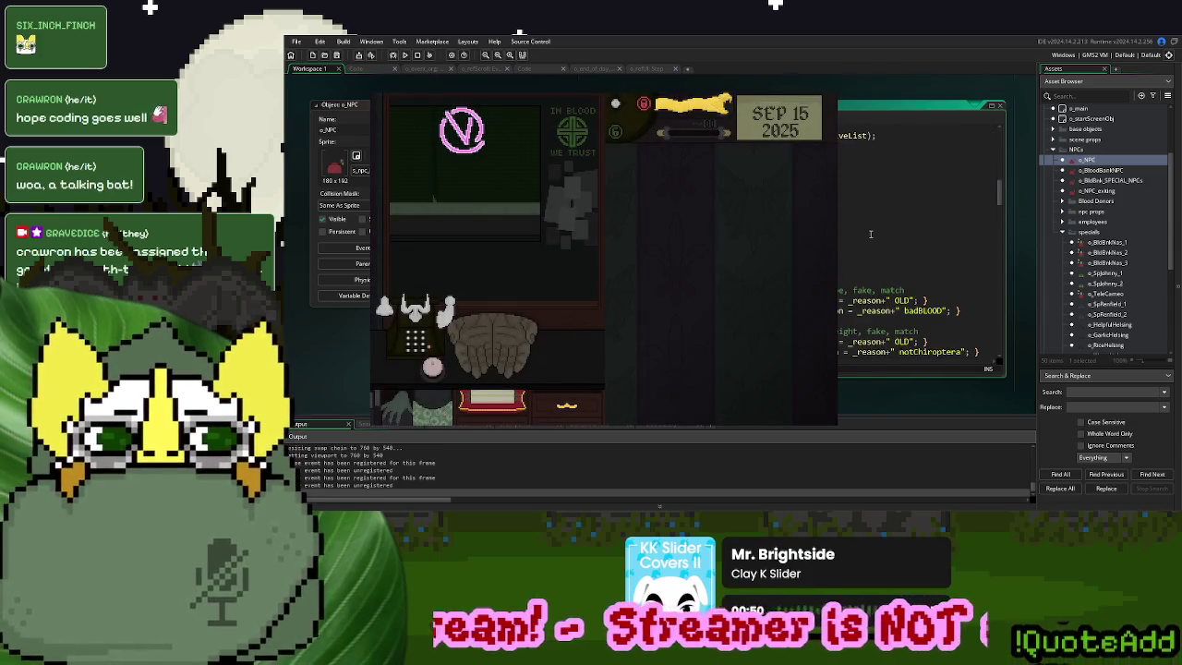
{"action": "scroll", "coordinate": [869, 234], "scroll_direction": "down", "scroll_amount": 3}
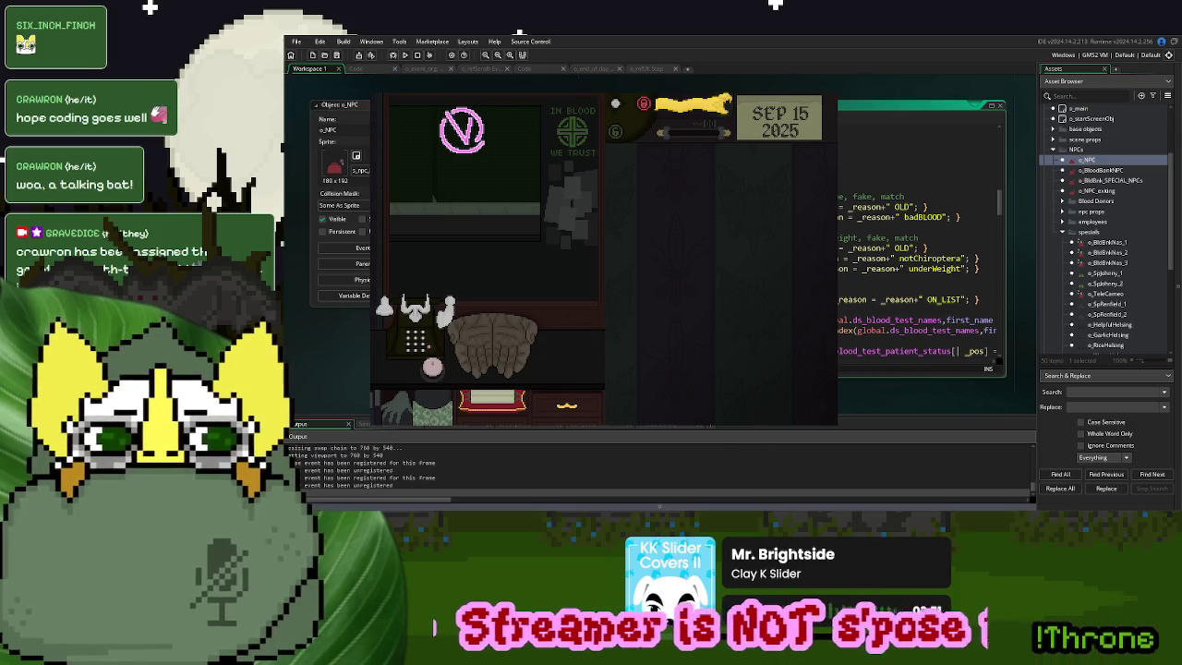
{"action": "left_click", "coordinate": [434, 365]}
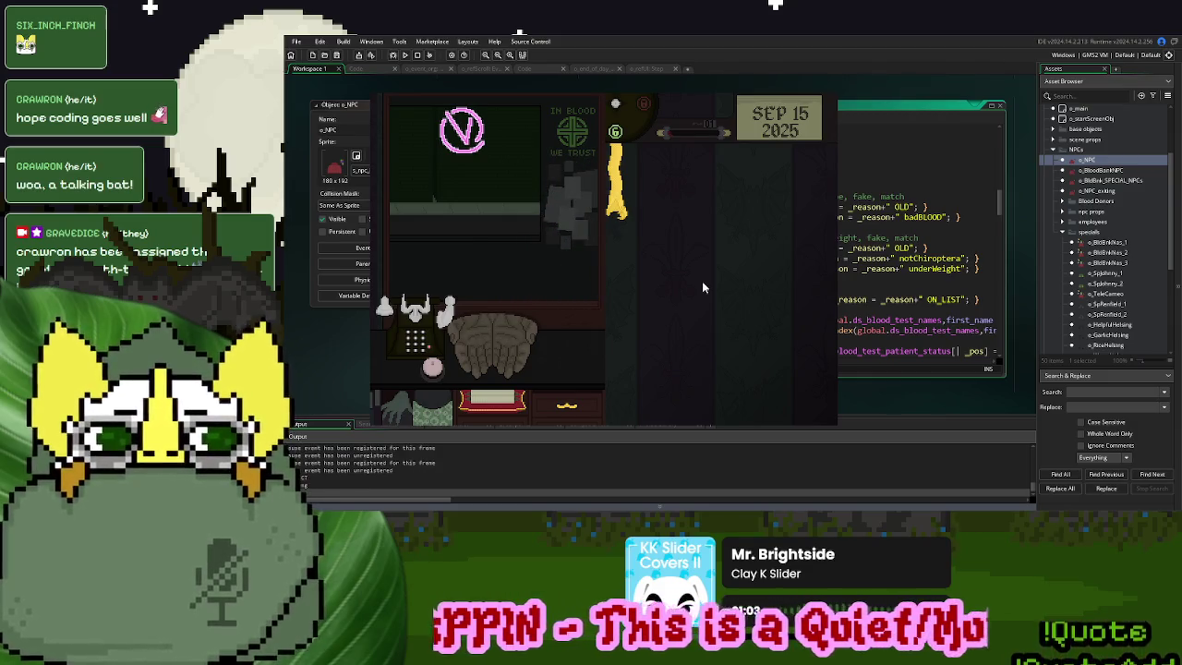
{"action": "key", "text": "Escape"}
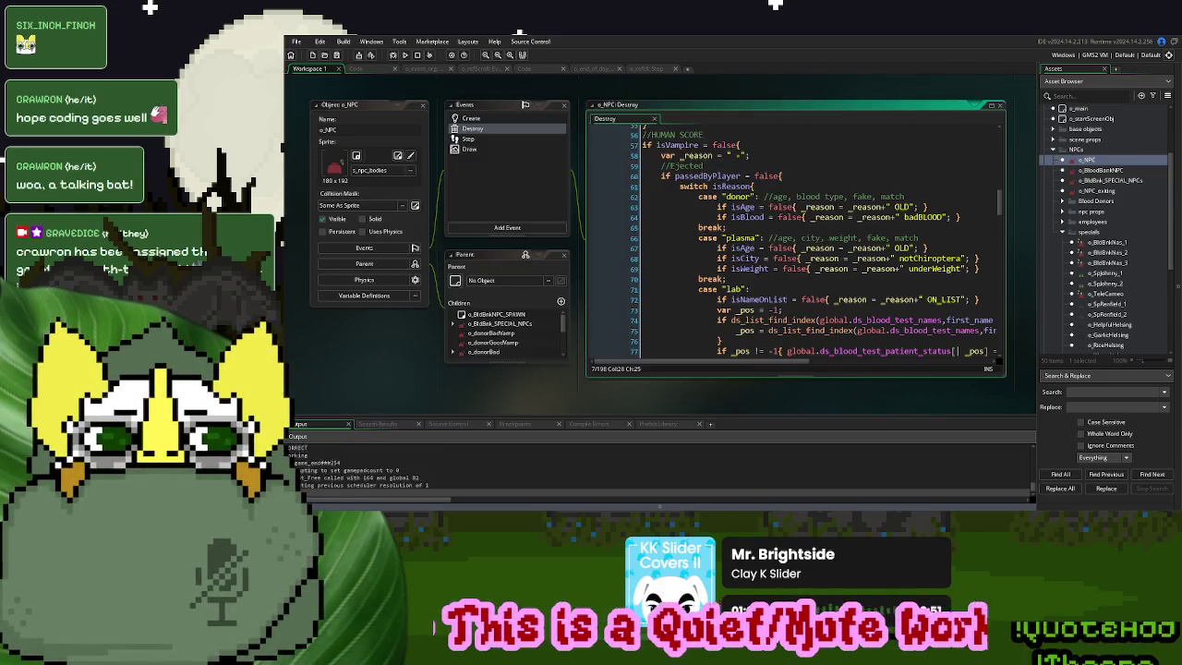
In the spawn-actor code, add show_debug_message("check two") after the case 3 trigger check
{"action": "scroll", "coordinate": [777, 177], "scroll_direction": "up", "scroll_amount": 4}
{"action": "scroll", "coordinate": [777, 176], "scroll_direction": "up", "scroll_amount": 5}
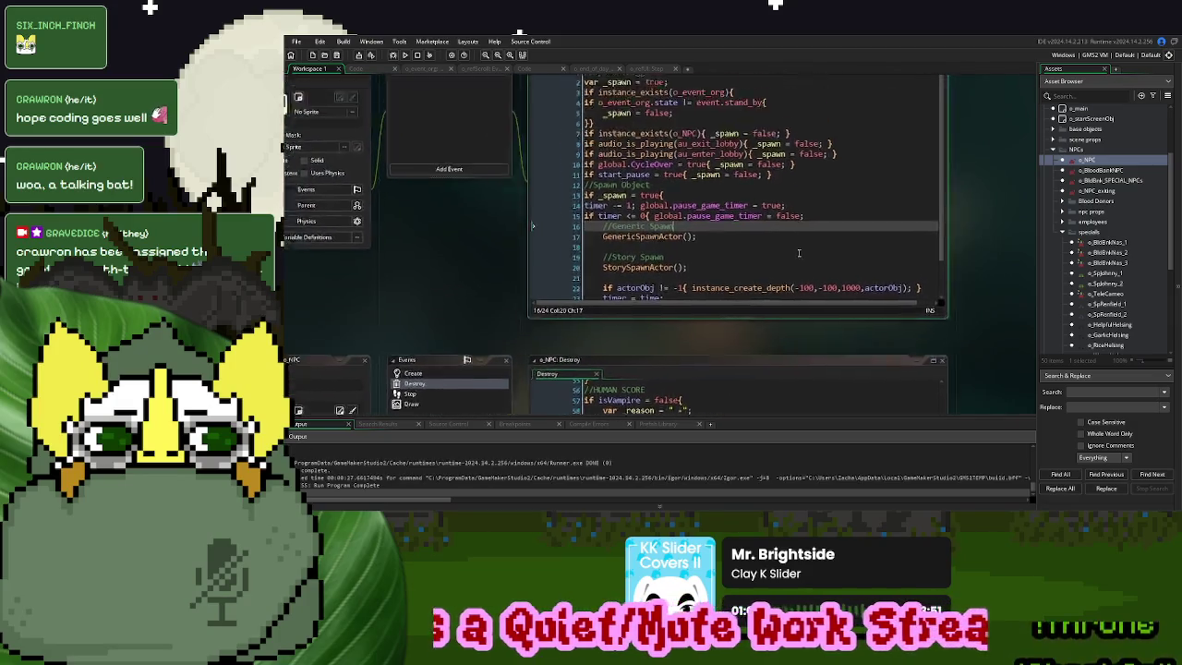
{"action": "scroll", "coordinate": [774, 184], "scroll_direction": "up", "scroll_amount": 3}
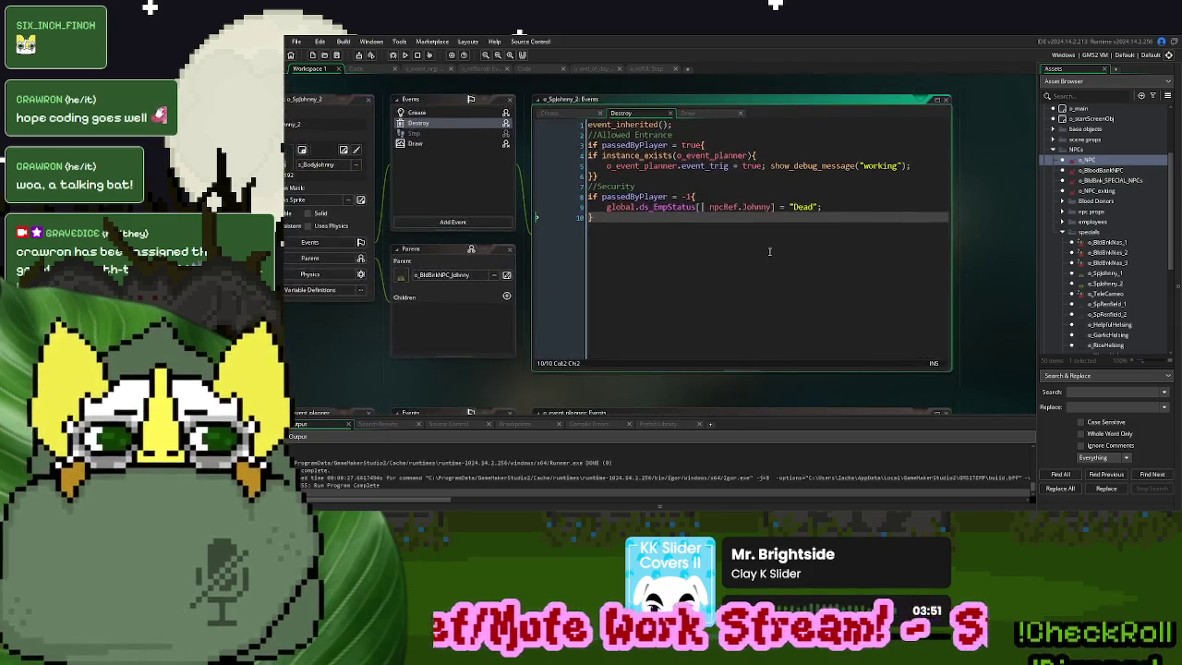
{"action": "left_click", "coordinate": [524, 68]}
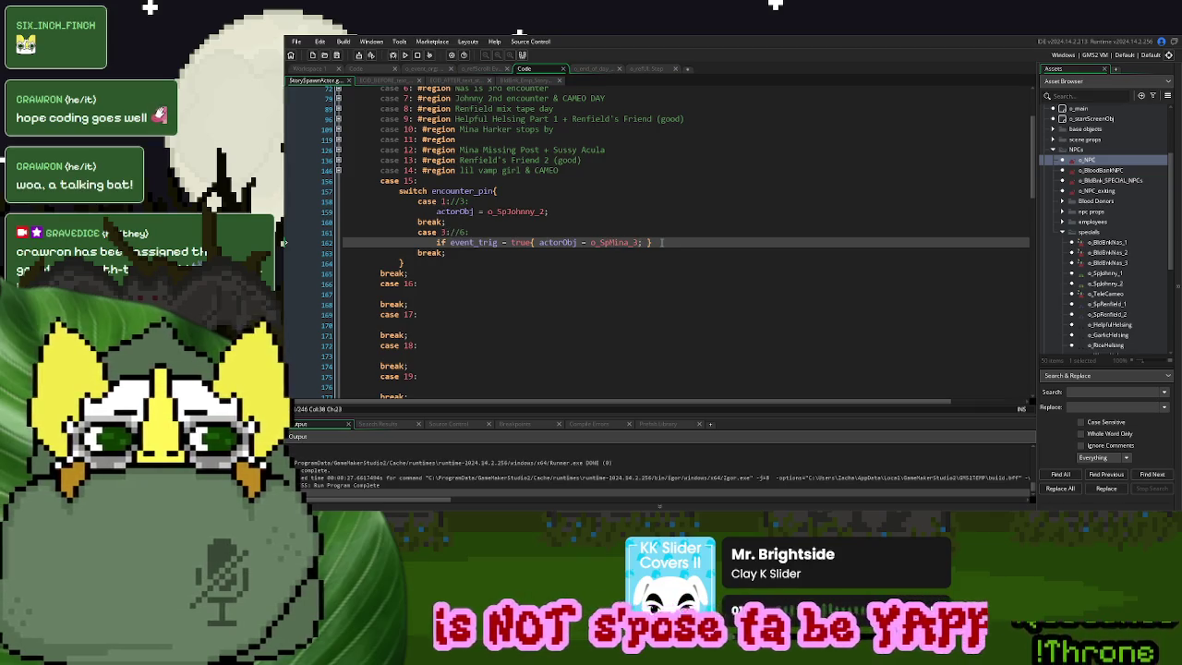
{"action": "type", "text": "show"}
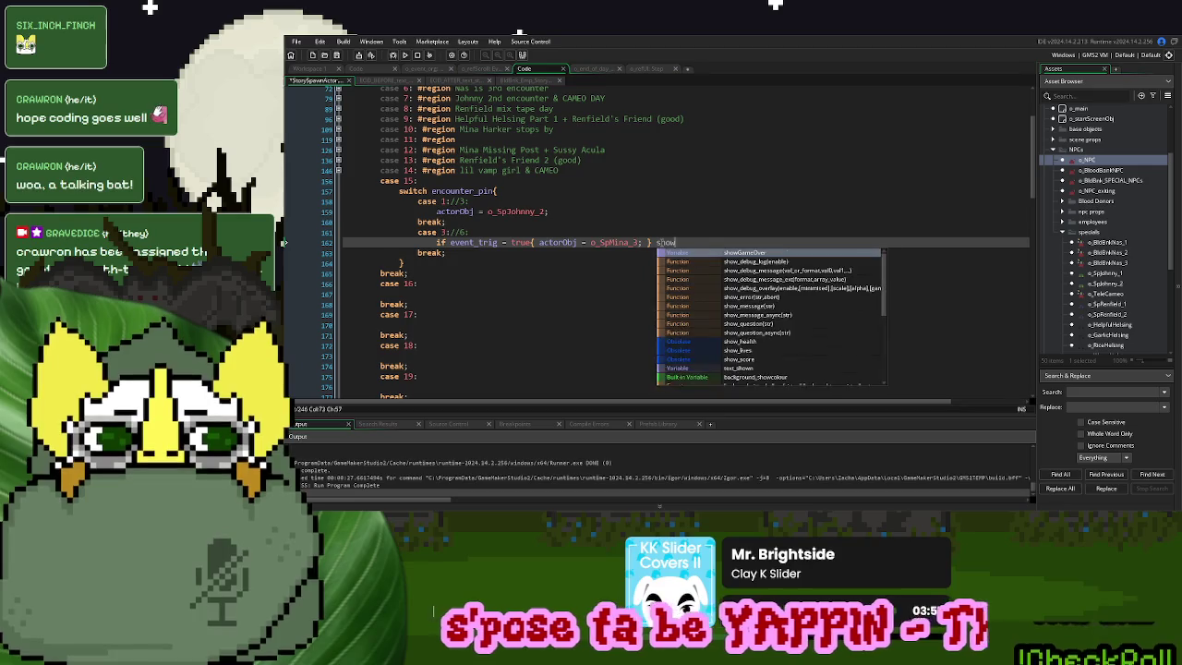
{"action": "type", "text": "_debug_message(\""}
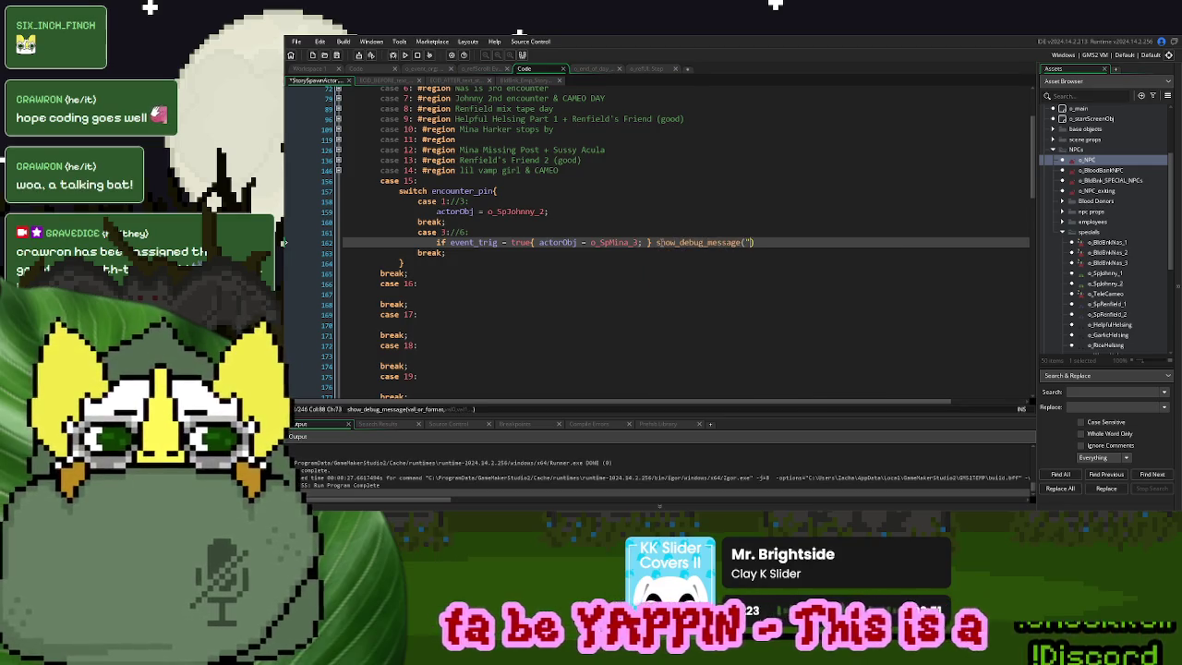
{"action": "type", "text": "check two"}
Copy that call inside the if block as a "check one" message and run the game
{"action": "left_click_drag", "start_coordinate": [807, 243], "coordinate": [650, 245]}
{"action": "key", "text": "ctrl+c"}
{"action": "left_click", "coordinate": [644, 242]}
{"action": "key", "text": "ctrl+v"}
{"action": "double_click", "coordinate": [777, 242]}
{"action": "type", "text": "one"}
{"action": "key", "text": "F5"}
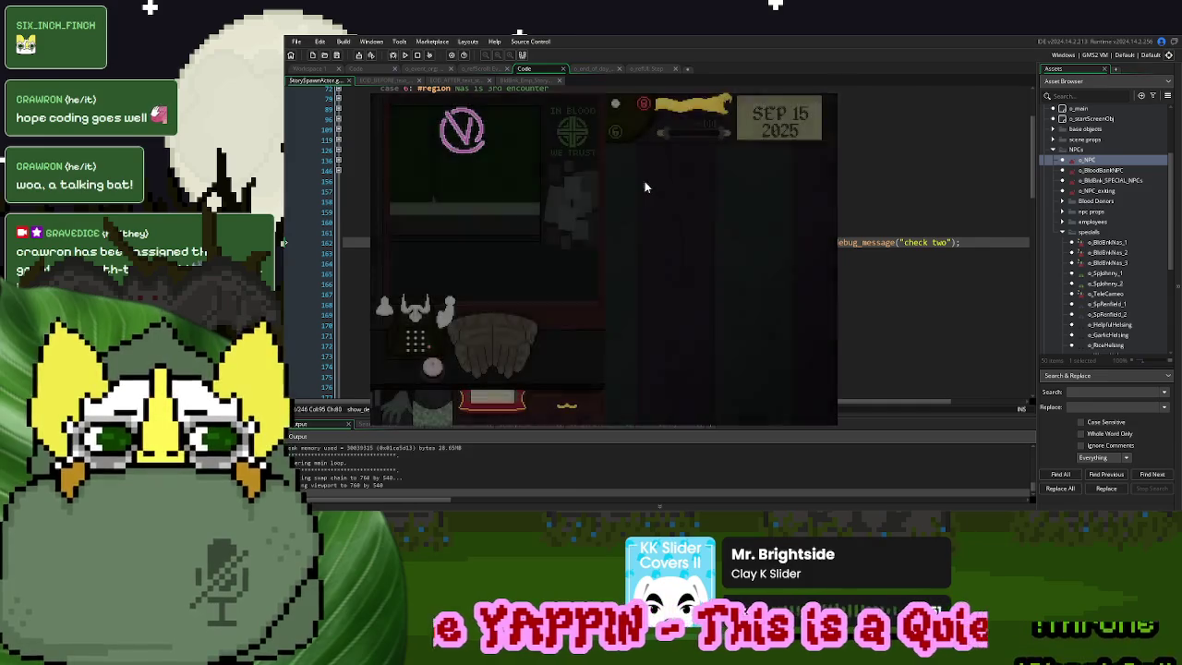
Ring the bell in the running game to summon the next donor to the window
{"action": "left_click", "coordinate": [434, 370]}
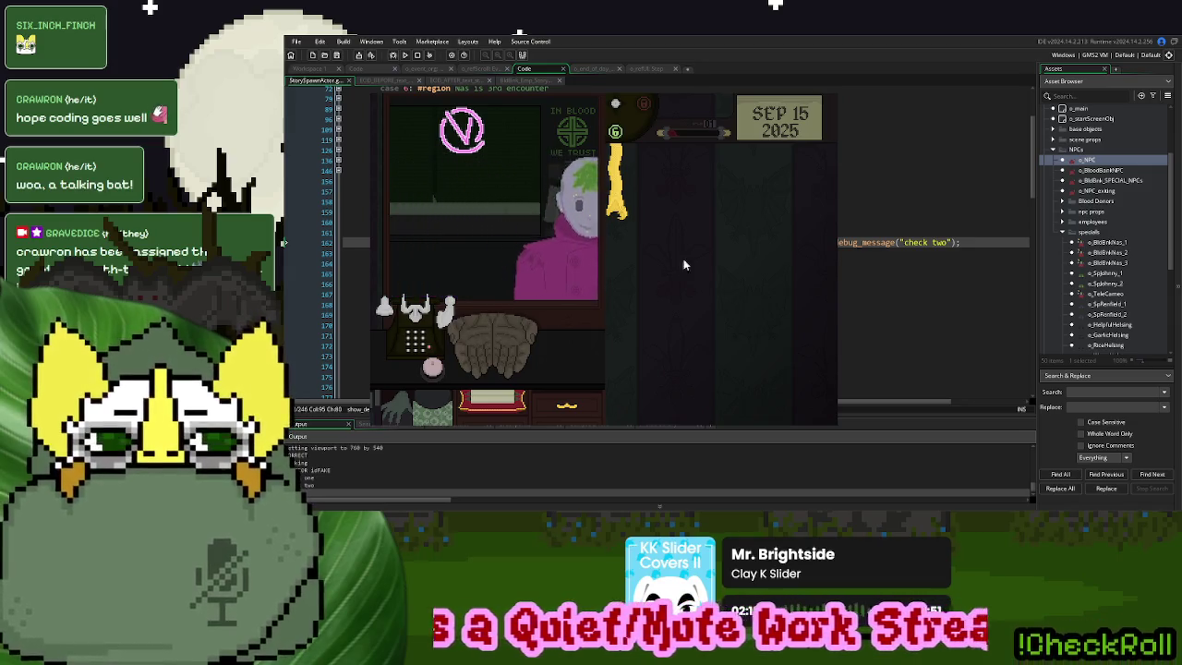
Stop the game and delete the "check two" and "check one" debug calls from line 162
{"action": "key", "text": "Escape"}
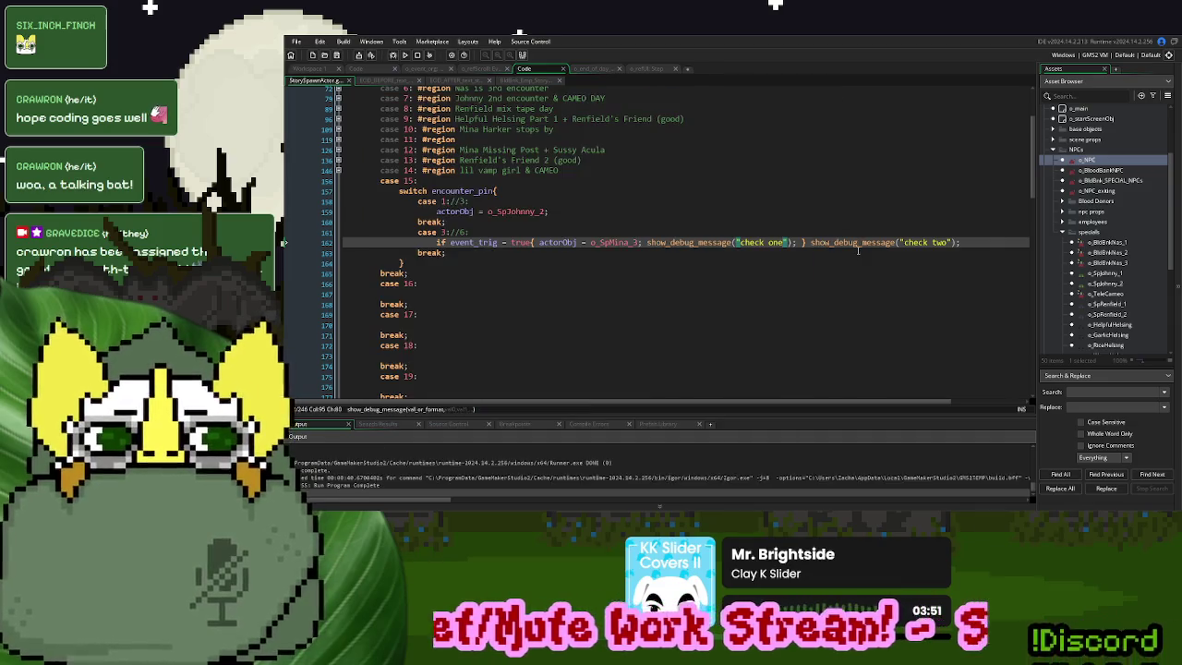
{"action": "key", "text": "Down"}
{"action": "left_click_drag", "start_coordinate": [971, 242], "coordinate": [805, 244]}
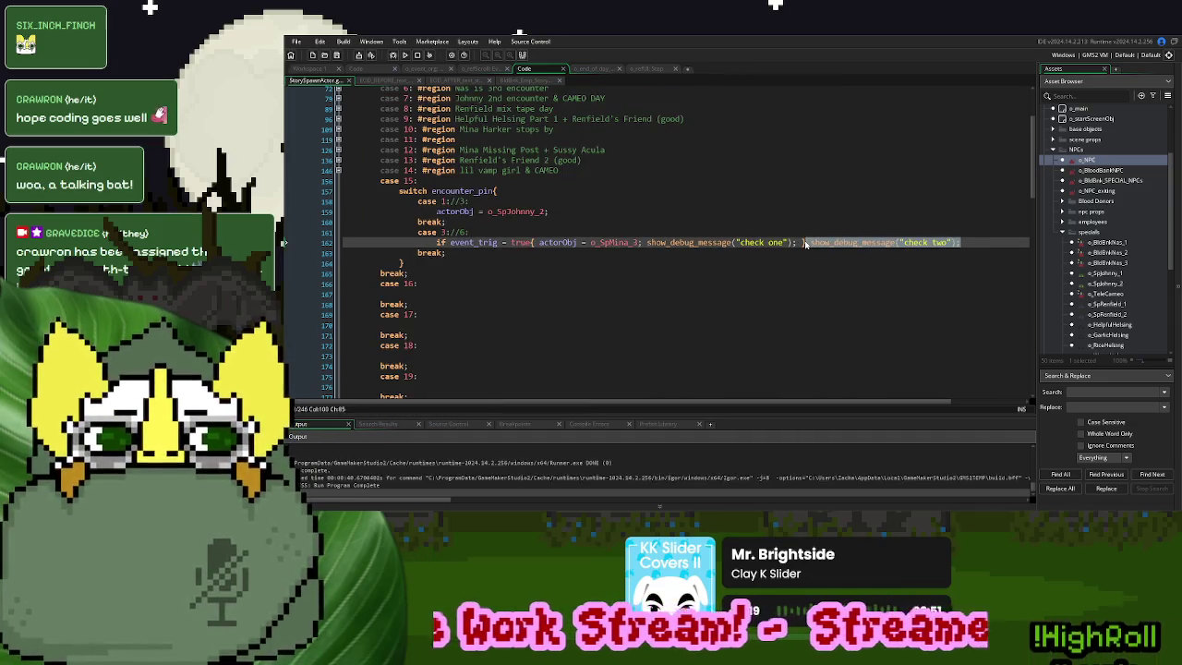
{"action": "key", "text": "BackSpace"}
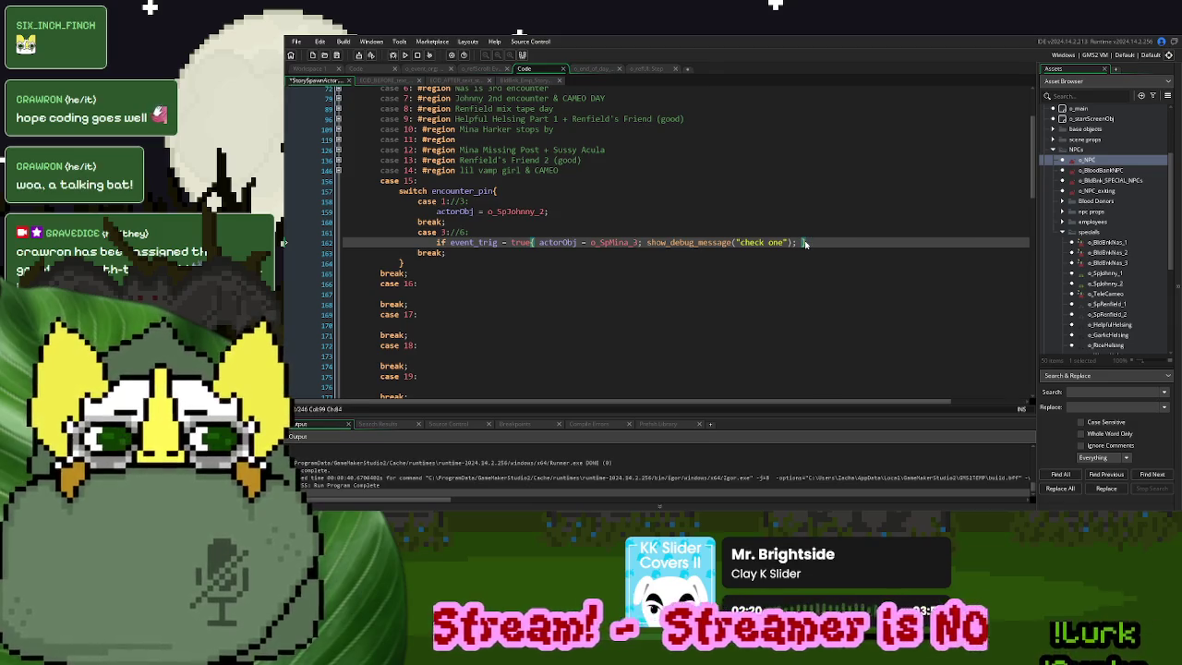
{"action": "key", "text": "shift+Left"}
{"action": "key", "text": "shift+Left"}
{"action": "key", "text": "shift+Left"}
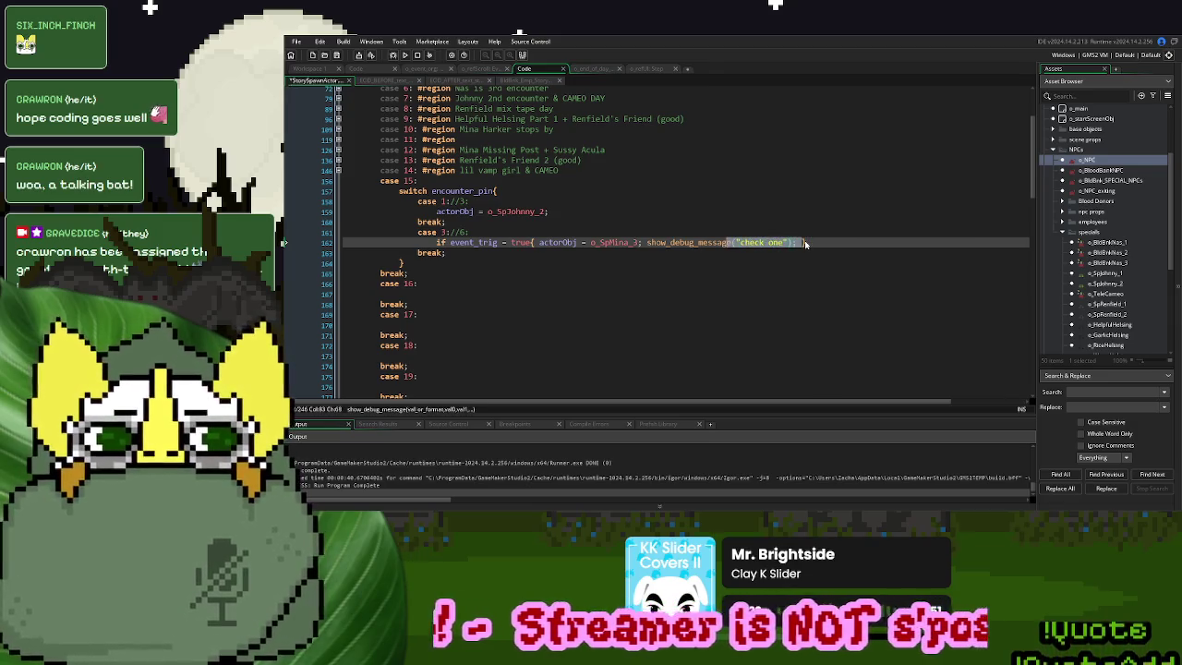
{"action": "key", "text": "BackSpace"}
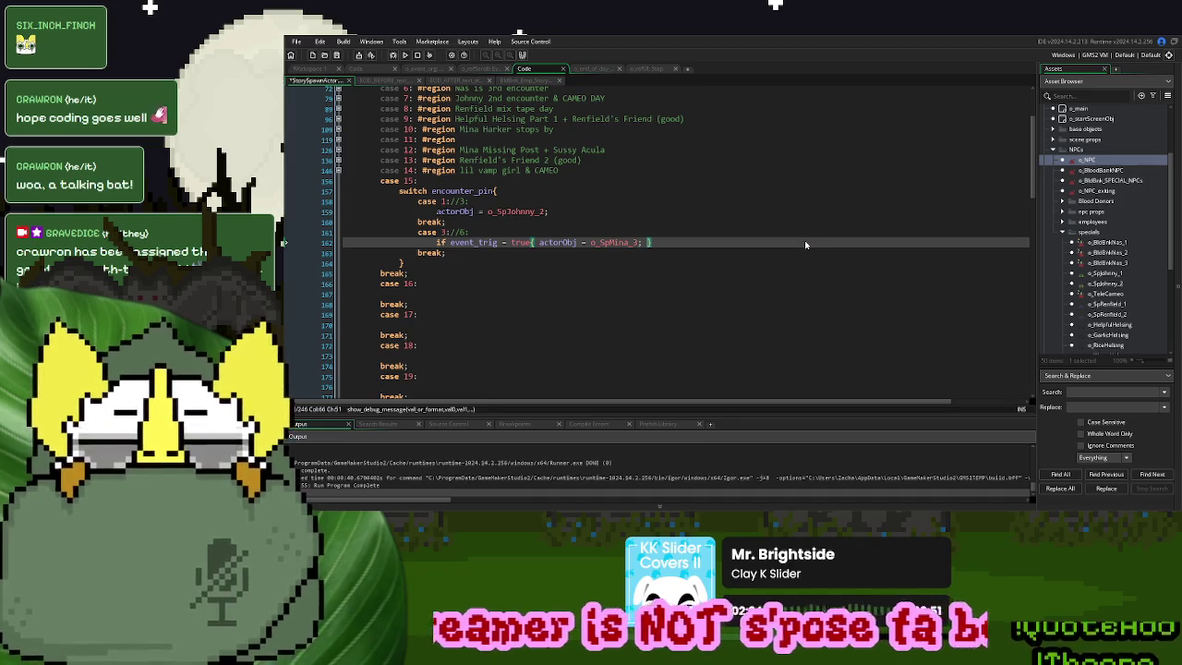
Find o_SpMina_3 in the Asset Browser and open it
{"action": "scroll", "coordinate": [1114, 214], "scroll_direction": "down", "scroll_amount": 5}
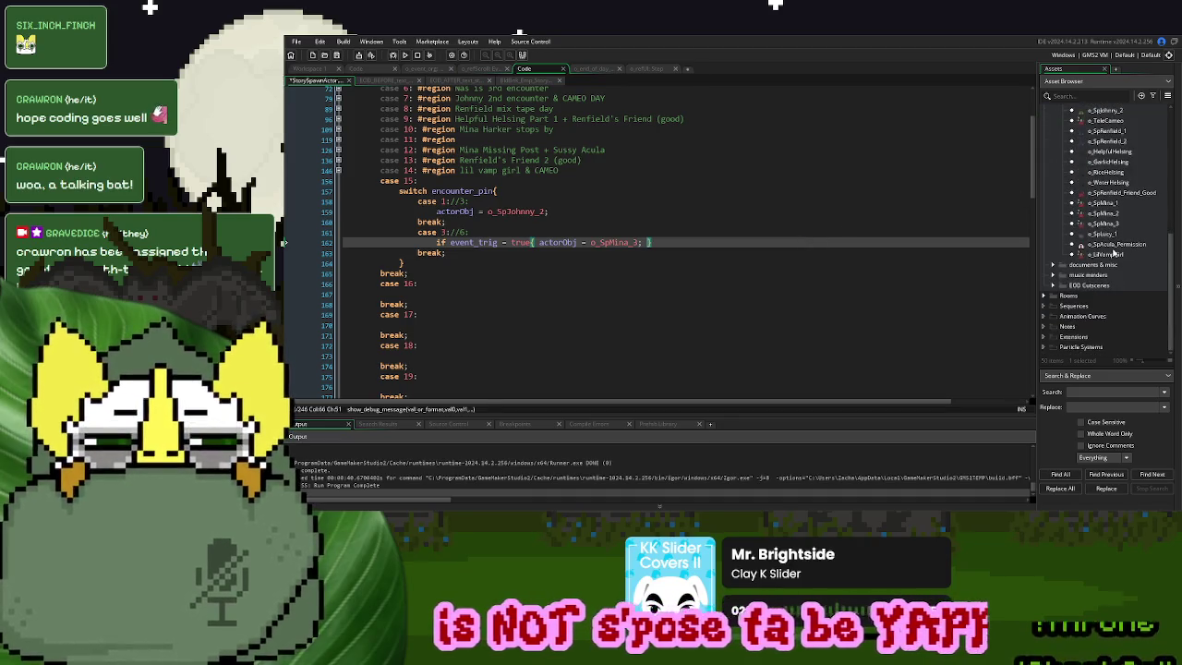
{"action": "scroll", "coordinate": [1115, 147], "scroll_direction": "up", "scroll_amount": 1}
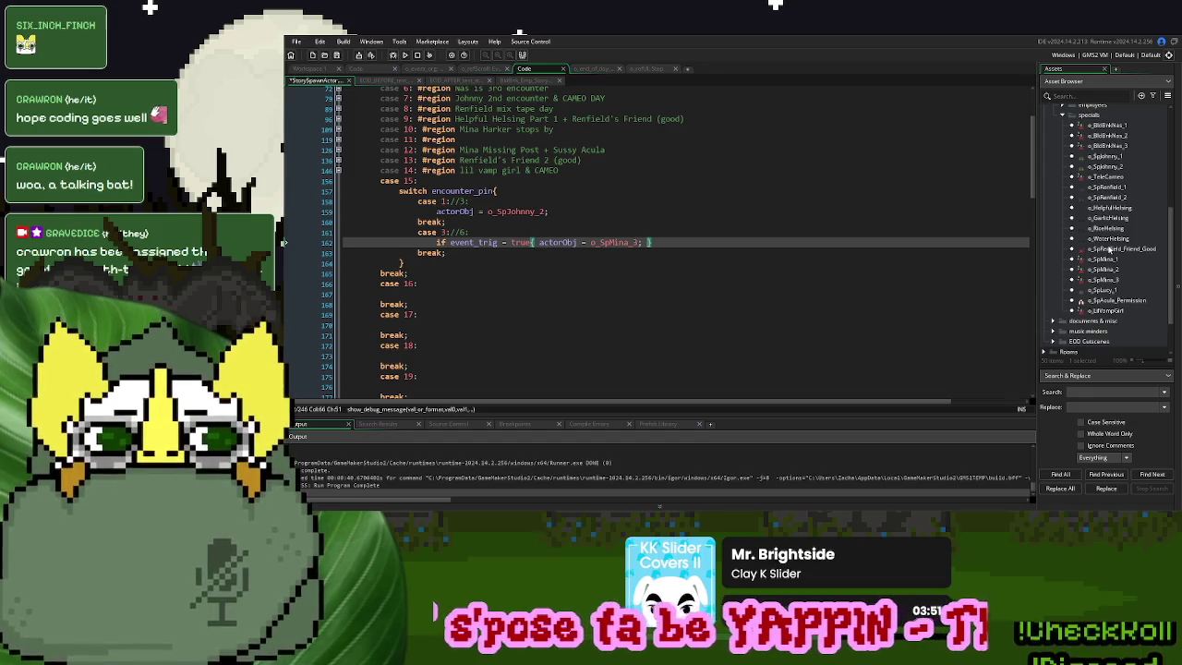
{"action": "left_click", "coordinate": [1117, 280]}
{"action": "double_click", "coordinate": [1117, 279]}
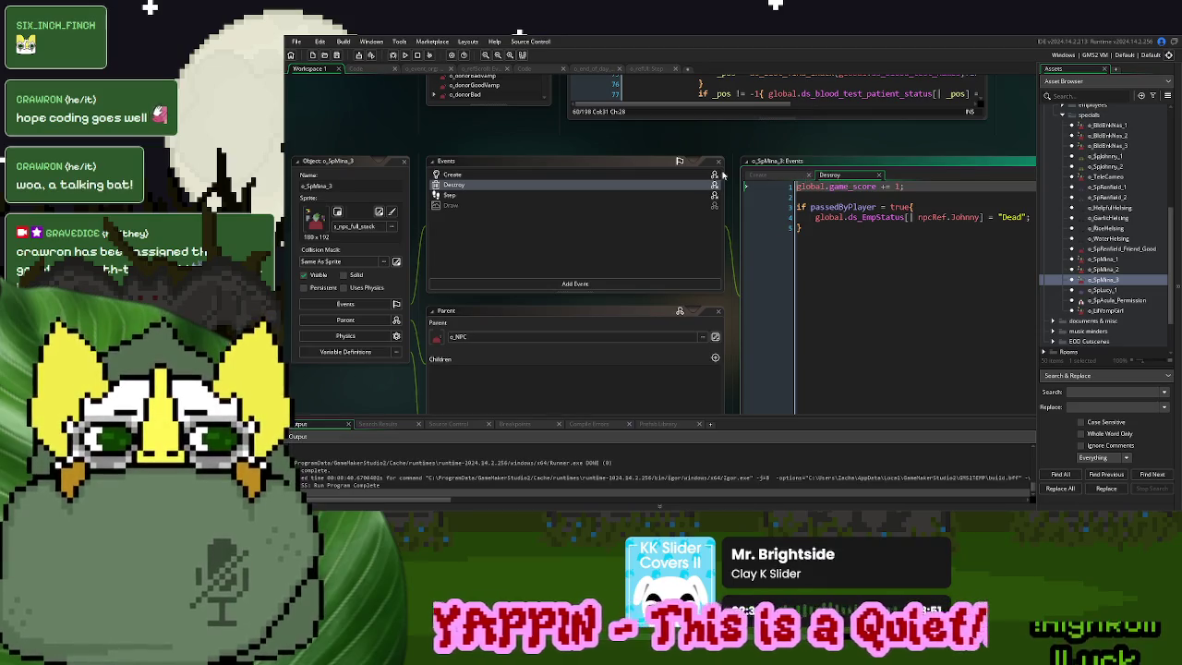
Inspect the Draw events of o_SpMina_3, o_SpMina_2 and their parent o_BldBnk_SPECIAL_NPCs
{"action": "left_click", "coordinate": [809, 174]}
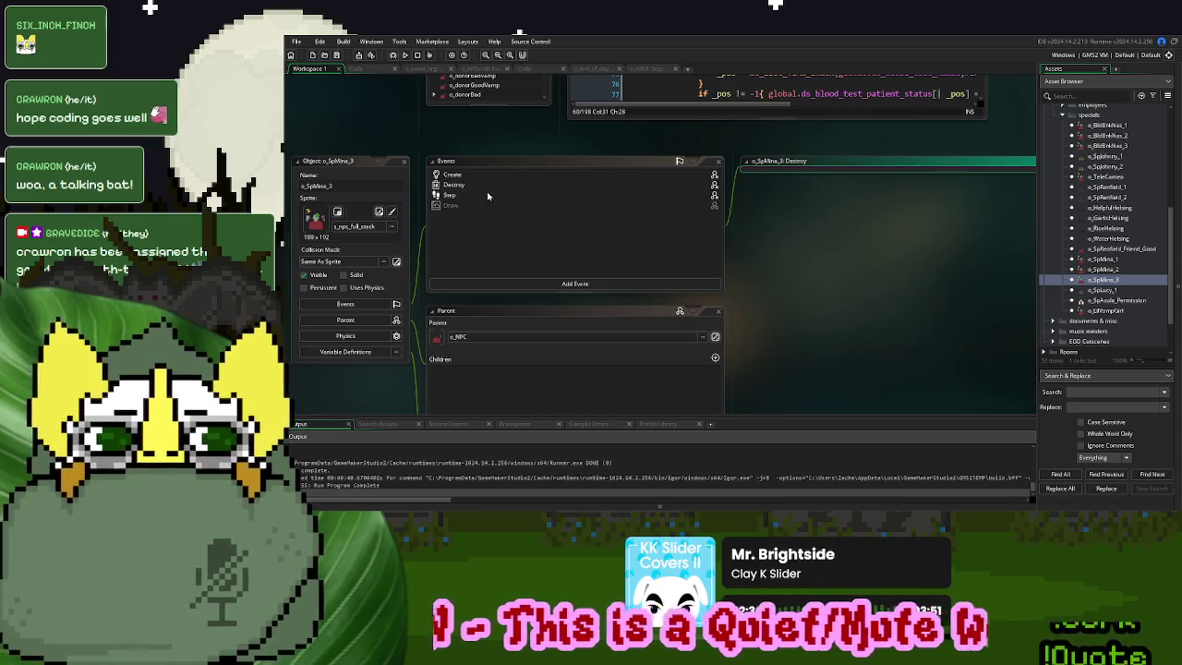
{"action": "scroll", "coordinate": [477, 134], "scroll_direction": "down", "scroll_amount": 4}
{"action": "right_click", "coordinate": [478, 130]}
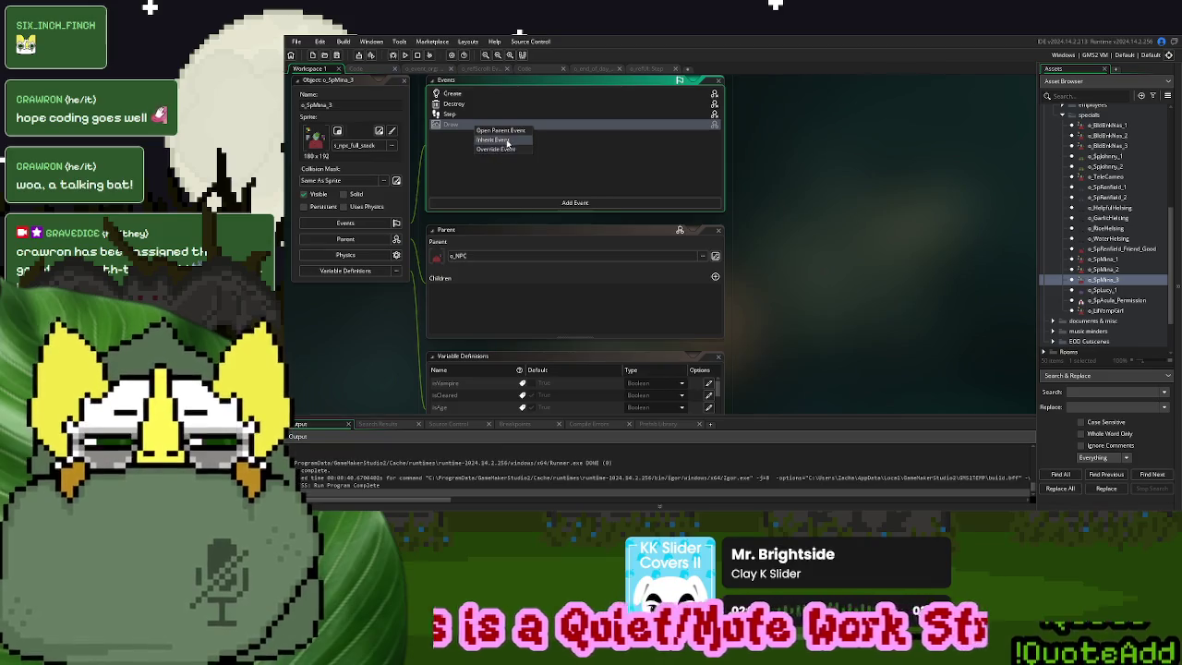
{"action": "left_click", "coordinate": [509, 152]}
{"action": "double_click", "coordinate": [1121, 269]}
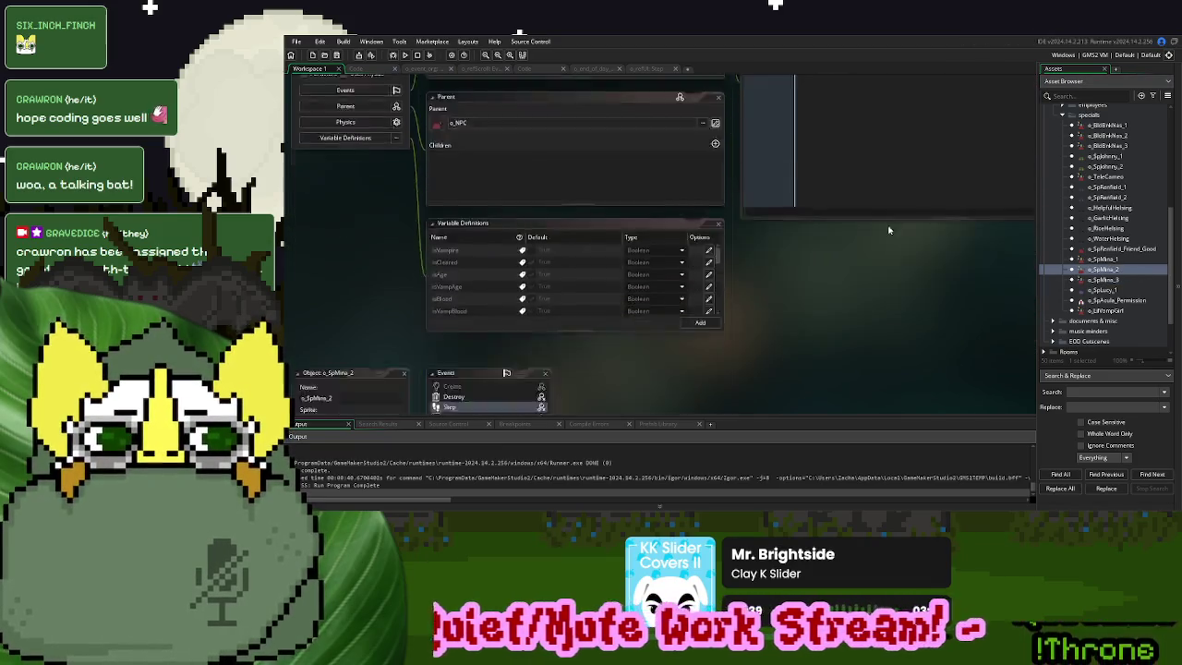
{"action": "left_click", "coordinate": [496, 149]}
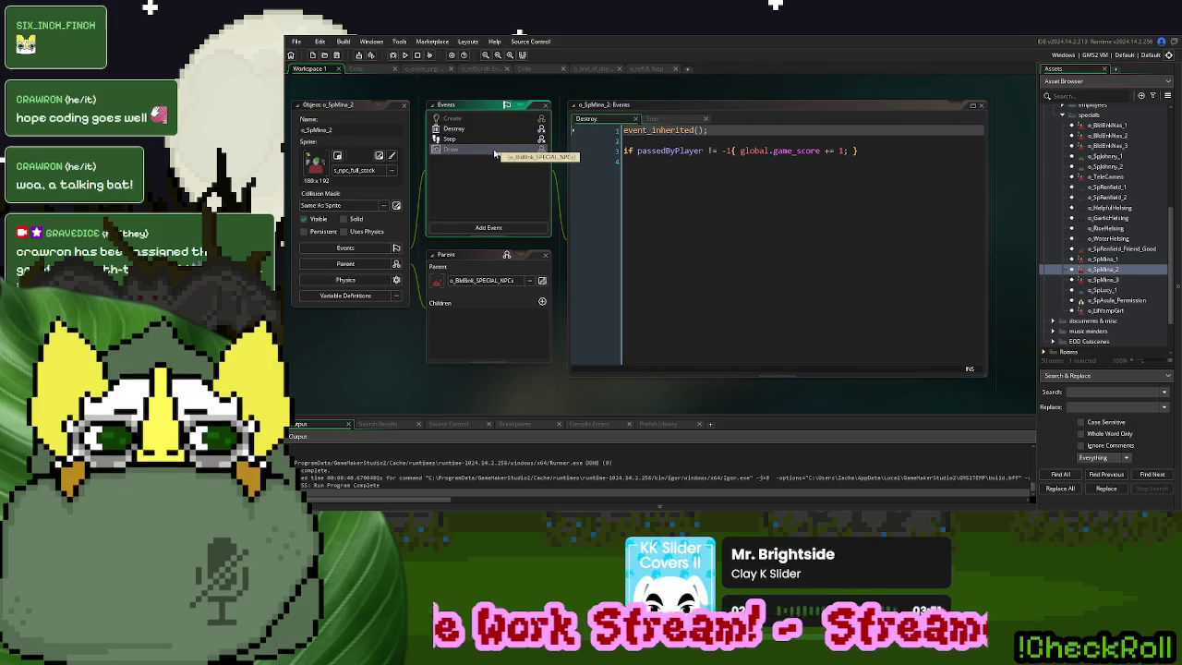
{"action": "scroll", "coordinate": [1112, 171], "scroll_direction": "up", "scroll_amount": 3}
{"action": "double_click", "coordinate": [1113, 159]}
{"action": "left_click", "coordinate": [724, 212]}
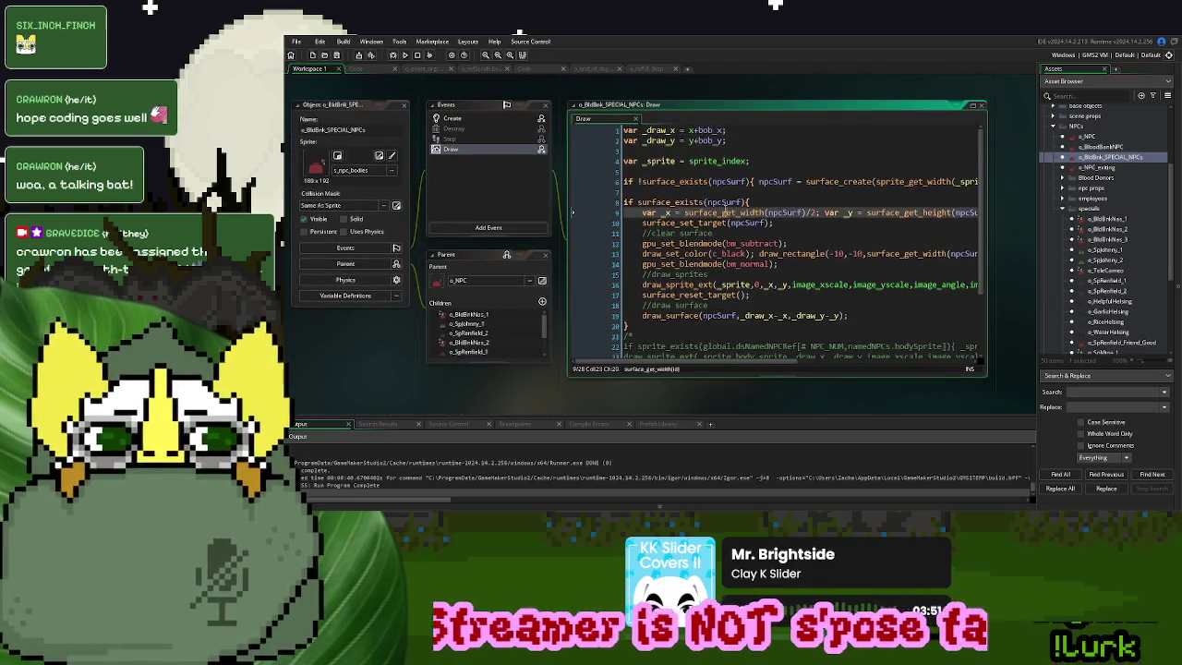
{"action": "key", "text": "ctrl+a"}
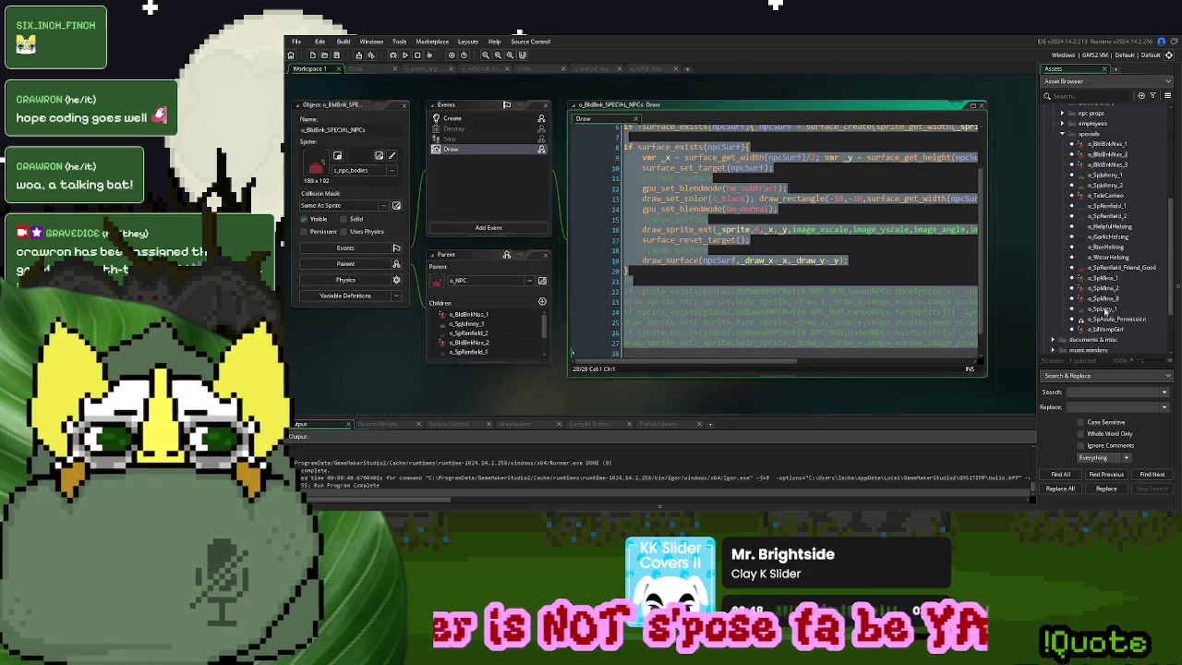
{"action": "double_click", "coordinate": [1112, 298]}
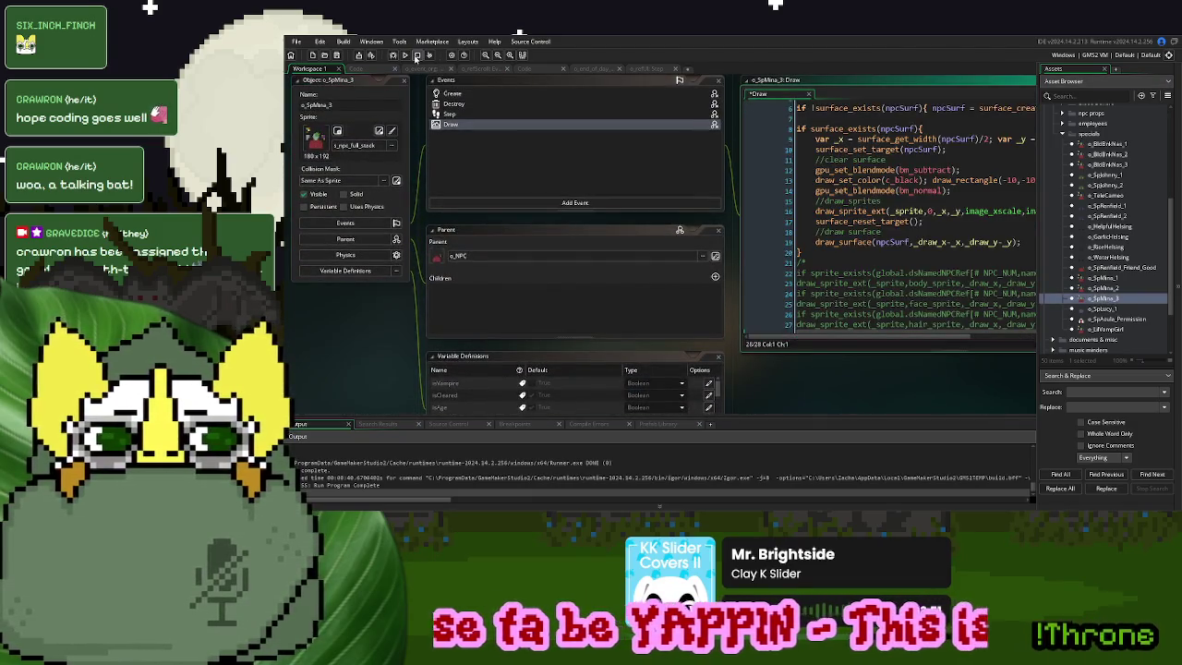
Change the Mina spawn line from case 3 to case 2 in the spawn-actor code
{"action": "left_click", "coordinate": [420, 70]}
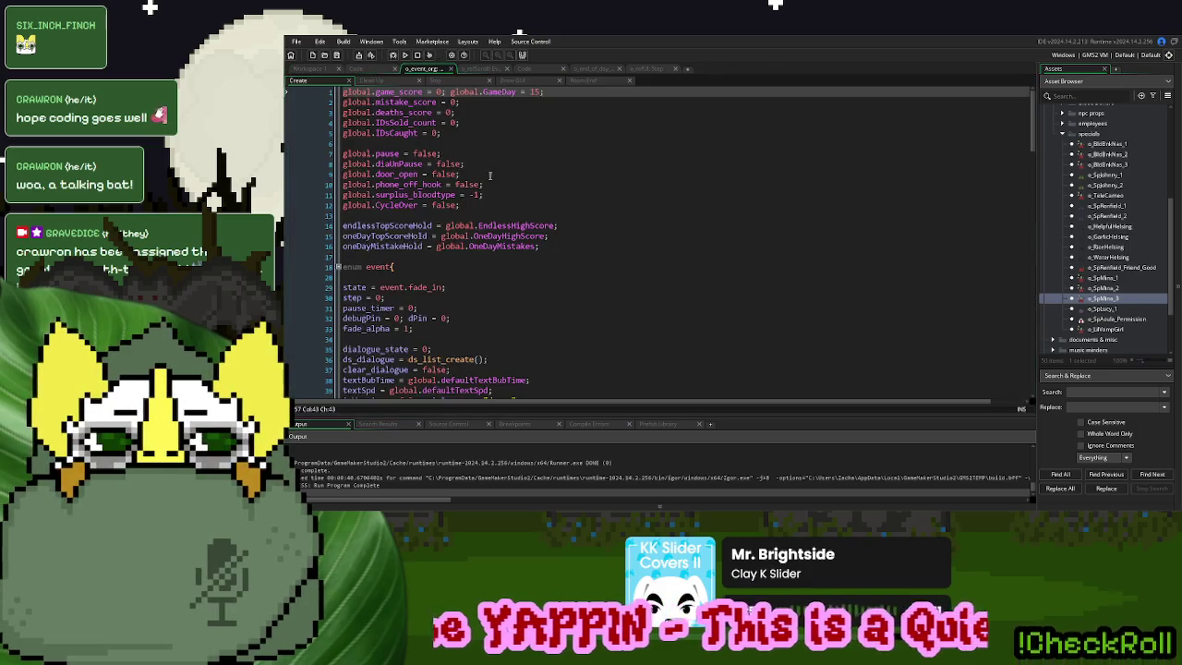
{"action": "left_click", "coordinate": [548, 70]}
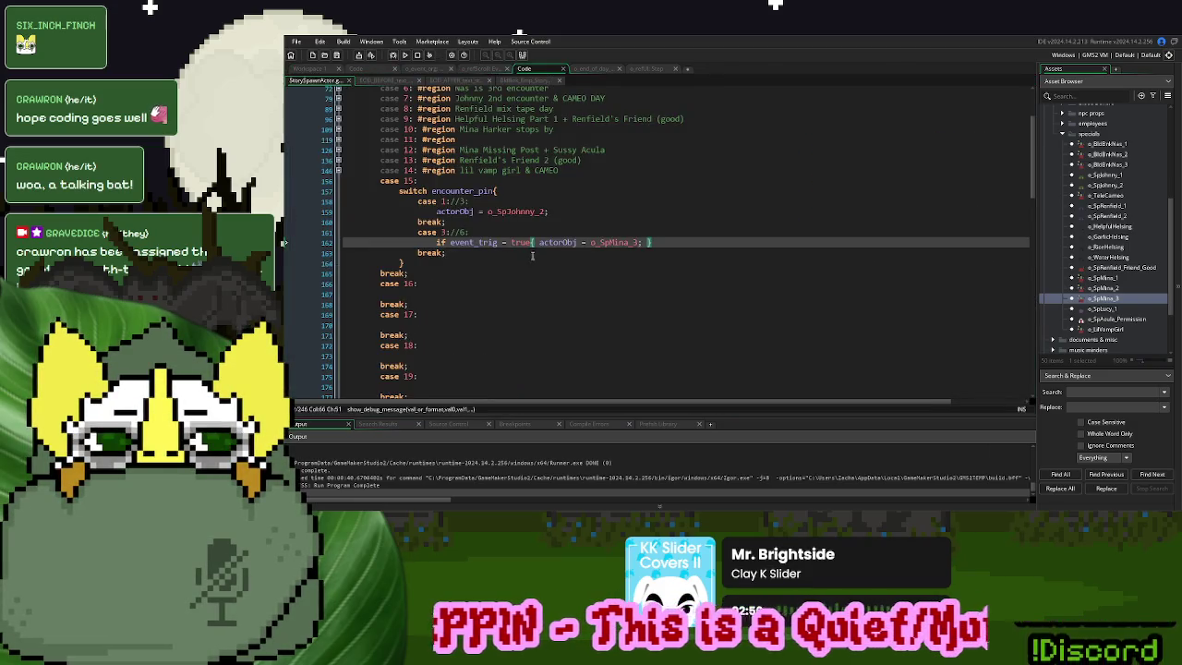
{"action": "left_click", "coordinate": [447, 232]}
{"action": "type", "text": "2"}
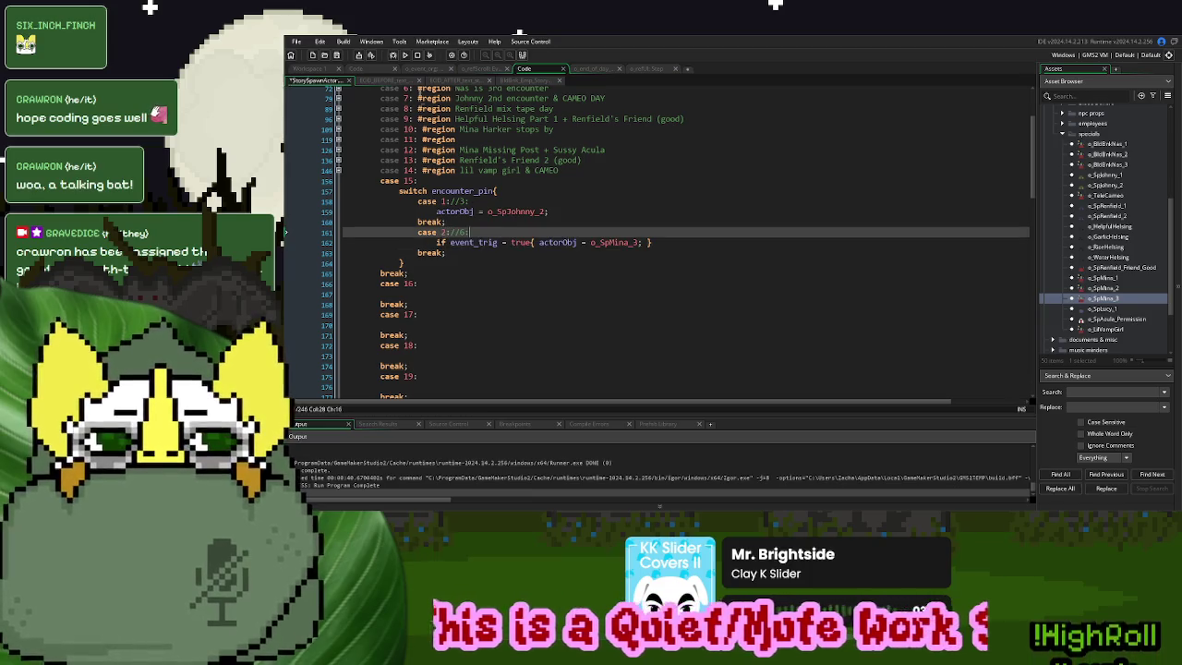
Delete show_debug_message("working") from o_SpJohnny_2's Destroy event and run the game
{"action": "left_click", "coordinate": [314, 71]}
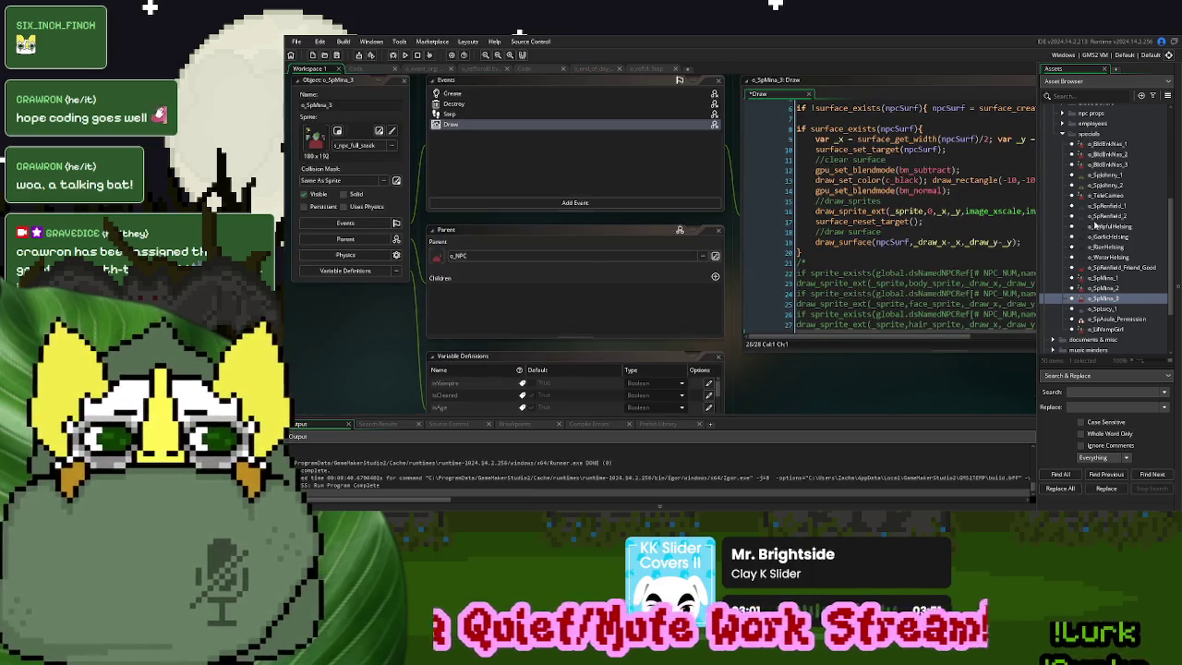
{"action": "double_click", "coordinate": [1112, 186]}
{"action": "left_click_drag", "start_coordinate": [944, 173], "coordinate": [804, 179]}
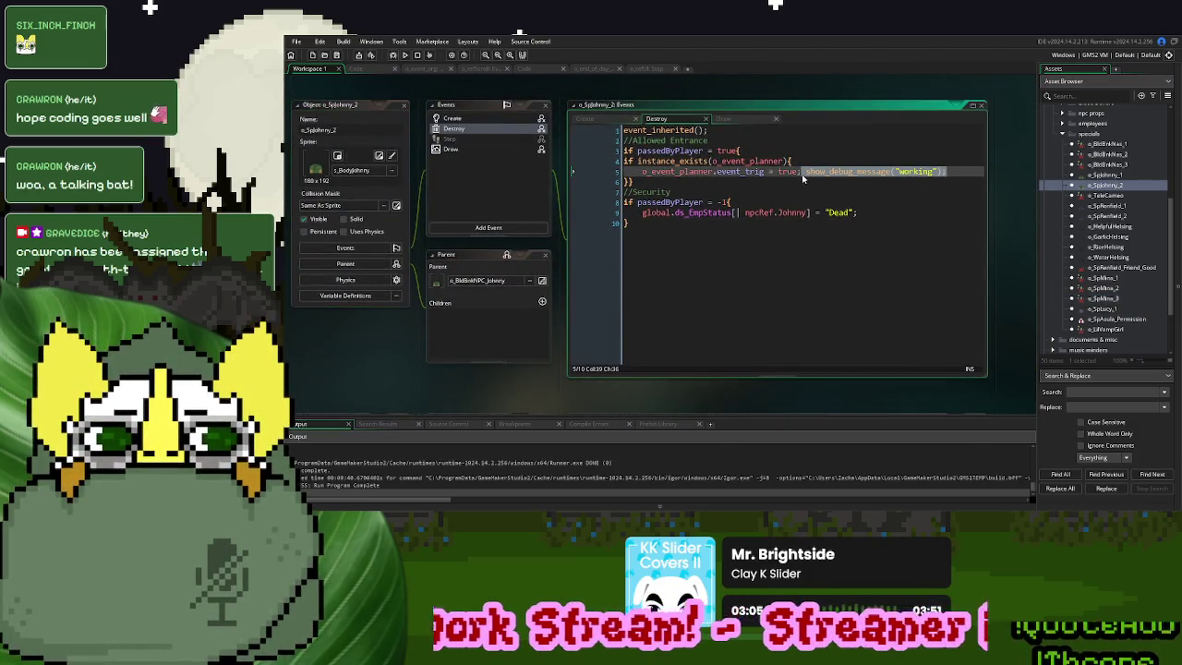
{"action": "key", "text": "BackSpace"}
{"action": "key", "text": "F5"}
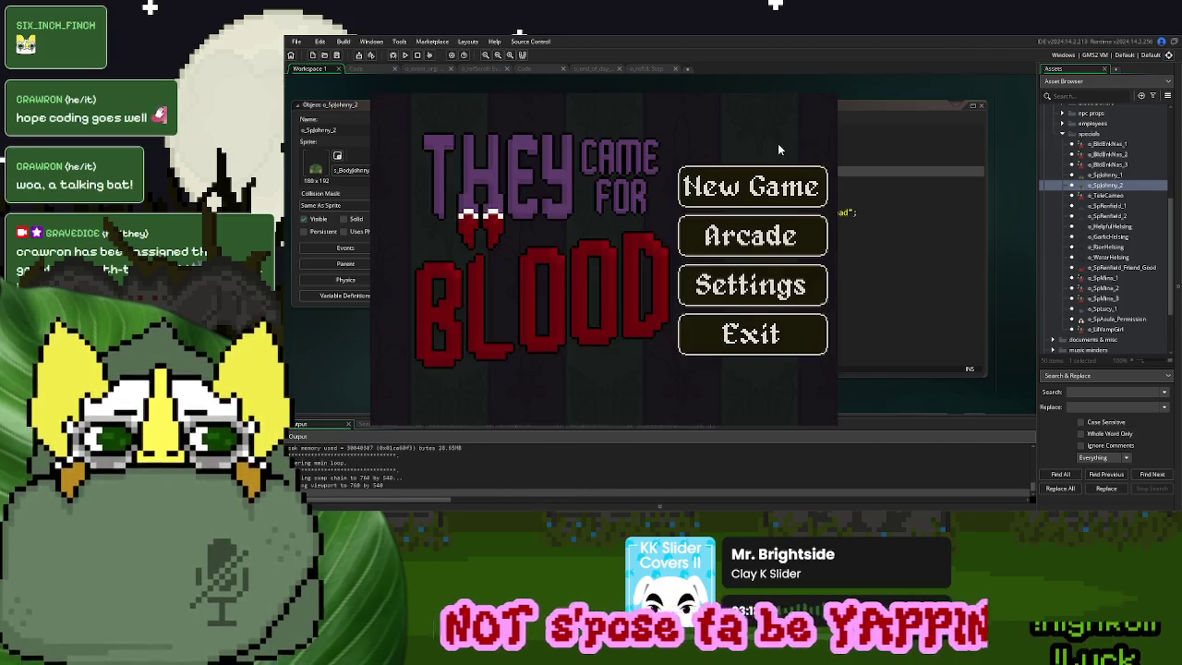
Start a new game, send the grey-haired visitor away, roll the banner up, and dismiss the next donor
{"action": "left_click", "coordinate": [766, 189]}
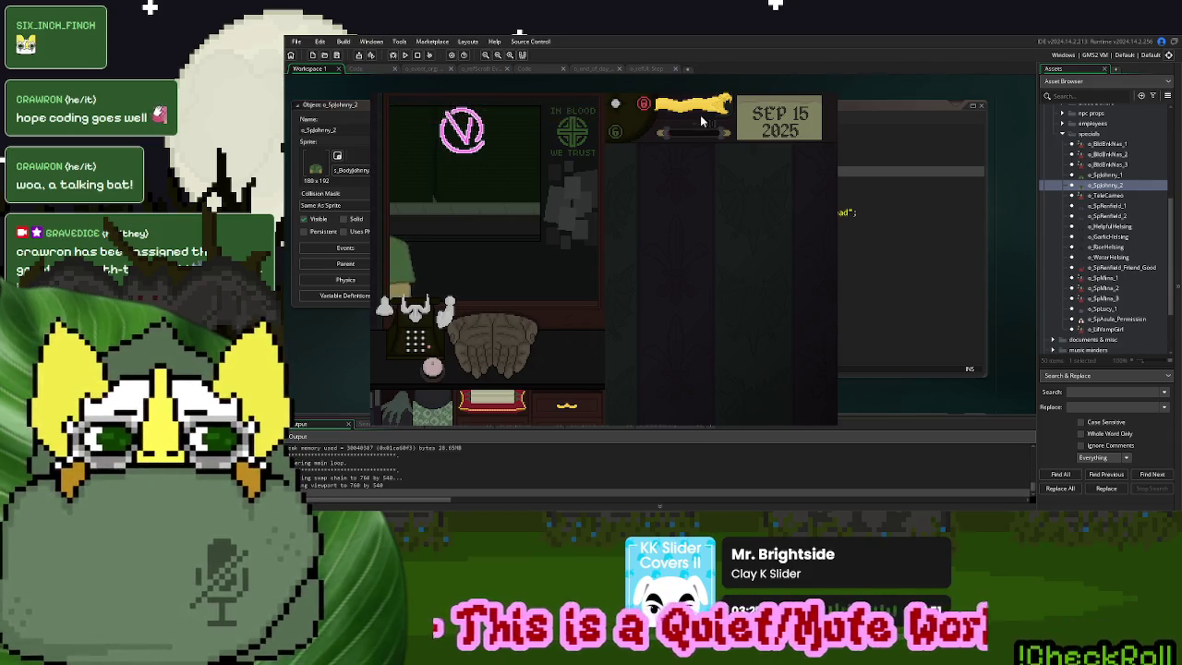
{"action": "left_click", "coordinate": [617, 211]}
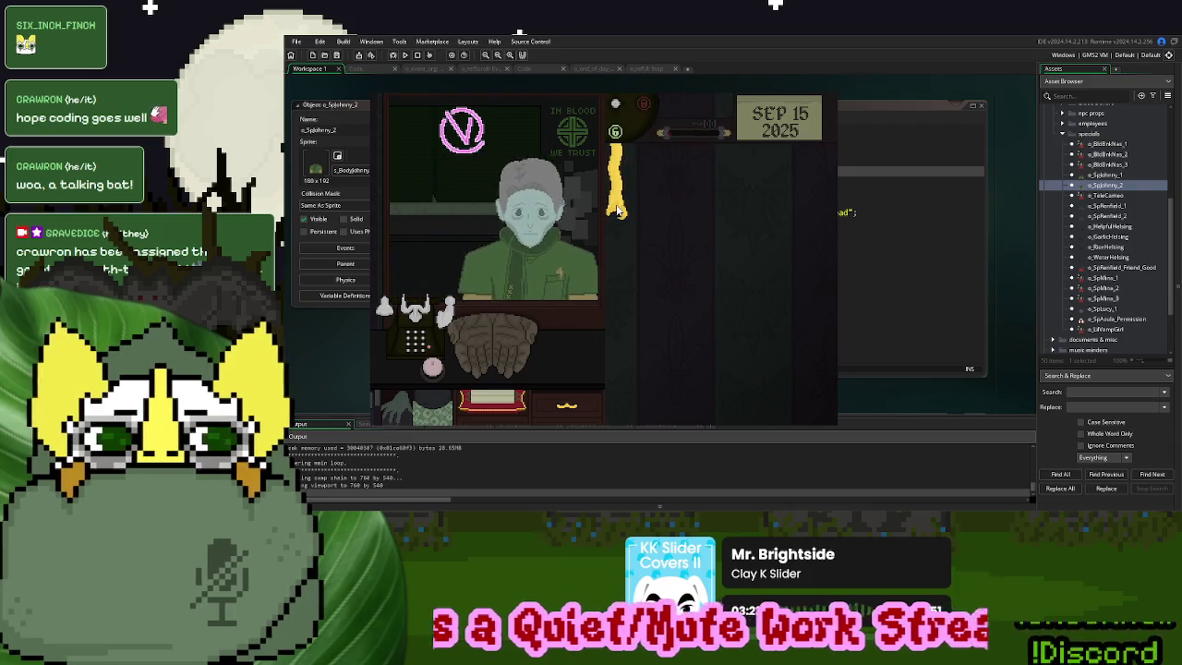
{"action": "mouse_move", "coordinate": [617, 205]}
{"action": "left_mouse_down"}
{"action": "mouse_move", "coordinate": [725, 113]}
{"action": "mouse_move", "coordinate": [711, 109]}
{"action": "left_mouse_up"}
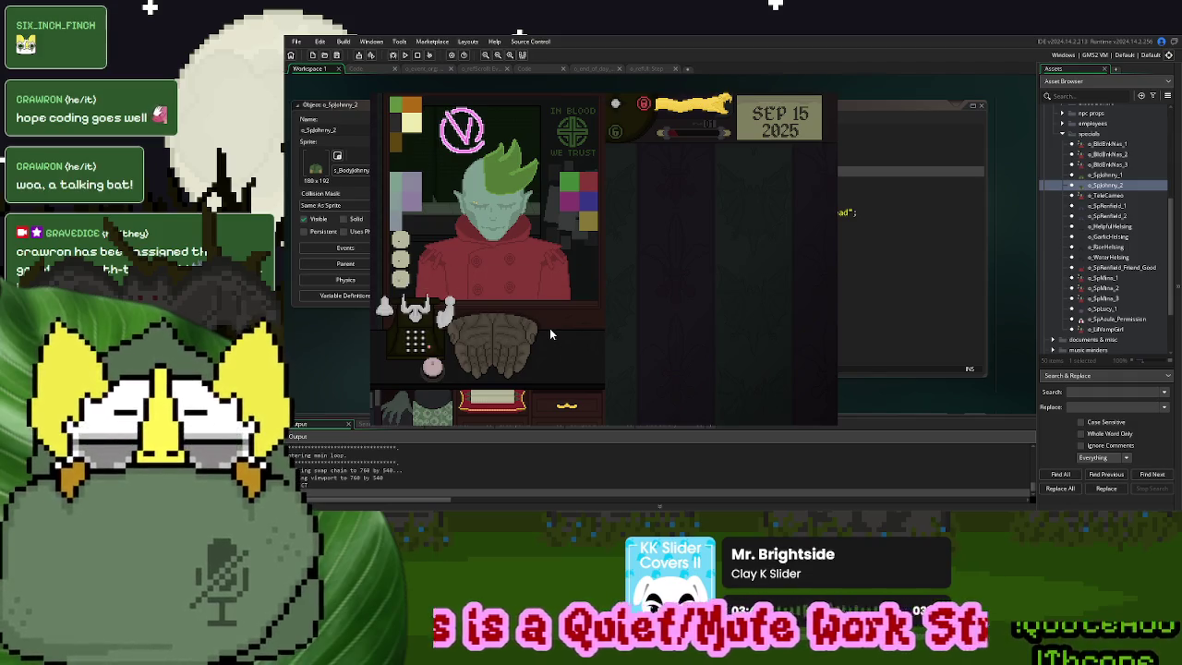
{"action": "left_click", "coordinate": [432, 367]}
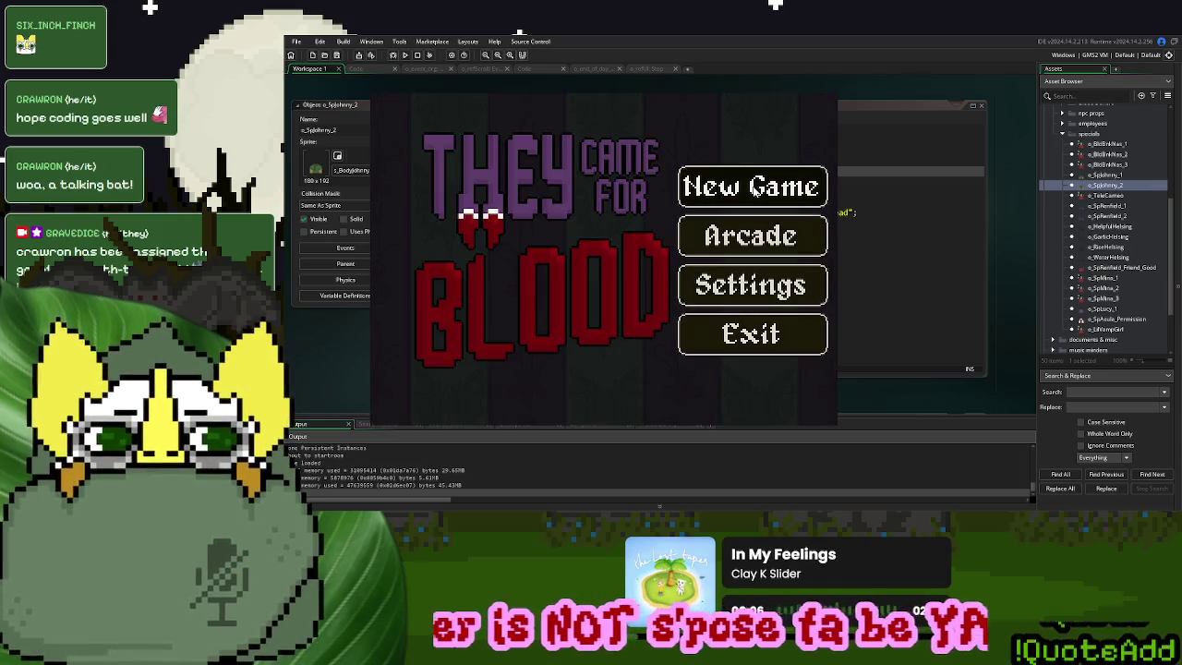
Start a new game and open the Index book to the phlebotomist page under Employees
{"action": "left_click", "coordinate": [751, 189]}
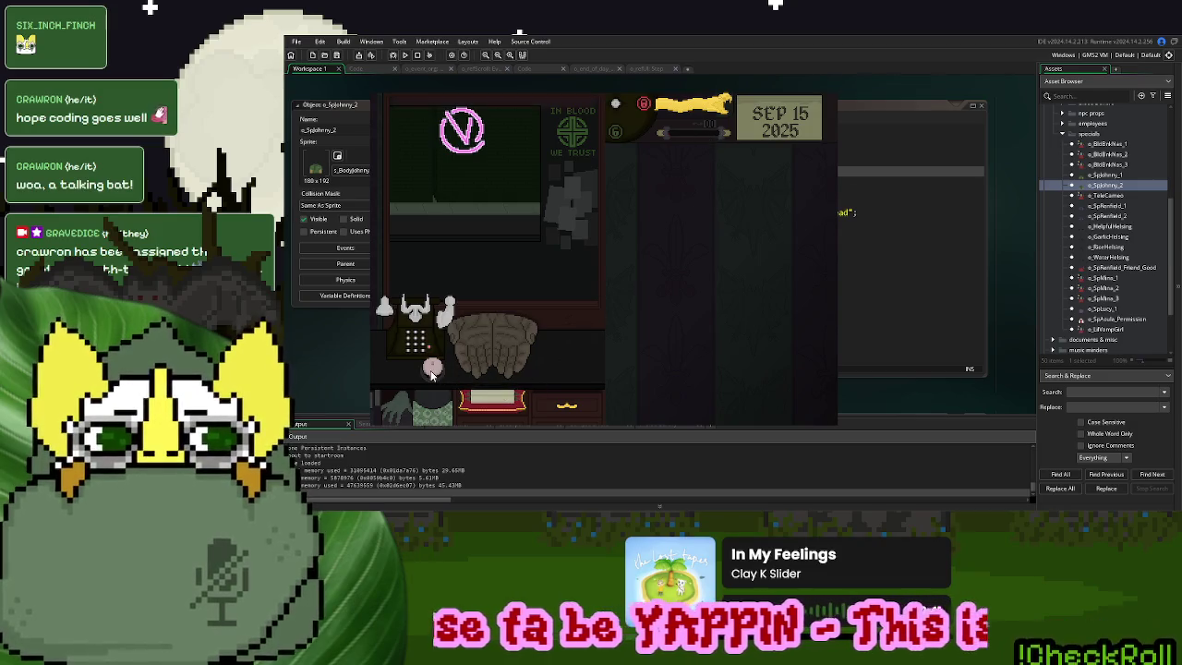
{"action": "left_click", "coordinate": [431, 374]}
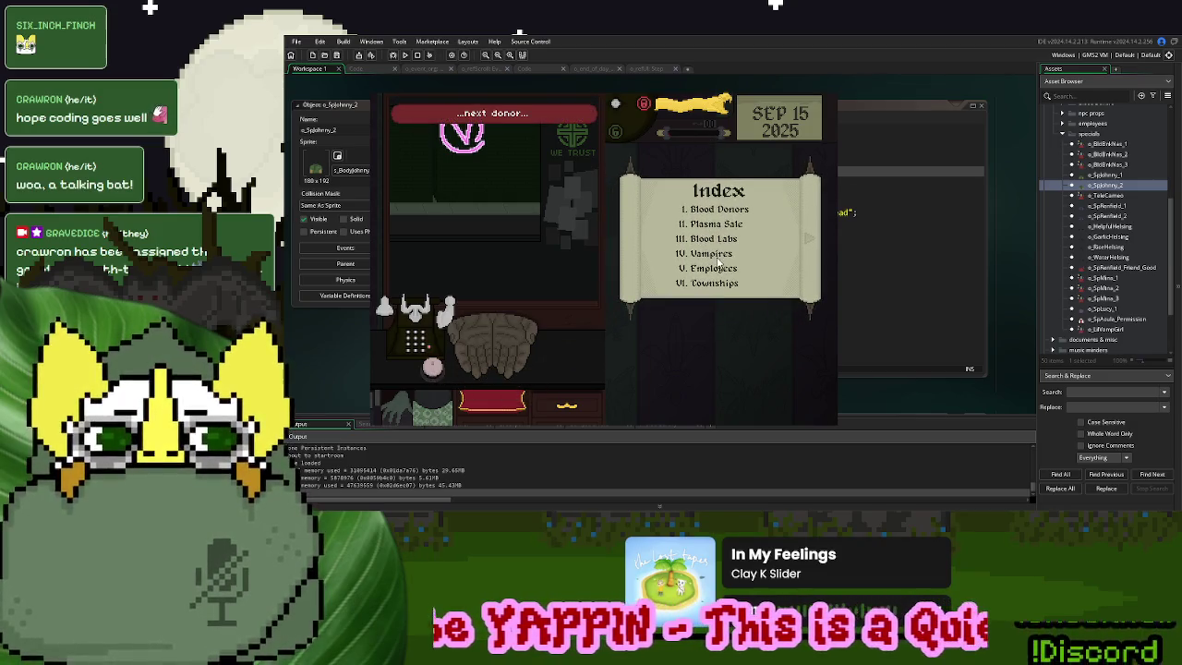
{"action": "left_click", "coordinate": [722, 269]}
{"action": "left_click", "coordinate": [743, 267]}
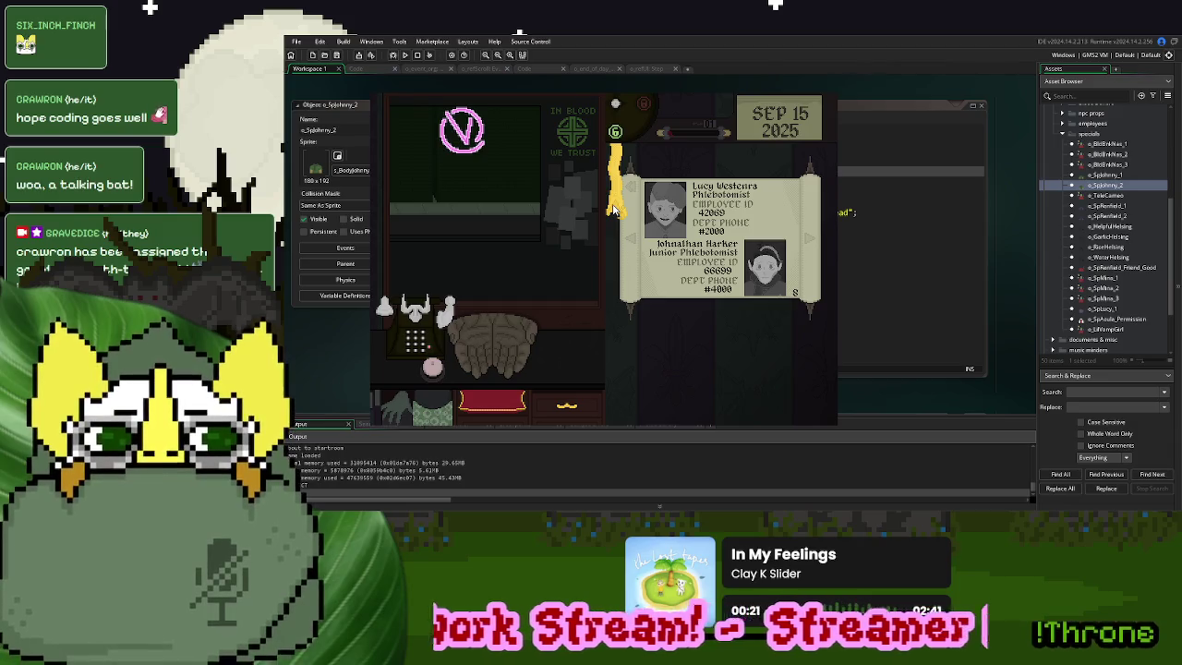
Work the yellow banner to get past the patient's greeting and turn the patient away
{"action": "left_click", "coordinate": [612, 205]}
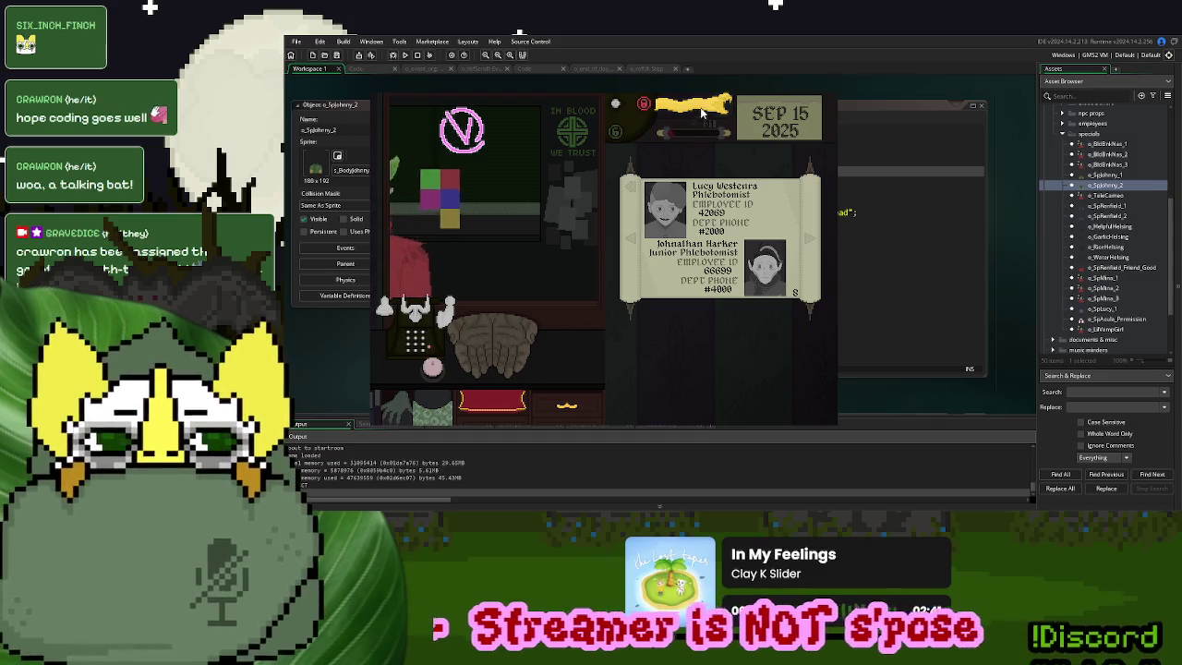
{"action": "left_click", "coordinate": [620, 175]}
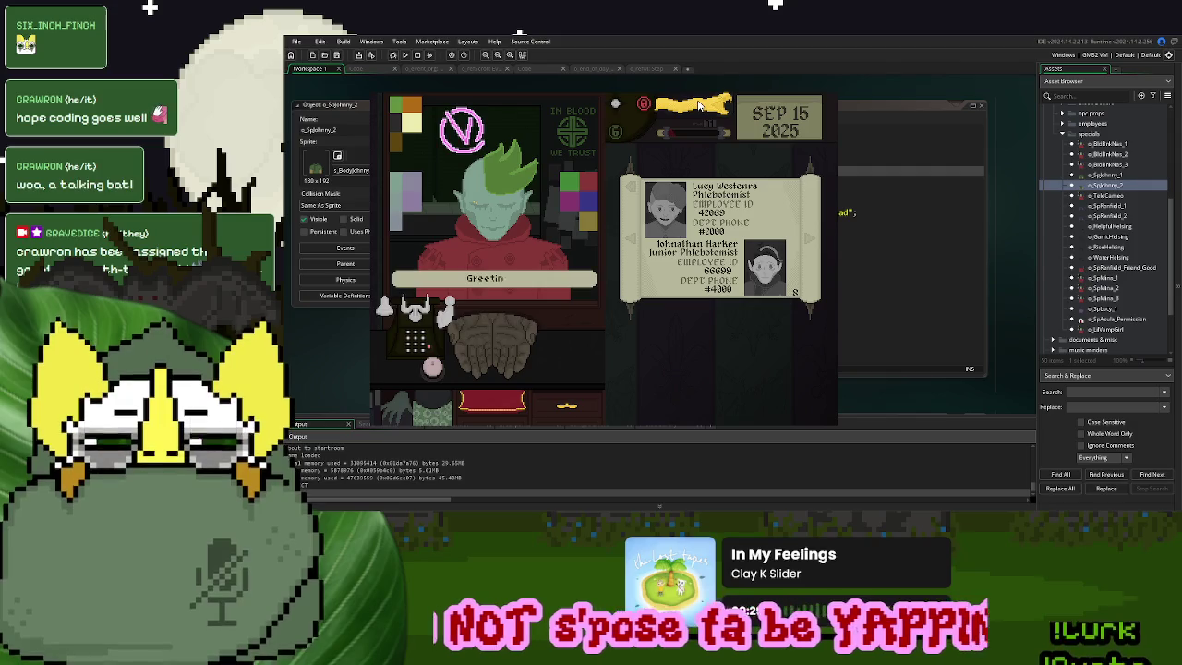
{"action": "left_click", "coordinate": [698, 107]}
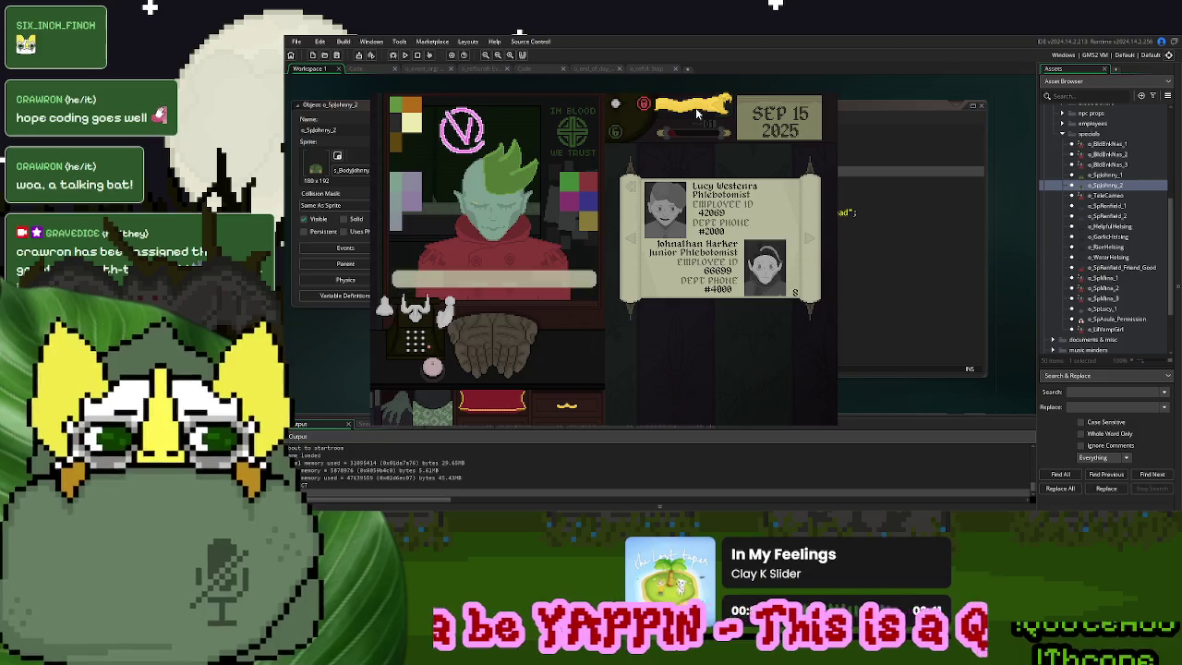
{"action": "left_click", "coordinate": [695, 107]}
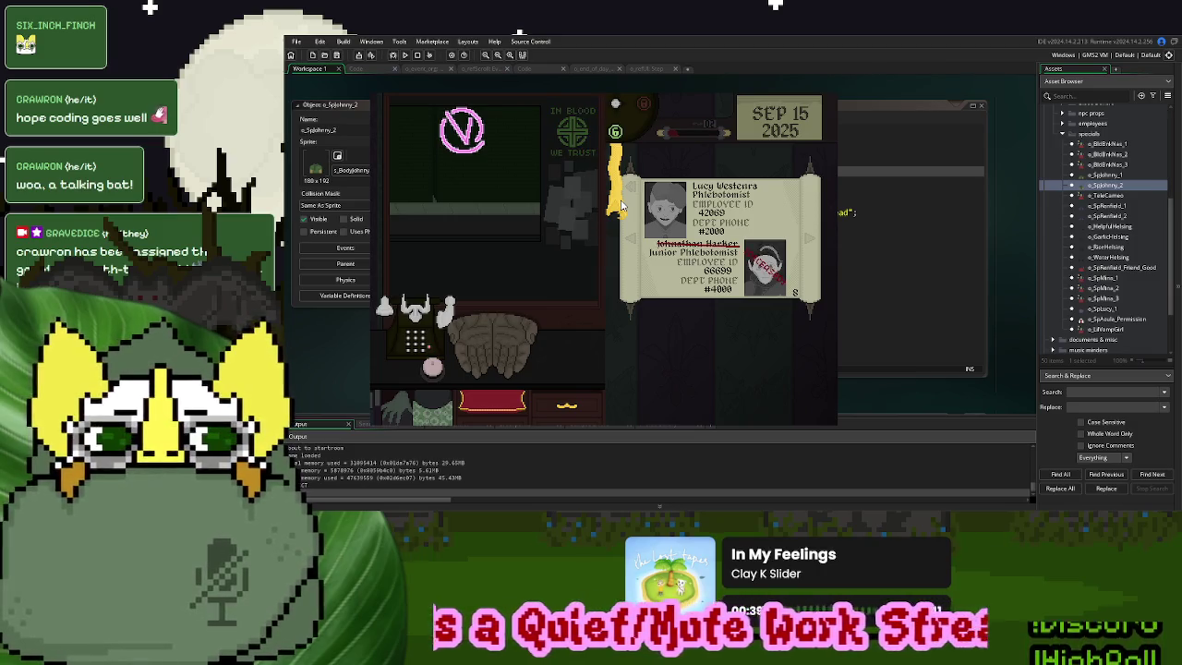
{"action": "left_click", "coordinate": [621, 205]}
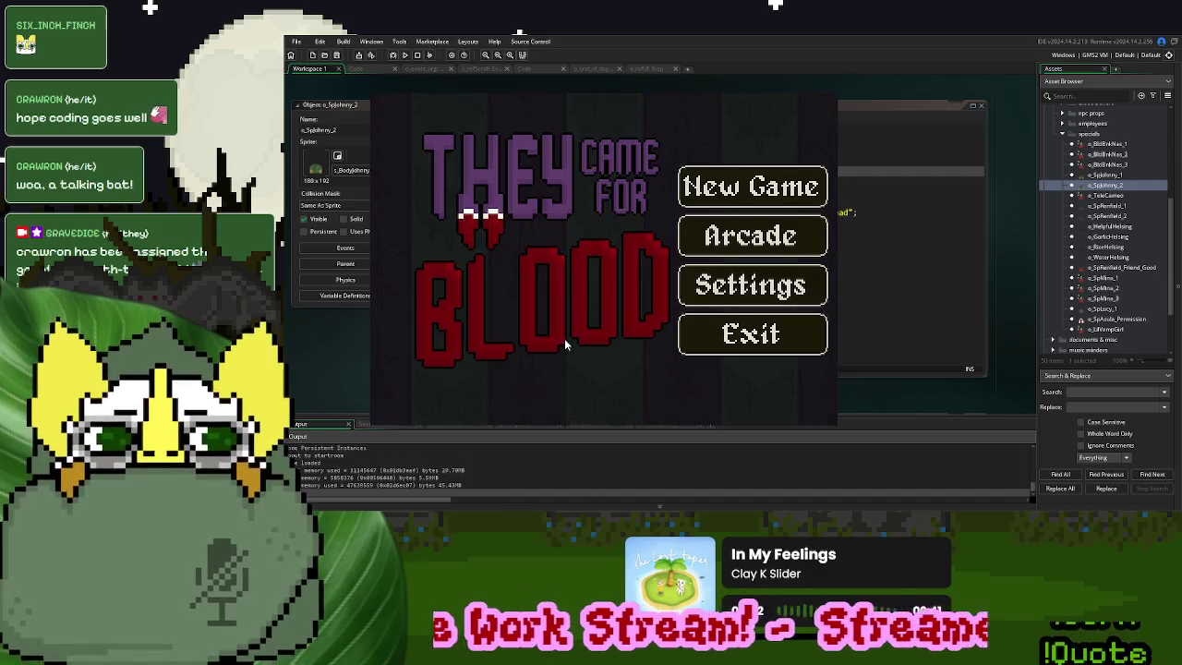
Start another new game, open the Index book on the desk, and ring for the next donor
{"action": "left_click", "coordinate": [735, 202]}
{"action": "left_click", "coordinate": [526, 394]}
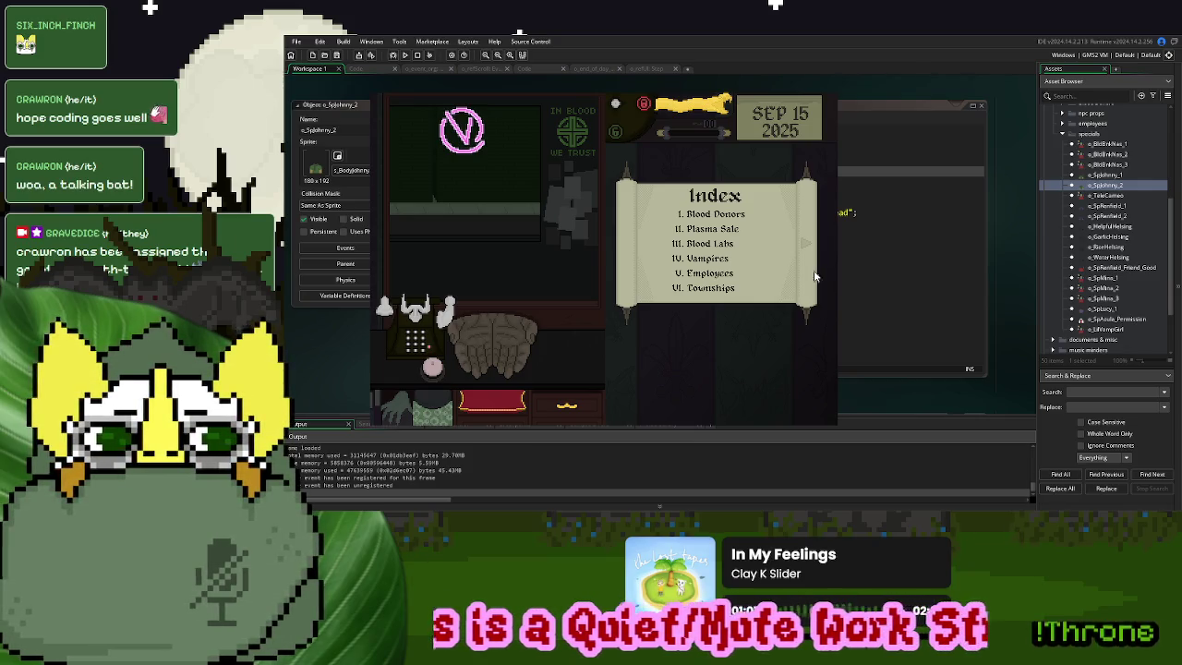
{"action": "left_click", "coordinate": [445, 367]}
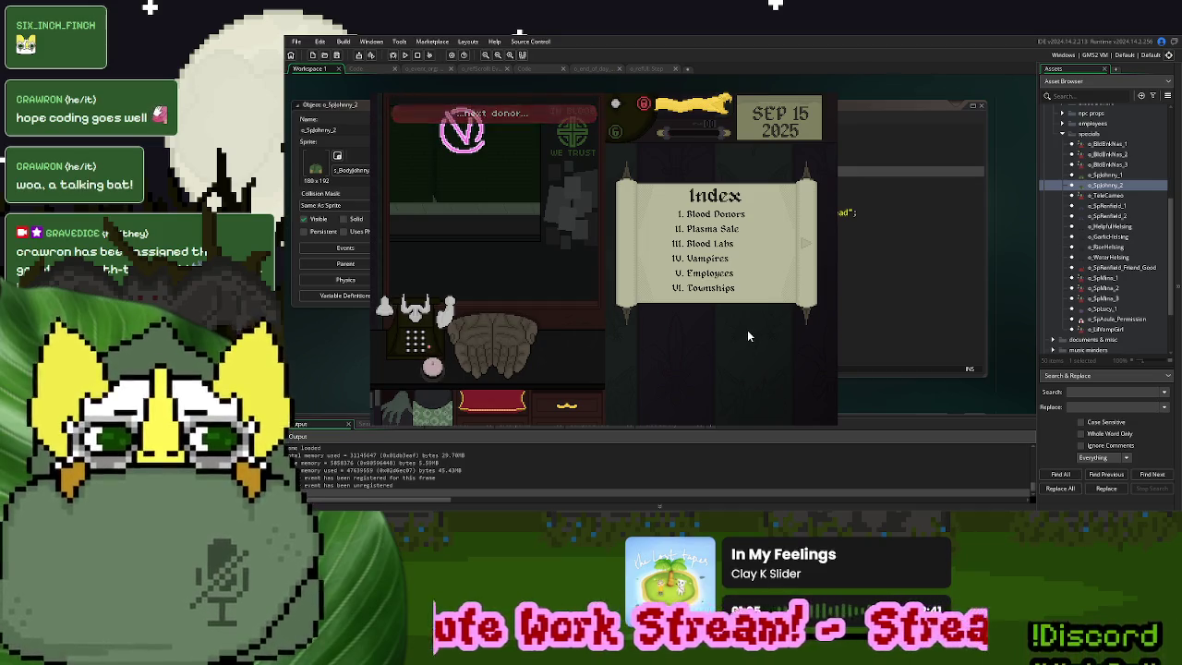
Lower the yellow ribbon, use the desk phone keypad, then hang up and close the blind
{"action": "mouse_move", "coordinate": [716, 104]}
{"action": "left_mouse_down"}
{"action": "mouse_move", "coordinate": [627, 158]}
{"action": "mouse_move", "coordinate": [623, 215]}
{"action": "left_mouse_up"}
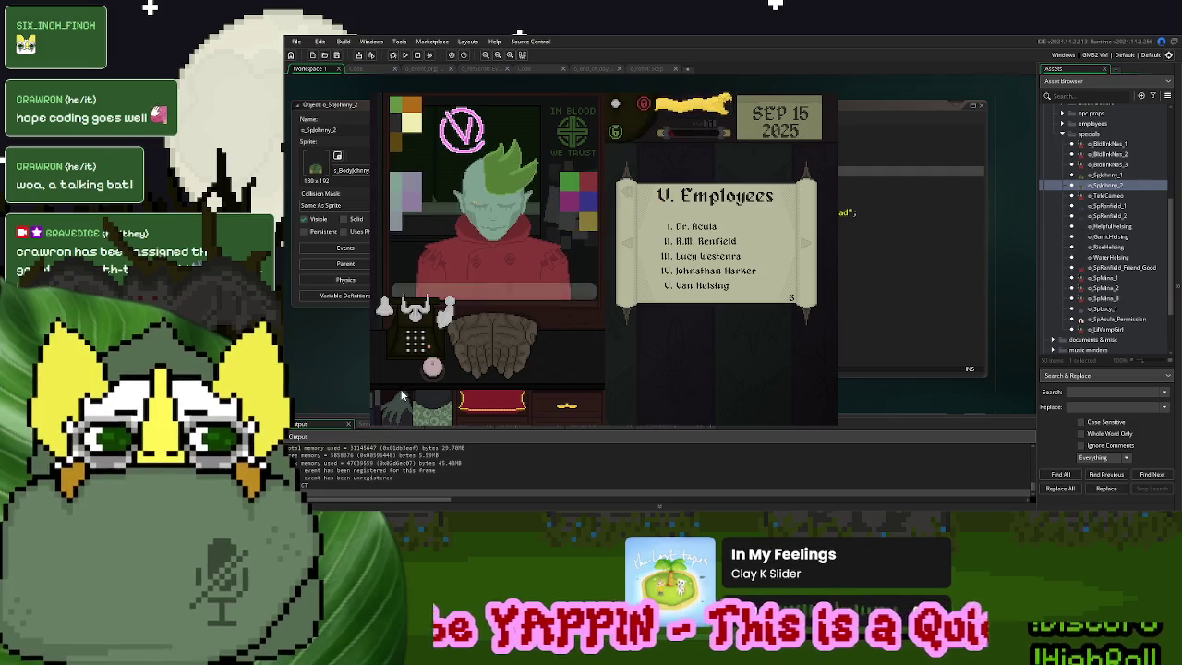
{"action": "left_click", "coordinate": [427, 333]}
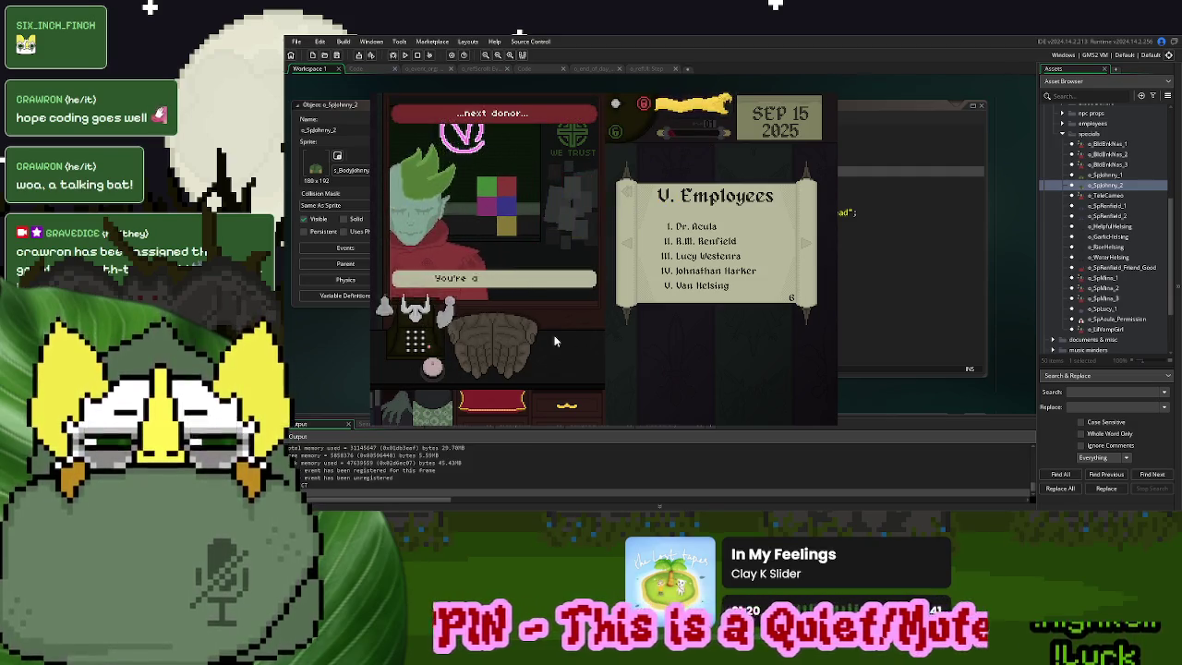
{"action": "left_click", "coordinate": [649, 333]}
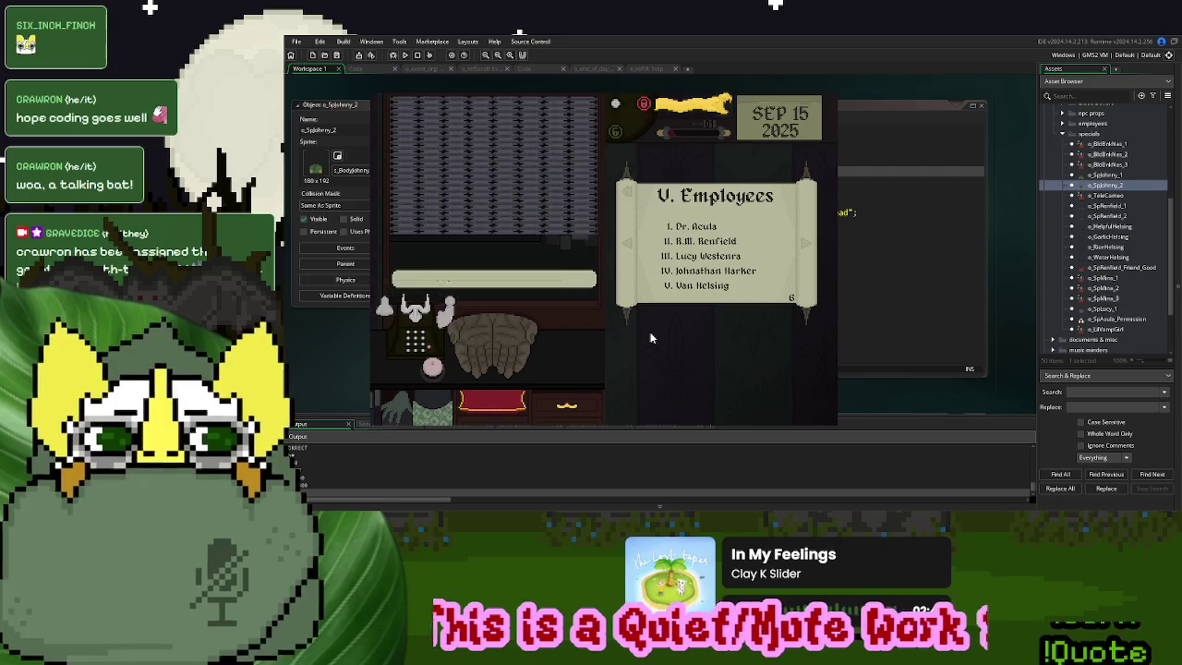
Close the running game, open o_SpMina_3, and close all the other code windows
{"action": "left_click", "coordinate": [829, 95]}
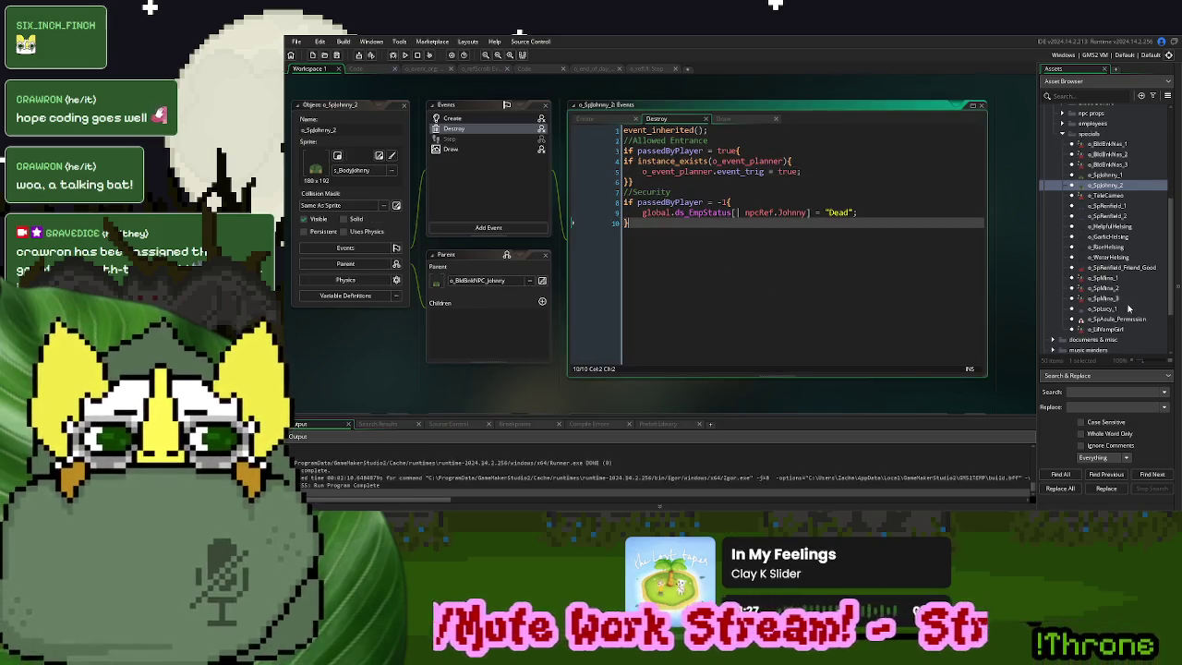
{"action": "double_click", "coordinate": [1108, 298]}
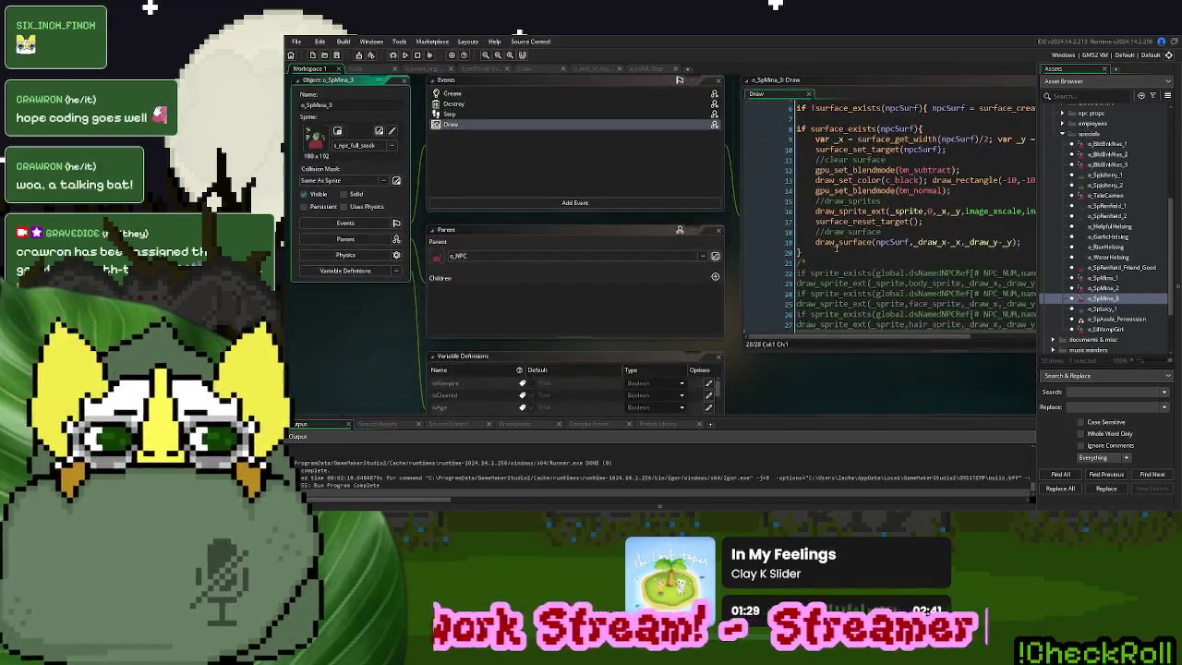
{"action": "left_click_drag", "start_coordinate": [795, 141], "coordinate": [684, 310]}
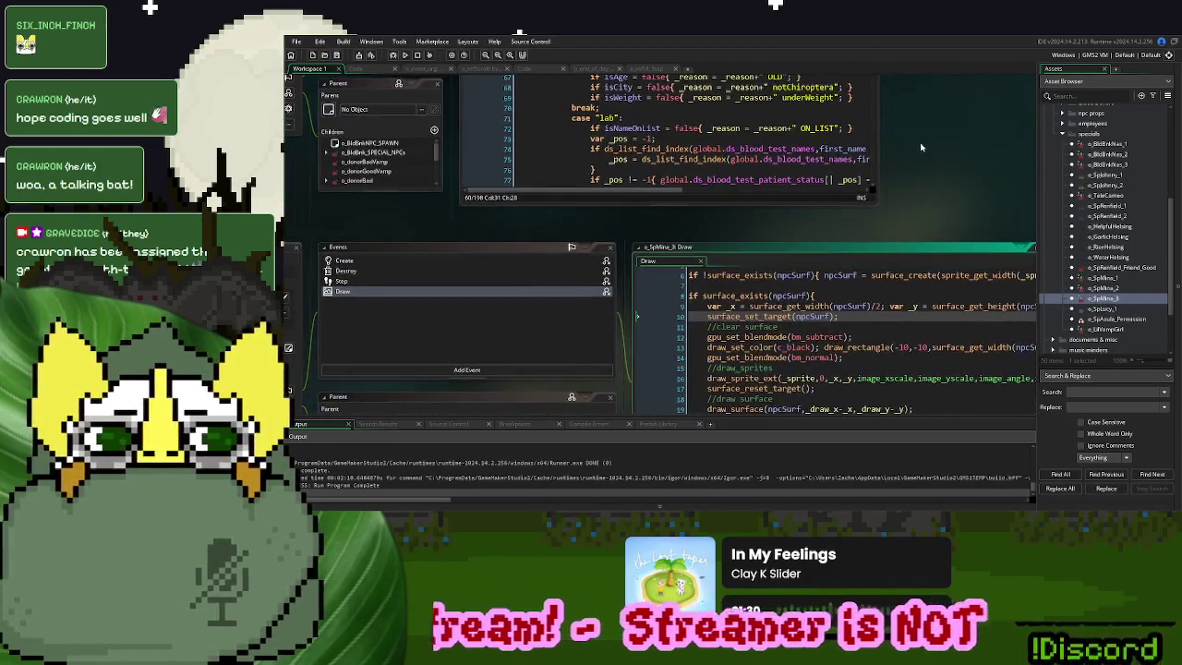
{"action": "right_click", "coordinate": [925, 137]}
{"action": "mouse_move", "coordinate": [938, 148]}
{"action": "left_click", "coordinate": [1001, 215]}
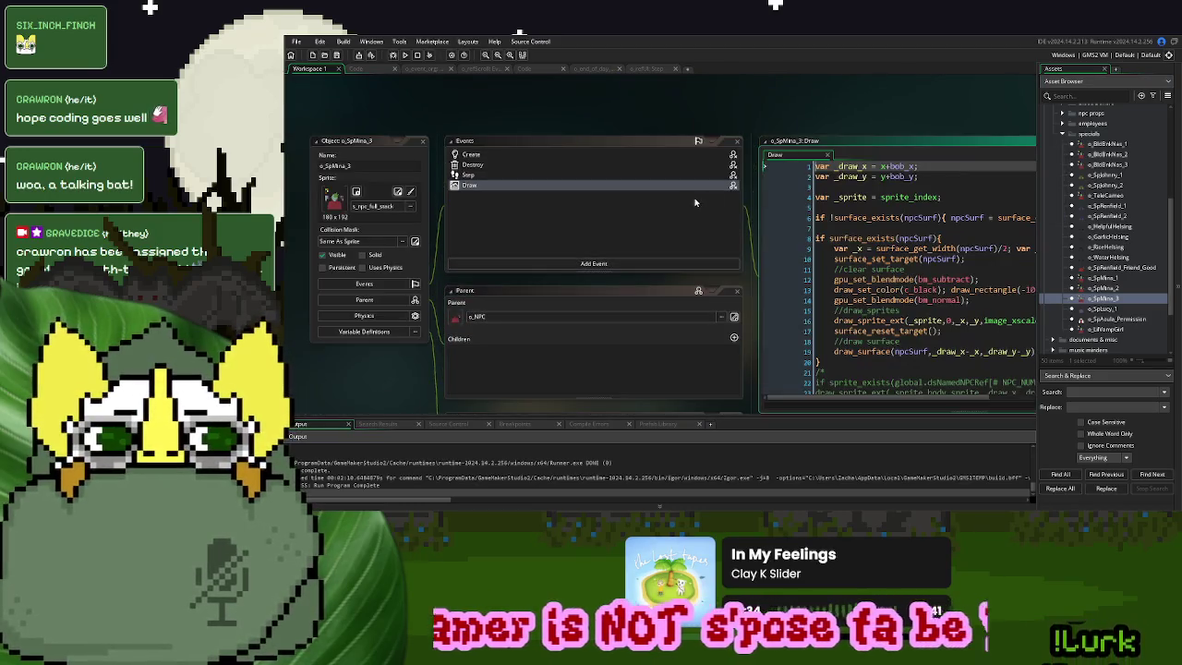
{"action": "left_click", "coordinate": [825, 155]}
Open o_SpMina_3's Destroy event code in its own full tab
{"action": "scroll", "coordinate": [480, 168], "scroll_direction": "down", "scroll_amount": 2}
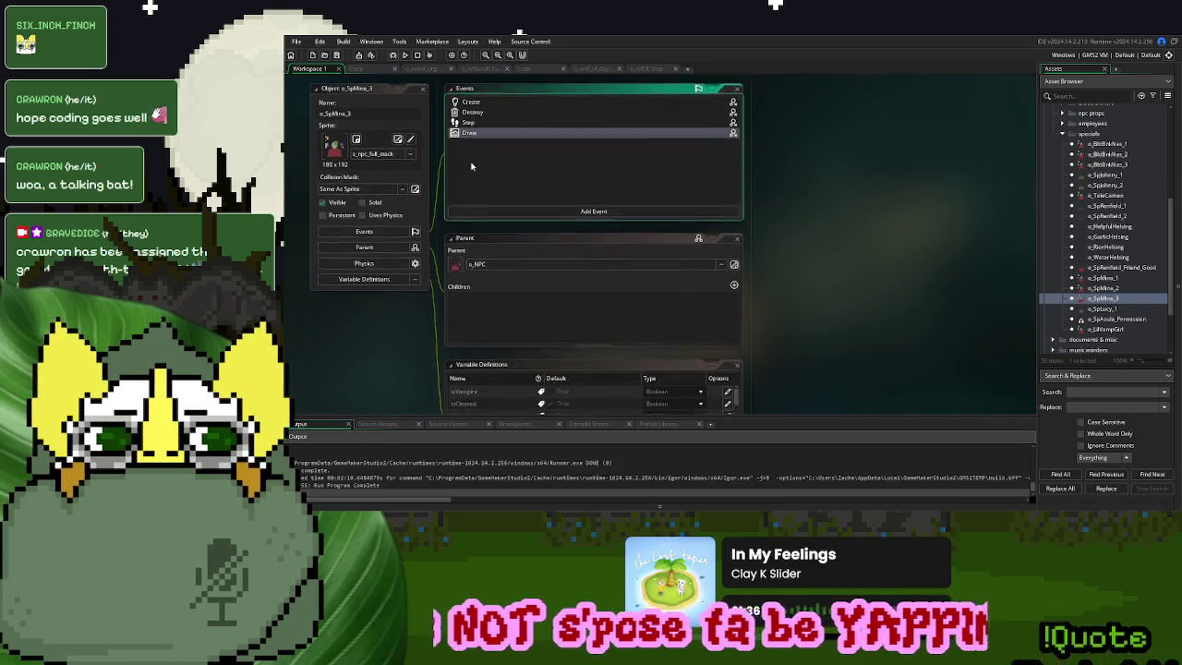
{"action": "double_click", "coordinate": [478, 101]}
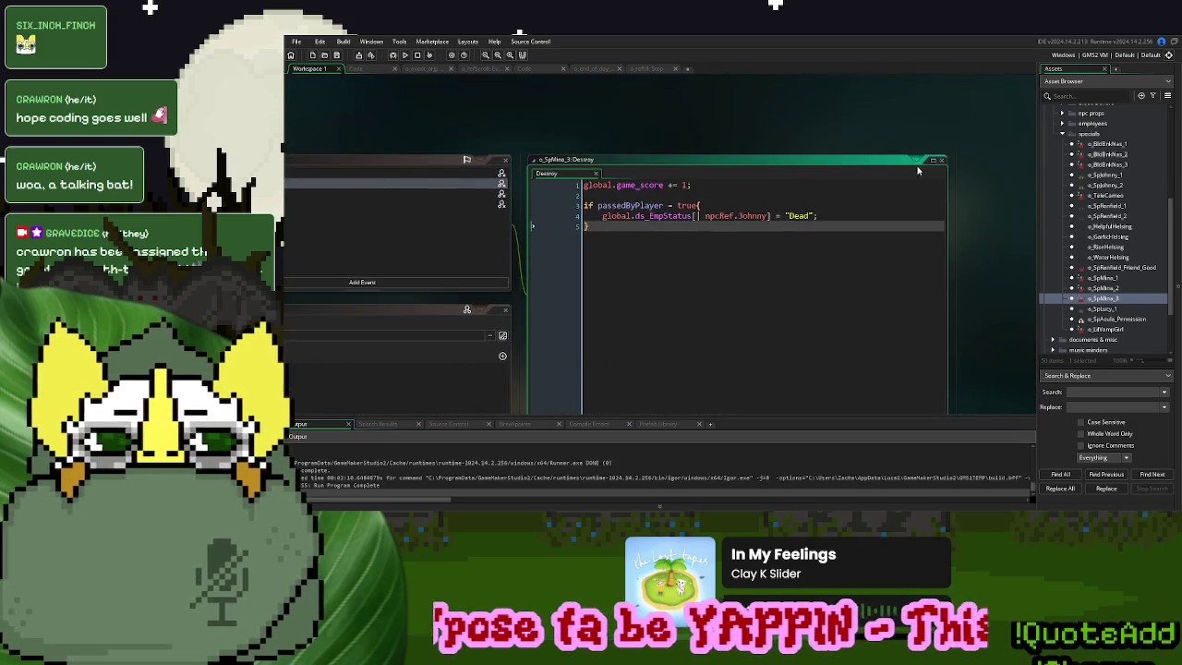
{"action": "left_click", "coordinate": [933, 162]}
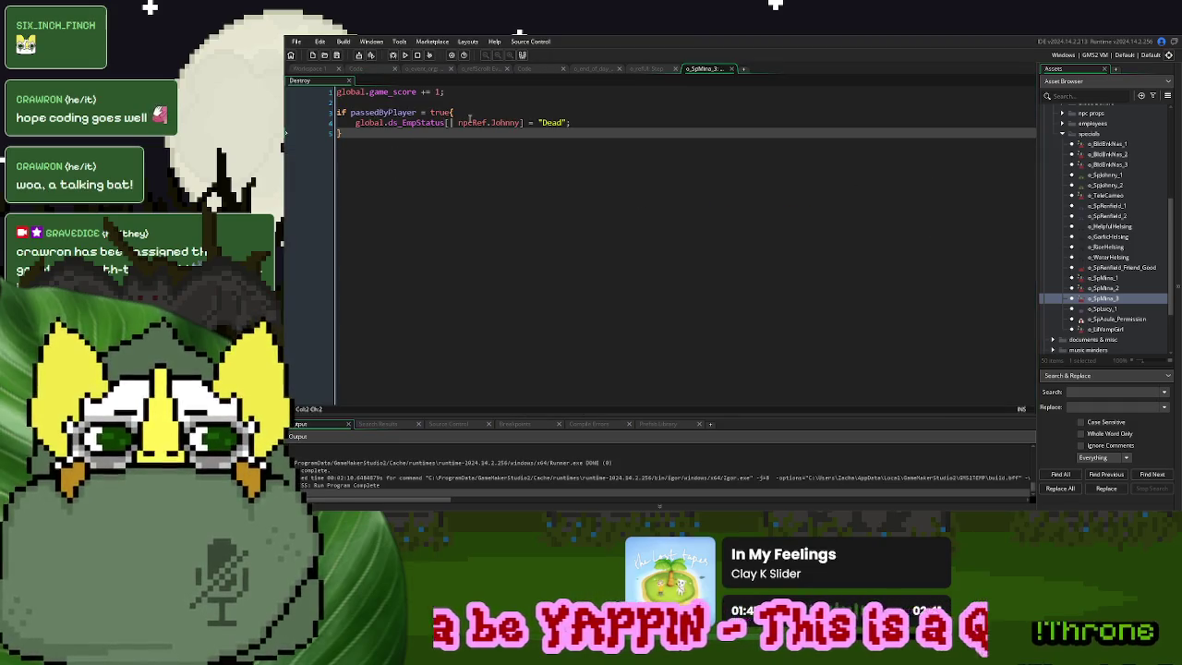
Paste the passedByPlayer condition as a new block below Johnny's admitted branch
{"action": "left_click", "coordinate": [470, 114]}
{"action": "left_click", "coordinate": [397, 122]}
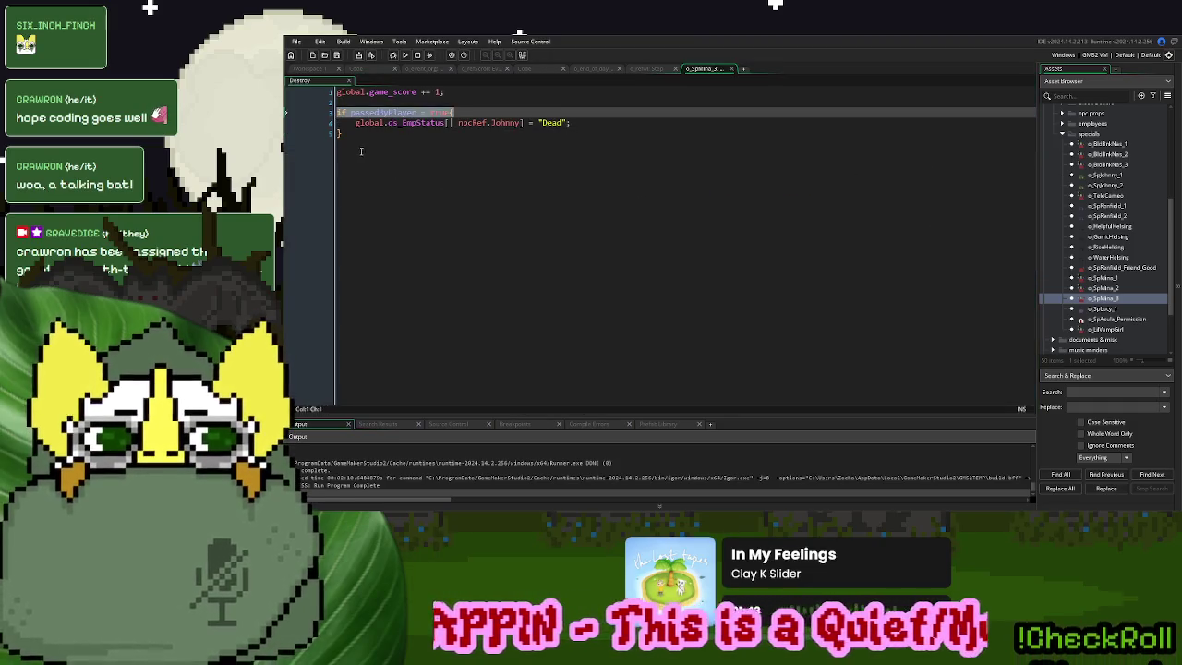
{"action": "left_click", "coordinate": [374, 137]}
{"action": "key", "text": "Return"}
{"action": "type", "text": "if passedByPlayer = true{"}
{"action": "key", "text": "Return"}
{"action": "key", "text": "Return"}
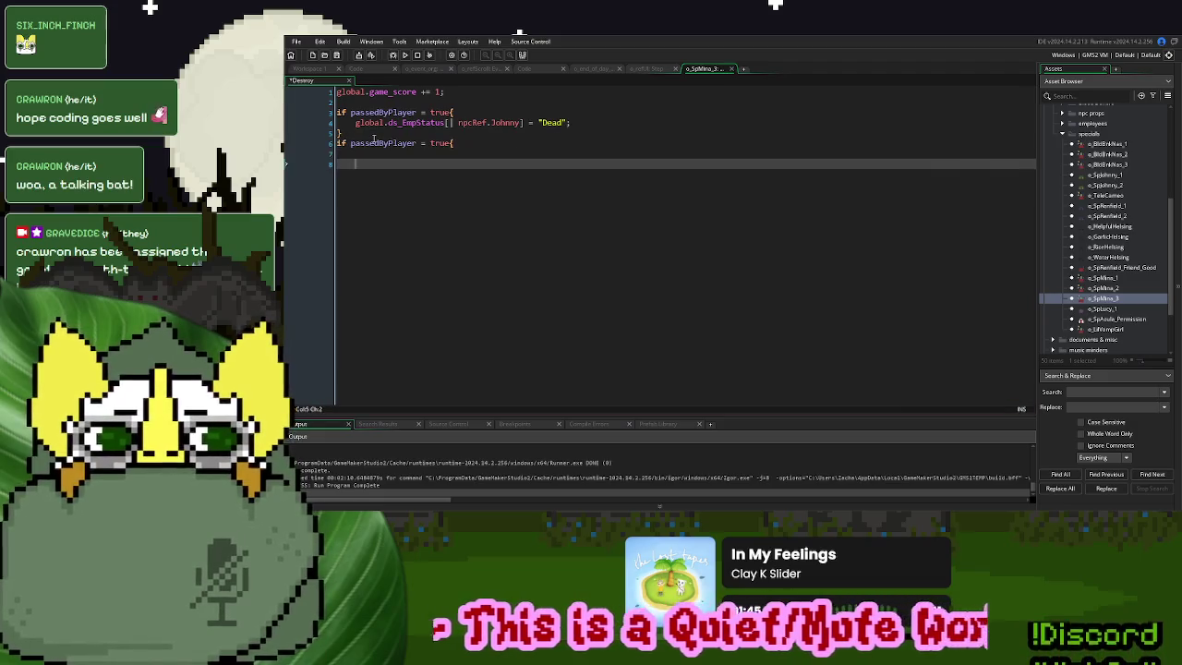
Change the new block's condition to test passedByPlayer for false, using the globals script as reference
{"action": "double_click", "coordinate": [438, 143]}
{"action": "type", "text": "-1"}
{"action": "left_click", "coordinate": [360, 69]}
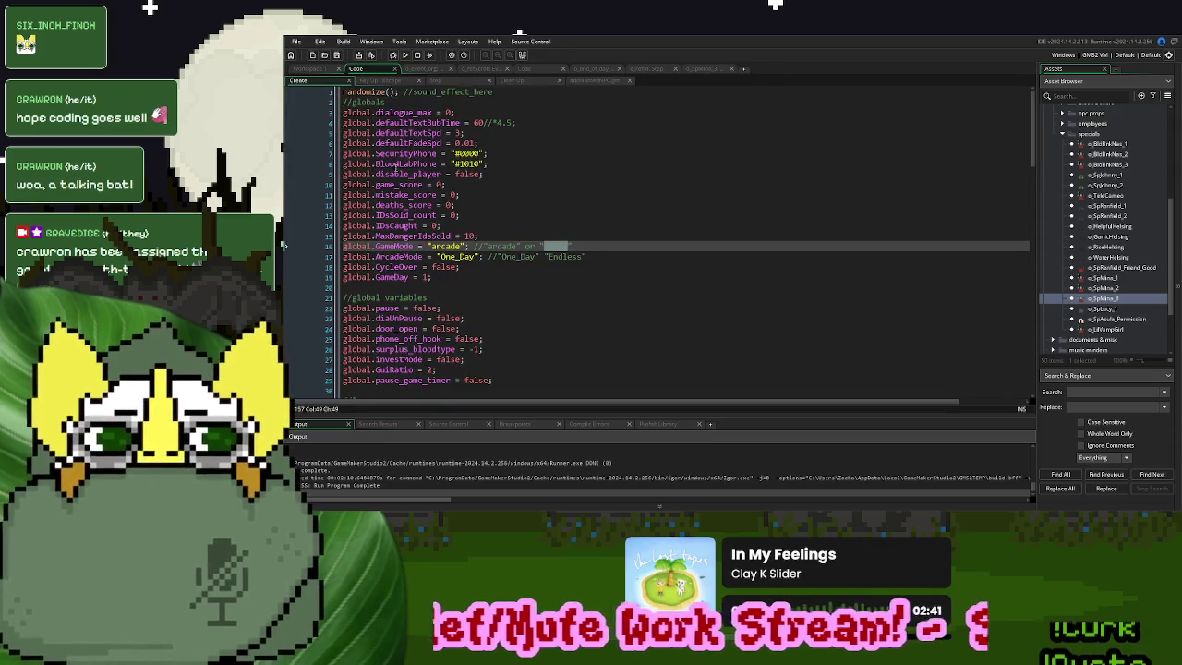
{"action": "scroll", "coordinate": [448, 185], "scroll_direction": "down", "scroll_amount": 14}
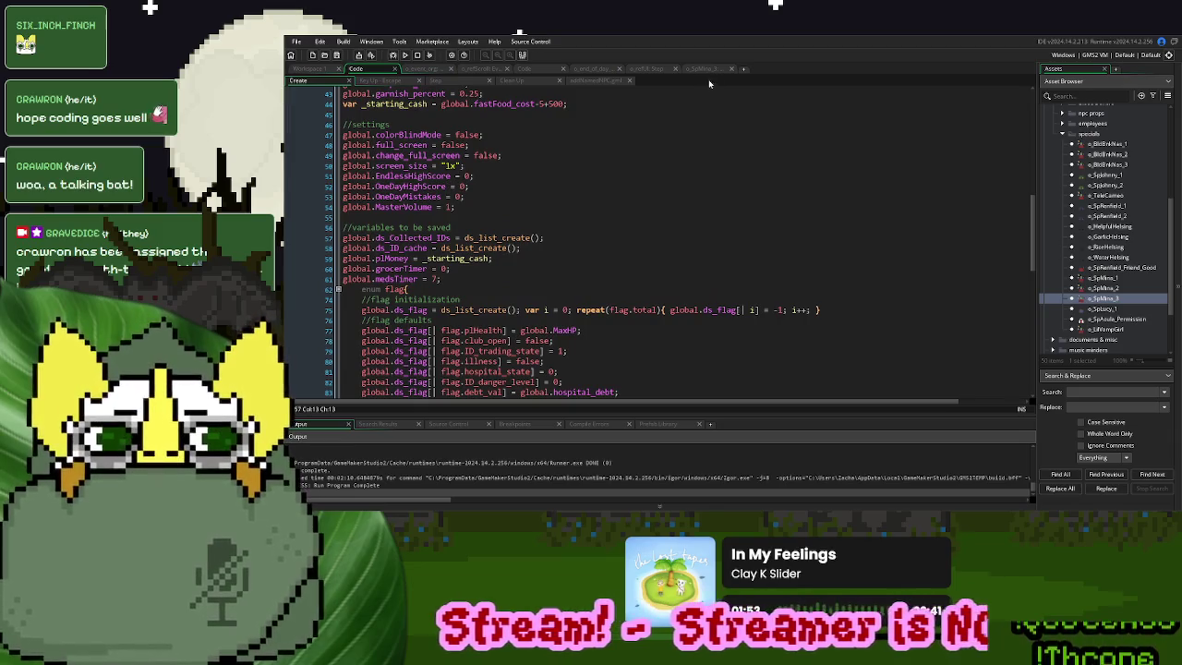
{"action": "left_click", "coordinate": [711, 68]}
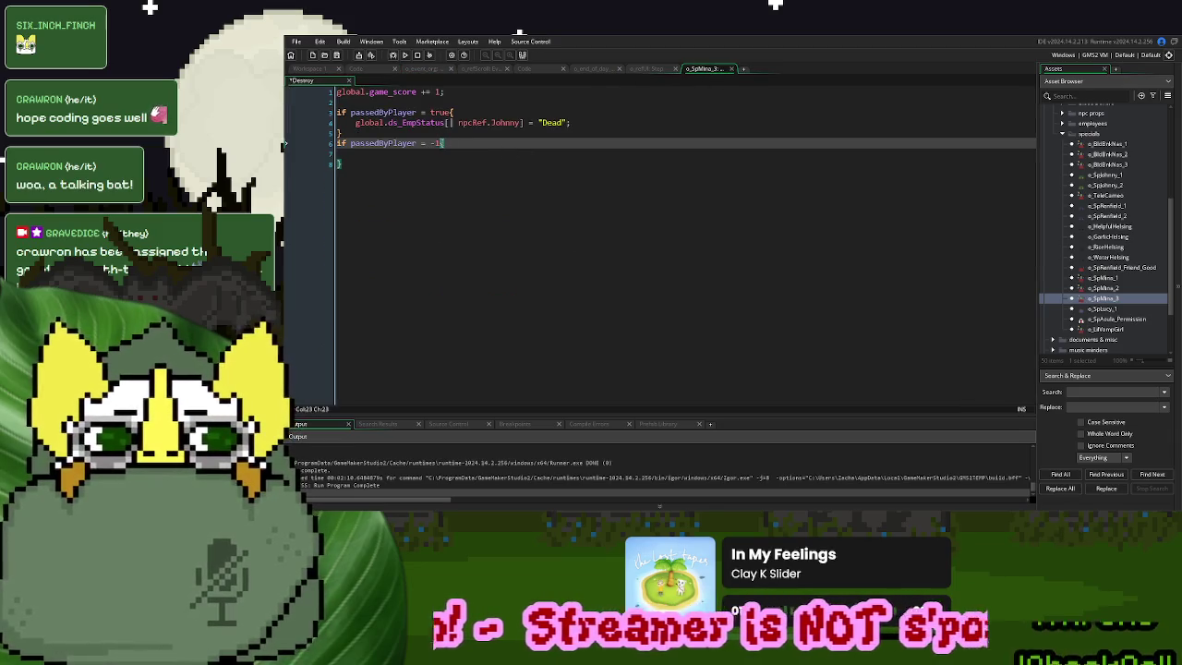
{"action": "key", "text": "shift+Left"}
{"action": "key", "text": "shift+Left"}
{"action": "type", "text": "false"}
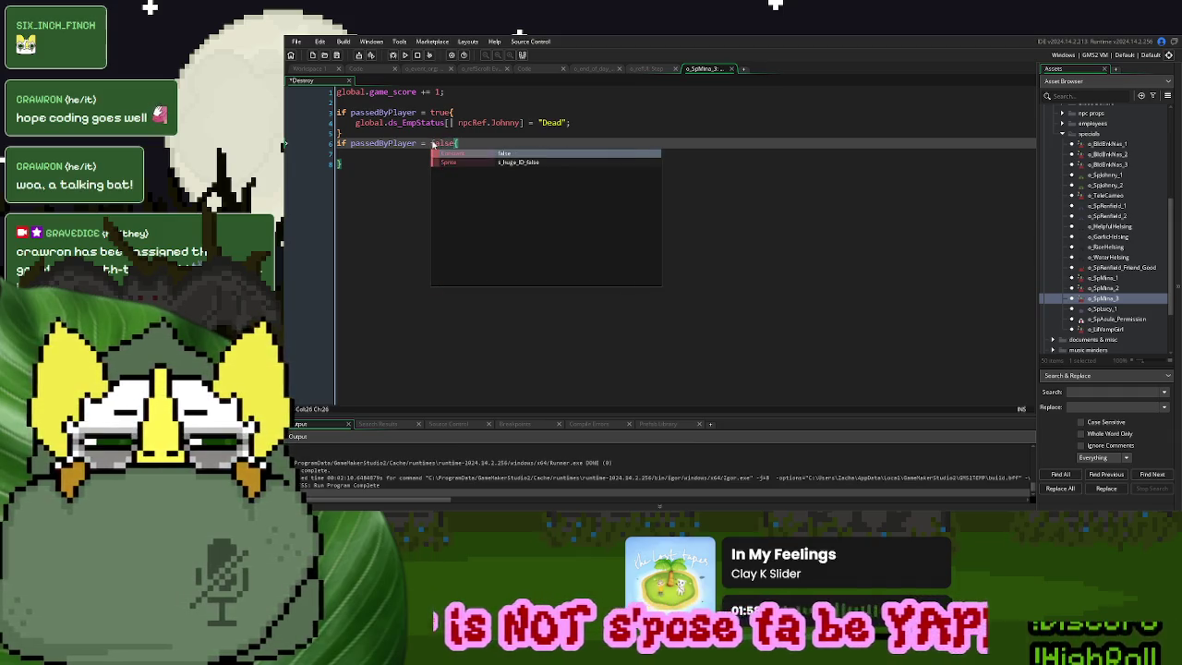
Comment the admitted branch 'allowed inside' and join its Dead assignment and brace onto one line
{"action": "left_click", "coordinate": [411, 103]}
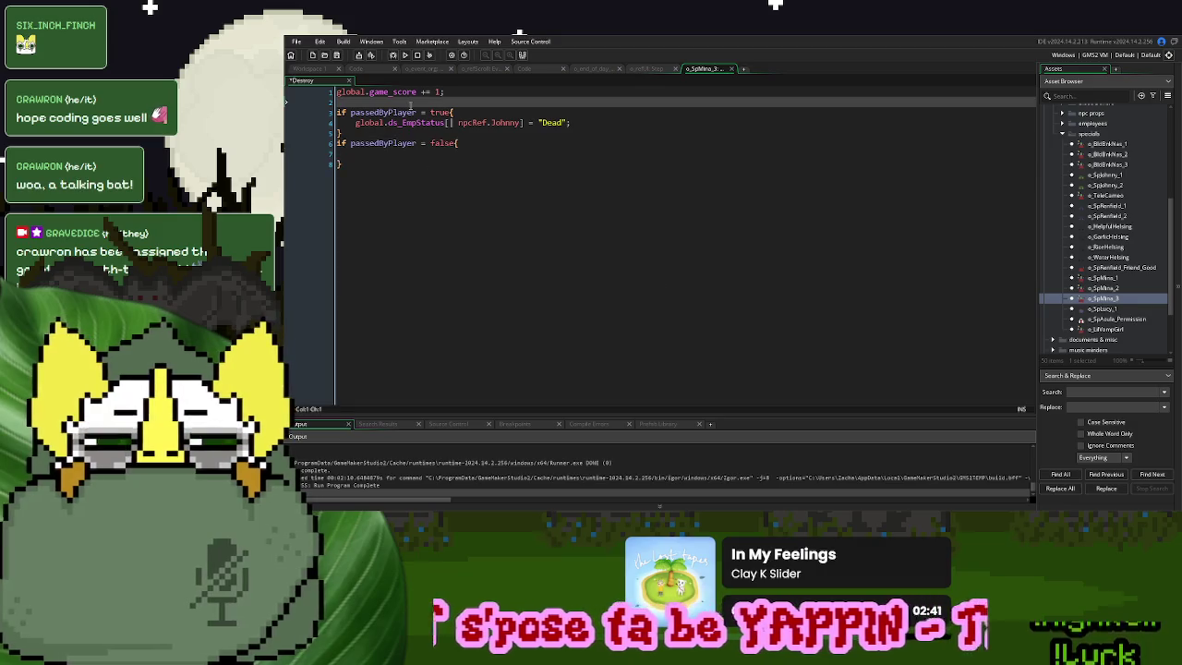
{"action": "type", "text": "//allowe"}
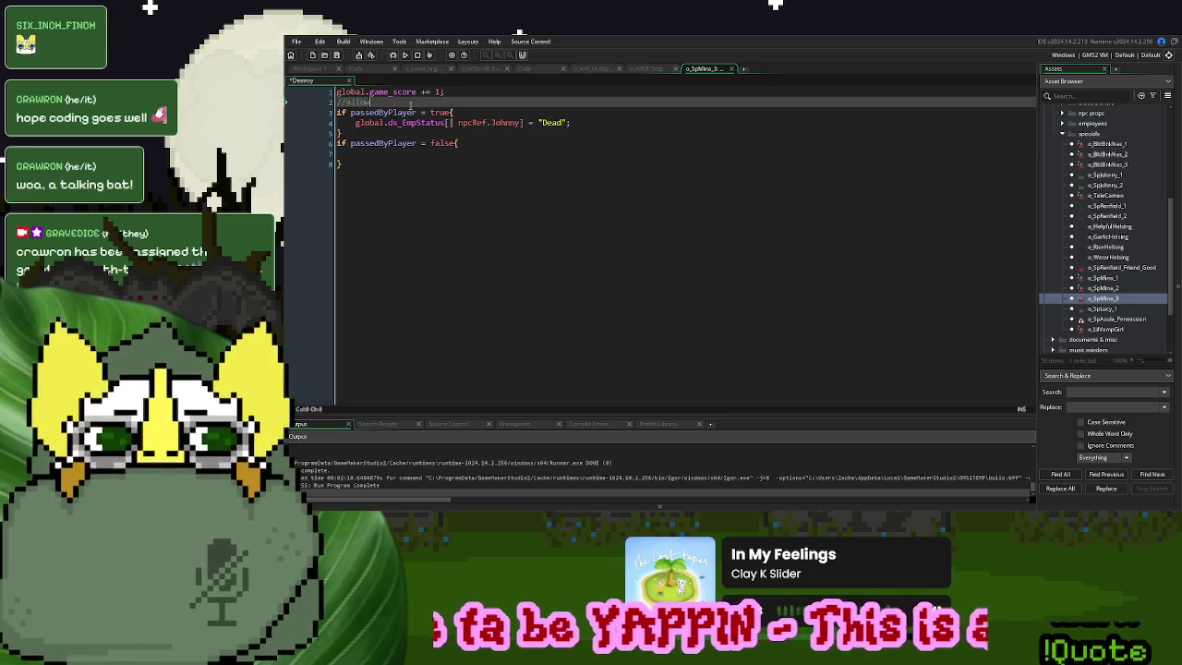
{"action": "type", "text": "d inside"}
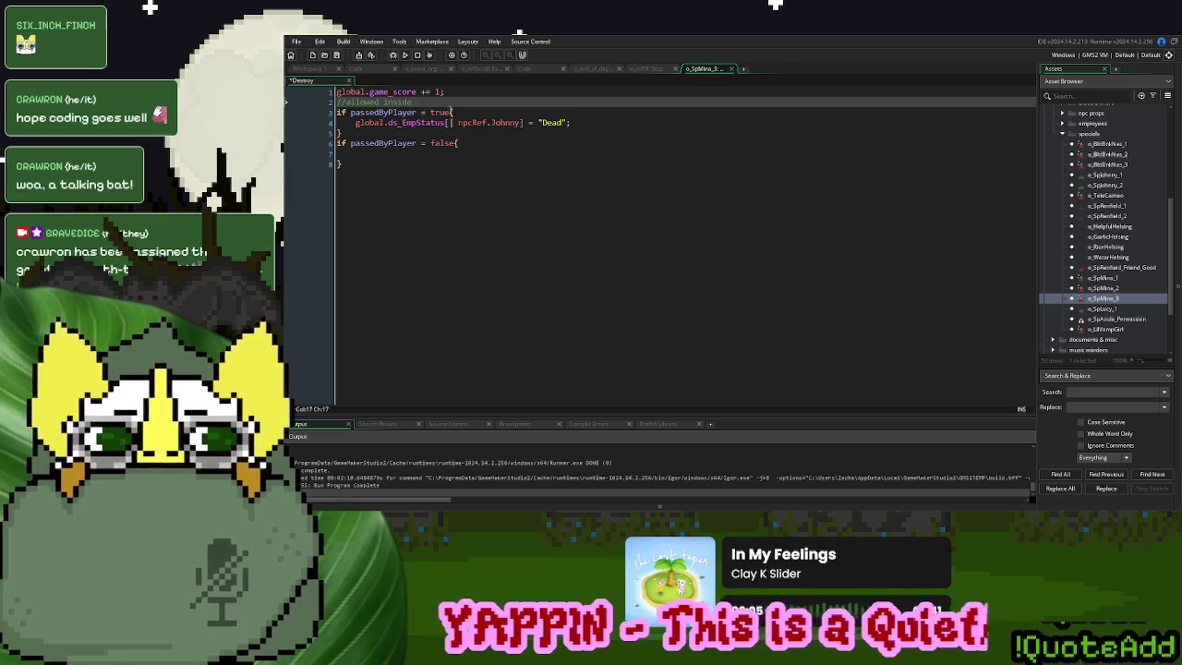
{"action": "left_click", "coordinate": [356, 123]}
{"action": "key", "text": "BackSpace"}
{"action": "key", "text": "BackSpace"}
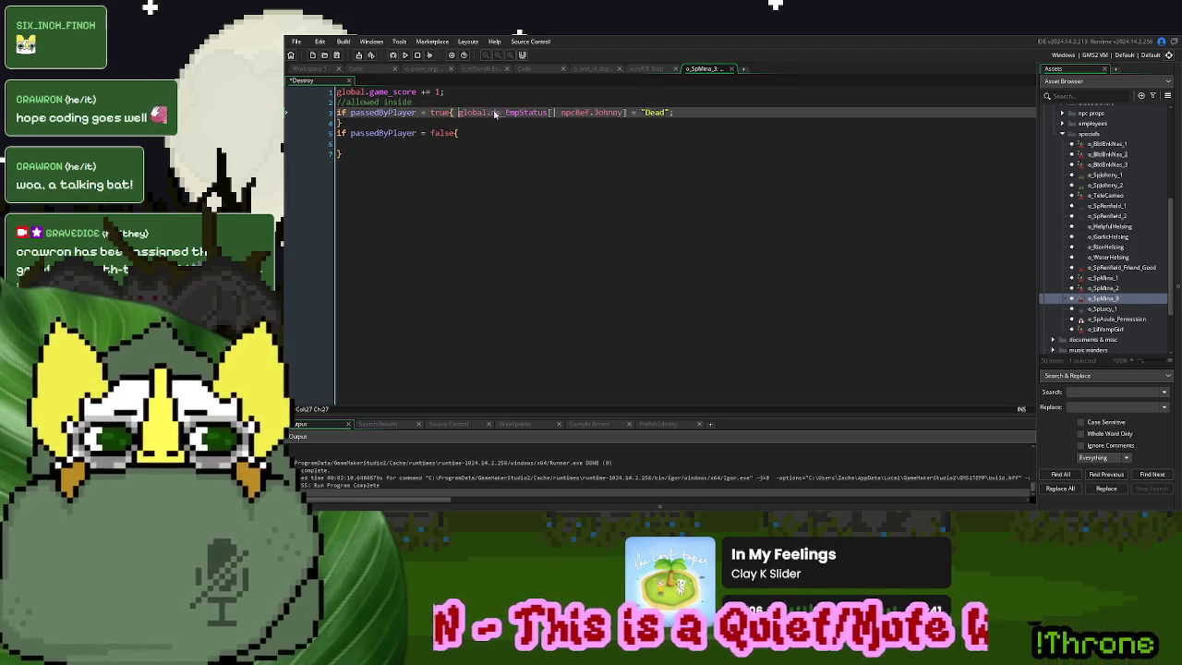
{"action": "left_click", "coordinate": [337, 124]}
{"action": "type", "text": "}"}
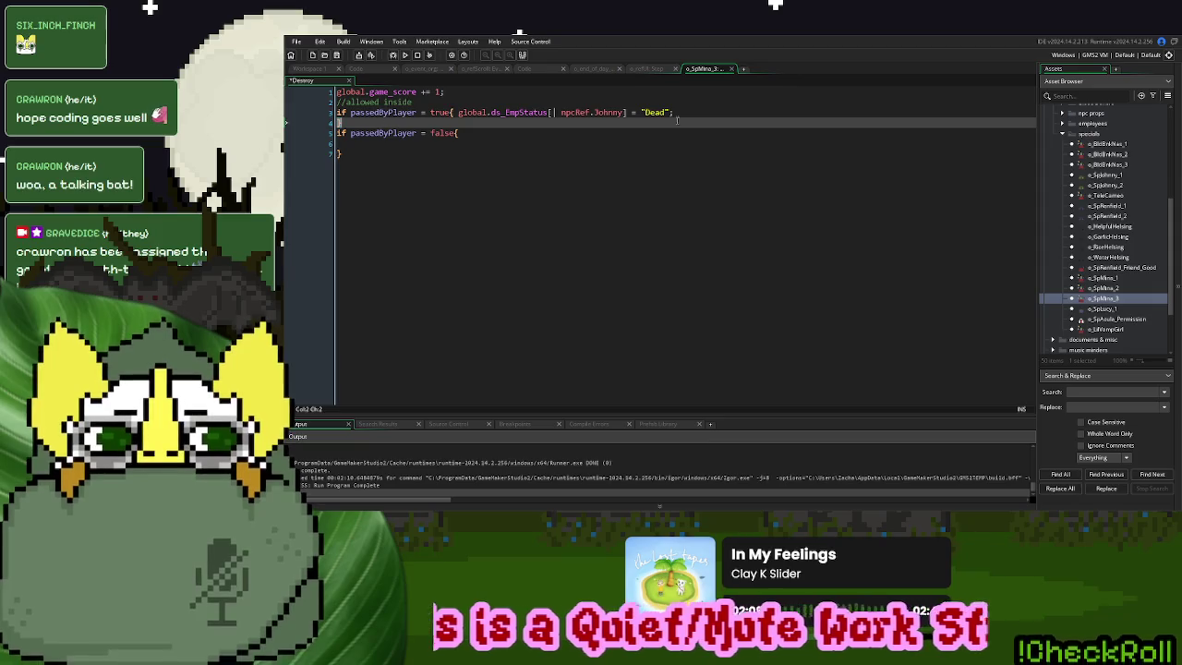
{"action": "left_click", "coordinate": [717, 113]}
{"action": "key", "text": "Delete"}
{"action": "key", "text": "Return"}
{"action": "type", "text": "//ejected"}
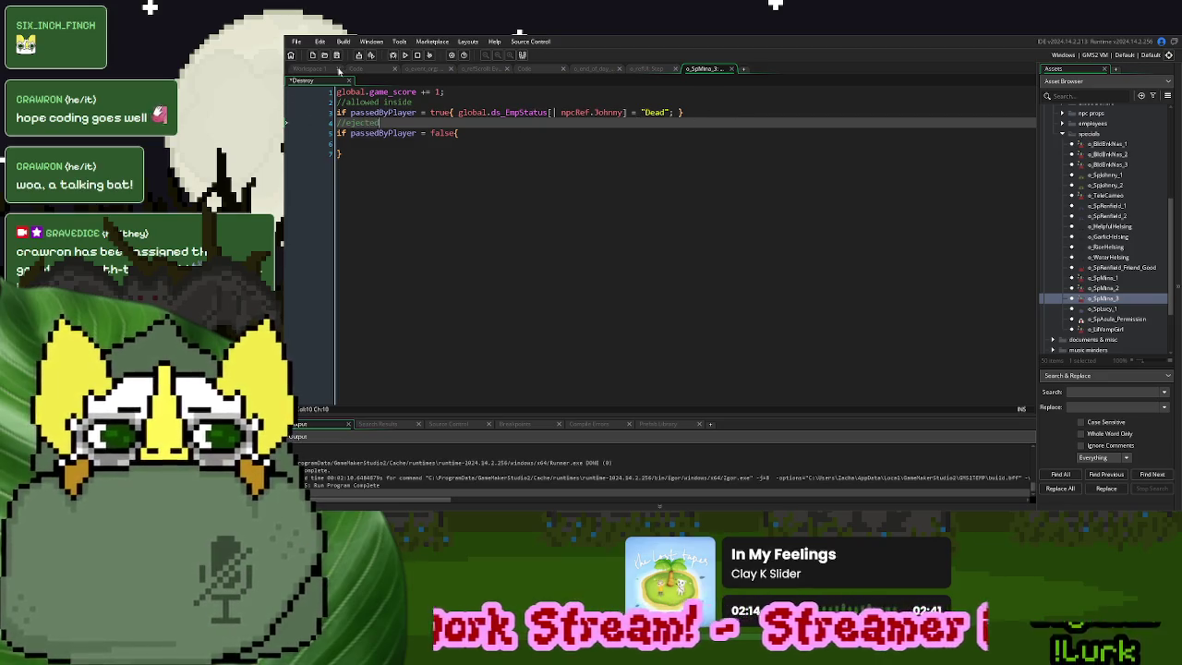
{"action": "left_click", "coordinate": [358, 70]}
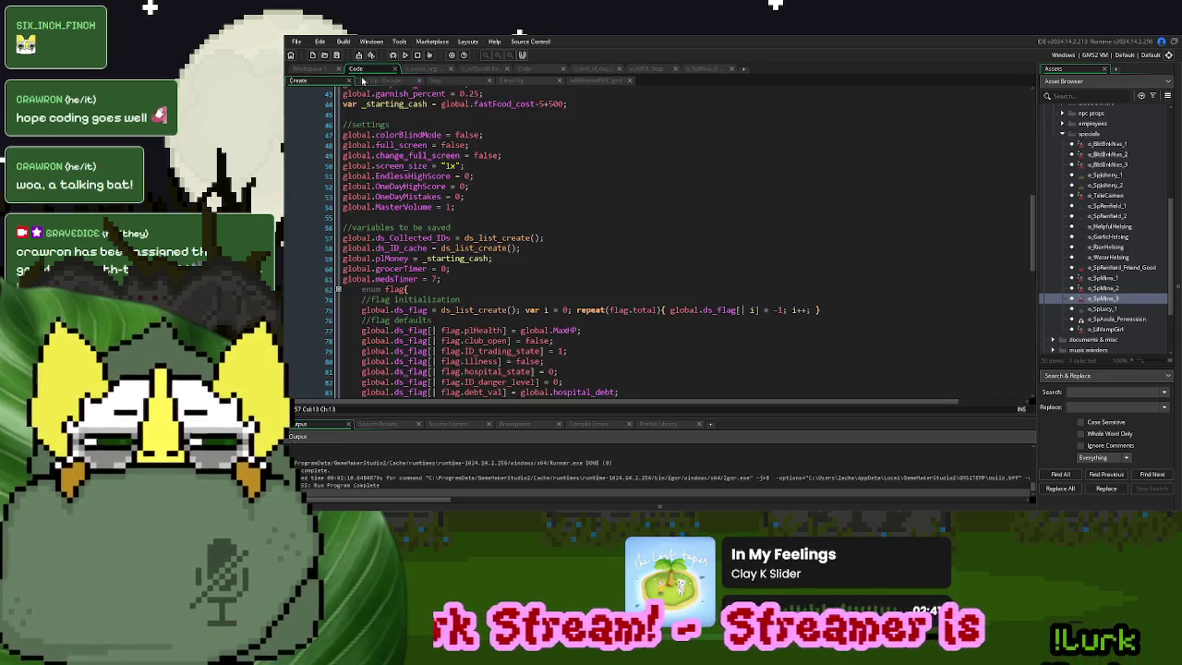
Add an offscreen_johnny entry to the flag enum after overstock_activated
{"action": "scroll", "coordinate": [416, 261], "scroll_direction": "down", "scroll_amount": 2}
{"action": "left_click", "coordinate": [338, 214]}
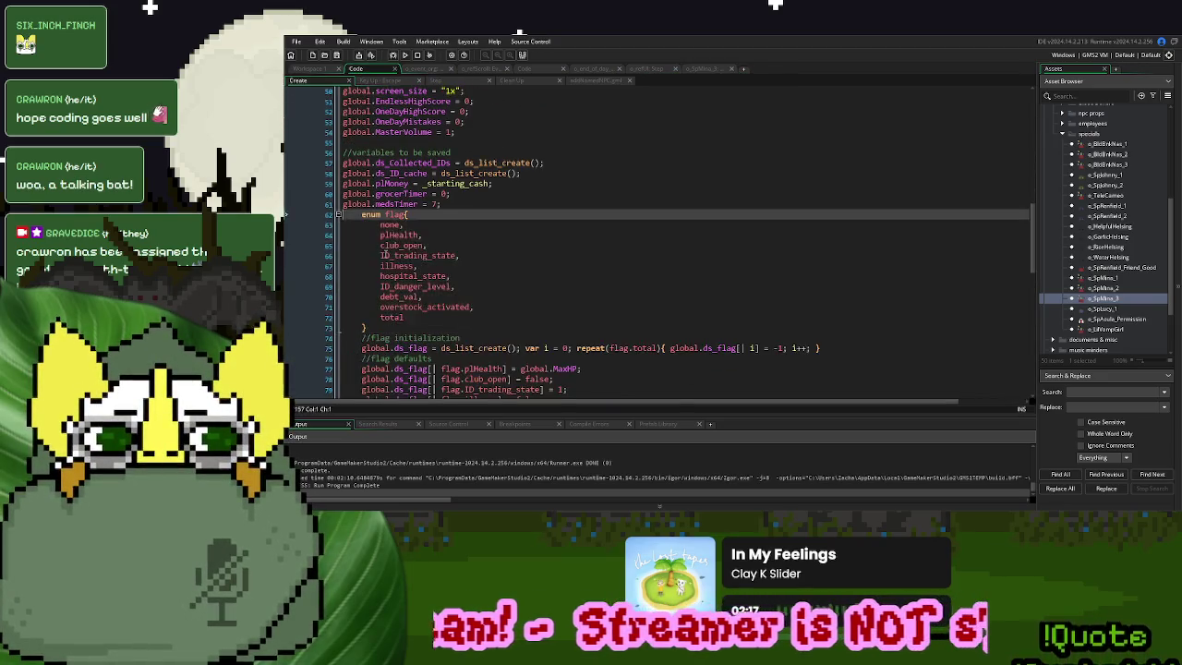
{"action": "scroll", "coordinate": [462, 240], "scroll_direction": "down", "scroll_amount": 2}
{"action": "left_click", "coordinate": [488, 250]}
{"action": "key", "text": "Return"}
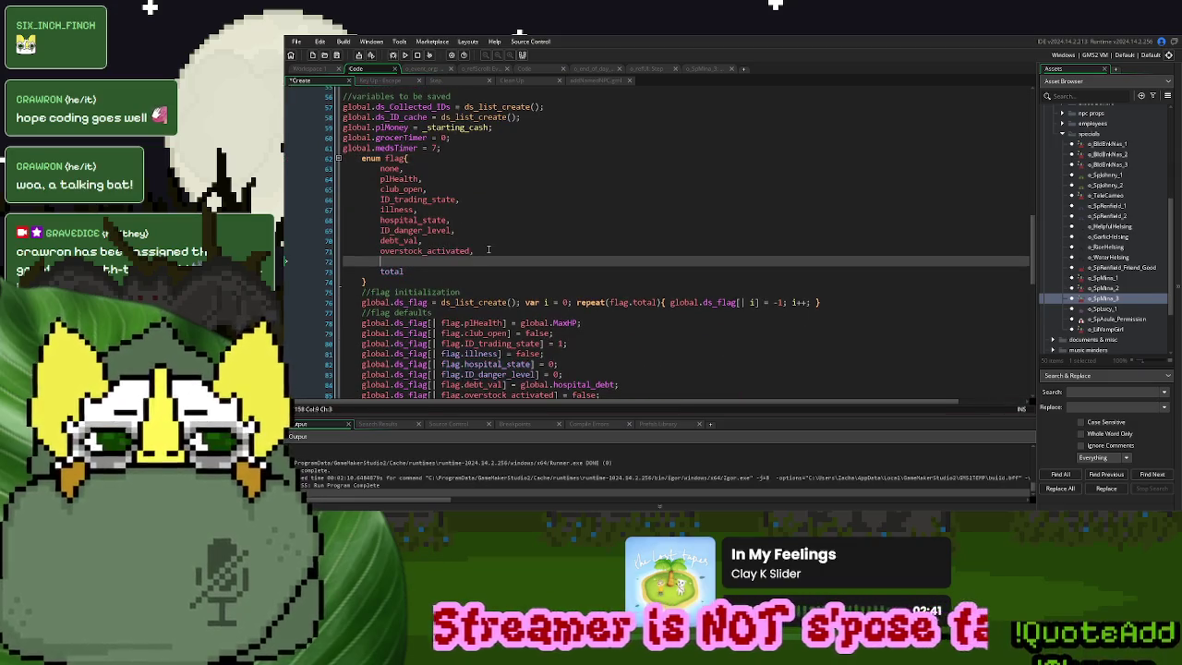
{"action": "type", "text": "off"}
{"action": "type", "text": "screen"}
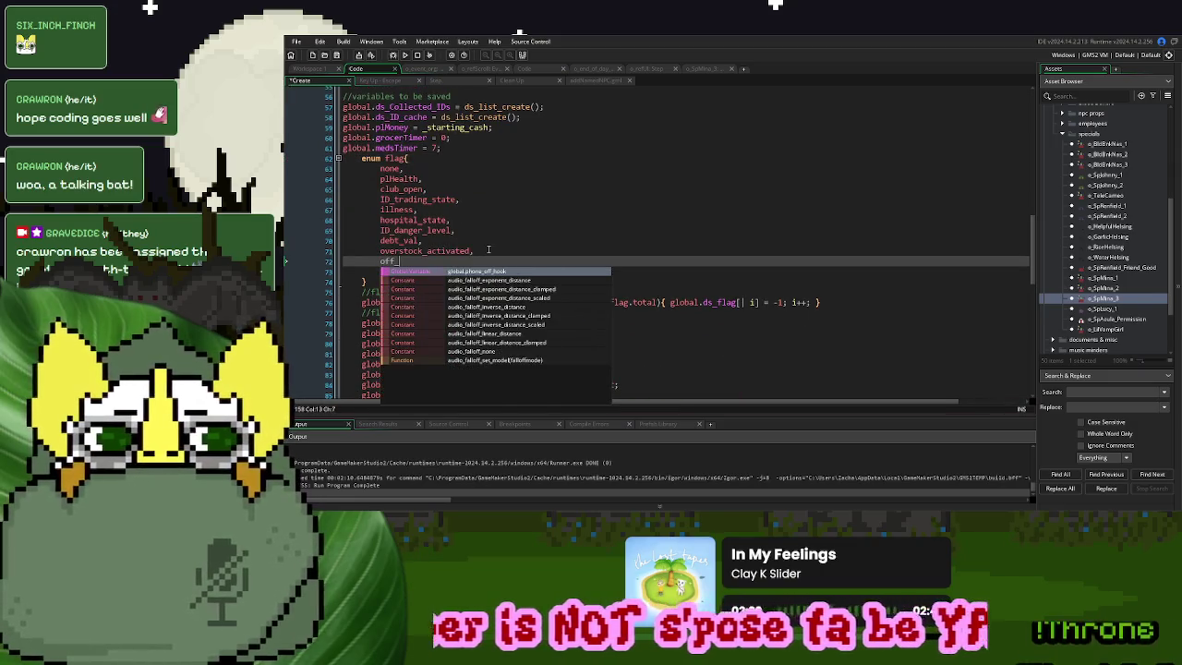
{"action": "type", "text": "_"}
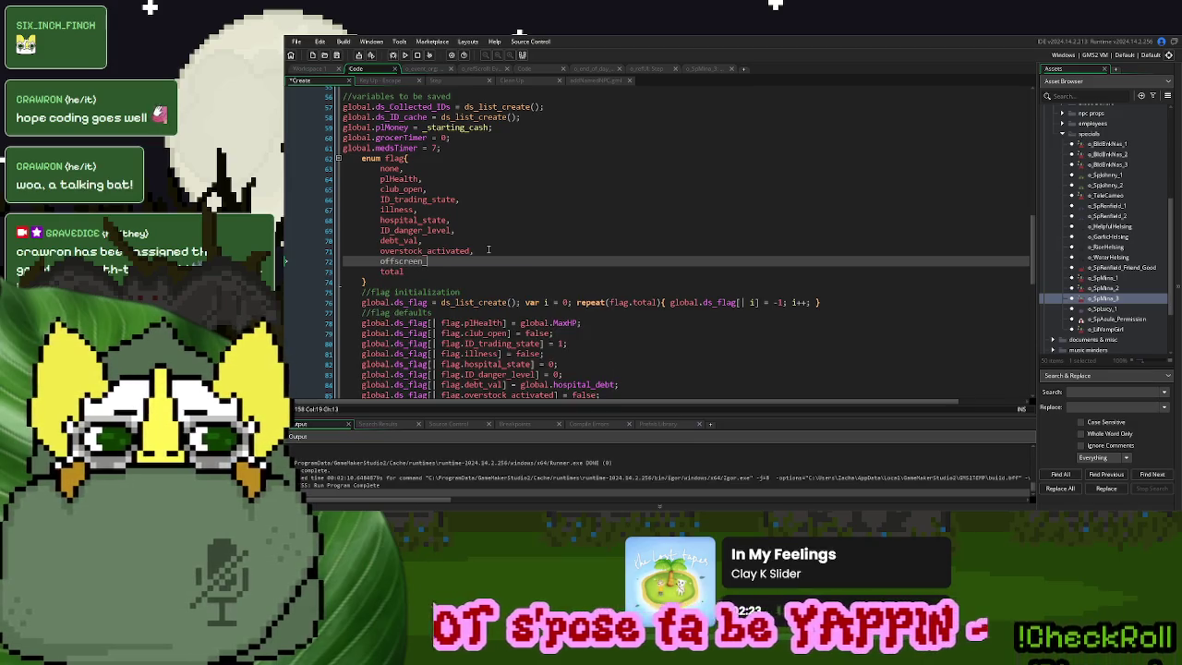
{"action": "type", "text": "johnny,"}
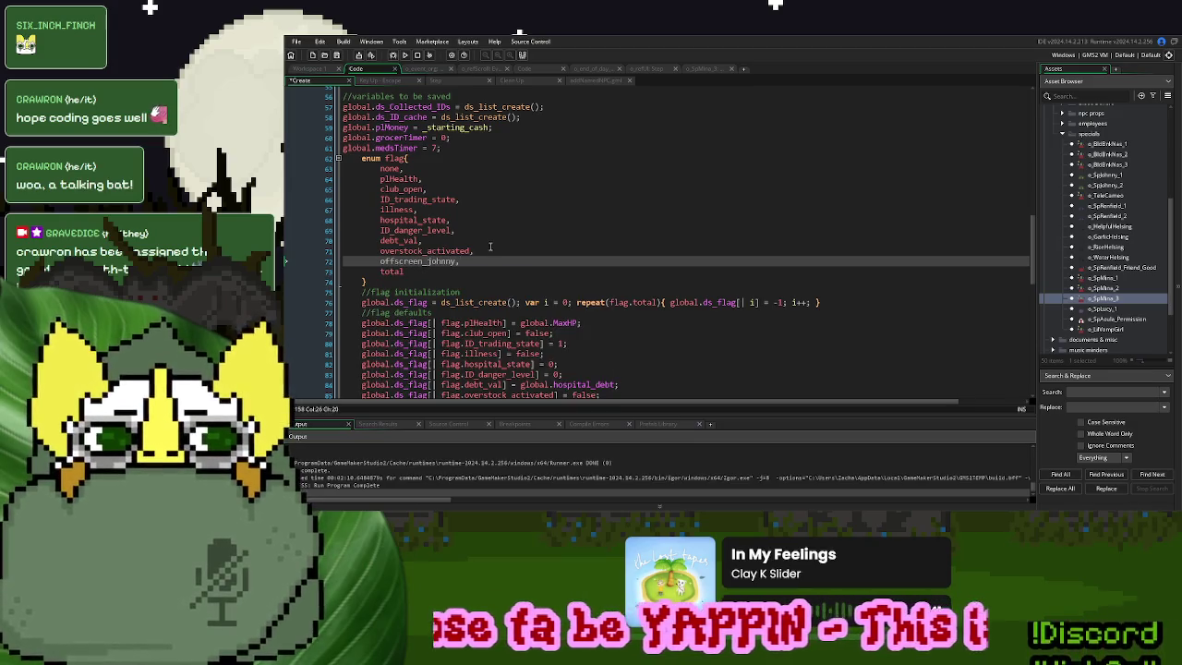
Duplicate the overstock_activated default line and rename it to offscreen_johnny, keeping false
{"action": "scroll", "coordinate": [490, 248], "scroll_direction": "down", "scroll_amount": 3}
{"action": "left_click", "coordinate": [607, 301]}
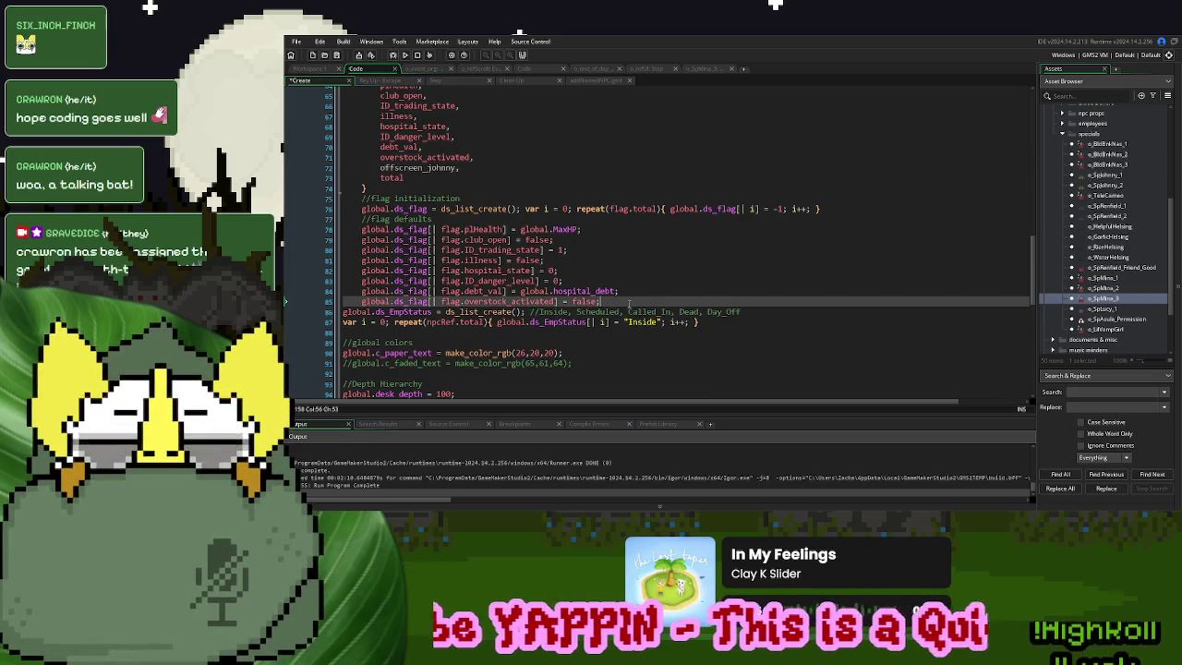
{"action": "left_click", "coordinate": [643, 295], "text": "shift"}
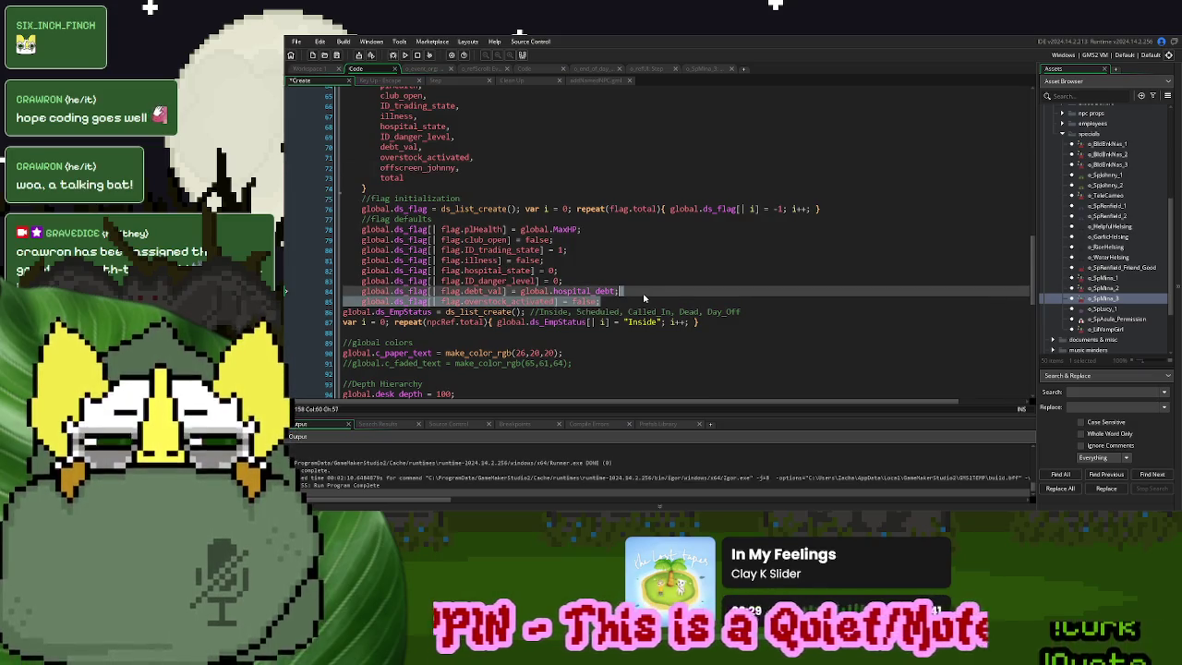
{"action": "key", "text": "ctrl+d"}
{"action": "double_click", "coordinate": [431, 168]}
{"action": "key", "text": "ctrl+c"}
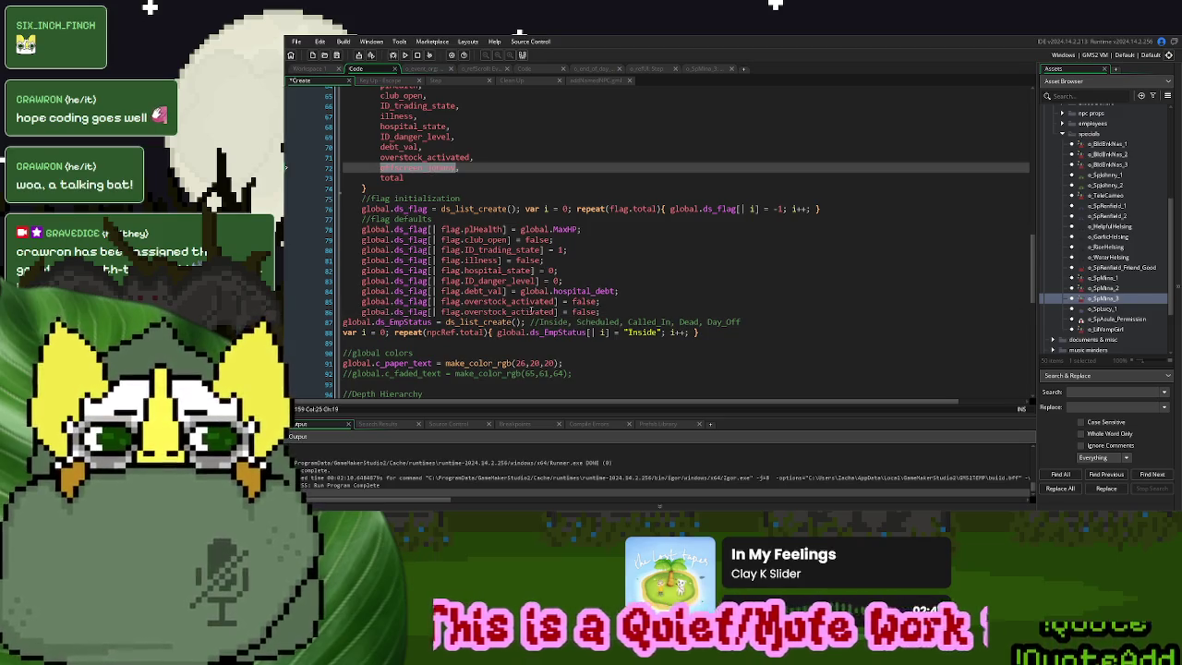
{"action": "double_click", "coordinate": [531, 311]}
{"action": "key", "text": "ctrl+v"}
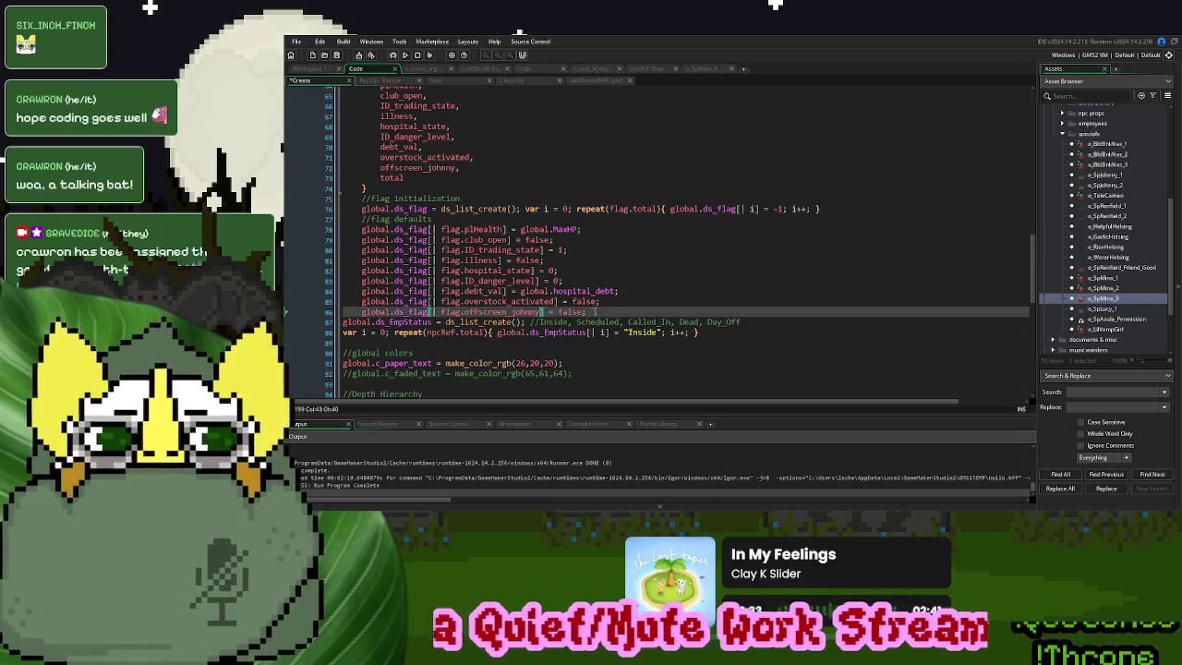
{"action": "key", "text": "End"}
{"action": "key", "text": "shift+Home"}
Paste the offscreen_johnny flag line into the ejected branch and set it to true
{"action": "key", "text": "ctrl+c"}
{"action": "key", "text": "ctrl+Tab"}
{"action": "left_click", "coordinate": [467, 144]}
{"action": "key", "text": "ctrl+v"}
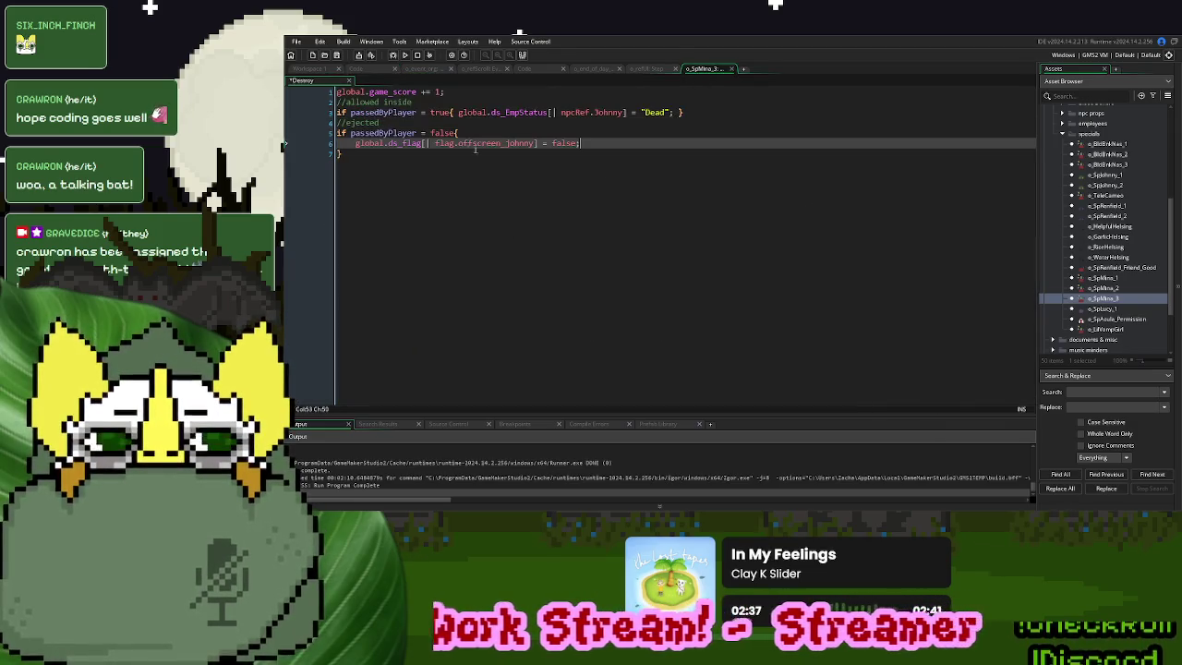
{"action": "double_click", "coordinate": [563, 143]}
{"action": "type", "text": "true"}
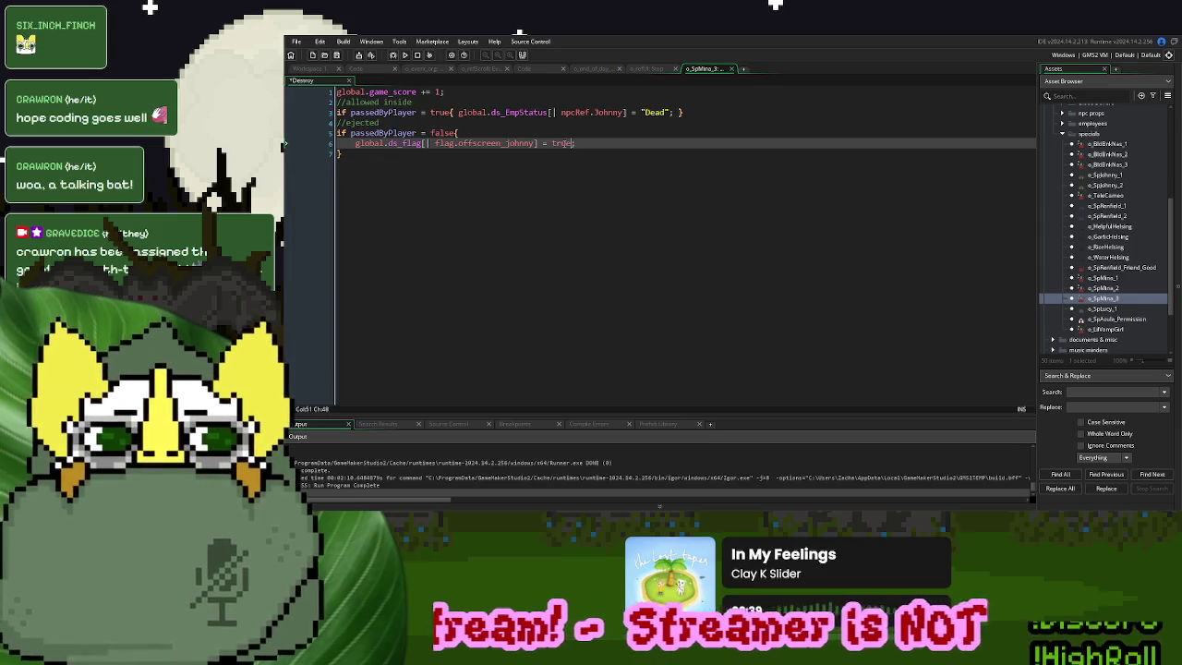
Join the ejected branch's offscreen_johnny assignment and closing brace onto the if line
{"action": "left_click_drag", "start_coordinate": [336, 122], "coordinate": [467, 132]}
{"action": "left_click", "coordinate": [467, 132]}
{"action": "key", "text": "Delete"}
{"action": "left_click", "coordinate": [673, 143]}
{"action": "key", "text": "ctrl+z"}
{"action": "key", "text": "ctrl+y"}
{"action": "key", "text": "Home"}
{"action": "key", "text": "BackSpace"}
{"action": "key", "text": "End"}
{"action": "key", "text": "Return"}
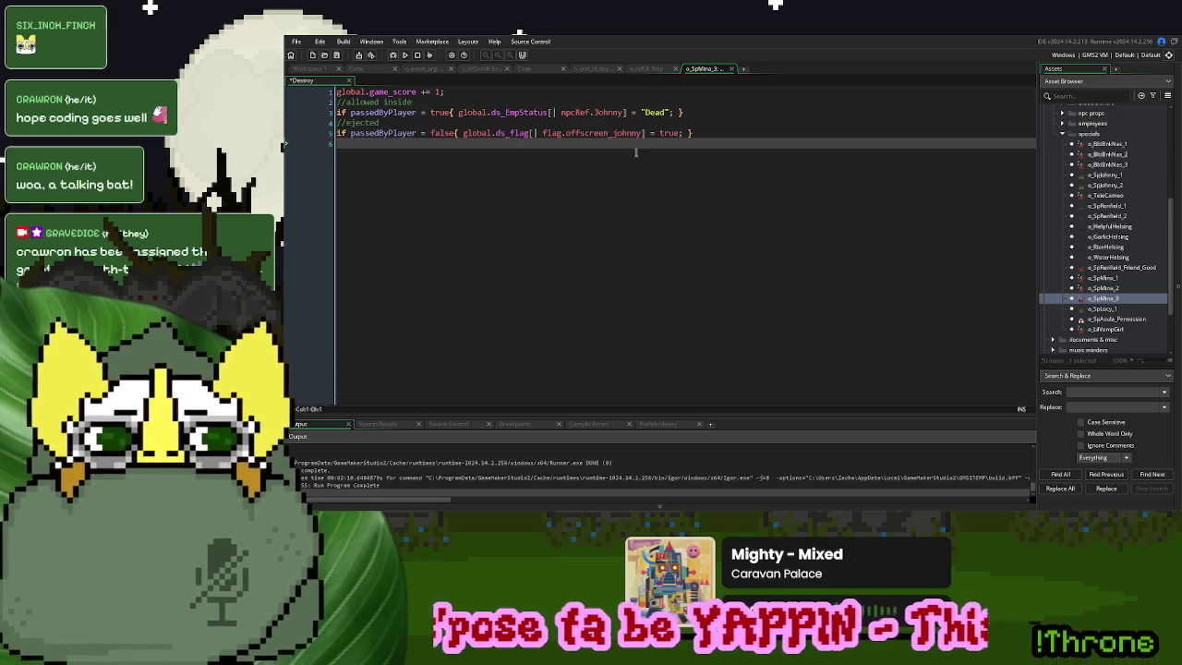
{"action": "left_click_drag", "start_coordinate": [686, 133], "coordinate": [464, 138]}
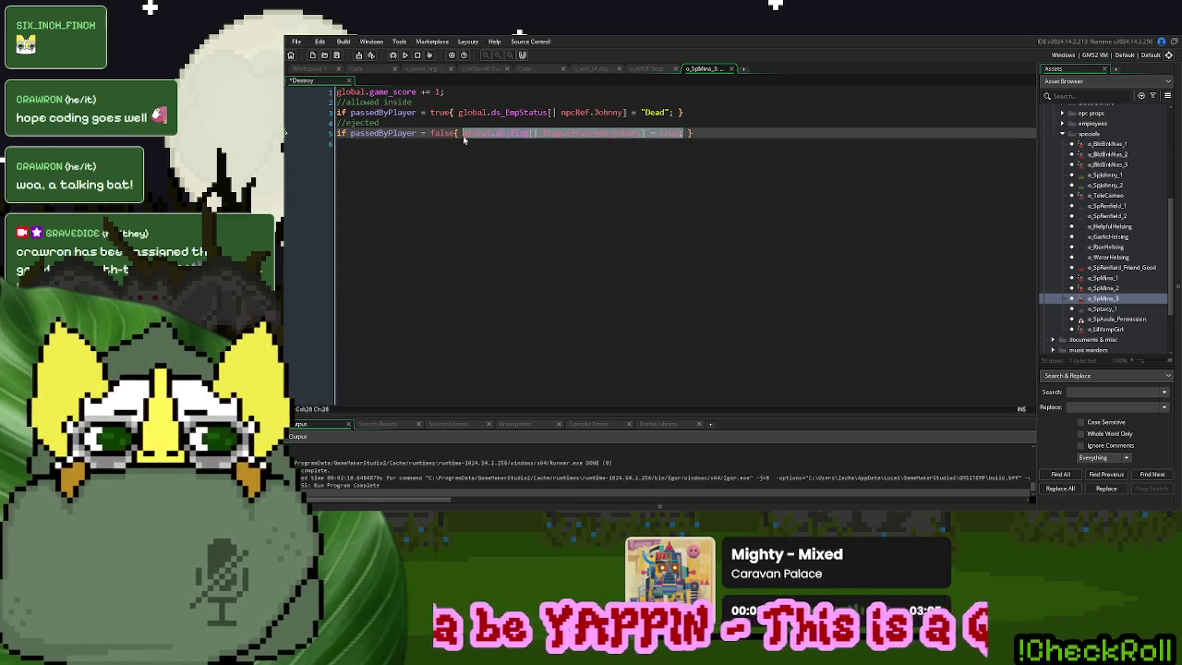
{"action": "left_click", "coordinate": [681, 133]}
{"action": "left_click_drag", "start_coordinate": [680, 132], "coordinate": [462, 135]}
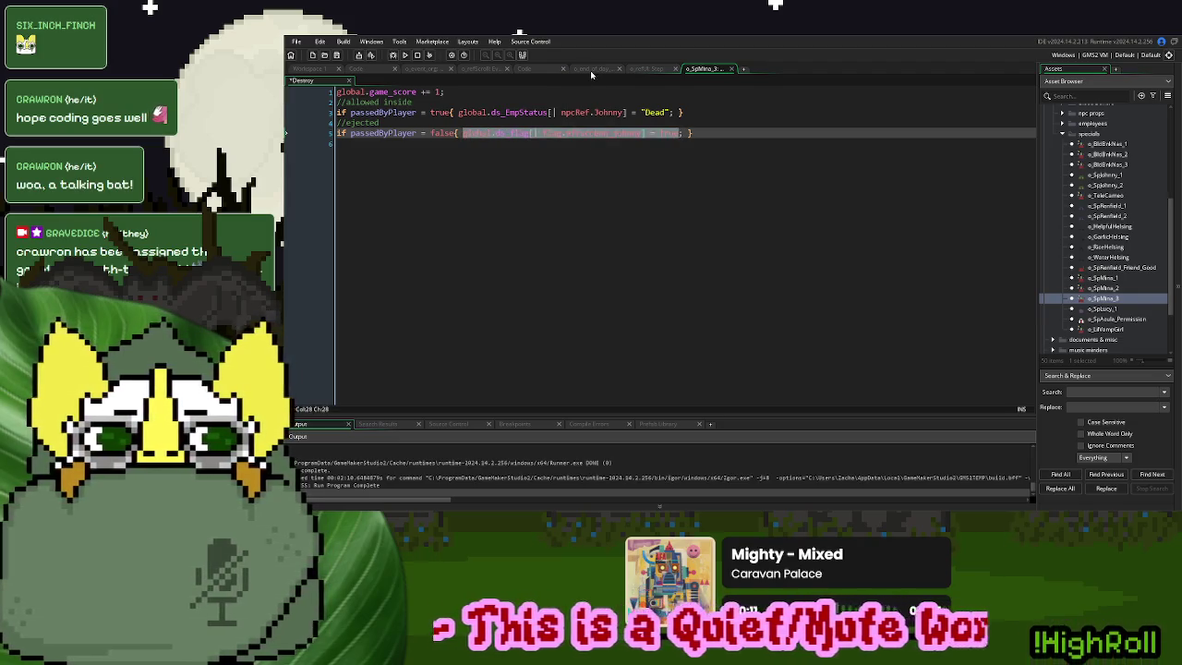
{"action": "left_click", "coordinate": [591, 70]}
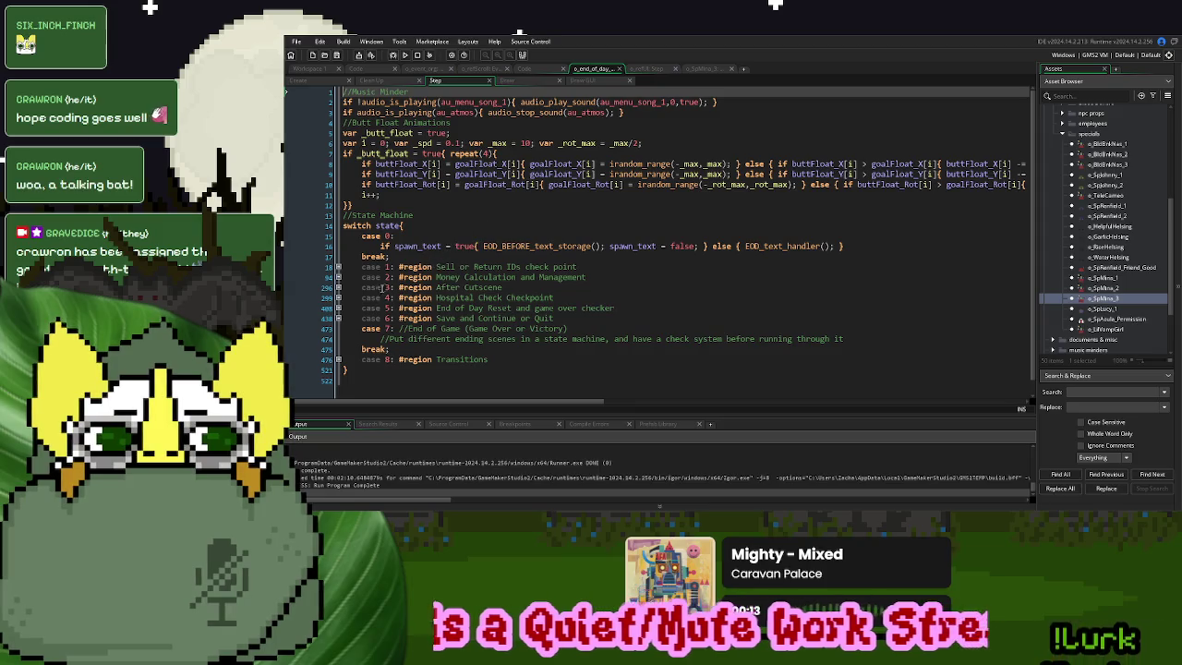
Expand case 5's End of Day Reset region and scroll through its game-over checker code
{"action": "left_click", "coordinate": [338, 307]}
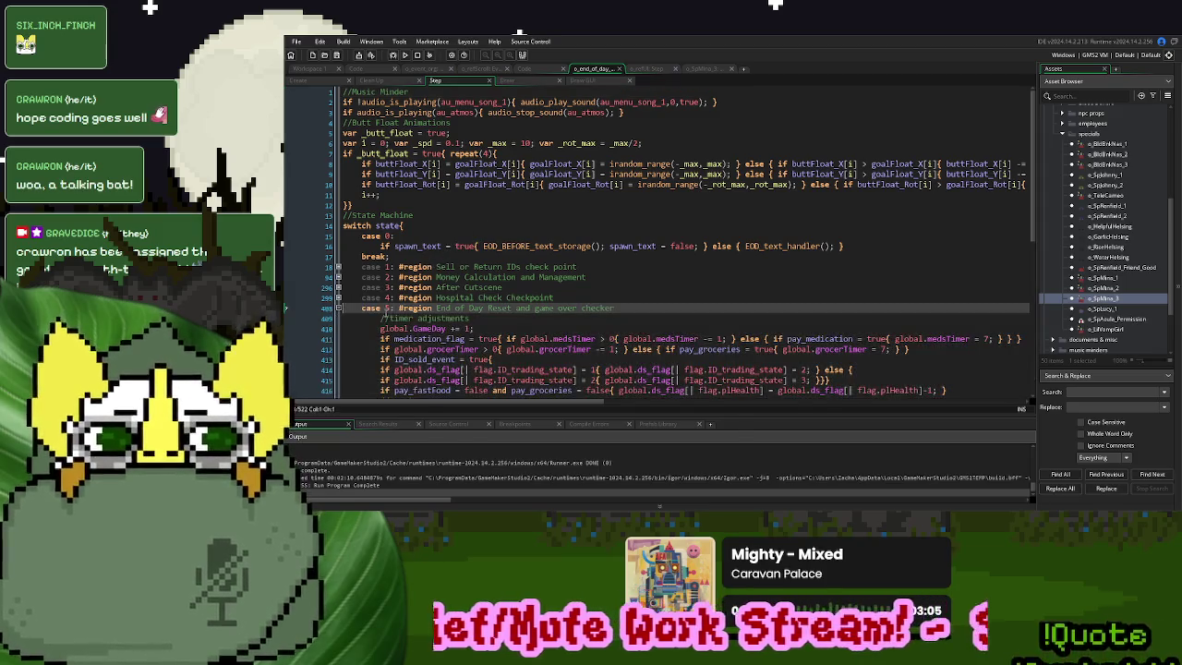
{"action": "scroll", "coordinate": [400, 297], "scroll_direction": "down", "scroll_amount": 7}
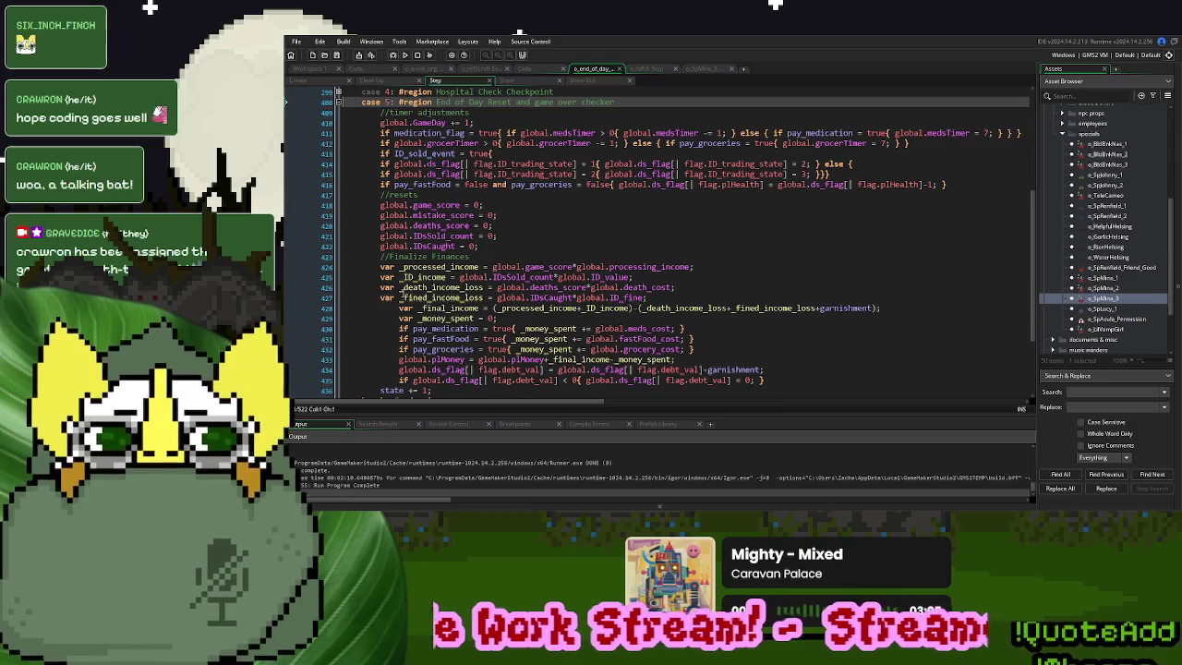
{"action": "scroll", "coordinate": [401, 297], "scroll_direction": "down", "scroll_amount": 3}
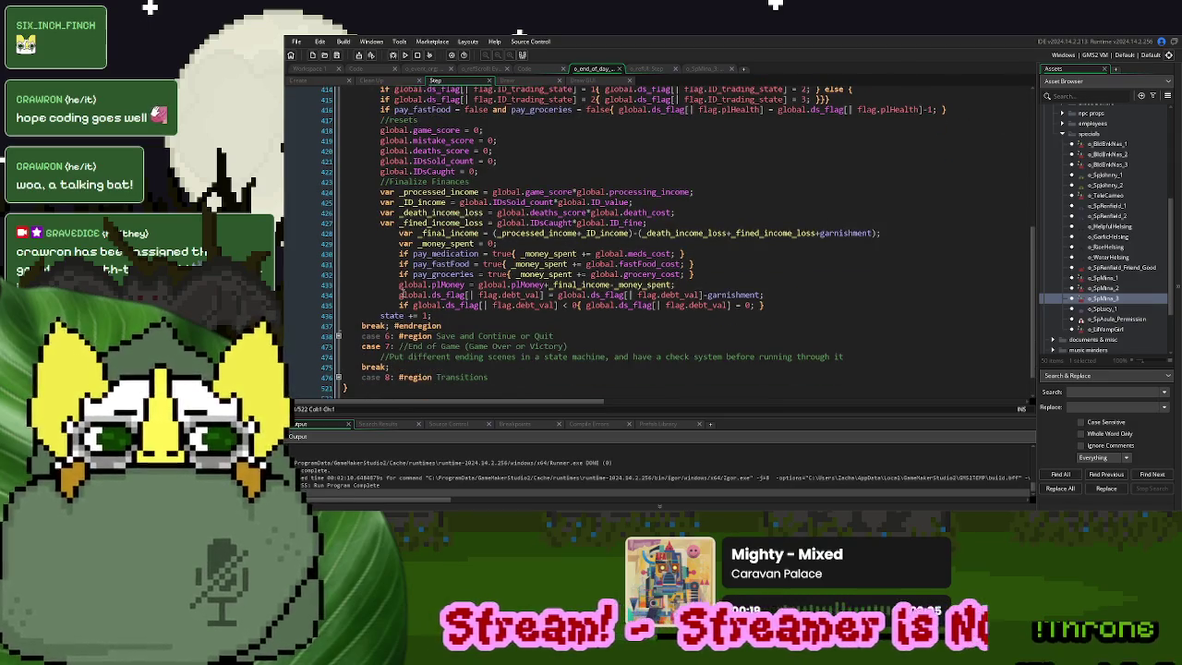
{"action": "scroll", "coordinate": [402, 296], "scroll_direction": "up", "scroll_amount": 3}
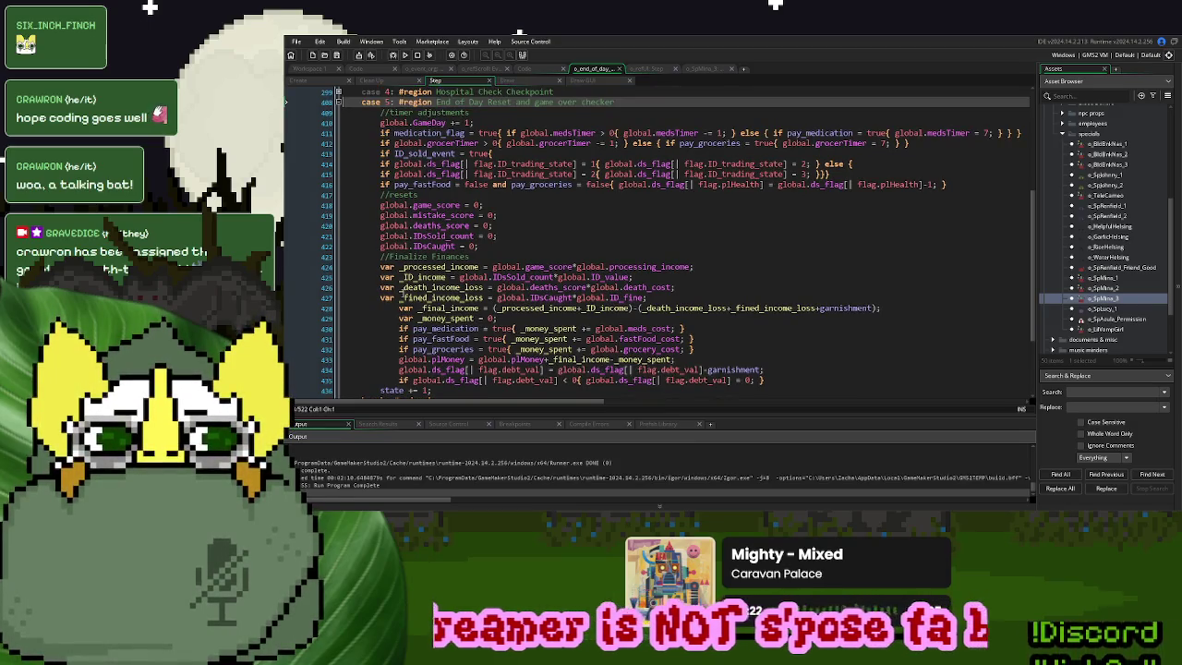
{"action": "scroll", "coordinate": [403, 290], "scroll_direction": "up", "scroll_amount": 1}
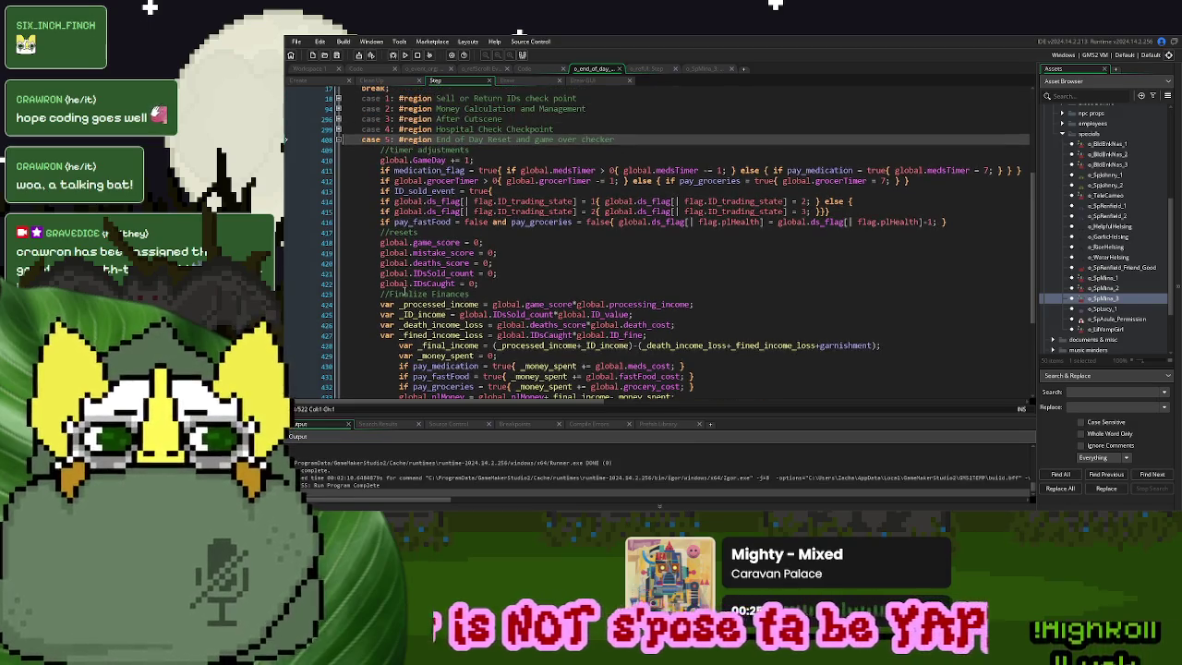
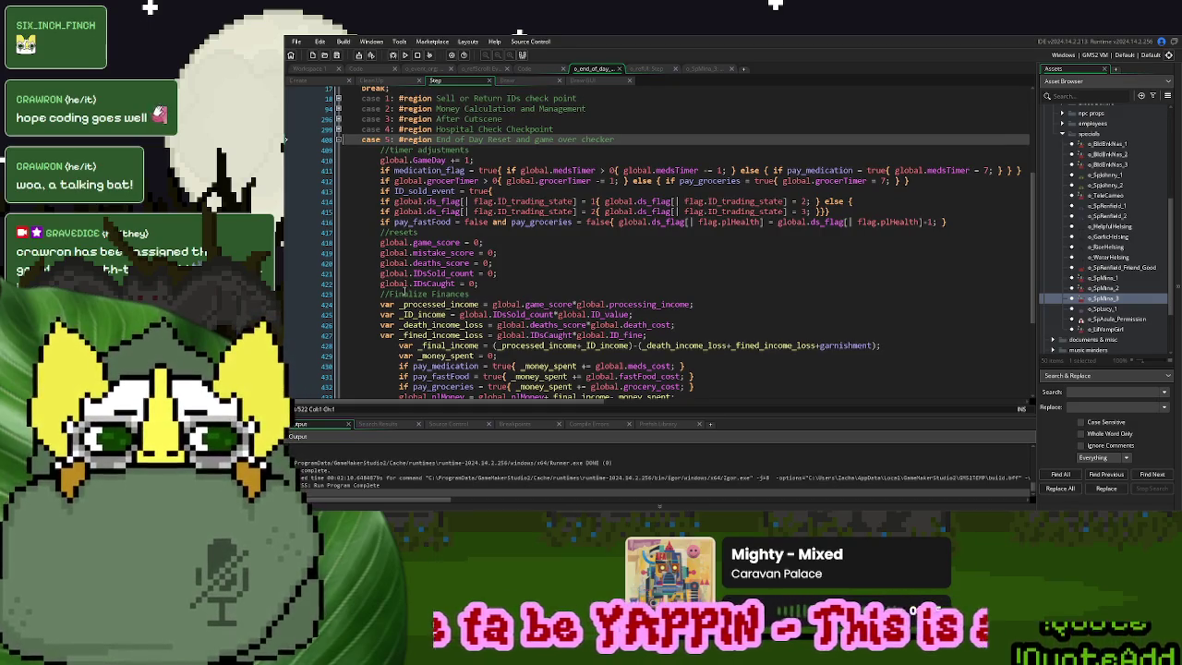
Below the IDsCaught reset in o_end_of_day Step, add '//other adjustments' and an offscreen_johnny check
{"action": "scroll", "coordinate": [403, 293], "scroll_direction": "down", "scroll_amount": 1}
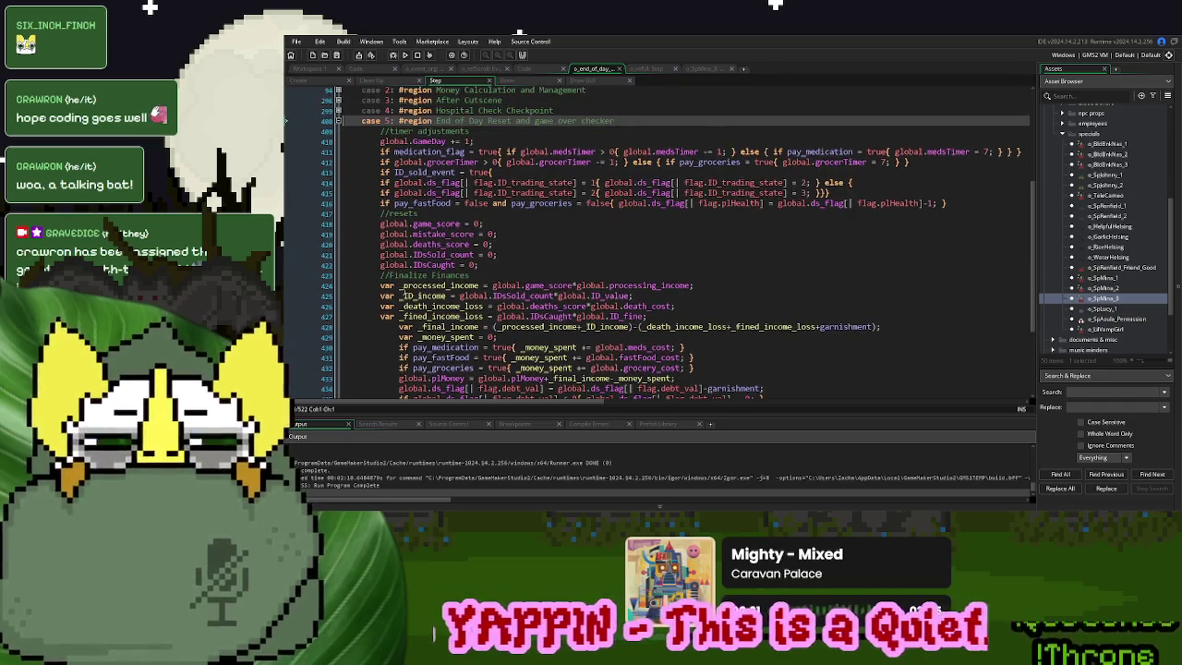
{"action": "left_click", "coordinate": [490, 264]}
{"action": "key", "text": "Return"}
{"action": "type", "text": "//"}
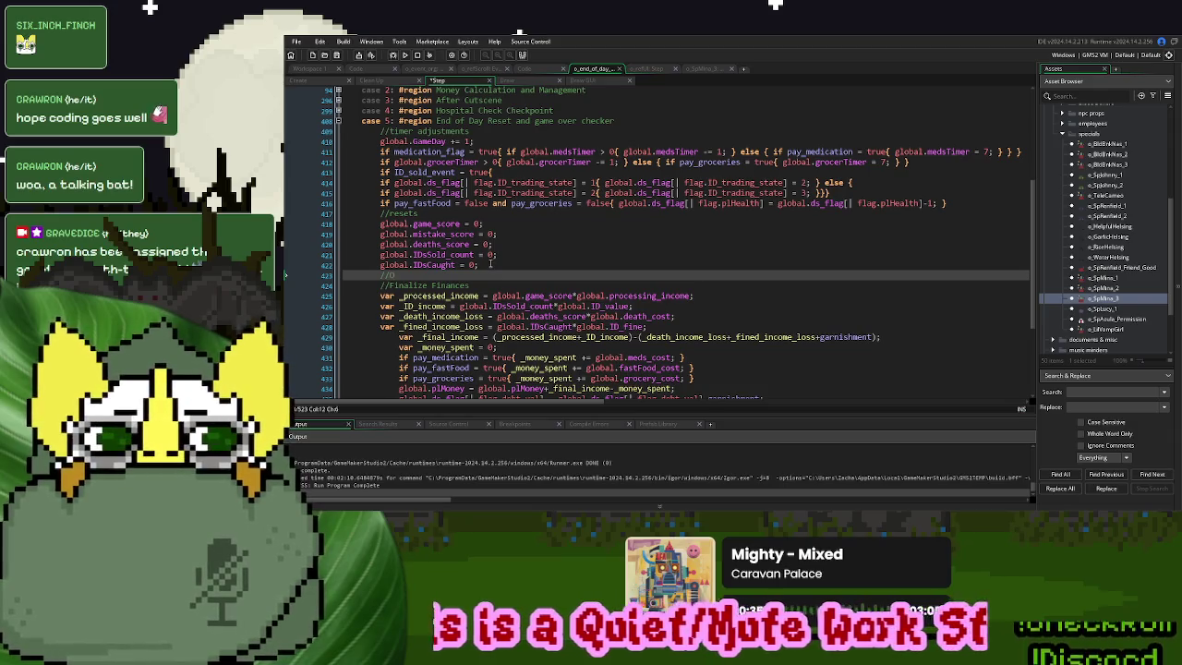
{"action": "type", "text": "other adjustments"}
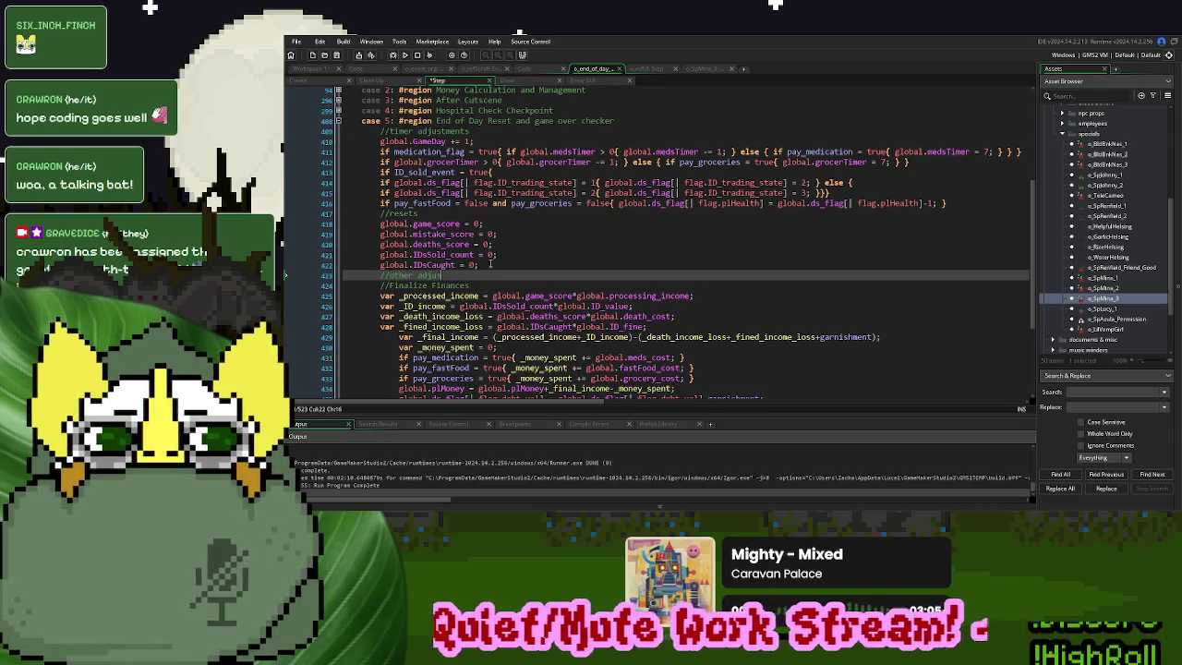
{"action": "key", "text": "Return"}
{"action": "type", "text": "global.ds_flag[| flag.offscreen_johnny] = true{"}
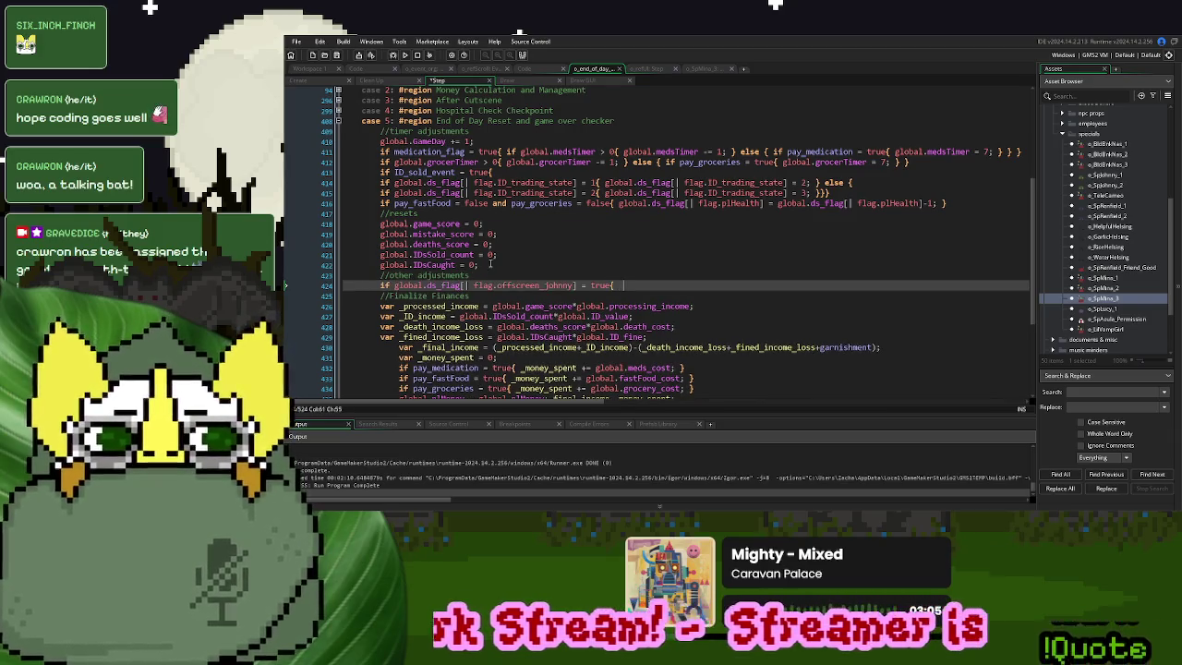
Copy the Johnny 'Dead' status line from o_SpMina_3 Destroy into the offscreen_johnny check
{"action": "left_click", "coordinate": [702, 69]}
{"action": "mouse_move", "coordinate": [682, 112]}
{"action": "left_mouse_down"}
{"action": "mouse_move", "coordinate": [411, 112]}
{"action": "mouse_move", "coordinate": [458, 112]}
{"action": "left_mouse_up"}
{"action": "key", "text": "ctrl+c"}
{"action": "left_click", "coordinate": [651, 69]}
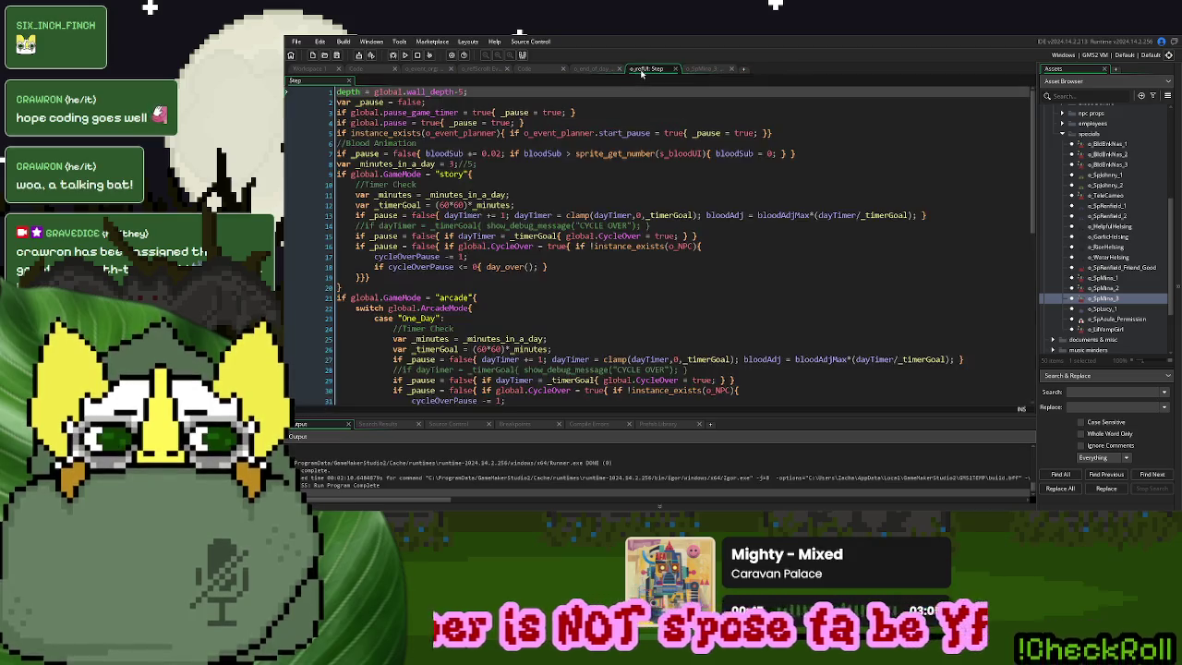
{"action": "left_click", "coordinate": [600, 69]}
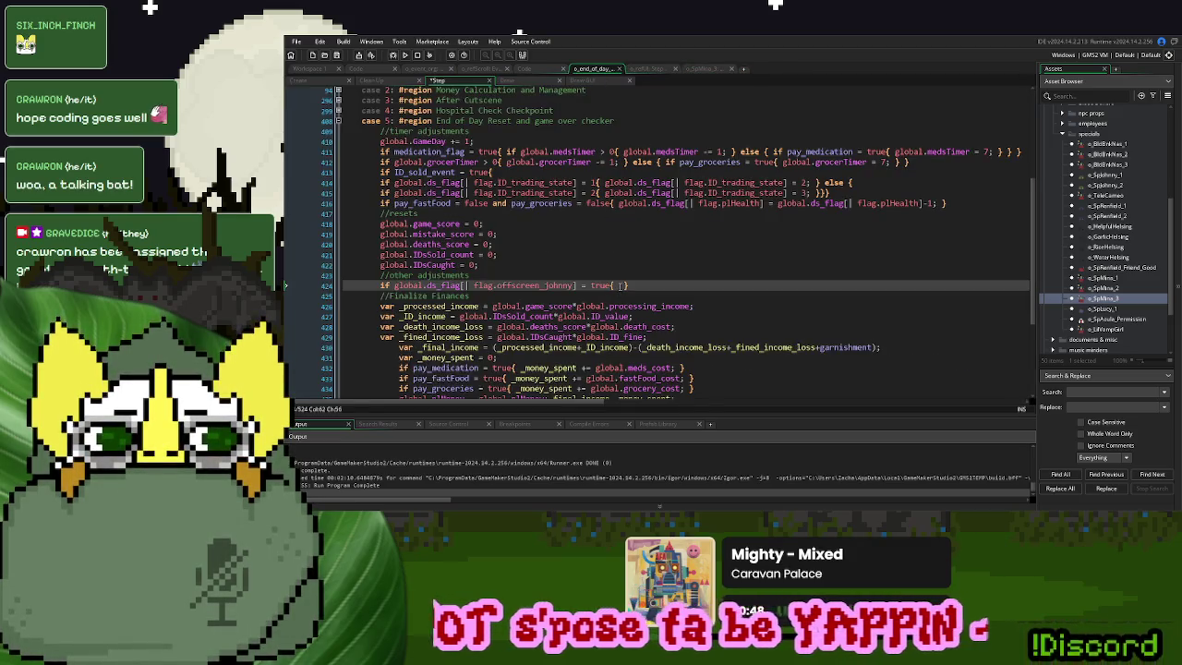
{"action": "key", "text": "ctrl+v"}
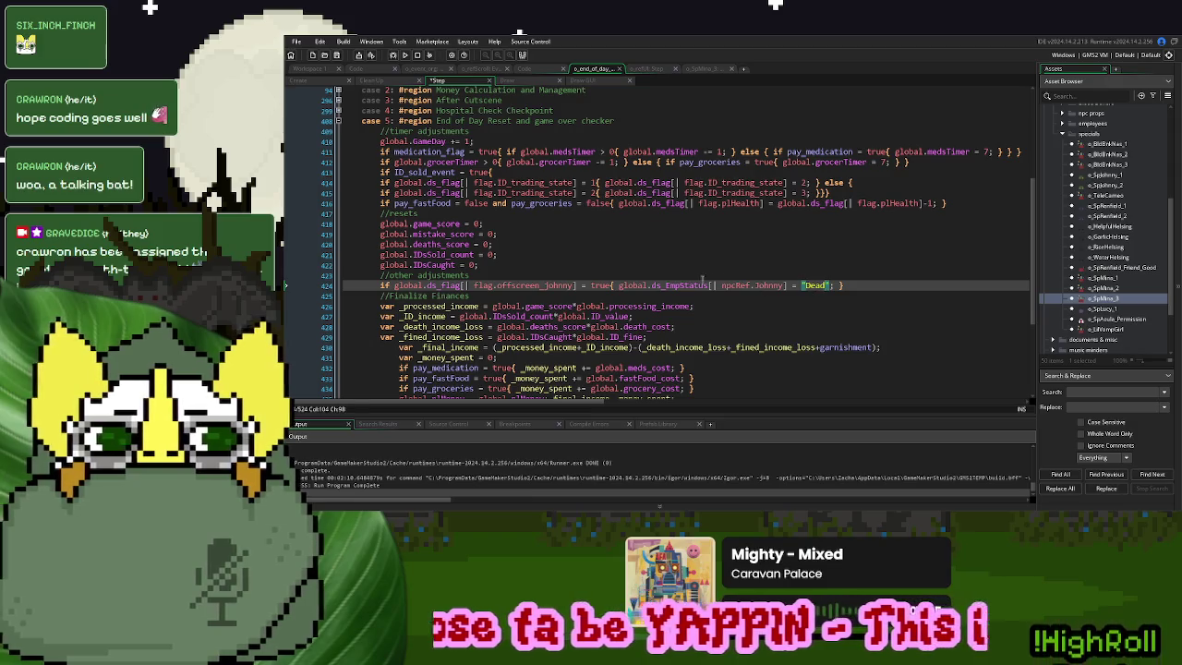
{"action": "left_click", "coordinate": [685, 284]}
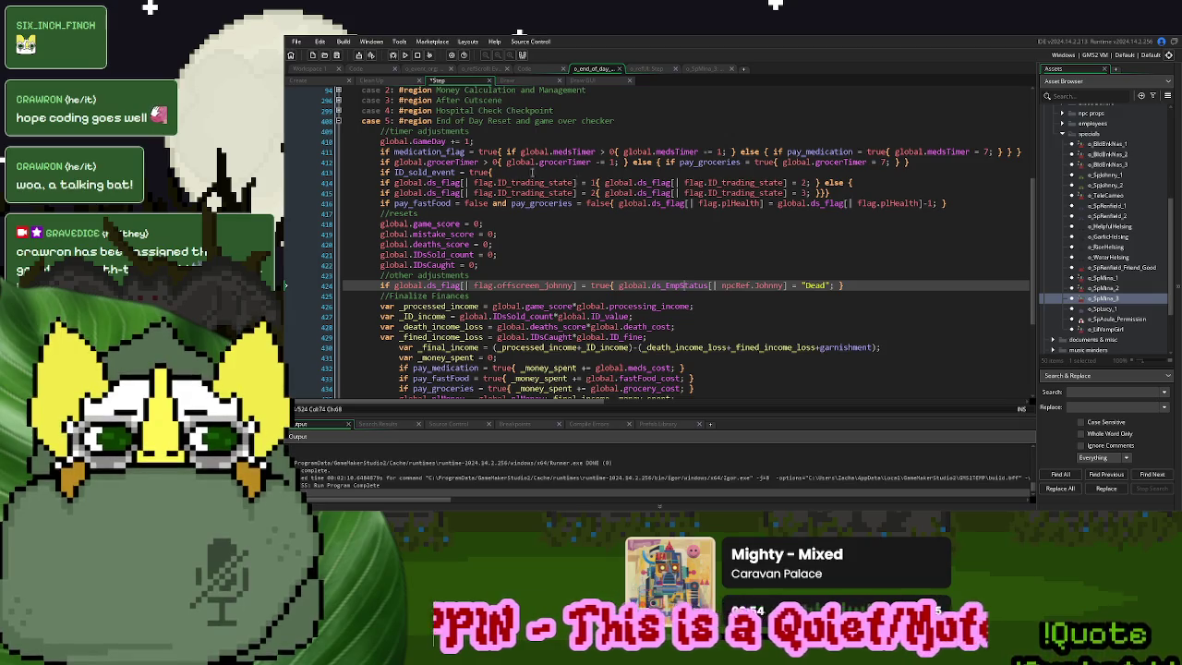
{"action": "left_click", "coordinate": [422, 69]}
{"action": "left_click", "coordinate": [440, 259]}
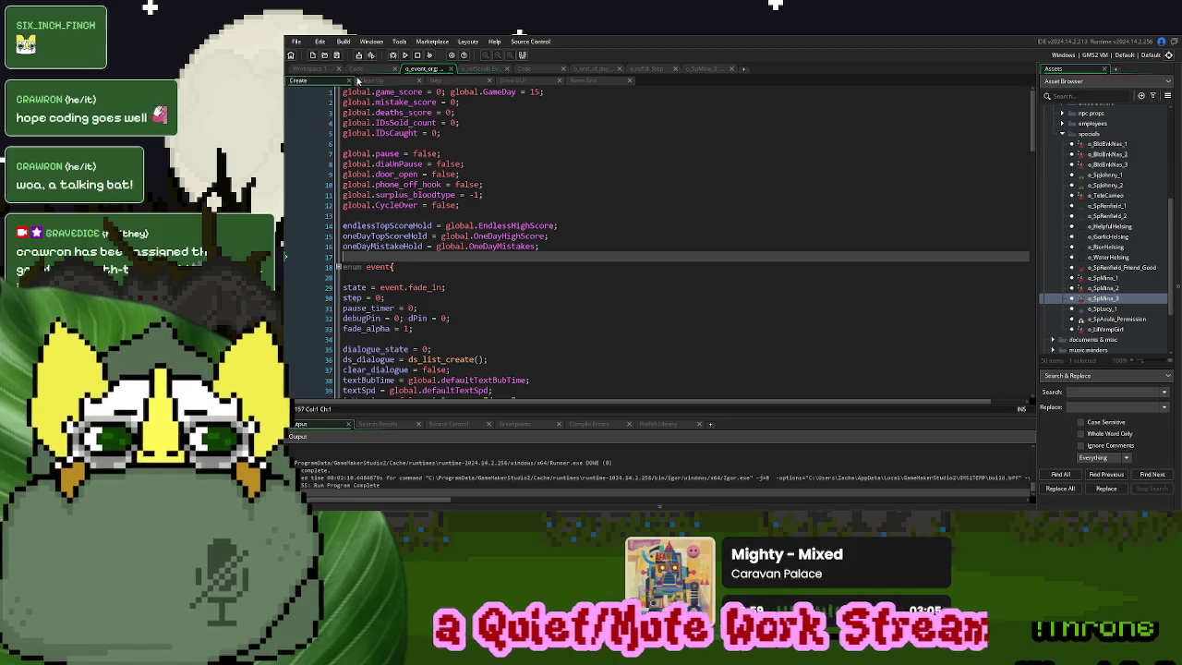
Add johnny_news_article to the flag enum right after offscreen_johnny
{"action": "left_click", "coordinate": [356, 69]}
{"action": "left_click", "coordinate": [487, 270]}
{"action": "scroll", "coordinate": [487, 254], "scroll_direction": "up", "scroll_amount": 3}
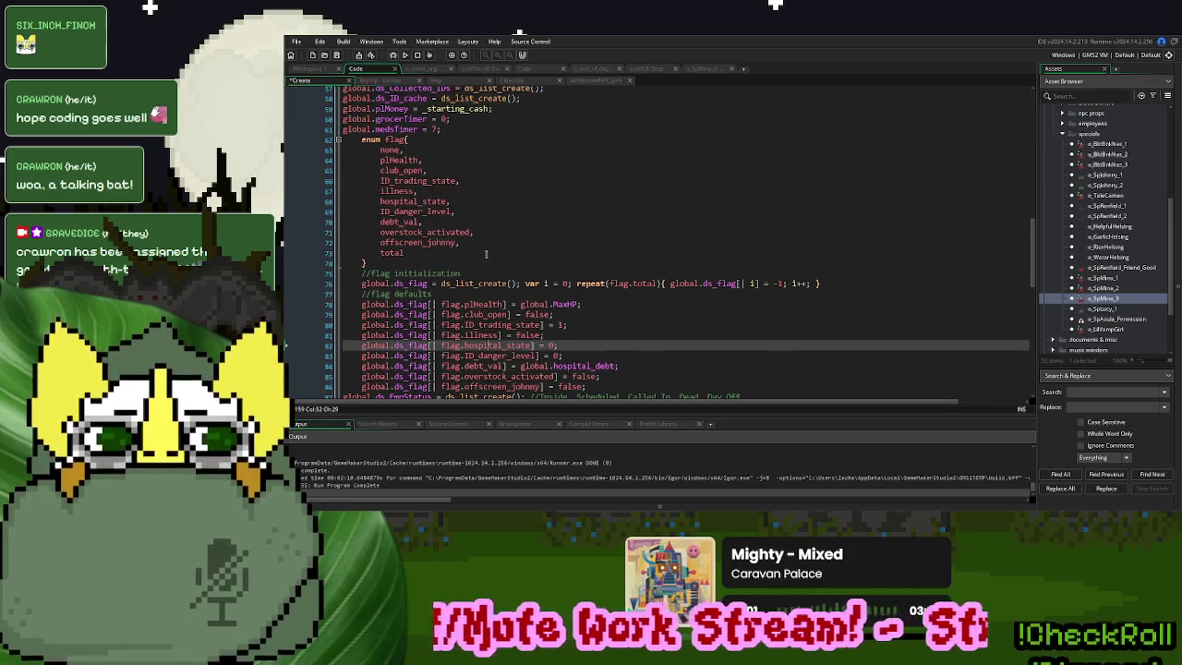
{"action": "left_click", "coordinate": [477, 242]}
{"action": "key", "text": "Return"}
{"action": "type", "text": "johnny_news_"}
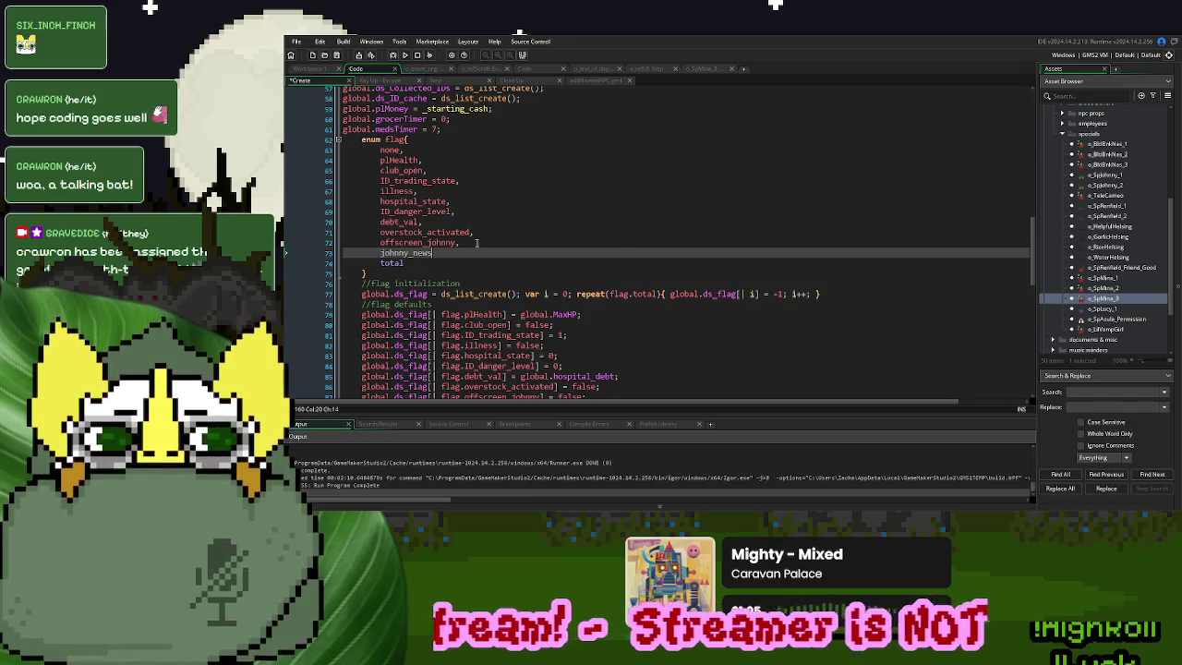
{"action": "type", "text": "article,"}
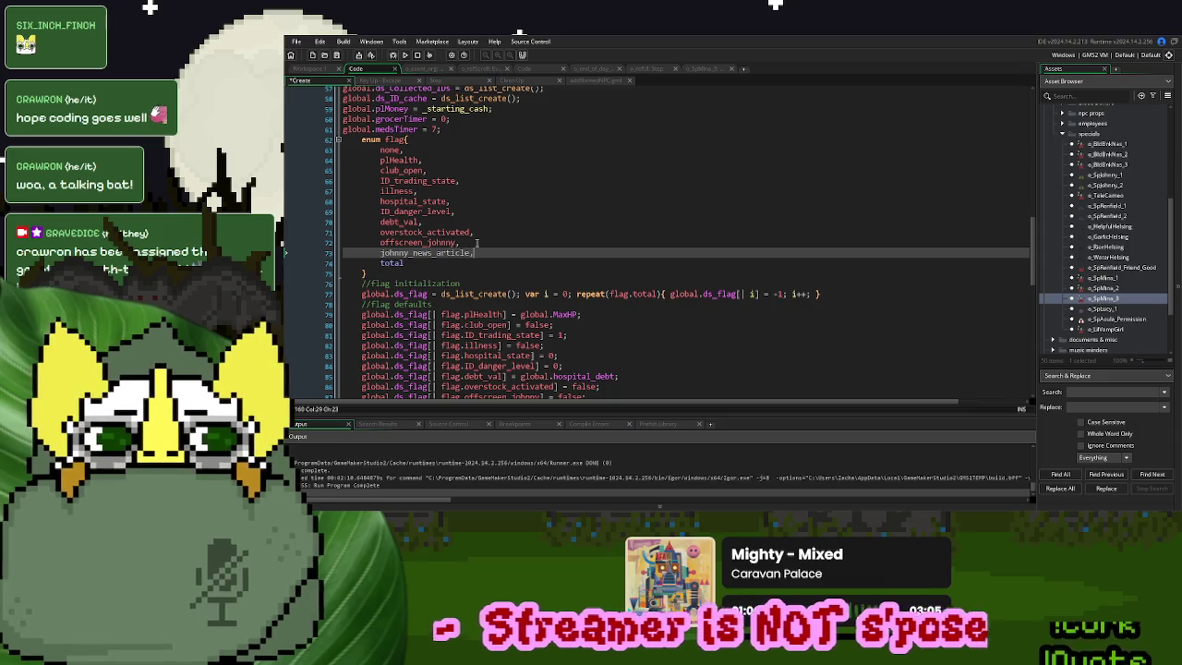
Duplicate the offscreen_johnny default line so johnny_news_article also defaults to false
{"action": "scroll", "coordinate": [588, 342], "scroll_direction": "down", "scroll_amount": 3}
{"action": "left_click", "coordinate": [598, 302]}
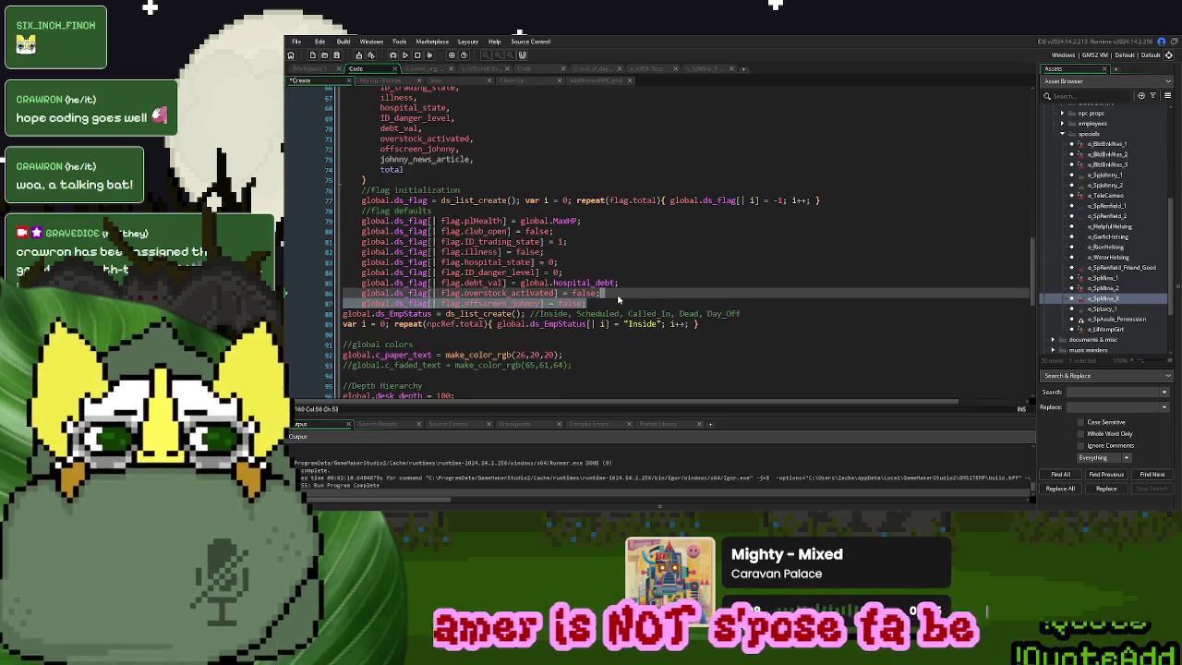
{"action": "key", "text": "ctrl+d"}
{"action": "double_click", "coordinate": [420, 159]}
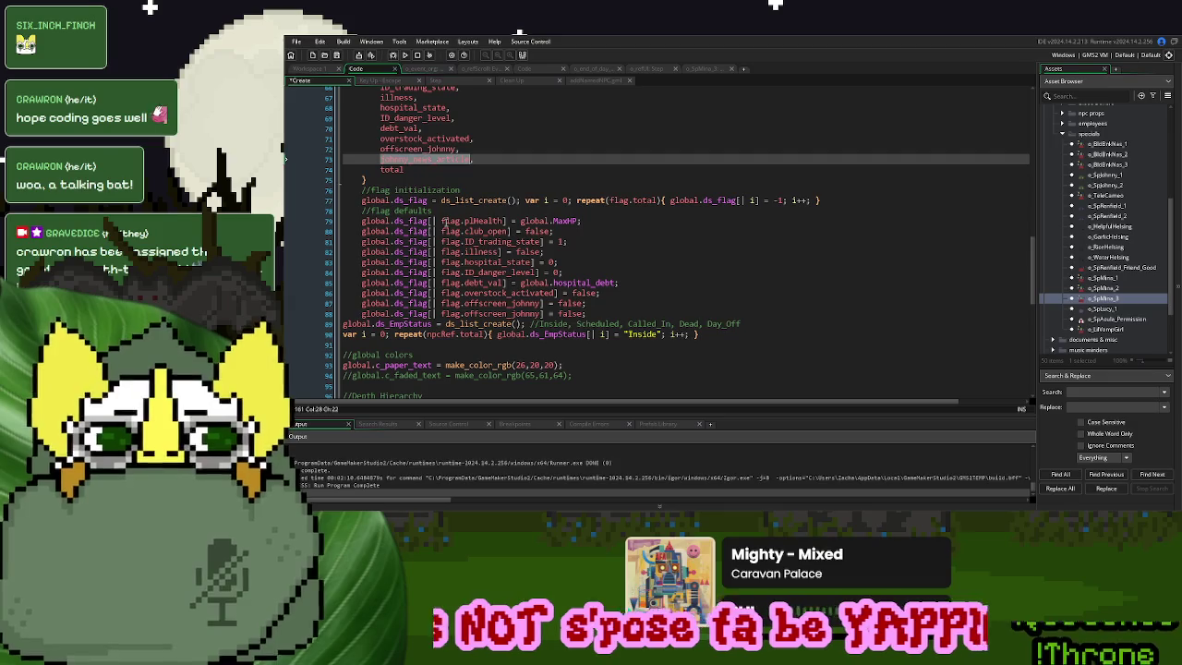
{"action": "key", "text": "ctrl+c"}
{"action": "double_click", "coordinate": [518, 312]}
{"action": "key", "text": "ctrl+v"}
{"action": "left_click_drag", "start_coordinate": [556, 313], "coordinate": [361, 314]}
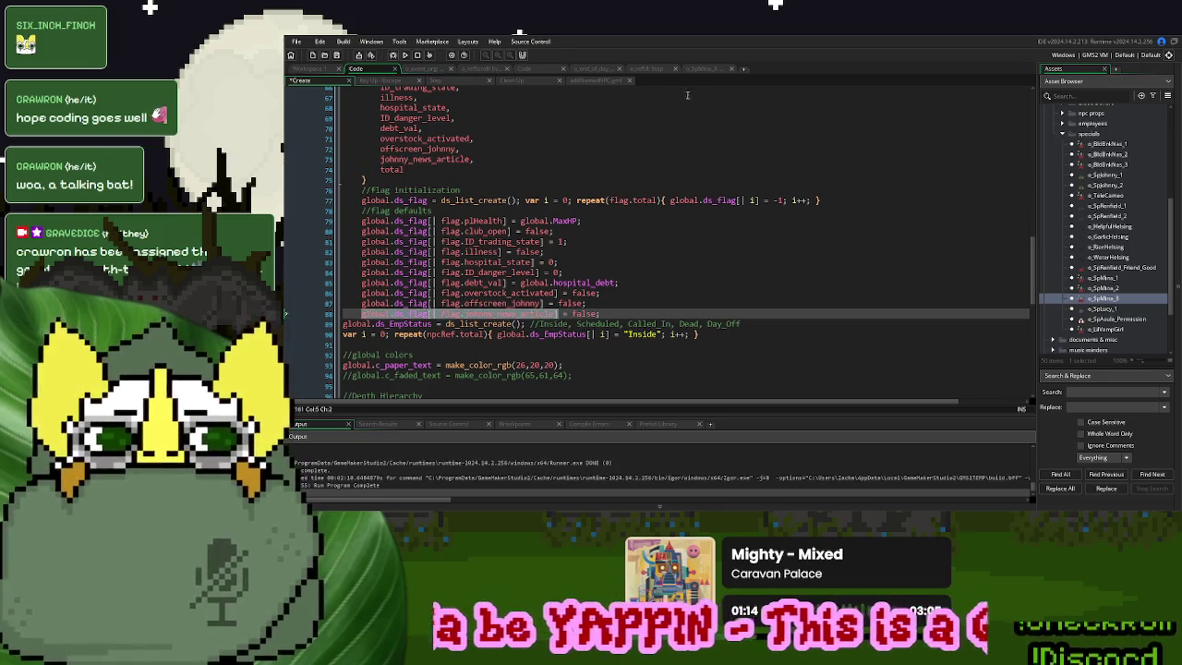
{"action": "left_click", "coordinate": [701, 69]}
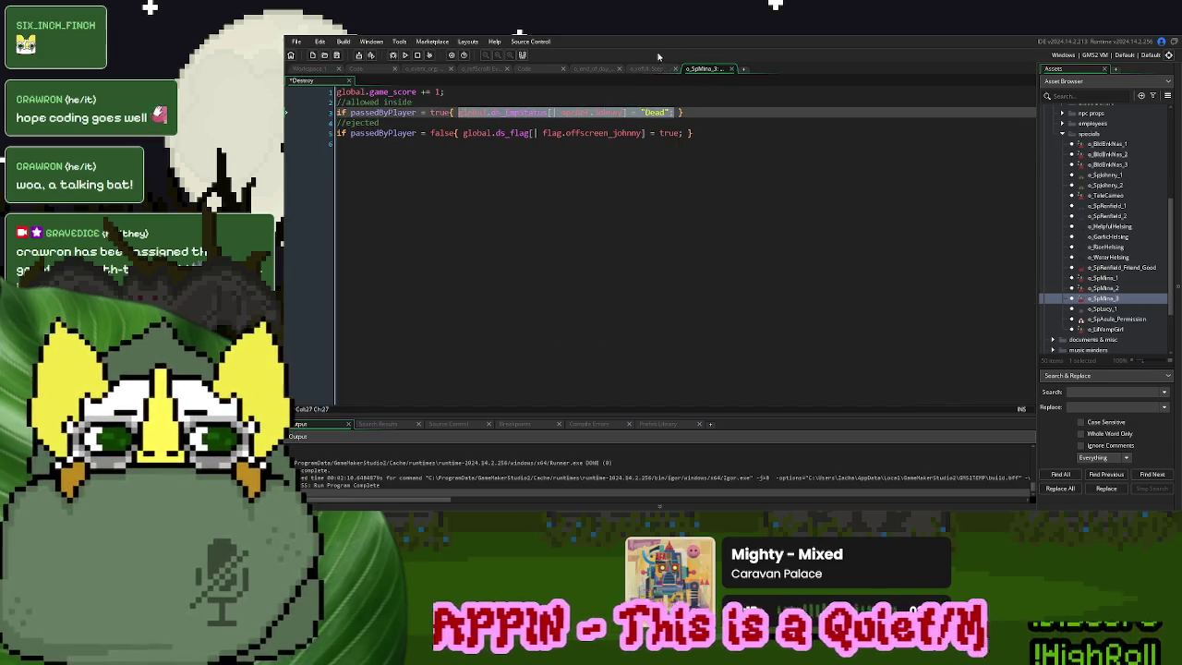
Add 'global.ds_flag[| flag.johnny_news_article] = true;' at line 424 inside the offscreen_johnny check
{"action": "left_click", "coordinate": [649, 69]}
{"action": "left_click", "coordinate": [706, 69]}
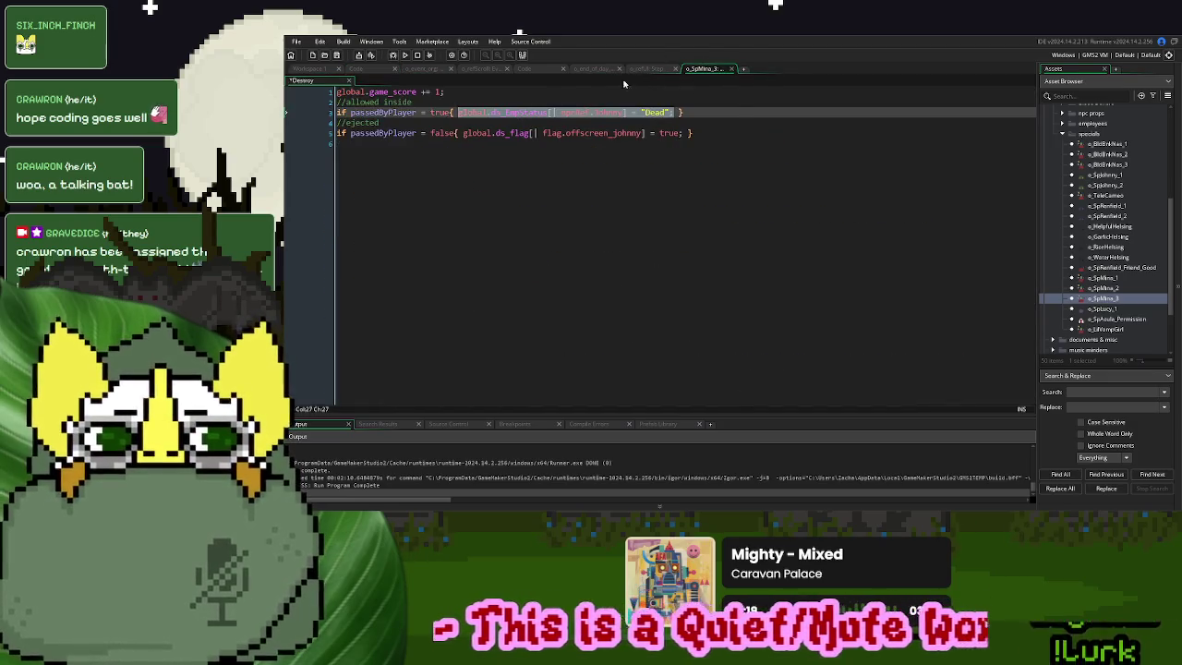
{"action": "left_click", "coordinate": [598, 70]}
{"action": "left_click", "coordinate": [680, 301]}
{"action": "left_click", "coordinate": [840, 285]}
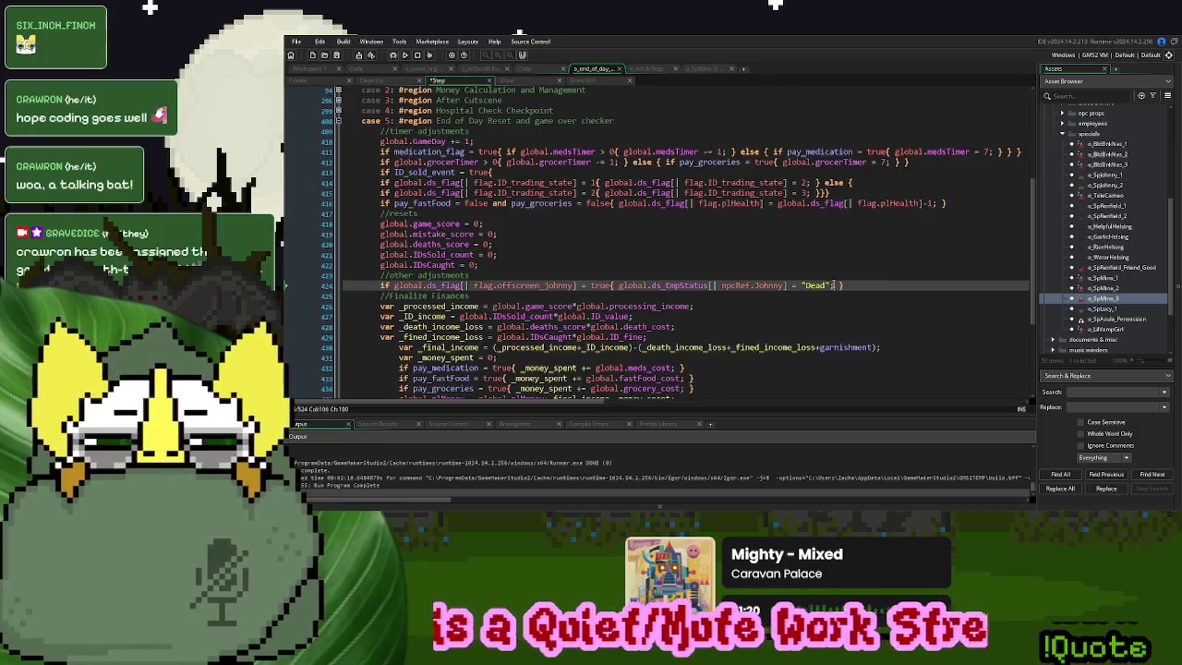
{"action": "type", "text": "global.ds_flag[| flag.johnny_news_article]"}
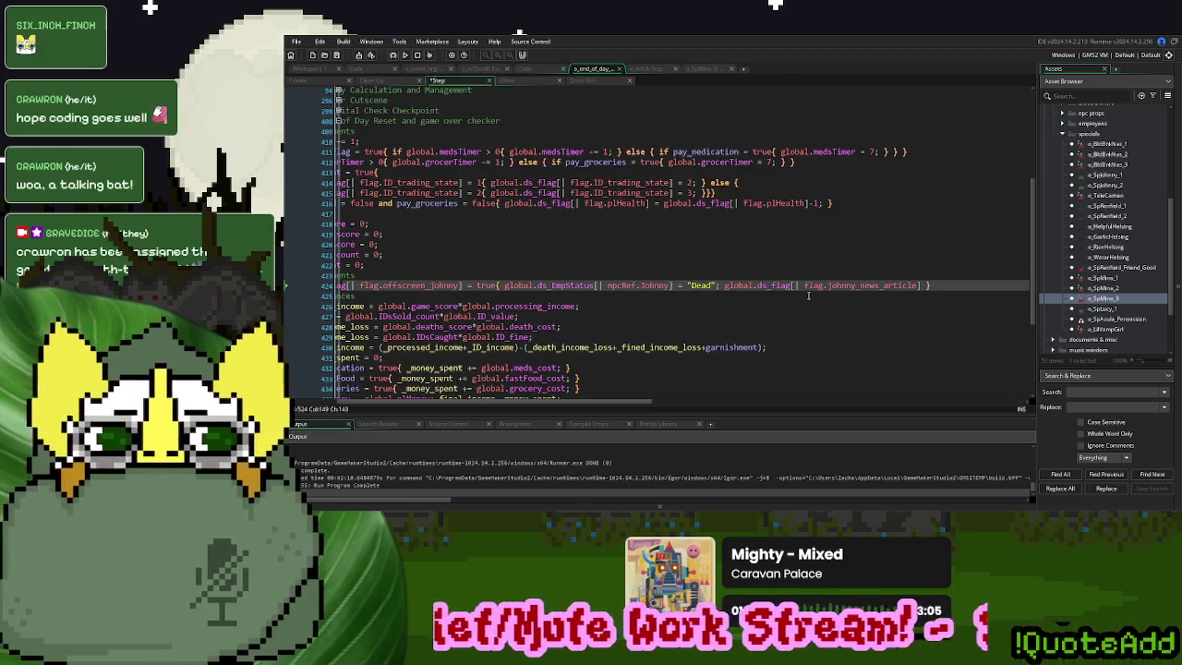
{"action": "type", "text": " = true;"}
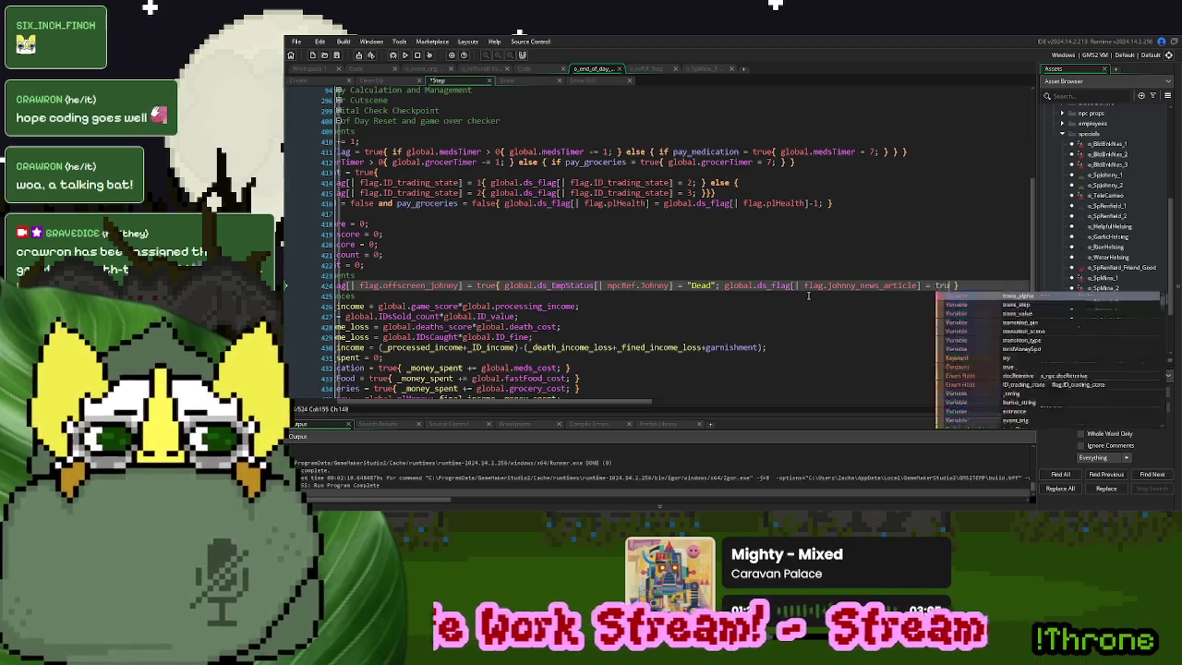
{"action": "left_click_drag", "start_coordinate": [921, 286], "coordinate": [724, 285]}
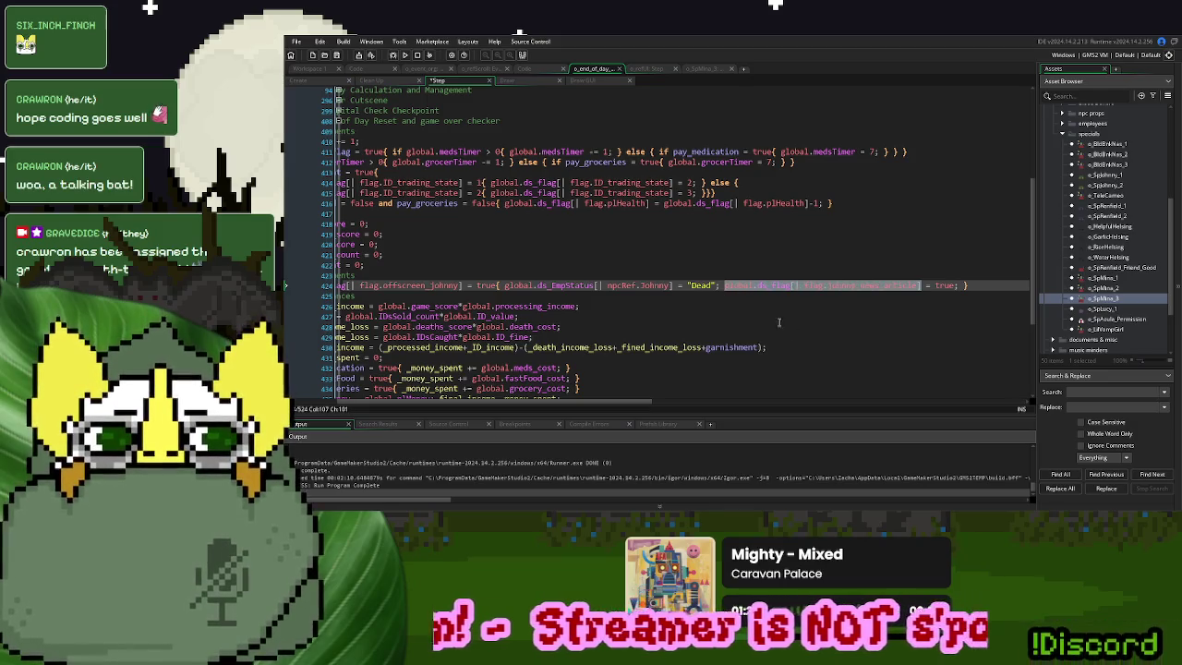
{"action": "scroll", "coordinate": [647, 369], "scroll_direction": "left", "scroll_amount": 3}
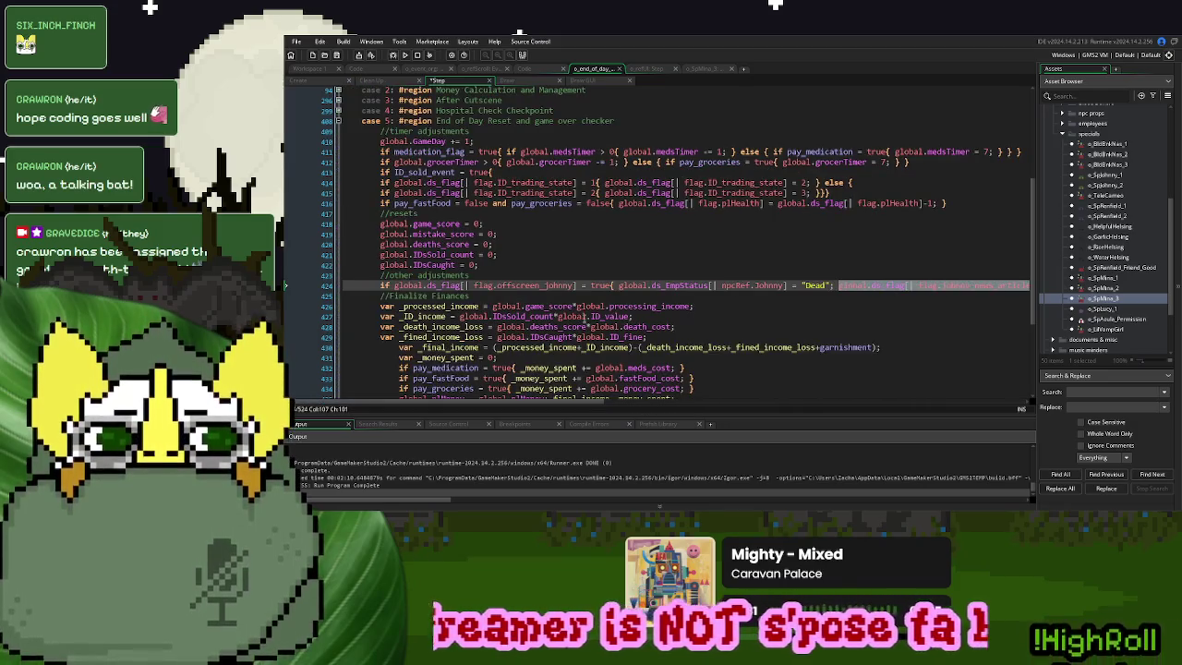
{"action": "left_click", "coordinate": [598, 296]}
{"action": "left_click", "coordinate": [545, 71]}
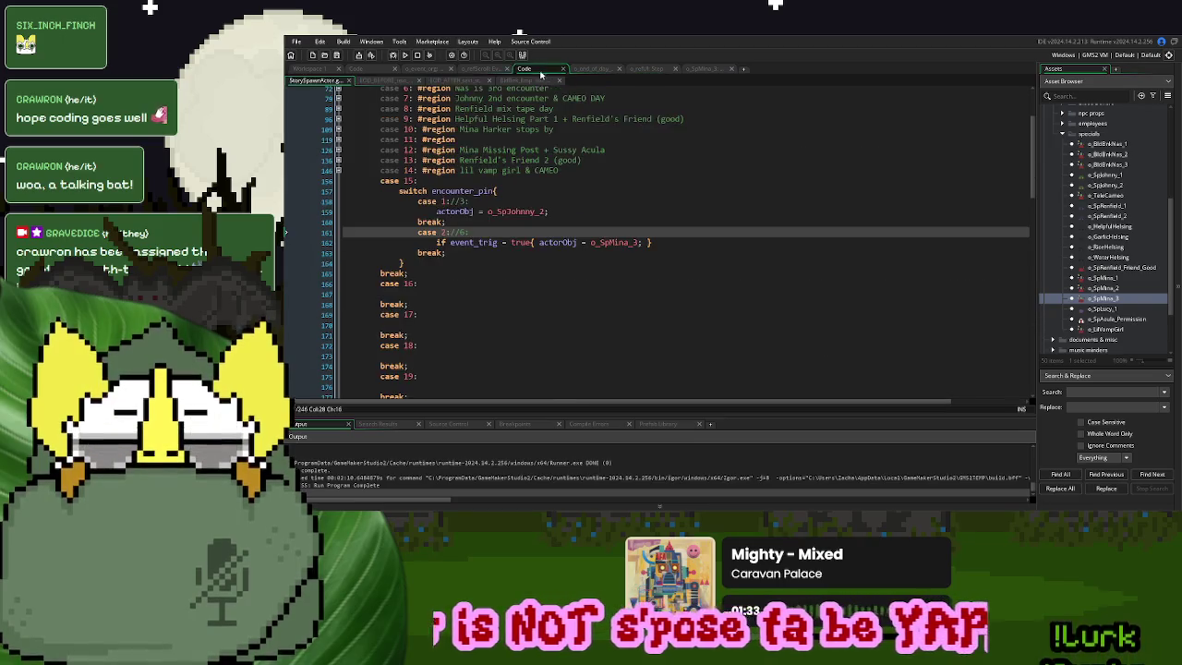
Copy the case 10 news-day block in o_refScroll Draw GUI and paste extra copies
{"action": "left_click", "coordinate": [479, 69]}
{"action": "left_click", "coordinate": [723, 80]}
{"action": "scroll", "coordinate": [523, 270], "scroll_direction": "down", "scroll_amount": 10}
{"action": "scroll", "coordinate": [522, 271], "scroll_direction": "down", "scroll_amount": 3}
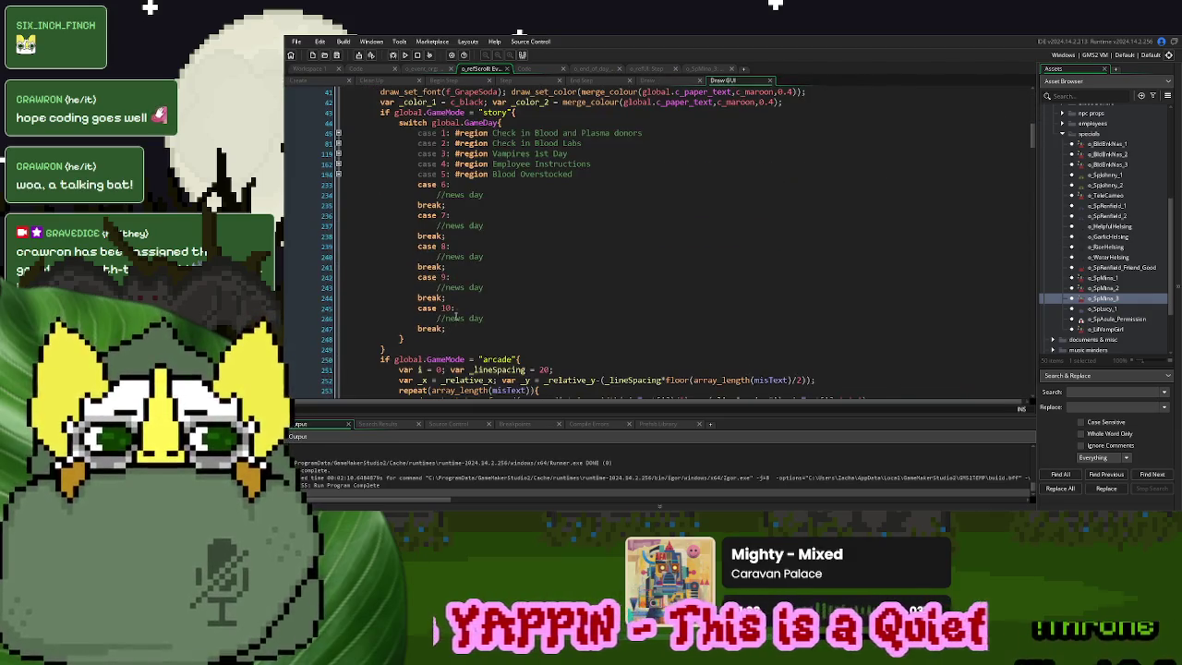
{"action": "left_click", "coordinate": [541, 68]}
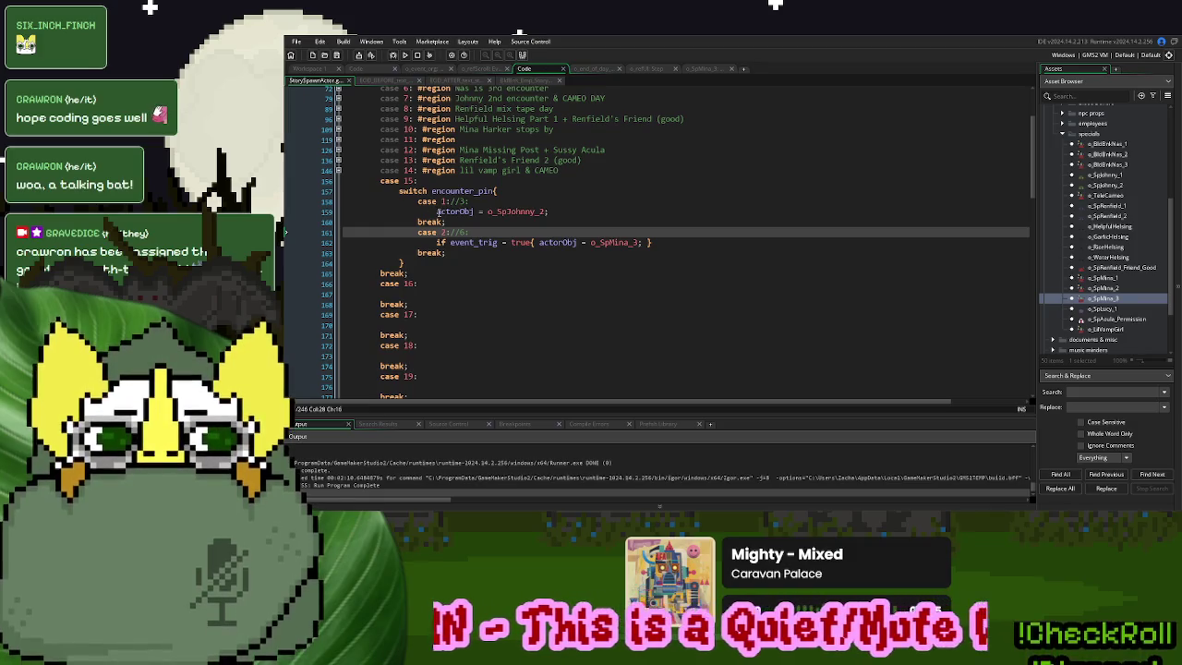
{"action": "left_click", "coordinate": [646, 69]}
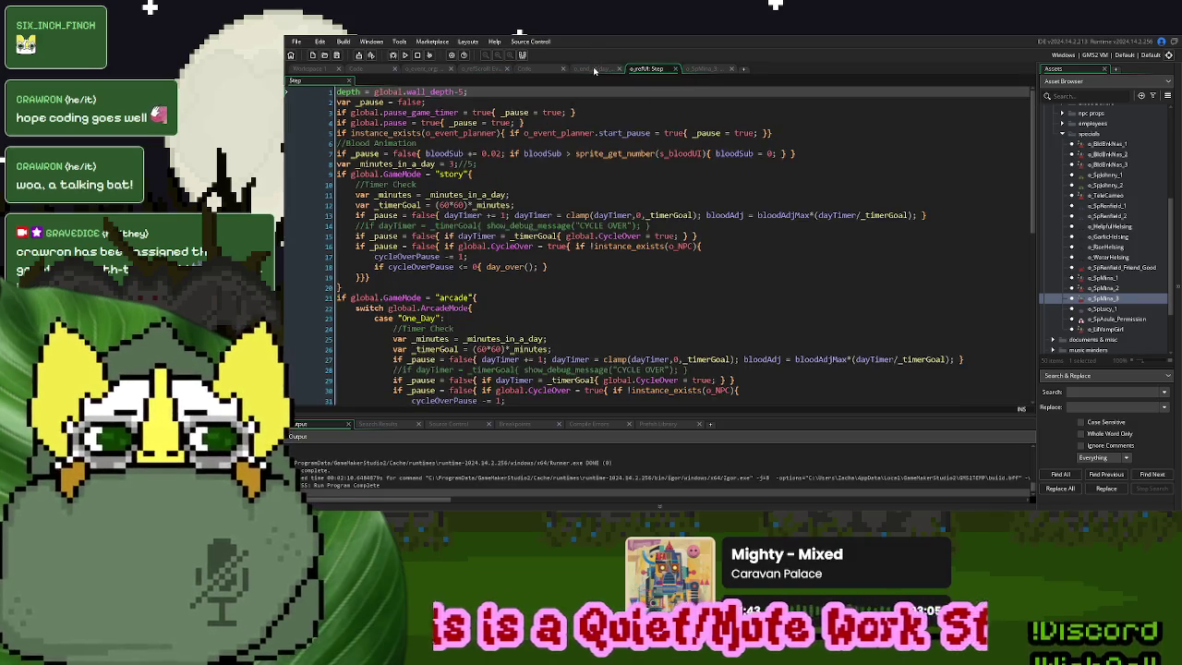
{"action": "left_click", "coordinate": [484, 70]}
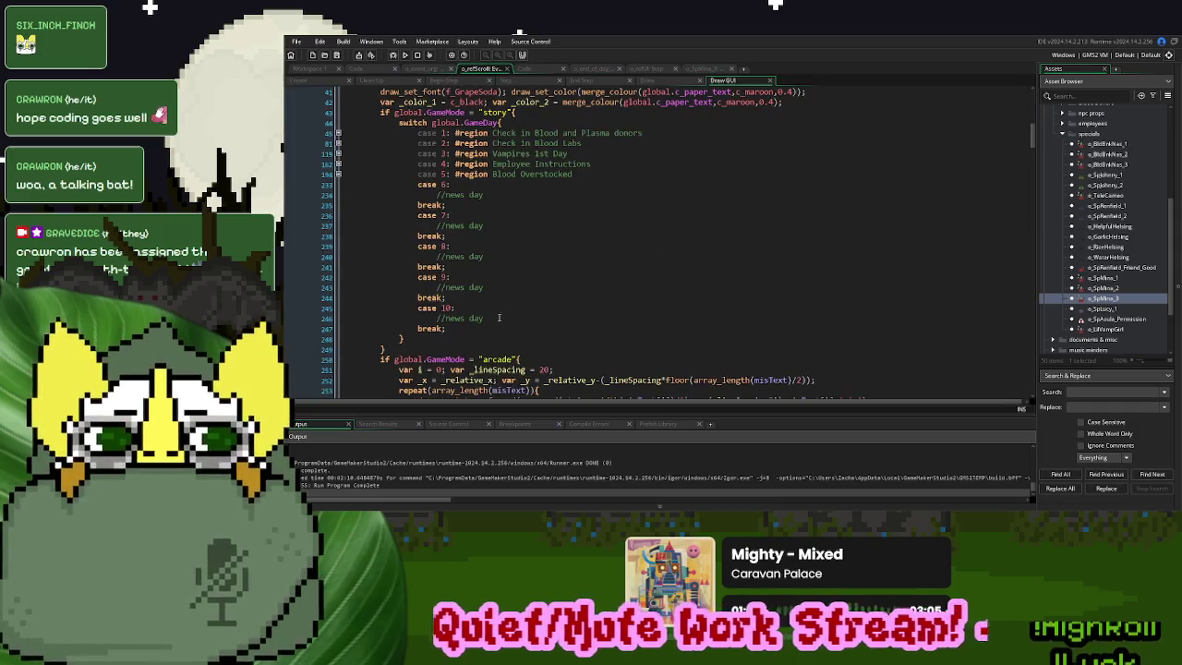
{"action": "left_click_drag", "start_coordinate": [448, 329], "coordinate": [449, 297]}
{"action": "key", "text": "ctrl+c"}
{"action": "key", "text": "ctrl+v"}
{"action": "key", "text": "ctrl+v"}
{"action": "key", "text": "ctrl+v"}
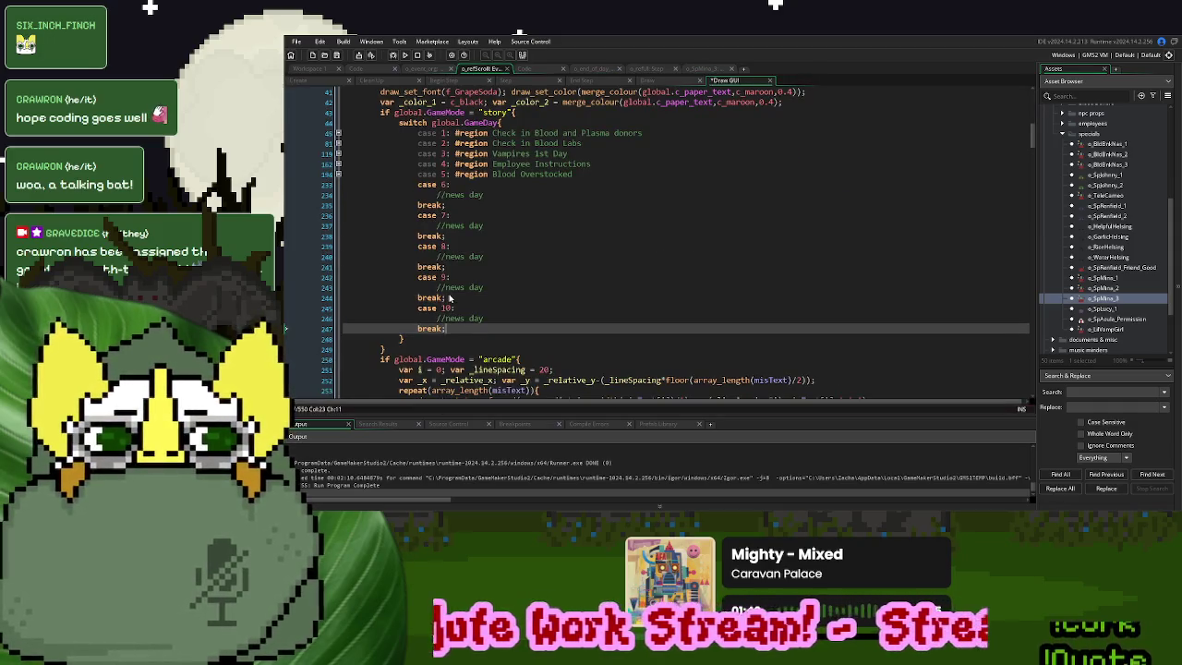
{"action": "key", "text": "ctrl+v"}
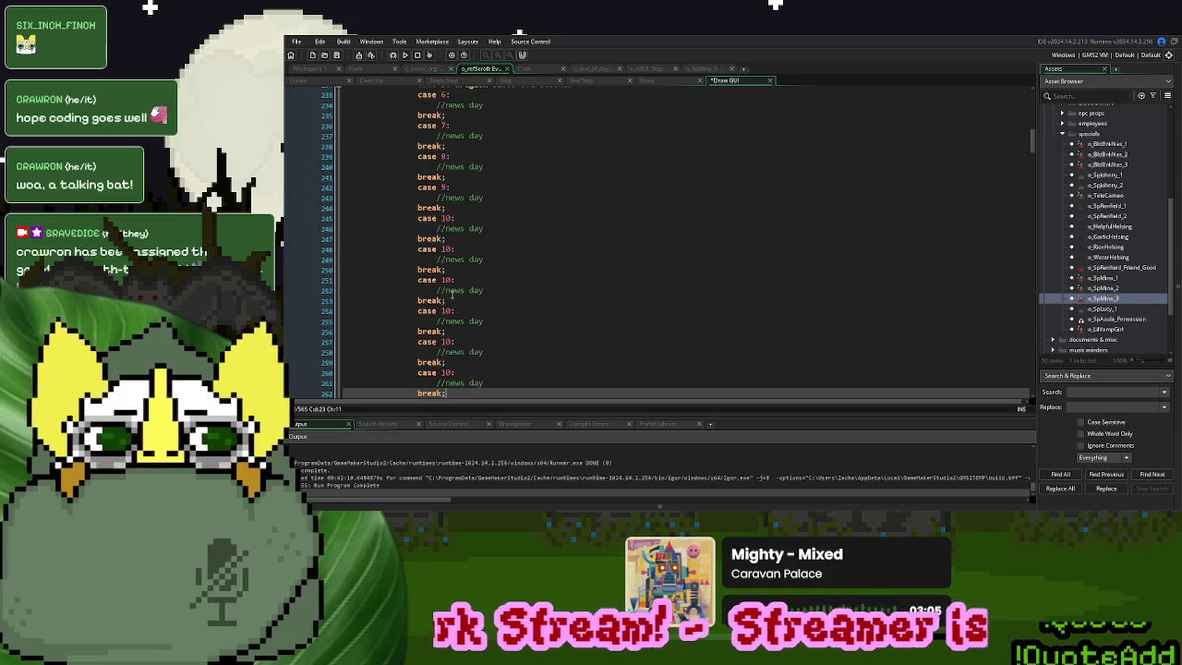
Annotate the last news-day comment as '(johnny in the news day)'
{"action": "left_click", "coordinate": [496, 382]}
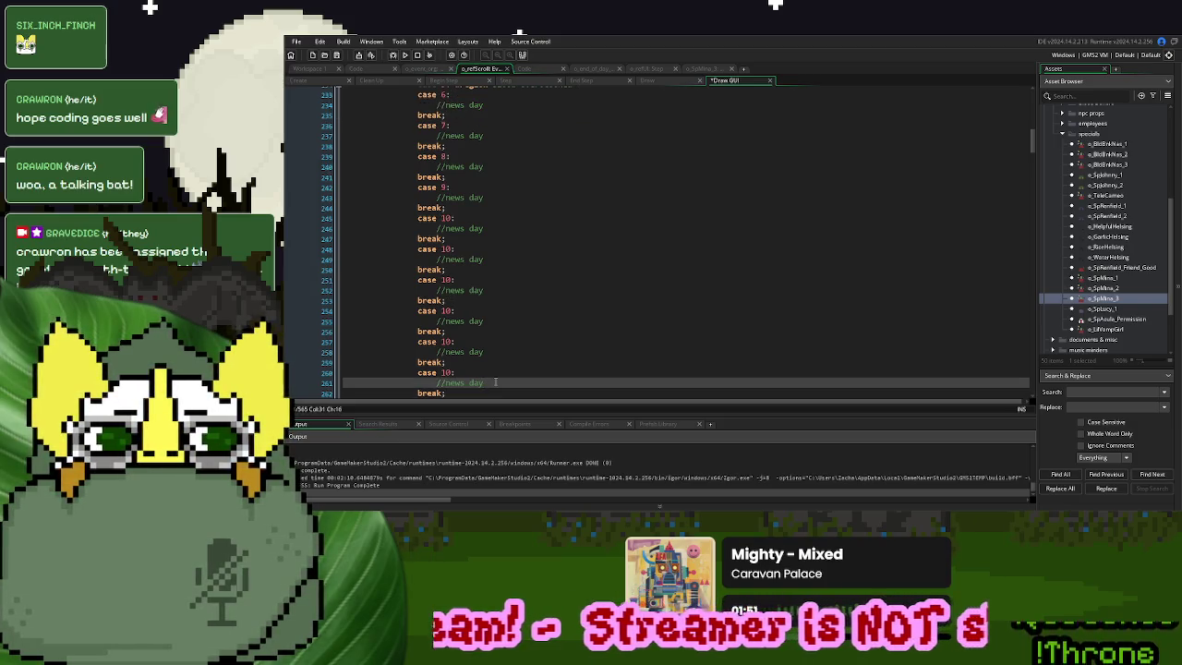
{"action": "type", "text": " (dr "}
{"action": "type", "text": "johnny"}
{"action": "type", "text": " in this"}
{"action": "key", "text": "BackSpace"}
{"action": "key", "text": "BackSpace"}
{"action": "key", "text": "BackSpace"}
{"action": "type", "text": "e"}
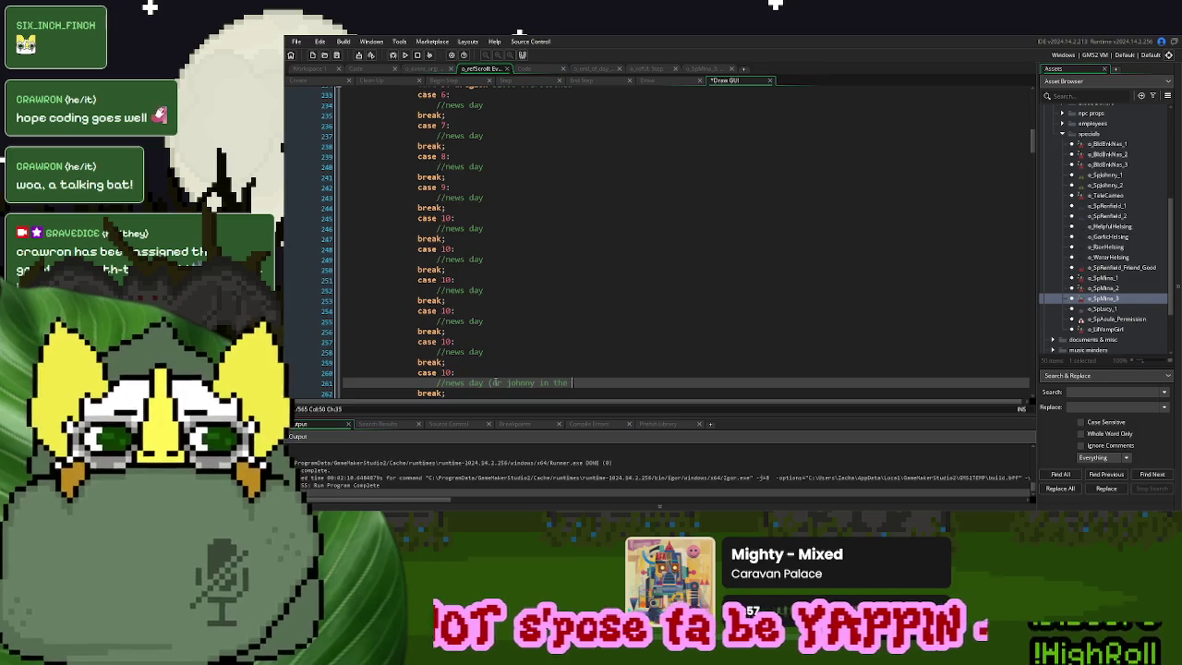
{"action": "key", "text": "ctrl+Left"}
{"action": "key", "text": "ctrl+Left"}
{"action": "key", "text": "ctrl+Left"}
{"action": "key", "text": "BackSpace"}
{"action": "key", "text": "BackSpace"}
{"action": "key", "text": "BackSpace"}
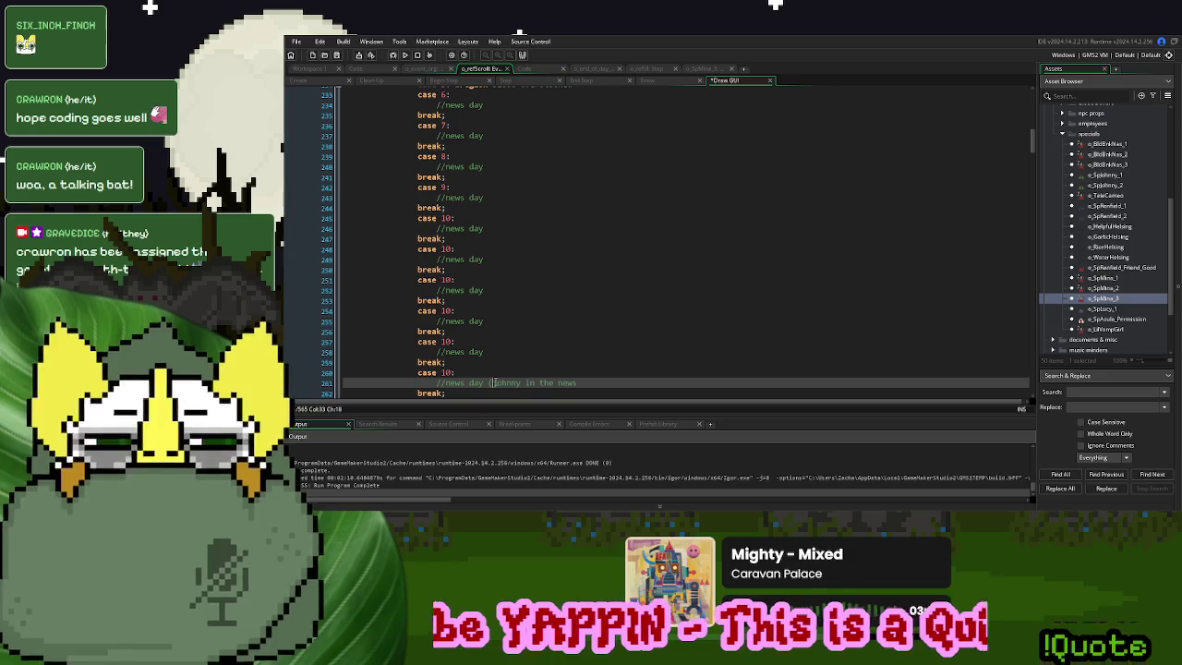
{"action": "left_click", "coordinate": [586, 384]}
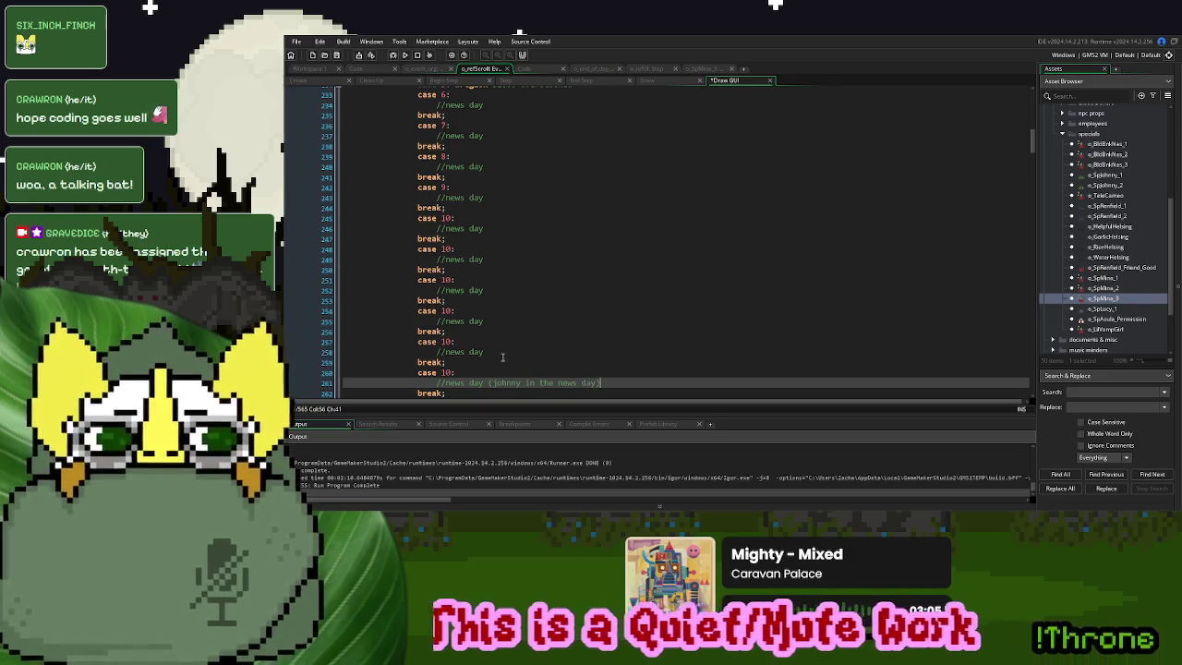
Remove the johnny_news_article assignment after the Johnny 'Dead' line on line 424 of o_end_of_day Step
{"action": "left_click", "coordinate": [708, 70]}
{"action": "left_click", "coordinate": [638, 160]}
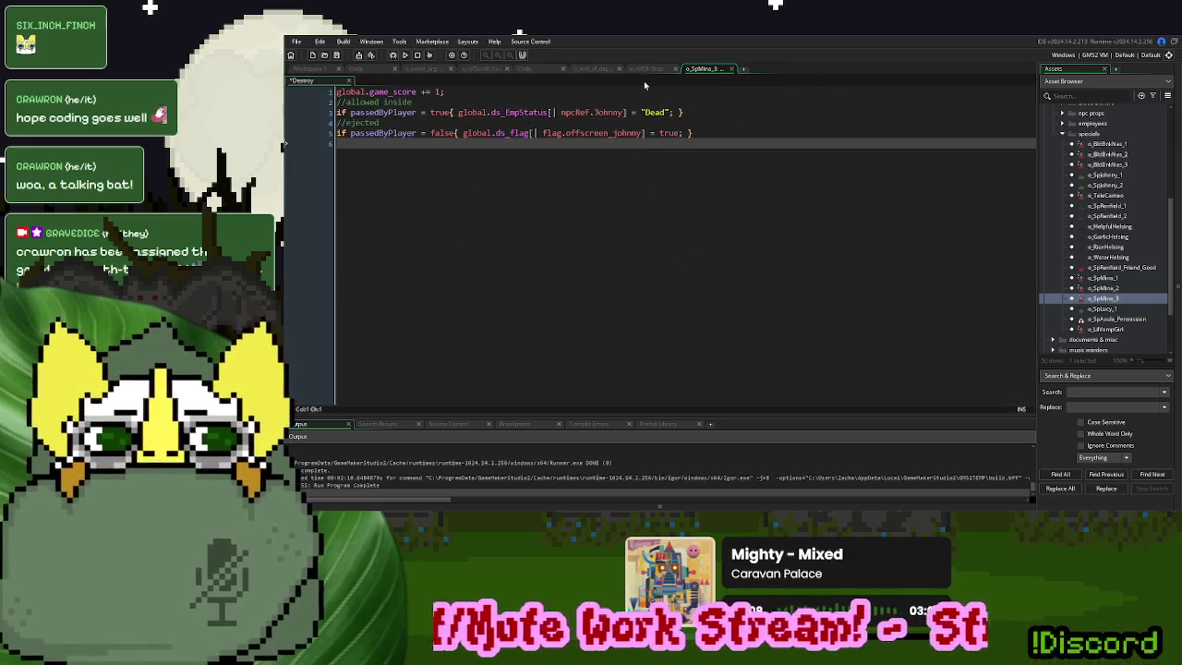
{"action": "left_click", "coordinate": [528, 70]}
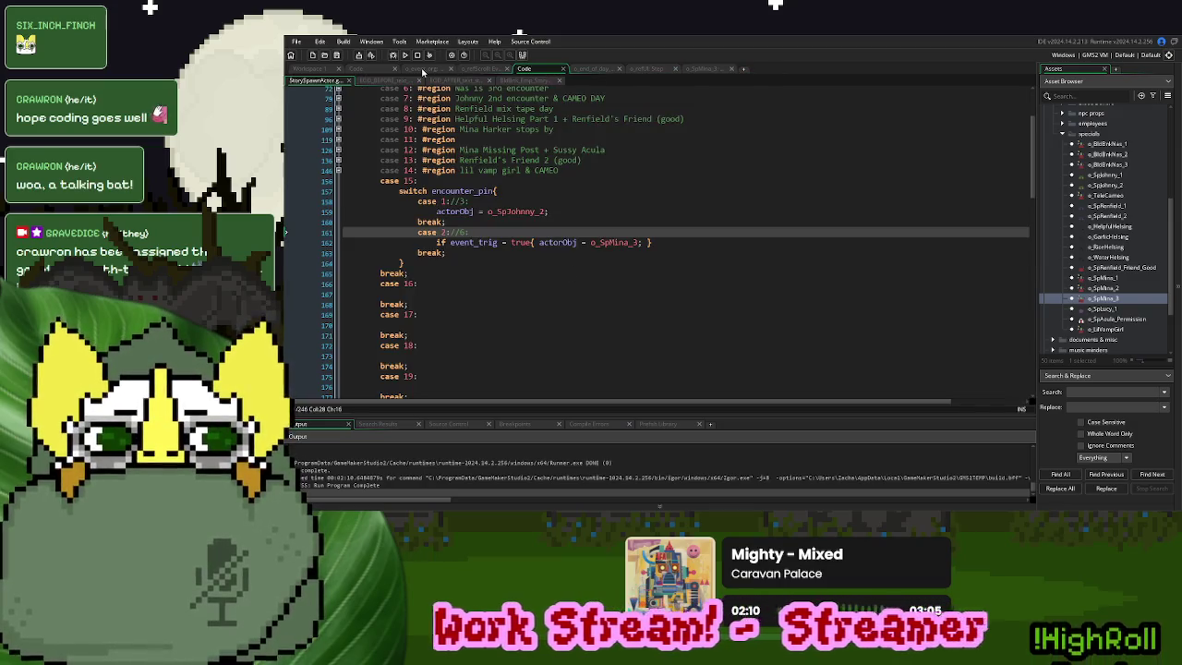
{"action": "left_click", "coordinate": [422, 70]}
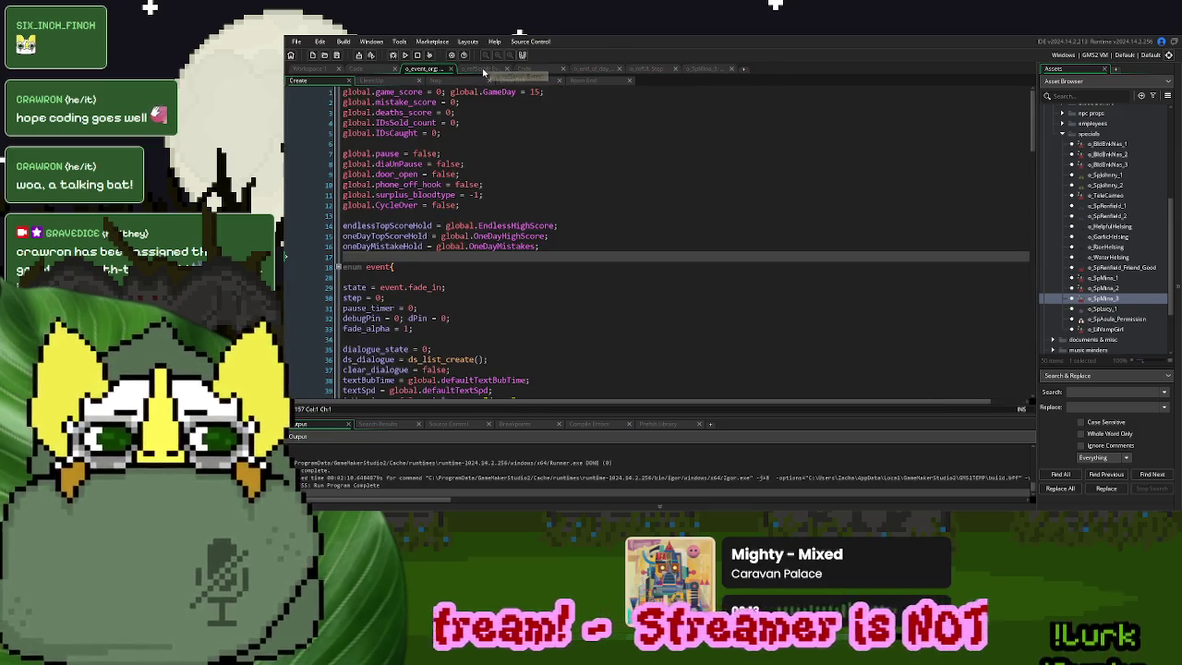
{"action": "left_click", "coordinate": [606, 72]}
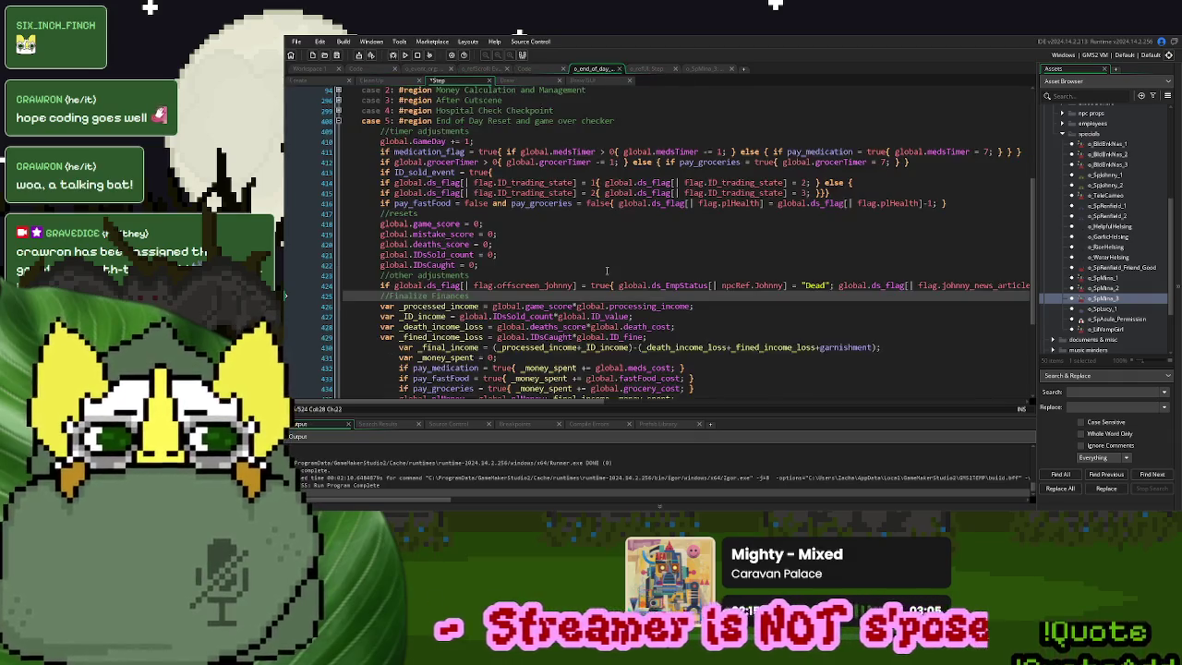
{"action": "mouse_move", "coordinate": [834, 287]}
{"action": "left_mouse_down"}
{"action": "mouse_move", "coordinate": [1011, 288]}
{"action": "mouse_move", "coordinate": [958, 289]}
{"action": "left_mouse_up"}
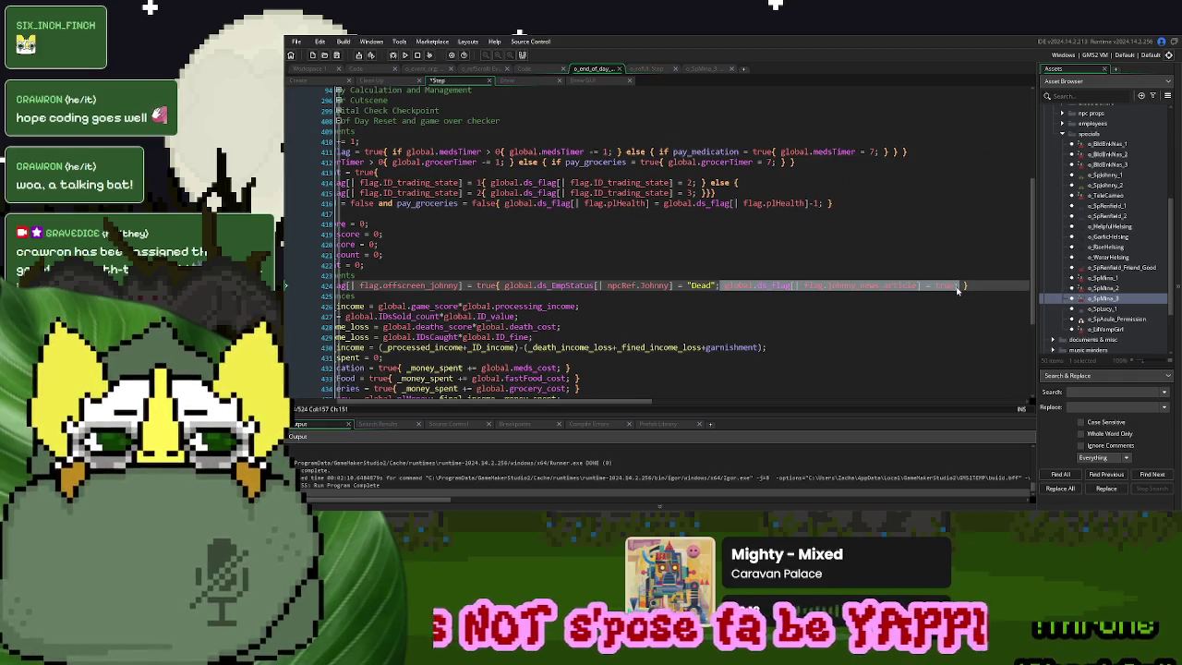
Delete the johnny_news_article default line and its entry in the flag enum
{"action": "left_click", "coordinate": [361, 70]}
{"action": "left_click", "coordinate": [623, 306]}
{"action": "key", "text": "shift+Down"}
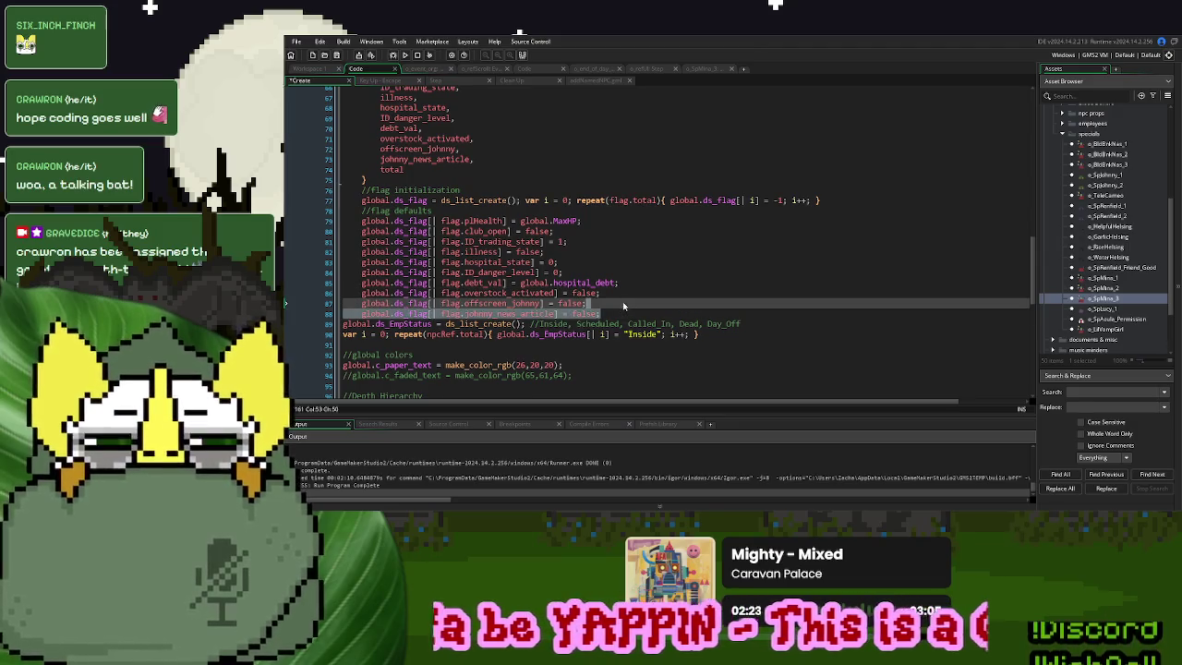
{"action": "key", "text": "BackSpace"}
{"action": "left_click", "coordinate": [486, 157]}
{"action": "key", "text": "shift+Up"}
{"action": "key", "text": "BackSpace"}
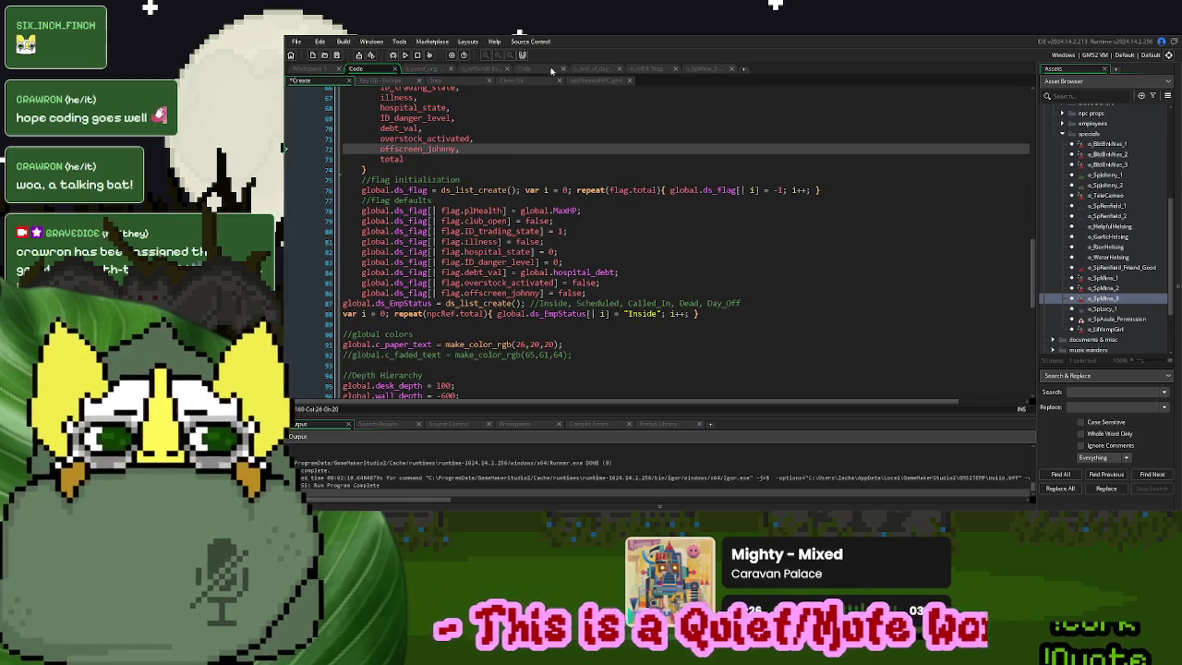
Extend the Draw GUI news-day comment with ', changes if he's alive or dead)'
{"action": "left_click", "coordinate": [545, 70]}
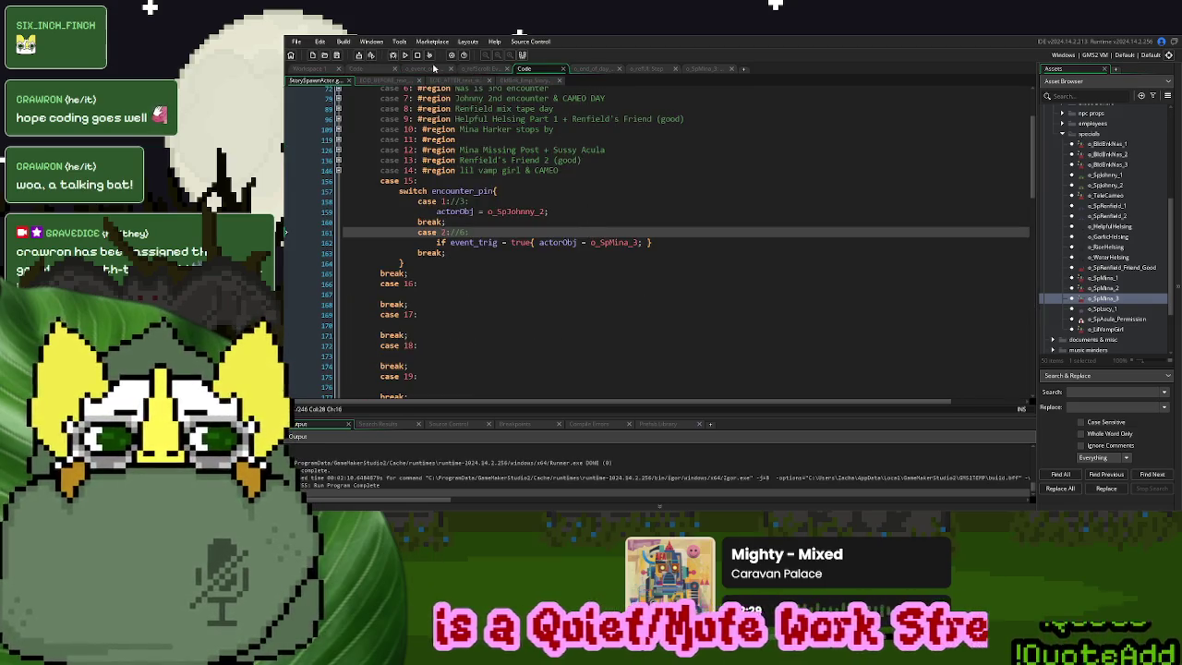
{"action": "left_click", "coordinate": [469, 70]}
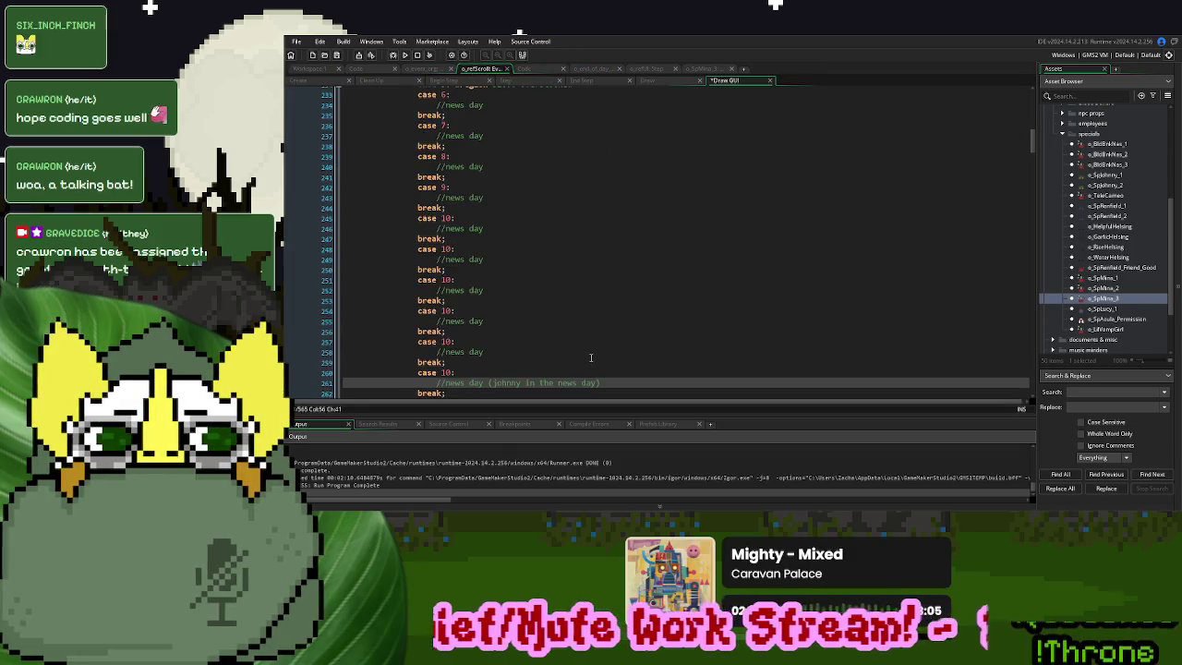
{"action": "type", "text": "), changes if he's "}
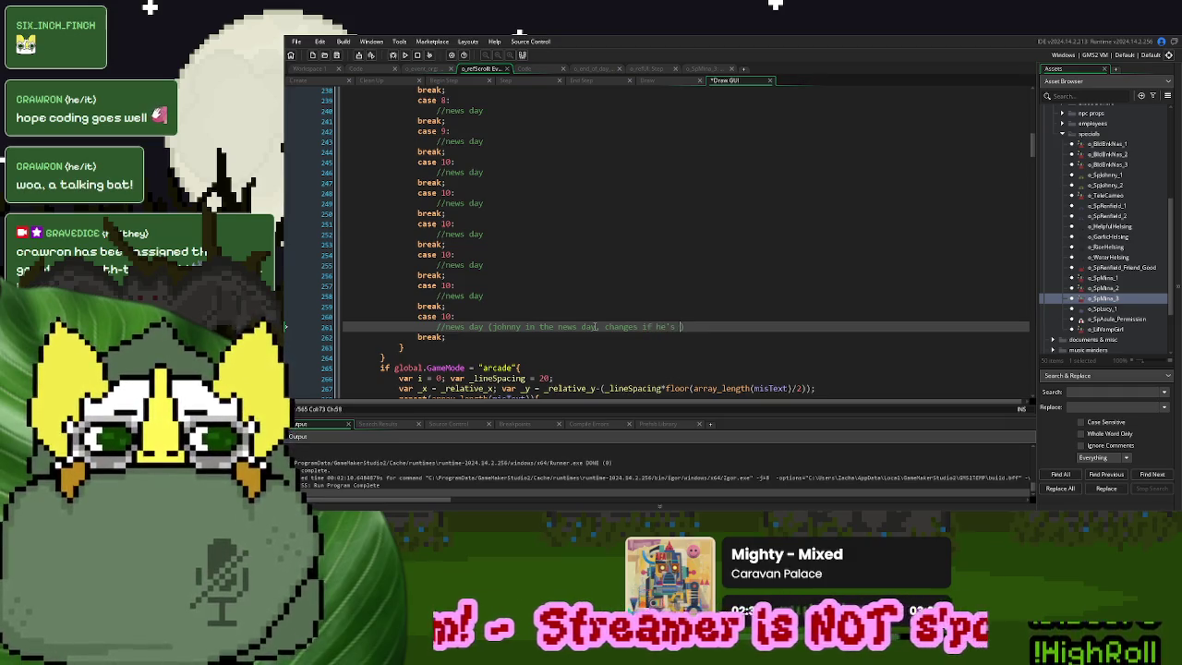
{"action": "type", "text": "alive or dea"}
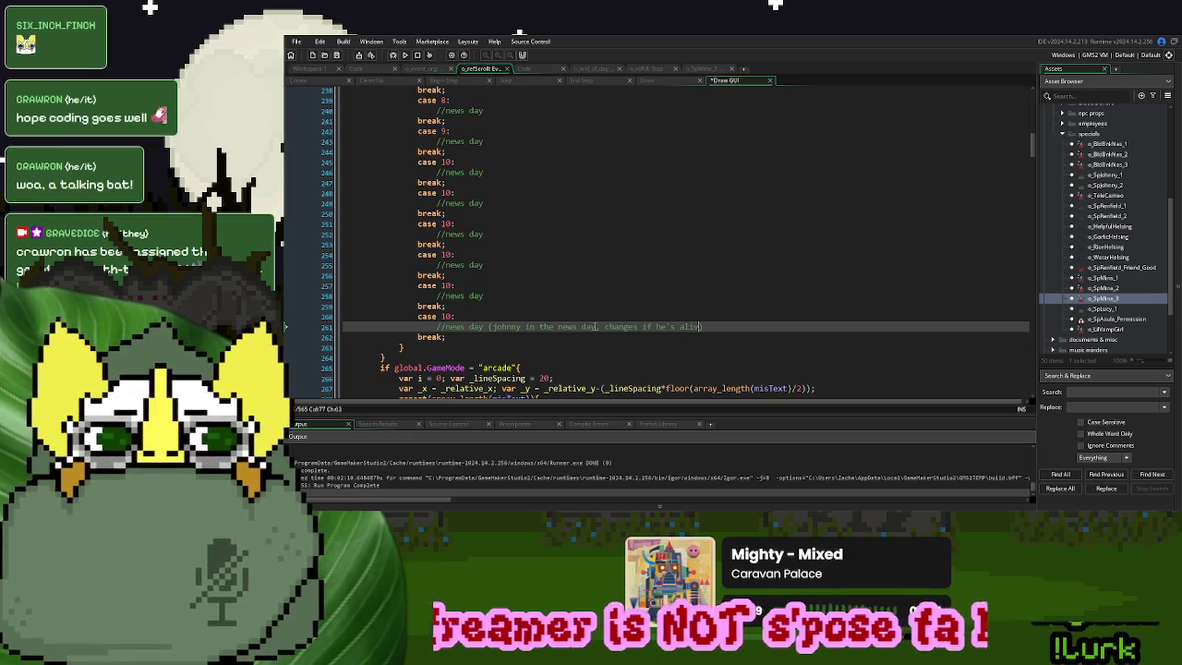
{"action": "type", "text": "d"}
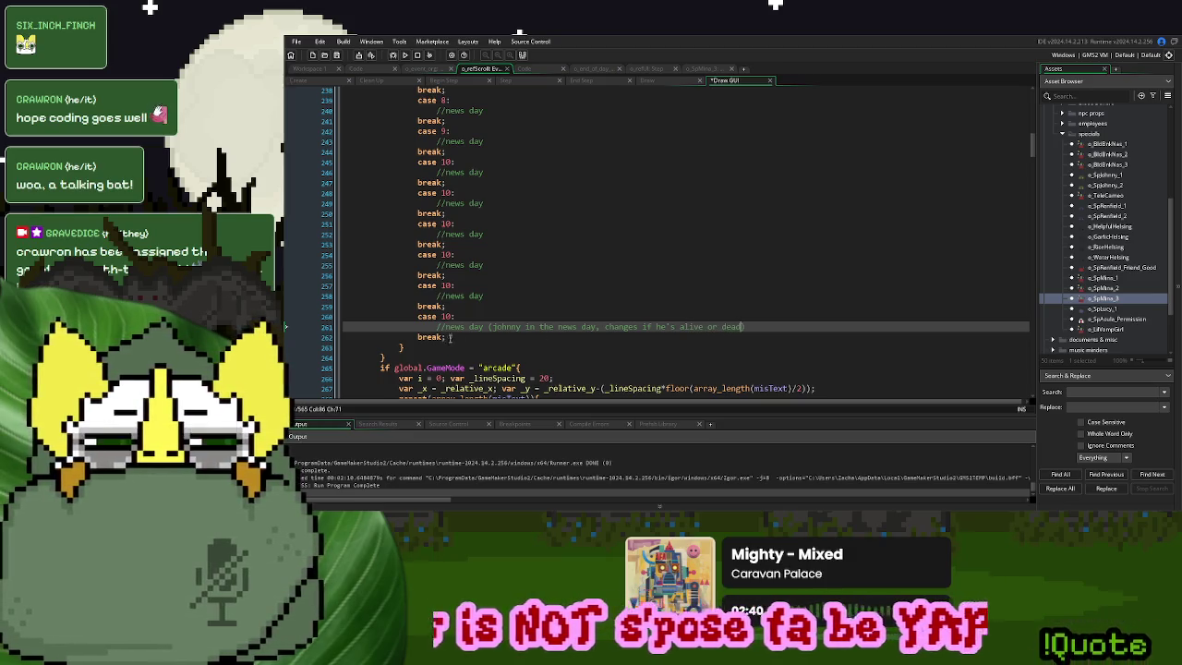
Renumber the duplicated case 10 news-day labels to 11–15 and save the Draw GUI event
{"action": "left_click", "coordinate": [448, 316]}
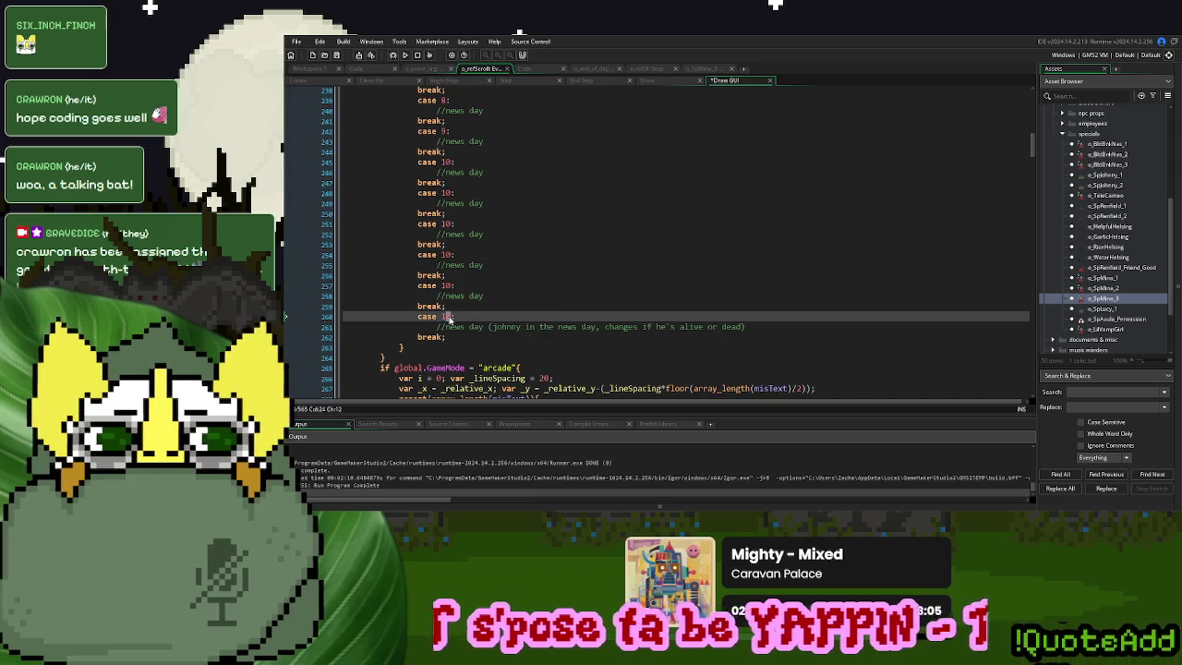
{"action": "key", "text": "Up"}
{"action": "key", "text": "Up"}
{"action": "key", "text": "Up"}
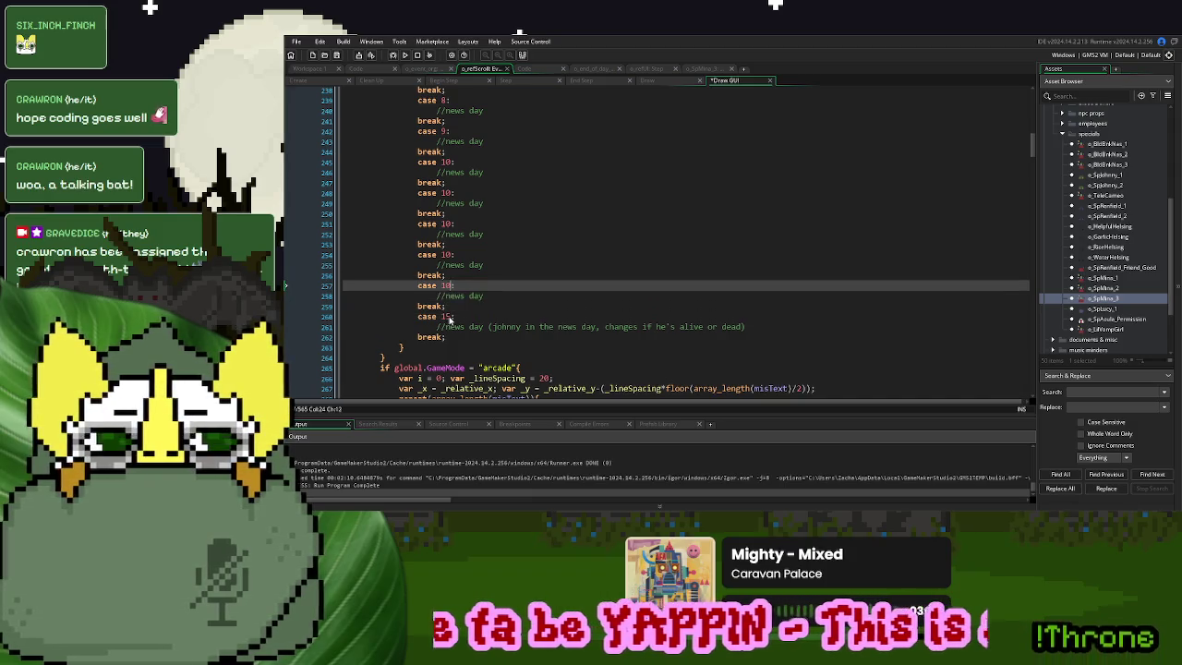
{"action": "type", "text": "4"}
{"action": "key", "text": "Up"}
{"action": "key", "text": "Up"}
{"action": "key", "text": "Up"}
{"action": "key", "text": "Down"}
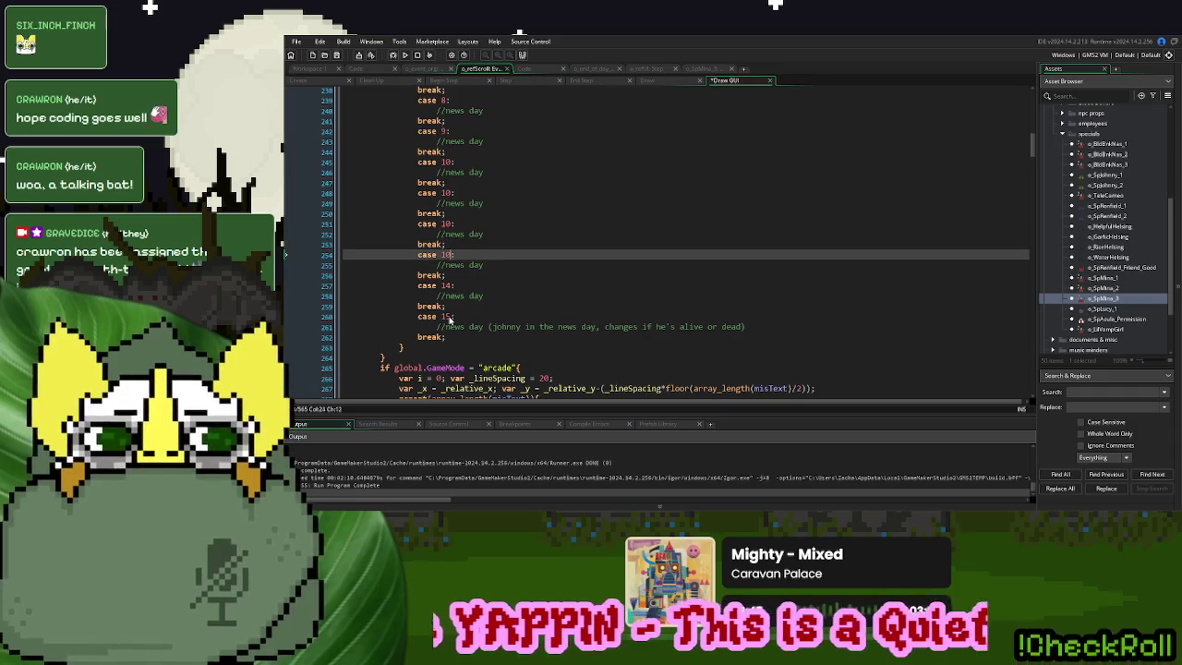
{"action": "key", "text": "Up"}
{"action": "key", "text": "Up"}
{"action": "key", "text": "Up"}
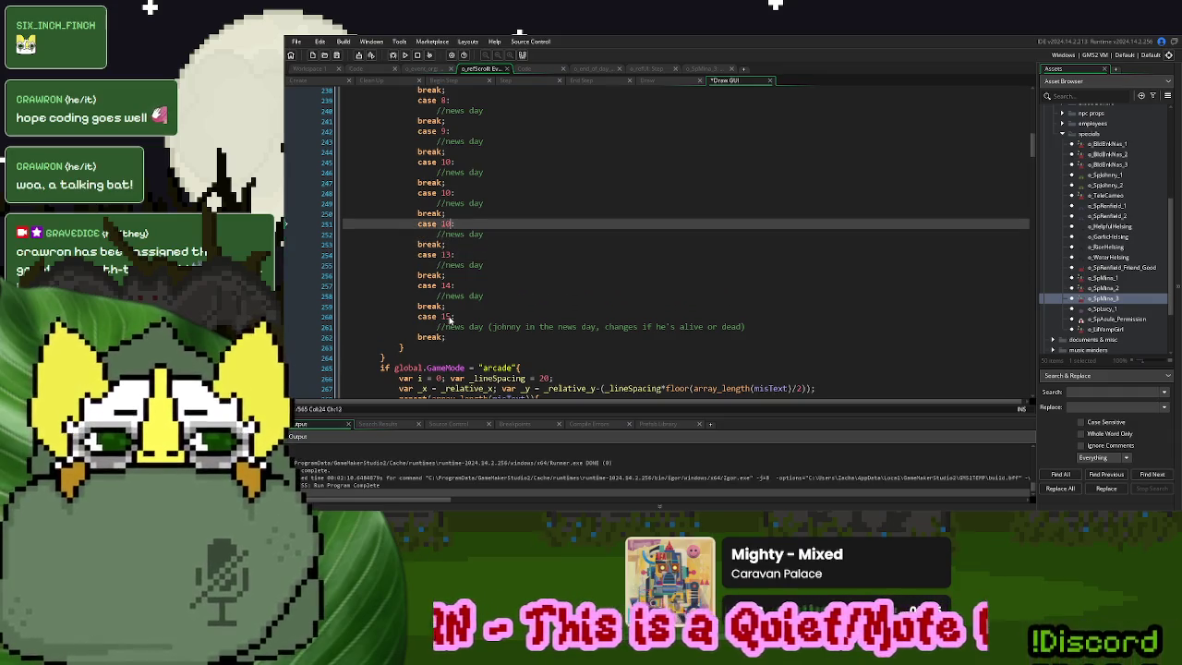
{"action": "key", "text": "BackSpace"}
{"action": "type", "text": "2"}
{"action": "key", "text": "Up"}
{"action": "key", "text": "Up"}
{"action": "key", "text": "Up"}
{"action": "key", "text": "BackSpace"}
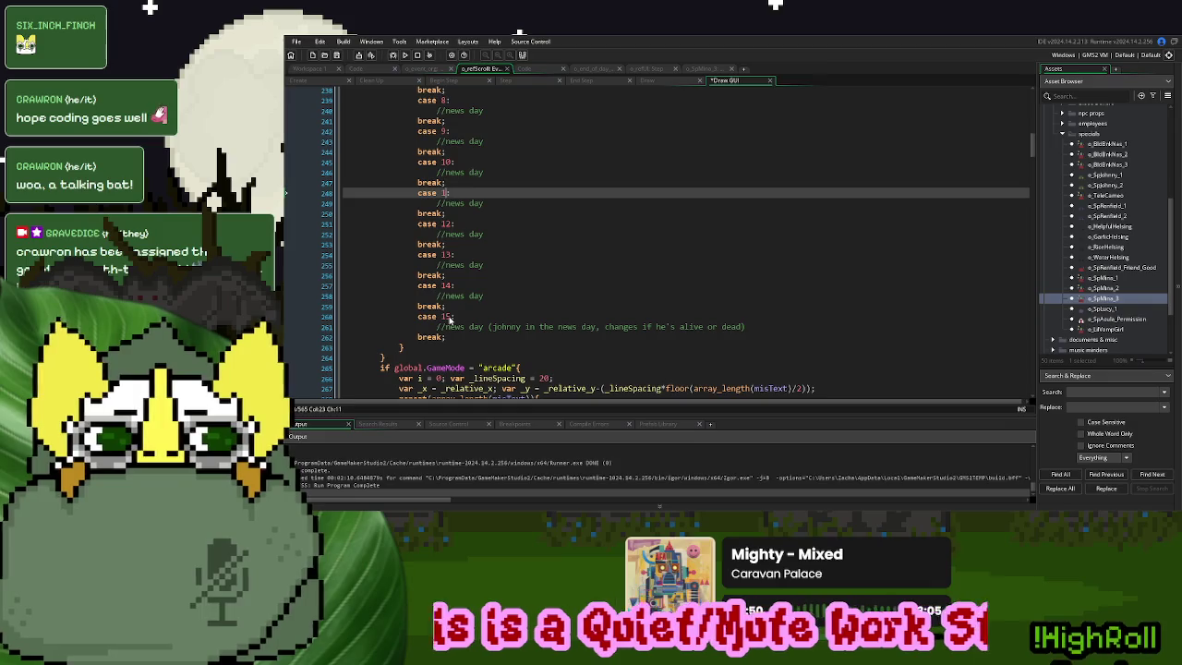
{"action": "type", "text": "1"}
{"action": "left_click", "coordinate": [554, 306]}
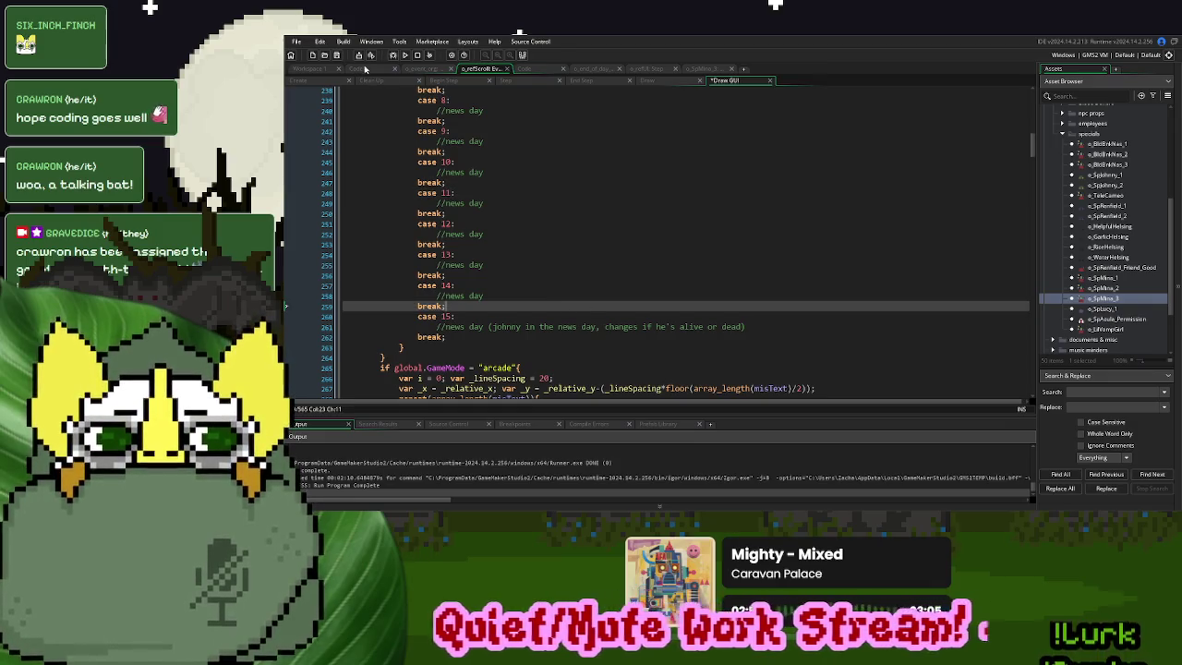
{"action": "left_click", "coordinate": [337, 56]}
Wrap case 15 in StorySpawnActor with '#region Johnny's Return' and '#endregion' after its break
{"action": "left_click", "coordinate": [540, 70]}
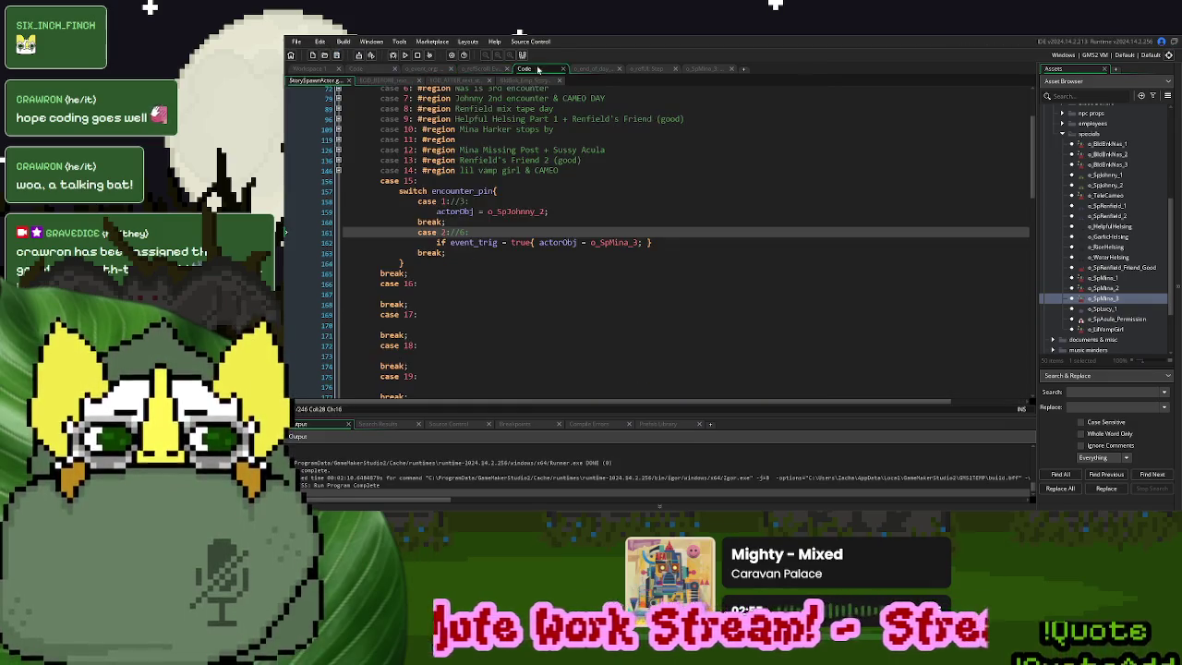
{"action": "left_click", "coordinate": [460, 183]}
{"action": "type", "text": "#region "}
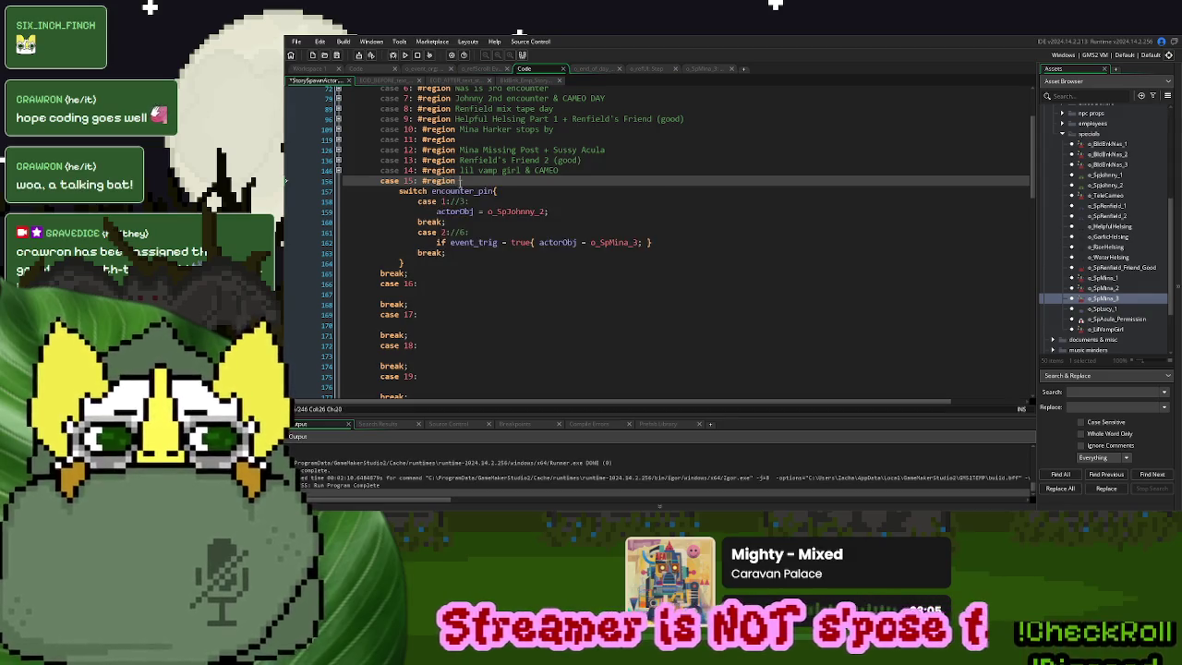
{"action": "type", "text": "Johnny's "}
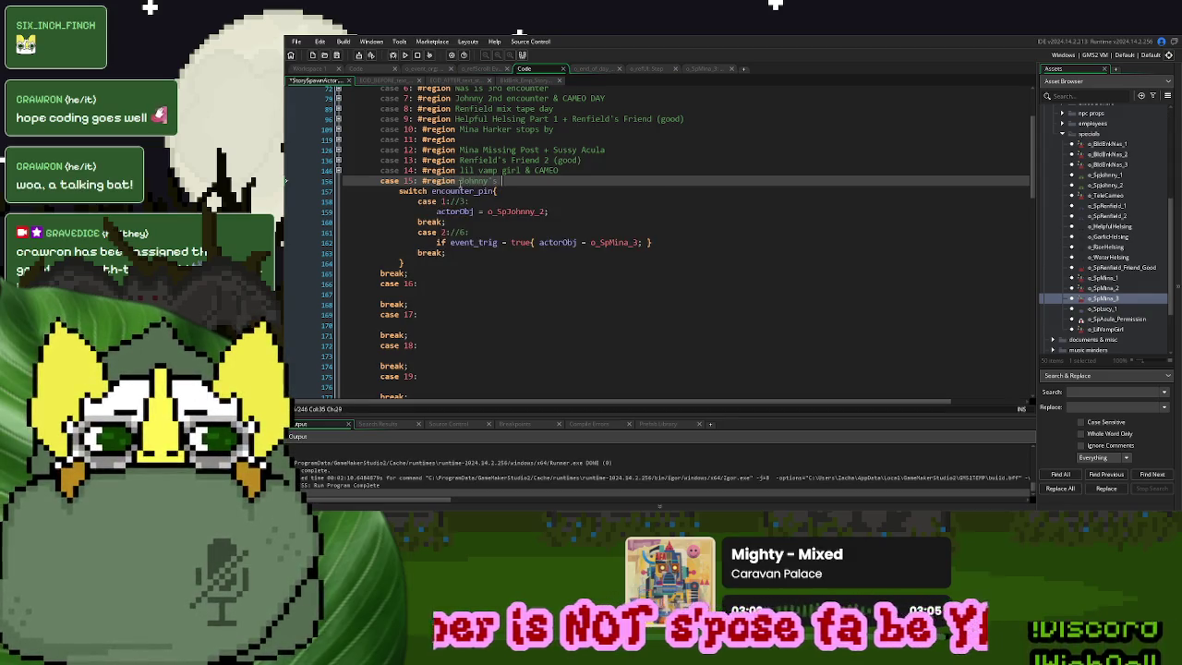
{"action": "type", "text": "Return"}
{"action": "key", "text": "Down"}
{"action": "key", "text": "Down"}
{"action": "key", "text": "Down"}
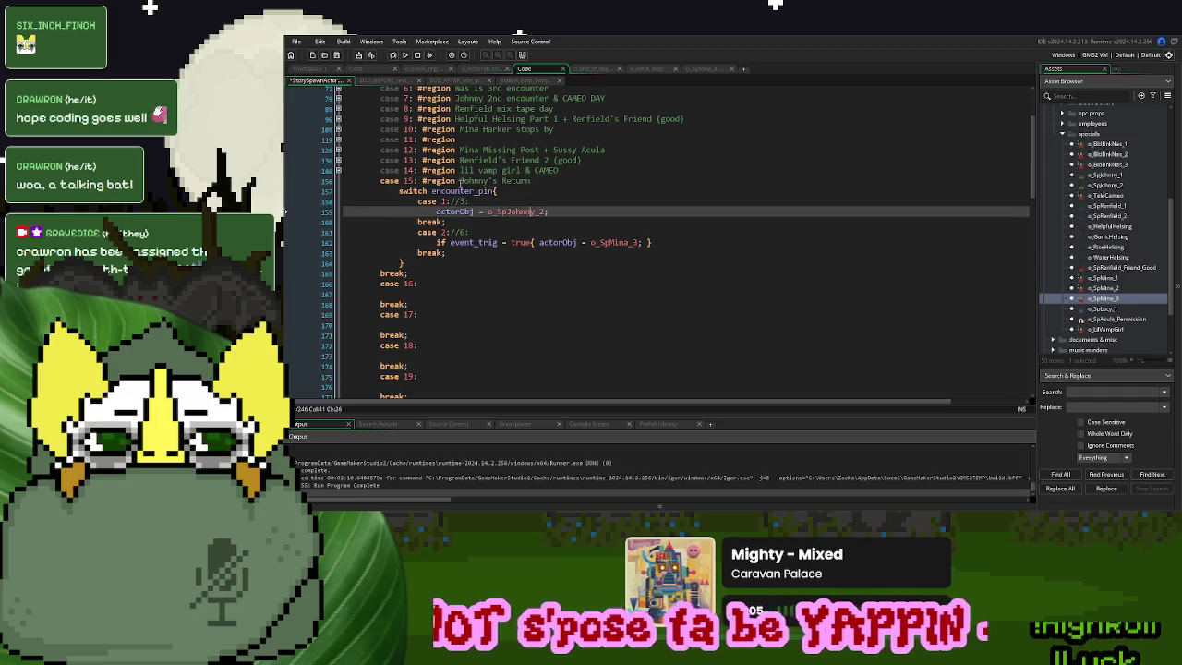
{"action": "key", "text": "Down"}
{"action": "key", "text": "Down"}
{"action": "key", "text": "Down"}
{"action": "type", "text": "#e"}
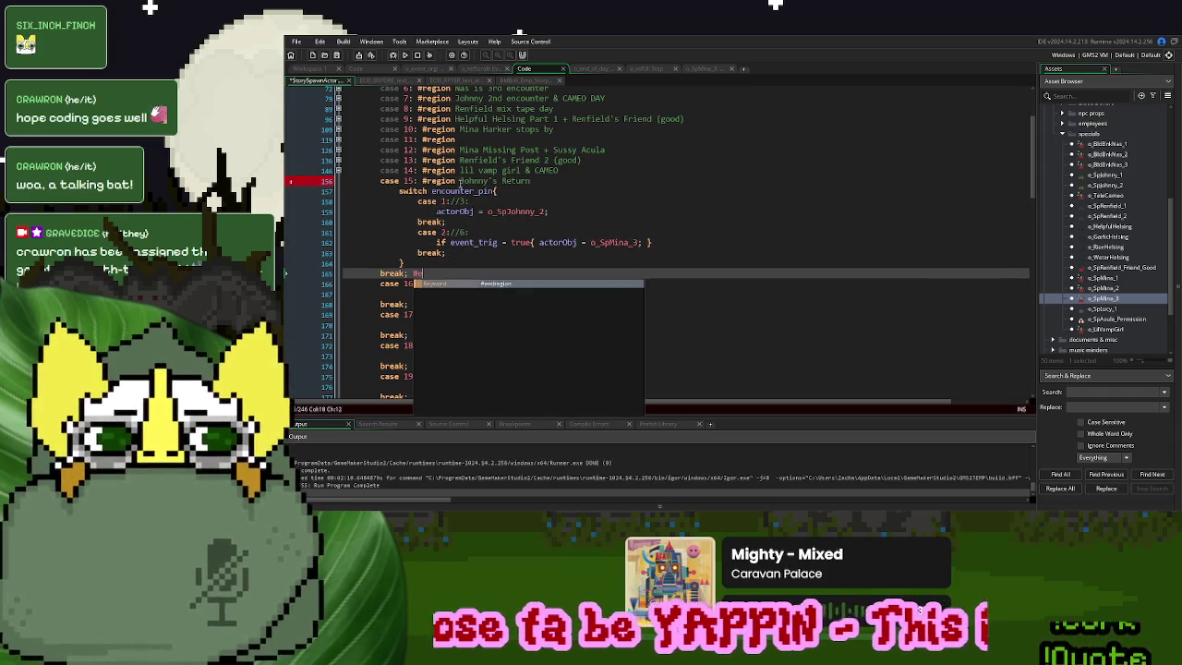
{"action": "type", "text": "ndregion"}
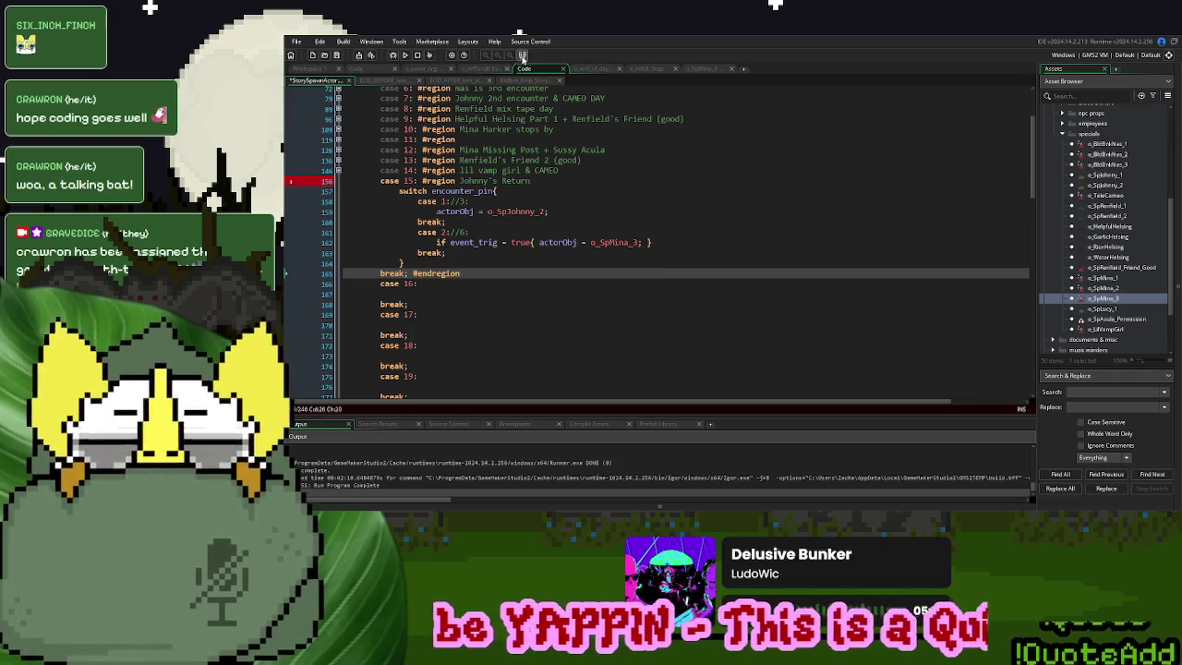
{"action": "left_click", "coordinate": [526, 80]}
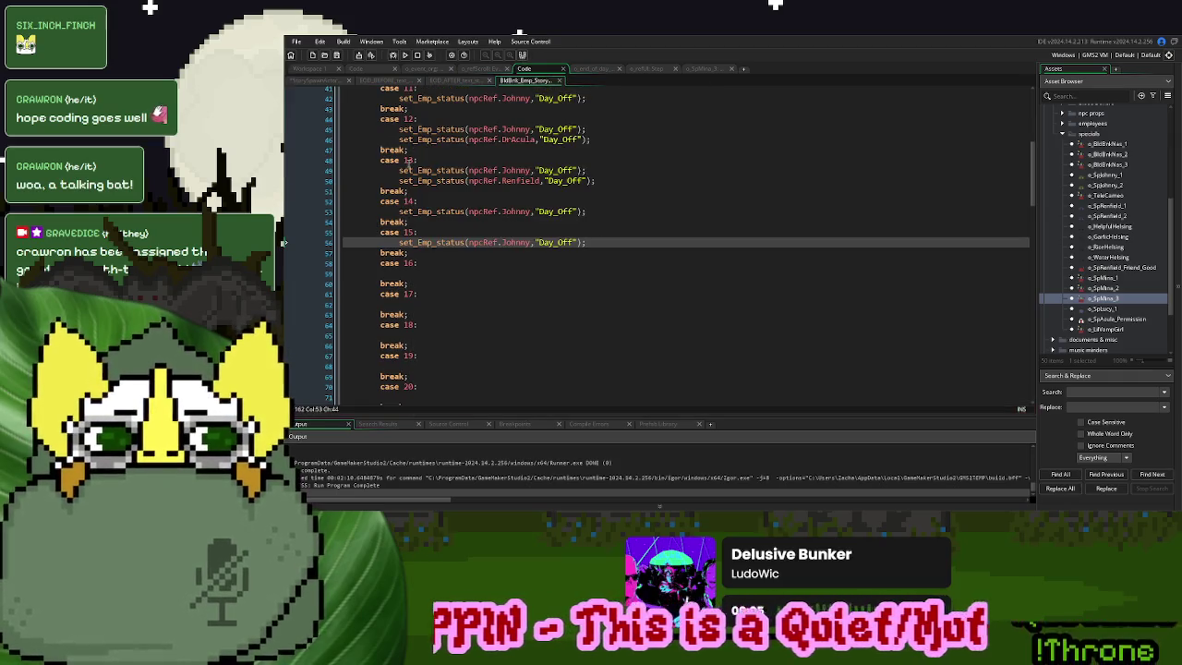
{"action": "left_click", "coordinate": [312, 80]}
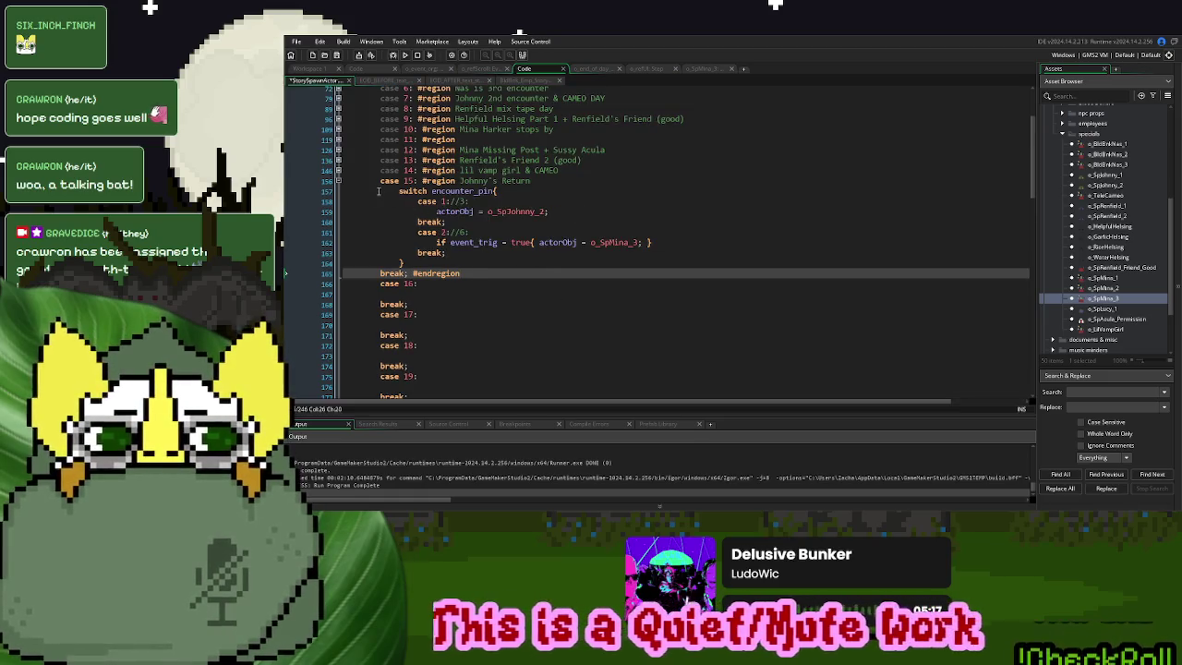
{"action": "key", "text": "Down"}
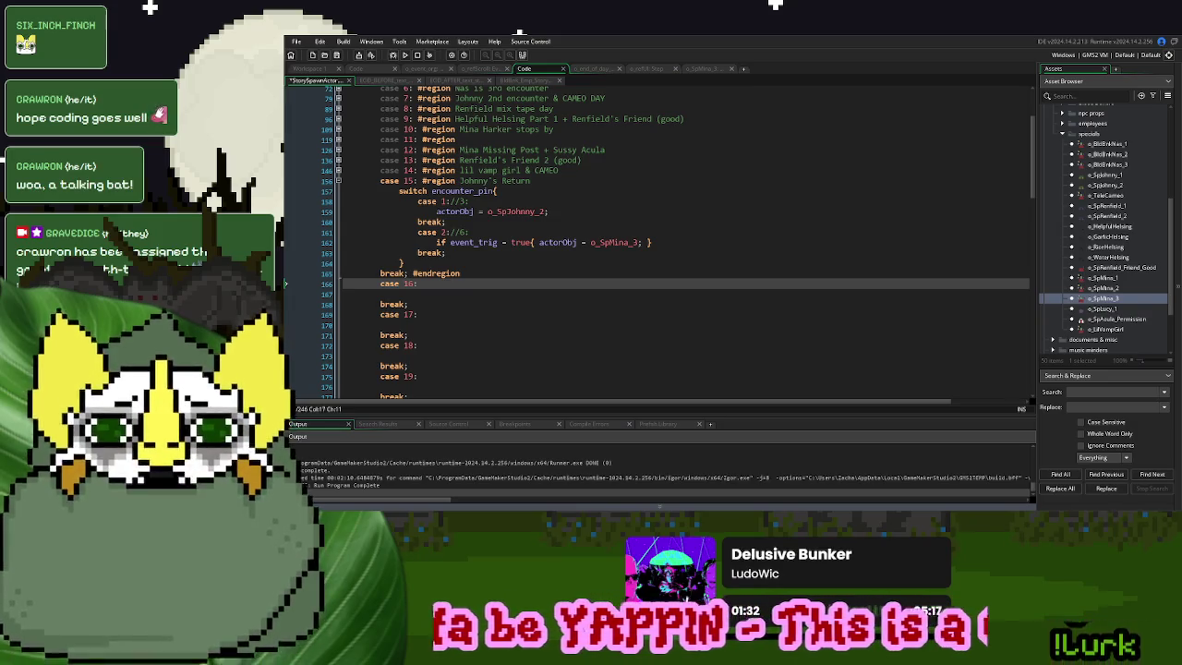
Collapse the case 15 Johnny's Return region in the StorySpawnActor switch
{"action": "left_click", "coordinate": [534, 253]}
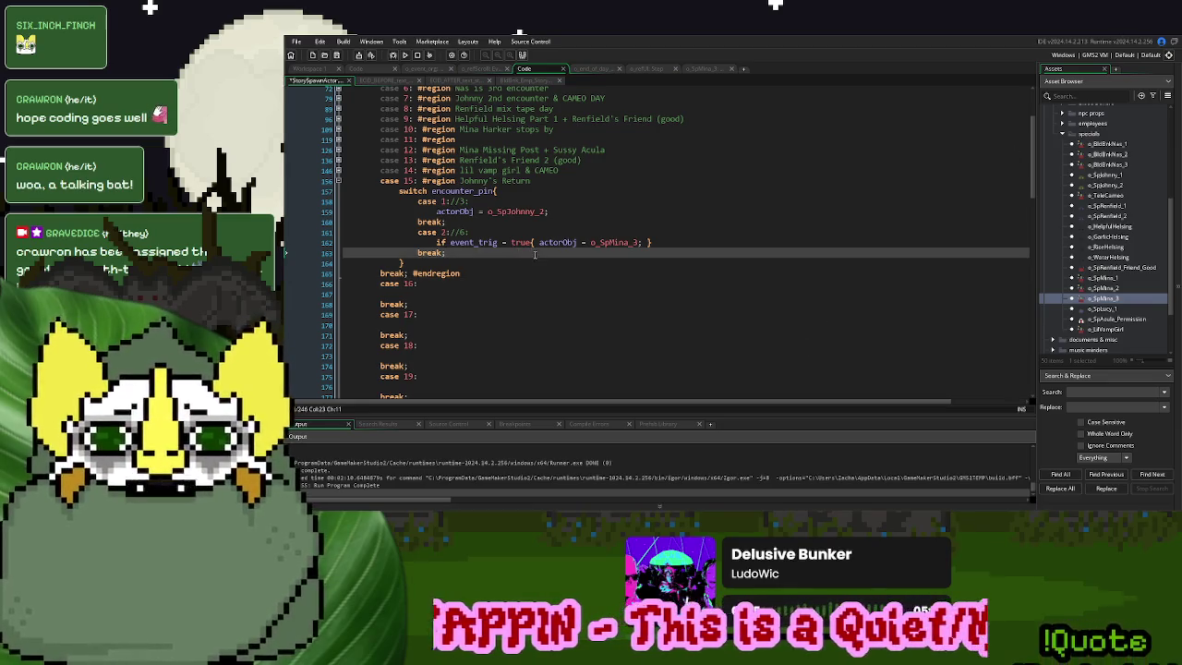
{"action": "left_click", "coordinate": [674, 233]}
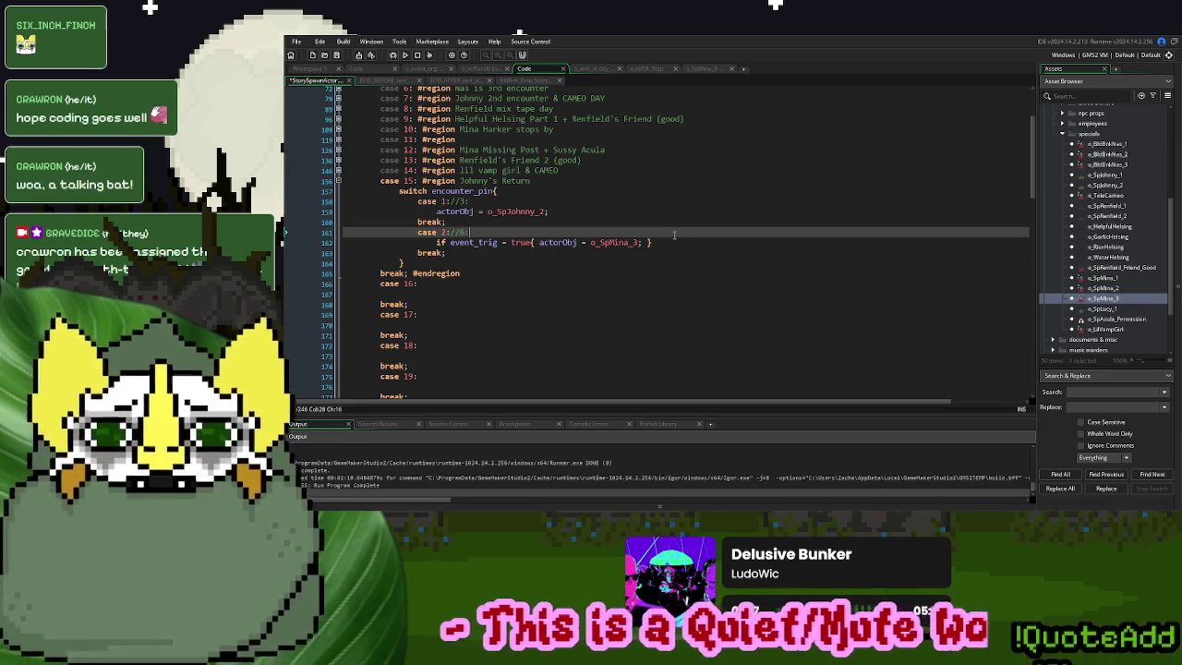
{"action": "scroll", "coordinate": [582, 251], "scroll_direction": "up", "scroll_amount": 3}
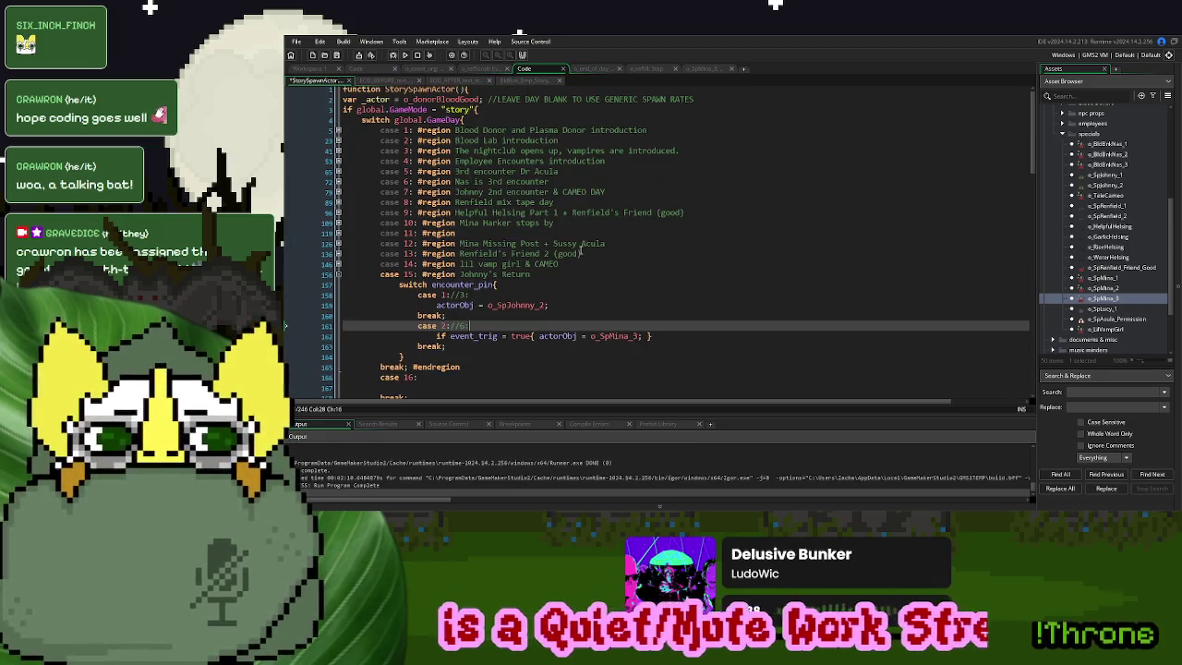
{"action": "scroll", "coordinate": [580, 249], "scroll_direction": "down", "scroll_amount": 1}
{"action": "scroll", "coordinate": [580, 250], "scroll_direction": "down", "scroll_amount": 9}
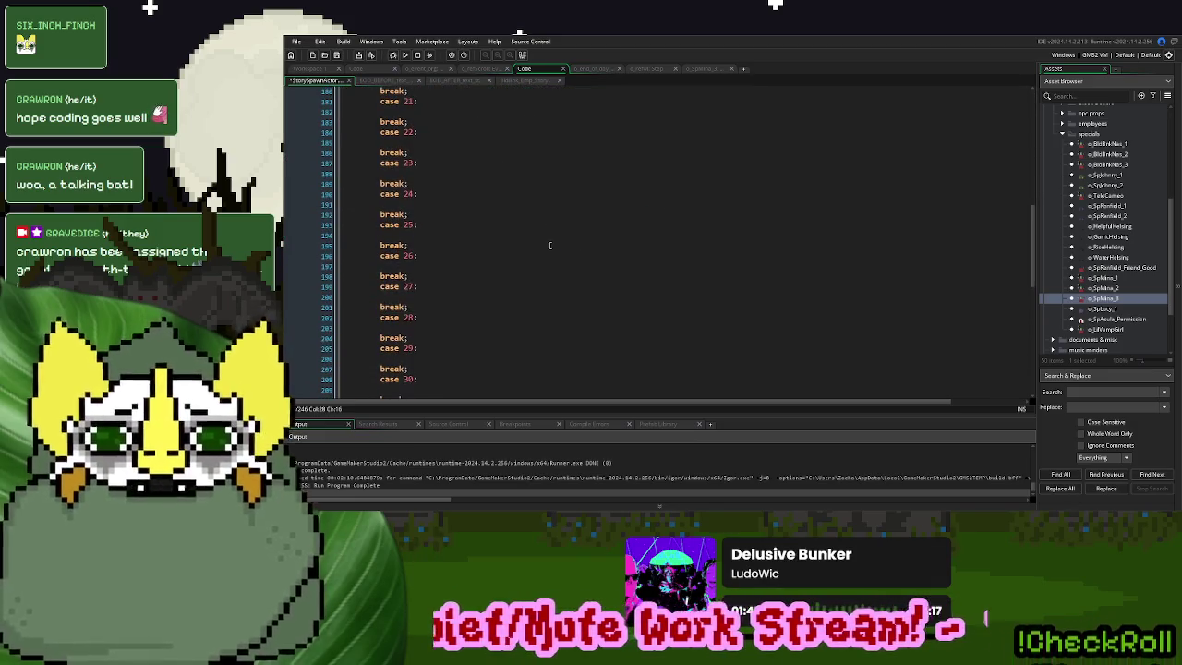
{"action": "scroll", "coordinate": [549, 245], "scroll_direction": "up", "scroll_amount": 8}
{"action": "left_click", "coordinate": [338, 181]}
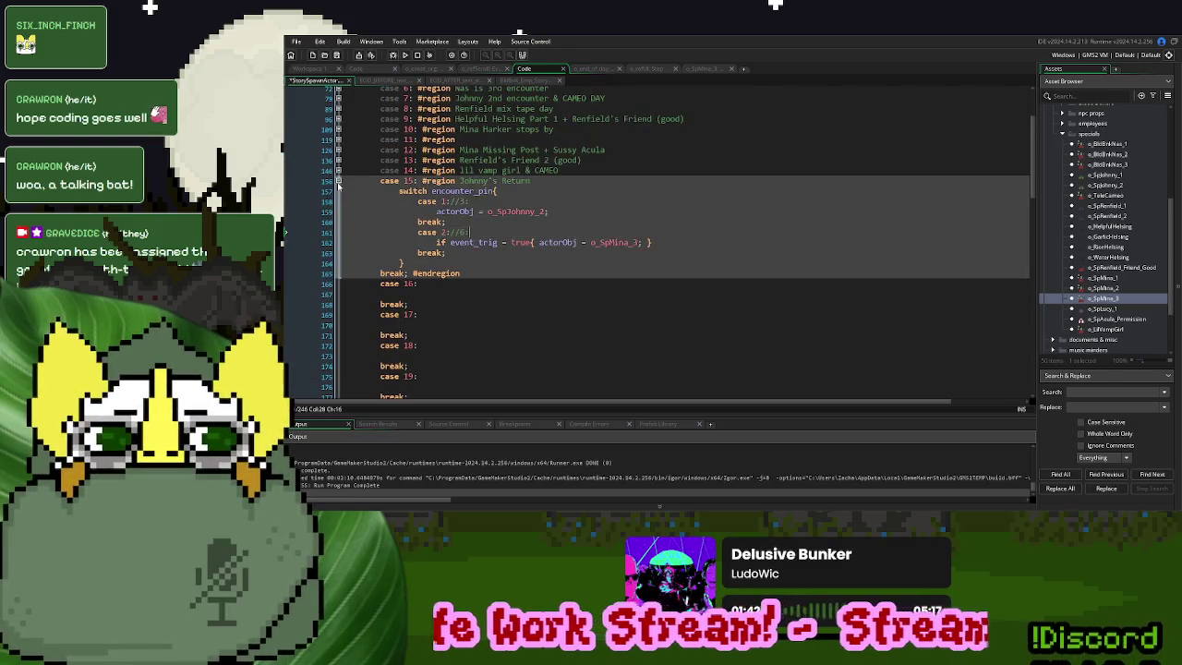
{"action": "left_click", "coordinate": [507, 214]}
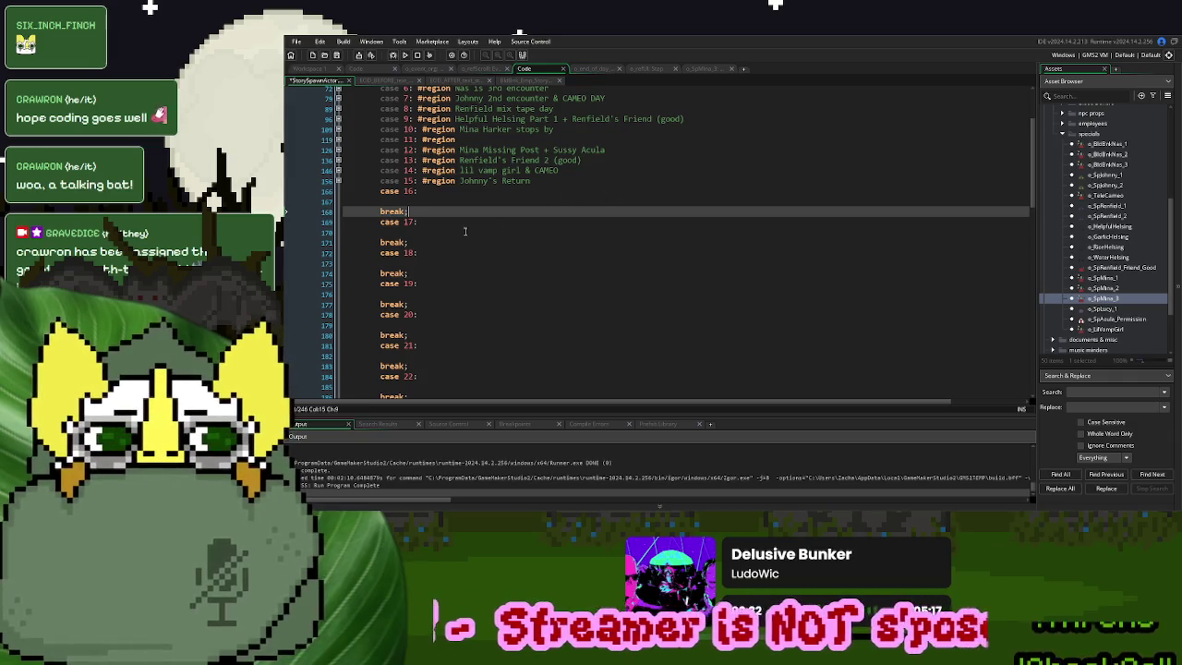
Move the Nas encounter switch block from case 6 under case 16
{"action": "scroll", "coordinate": [465, 231], "scroll_direction": "up", "scroll_amount": 2}
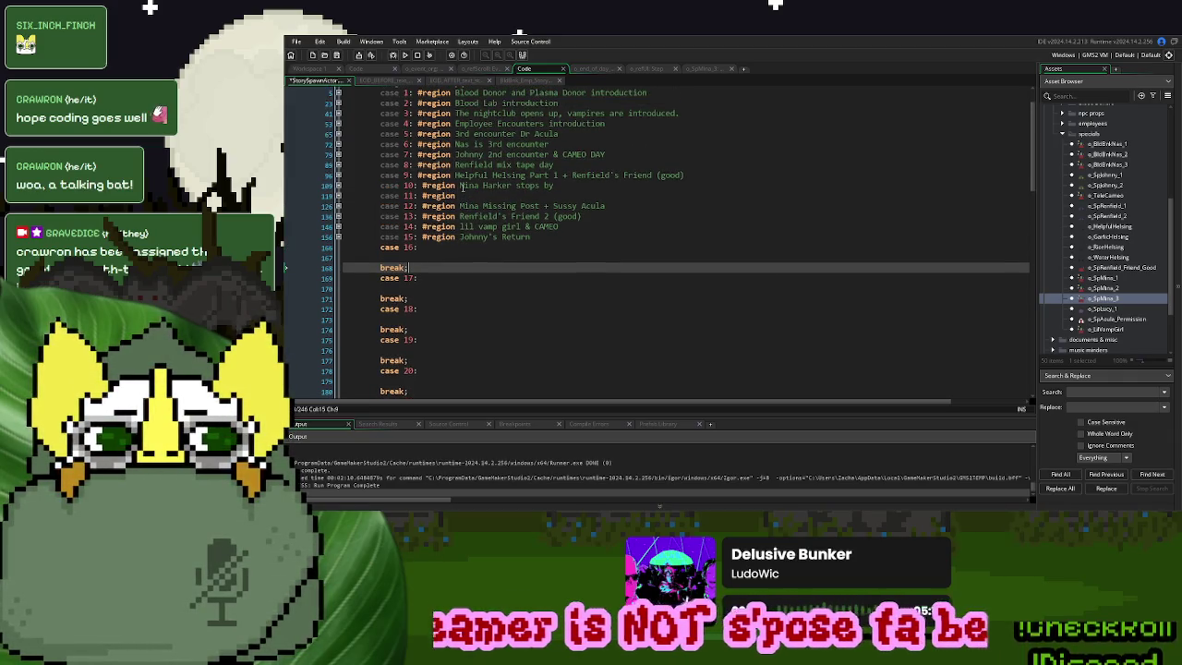
{"action": "left_click", "coordinate": [338, 144]}
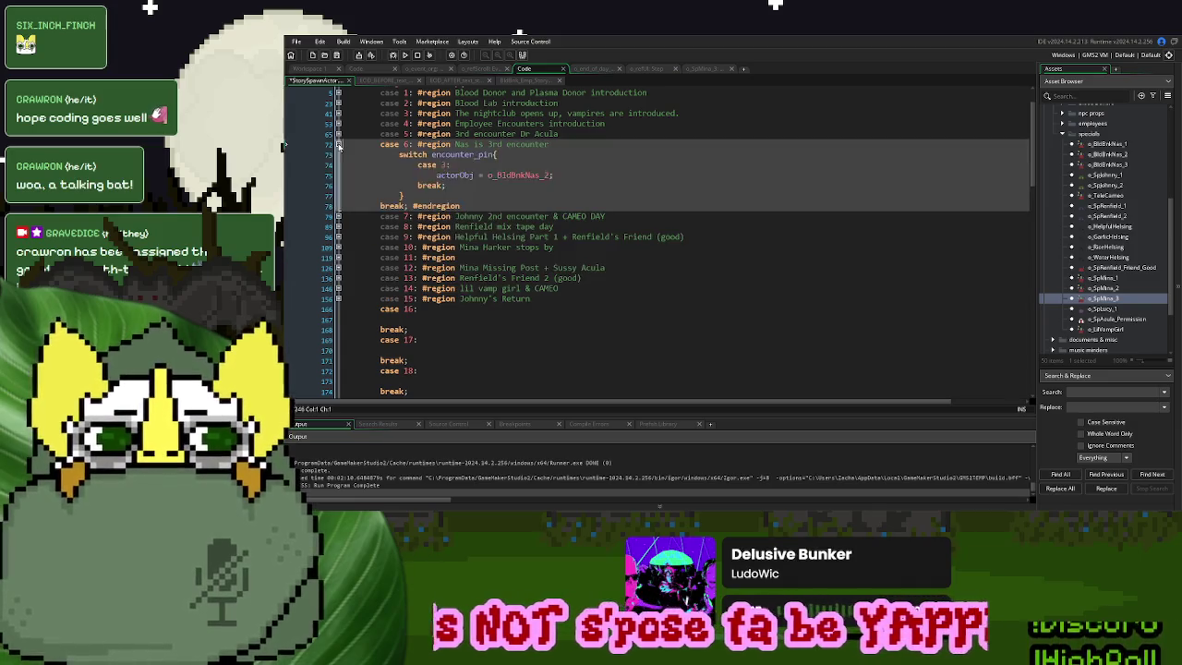
{"action": "left_click_drag", "start_coordinate": [412, 193], "coordinate": [399, 155]}
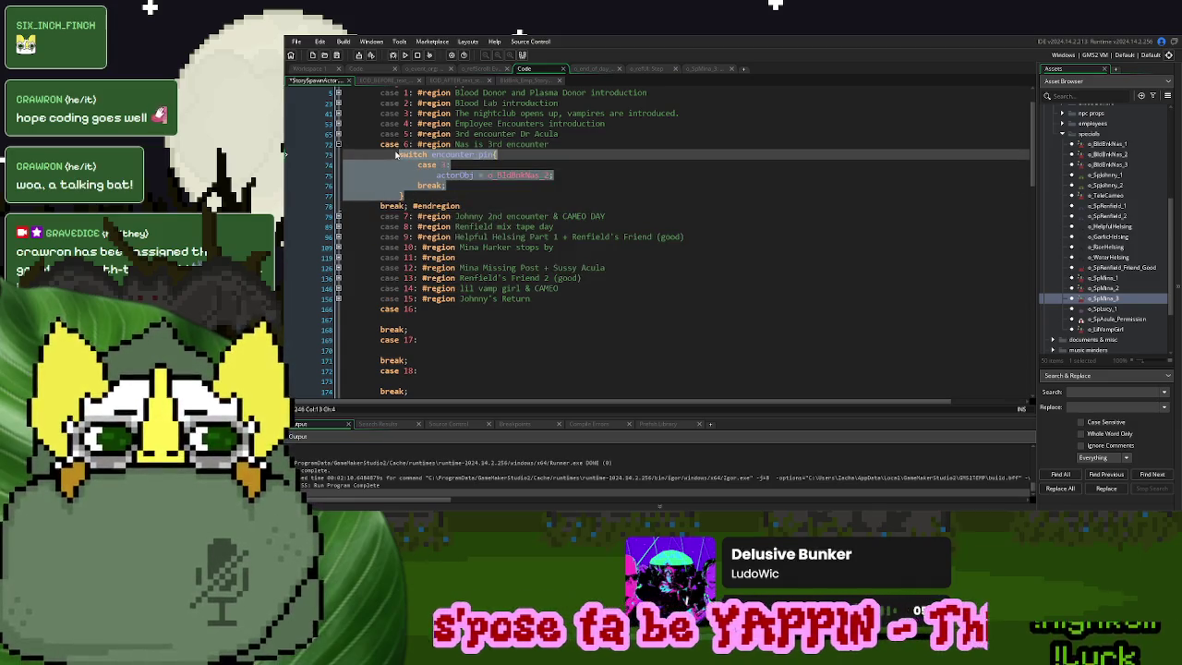
{"action": "key", "text": "ctrl+x"}
{"action": "left_click", "coordinate": [469, 259]}
{"action": "key", "text": "ctrl+v"}
Wrap case 16 in a '#region Nas 4th Encounter' closed by '#endregion' after its break
{"action": "left_click", "coordinate": [451, 247]}
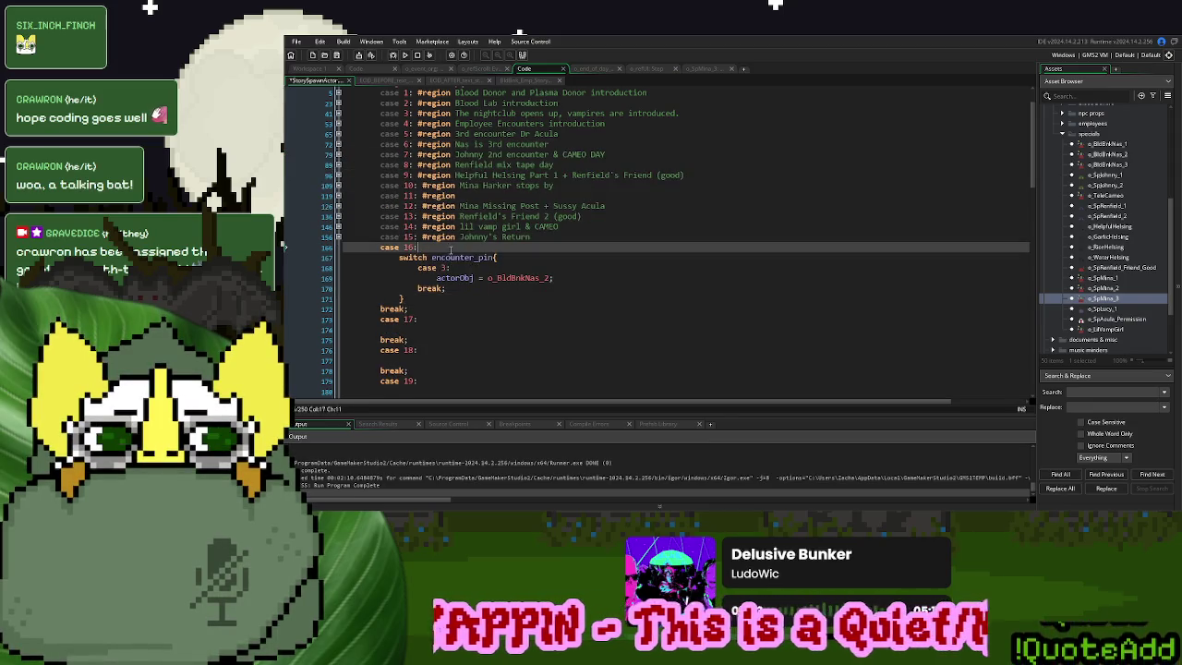
{"action": "type", "text": "#re"}
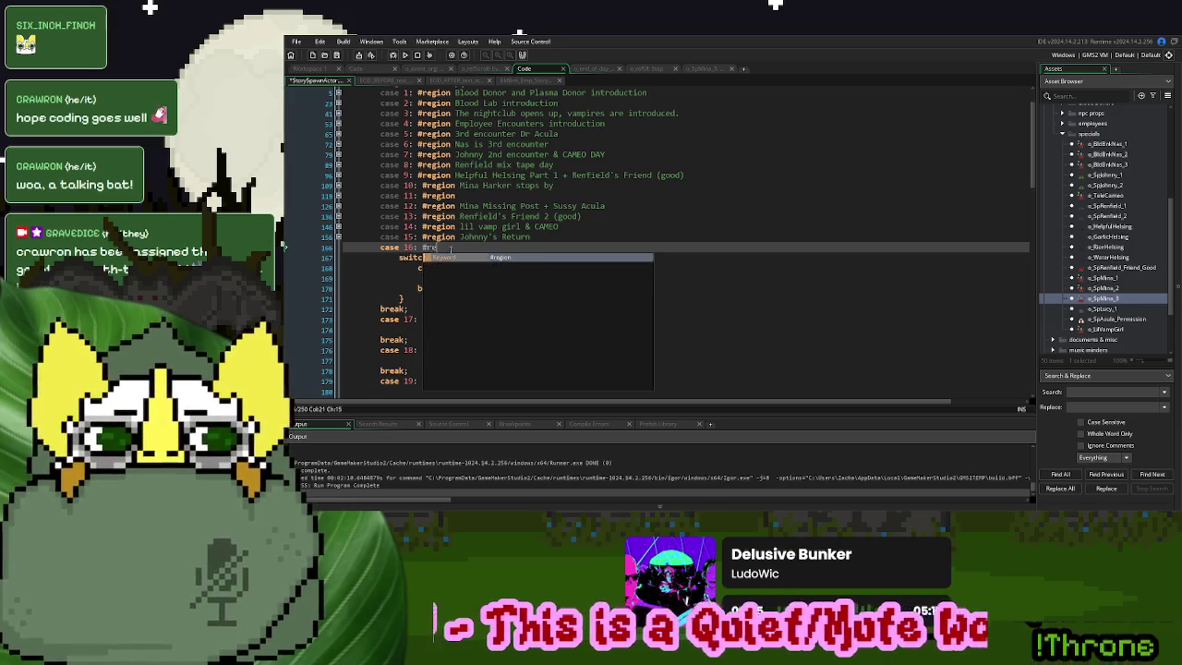
{"action": "type", "text": "gion Nas "}
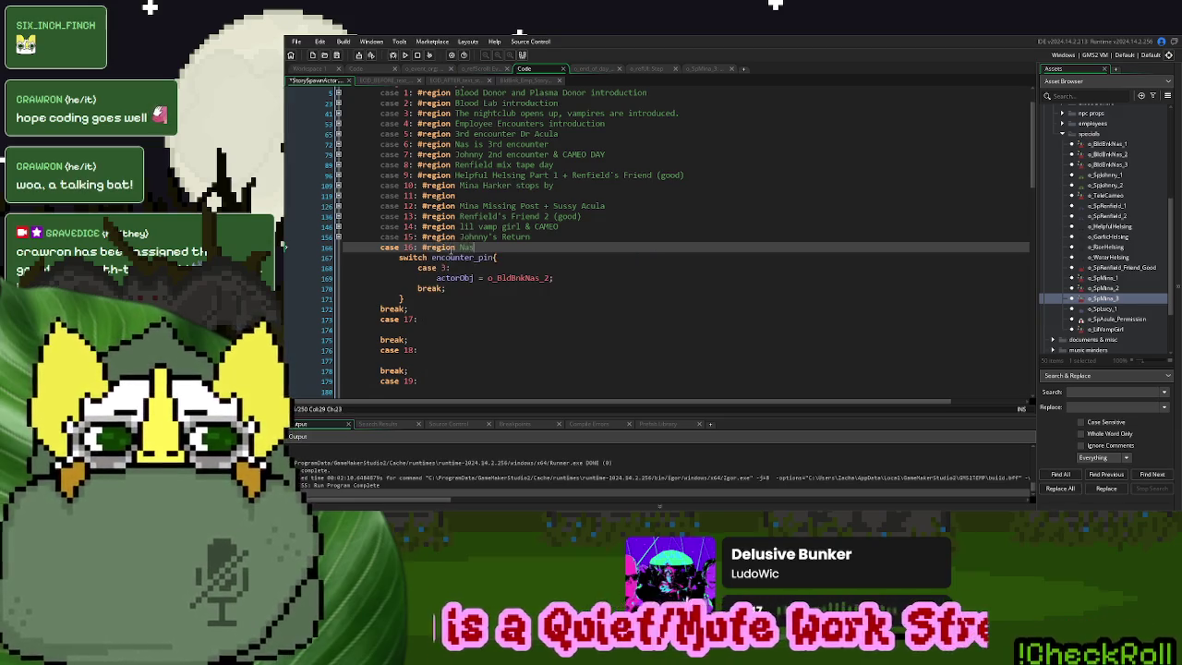
{"action": "type", "text": "4th Enco"}
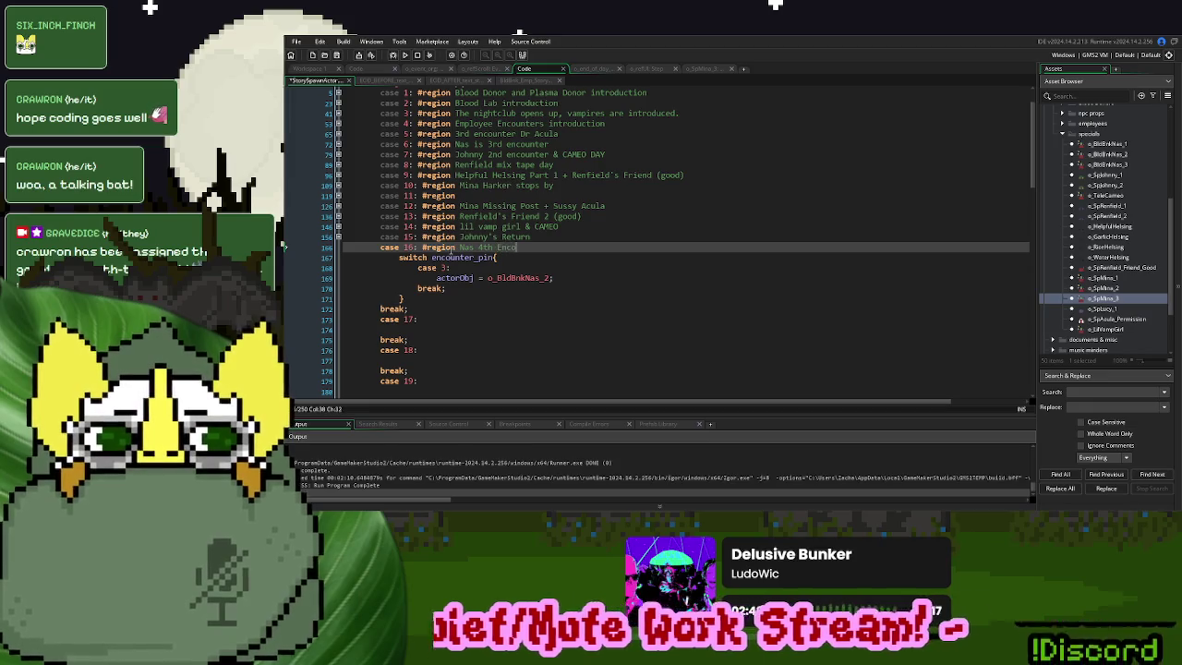
{"action": "type", "text": "unter"}
{"action": "key", "text": "Down"}
{"action": "key", "text": "Down"}
{"action": "key", "text": "Down"}
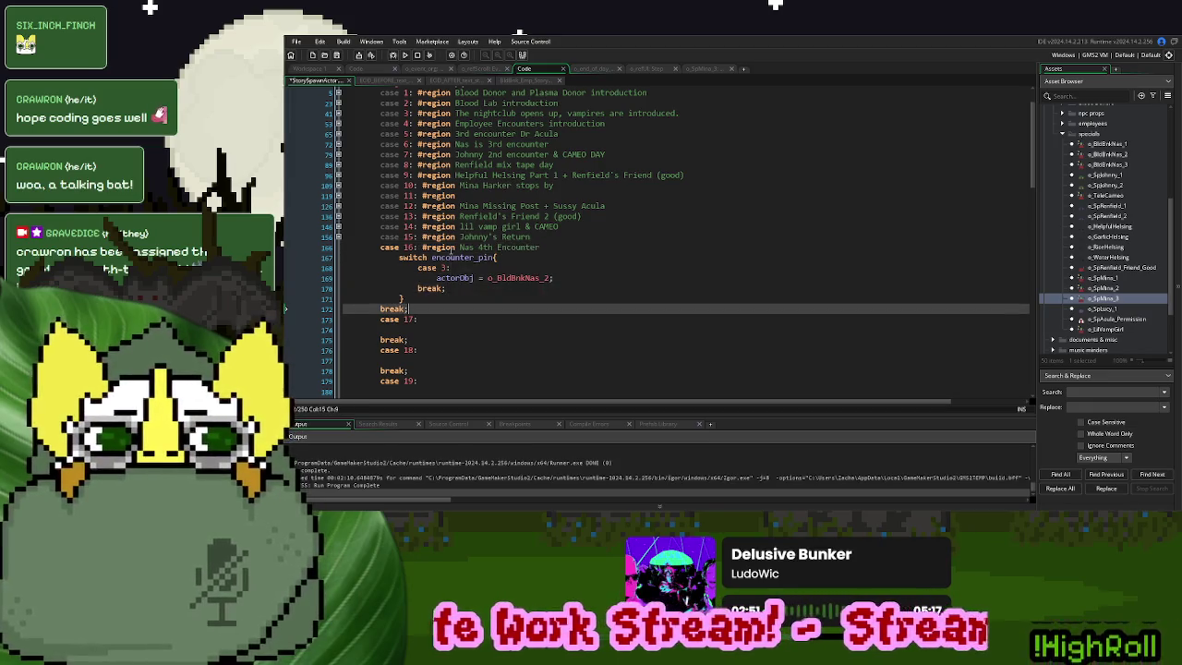
{"action": "type", "text": "#endregion"}
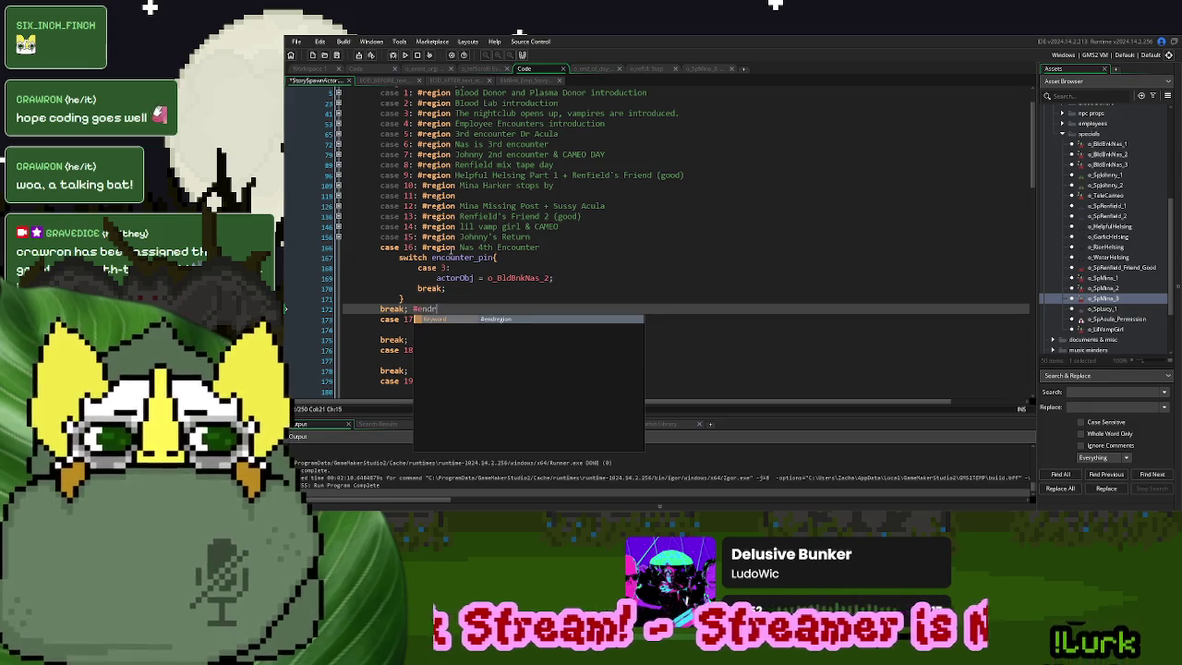
{"action": "double_click", "coordinate": [1130, 166]}
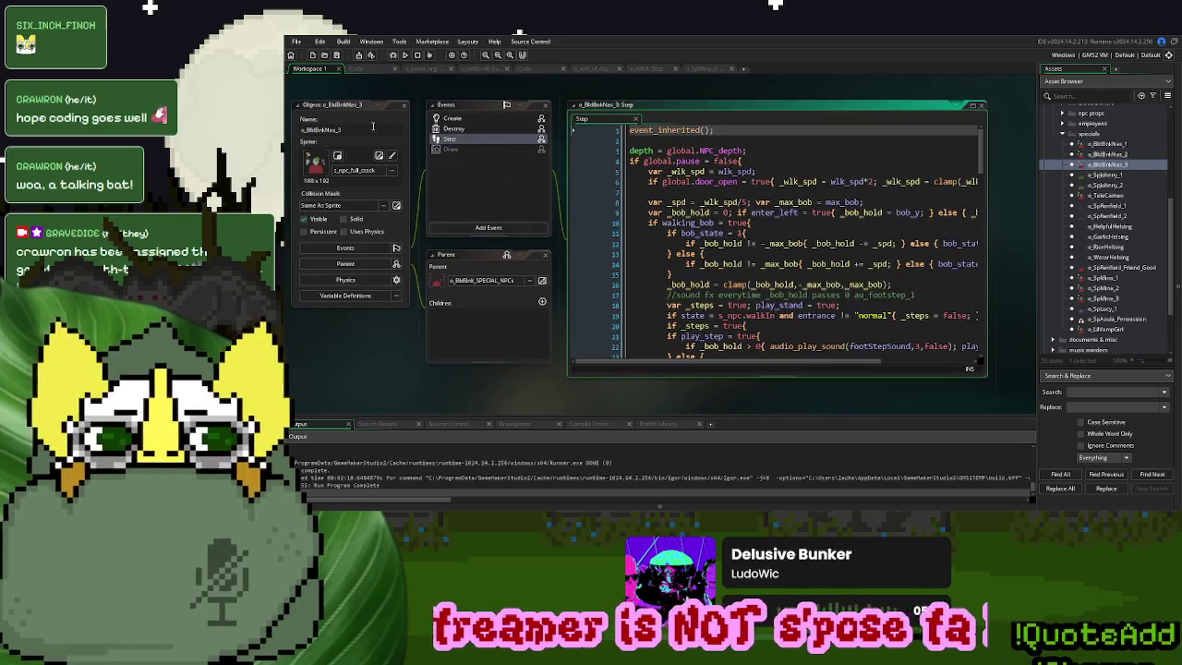
Review o_BldBrkNas_3's Step code, then select the case 16 actor name in StorySpawnActor
{"action": "left_click", "coordinate": [357, 128]}
{"action": "scroll", "coordinate": [757, 242], "scroll_direction": "down", "scroll_amount": 10}
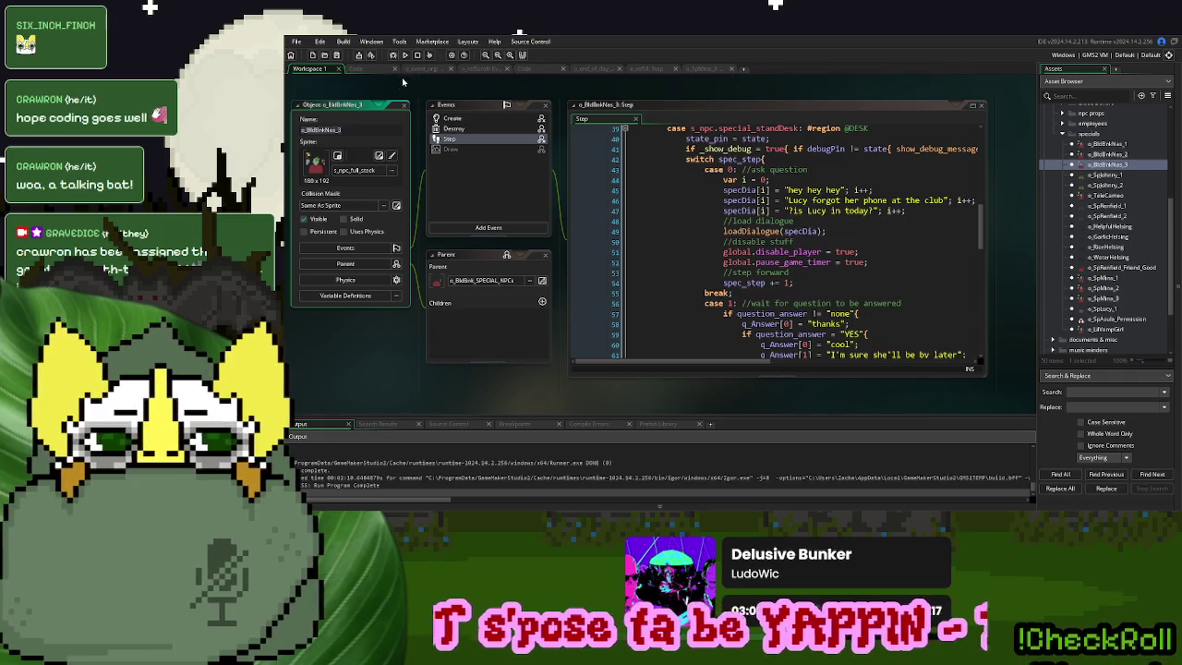
{"action": "left_click", "coordinate": [541, 71]}
{"action": "double_click", "coordinate": [534, 277]}
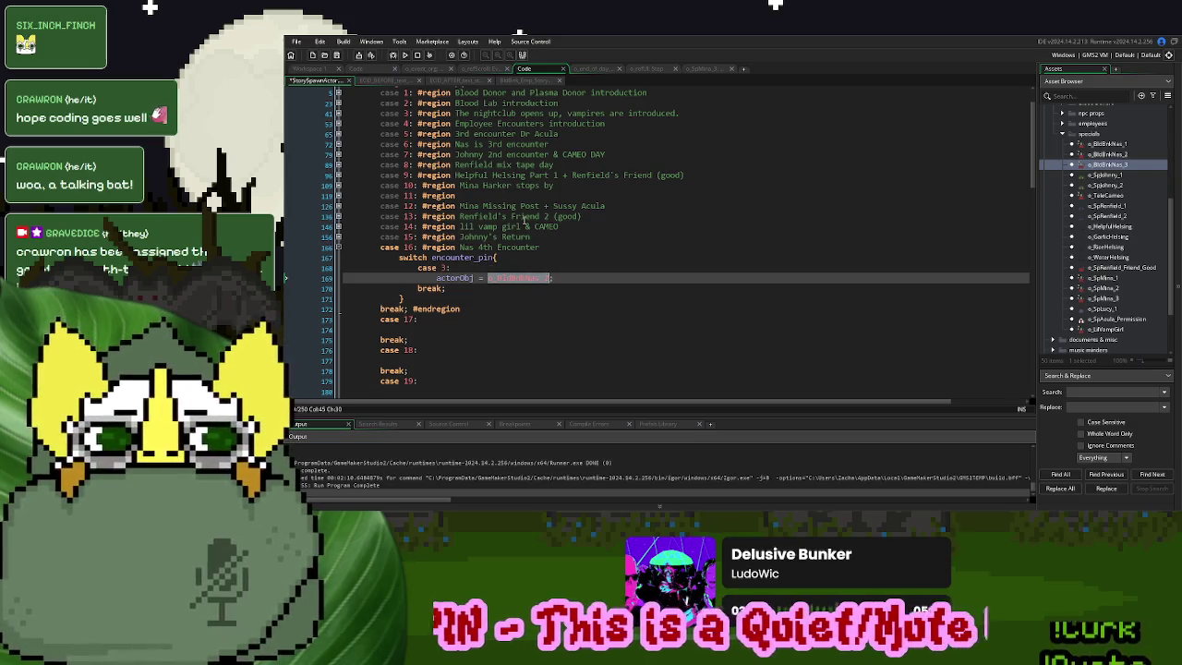
Change case 16's pin 3 actor from o_BldBnkNas_2 to o_BldBnkNas_3
{"action": "left_click", "coordinate": [338, 145]}
{"action": "left_click", "coordinate": [338, 145]}
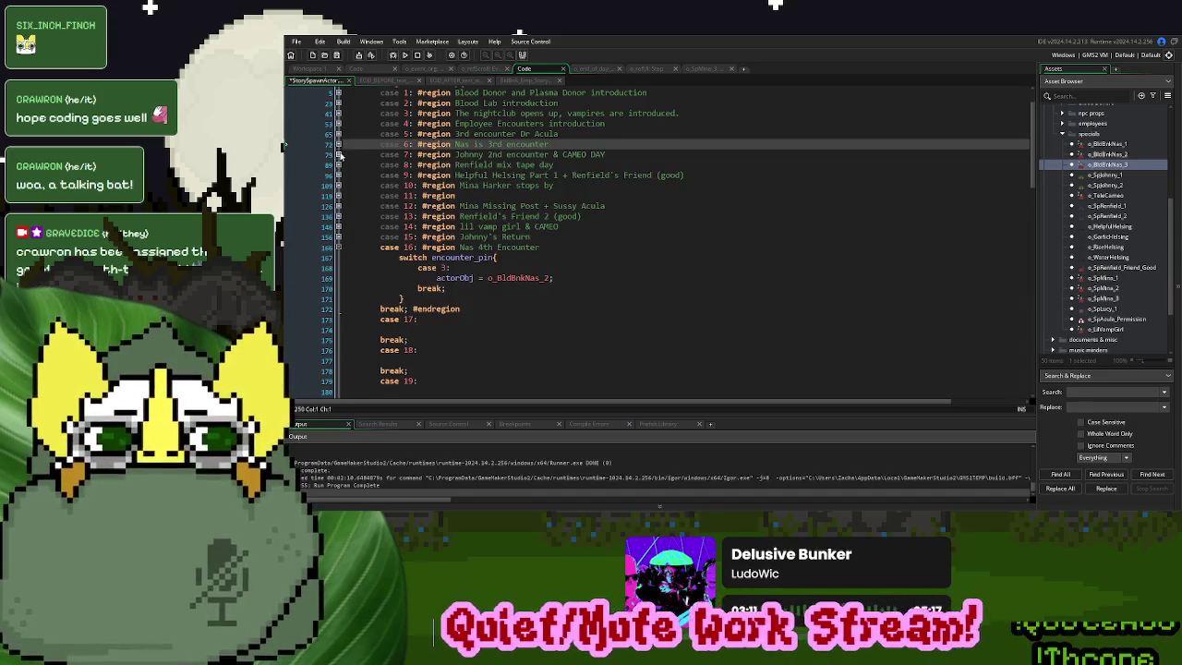
{"action": "double_click", "coordinate": [517, 277]}
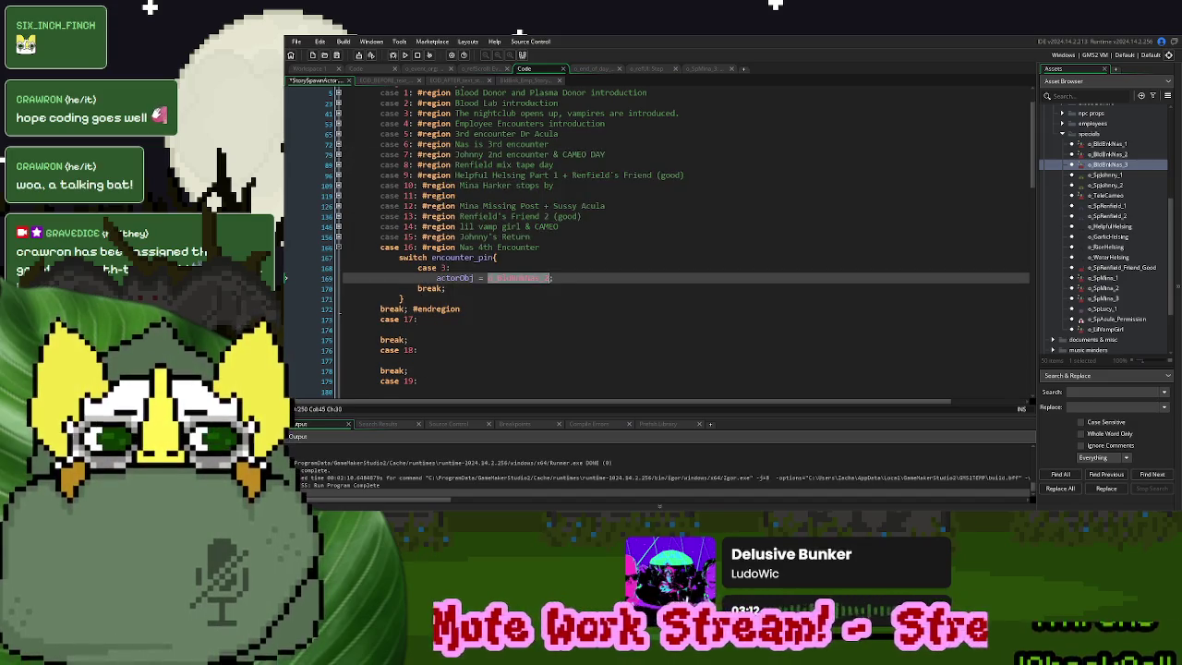
{"action": "key", "text": "ctrl+v"}
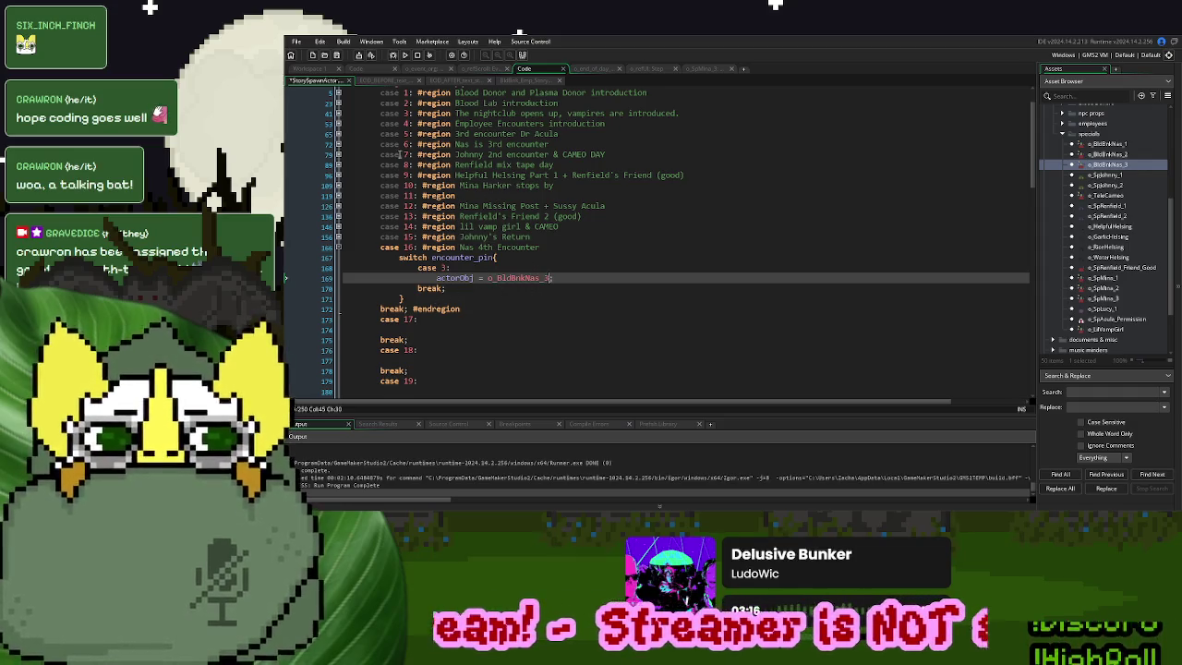
Compare the case 6 region's '3rd' label, then fold the case 16 and case 14 regions
{"action": "left_click", "coordinate": [338, 145]}
{"action": "scroll", "coordinate": [514, 192], "scroll_direction": "up", "scroll_amount": 2}
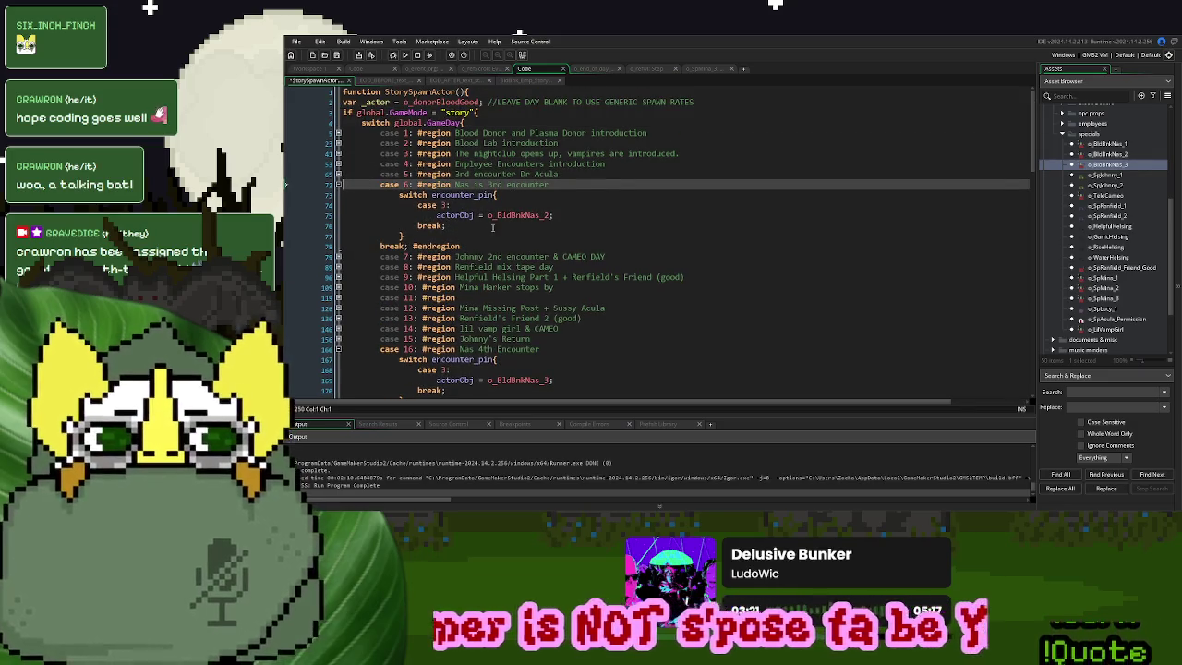
{"action": "double_click", "coordinate": [492, 184]}
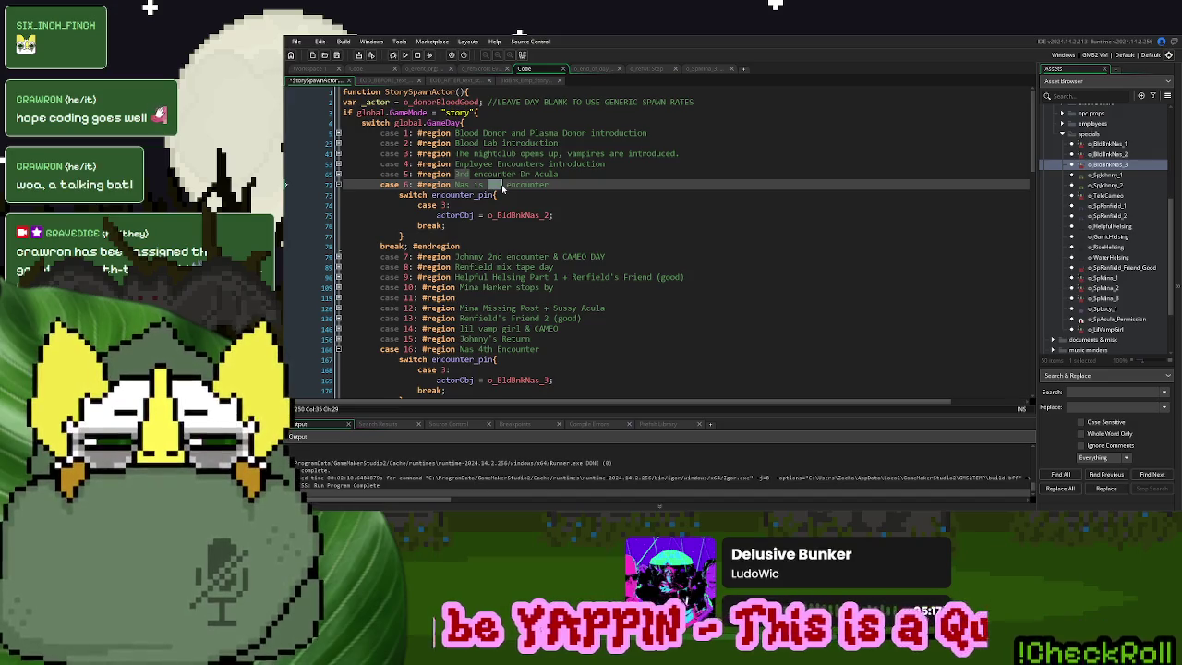
{"action": "left_click", "coordinate": [545, 257]}
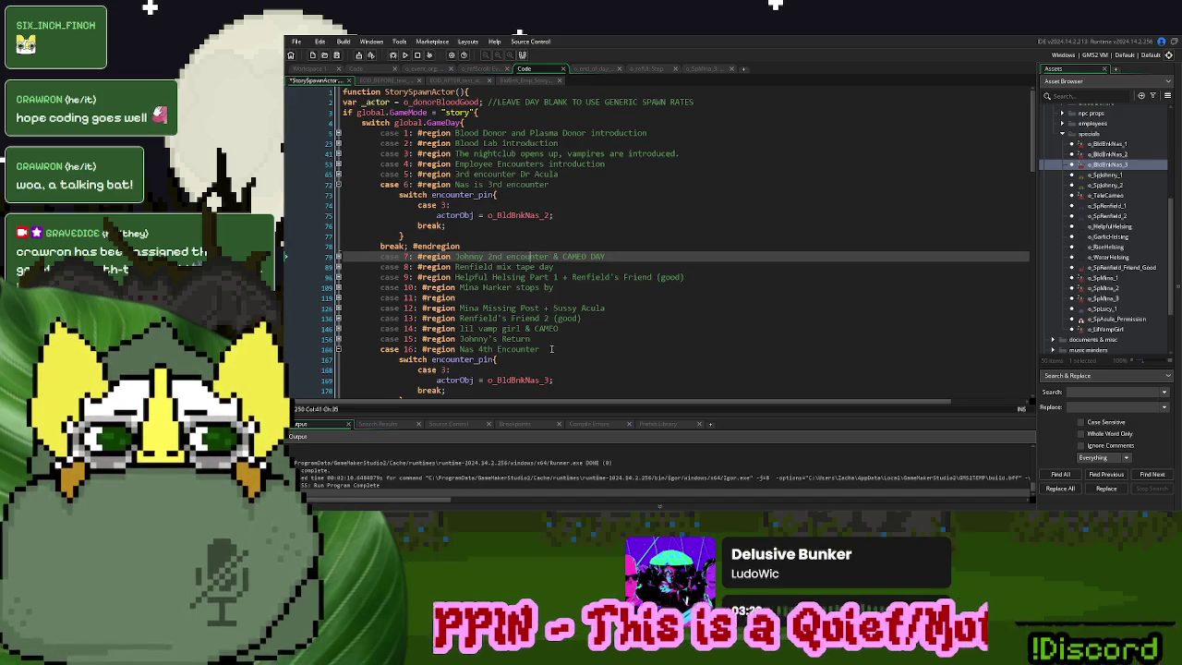
{"action": "left_click", "coordinate": [338, 349]}
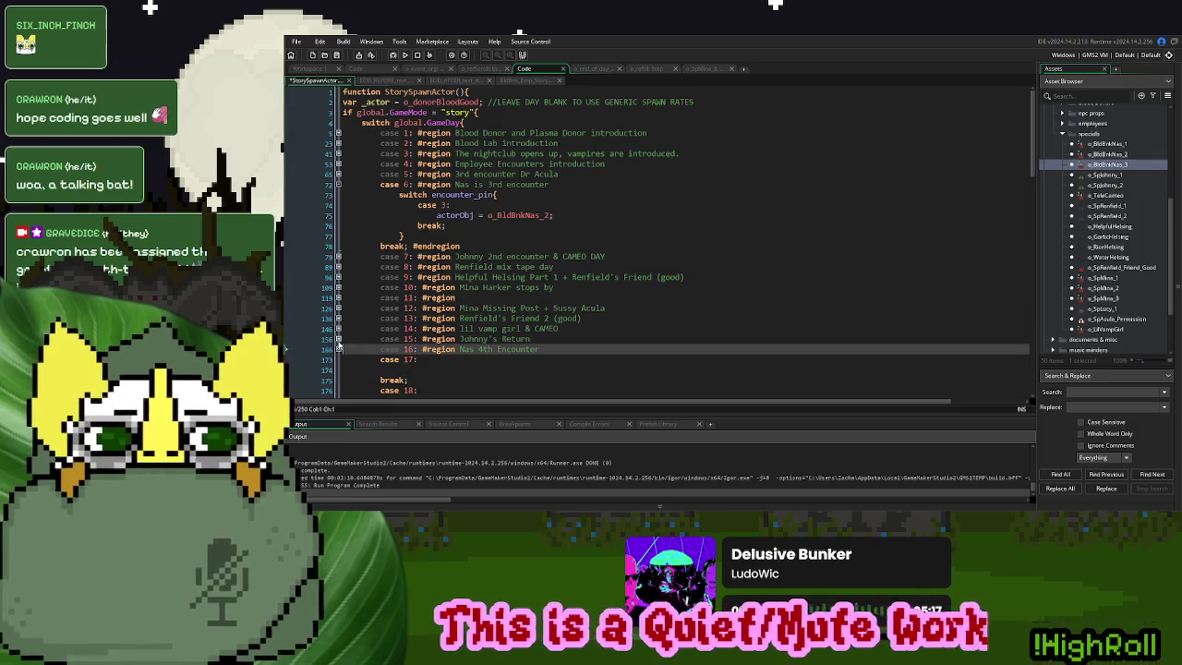
{"action": "left_click", "coordinate": [338, 329]}
{"action": "left_click", "coordinate": [338, 328]}
Expand and inspect the case 13, 12, 10 and 11 encounter regions
{"action": "left_click", "coordinate": [338, 318]}
{"action": "scroll", "coordinate": [388, 305], "scroll_direction": "down", "scroll_amount": 2}
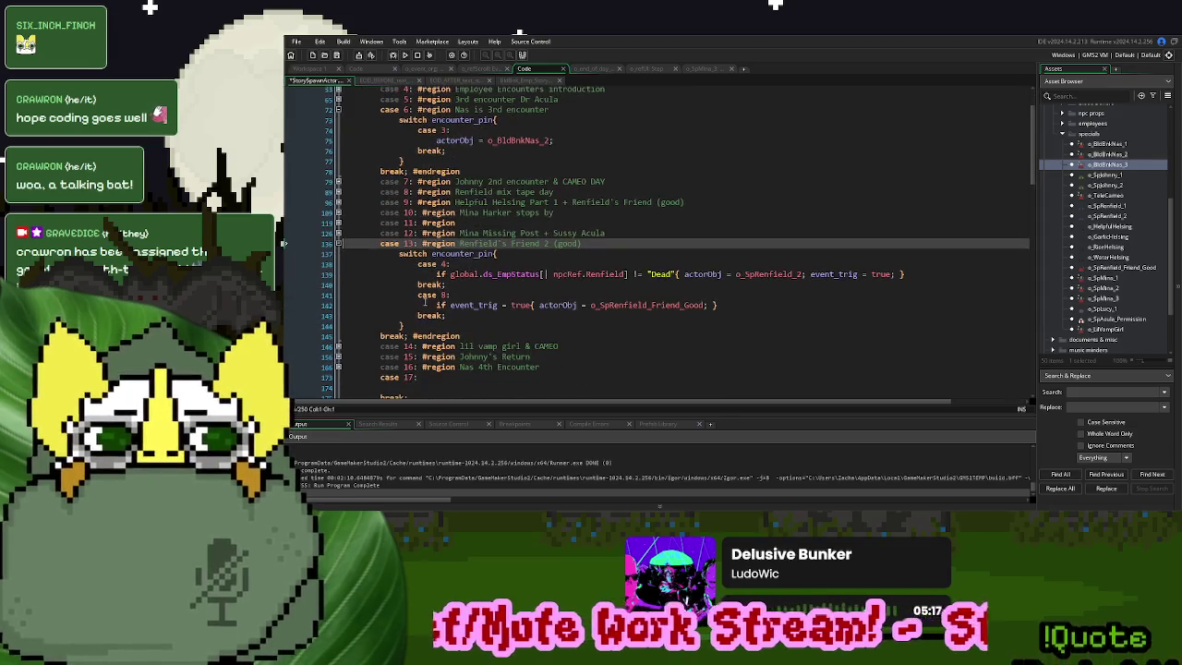
{"action": "left_click", "coordinate": [338, 243]}
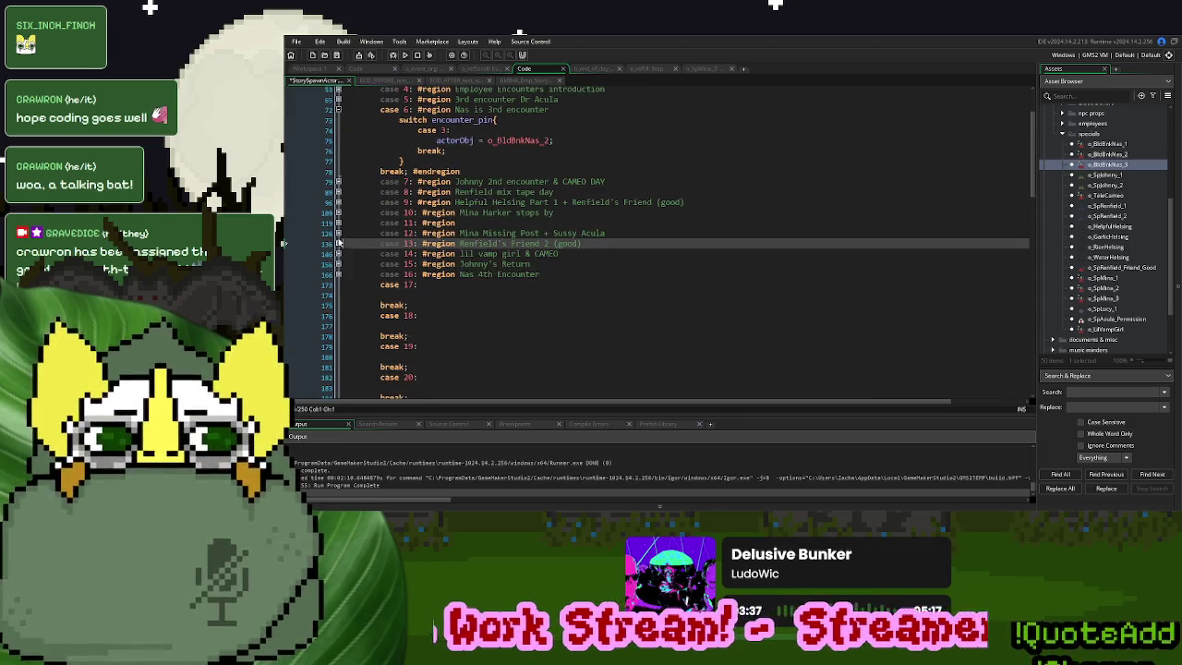
{"action": "left_click", "coordinate": [338, 233]}
{"action": "left_click", "coordinate": [338, 233]}
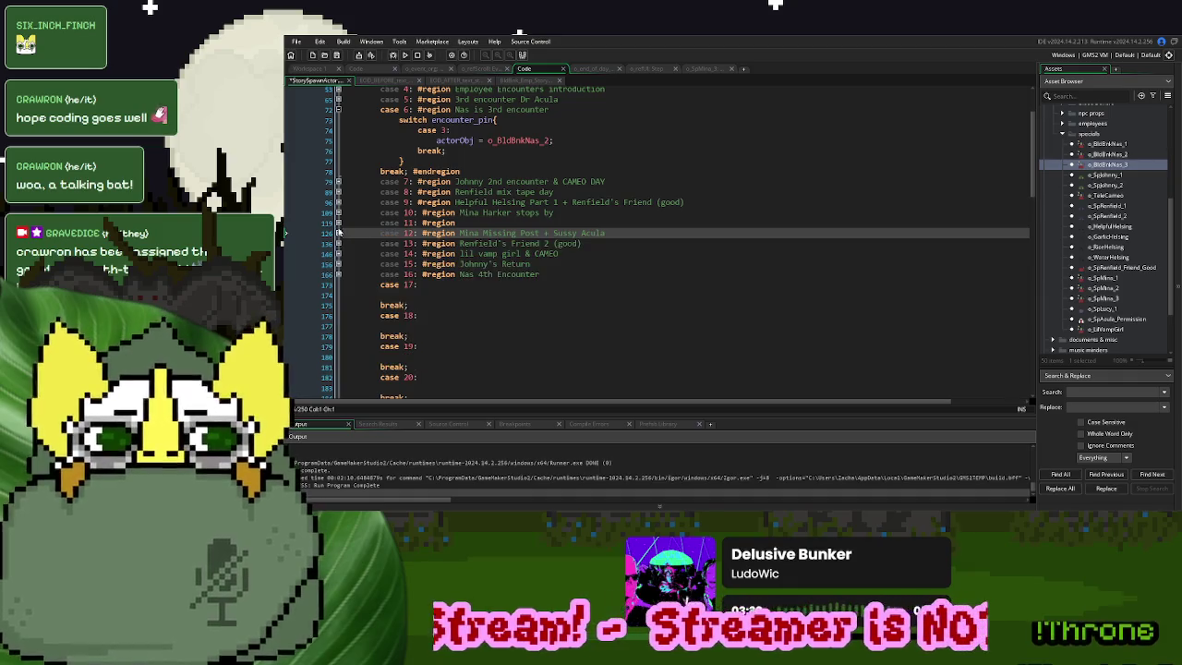
{"action": "left_click", "coordinate": [338, 213]}
{"action": "left_click", "coordinate": [338, 212]}
{"action": "left_click", "coordinate": [338, 222]}
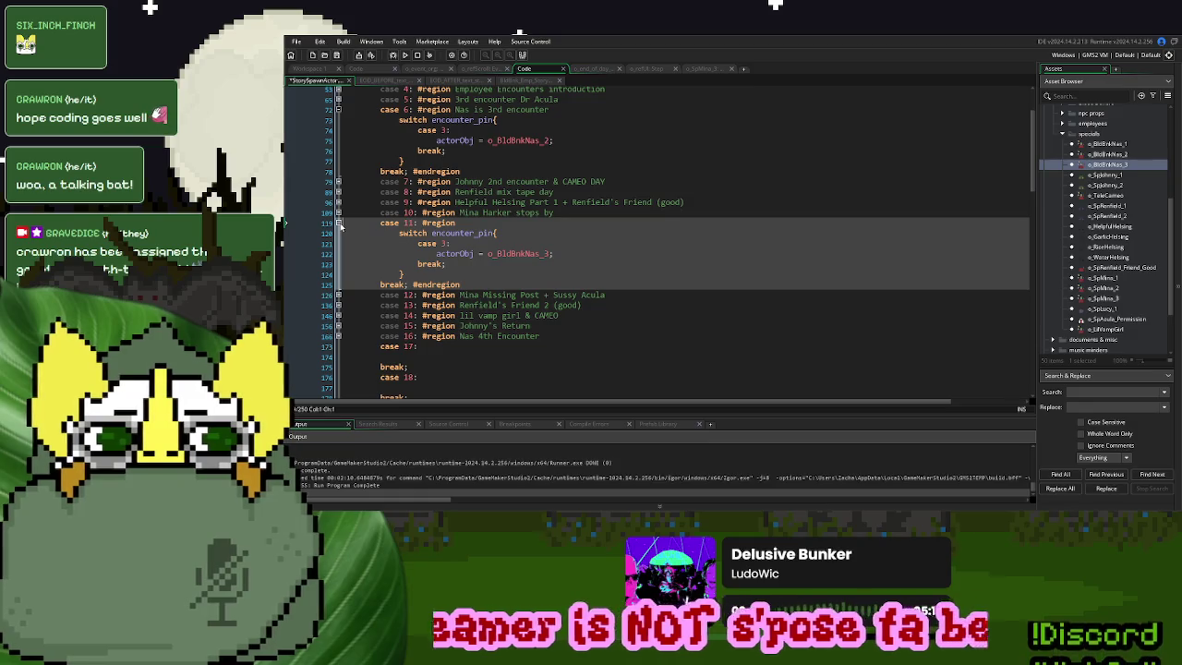
{"action": "left_click", "coordinate": [338, 223]}
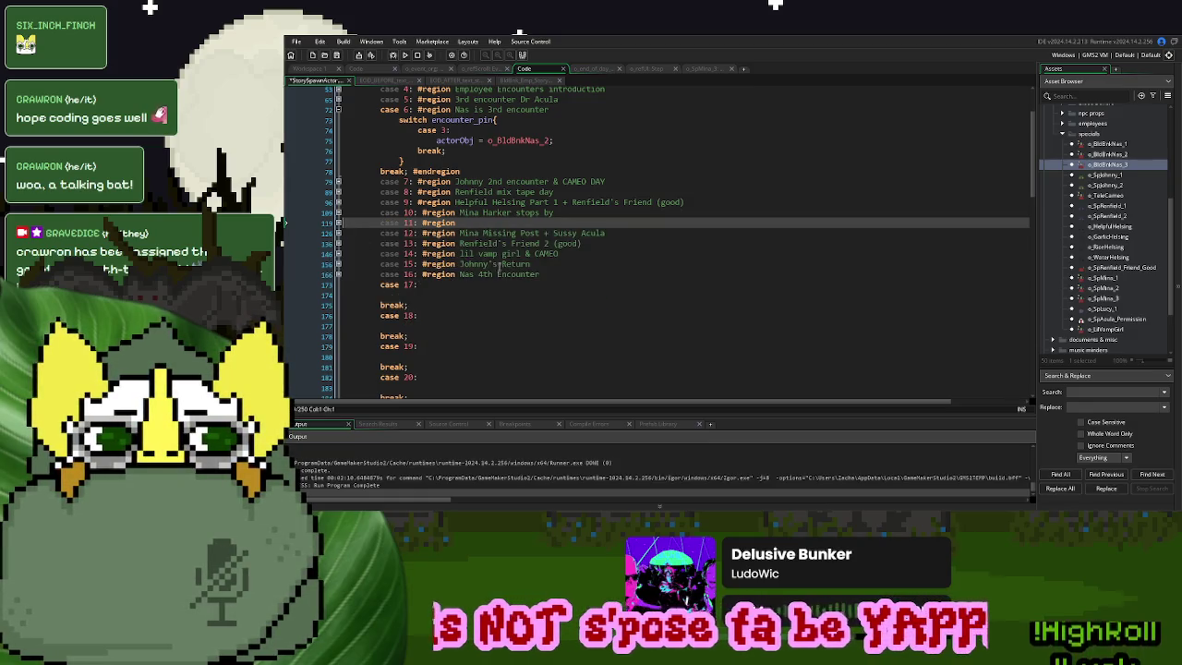
Delete '4th Encounter' from case 16's region label and add 'Nas' to case 11's label
{"action": "left_click_drag", "start_coordinate": [475, 274], "coordinate": [556, 274]}
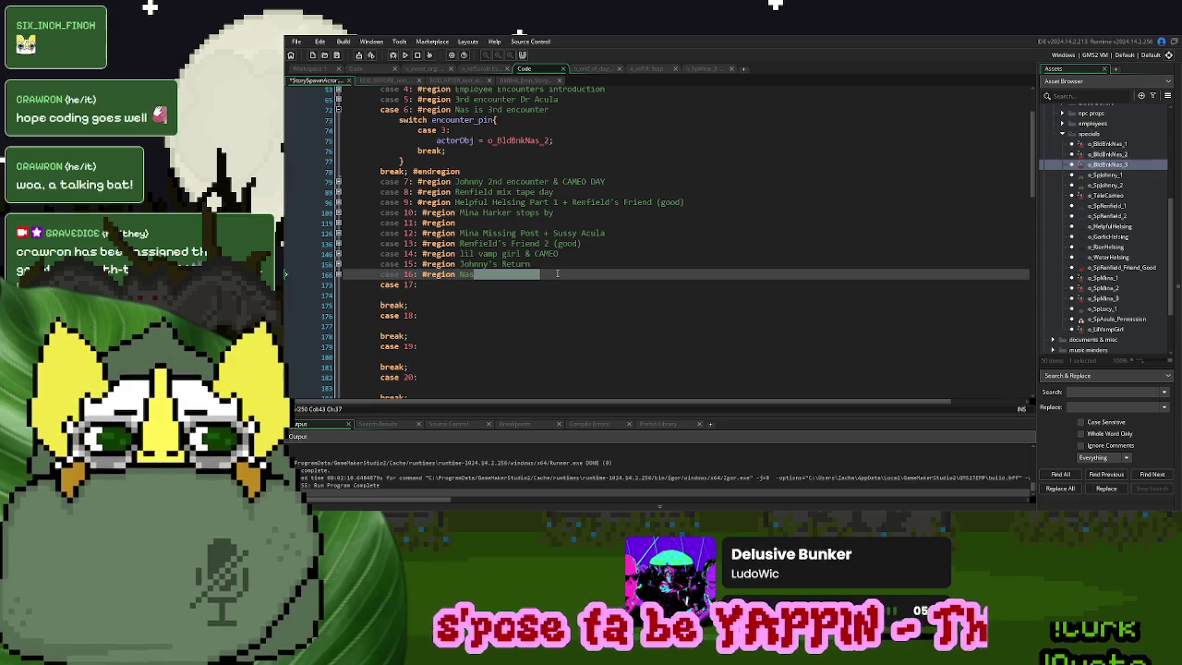
{"action": "key", "text": "BackSpace"}
{"action": "left_click", "coordinate": [534, 224]}
{"action": "type", "text": "Nas"}
{"action": "left_click", "coordinate": [338, 222]}
{"action": "left_click", "coordinate": [338, 223]}
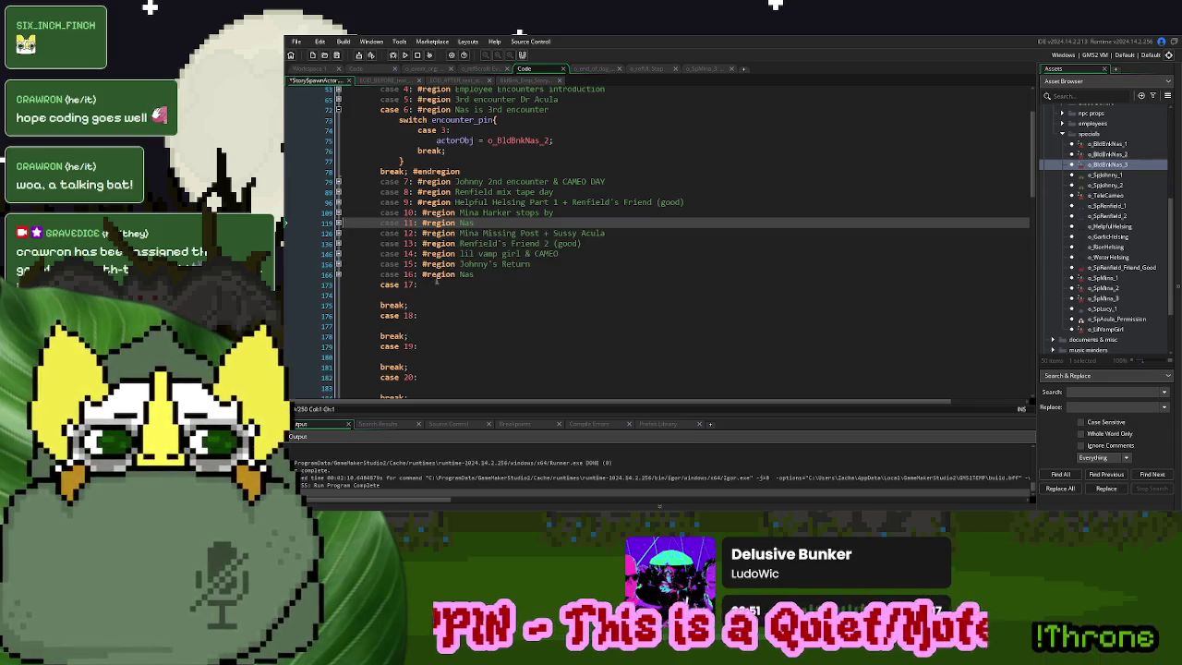
{"action": "left_click", "coordinate": [338, 274]}
{"action": "left_click", "coordinate": [450, 294]}
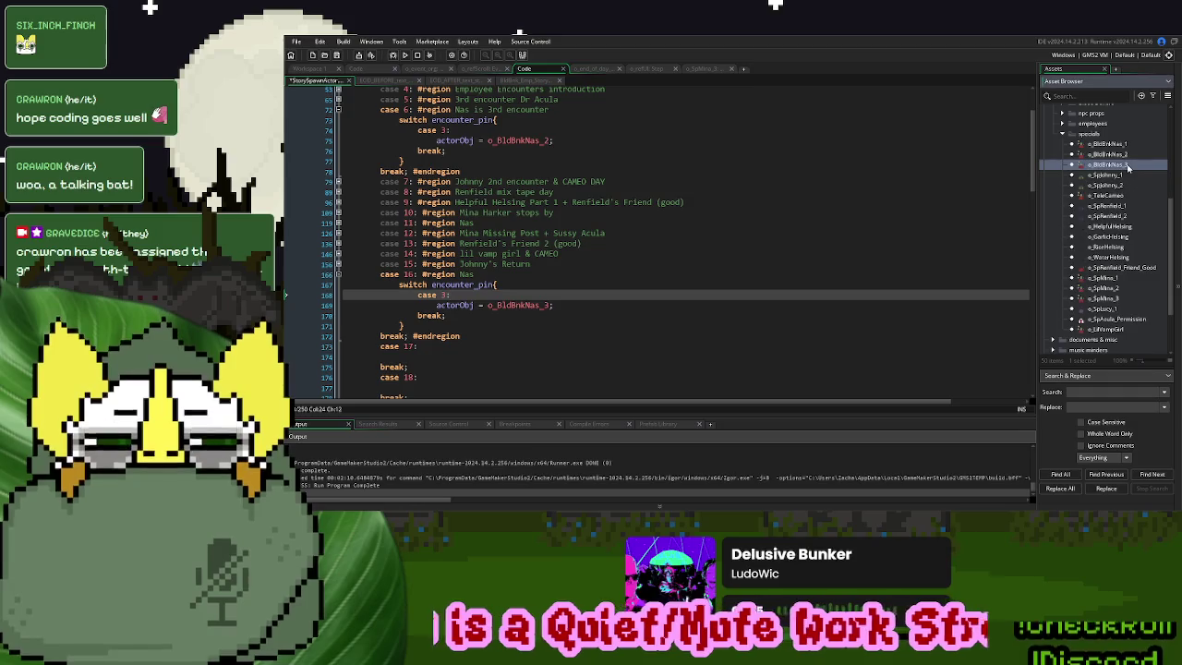
Duplicate o_BldBrnkNas_3 as o_BldBrnkNas_4 and open its Step event code full width
{"action": "right_click", "coordinate": [1127, 166]}
{"action": "left_click", "coordinate": [1074, 227]}
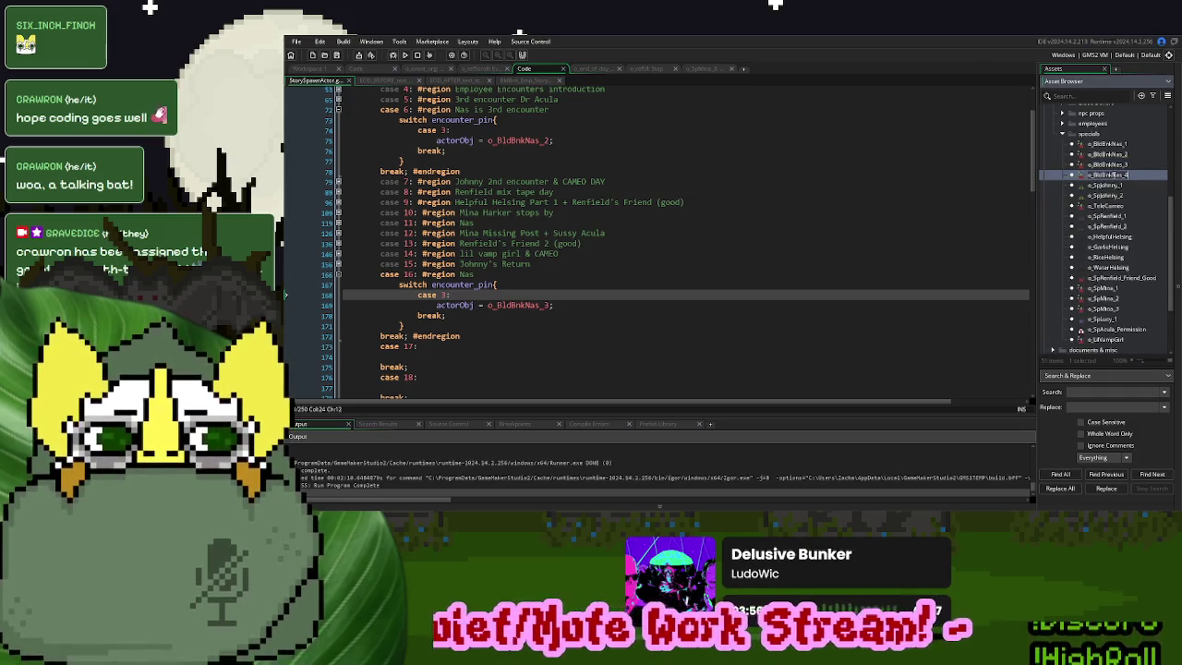
{"action": "double_click", "coordinate": [1108, 175]}
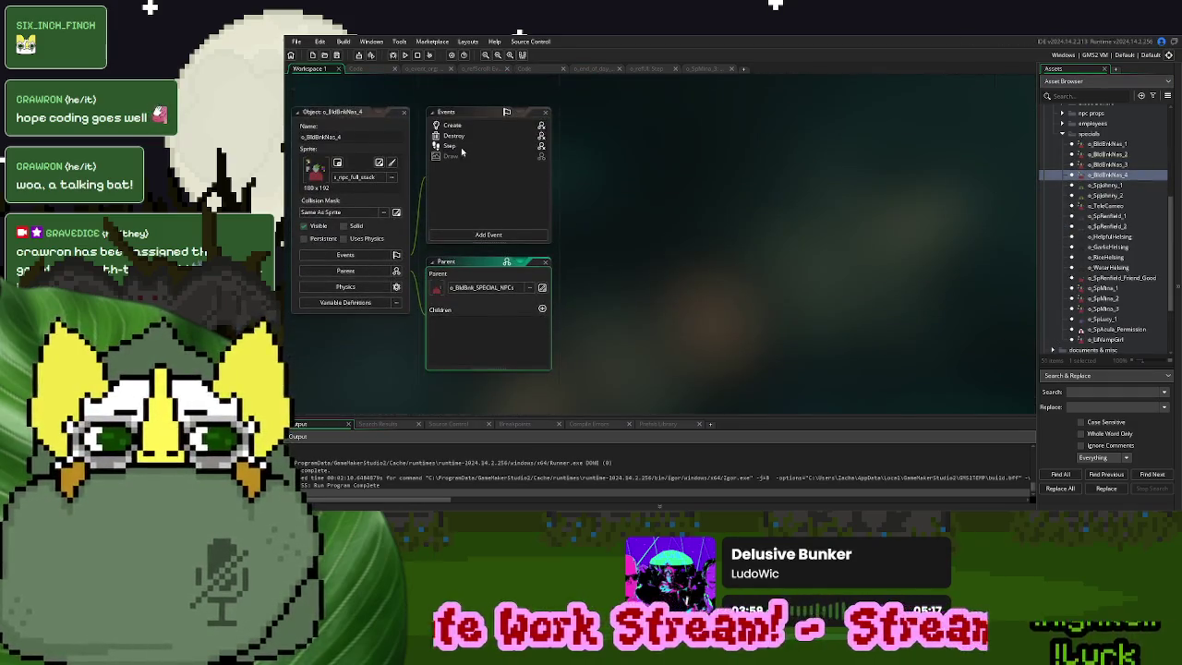
{"action": "double_click", "coordinate": [459, 146]}
{"action": "scroll", "coordinate": [775, 249], "scroll_direction": "down", "scroll_amount": 10}
{"action": "left_click", "coordinate": [812, 277]}
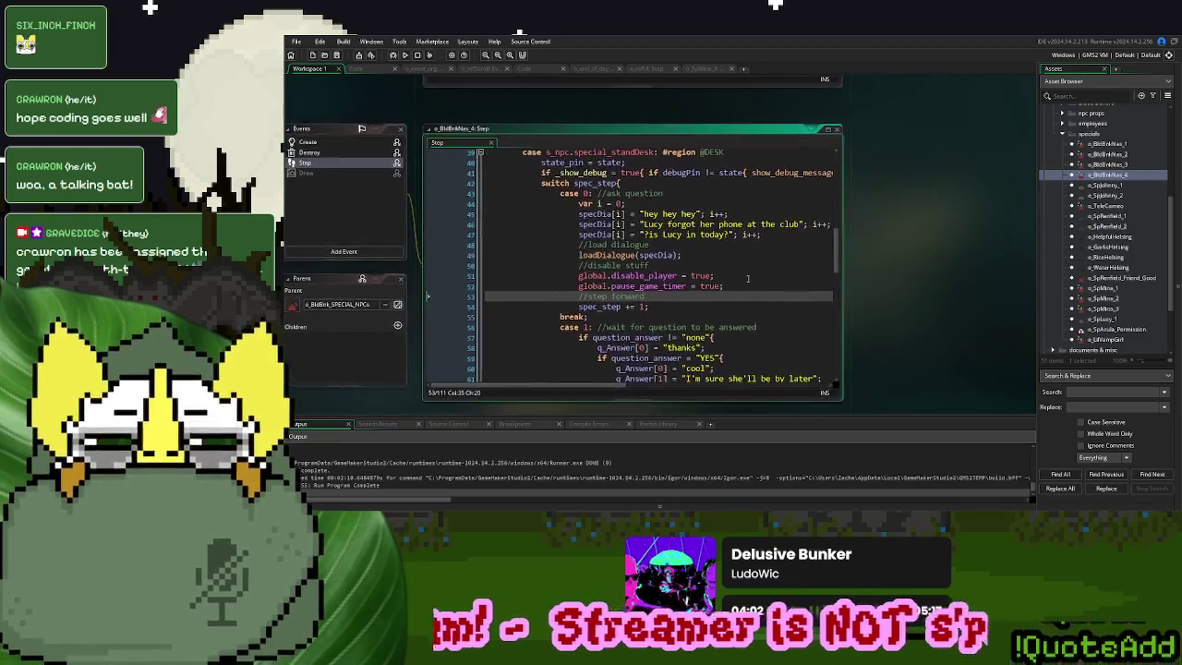
{"action": "left_click", "coordinate": [829, 129]}
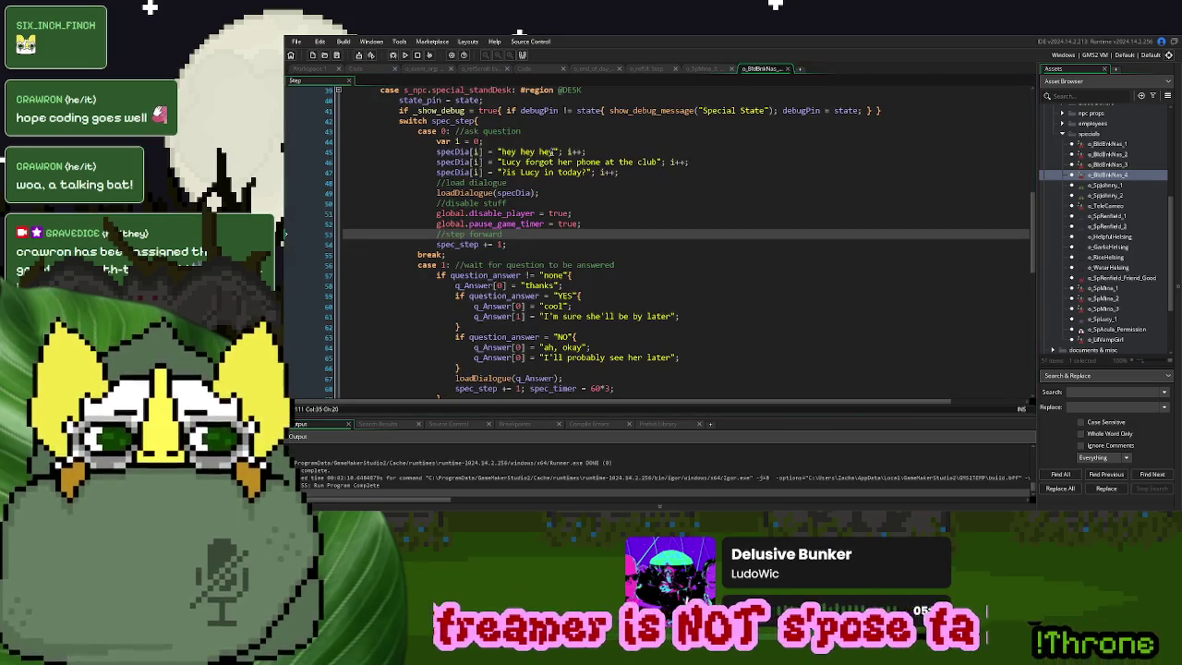
Rewrite the desk dialogue to 'how come Lucy and I', 'never see you at the club?', 'hope to see a lot of you soon'
{"action": "left_click_drag", "start_coordinate": [552, 151], "coordinate": [506, 156]}
{"action": "type", "text": "how come Lucy an"}
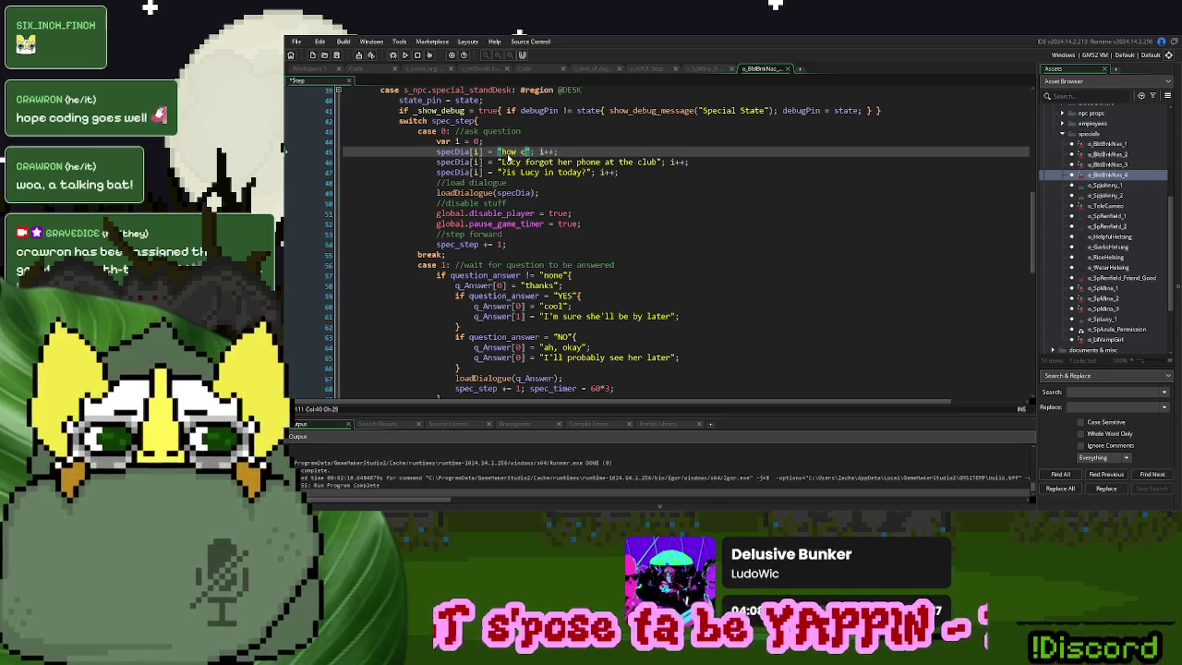
{"action": "type", "text": "d I"}
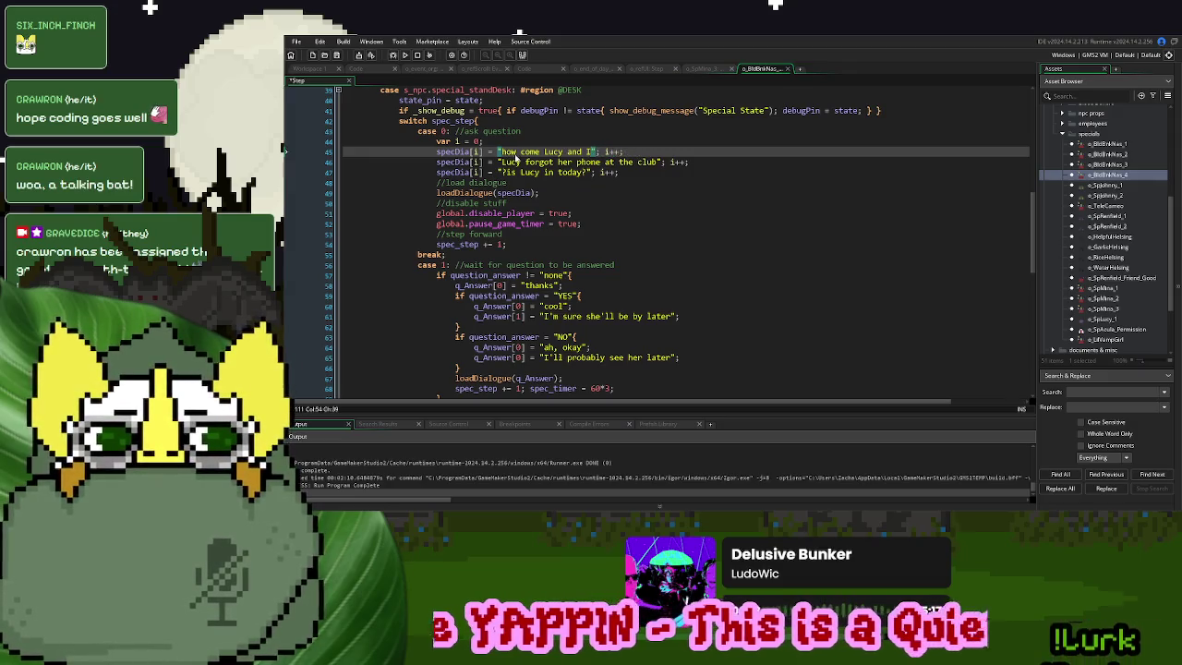
{"action": "left_click_drag", "start_coordinate": [658, 163], "coordinate": [506, 169]}
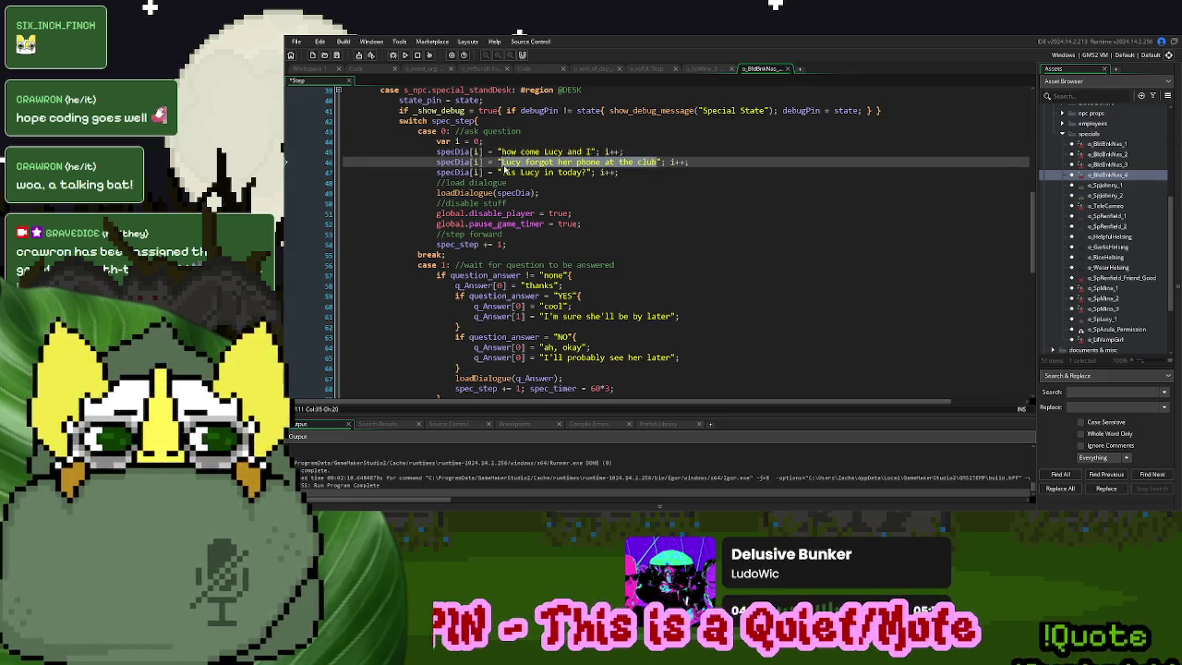
{"action": "type", "text": "never see you a"}
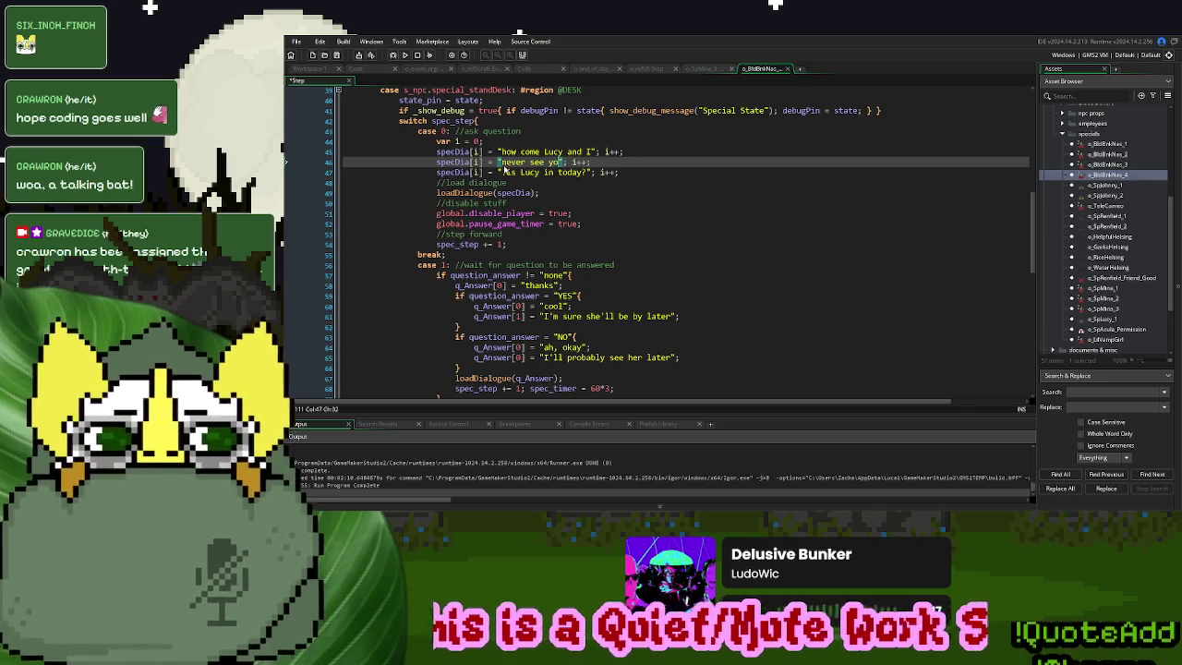
{"action": "type", "text": "t the club?"}
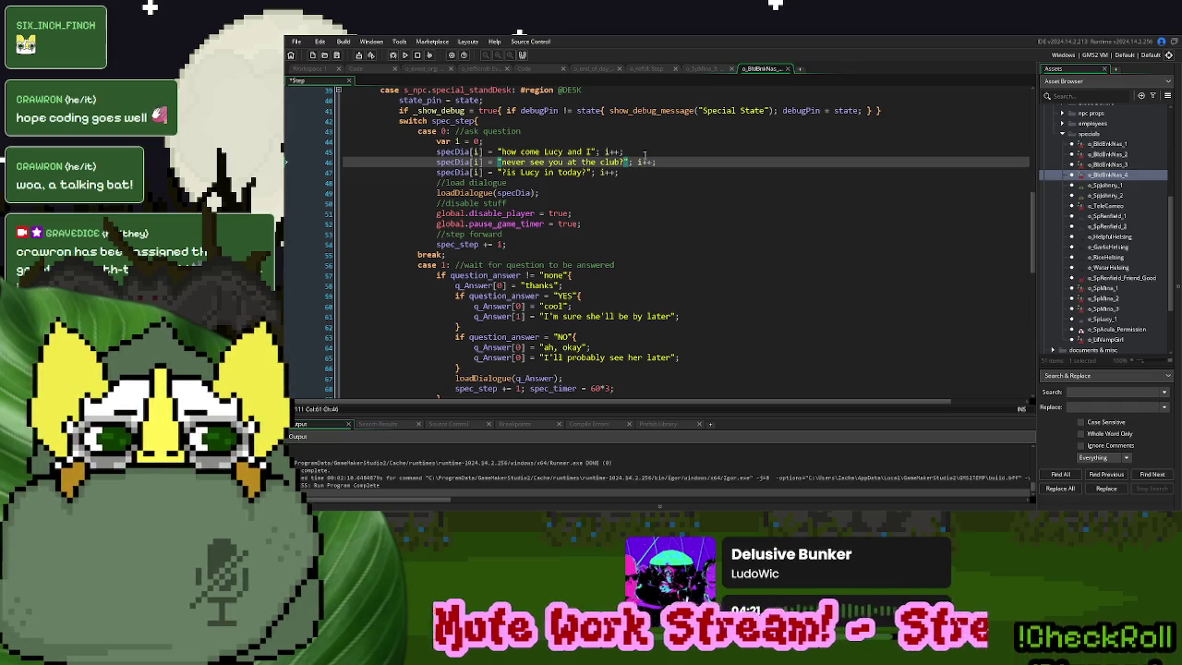
{"action": "key", "text": "ctrl+d"}
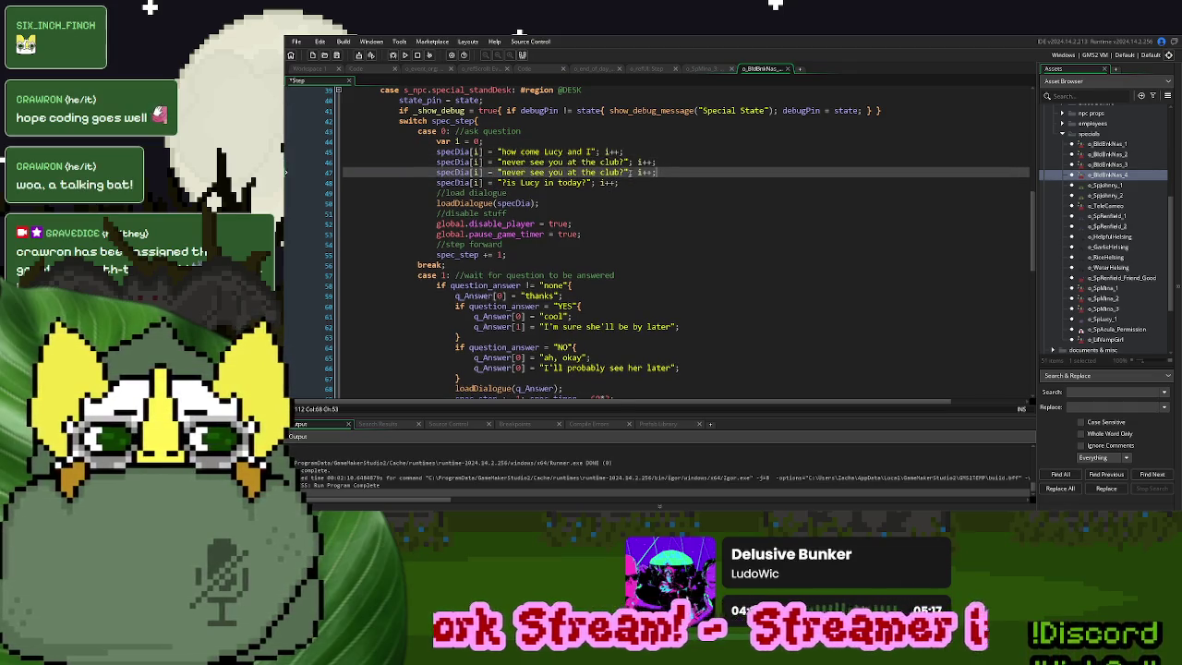
{"action": "left_click_drag", "start_coordinate": [628, 171], "coordinate": [501, 176]}
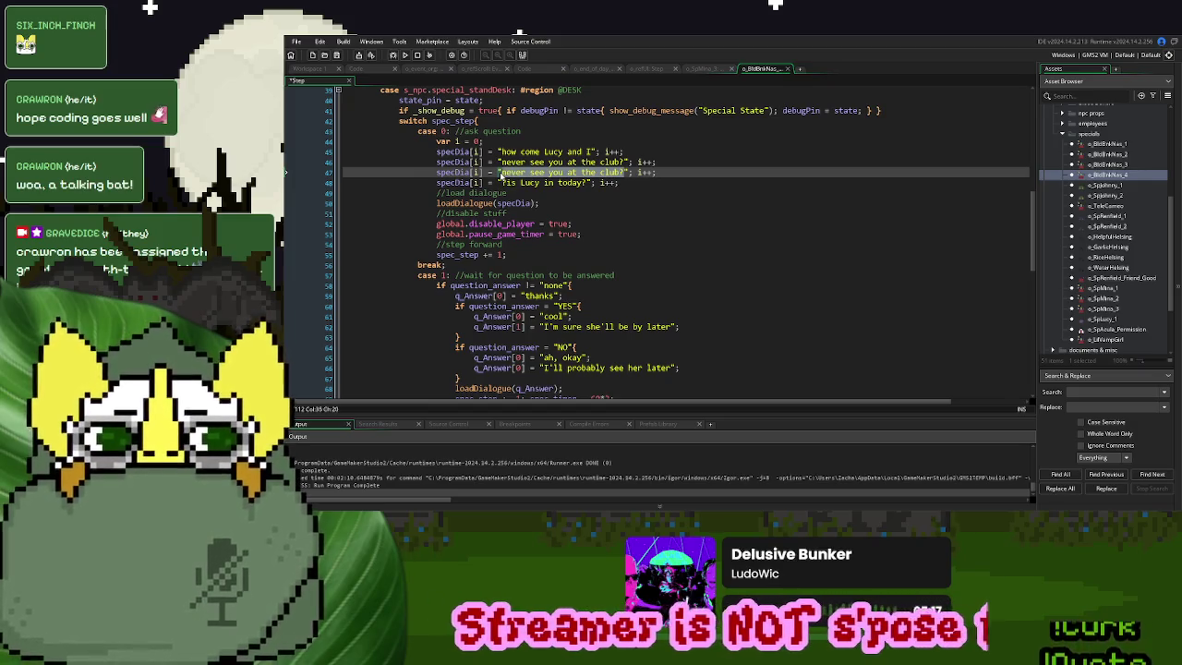
{"action": "type", "text": "Maybe I"}
{"action": "key", "text": "BackSpace"}
{"action": "key", "text": "BackSpace"}
{"action": "key", "text": "BackSpace"}
{"action": "type", "text": "hop to"}
{"action": "key", "text": "BackSpace"}
{"action": "key", "text": "BackSpace"}
{"action": "key", "text": "BackSpace"}
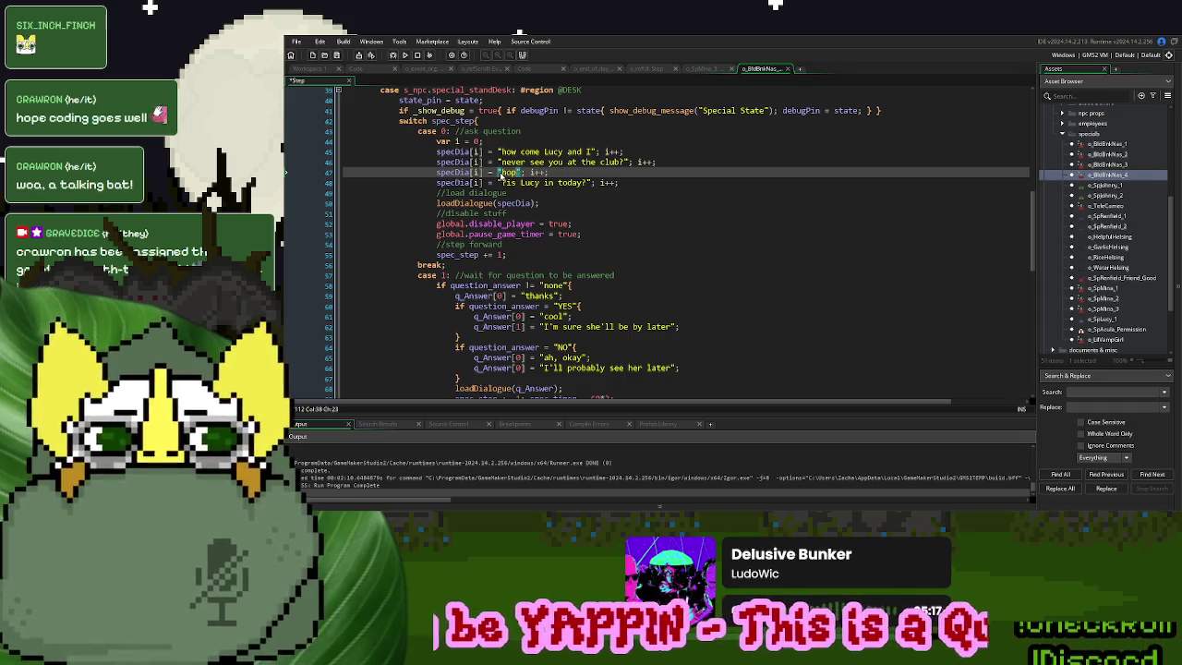
{"action": "type", "text": "e to see a lot of you soon"}
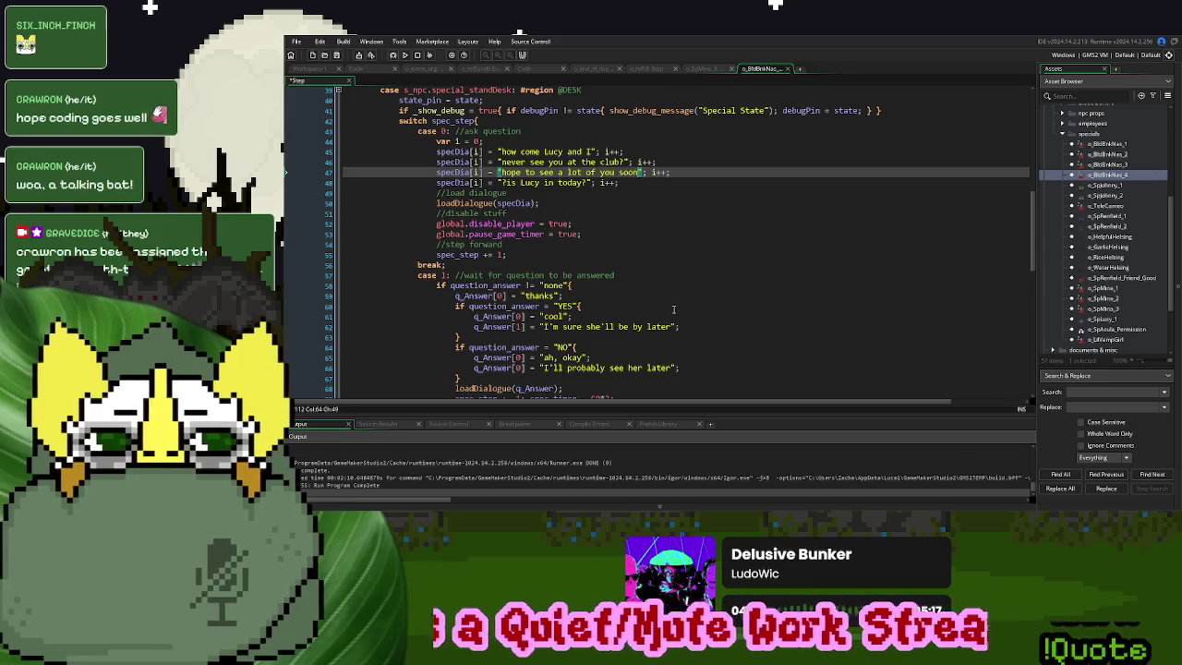
{"action": "scroll", "coordinate": [673, 306], "scroll_direction": "down", "scroll_amount": 1}
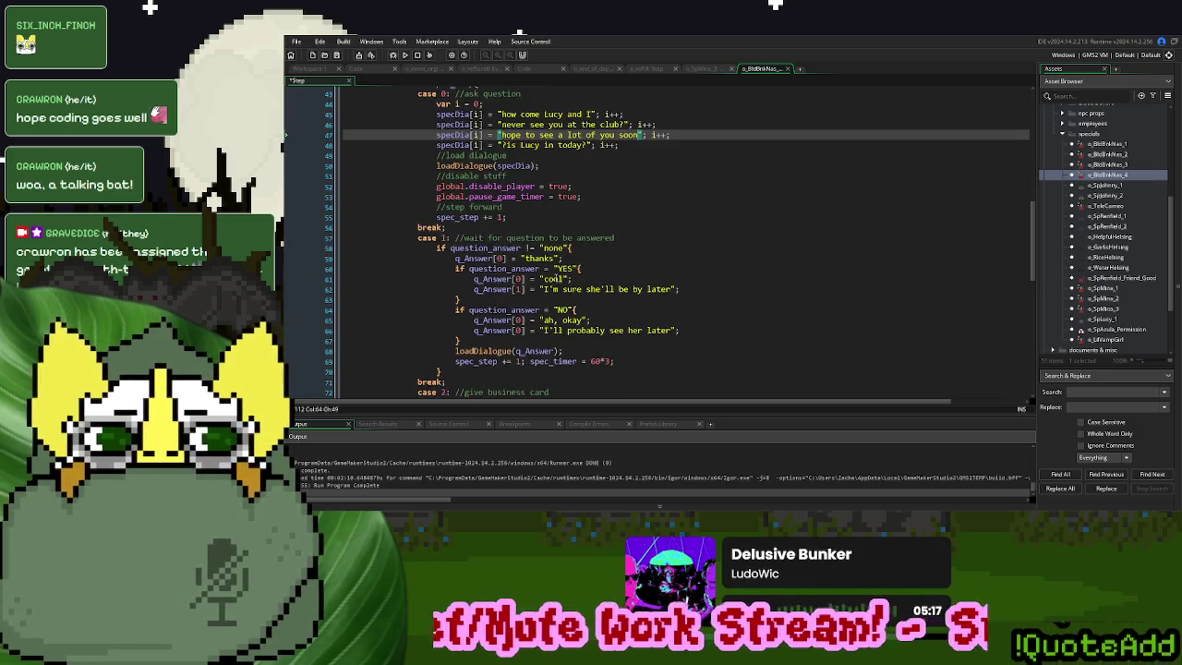
Replace the 'I'm sure she'll be by later' reply with 'I'll be around'
{"action": "left_click_drag", "start_coordinate": [673, 289], "coordinate": [545, 290]}
{"action": "key", "text": "Up"}
{"action": "key", "text": "Up"}
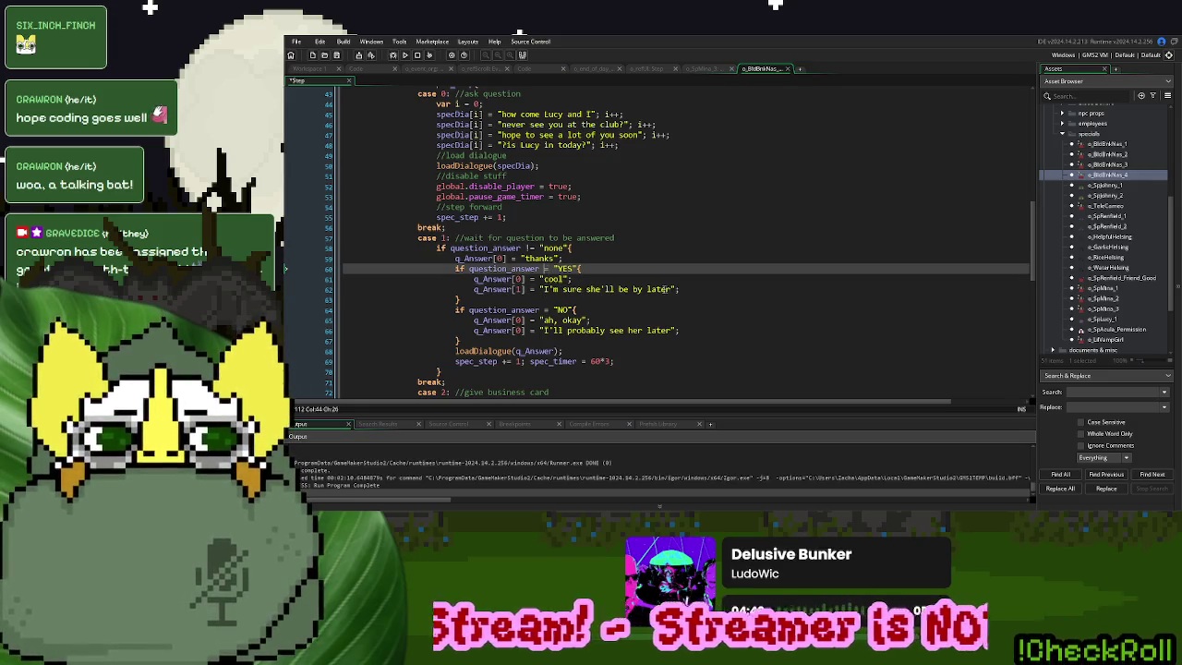
{"action": "left_click_drag", "start_coordinate": [673, 289], "coordinate": [545, 289]}
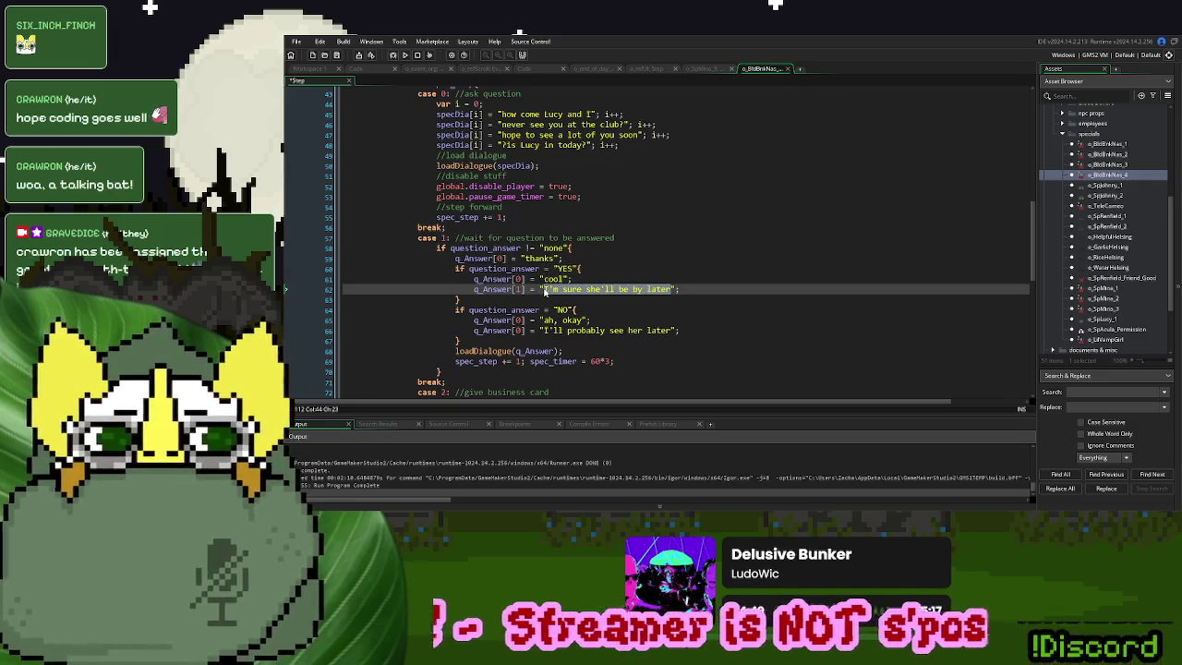
{"action": "type", "text": "I'll be  arou"}
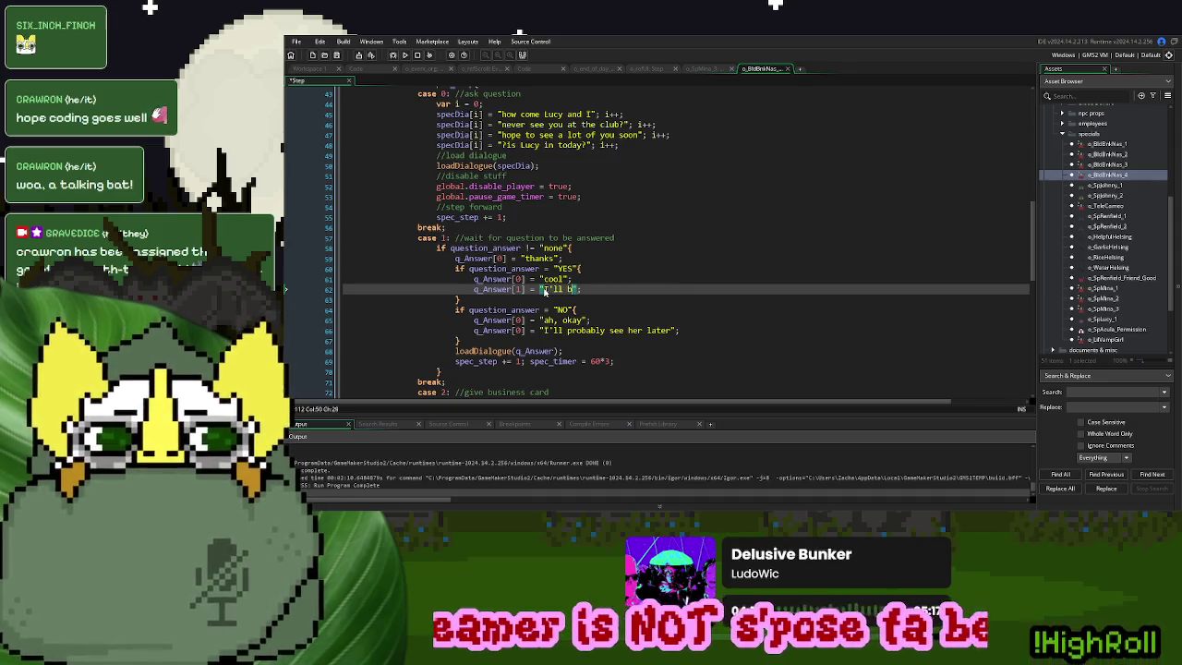
{"action": "key", "text": "BackSpace"}
{"action": "key", "text": "BackSpace"}
{"action": "key", "text": "BackSpace"}
{"action": "type", "text": "around."}
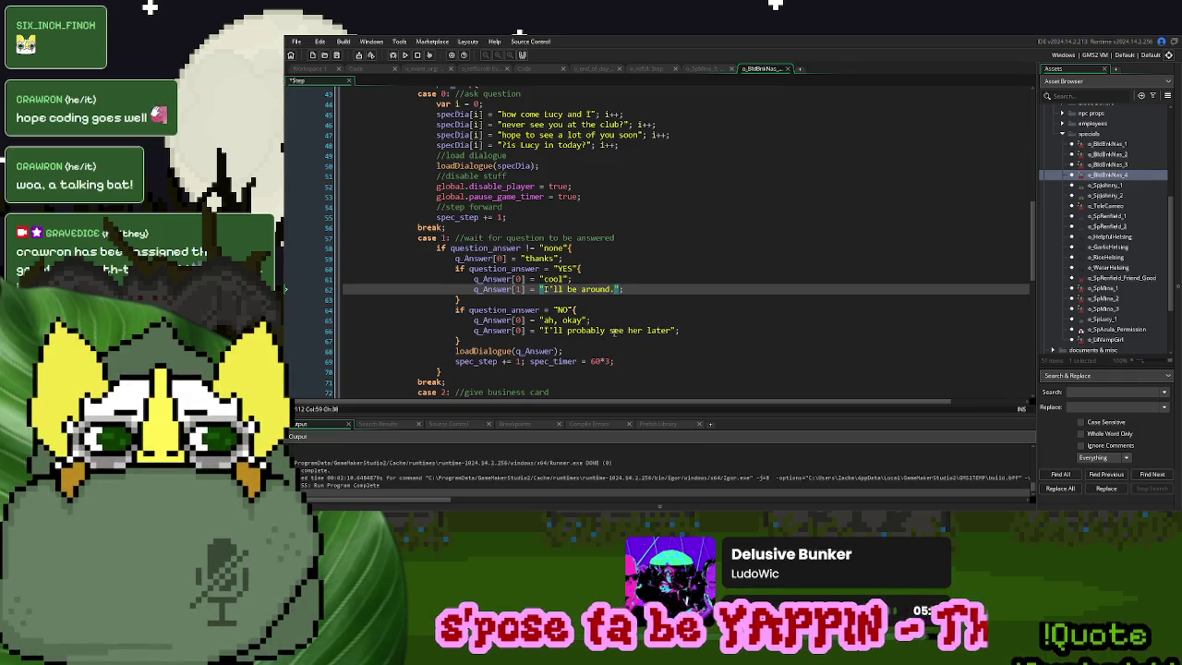
{"action": "key", "text": "BackSpace"}
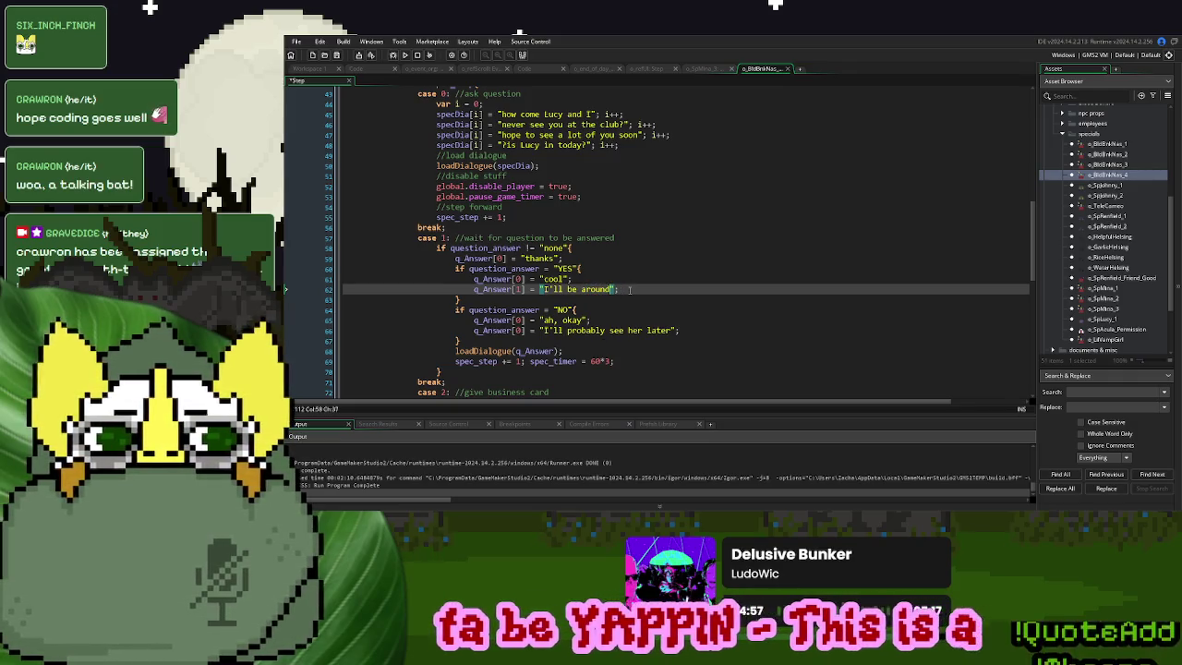
Replace the YES/NO answer block with the 'cool' and 'I'll be around' lines, dropping 'thanks'
{"action": "left_click_drag", "start_coordinate": [630, 288], "coordinate": [475, 279]}
{"action": "key", "text": "ctrl+c"}
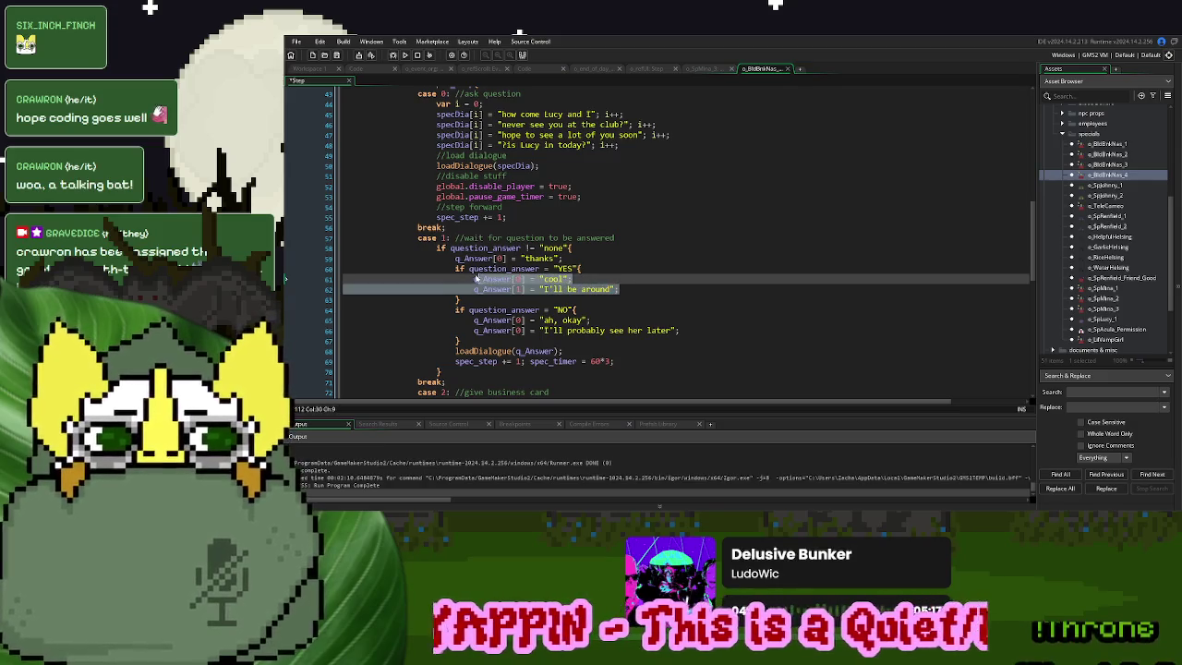
{"action": "key", "text": "BackSpace"}
{"action": "left_click_drag", "start_coordinate": [466, 330], "coordinate": [453, 271]}
{"action": "key", "text": "ctrl+v"}
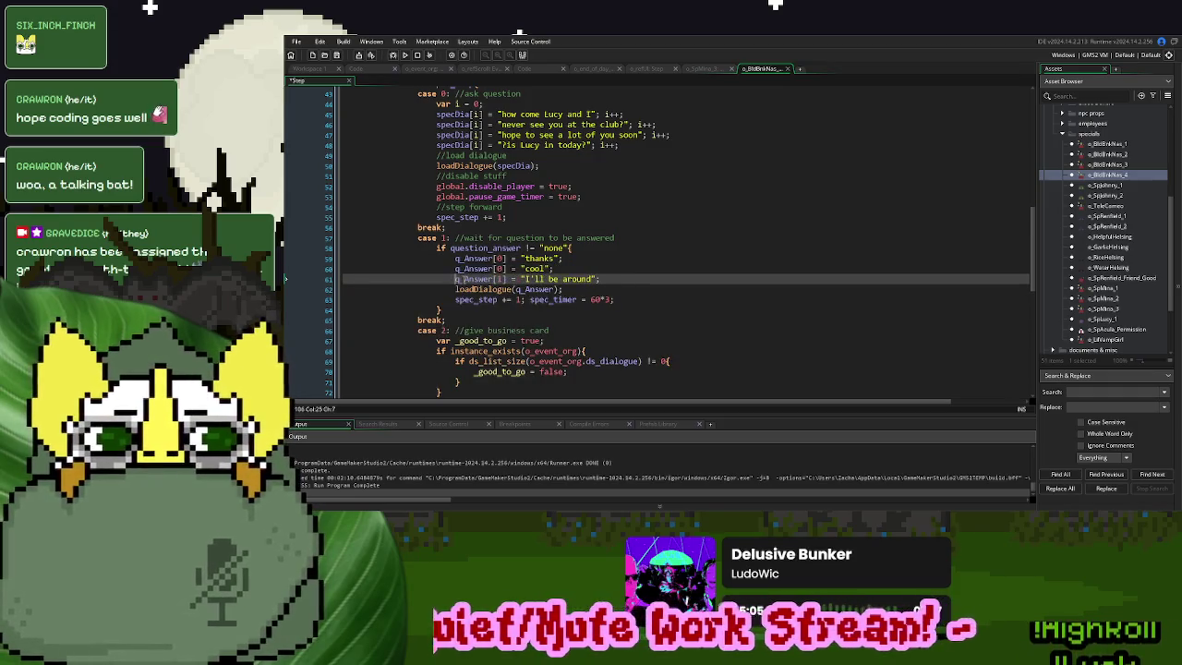
{"action": "key", "text": "Up"}
{"action": "key", "text": "Up"}
{"action": "key", "text": "ctrl+d"}
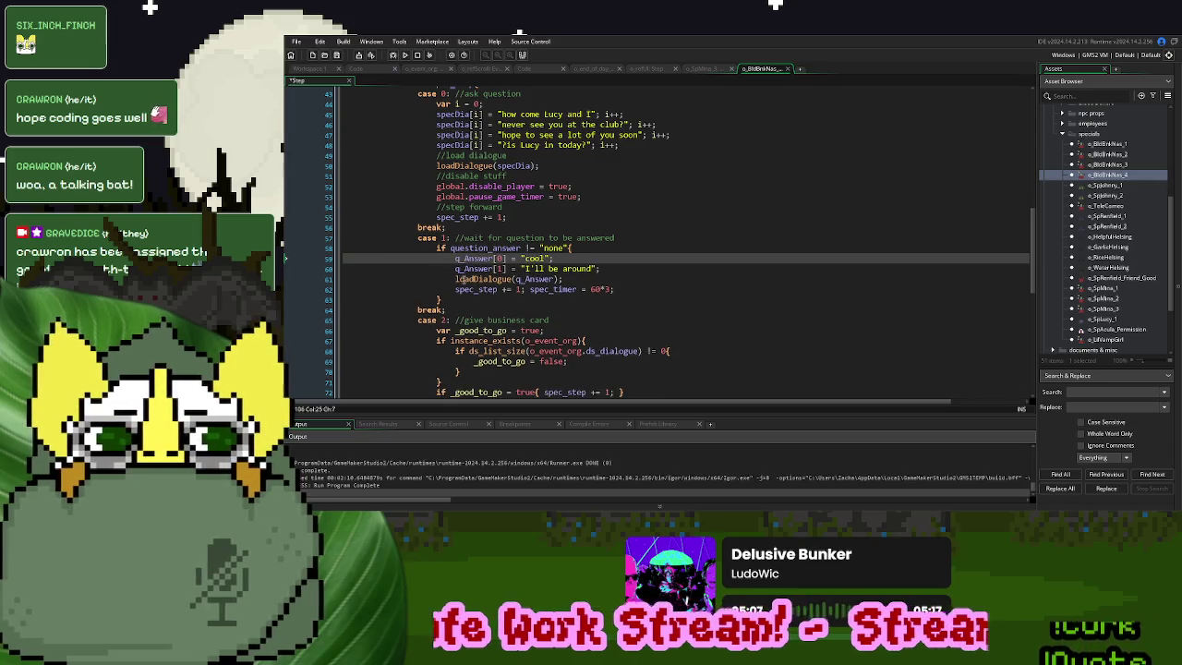
{"action": "left_click", "coordinate": [578, 274]}
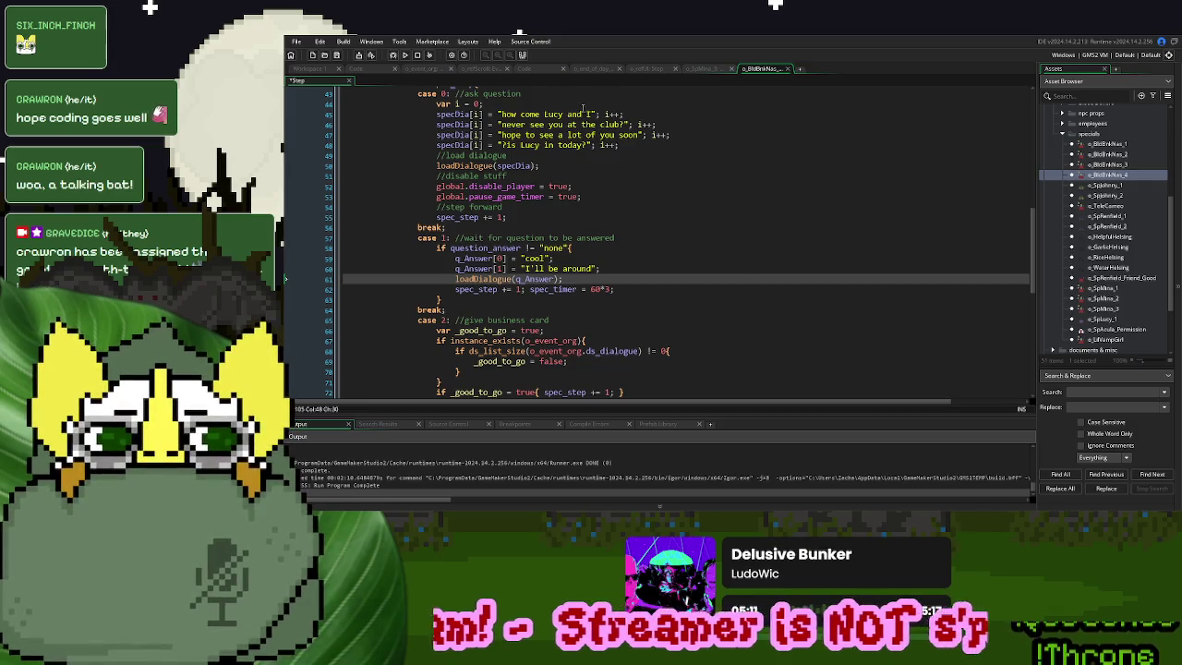
{"action": "left_click", "coordinate": [309, 70]}
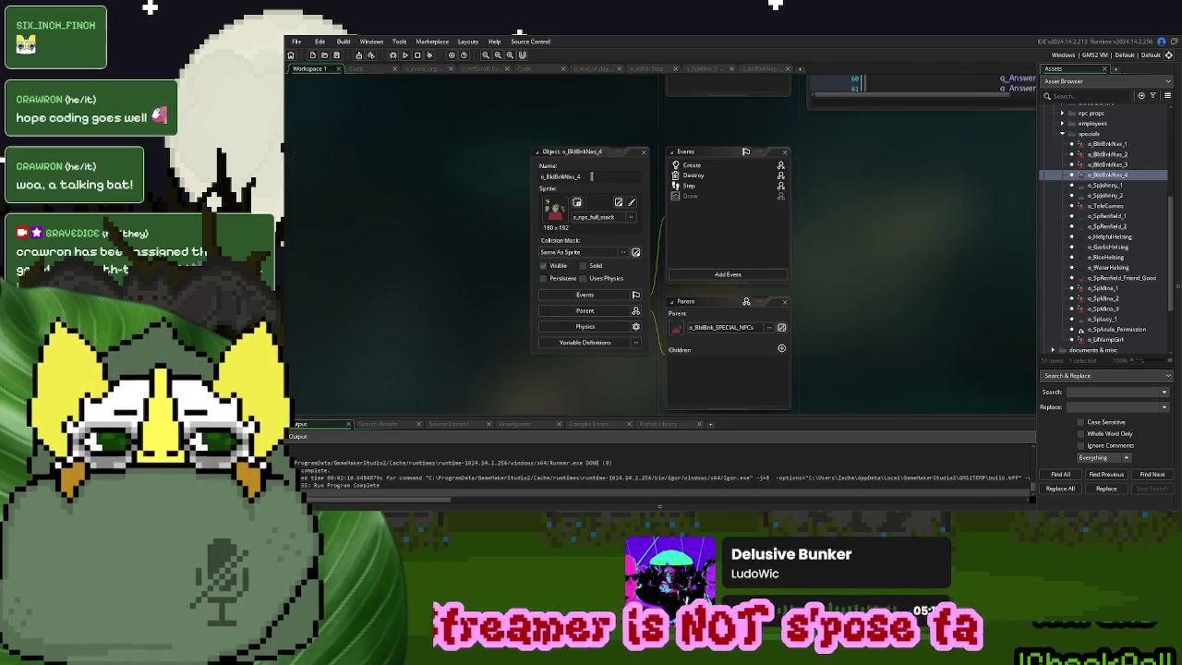
Overwrite o_BldBnkNas_3 with o_BldBnkNas_4 on line 169, then fold the case 16 region
{"action": "left_click", "coordinate": [534, 70]}
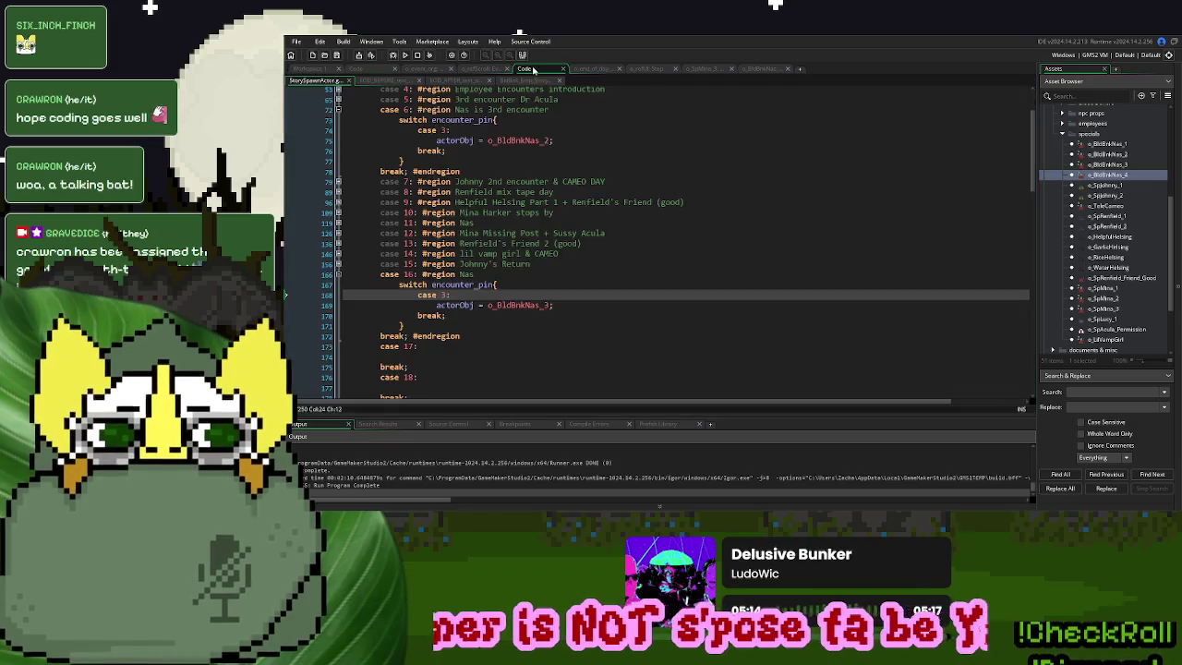
{"action": "left_click", "coordinate": [513, 304]}
{"action": "double_click", "coordinate": [513, 304]}
{"action": "type", "text": "o_BldBnkNas_4"}
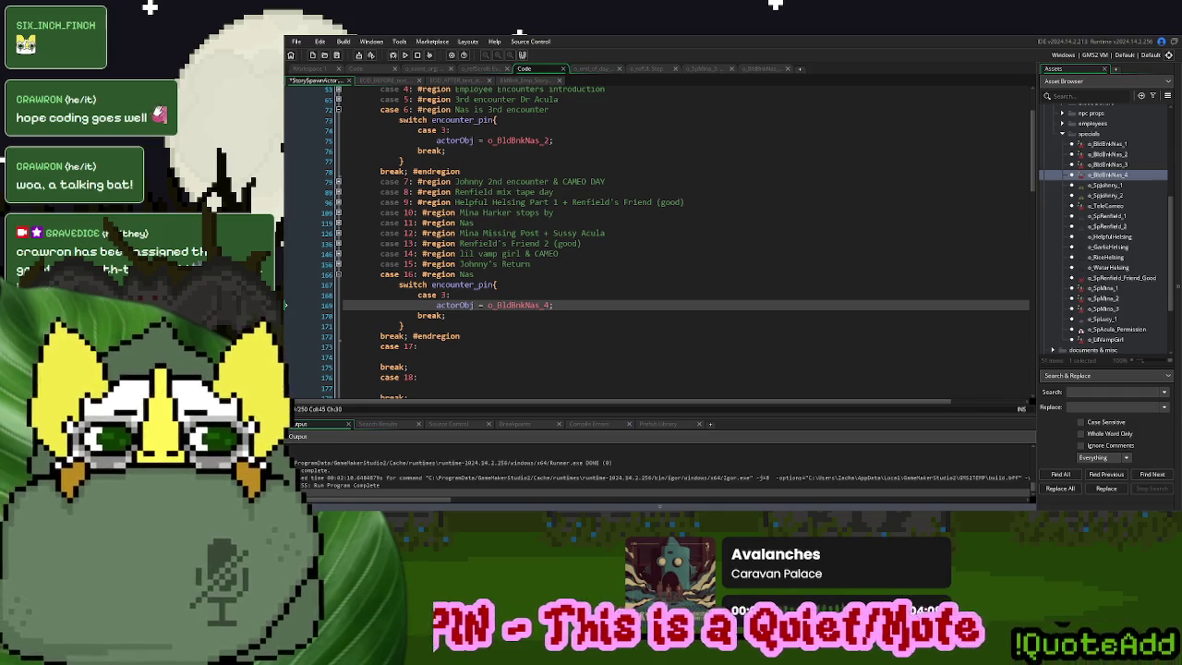
{"action": "left_click", "coordinate": [338, 275]}
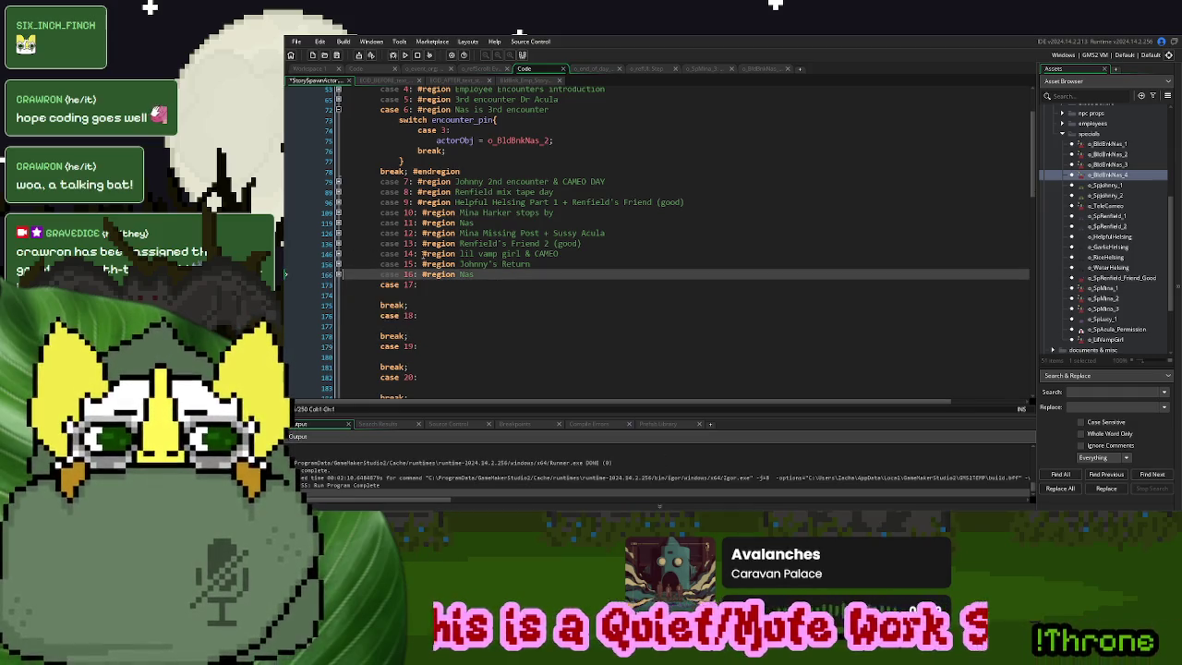
Paste case 13's switch encounter_pin block under case 17, labelled #region Renfield's Friend 3 (Bad)
{"action": "left_click", "coordinate": [338, 243]}
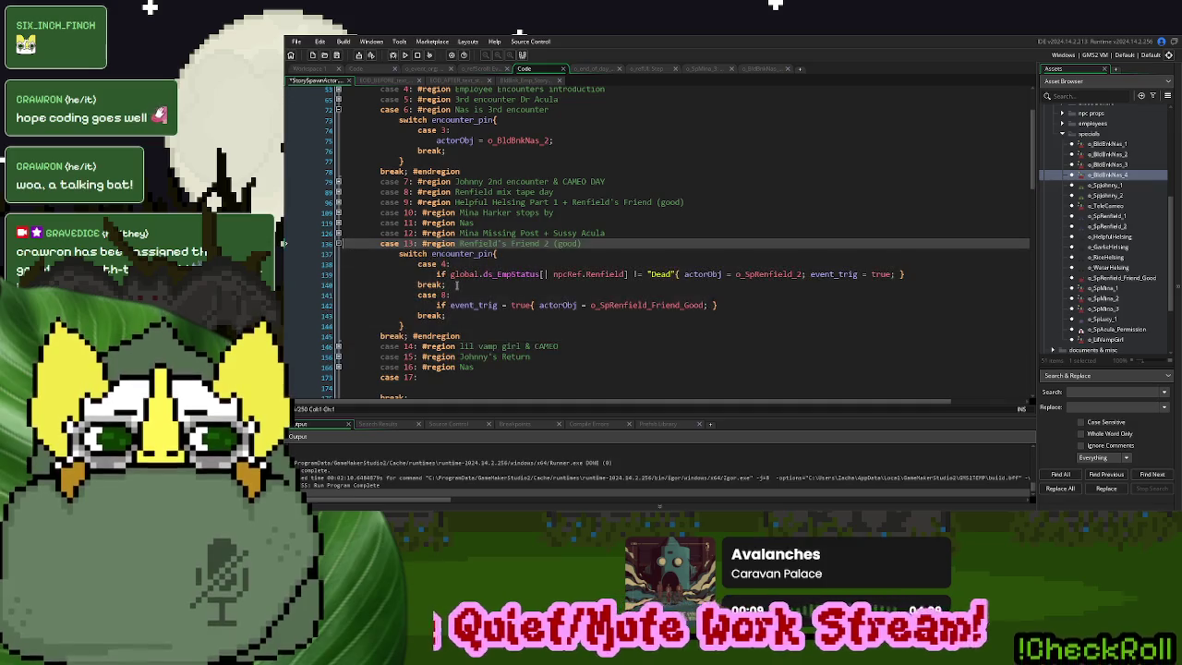
{"action": "left_click_drag", "start_coordinate": [409, 327], "coordinate": [401, 256]}
{"action": "key", "text": "ctrl+c"}
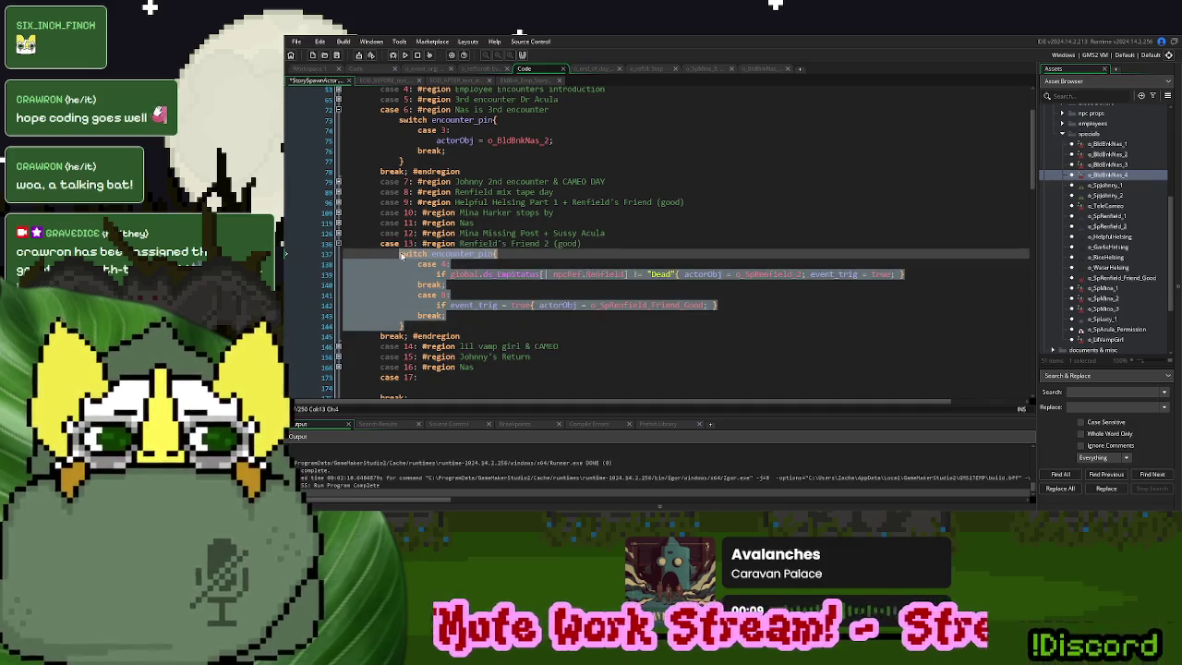
{"action": "scroll", "coordinate": [414, 292], "scroll_direction": "down", "scroll_amount": 2}
{"action": "left_click", "coordinate": [407, 311]}
{"action": "key", "text": "ctrl+v"}
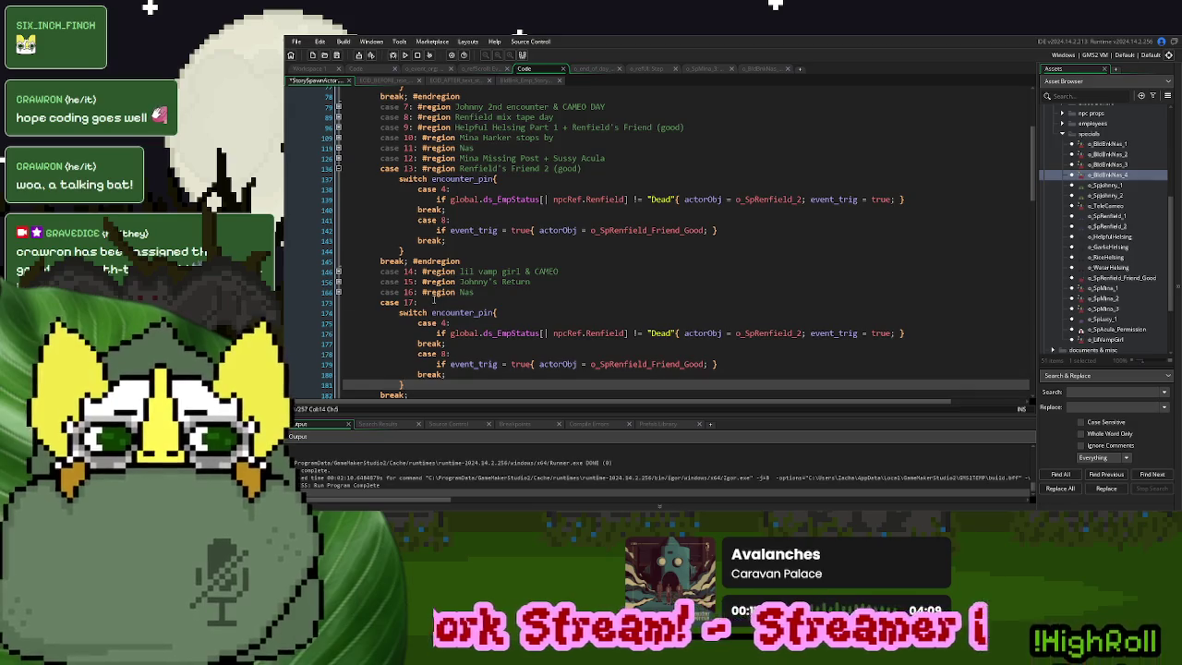
{"action": "left_click", "coordinate": [432, 302]}
{"action": "type", "text": "#regi"}
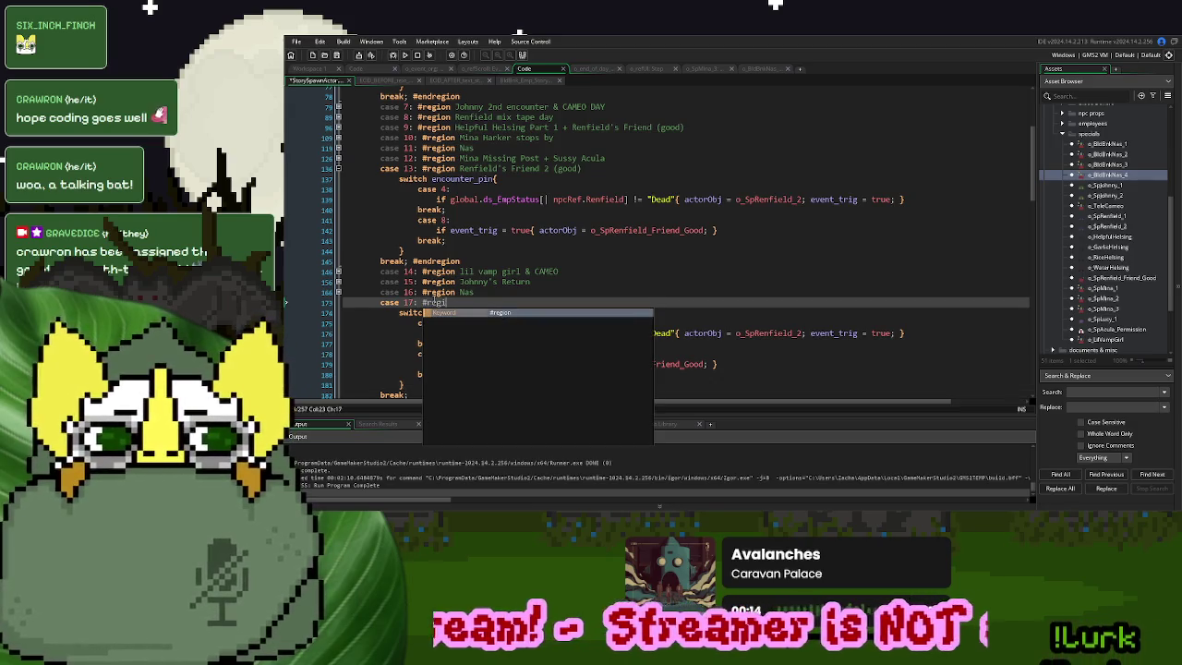
{"action": "type", "text": "on Renfie"}
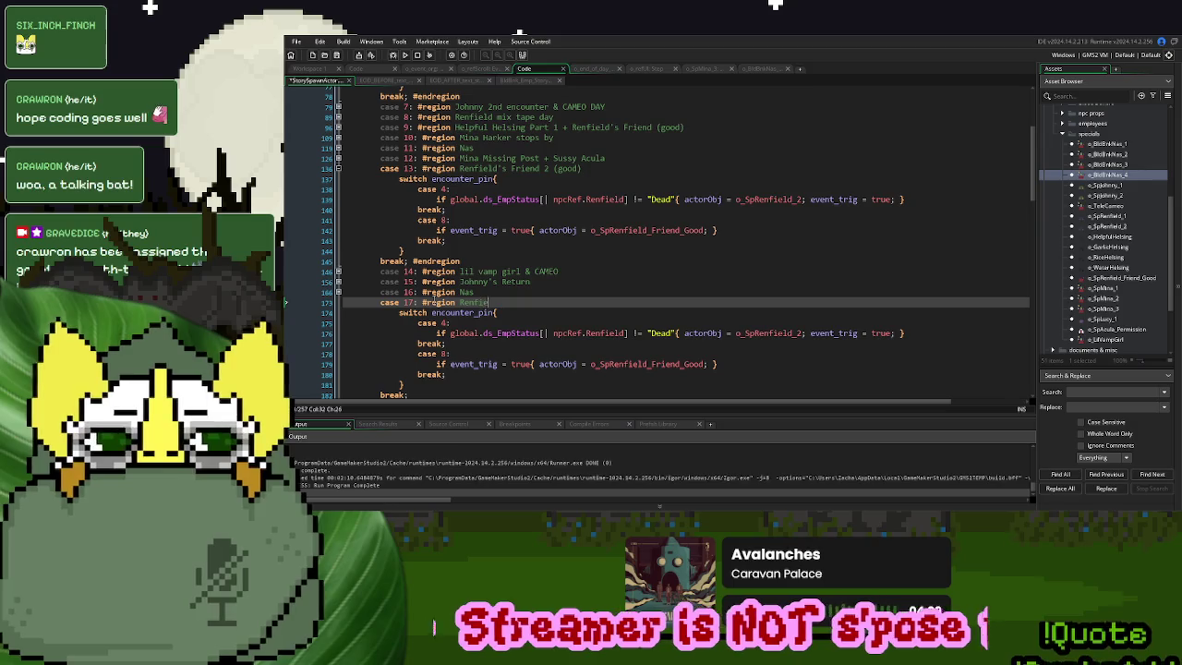
{"action": "type", "text": "ld's Friend 3 "}
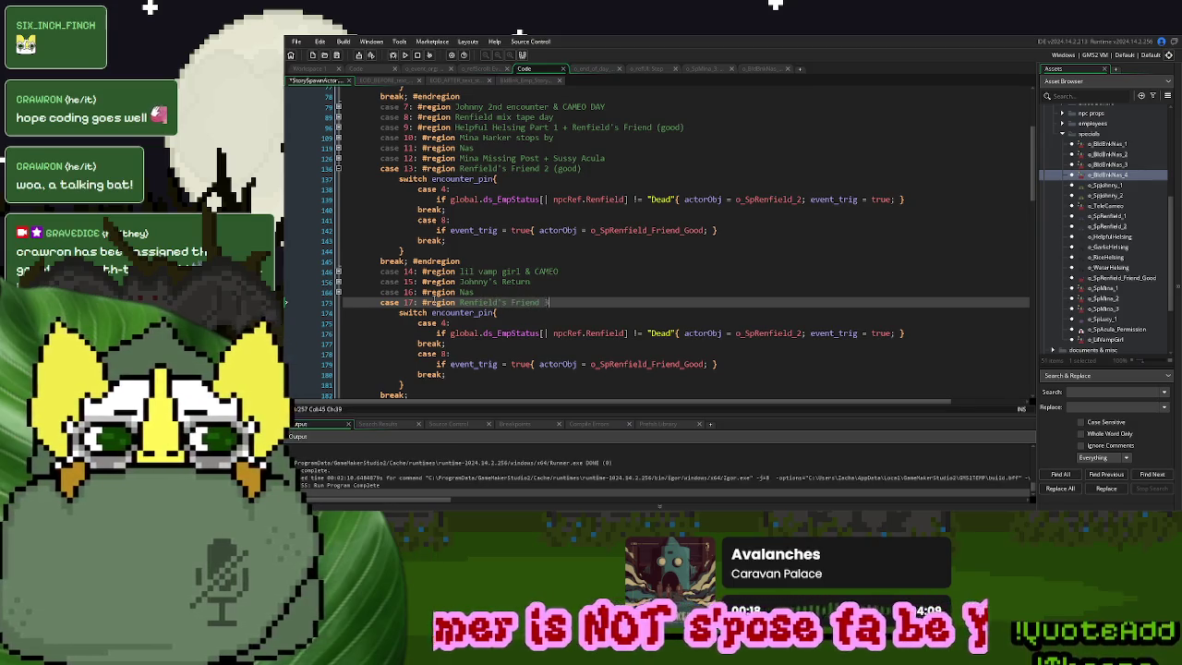
{"action": "type", "text": "(Bad)"}
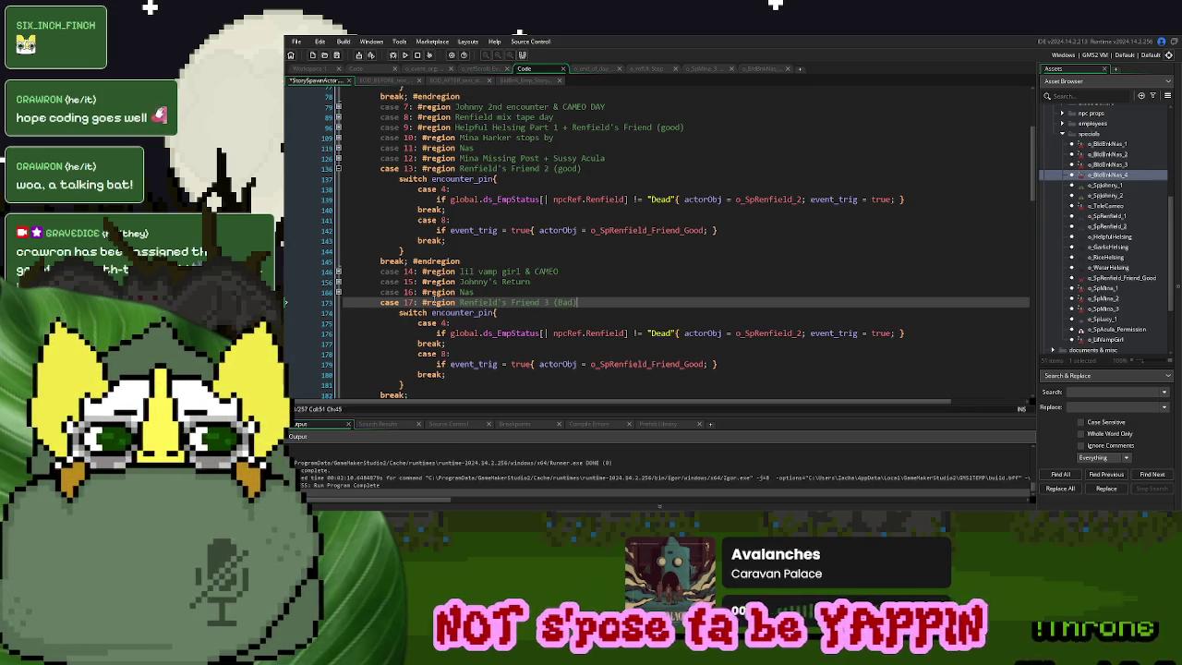
Close the case 17 block with #endregion and duplicate o_SpRenfield_Friend_Good
{"action": "scroll", "coordinate": [286, 302], "scroll_direction": "down", "scroll_amount": 2}
{"action": "left_click", "coordinate": [287, 246]}
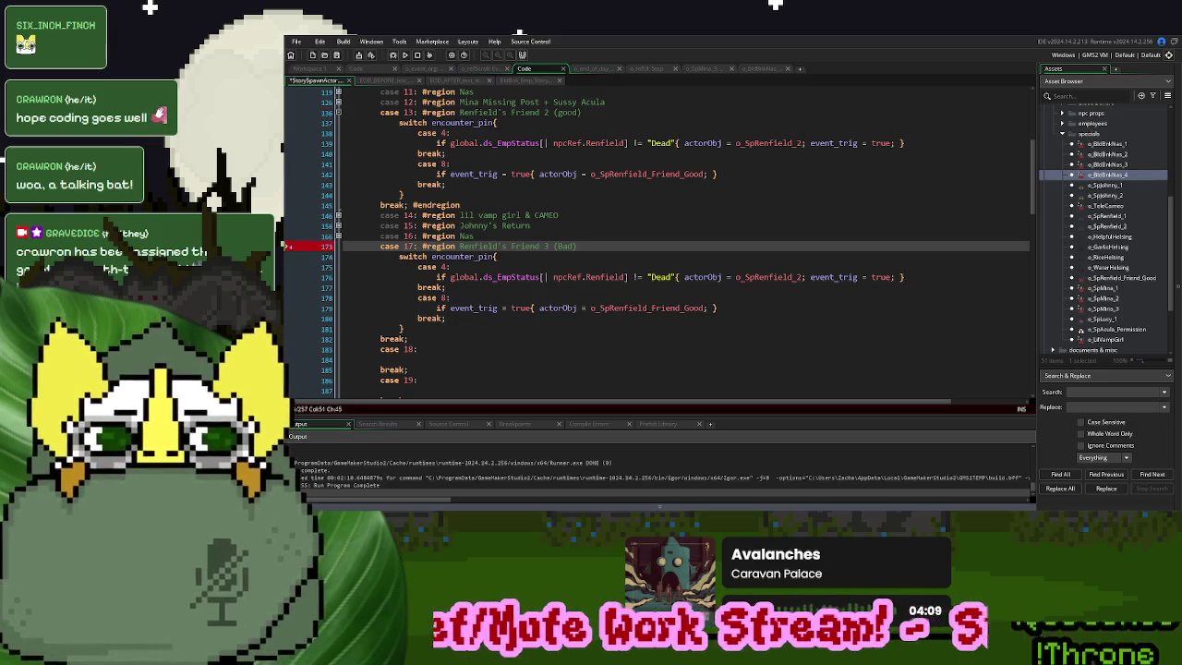
{"action": "key", "text": "Down"}
{"action": "key", "text": "Down"}
{"action": "key", "text": "Down"}
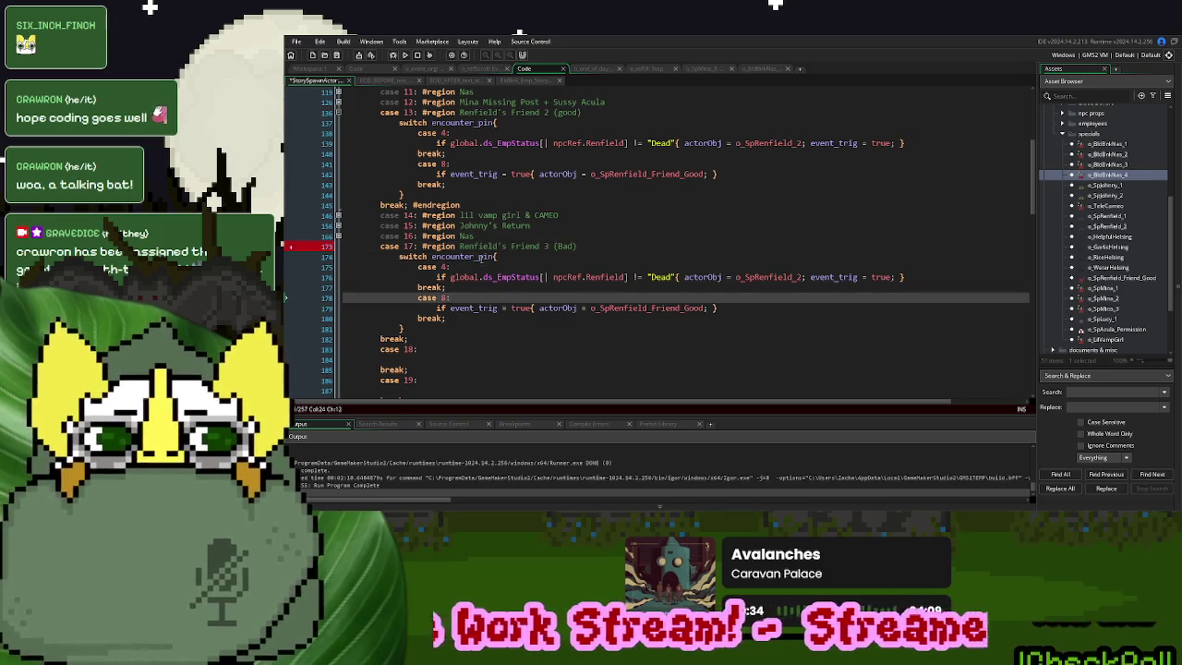
{"action": "key", "text": "Down"}
{"action": "key", "text": "Down"}
{"action": "key", "text": "Down"}
{"action": "type", "text": "#endregion"}
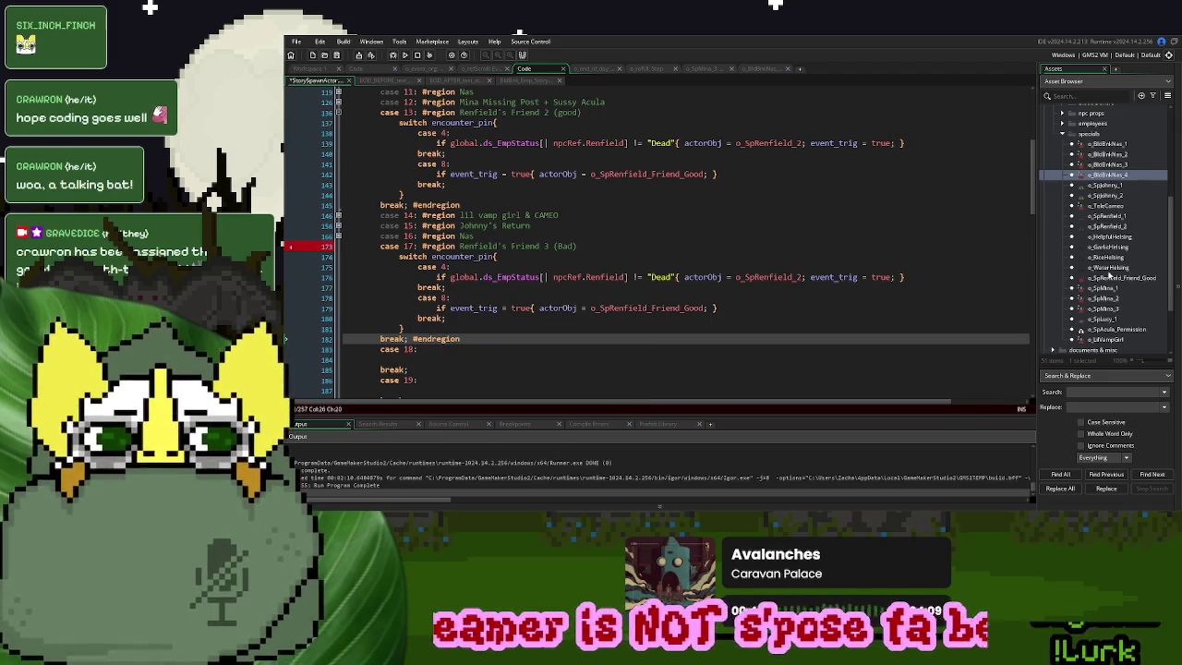
{"action": "right_click", "coordinate": [1120, 277]}
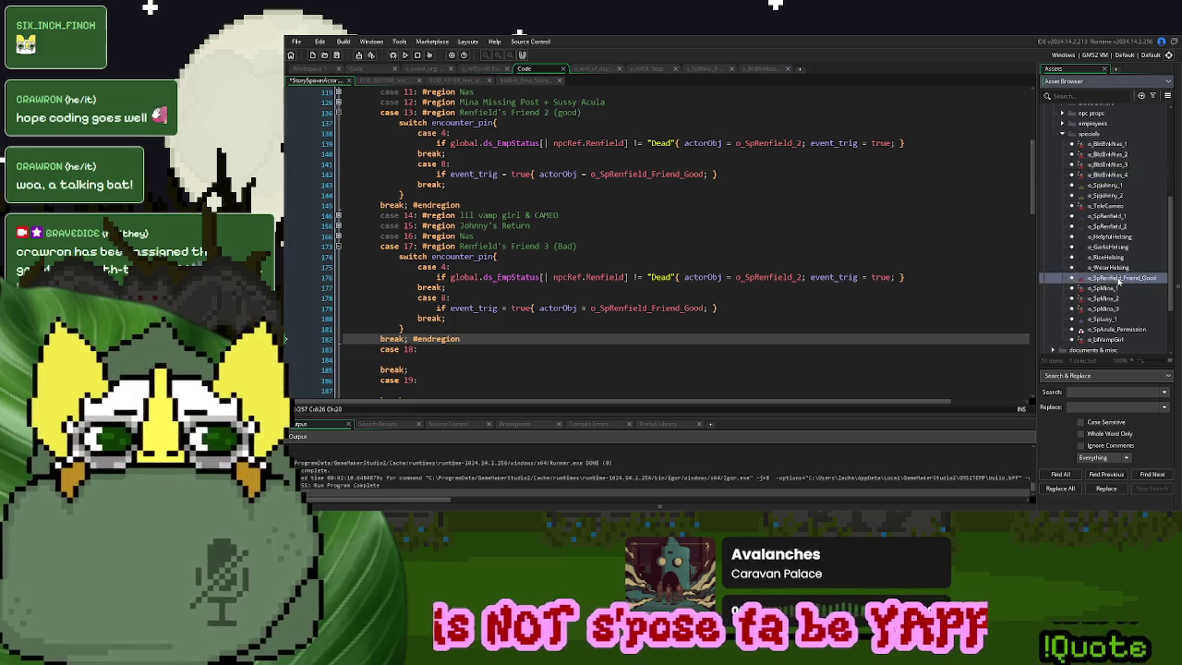
{"action": "left_click", "coordinate": [1044, 344]}
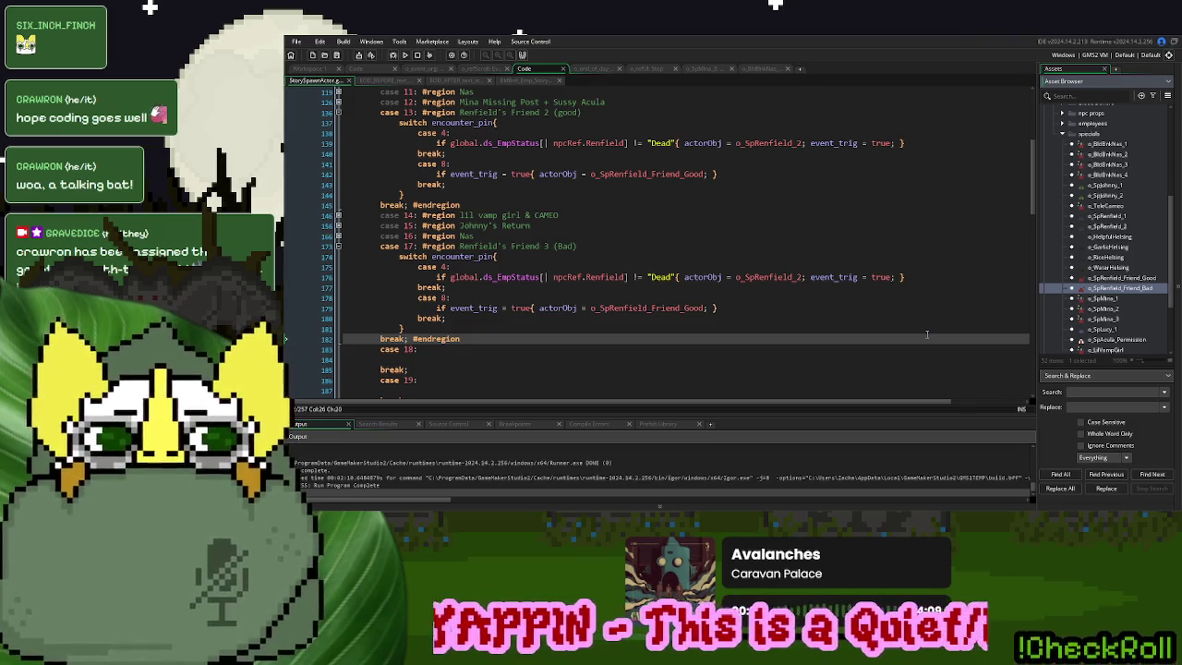
Open o_SpRenfield_Friend_Bad and set o_donorBadVamp from Blood Donors as its parent
{"action": "double_click", "coordinate": [1141, 288]}
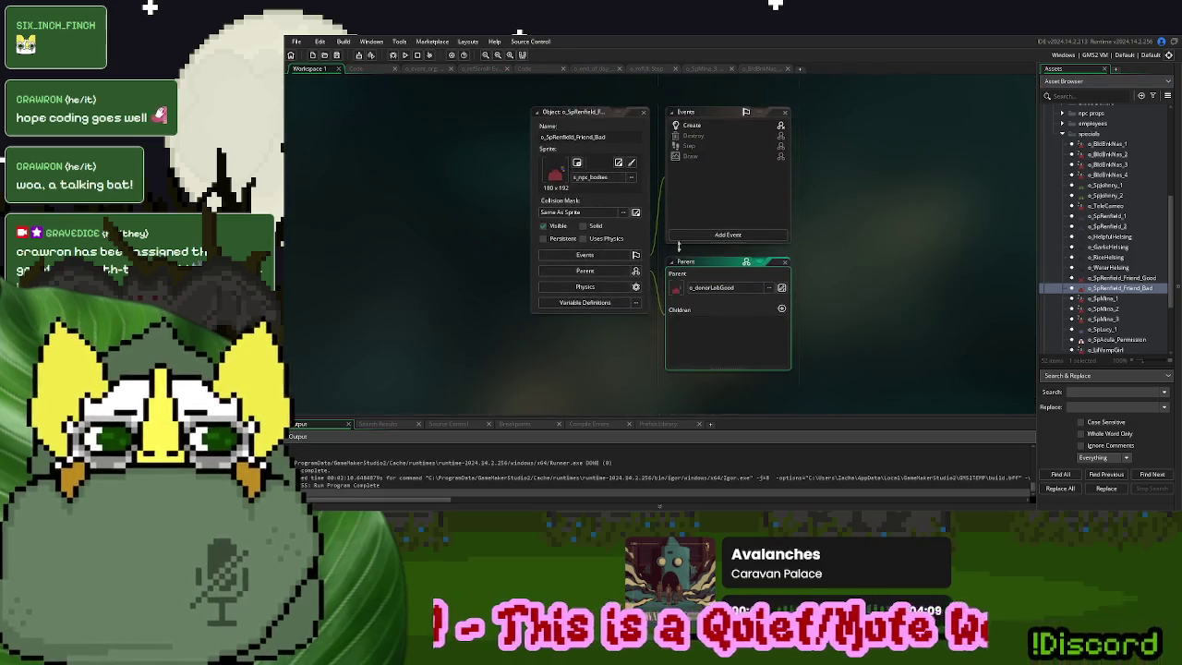
{"action": "left_click", "coordinate": [584, 137]}
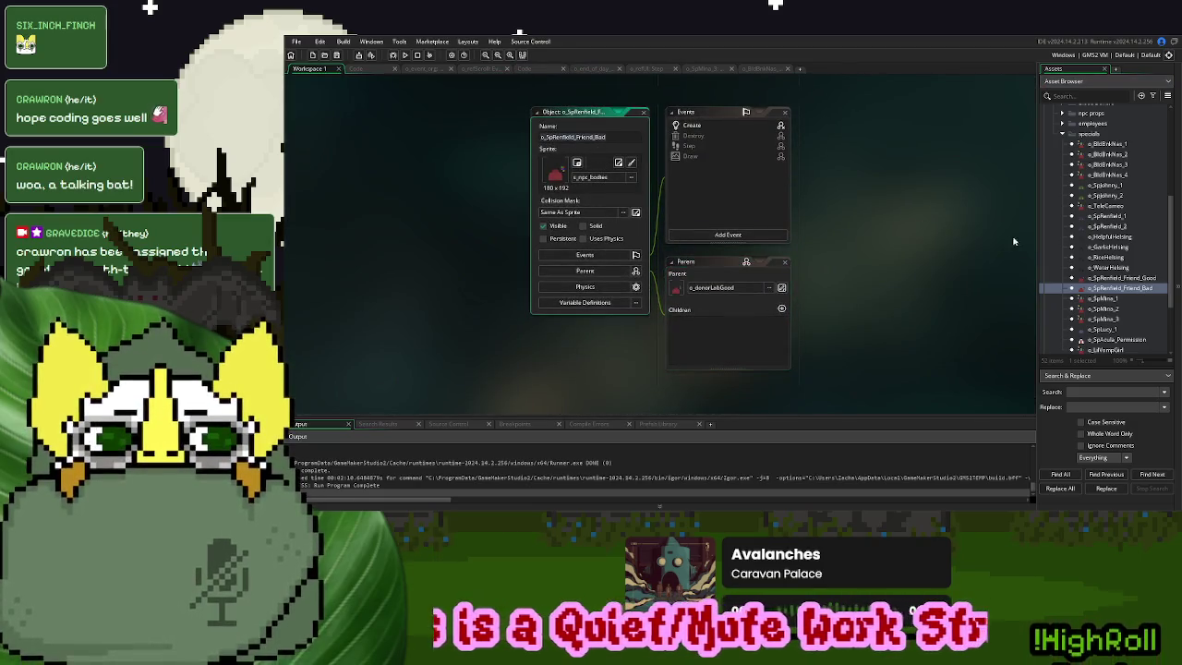
{"action": "scroll", "coordinate": [1093, 171], "scroll_direction": "up", "scroll_amount": 3}
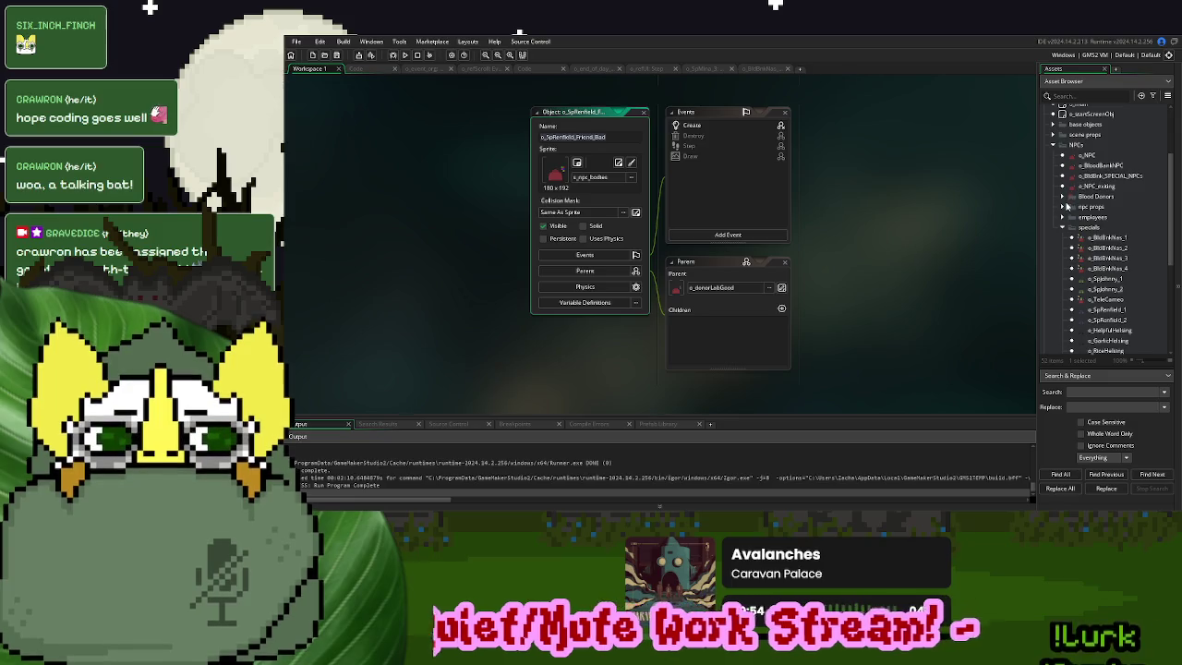
{"action": "left_click", "coordinate": [1065, 196]}
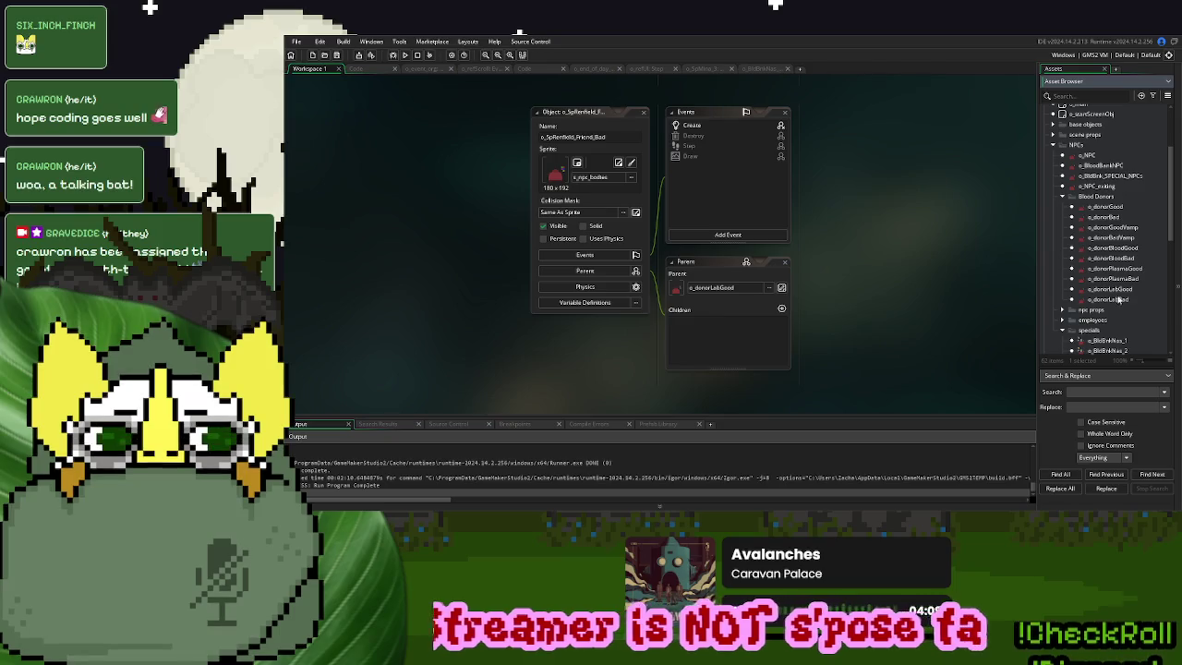
{"action": "left_click", "coordinate": [1122, 247]}
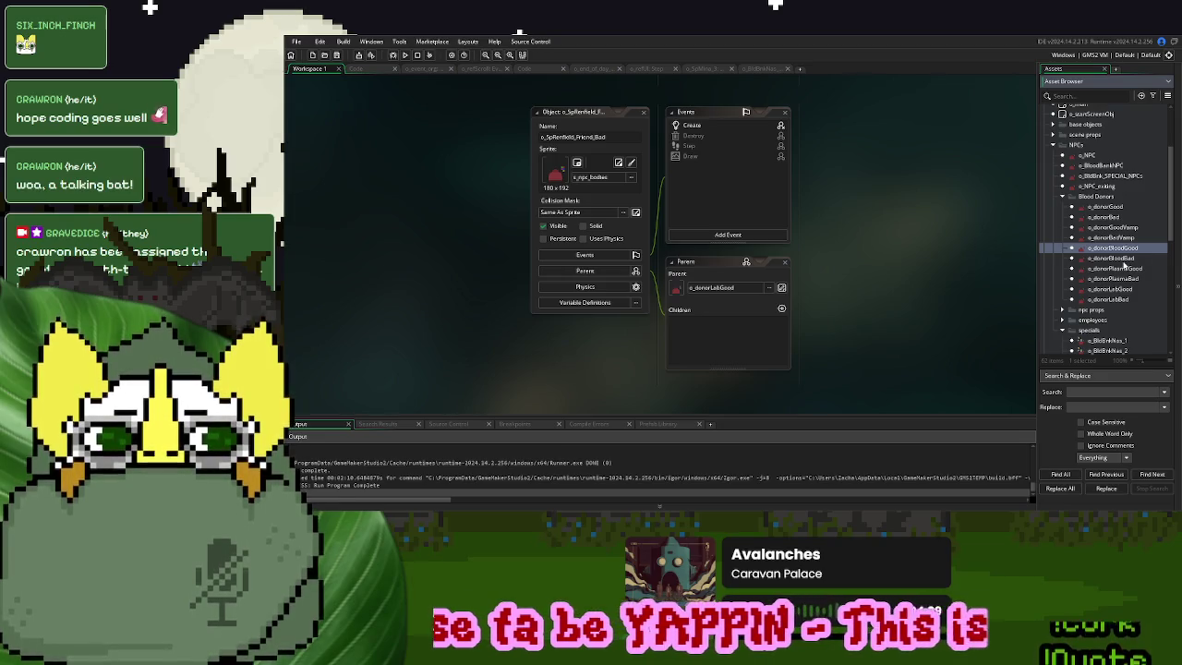
{"action": "left_click", "coordinate": [1119, 238]}
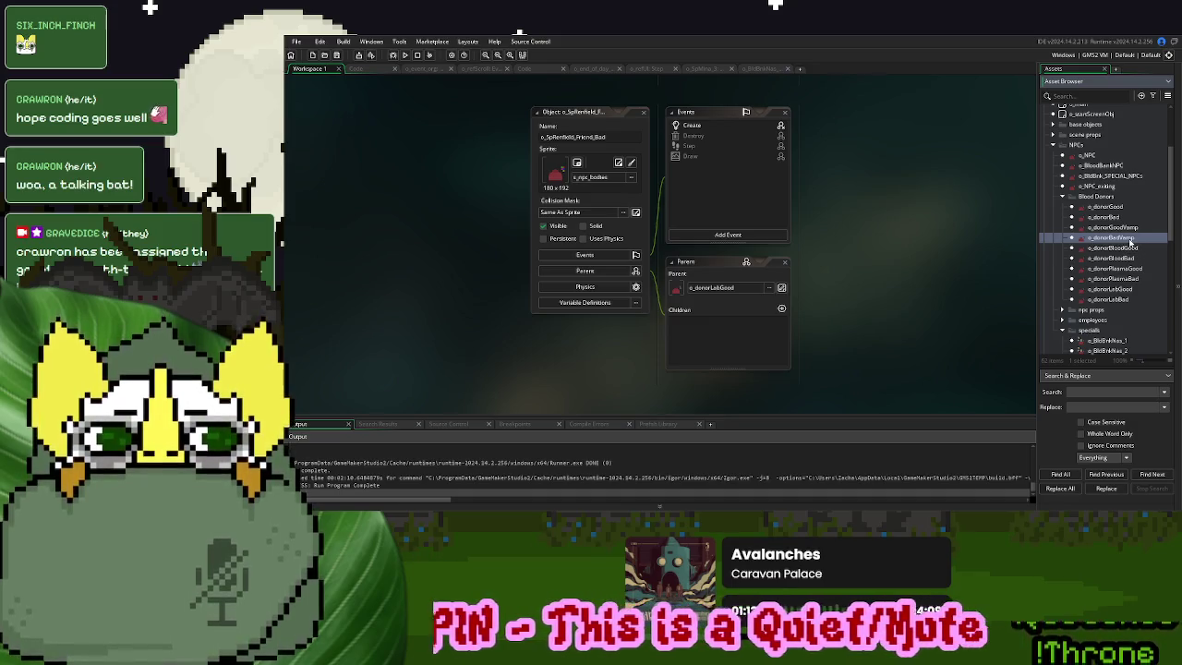
{"action": "mouse_move", "coordinate": [1128, 243]}
{"action": "left_mouse_down"}
{"action": "mouse_move", "coordinate": [681, 267]}
{"action": "mouse_move", "coordinate": [725, 287]}
{"action": "left_mouse_up"}
Override the inherited reason variable's default to "lab" in Variable Definitions
{"action": "left_click", "coordinate": [600, 301]}
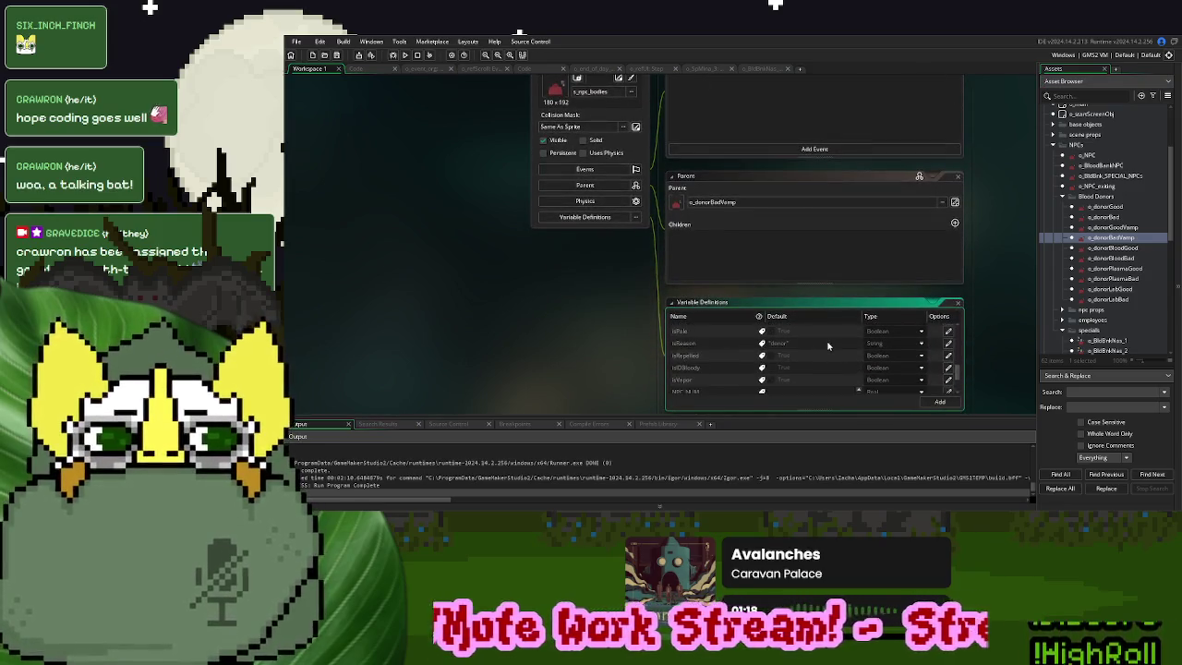
{"action": "left_click", "coordinate": [945, 343]}
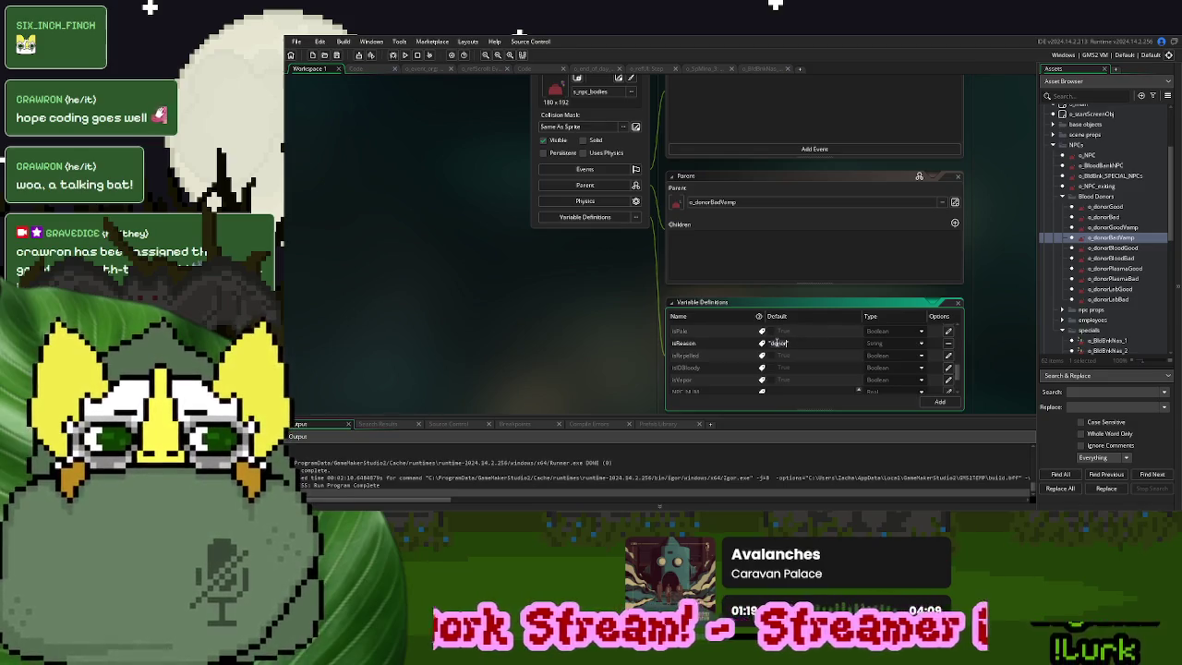
{"action": "key", "text": "BackSpace"}
{"action": "key", "text": "BackSpace"}
{"action": "key", "text": "BackSpace"}
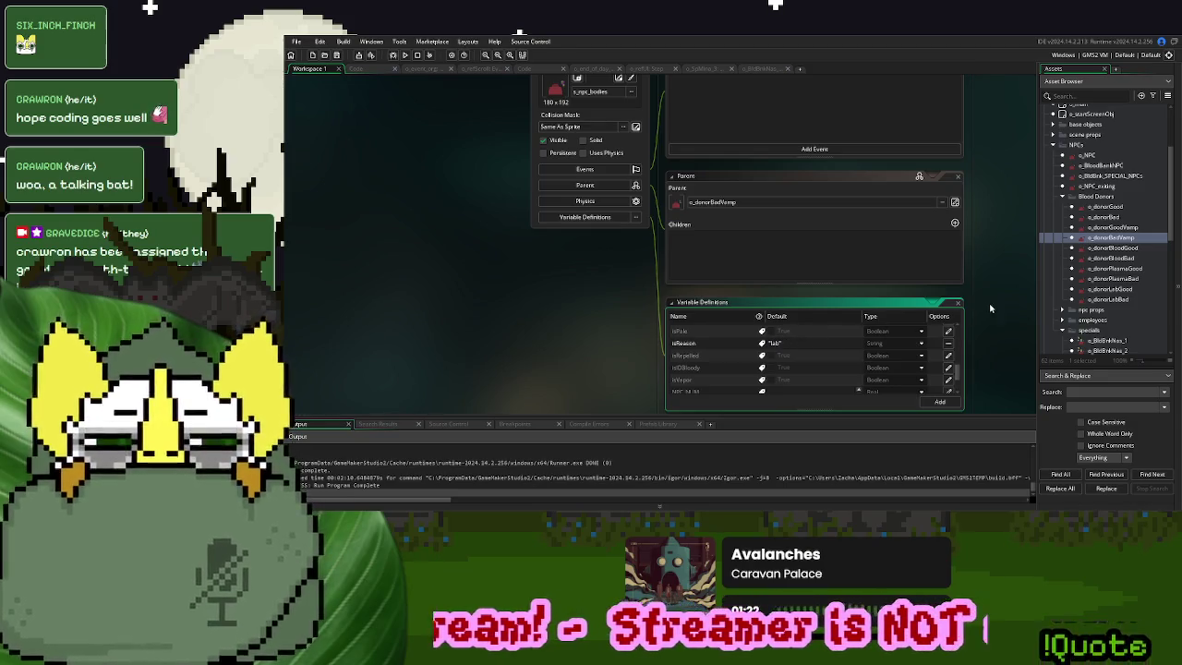
{"action": "left_click", "coordinate": [982, 303]}
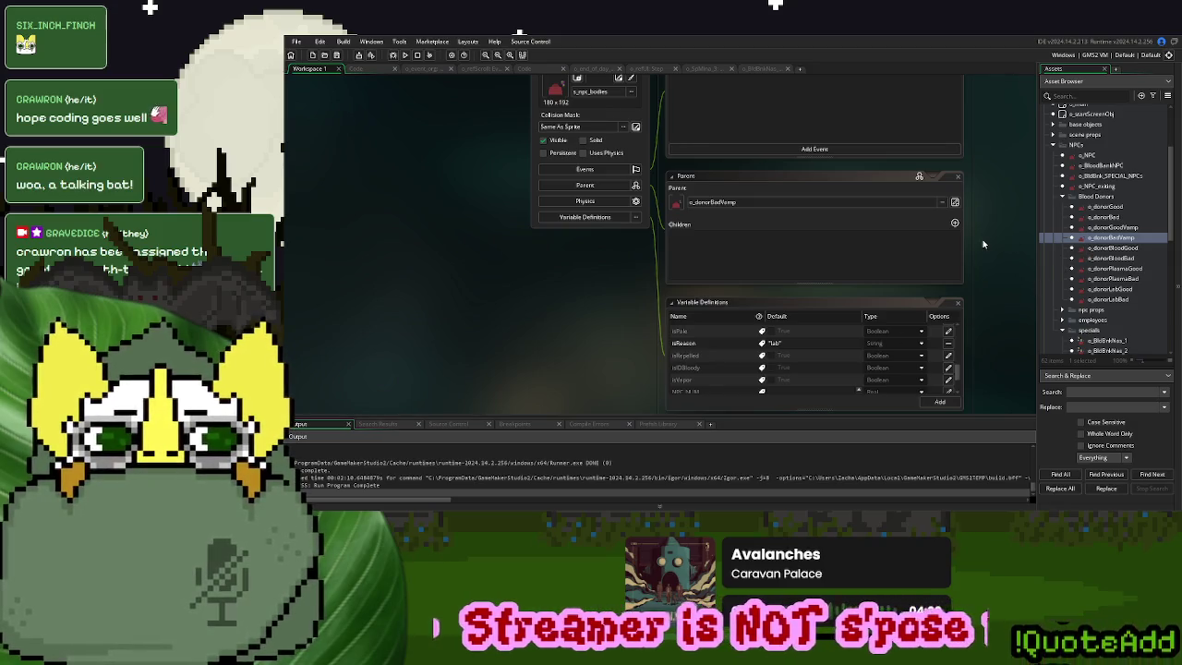
{"action": "scroll", "coordinate": [982, 243], "scroll_direction": "up", "scroll_amount": 2}
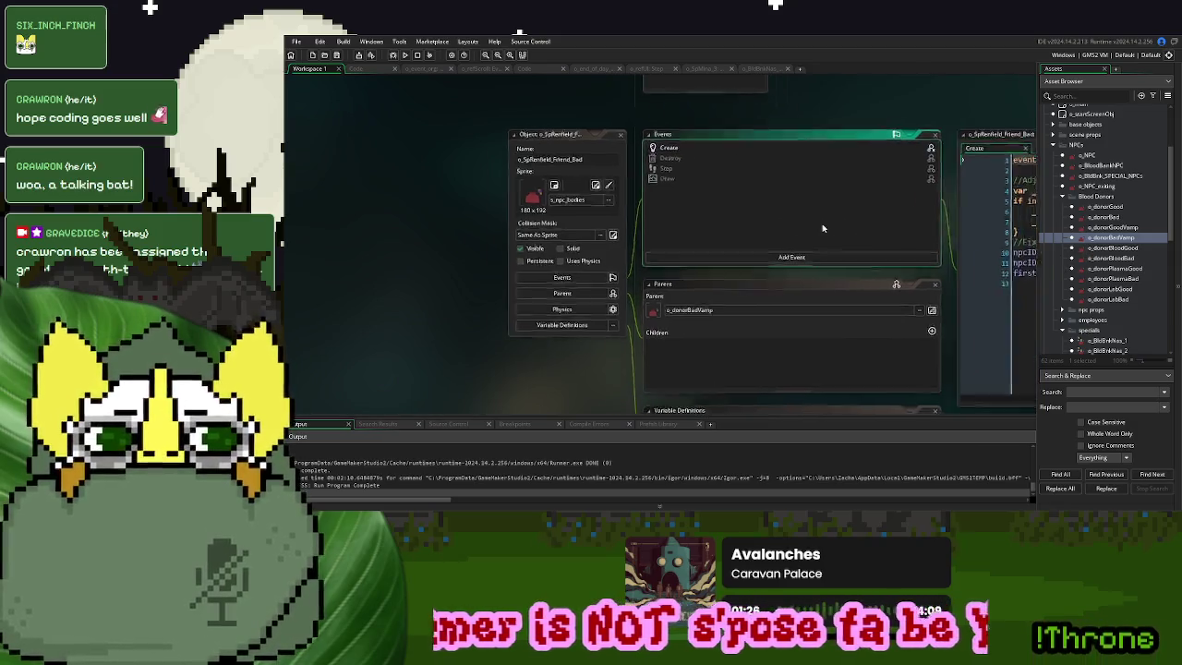
Add isReason = "lab" after event_inherited in the Create event
{"action": "scroll", "coordinate": [838, 228], "scroll_direction": "right", "scroll_amount": 5}
{"action": "left_click", "coordinate": [819, 216]}
{"action": "left_click", "coordinate": [760, 174]}
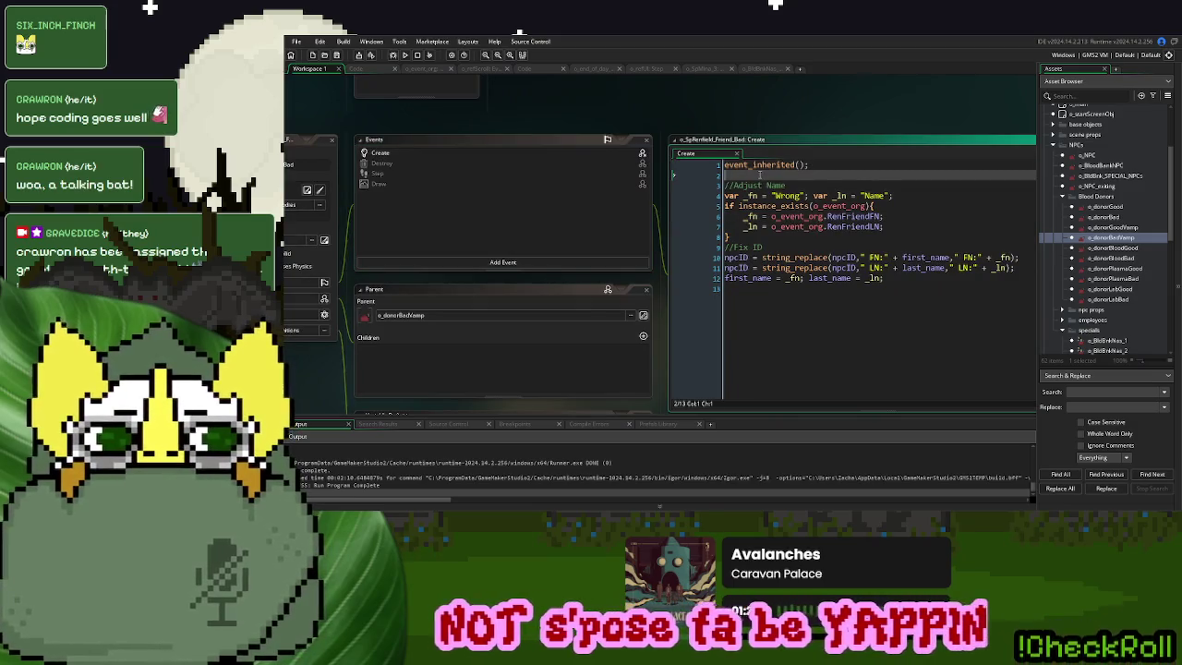
{"action": "key", "text": "Return"}
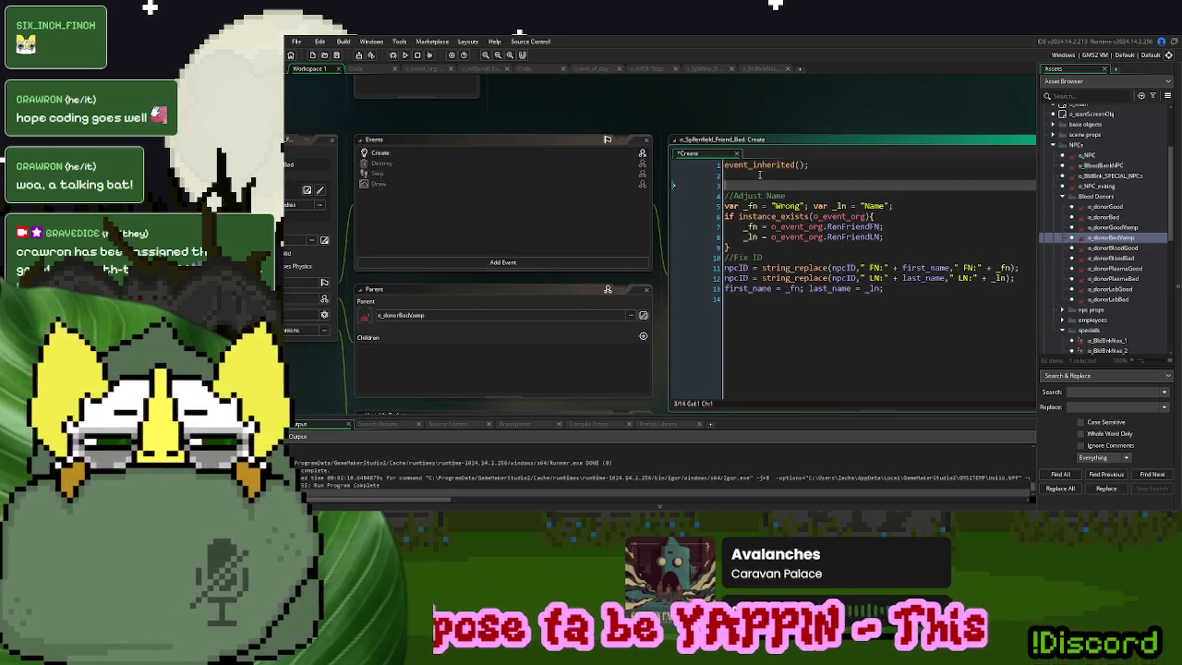
{"action": "type", "text": "isReason ="}
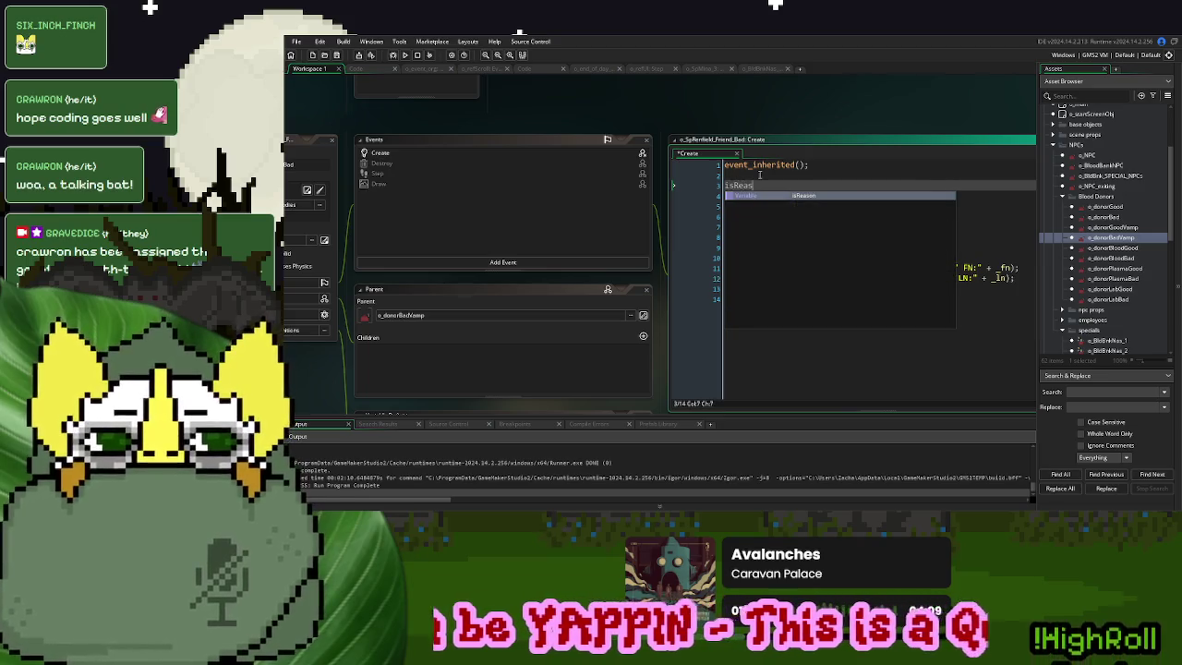
{"action": "type", "text": " \"lab\";"}
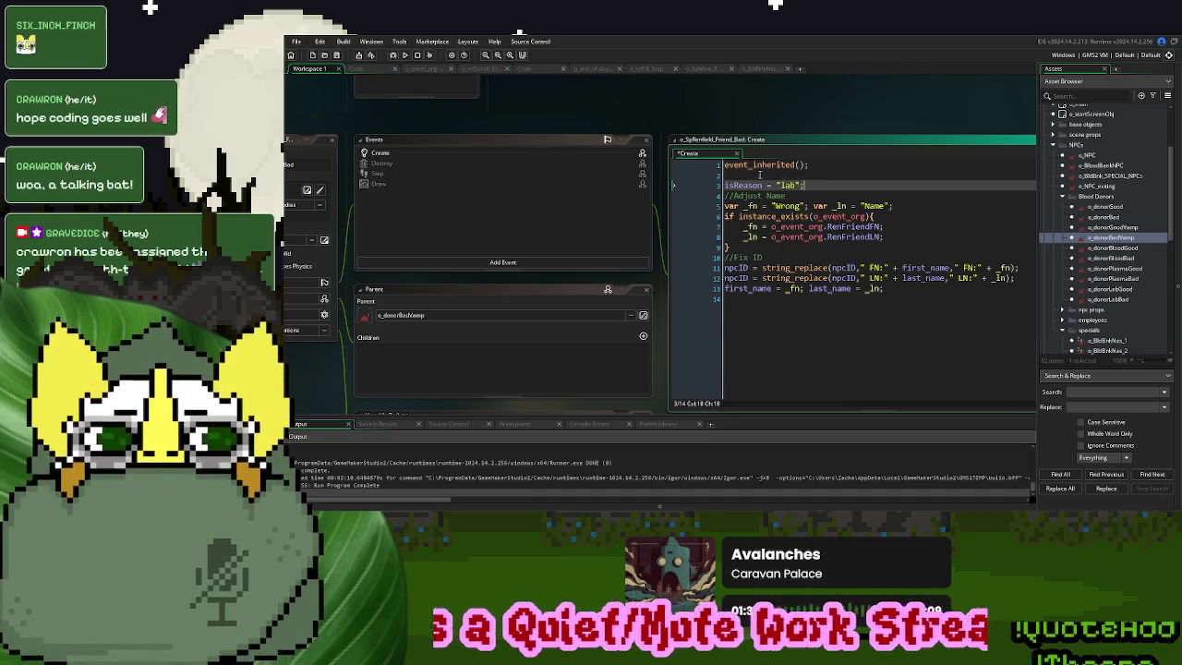
Override the inherited Destroy event, delete its default comment, and view o_NPC's Destroy code
{"action": "right_click", "coordinate": [381, 163]}
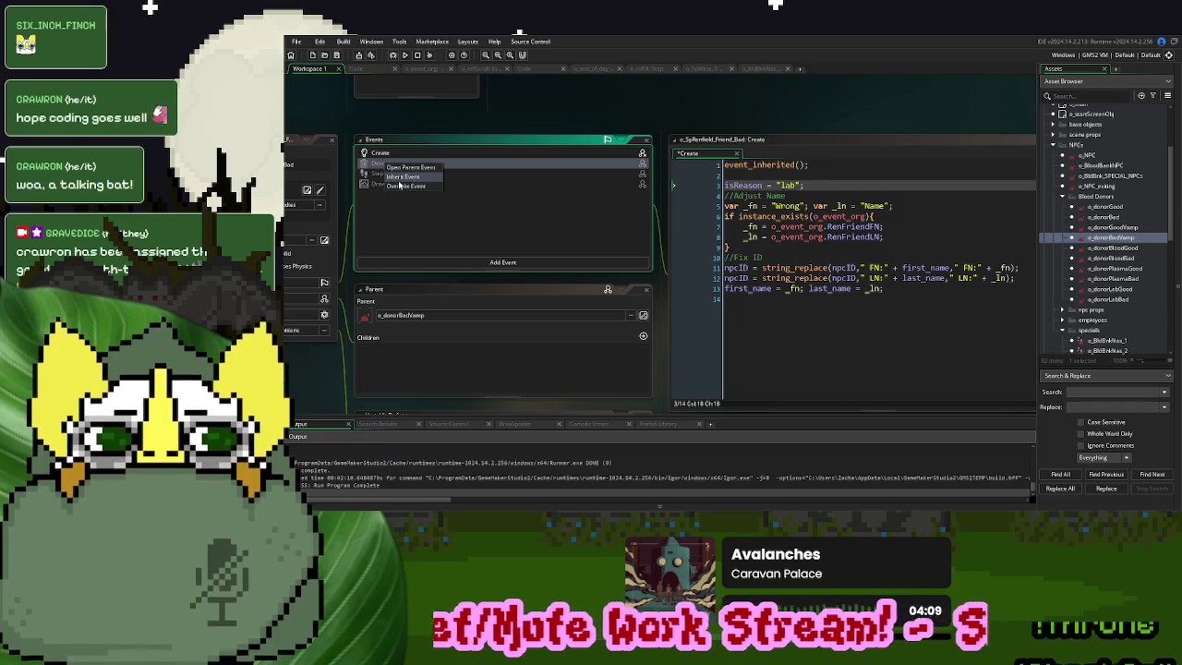
{"action": "left_click", "coordinate": [402, 183]}
{"action": "left_click_drag", "start_coordinate": [851, 164], "coordinate": [717, 154]}
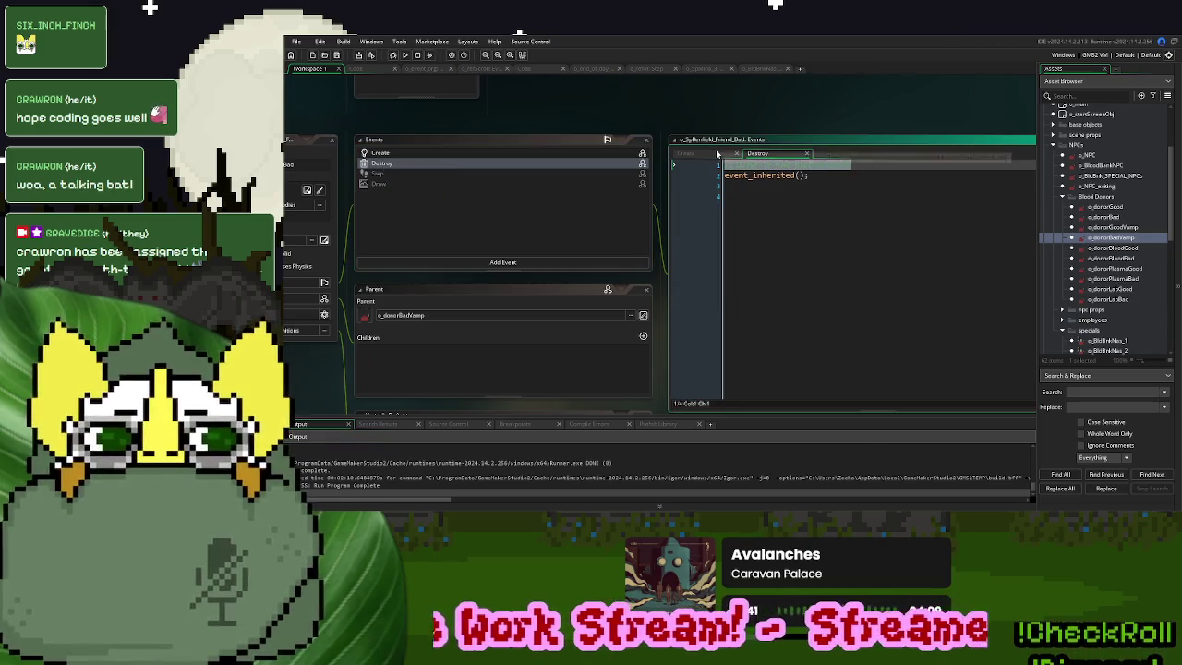
{"action": "key", "text": "BackSpace"}
{"action": "left_click", "coordinate": [982, 189]}
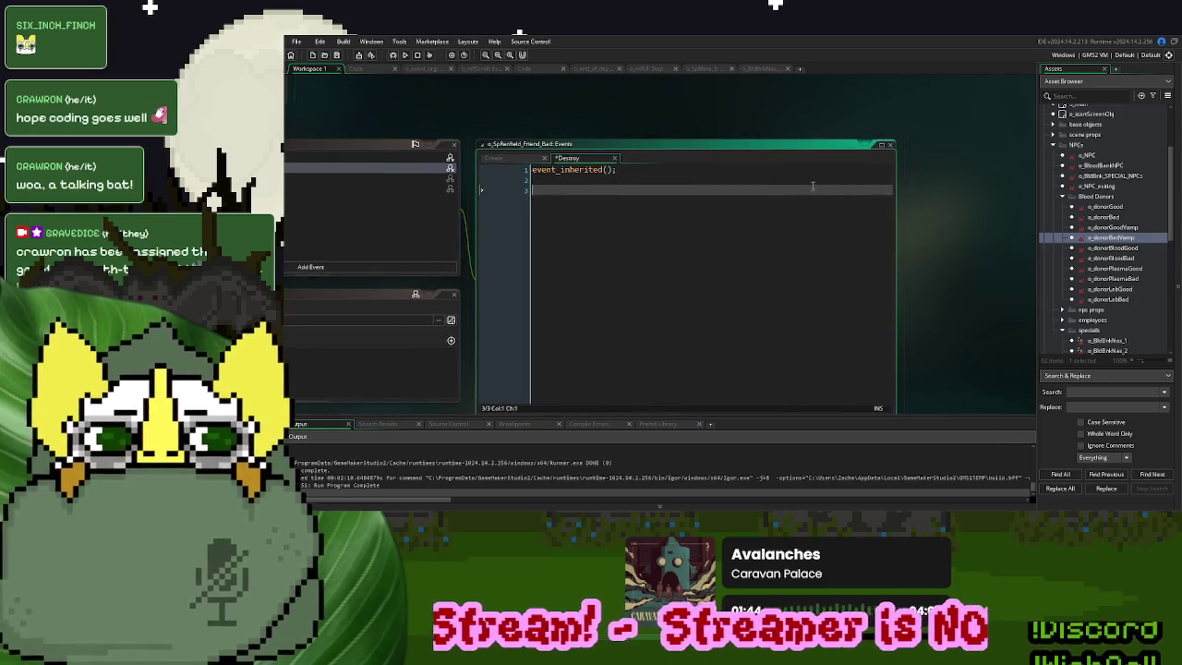
{"action": "left_click", "coordinate": [877, 148]}
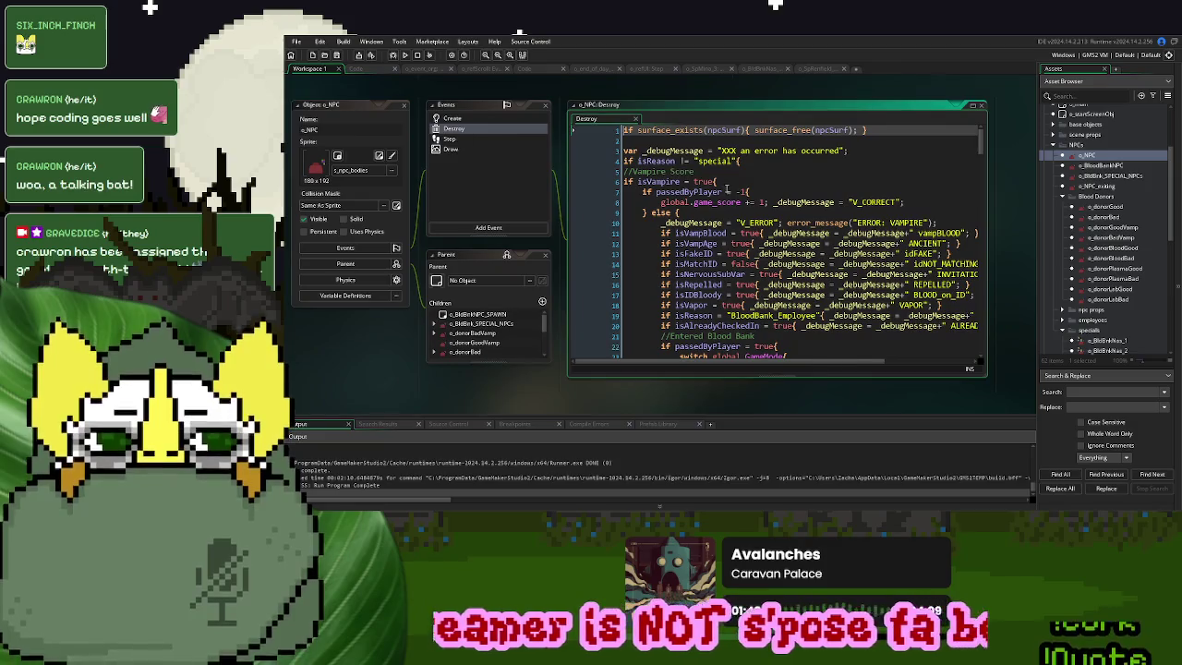
Read through o_NPC's Destroy code and select its list cleanup lines 46–47
{"action": "scroll", "coordinate": [727, 188], "scroll_direction": "down", "scroll_amount": 18}
{"action": "scroll", "coordinate": [730, 187], "scroll_direction": "down", "scroll_amount": 9}
{"action": "scroll", "coordinate": [728, 183], "scroll_direction": "down", "scroll_amount": 14}
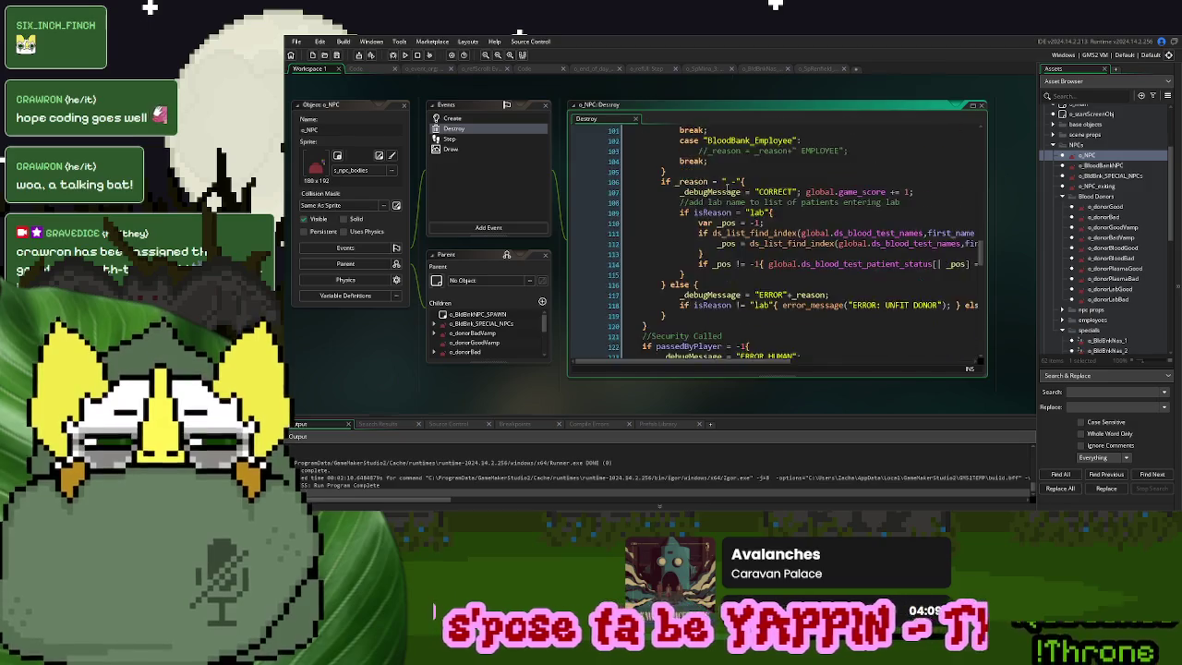
{"action": "scroll", "coordinate": [727, 187], "scroll_direction": "up", "scroll_amount": 18}
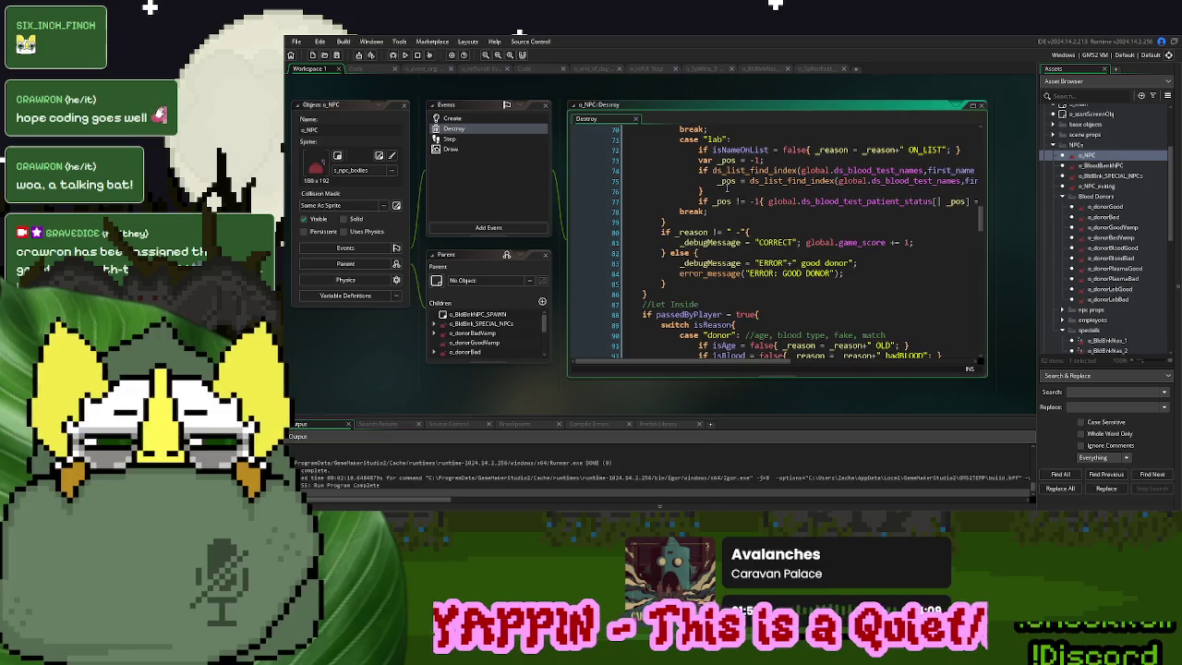
{"action": "scroll", "coordinate": [727, 187], "scroll_direction": "up", "scroll_amount": 7}
{"action": "scroll", "coordinate": [727, 187], "scroll_direction": "up", "scroll_amount": 7}
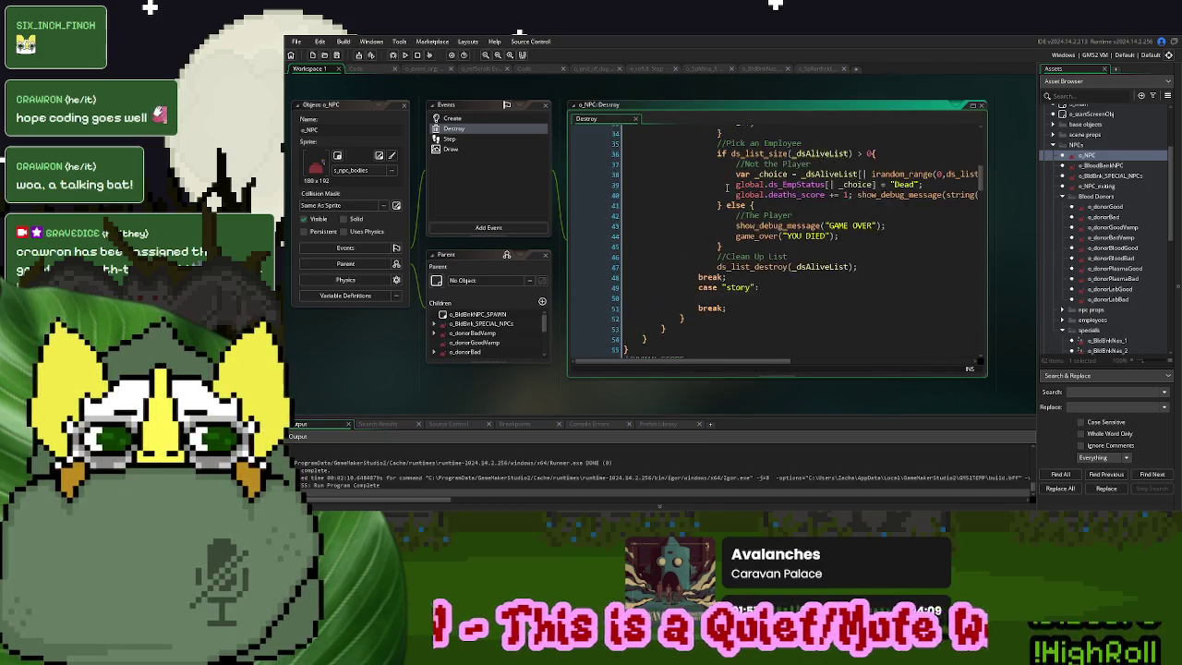
{"action": "left_click_drag", "start_coordinate": [867, 338], "coordinate": [817, 323]}
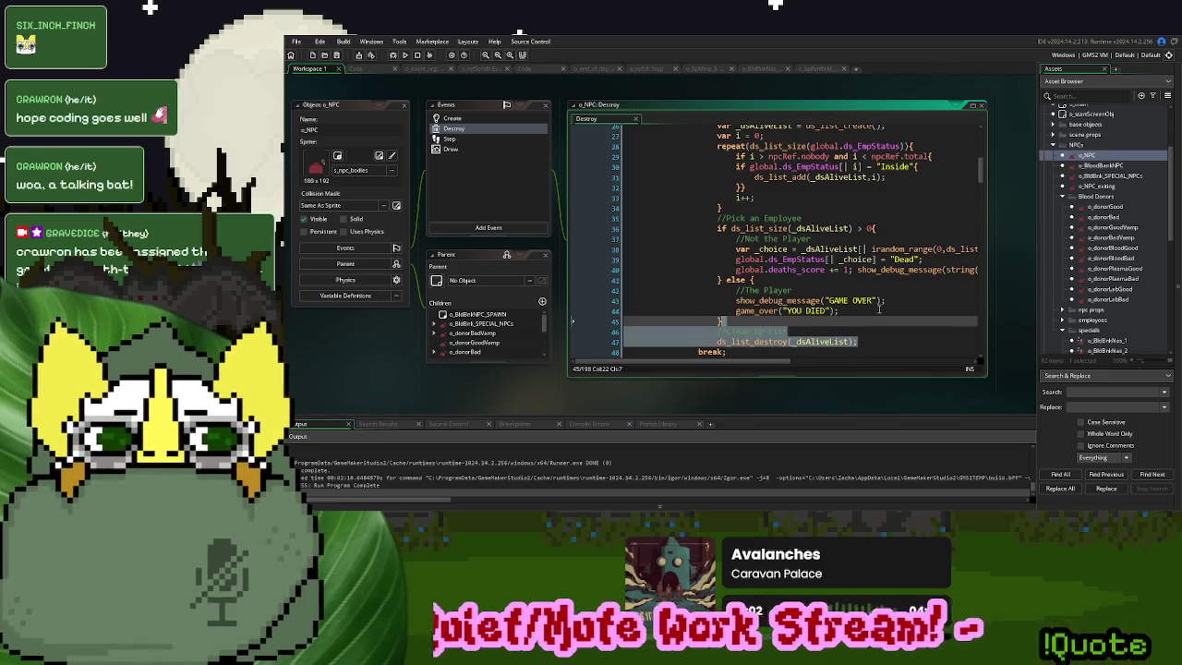
{"action": "scroll", "coordinate": [1108, 238], "scroll_direction": "down", "scroll_amount": 5}
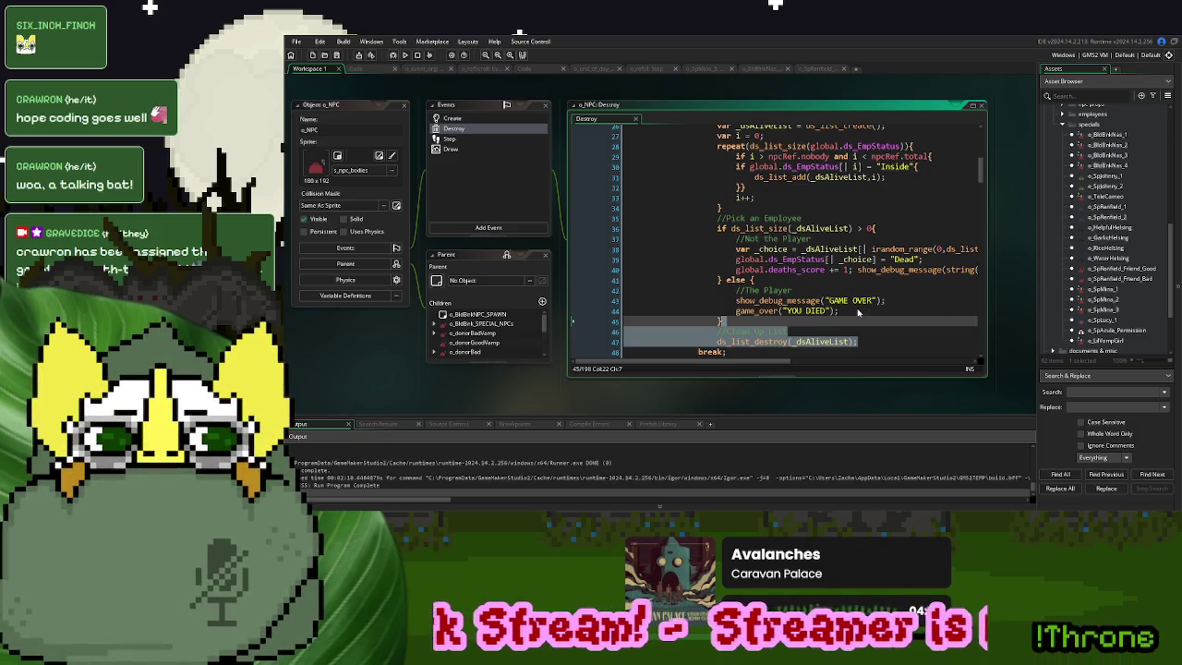
Search the whole project for game_over("YOU DIED") with Find All, listing 4 matches
{"action": "left_click", "coordinate": [780, 292]}
{"action": "left_click_drag", "start_coordinate": [847, 310], "coordinate": [737, 316]}
{"action": "key", "text": "ctrl+c"}
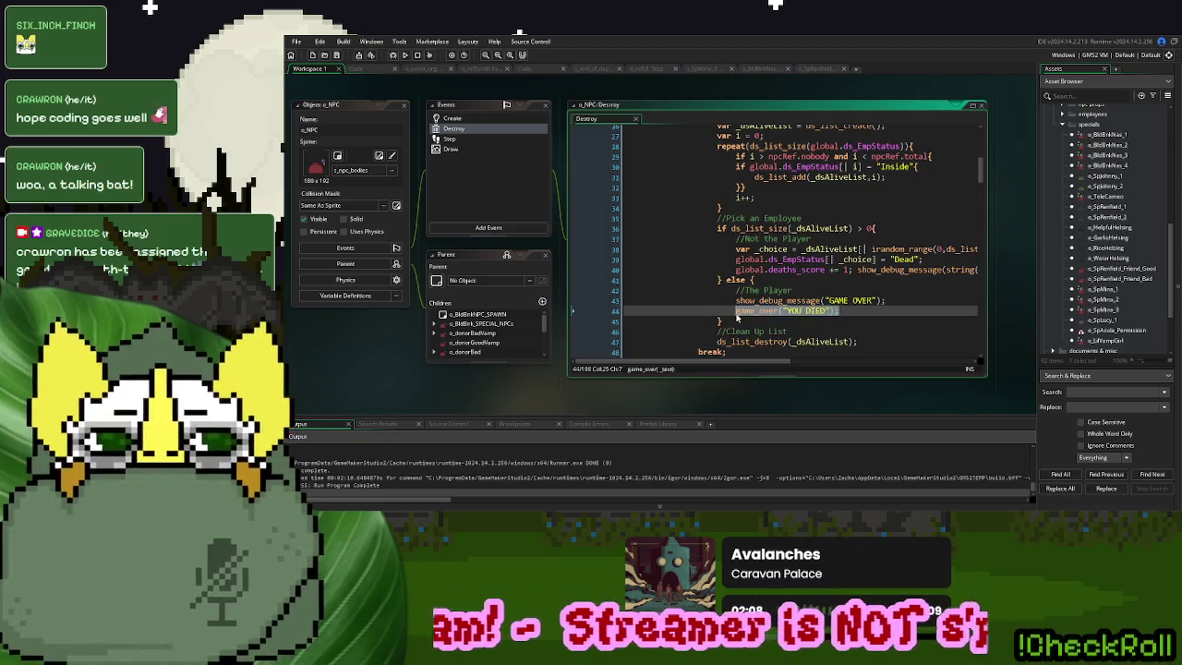
{"action": "left_click", "coordinate": [1108, 399]}
{"action": "key", "text": "ctrl+v"}
{"action": "left_click", "coordinate": [1072, 474]}
{"action": "mouse_move", "coordinate": [865, 342]}
{"action": "left_mouse_down"}
{"action": "mouse_move", "coordinate": [739, 341]}
{"action": "mouse_move", "coordinate": [787, 330]}
{"action": "left_mouse_up"}
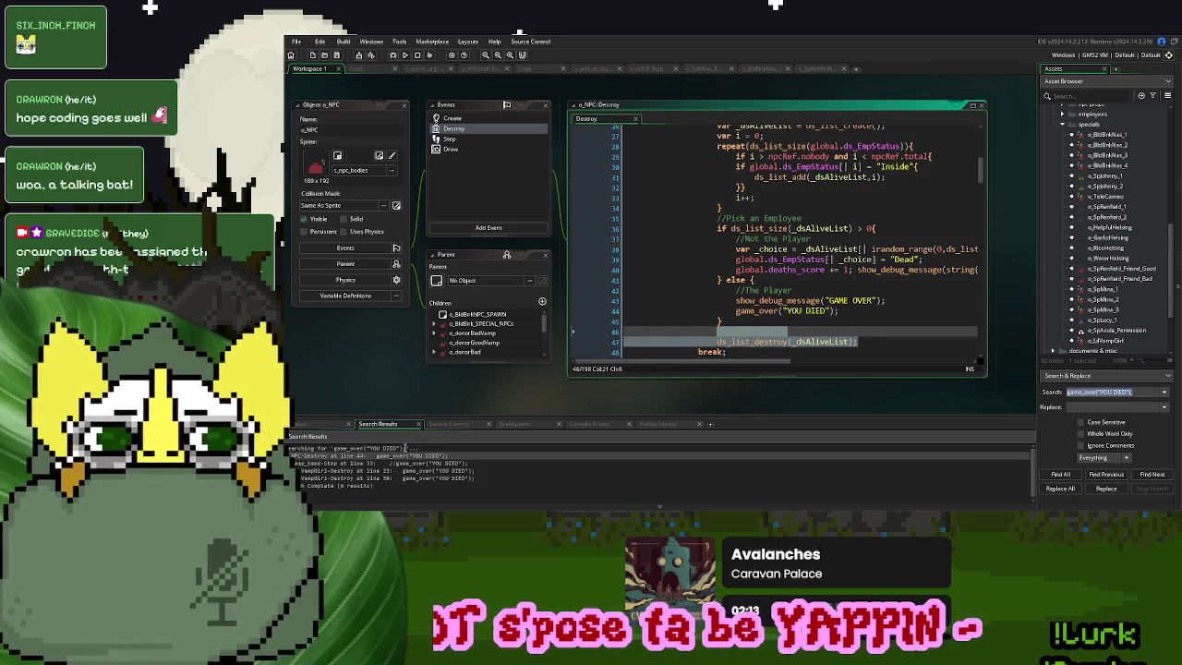
Paste the Clean Up List lines after the closing brace in o_LilVampGirl1's Destroy event and fix their indentation
{"action": "double_click", "coordinate": [431, 471]}
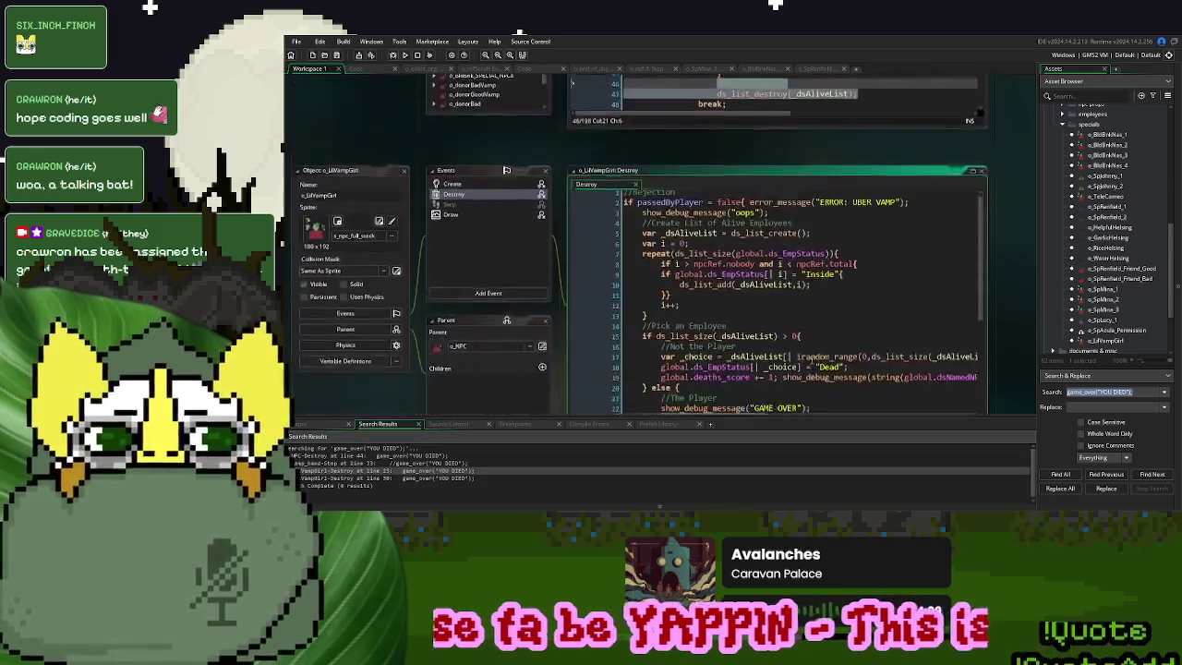
{"action": "left_click", "coordinate": [674, 272]}
{"action": "key", "text": "Return"}
{"action": "key", "text": "ctrl+v"}
{"action": "left_click_drag", "start_coordinate": [717, 290], "coordinate": [640, 294]}
{"action": "key", "text": "BackSpace"}
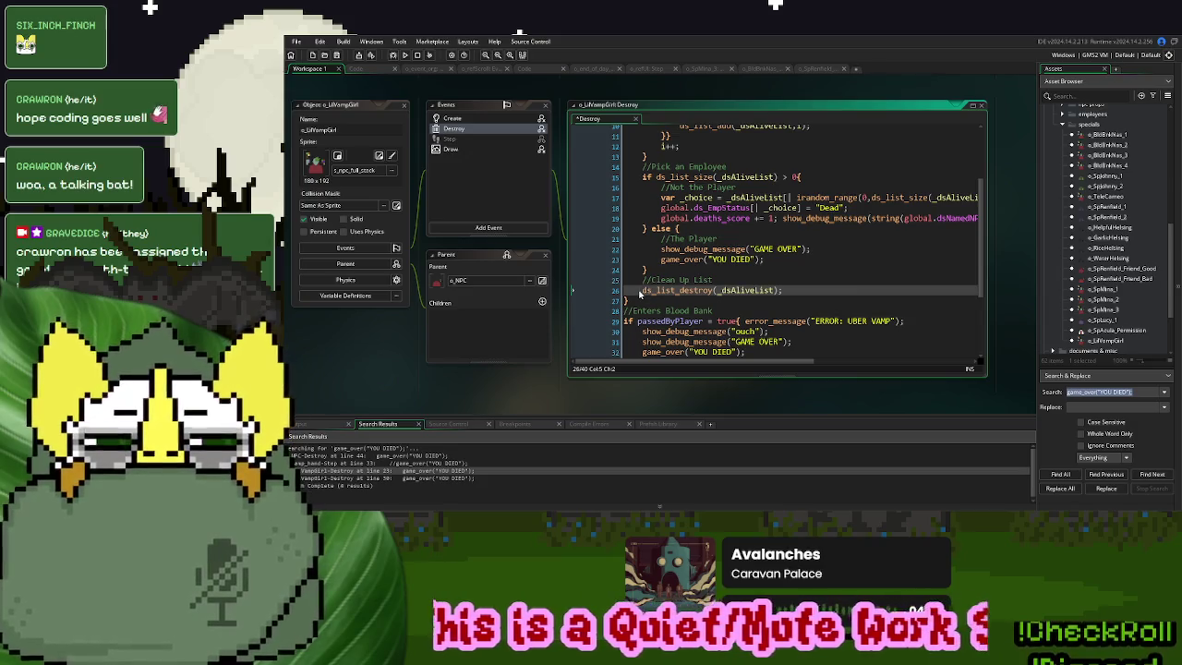
Review the remaining search matches in o_LilVampGirl1, o_vamp_hand's Step event and o_NPC's Destroy event
{"action": "double_click", "coordinate": [444, 479]}
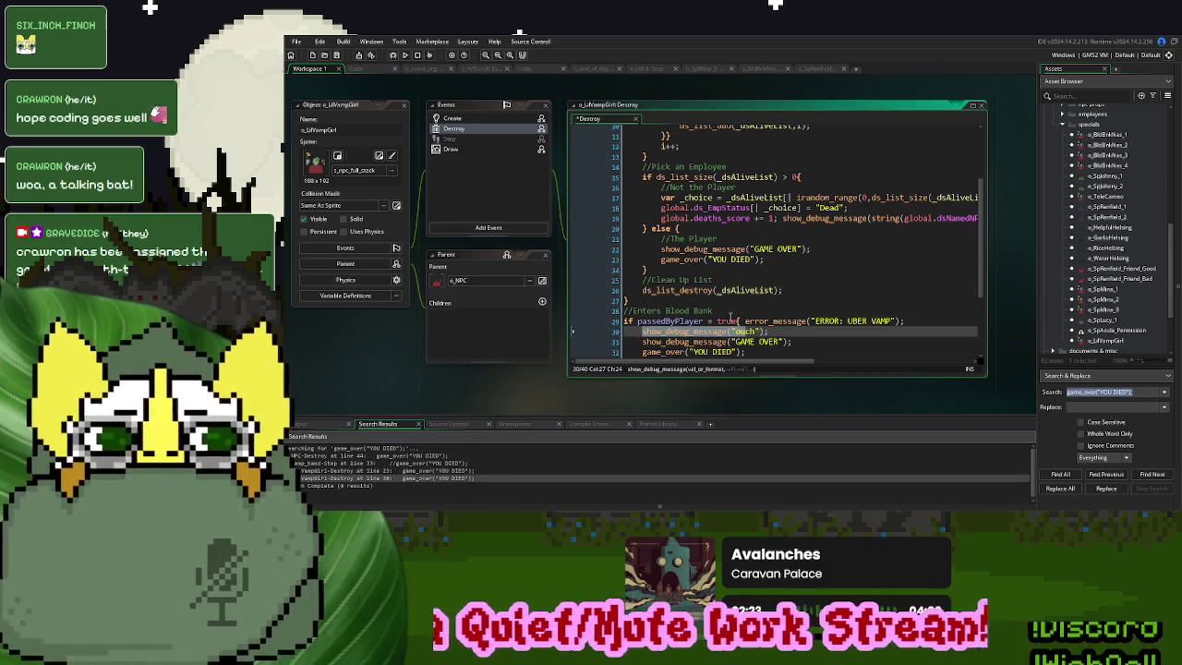
{"action": "scroll", "coordinate": [729, 316], "scroll_direction": "down", "scroll_amount": 2}
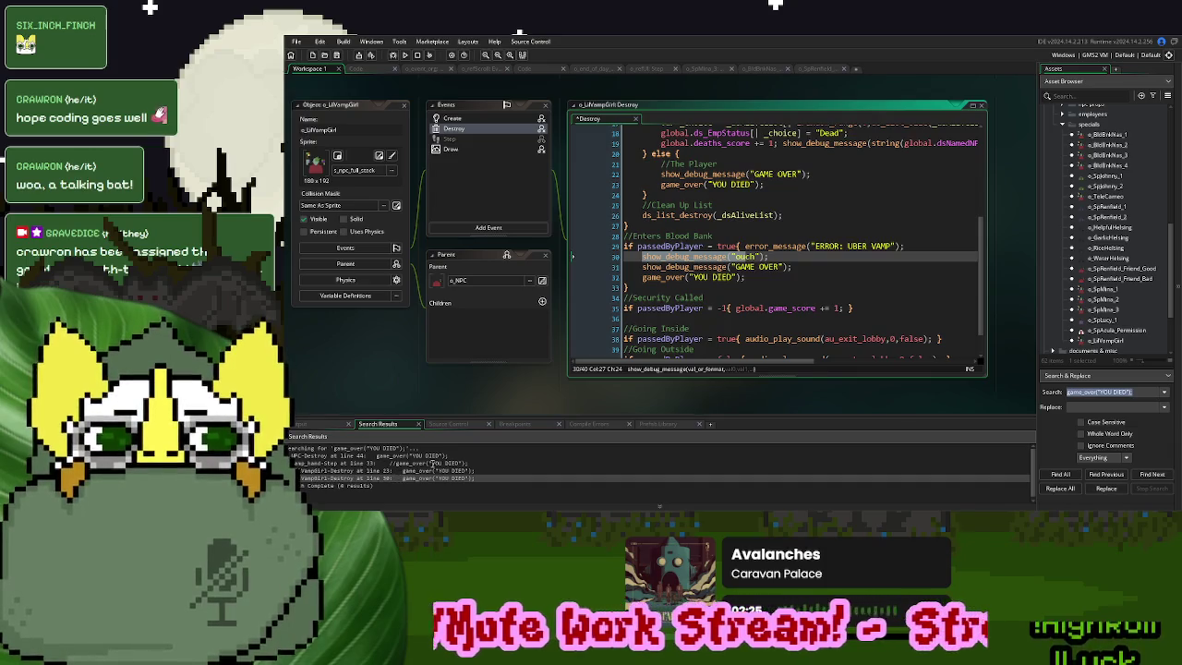
{"action": "double_click", "coordinate": [432, 462]}
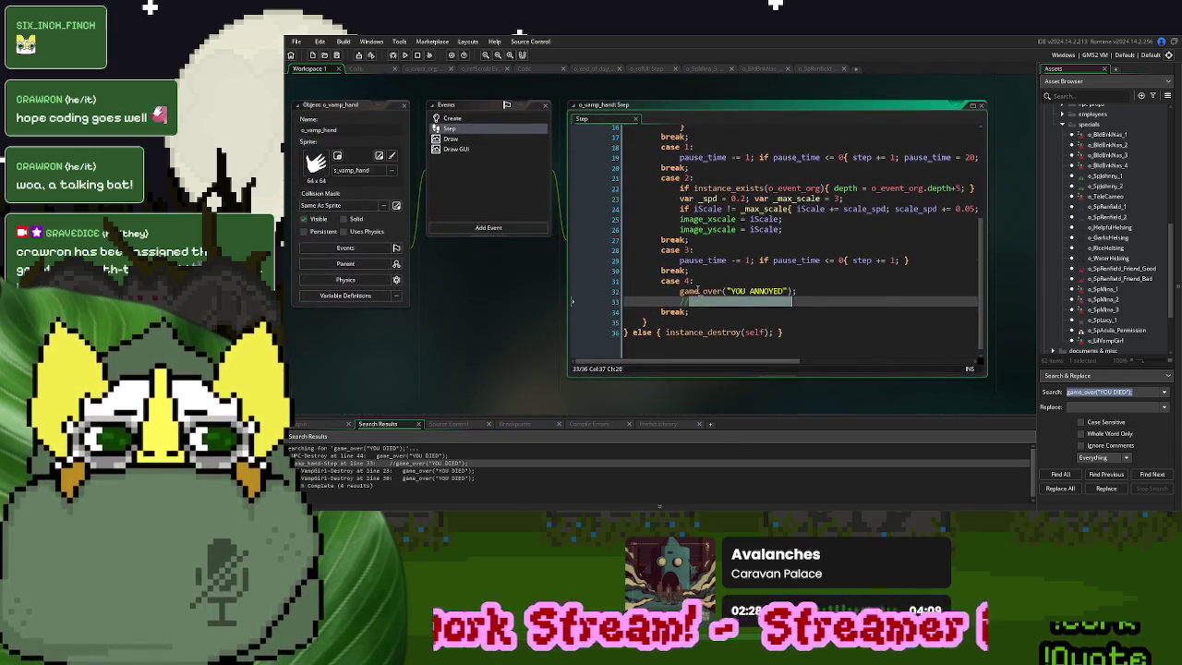
{"action": "double_click", "coordinate": [406, 456]}
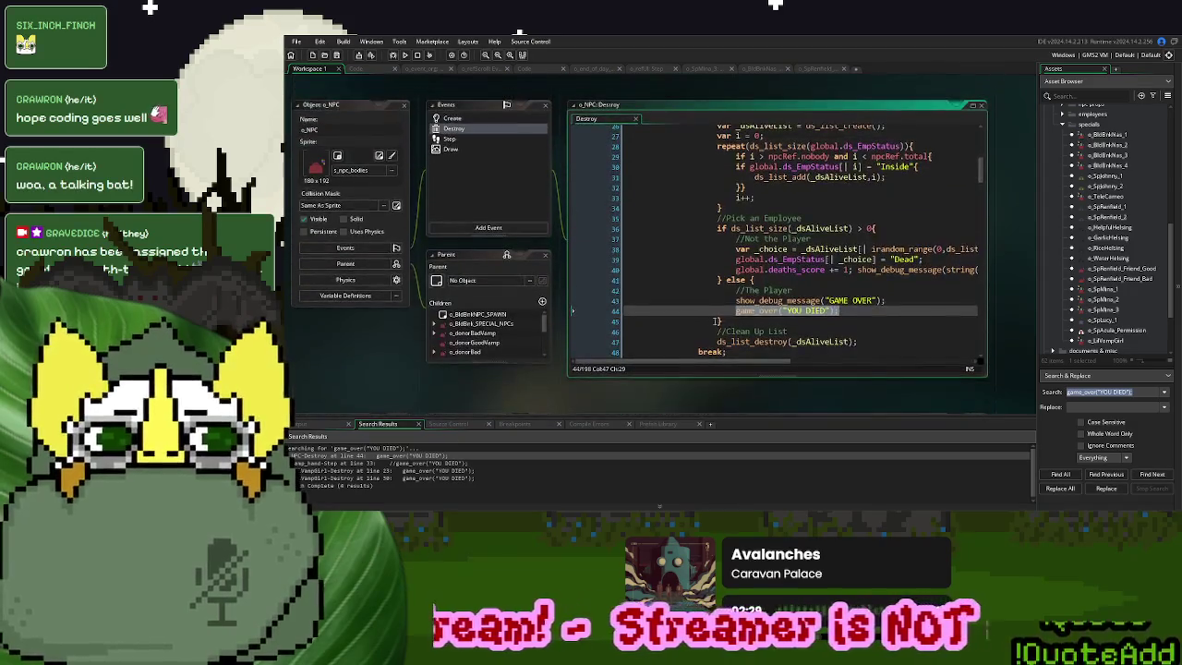
{"action": "left_click", "coordinate": [806, 300]}
{"action": "mouse_move", "coordinate": [859, 342]}
{"action": "left_mouse_down"}
{"action": "mouse_move", "coordinate": [804, 309]}
{"action": "mouse_move", "coordinate": [730, 129]}
{"action": "mouse_move", "coordinate": [728, 184]}
{"action": "mouse_move", "coordinate": [715, 188]}
{"action": "left_mouse_up"}
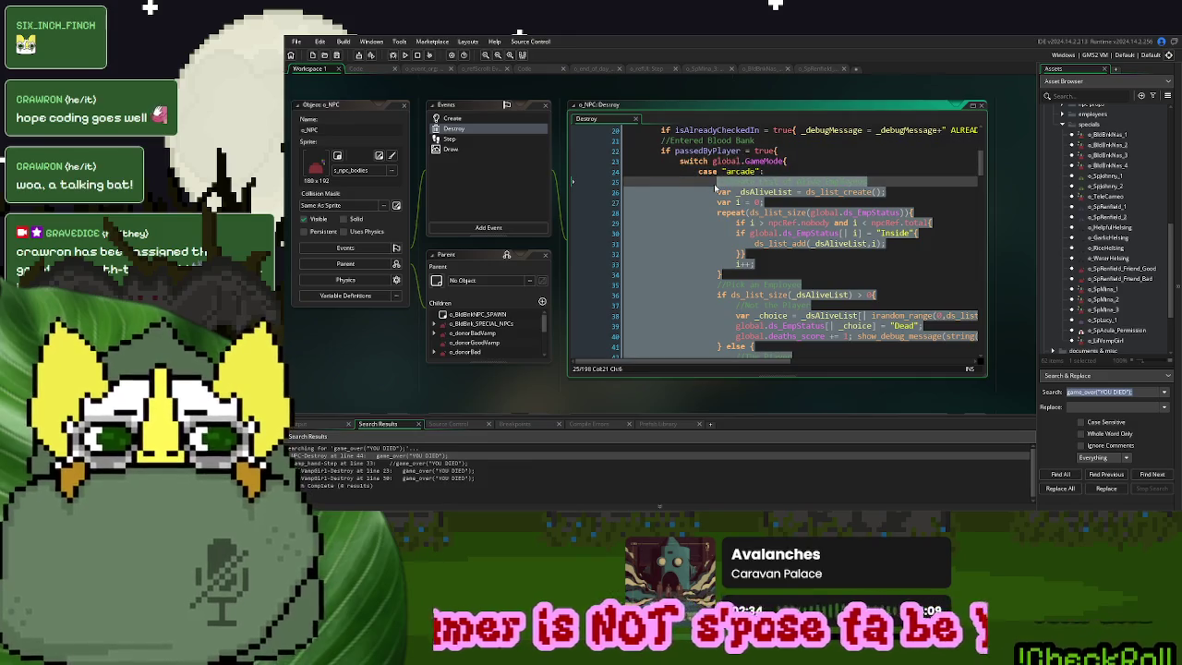
{"action": "left_click", "coordinate": [821, 277]}
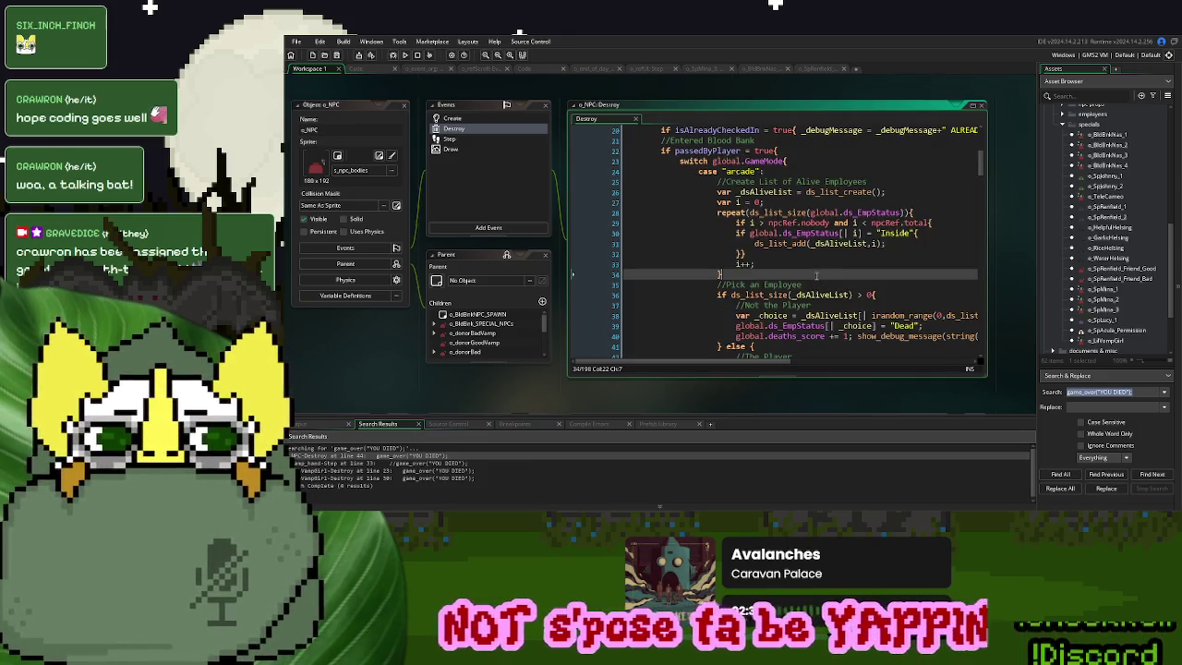
{"action": "scroll", "coordinate": [816, 275], "scroll_direction": "down", "scroll_amount": 6}
{"action": "scroll", "coordinate": [816, 275], "scroll_direction": "up", "scroll_amount": 4}
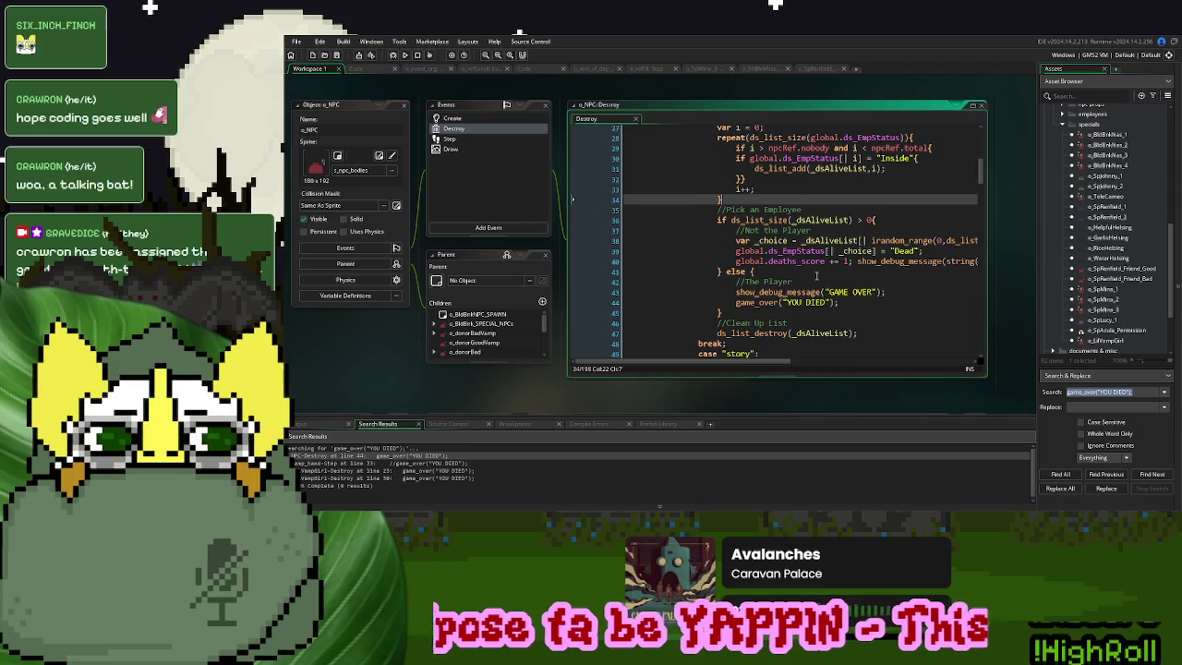
Dock o_NPC's Destroy code as its own workspace tab and hide the search results
{"action": "left_click", "coordinate": [970, 104]}
{"action": "scroll", "coordinate": [633, 284], "scroll_direction": "up", "scroll_amount": 4}
{"action": "scroll", "coordinate": [633, 284], "scroll_direction": "down", "scroll_amount": 3}
{"action": "left_click_drag", "start_coordinate": [573, 331], "coordinate": [434, 105]}
{"action": "scroll", "coordinate": [450, 285], "scroll_direction": "up", "scroll_amount": 3}
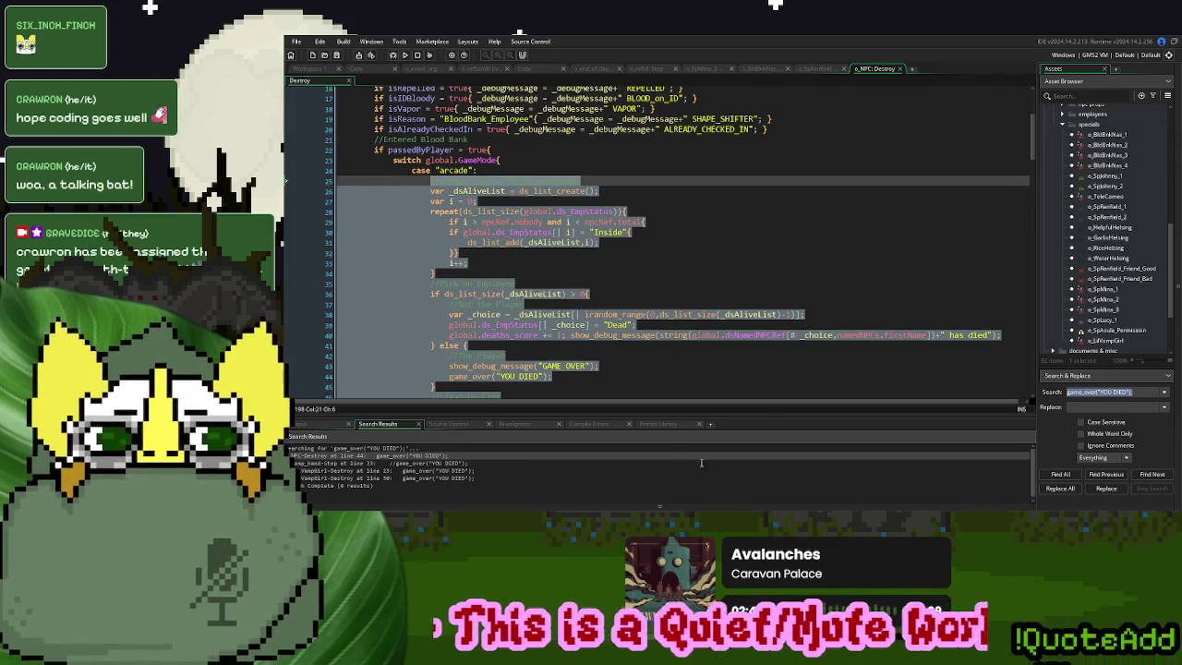
{"action": "left_click_drag", "start_coordinate": [717, 501], "coordinate": [718, 517]}
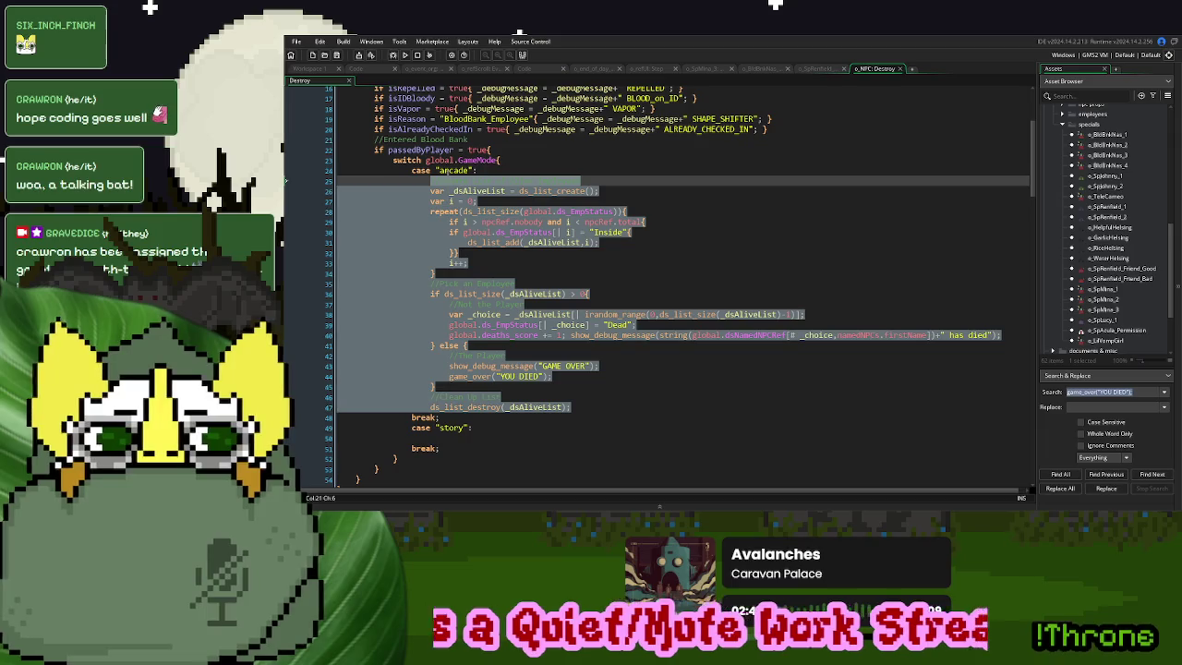